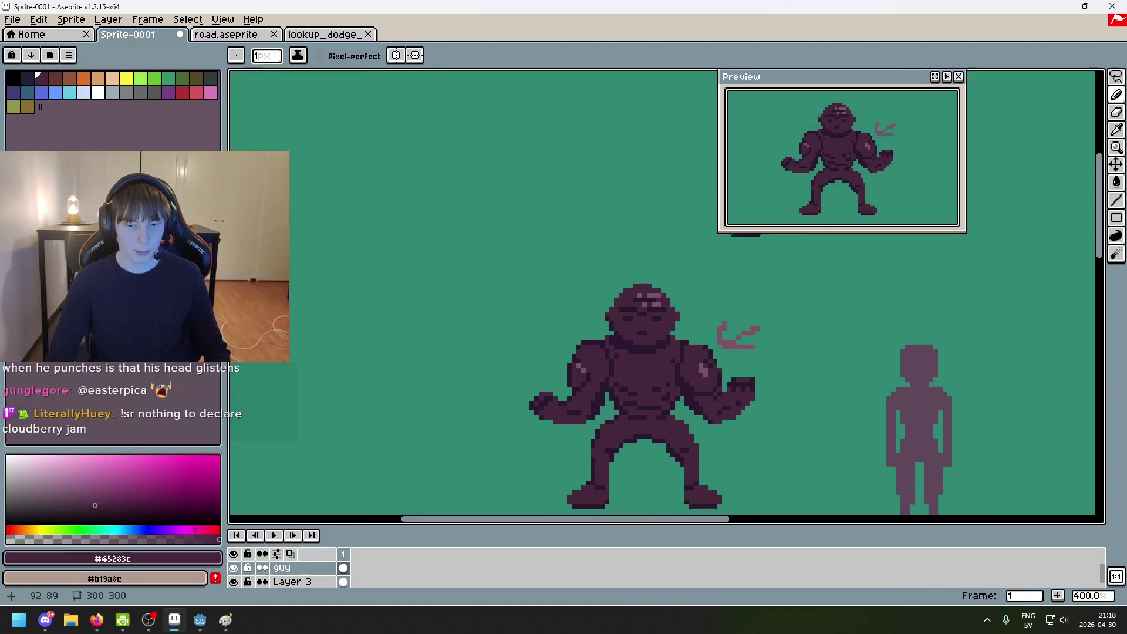
# Step: Sample the pink highlight #7d5466 and extend the left shoulder highlight by one pixel
pyautogui.scroll(-2, 550, 367)
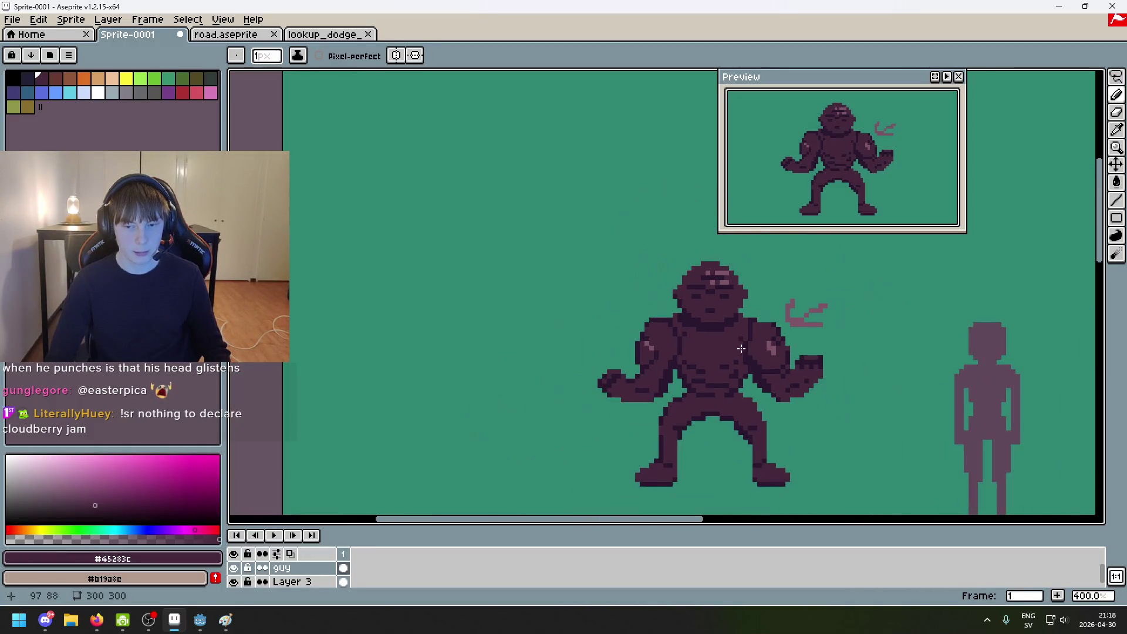
pyautogui.hscroll(3, 607, 329)
pyautogui.scroll(-3, 635, 381)
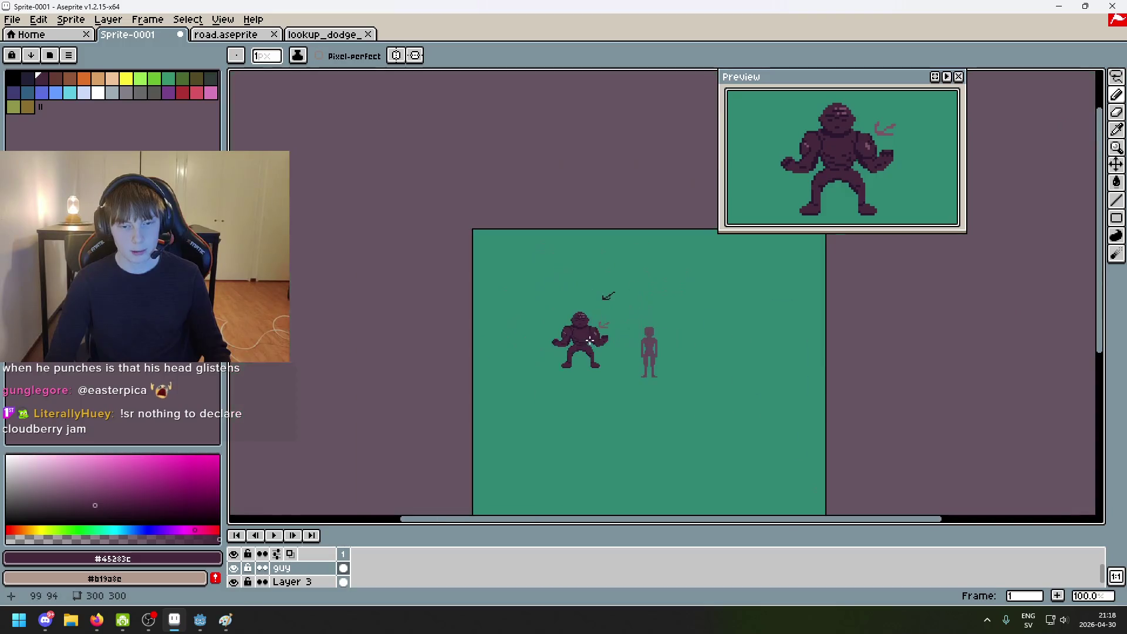
pyautogui.scroll(8, 604, 346)
pyautogui.keyDown('alt'); pyautogui.click(455, 305); pyautogui.keyUp('alt')
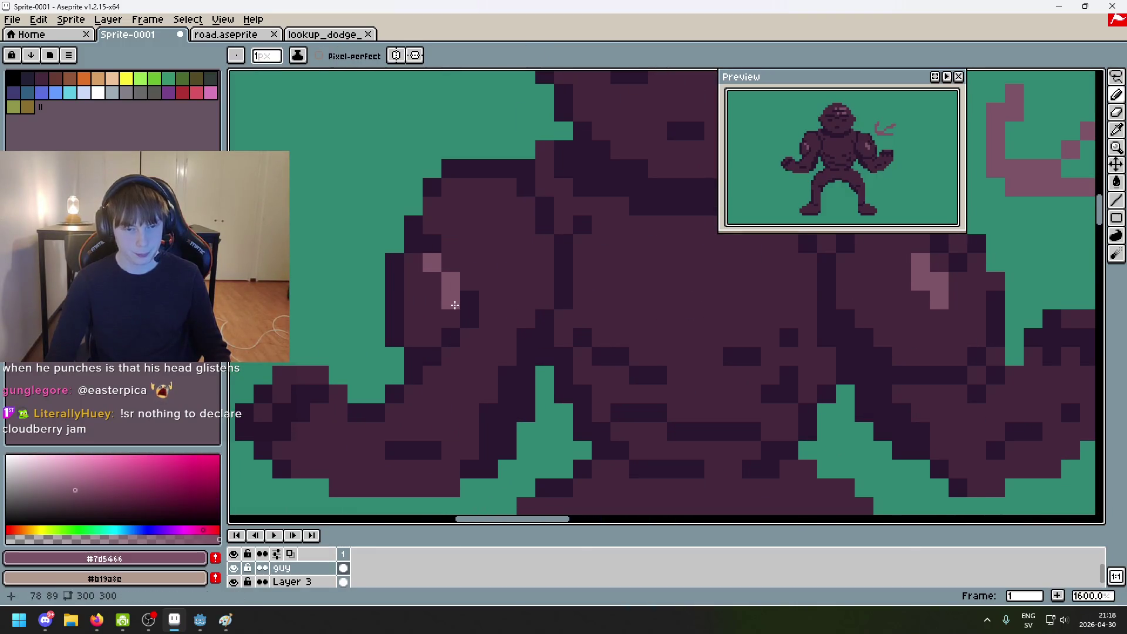
pyautogui.click(470, 282)
# Step: Add a pink highlight pixel on the right shoulder and return to the Pencil
pyautogui.scroll(-2, 469, 285)
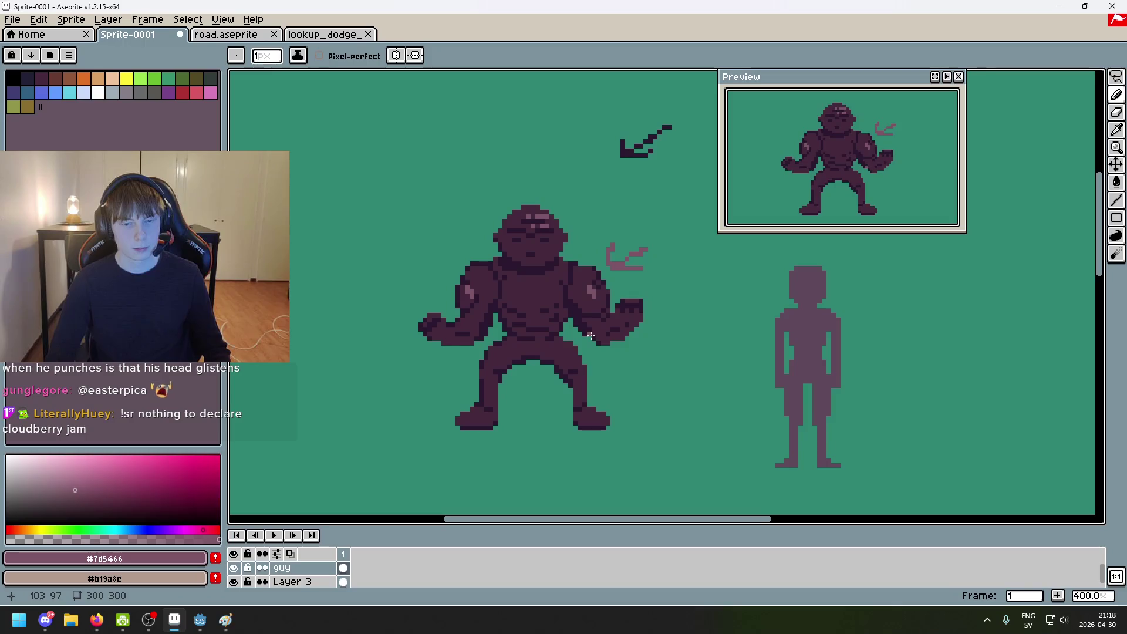
pyautogui.scroll(3, 593, 297)
pyautogui.scroll(-7, 556, 260)
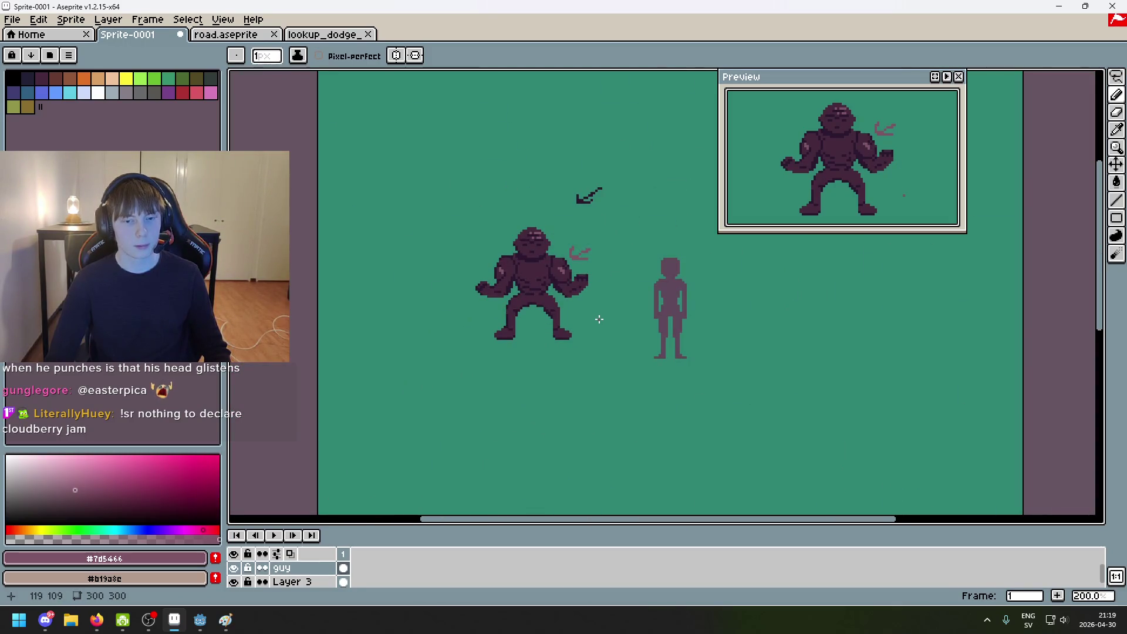
pyautogui.scroll(4, 581, 296)
pyautogui.scroll(-6, 564, 274)
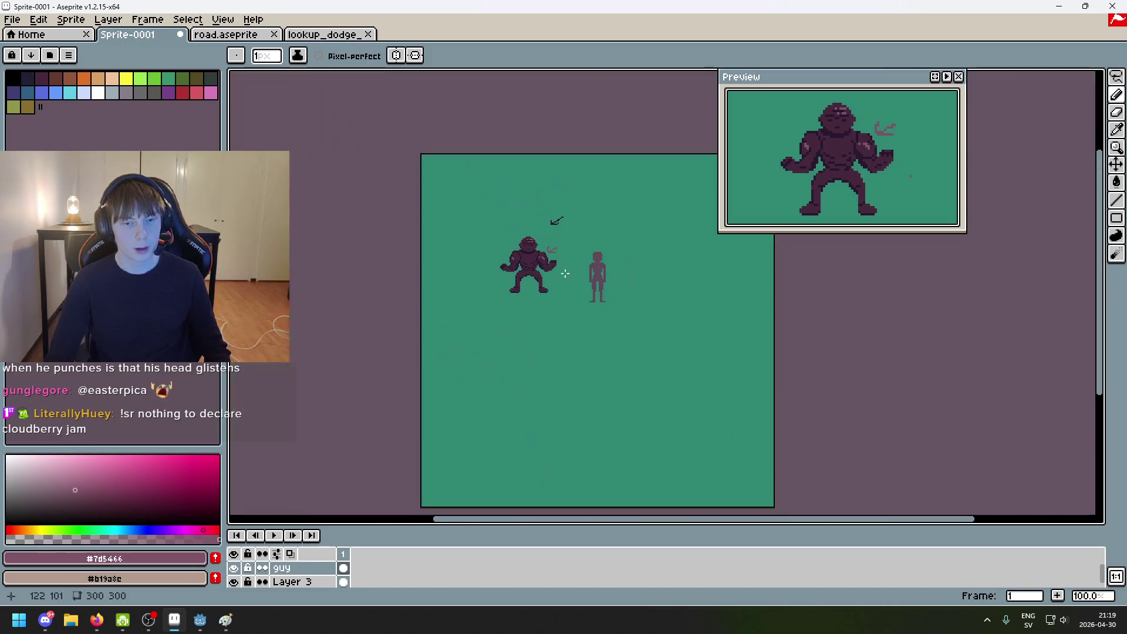
pyautogui.scroll(8, 567, 277)
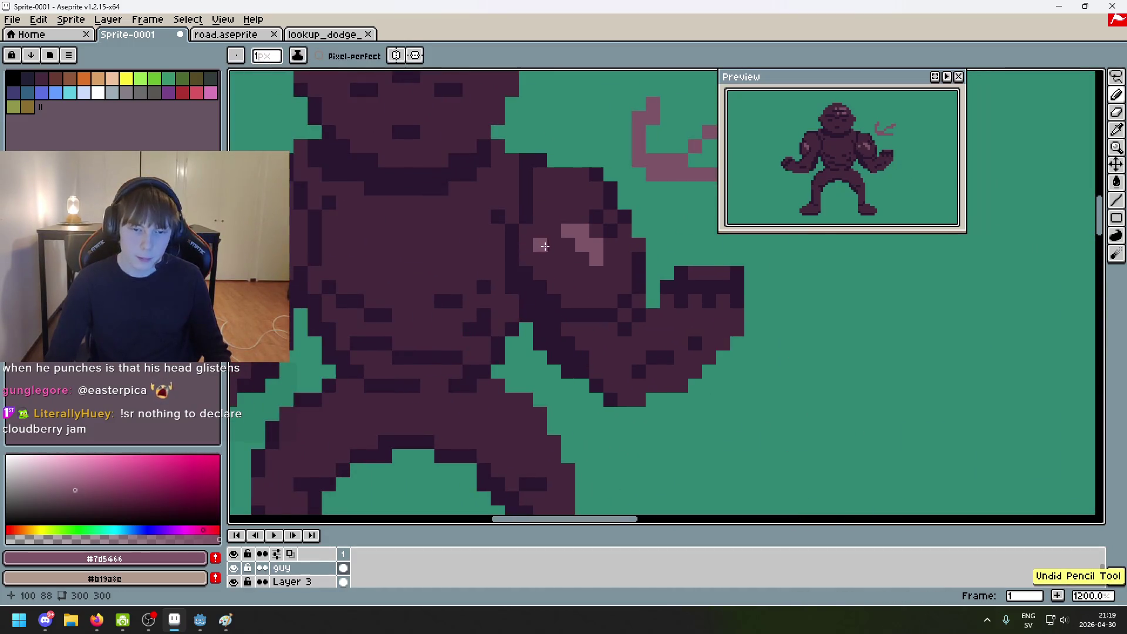
pyautogui.click(545, 256)
pyautogui.press('v')
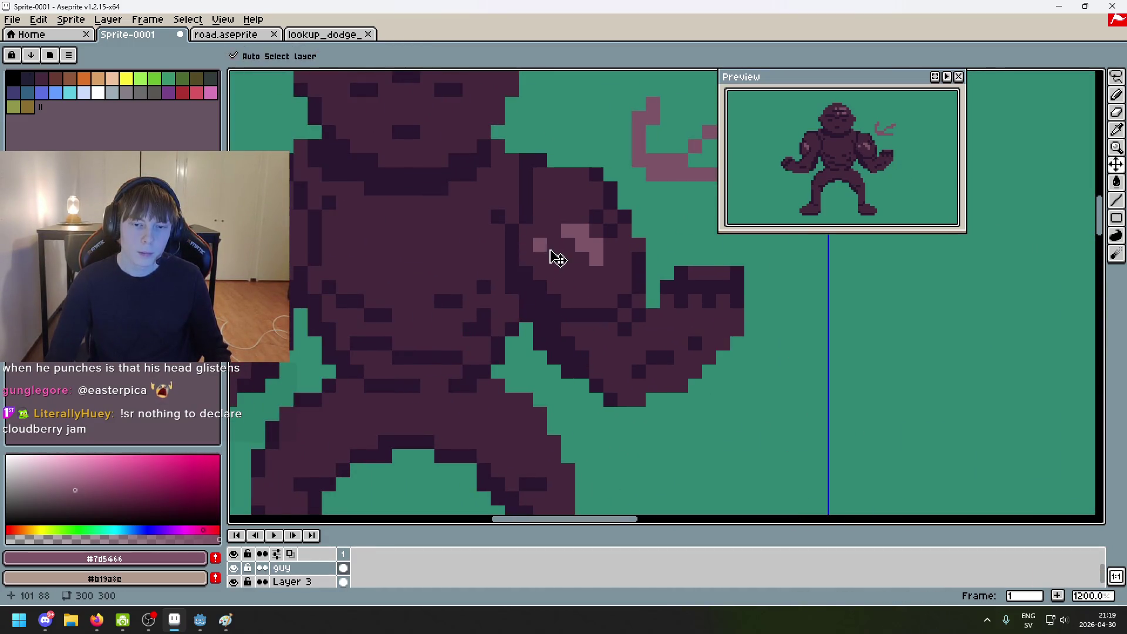
pyautogui.scroll(-8, 554, 257)
pyautogui.scroll(1, 616, 291)
pyautogui.scroll(5, 536, 219)
pyautogui.press('b')
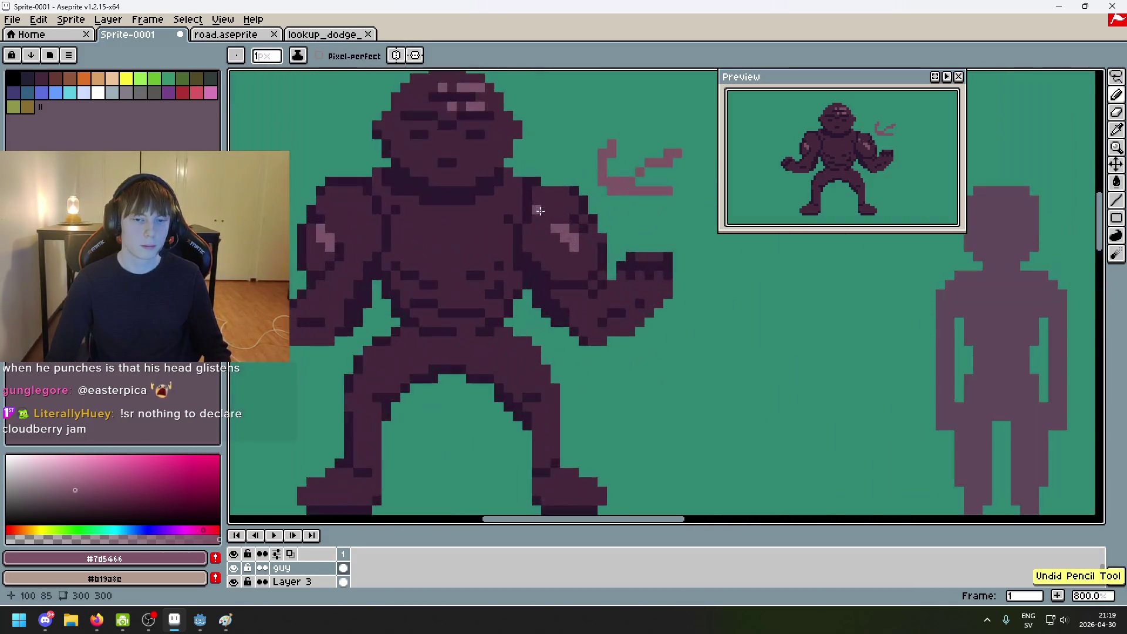
# Step: Sample the dark body colour from the shoulder
pyautogui.keyDown('alt'); pyautogui.click(548, 229); pyautogui.keyUp('alt')
pyautogui.scroll(-5, 573, 240)
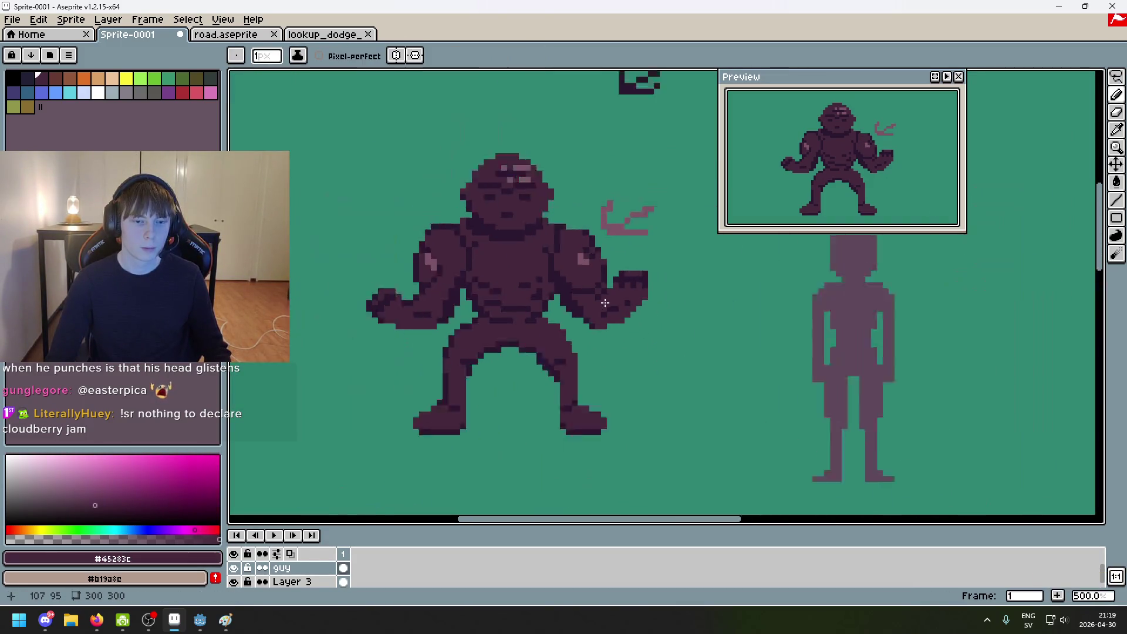
pyautogui.scroll(4, 600, 284)
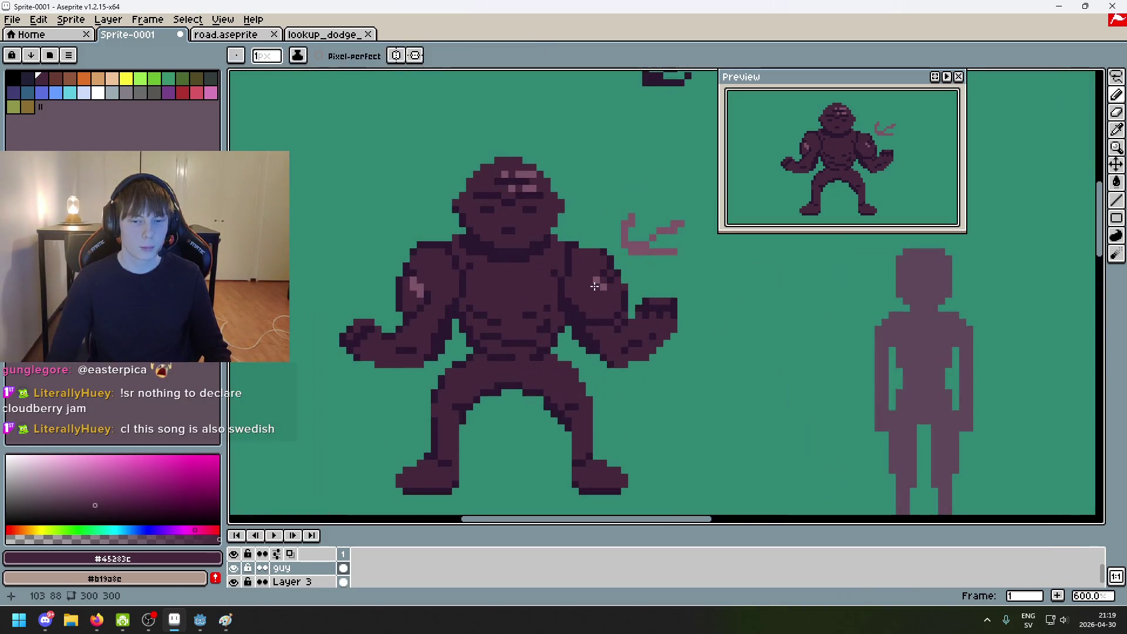
pyautogui.scroll(-3, 633, 305)
pyautogui.scroll(-2, 631, 311)
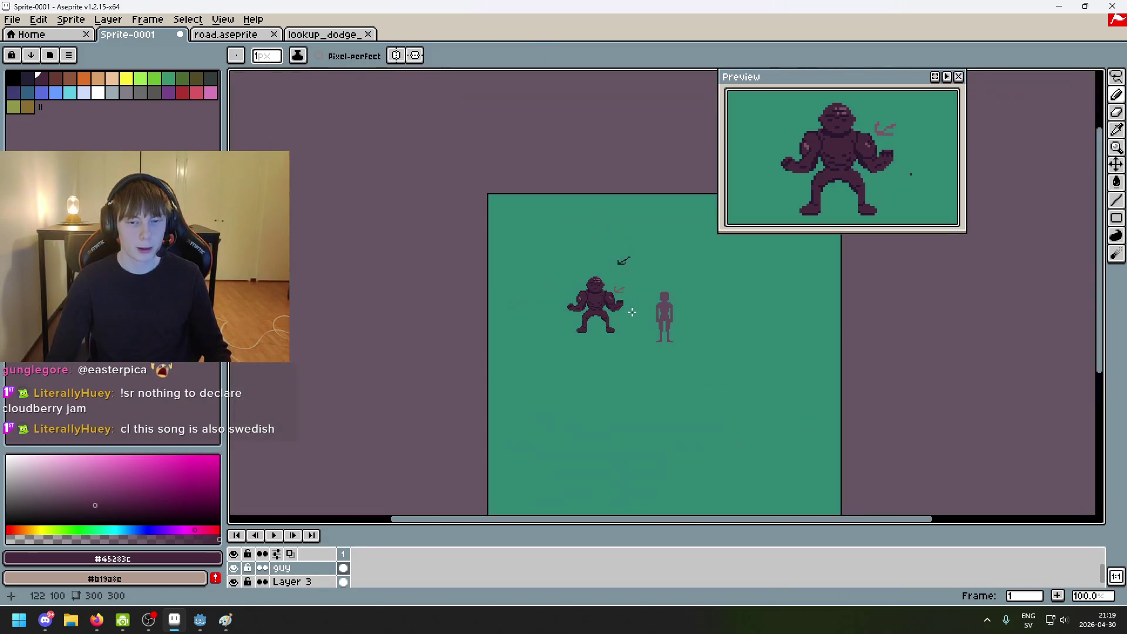
pyautogui.scroll(4, 632, 312)
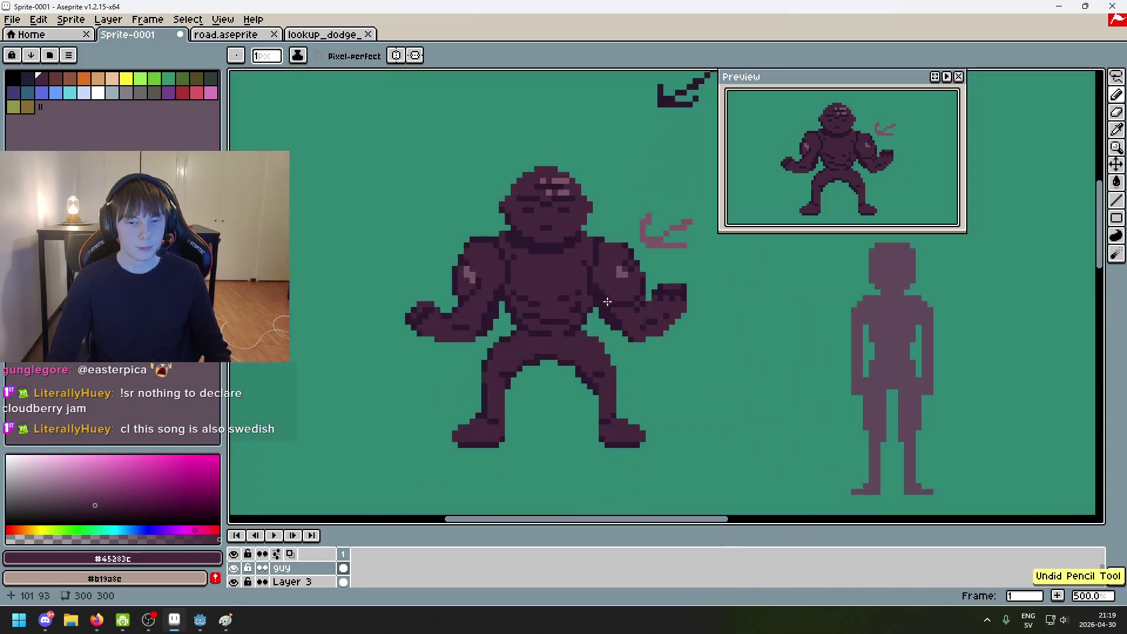
# Step: Re-sample the pink highlight colour from the shoulder and paint a pink stroke on the figure
pyautogui.keyDown('alt'); pyautogui.click(621, 271); pyautogui.keyUp('alt')
pyautogui.scroll(3, 646, 311)
pyautogui.scroll(-4, 649, 311)
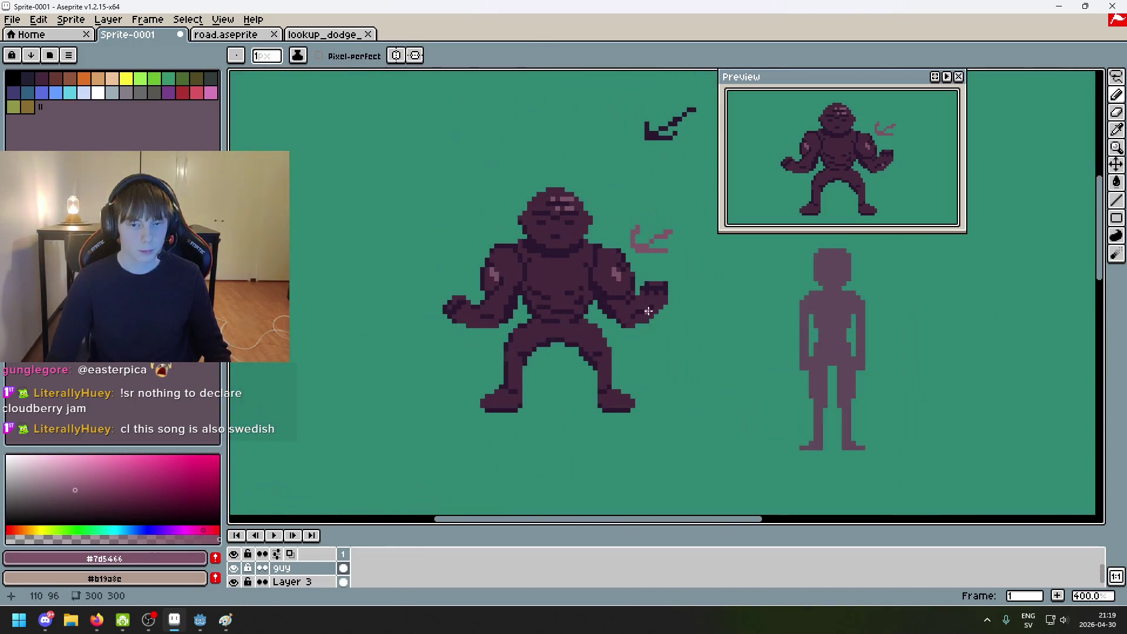
pyautogui.scroll(-1, 618, 294)
pyautogui.scroll(4, 619, 295)
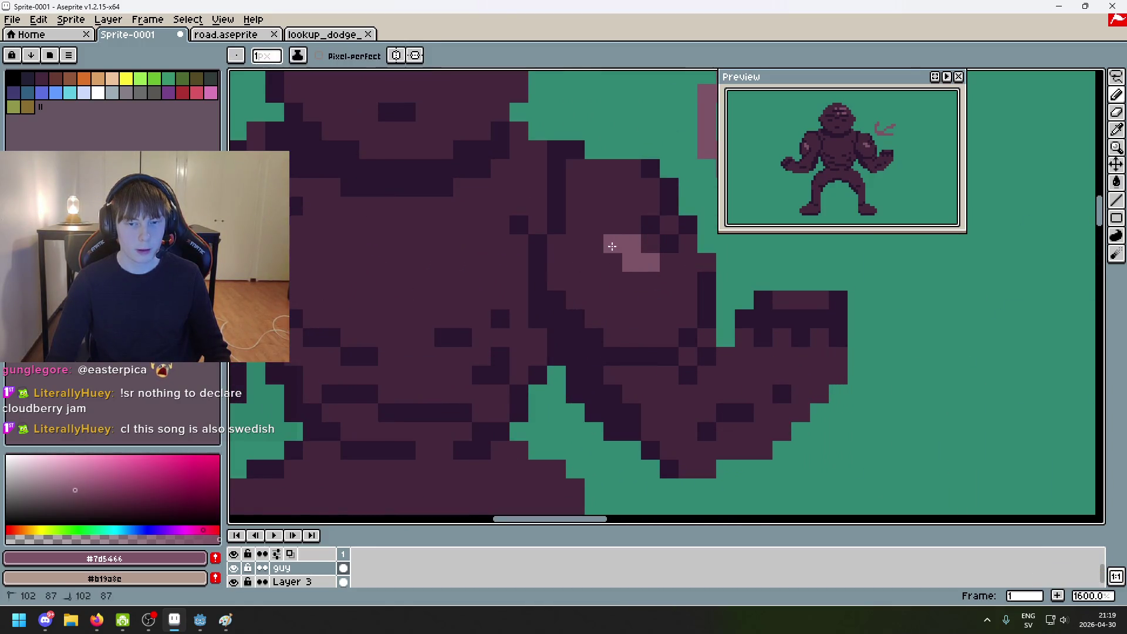
pyautogui.scroll(-3, 629, 292)
pyautogui.scroll(-3, 627, 290)
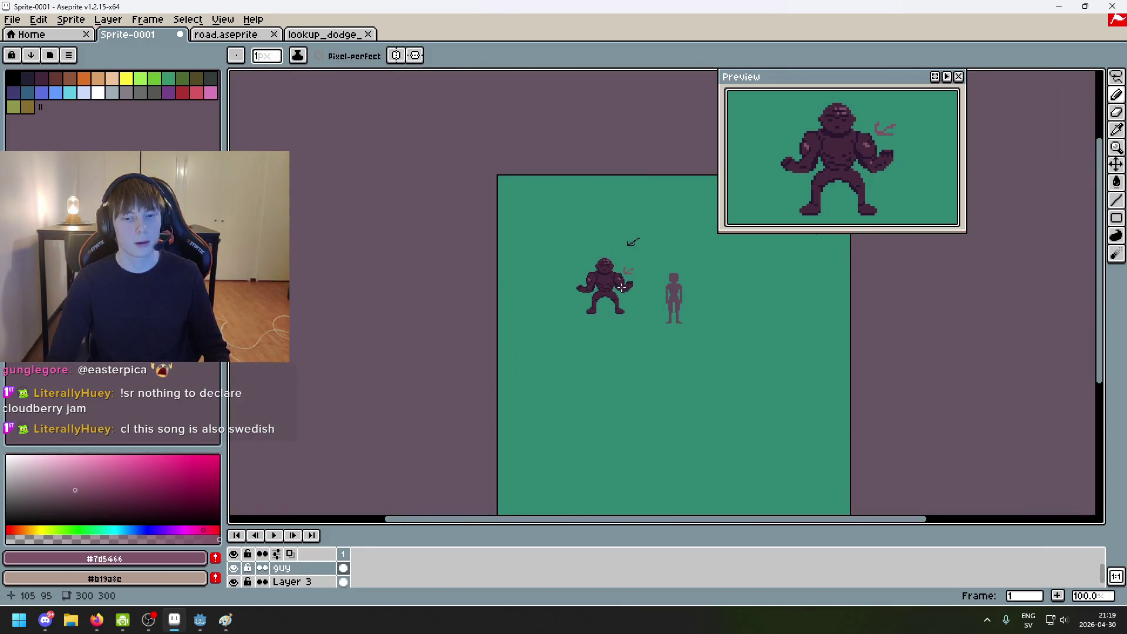
pyautogui.scroll(3, 630, 300)
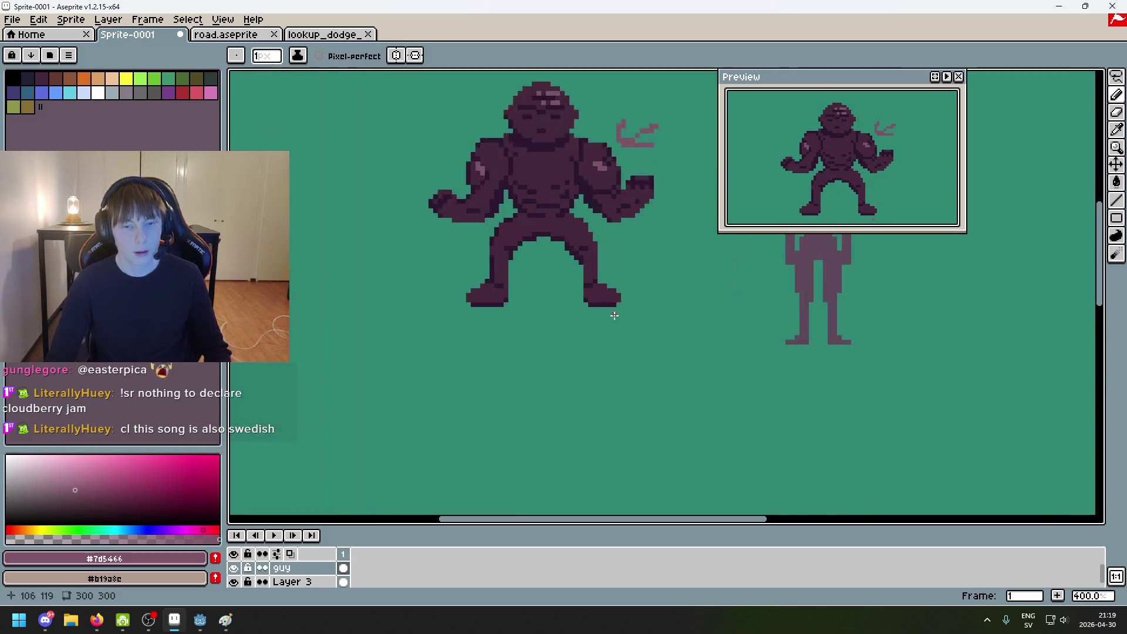
pyautogui.scroll(6, 563, 225)
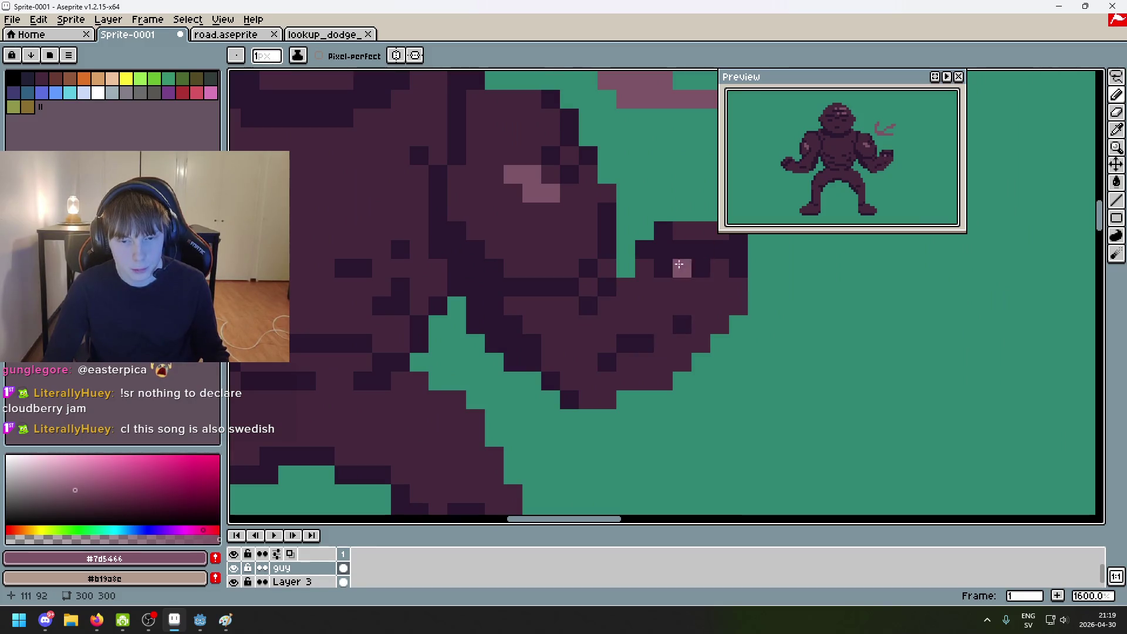
pyautogui.moveTo(641, 284); pyautogui.dragTo(539, 369)
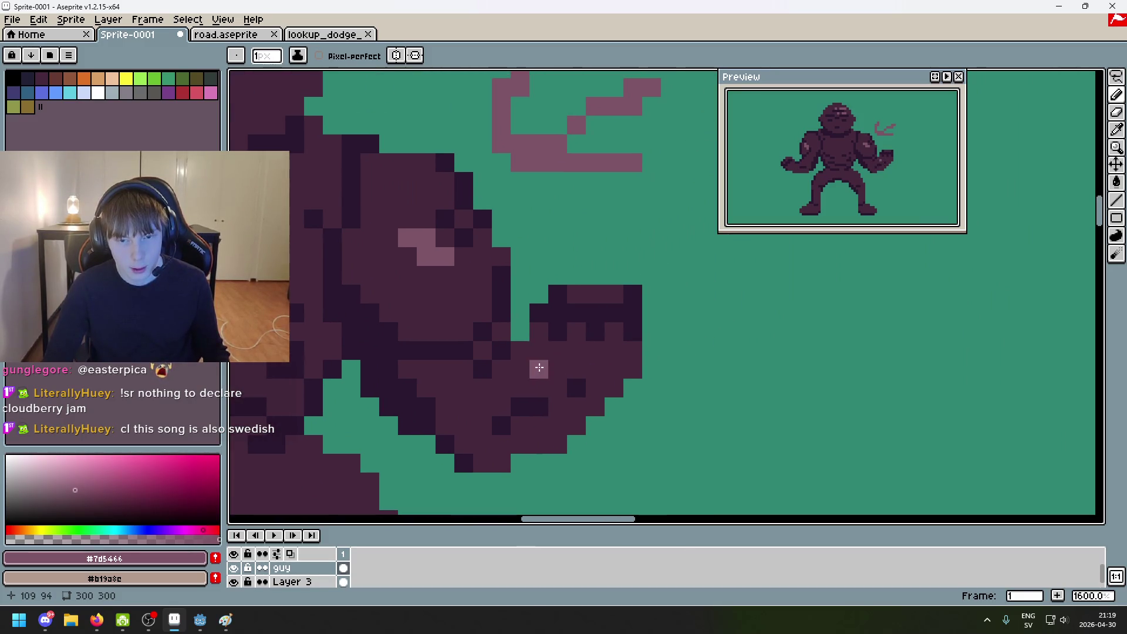
pyautogui.scroll(-5, 581, 296)
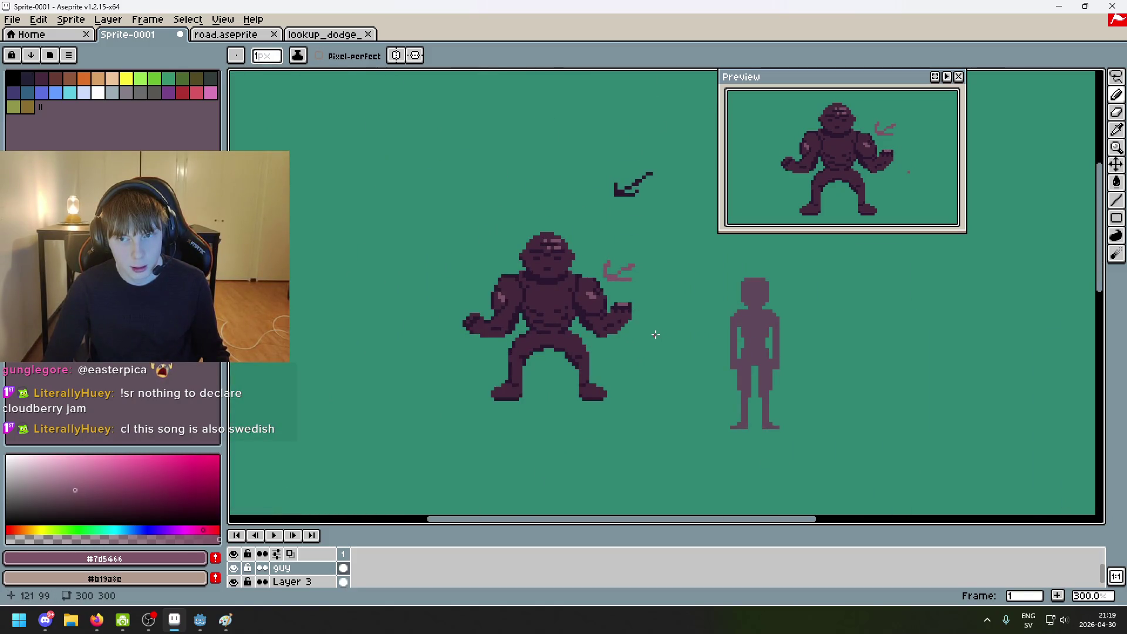
pyautogui.scroll(5, 651, 332)
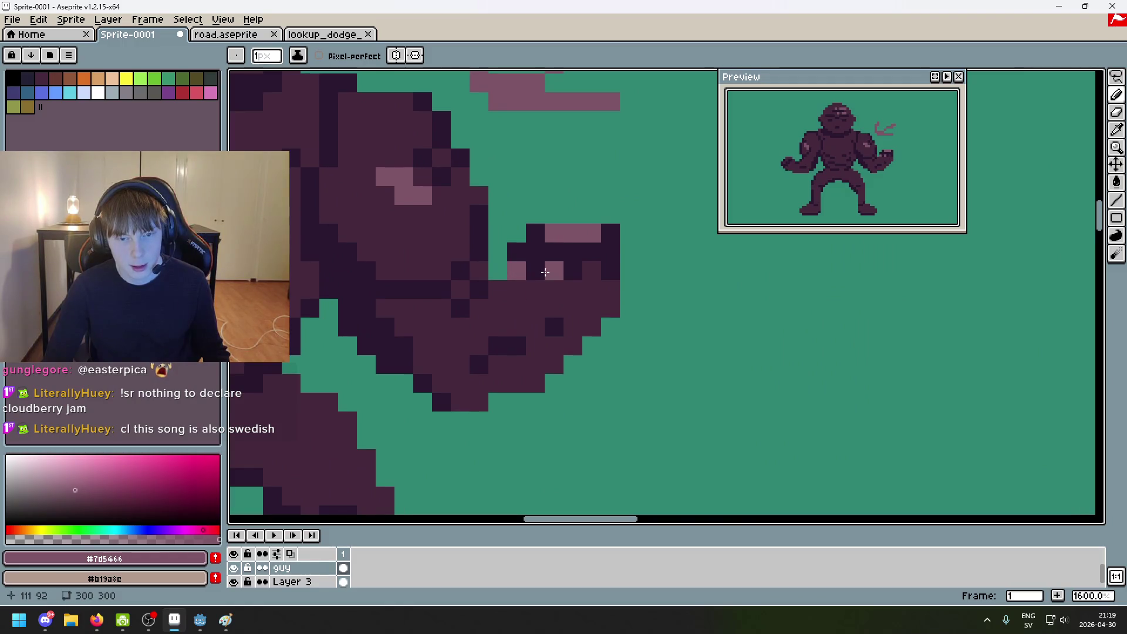
# Step: Undo the fist highlight, re-place it, then remove the two light pixels from the fist
pyautogui.hotkey('ctrl', 'z')
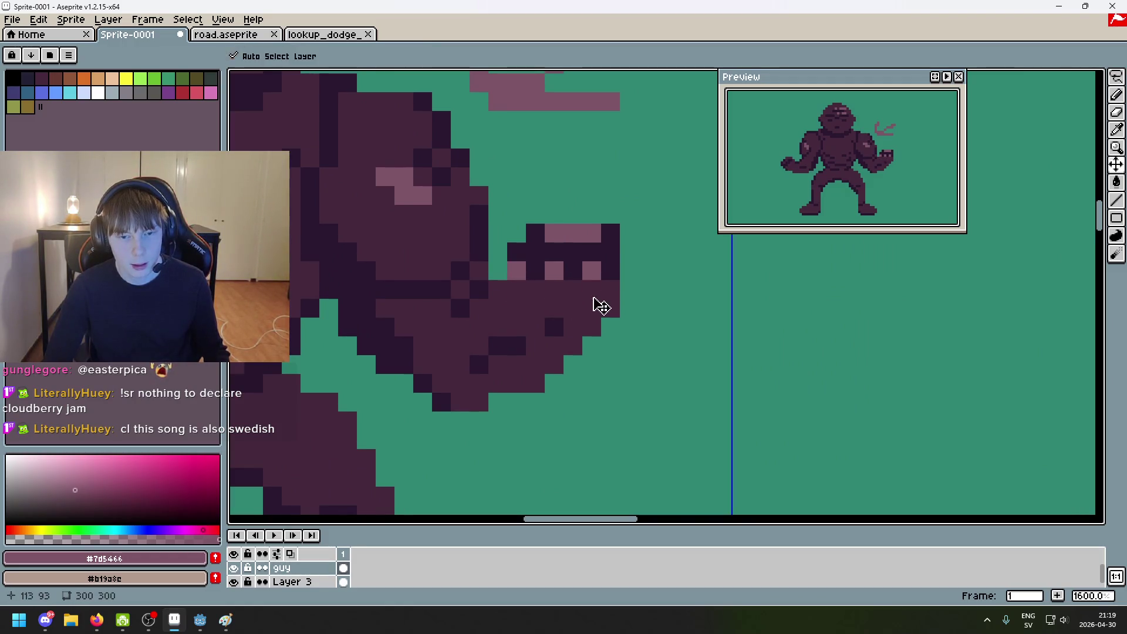
pyautogui.click(592, 270)
pyautogui.scroll(-4, 634, 337)
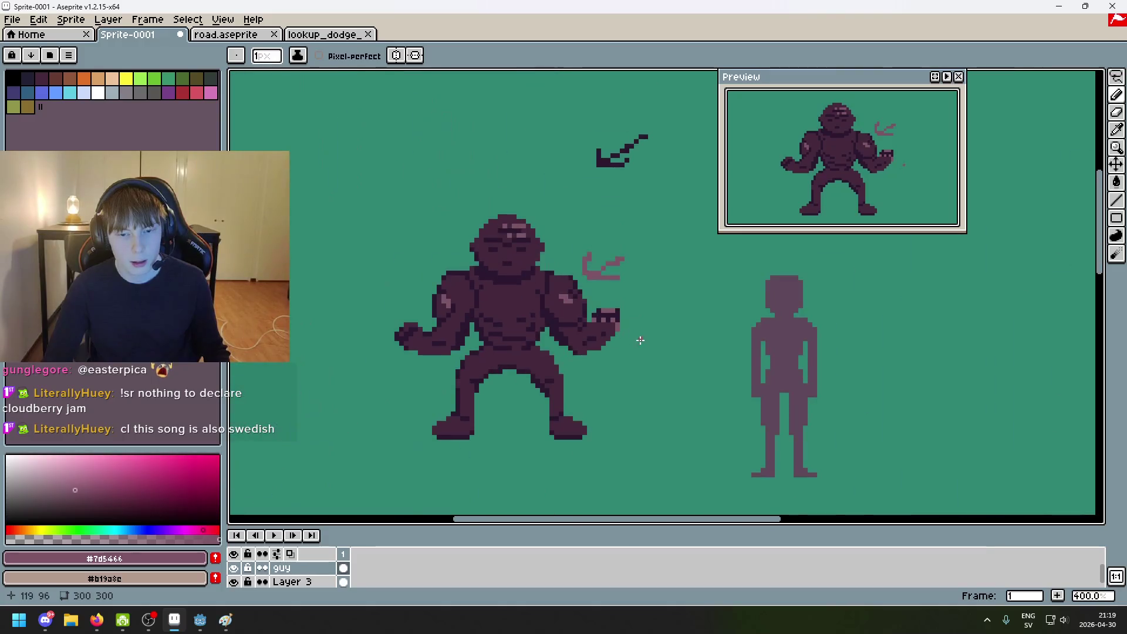
pyautogui.scroll(6, 634, 338)
pyautogui.hotkey('ctrl', 'z')
pyautogui.hotkey('ctrl', 'z')
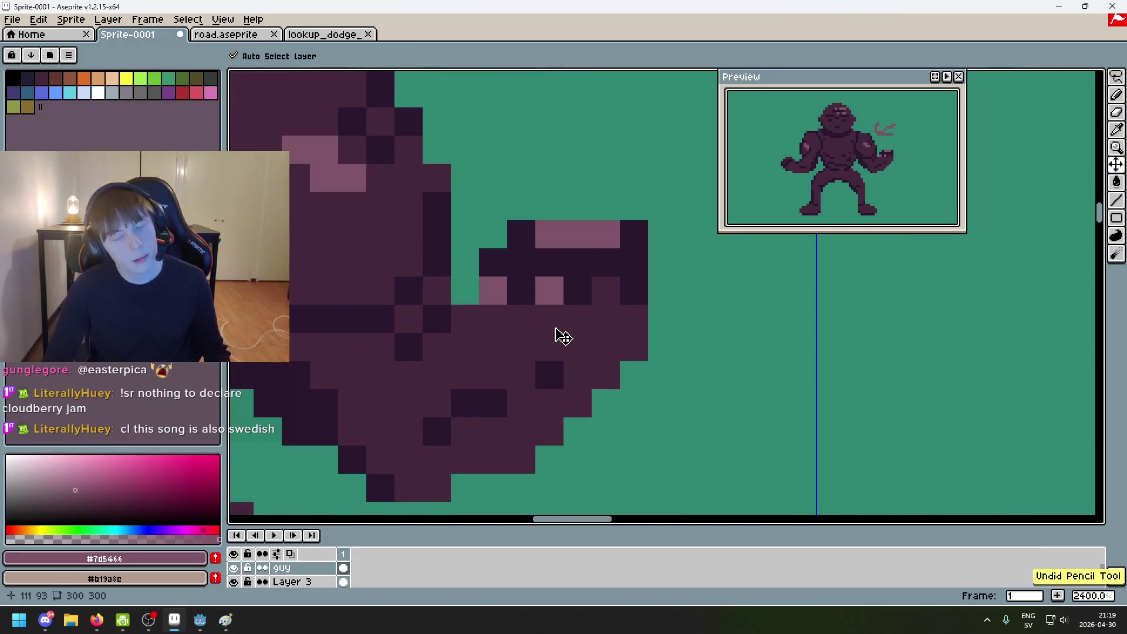
pyautogui.hotkey('ctrl', 'z')
pyautogui.hotkey('ctrl', 'z')
# Step: Try several spots for the knuckle highlight pixel and settle it in its final place
pyautogui.click(555, 330)
pyautogui.hotkey('ctrl', 'z')
pyautogui.click(575, 294)
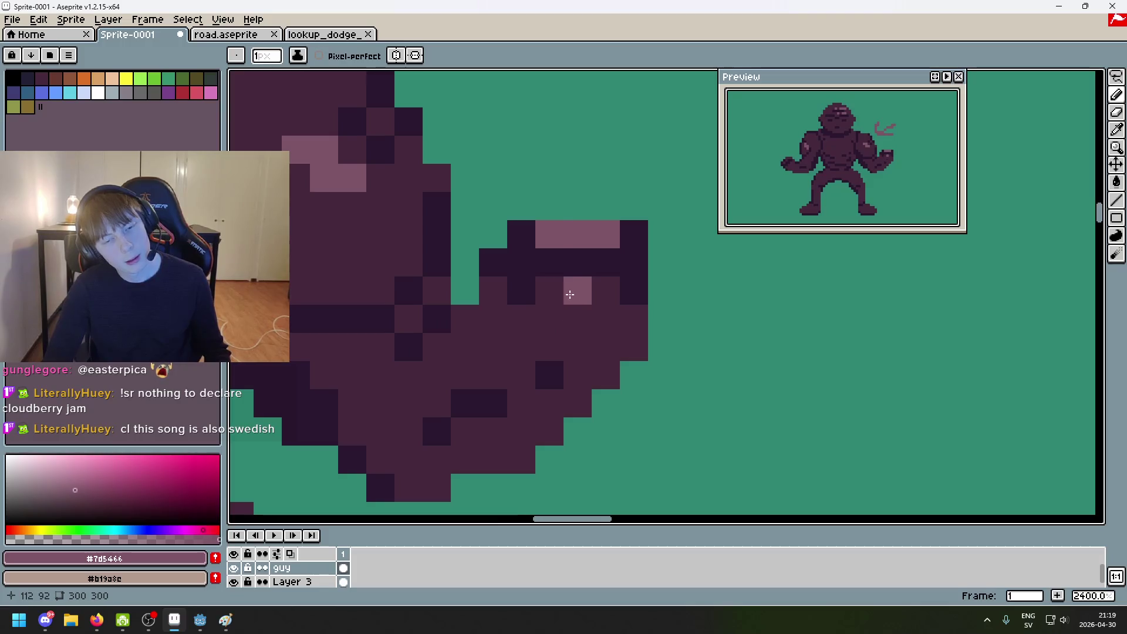
pyautogui.hotkey('ctrl', 'z')
pyautogui.click(539, 295)
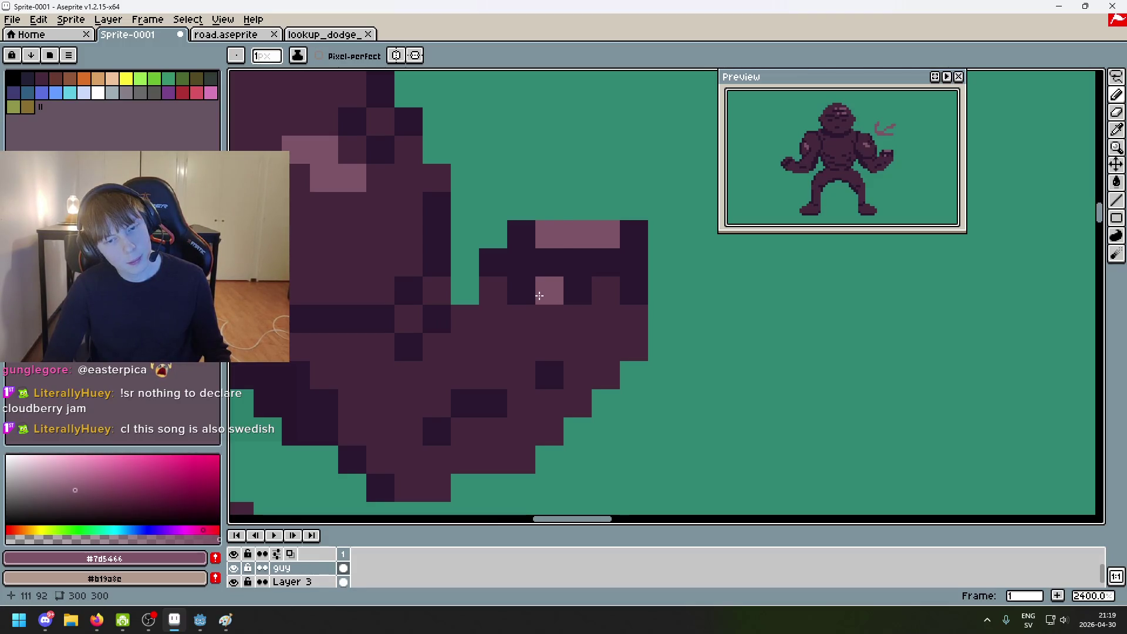
pyautogui.hotkey('ctrl', 'z')
pyautogui.click(549, 347)
# Step: Bring the torso into view and paint a pink highlight row across the fist
pyautogui.scroll(-5, 588, 357)
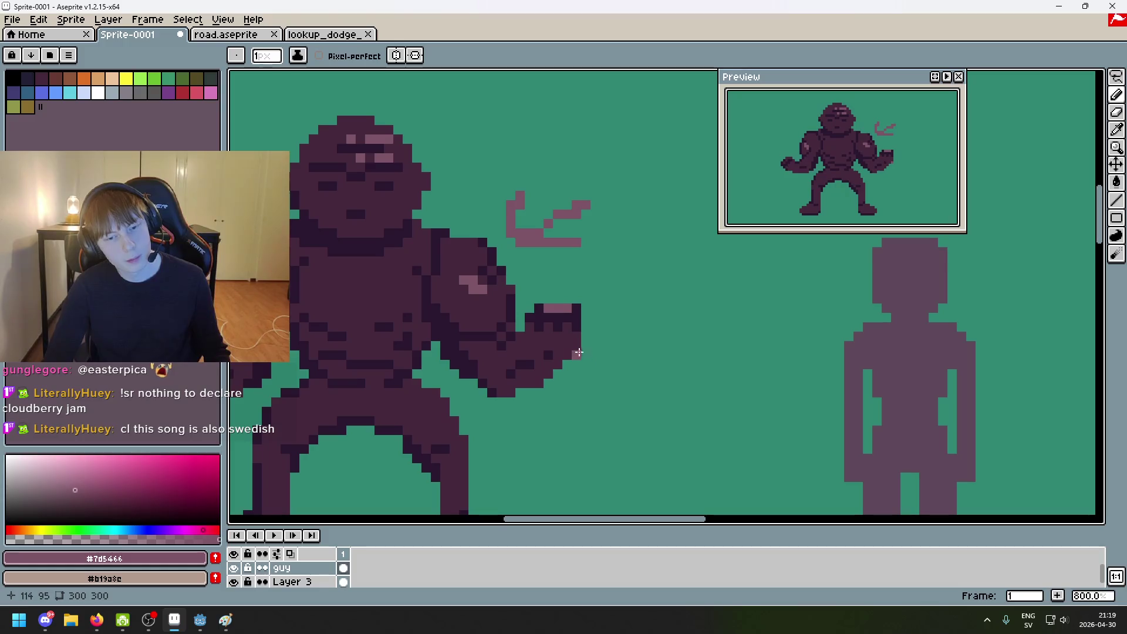
pyautogui.scroll(2, 579, 352)
pyautogui.scroll(-3, 579, 352)
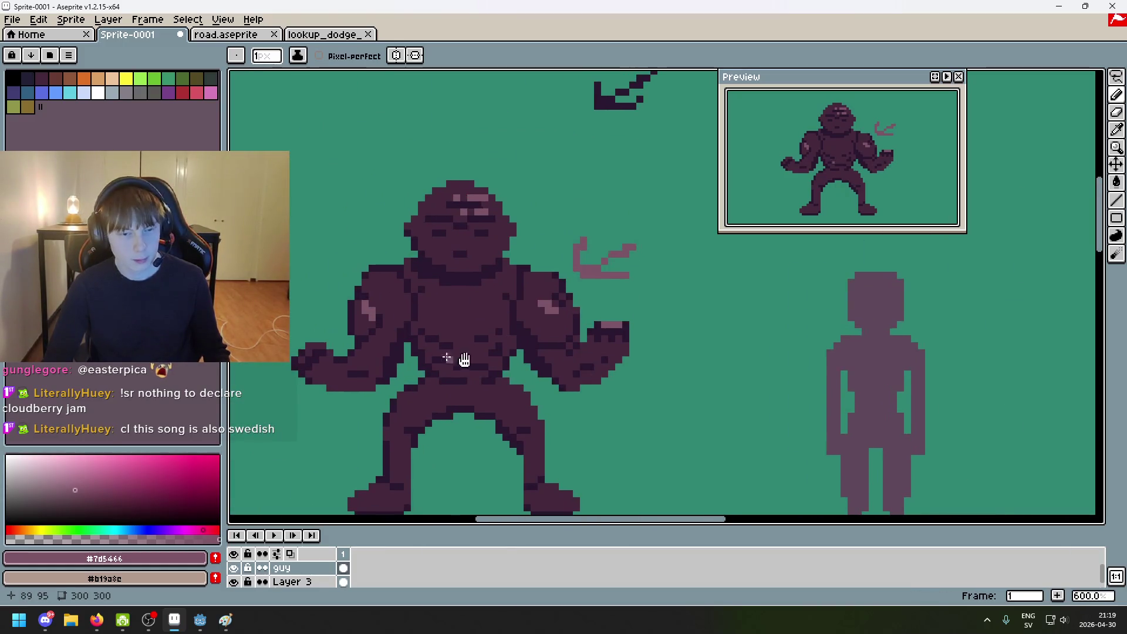
pyautogui.moveTo(464, 359); pyautogui.dragTo(641, 372)
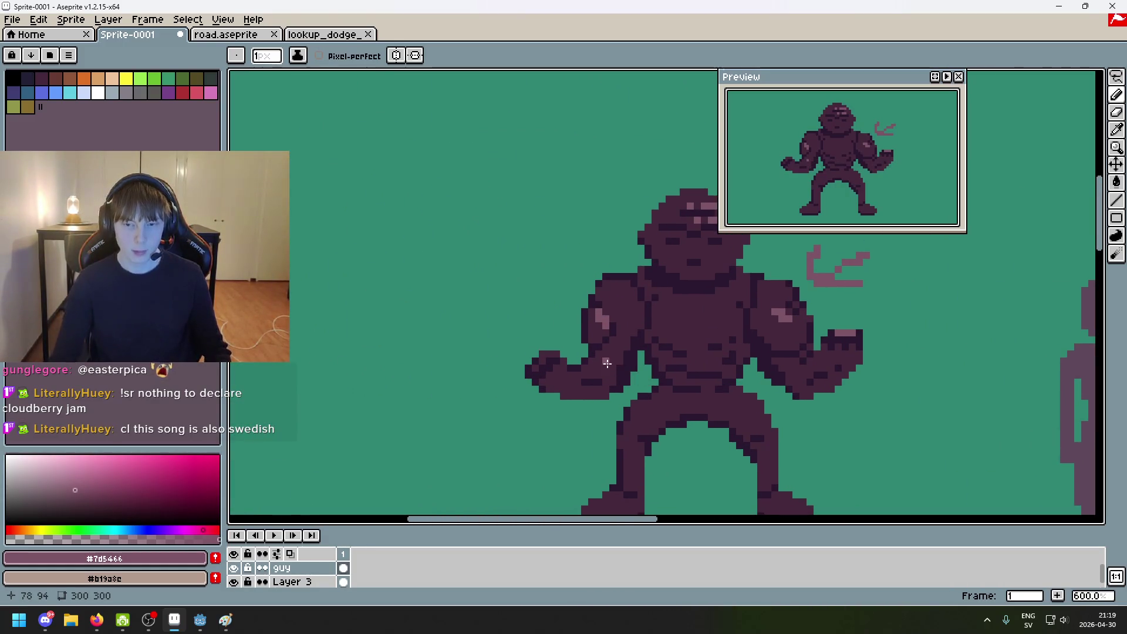
pyautogui.scroll(2, 583, 355)
pyautogui.moveTo(502, 353); pyautogui.dragTo(541, 362)
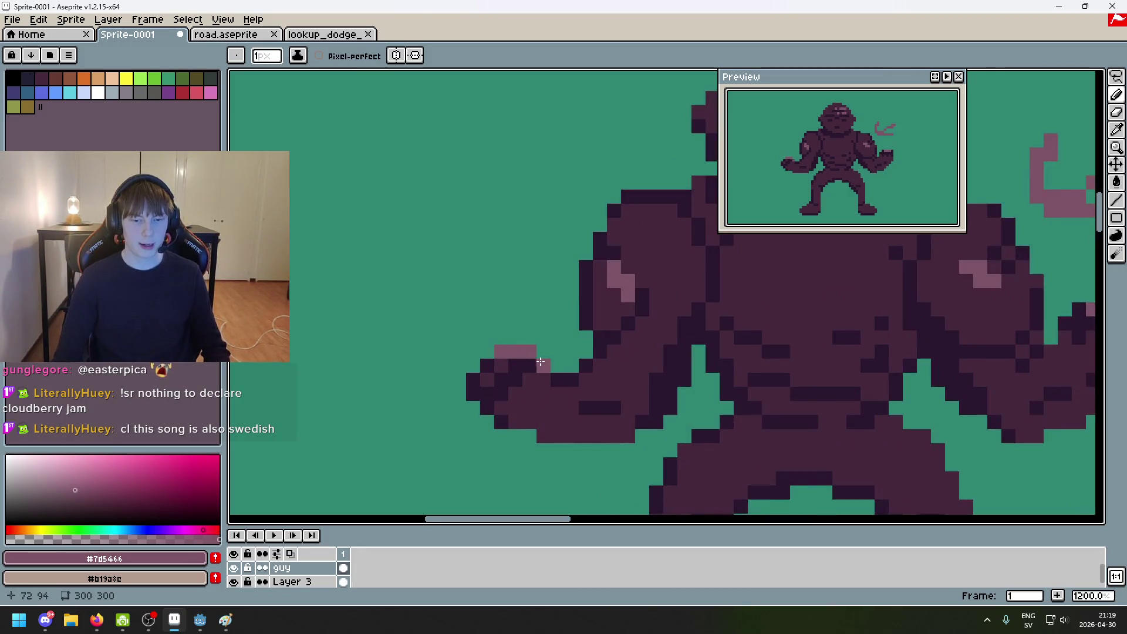
# Step: Try pink pixels on the left fist, undo them, and re-sample the pink highlight colour
pyautogui.scroll(-6, 581, 369)
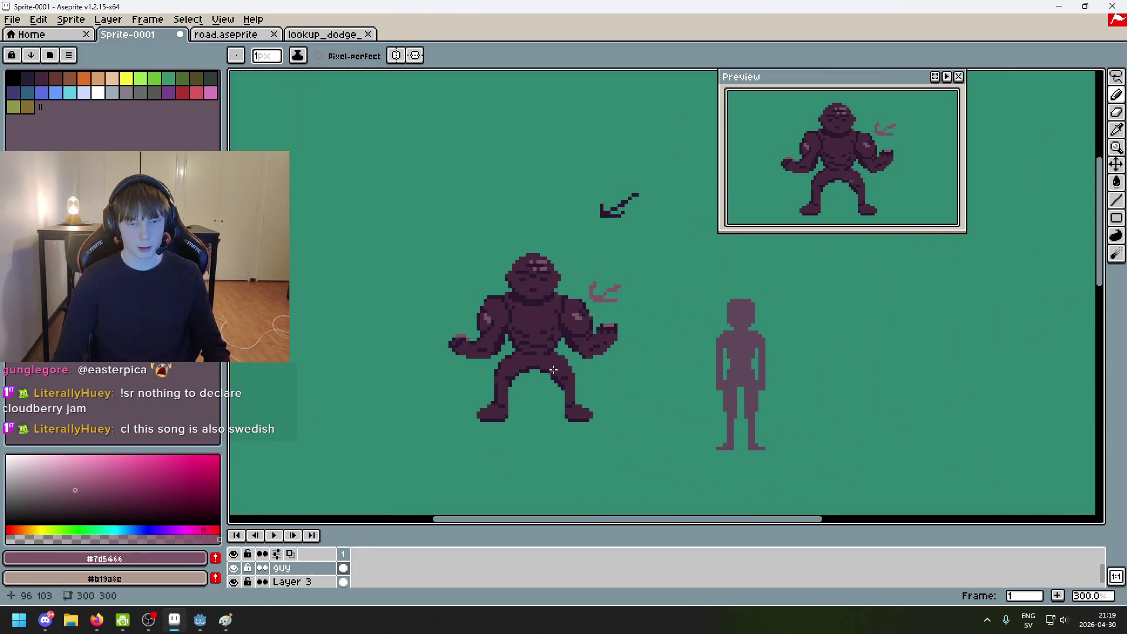
pyautogui.scroll(5, 499, 360)
pyautogui.moveTo(368, 302); pyautogui.dragTo(361, 285)
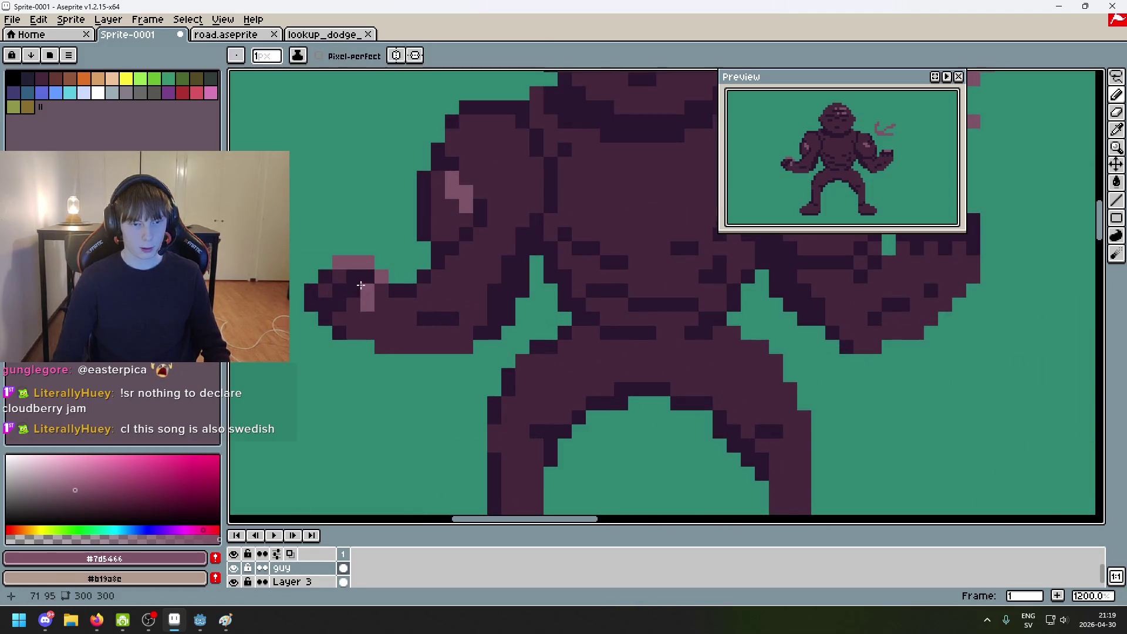
pyautogui.hotkey('ctrl', 'z')
pyautogui.keyDown('alt'); pyautogui.click(385, 278); pyautogui.keyUp('alt')
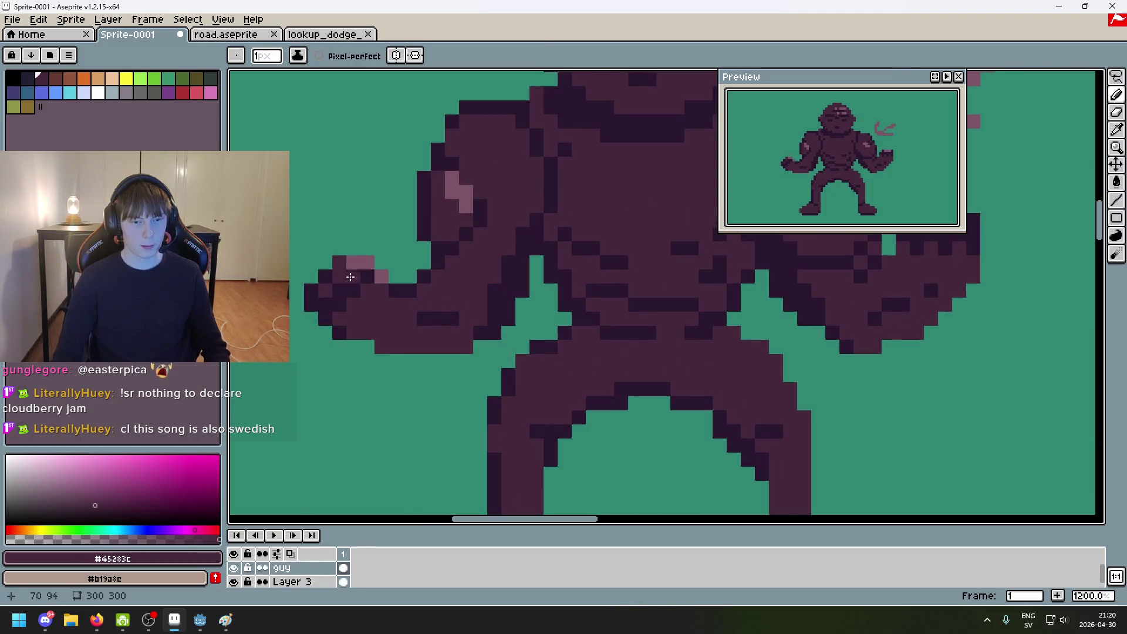
pyautogui.scroll(-6, 375, 276)
pyautogui.scroll(4, 405, 285)
pyautogui.keyDown('alt'); pyautogui.click(405, 285); pyautogui.keyUp('alt')
pyautogui.keyDown('alt'); pyautogui.click(409, 281); pyautogui.keyUp('alt')
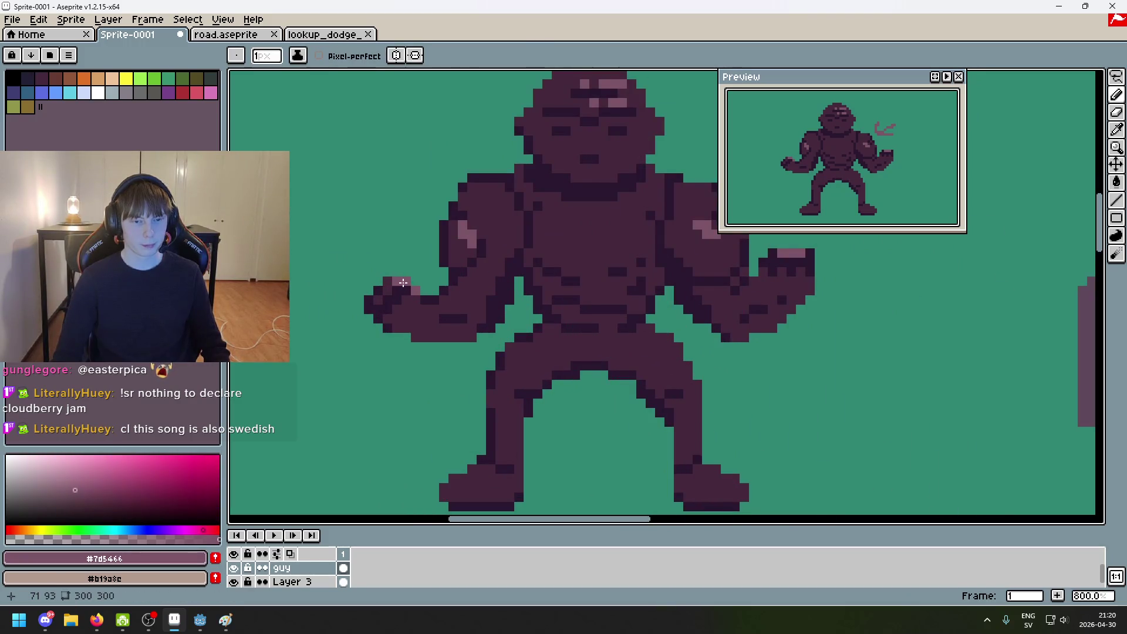
# Step: Paint a light pink band across the waist and a highlight pixel on the left hip
pyautogui.scroll(-3, 405, 287)
pyautogui.hscroll(2, 411, 328)
pyautogui.scroll(1, 460, 368)
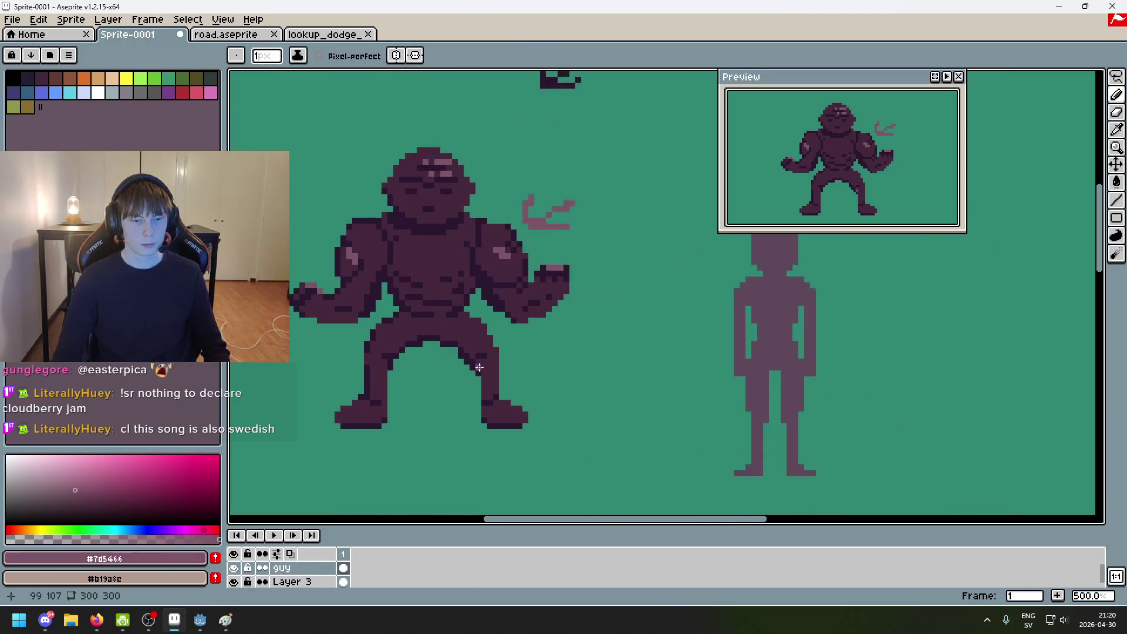
pyautogui.scroll(-1, 528, 328)
pyautogui.scroll(1, 608, 303)
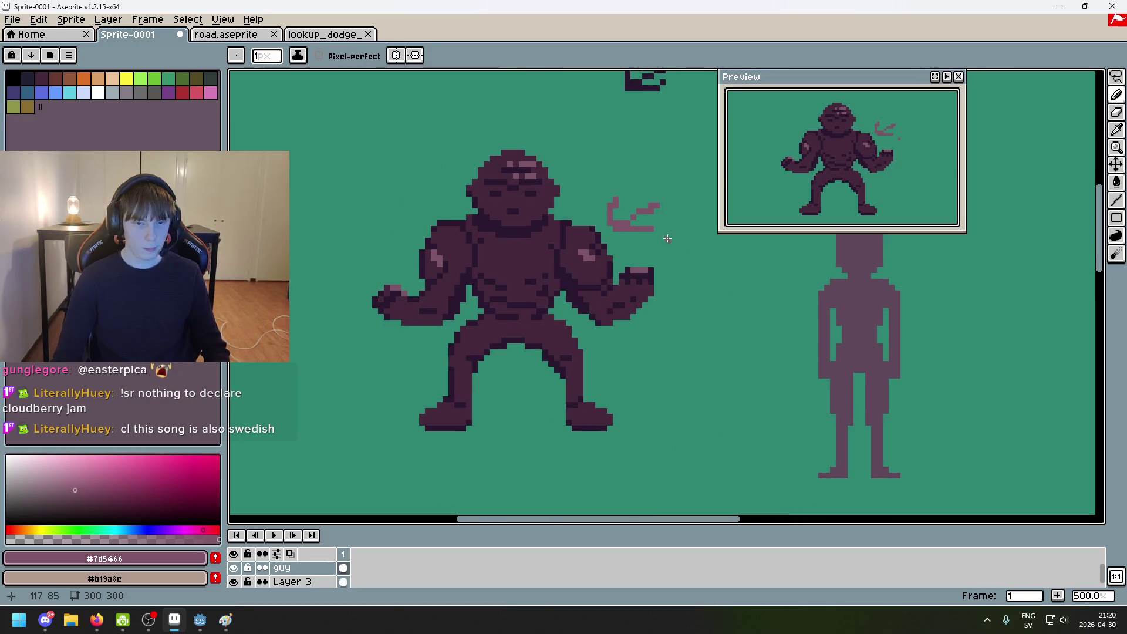
pyautogui.hscroll(-1, 594, 262)
pyautogui.scroll(4, 556, 309)
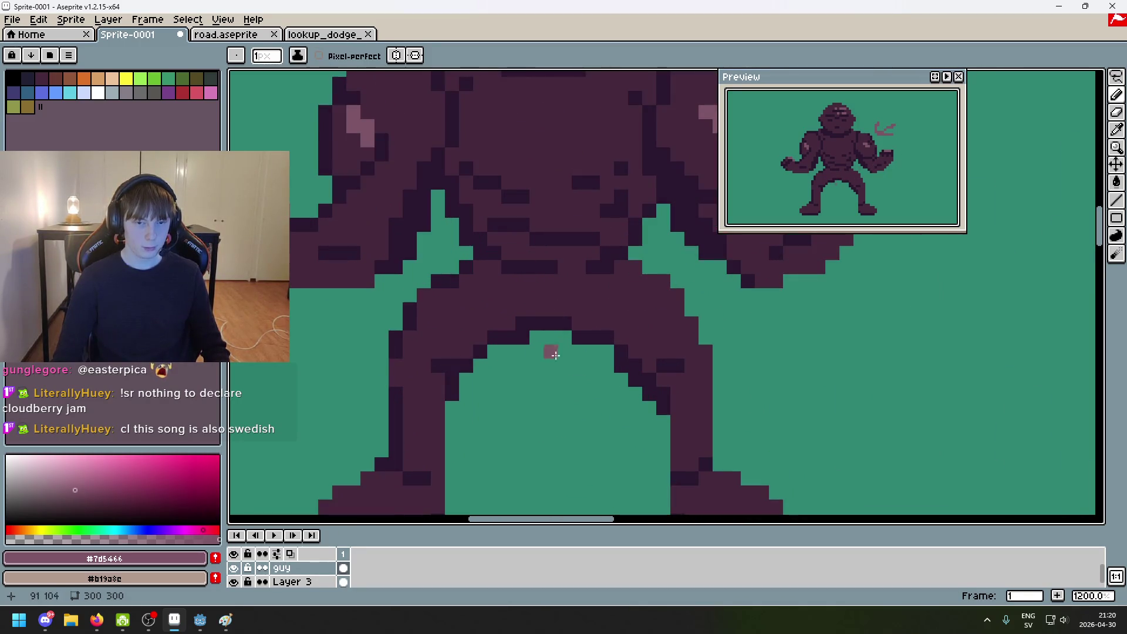
pyautogui.scroll(-6, 480, 290)
pyautogui.scroll(5, 480, 288)
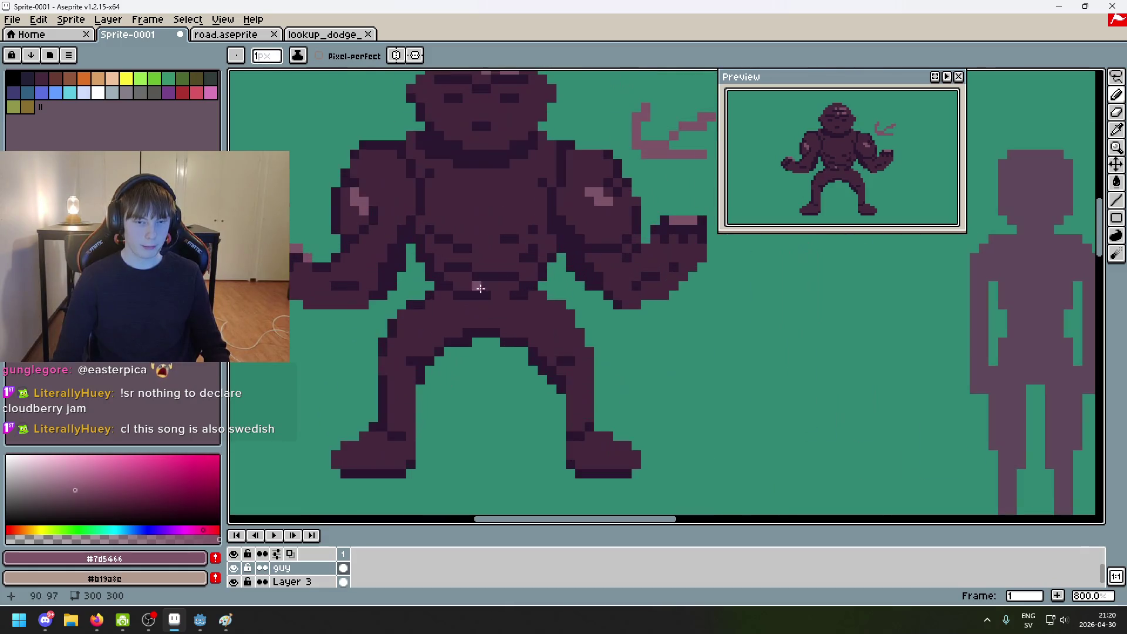
pyautogui.moveTo(522, 241); pyautogui.dragTo(435, 320)
pyautogui.hotkey('ctrl', 'z')
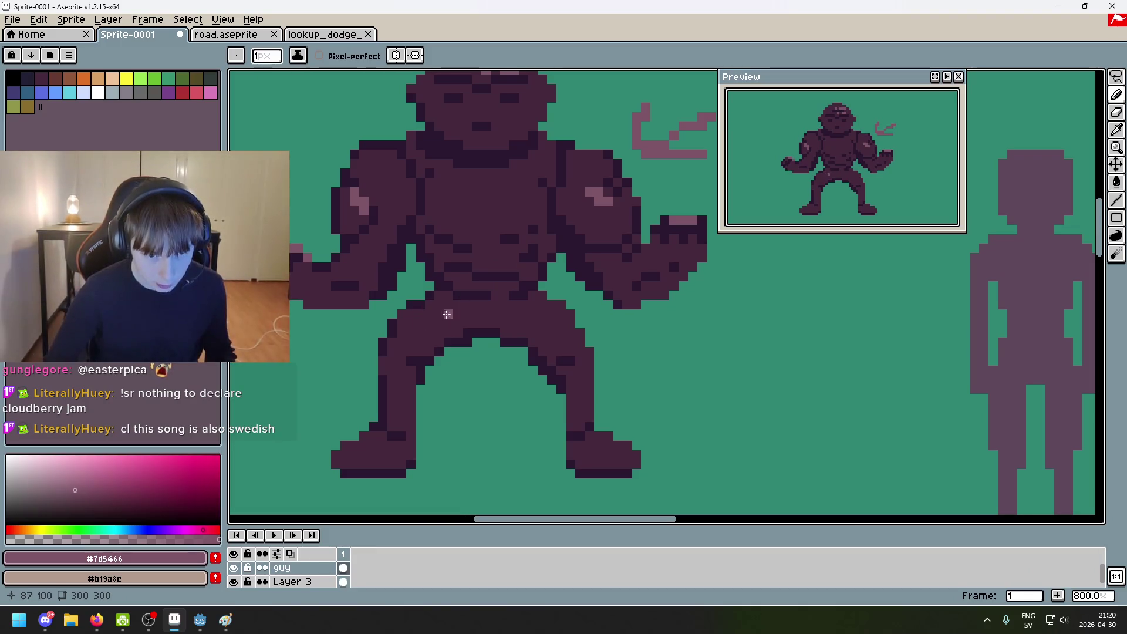
pyautogui.moveTo(435, 312)
pyautogui.mouseDown()
pyautogui.moveTo(533, 314)
pyautogui.moveTo(419, 298)
pyautogui.mouseUp()
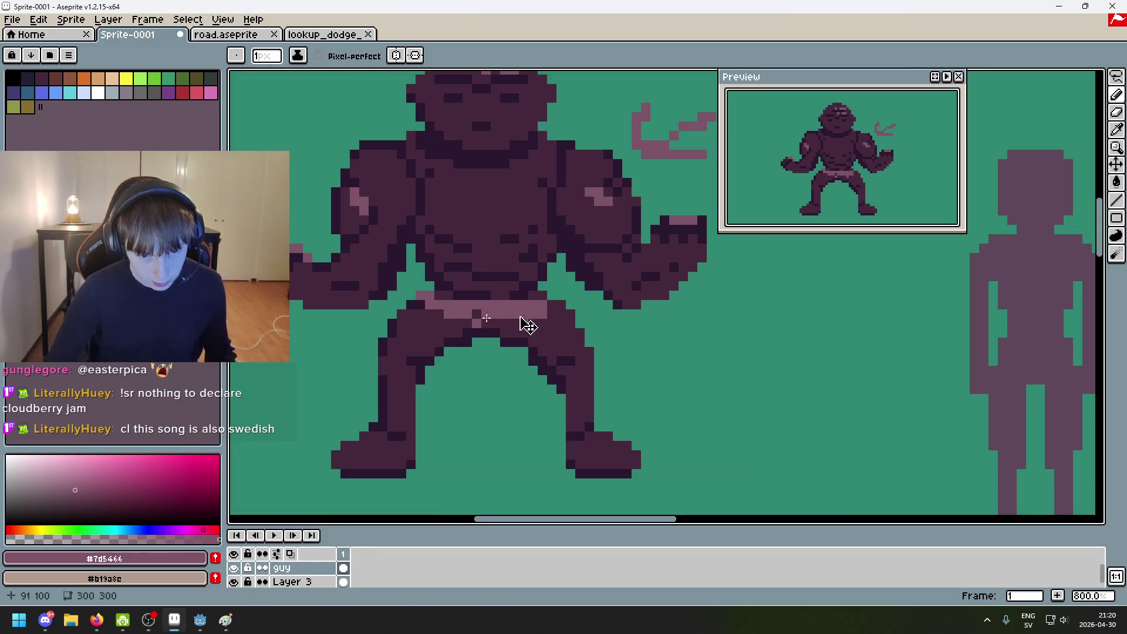
pyautogui.click(422, 322)
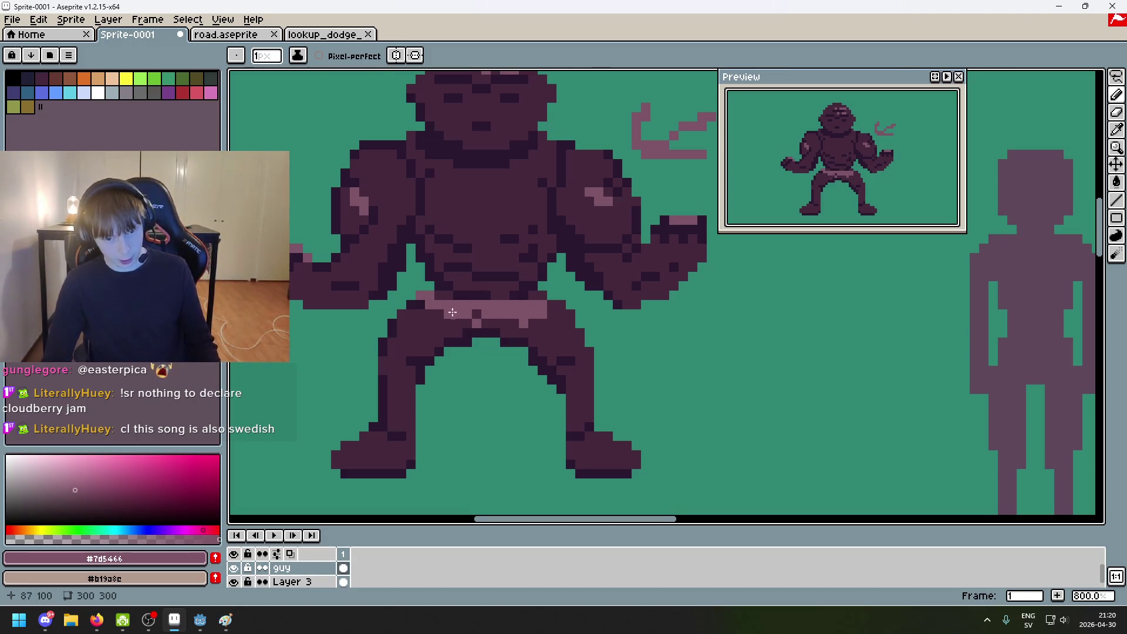
pyautogui.scroll(-1, 516, 302)
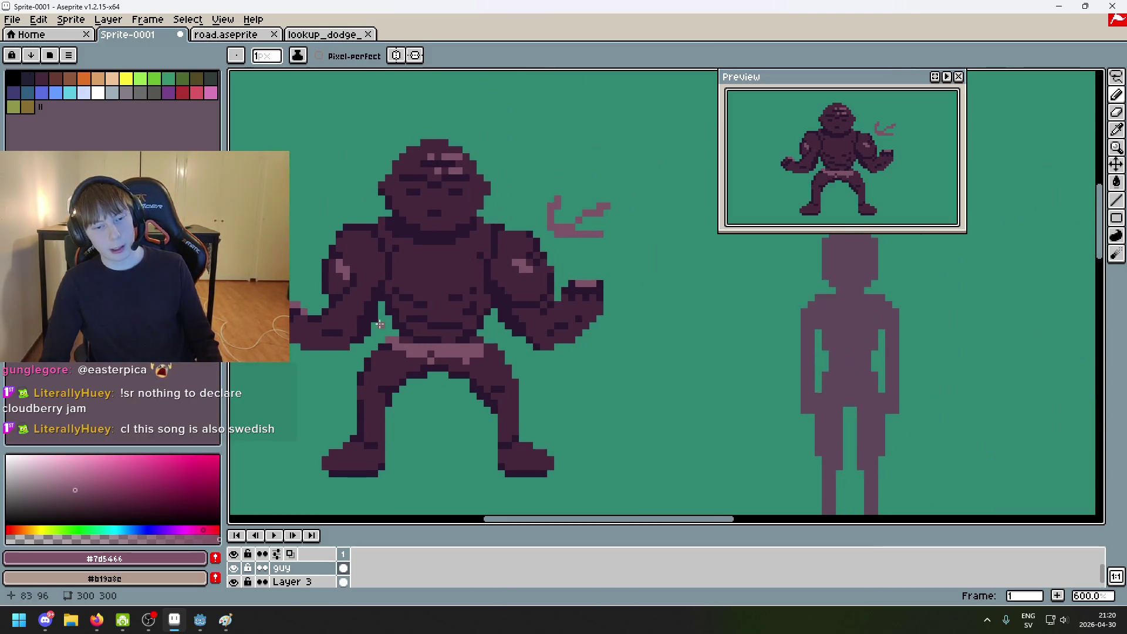
# Step: Paint two pink highlight pixels on the left thigh and re-sample the pink colour
pyautogui.scroll(3, 380, 324)
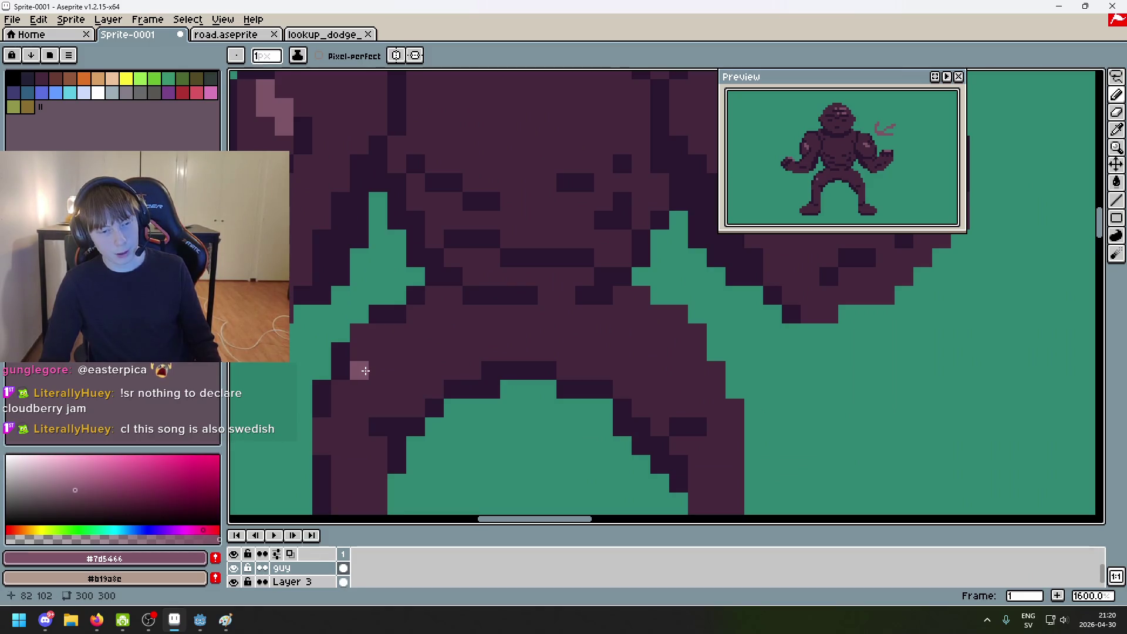
pyautogui.moveTo(358, 389); pyautogui.dragTo(374, 398)
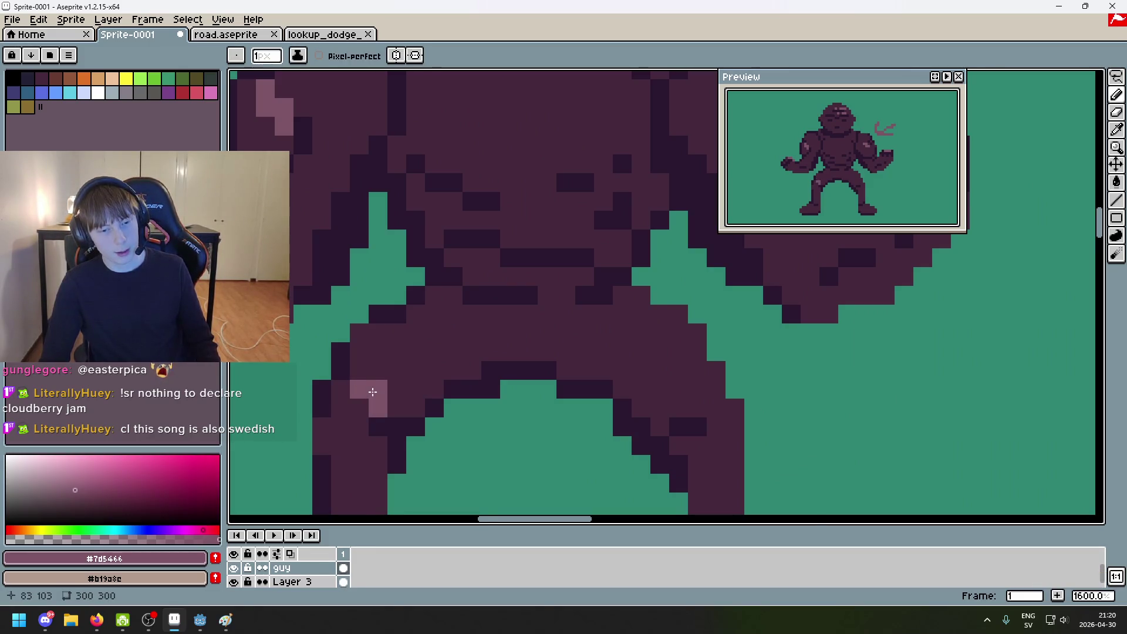
pyautogui.scroll(-4, 541, 308)
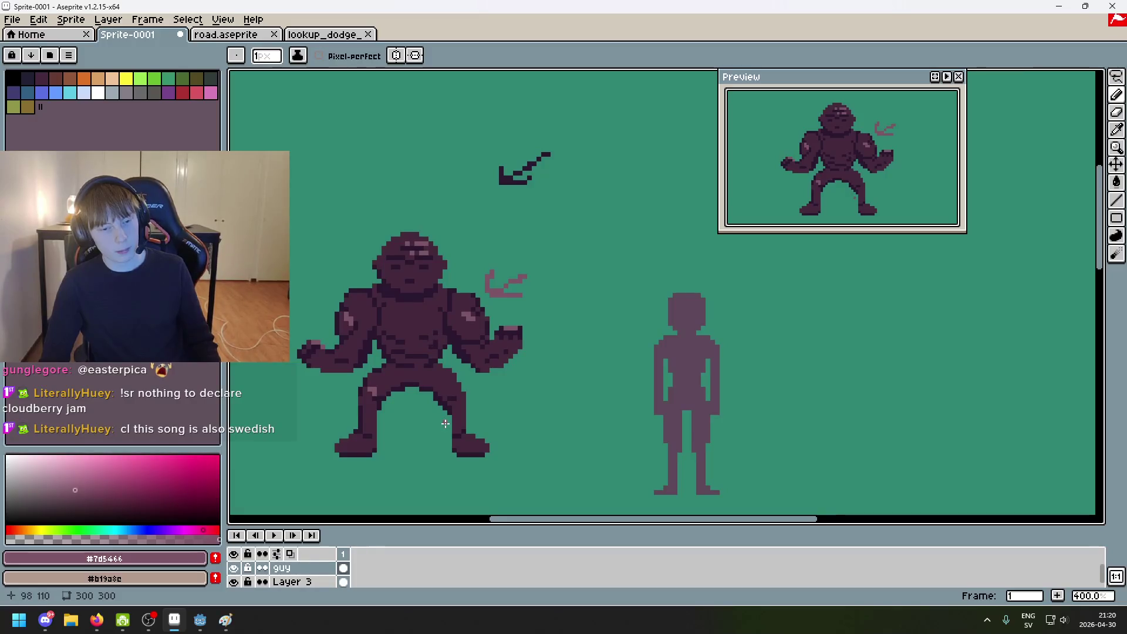
pyautogui.scroll(3, 465, 407)
pyautogui.keyDown('alt'); pyautogui.click(278, 387); pyautogui.keyUp('alt')
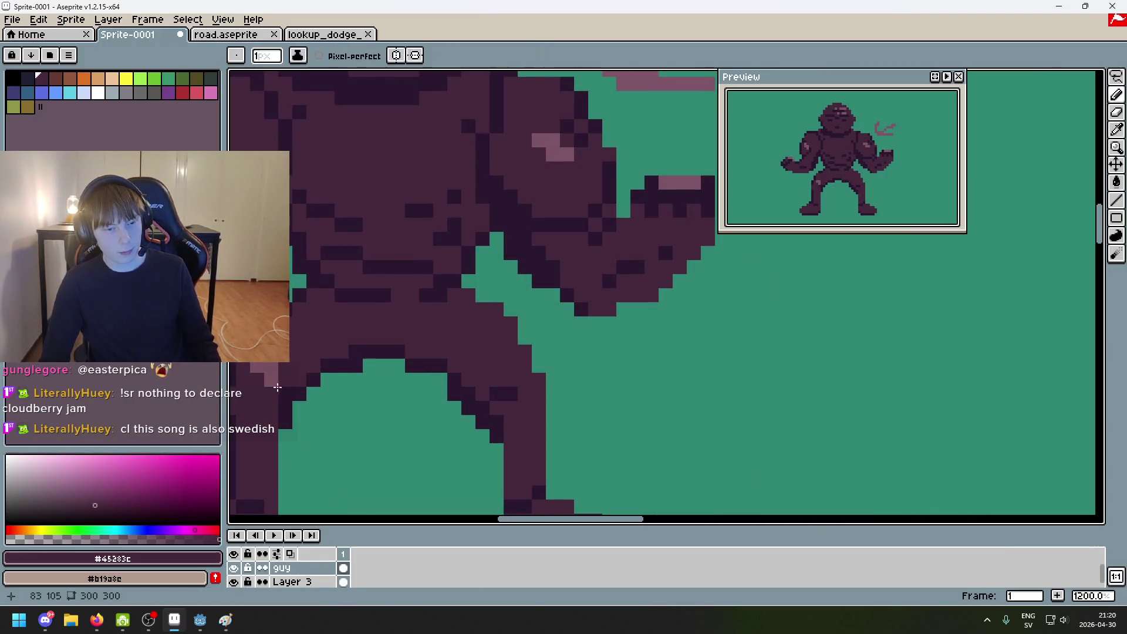
pyautogui.keyDown('alt'); pyautogui.click(266, 369); pyautogui.keyUp('alt')
# Step: Dot single pink highlight pixels onto the thigh and leg
pyautogui.click(490, 372)
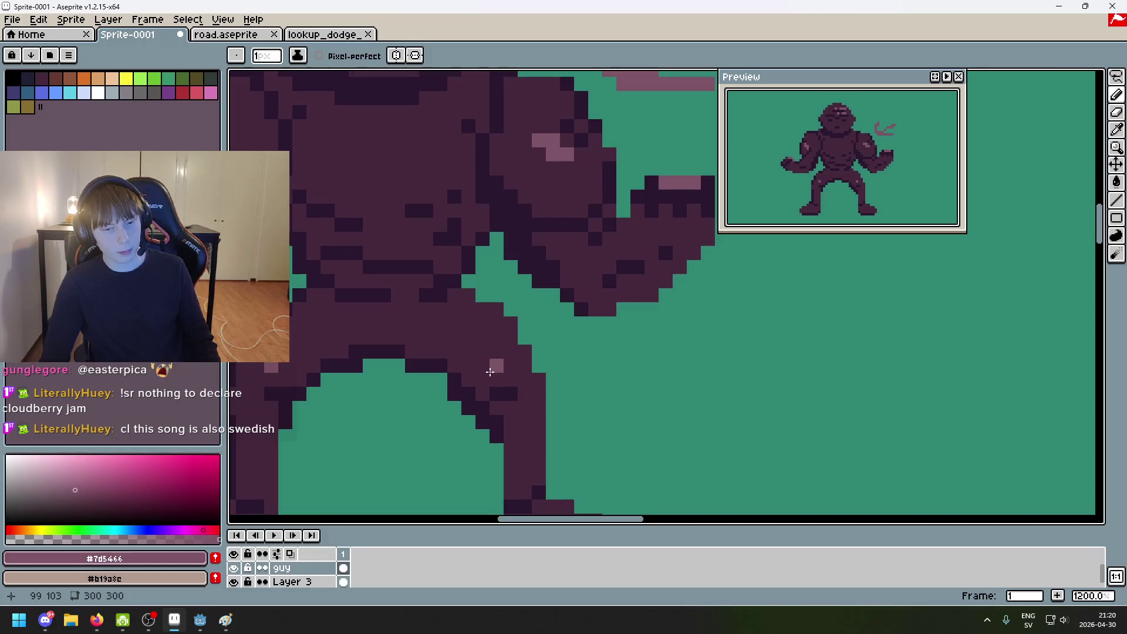
pyautogui.scroll(-4, 511, 357)
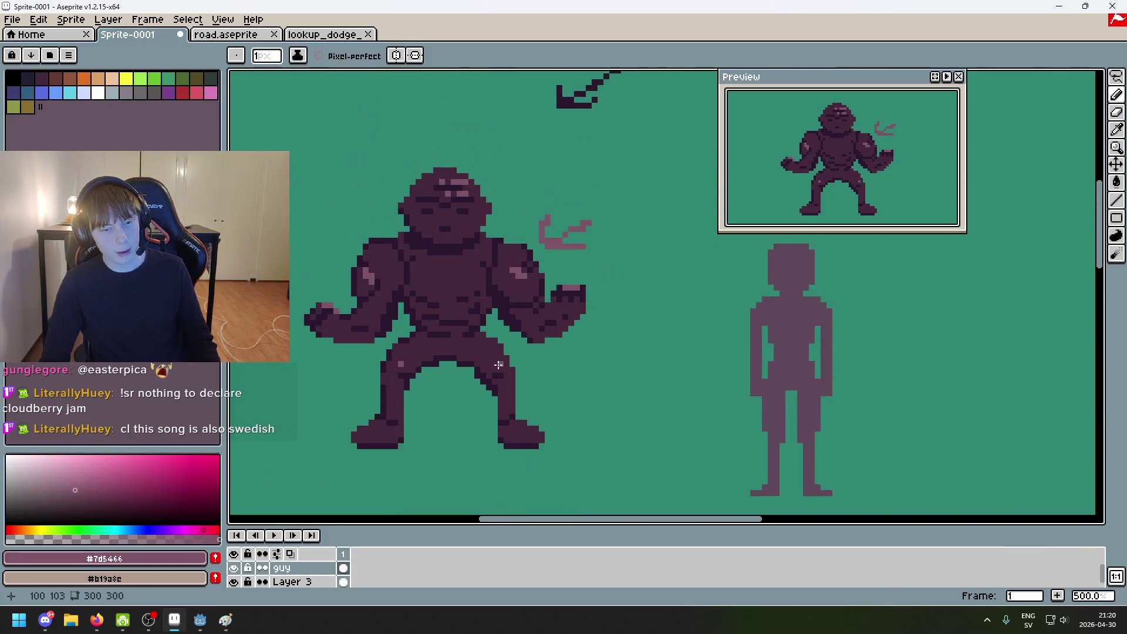
pyautogui.scroll(1, 503, 369)
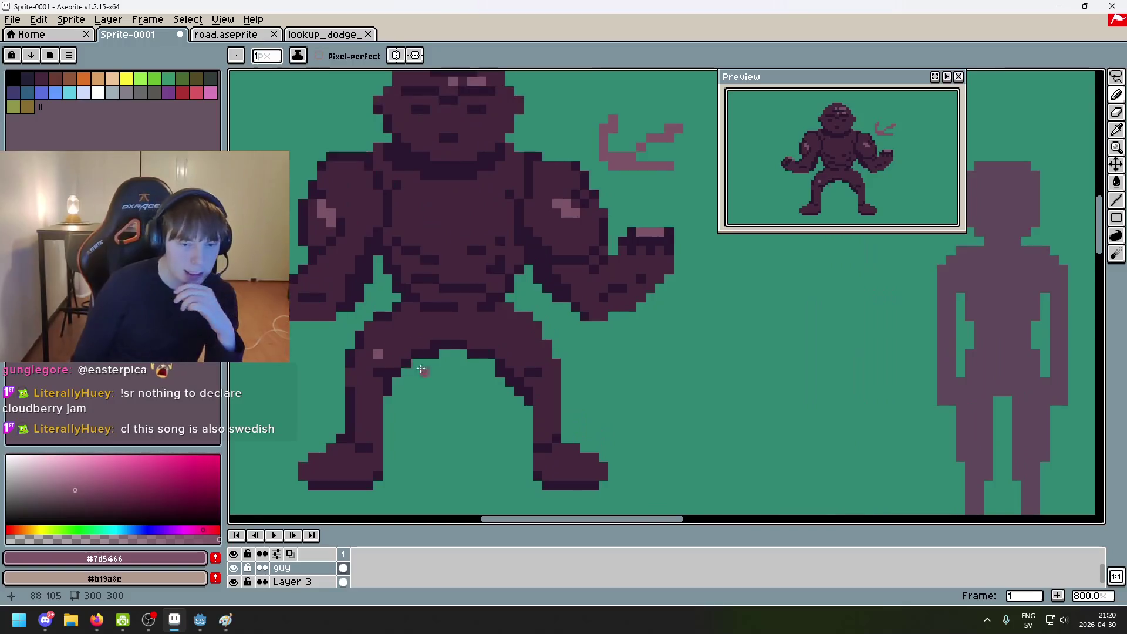
pyautogui.scroll(3, 408, 342)
pyautogui.click(489, 329)
pyautogui.scroll(-1, 488, 330)
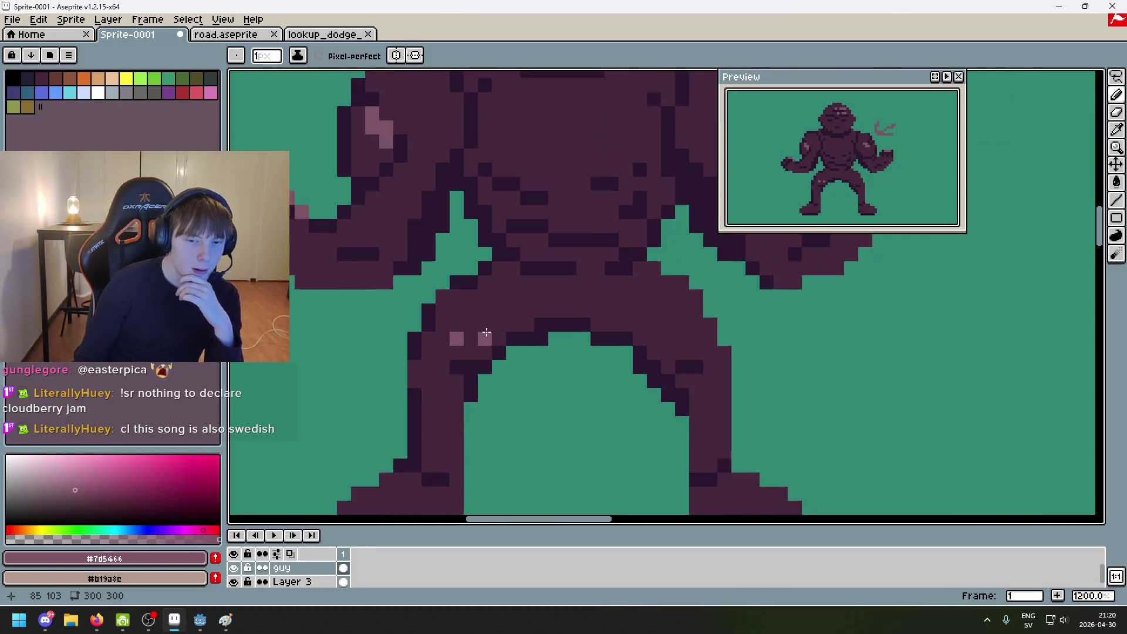
pyautogui.scroll(-1, 485, 333)
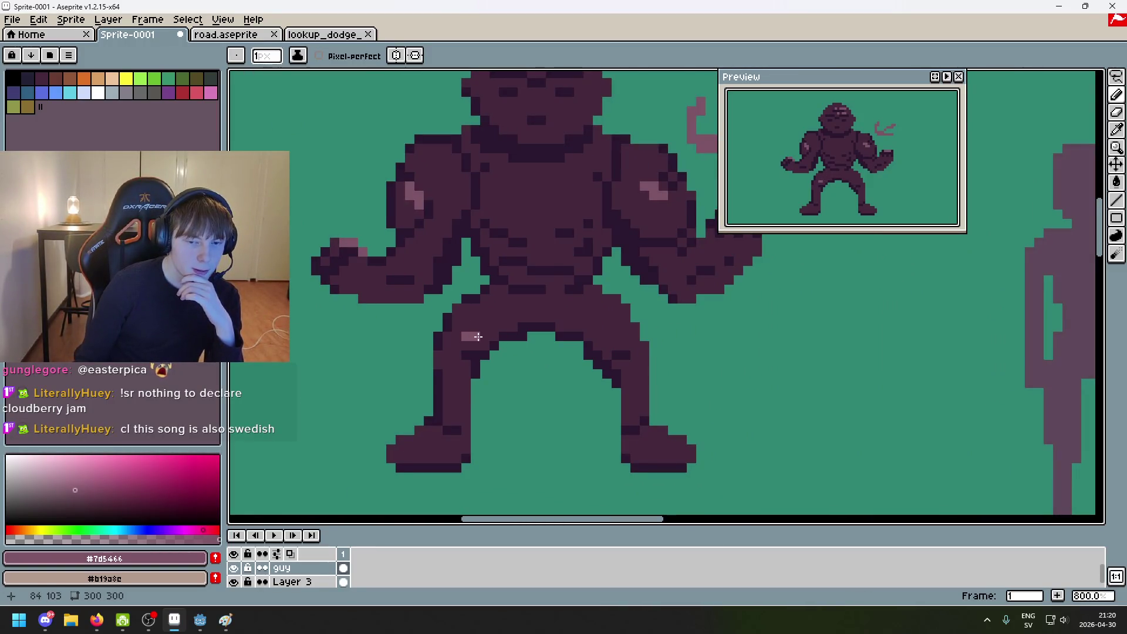
pyautogui.scroll(-3, 474, 347)
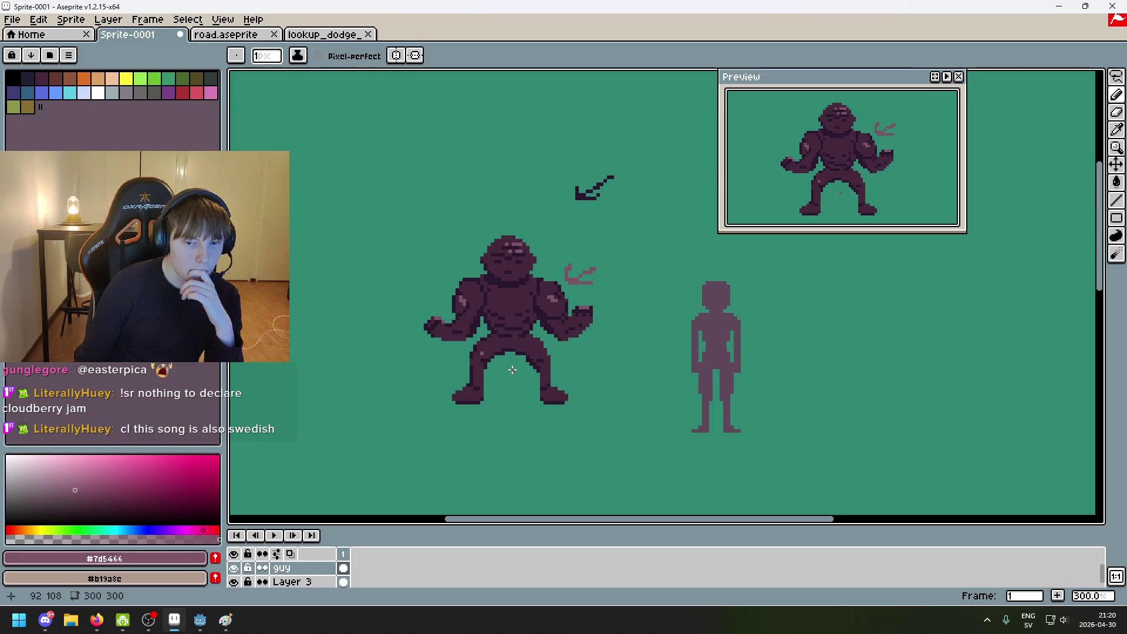
pyautogui.scroll(7, 505, 364)
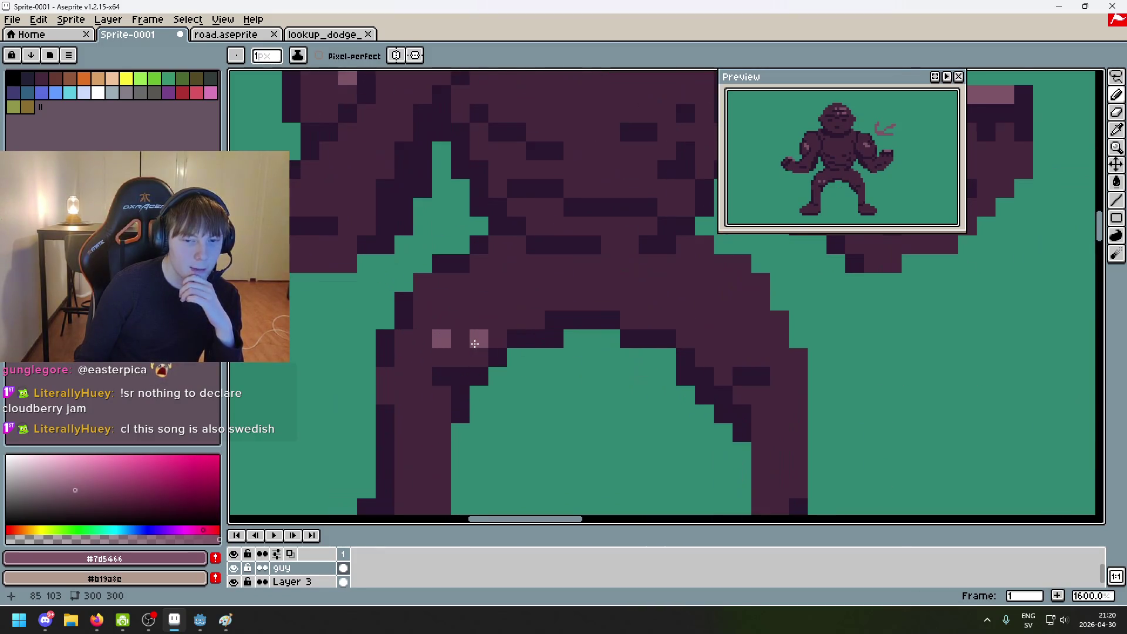
pyautogui.scroll(-4, 473, 336)
pyautogui.scroll(3, 517, 347)
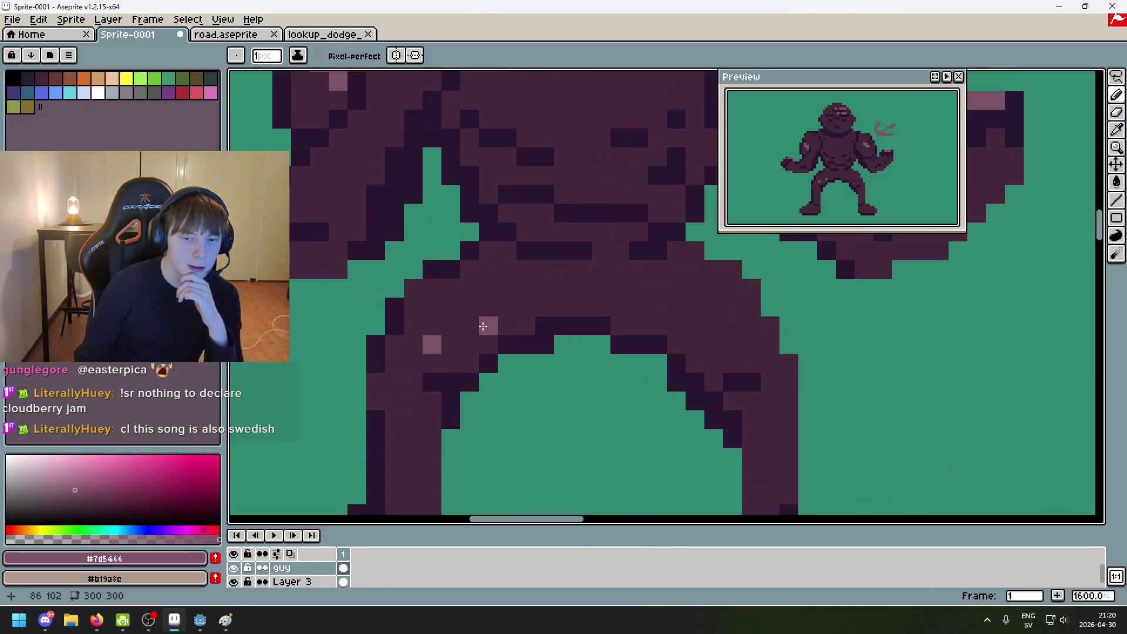
pyautogui.scroll(-2, 411, 323)
pyautogui.scroll(1, 411, 312)
pyautogui.scroll(2, 604, 352)
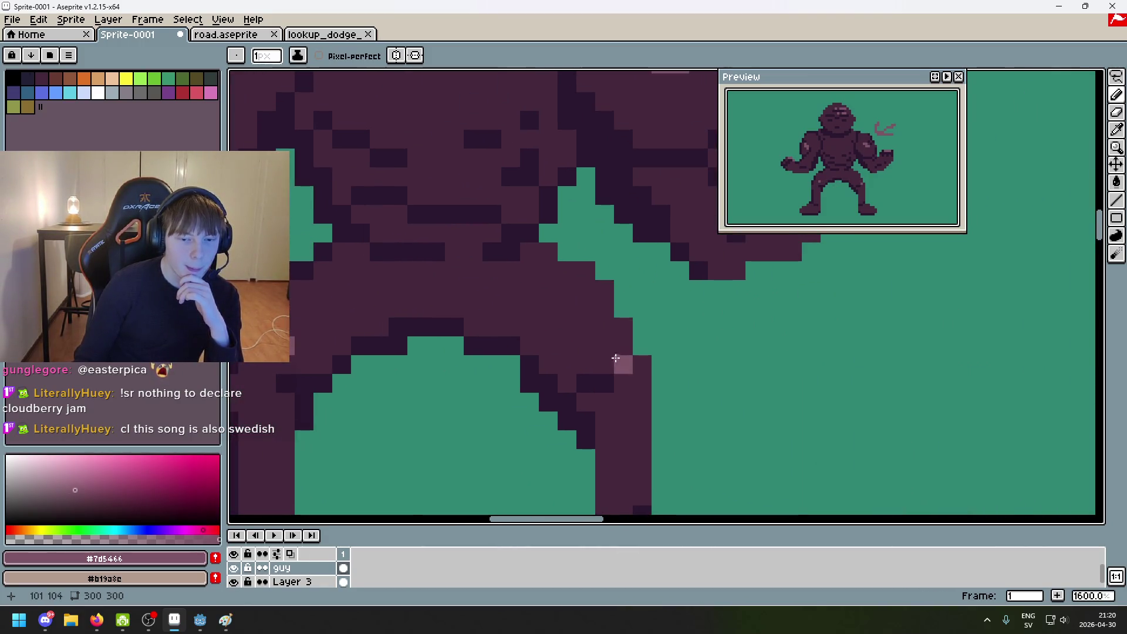
pyautogui.scroll(-3, 605, 347)
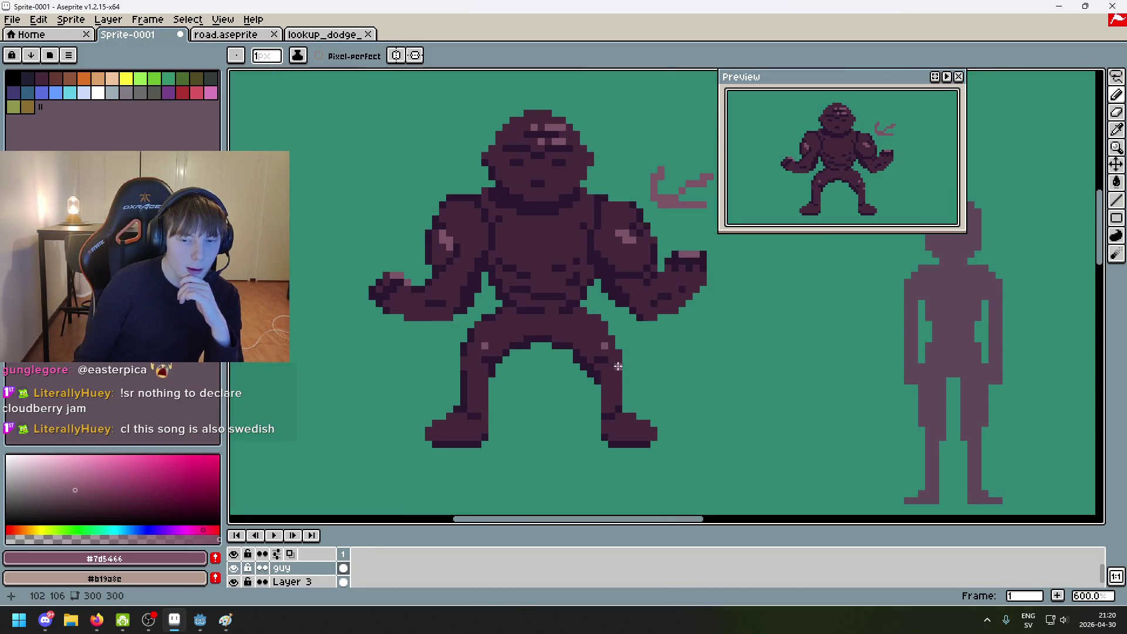
pyautogui.scroll(3, 607, 347)
# Step: Undo the last highlight pixel and repaint one on the right thigh
pyautogui.hotkey('ctrl', 'z')
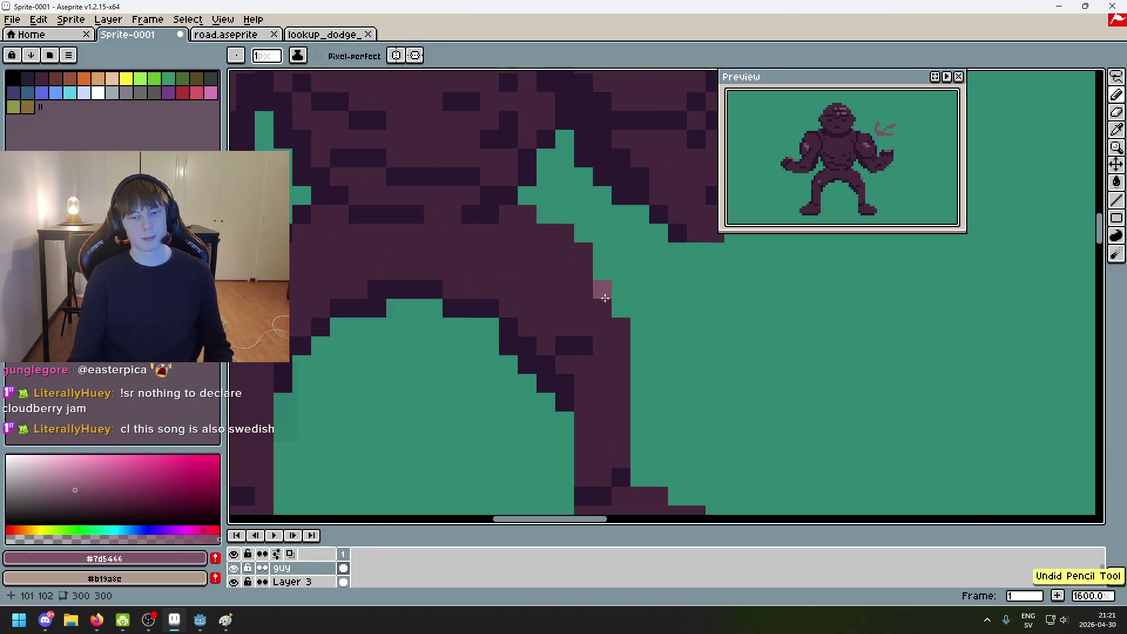
pyautogui.click(603, 309)
pyautogui.scroll(-5, 604, 302)
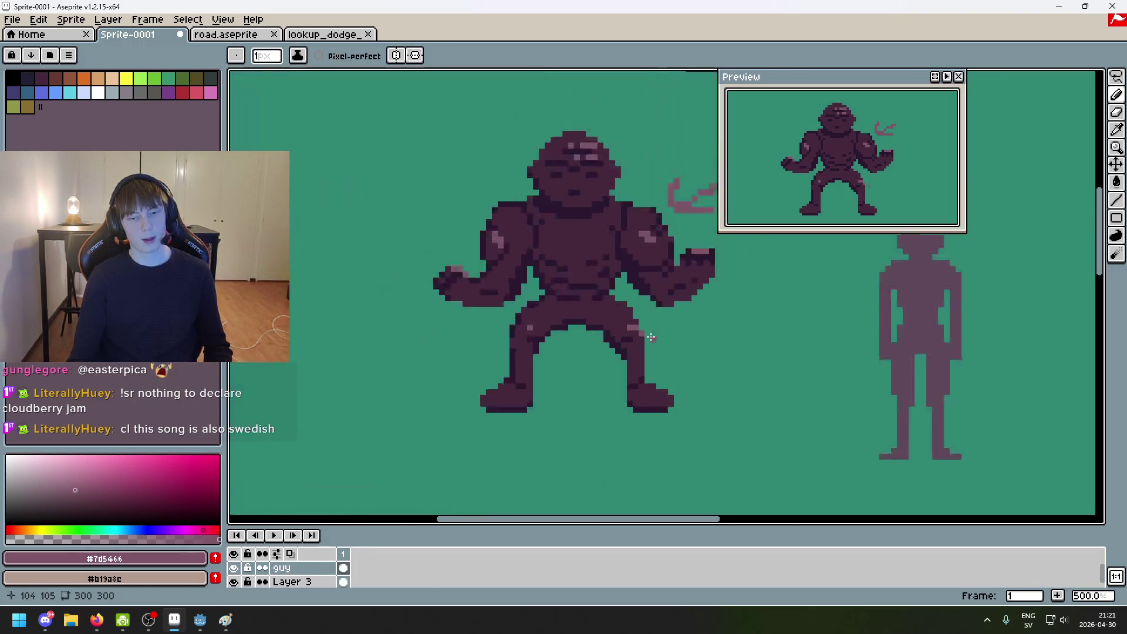
pyautogui.scroll(6, 662, 333)
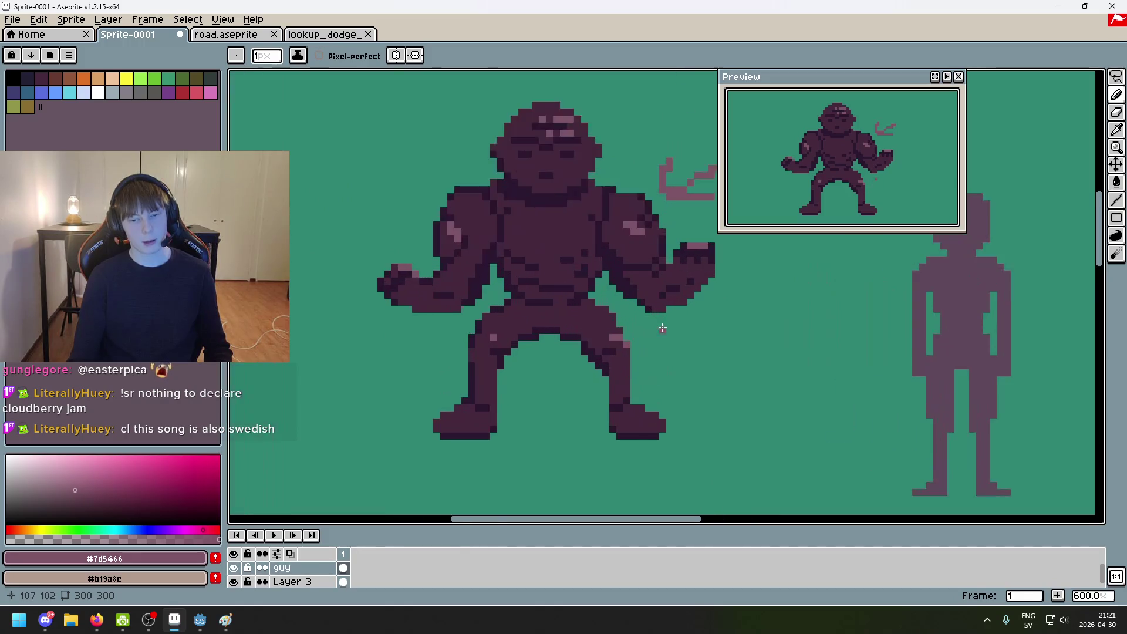
pyautogui.scroll(-8, 628, 352)
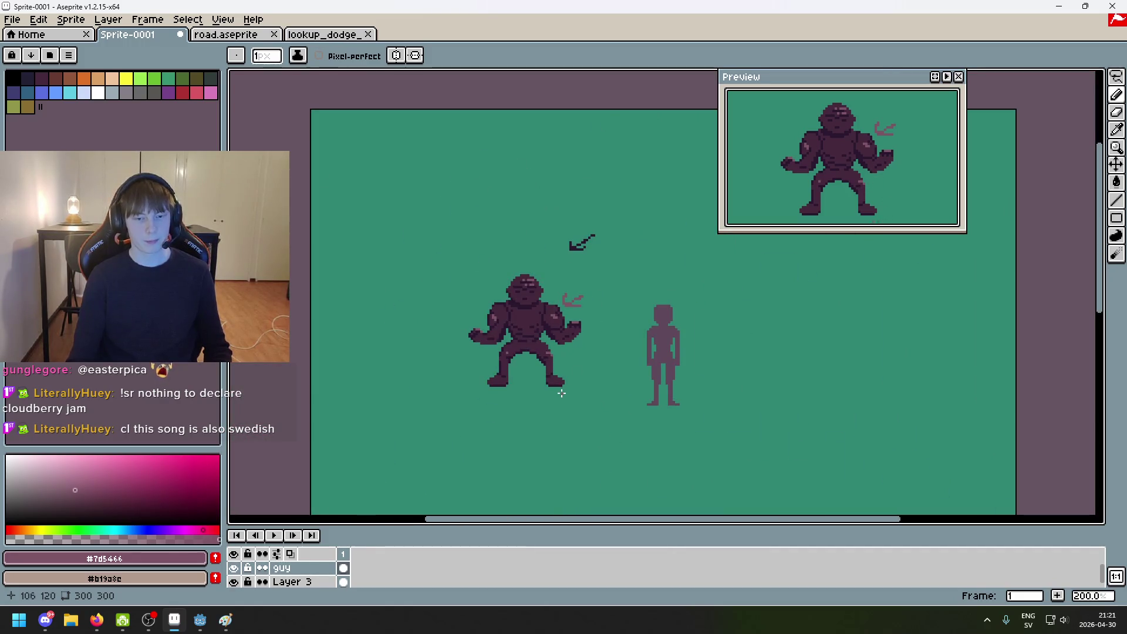
pyautogui.scroll(7, 516, 374)
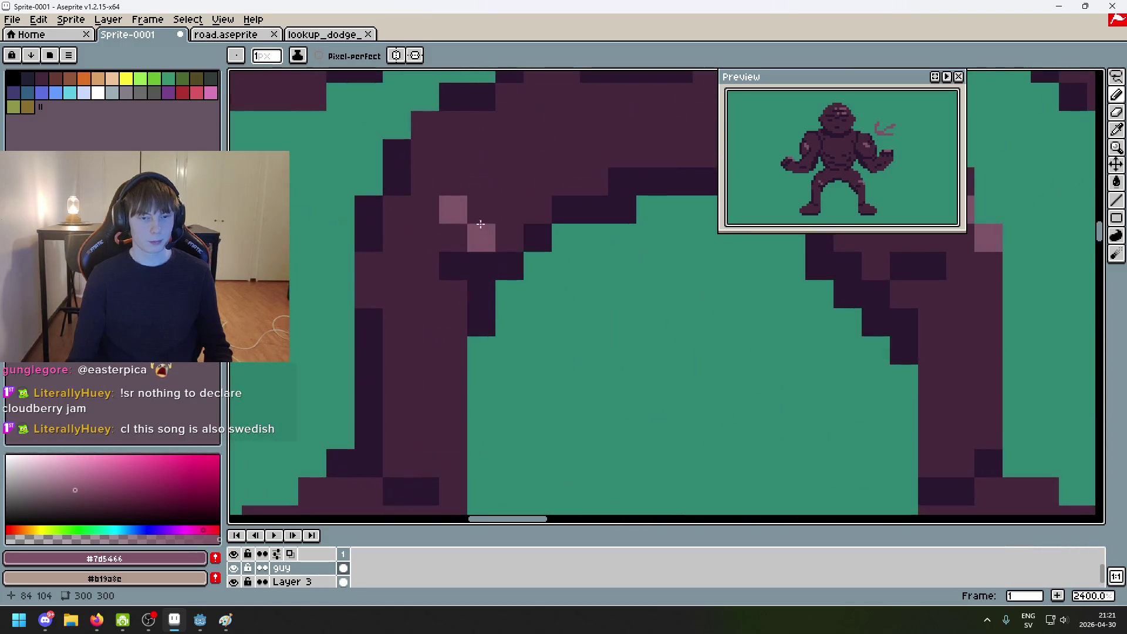
# Step: Add a light pixel beside the thigh highlight, then paint part of it over in dark purple
pyautogui.keyDown('ctrl'); pyautogui.click(462, 229); pyautogui.keyUp('ctrl')
pyautogui.scroll(-5, 462, 230)
pyautogui.scroll(4, 470, 232)
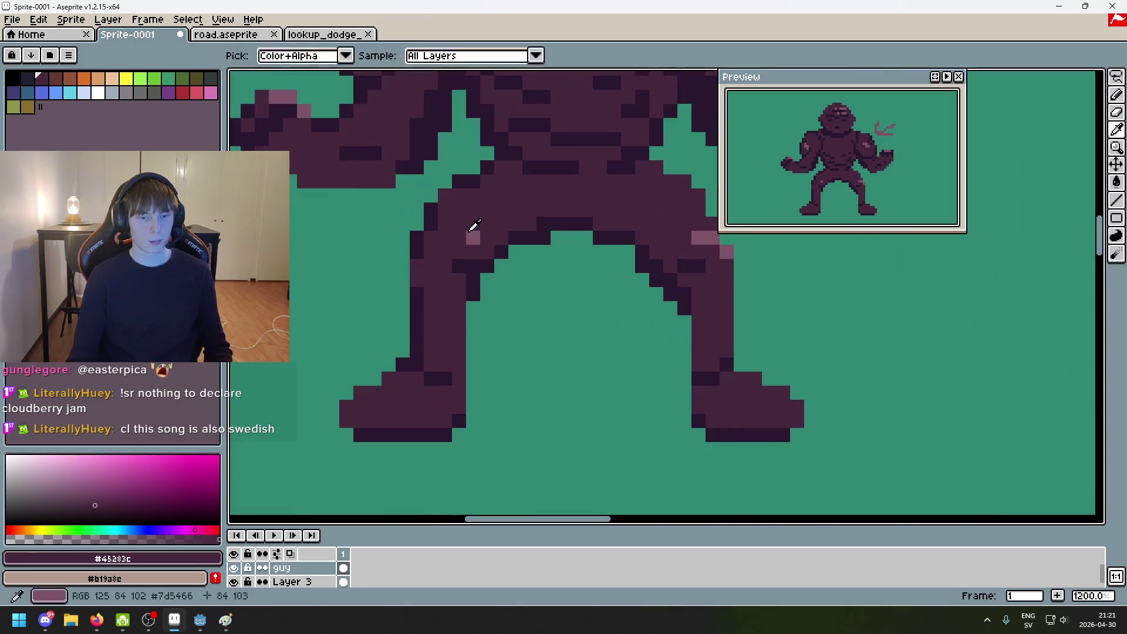
pyautogui.keyDown('ctrl'); pyautogui.click(469, 241); pyautogui.keyUp('ctrl')
pyautogui.click(444, 237)
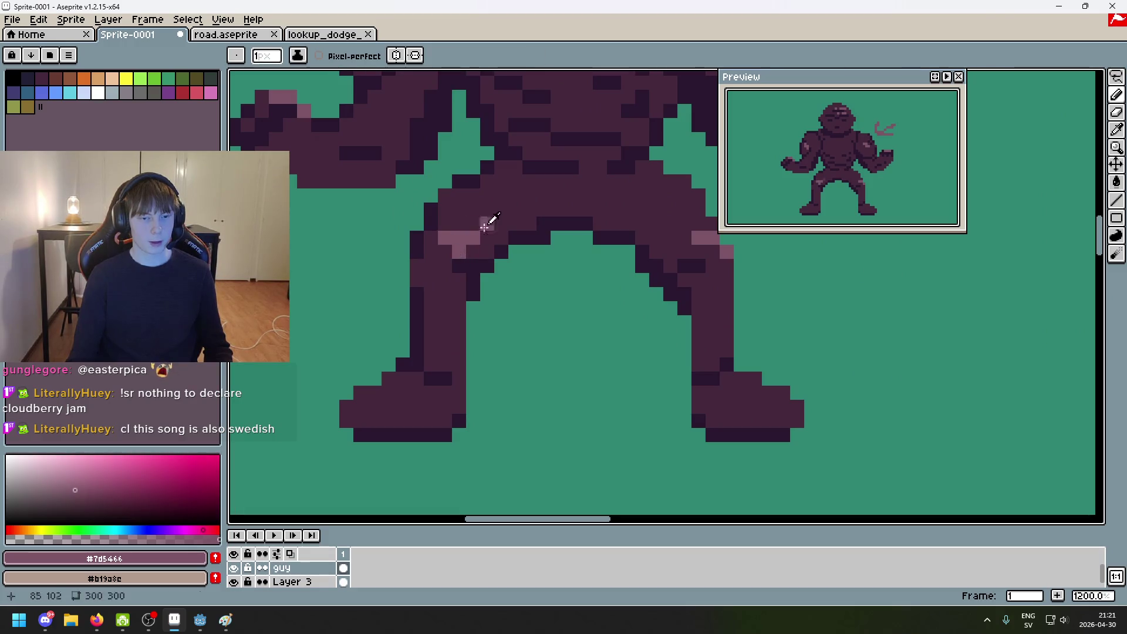
pyautogui.keyDown('ctrl'); pyautogui.click(485, 221); pyautogui.keyUp('ctrl')
pyautogui.scroll(-5, 474, 233)
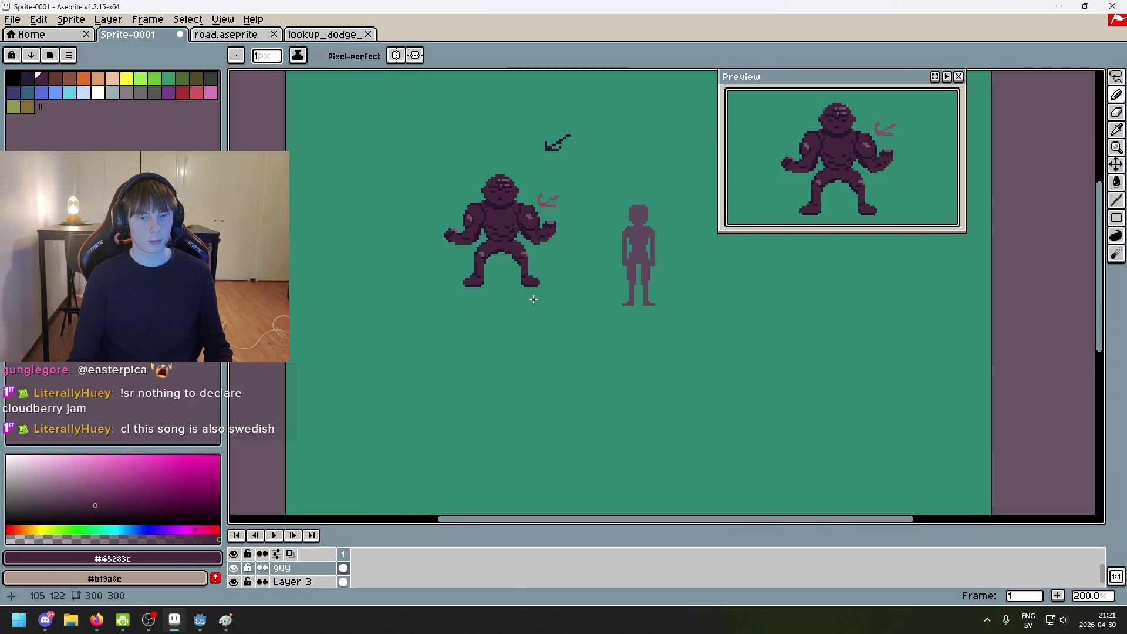
pyautogui.scroll(6, 525, 296)
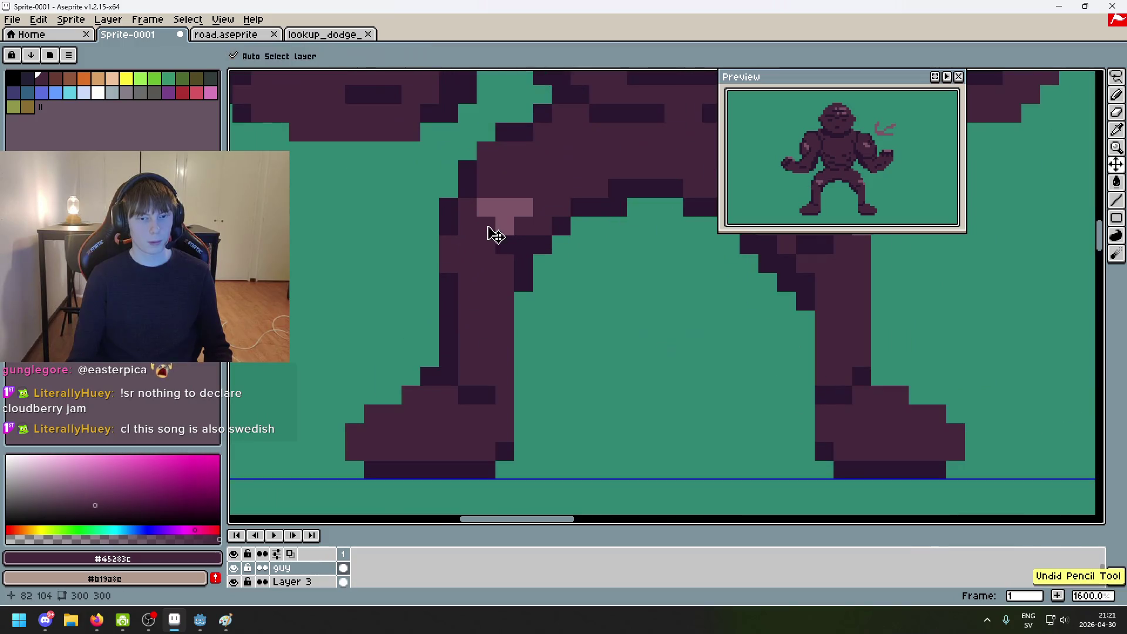
pyautogui.moveTo(524, 207); pyautogui.dragTo(510, 207)
pyautogui.scroll(-5, 549, 289)
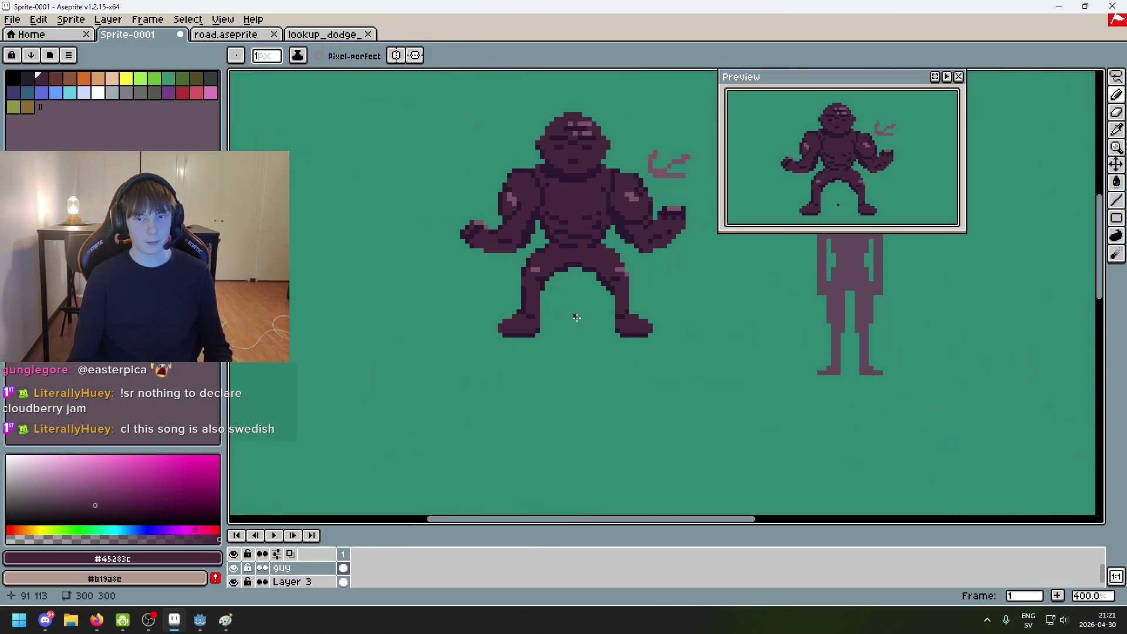
pyautogui.scroll(2, 552, 289)
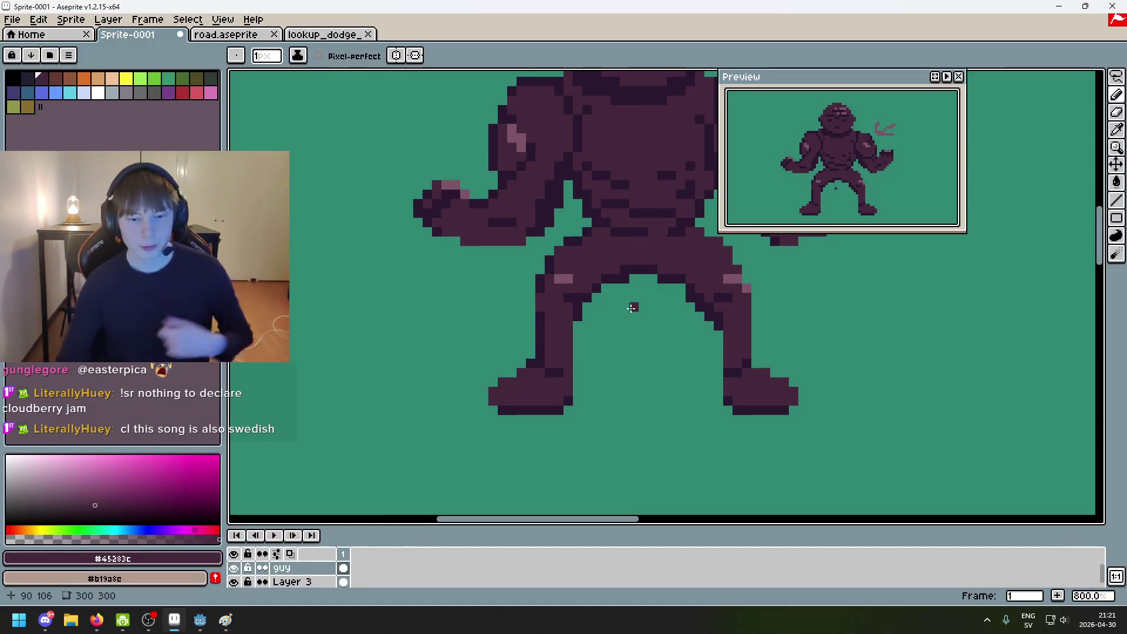
# Step: Sample the thigh's pink and place a highlight pixel on the left foot, redoing one misplaced pixel
pyautogui.moveTo(631, 389); pyautogui.dragTo(511, 415)
pyautogui.scroll(3, 482, 367)
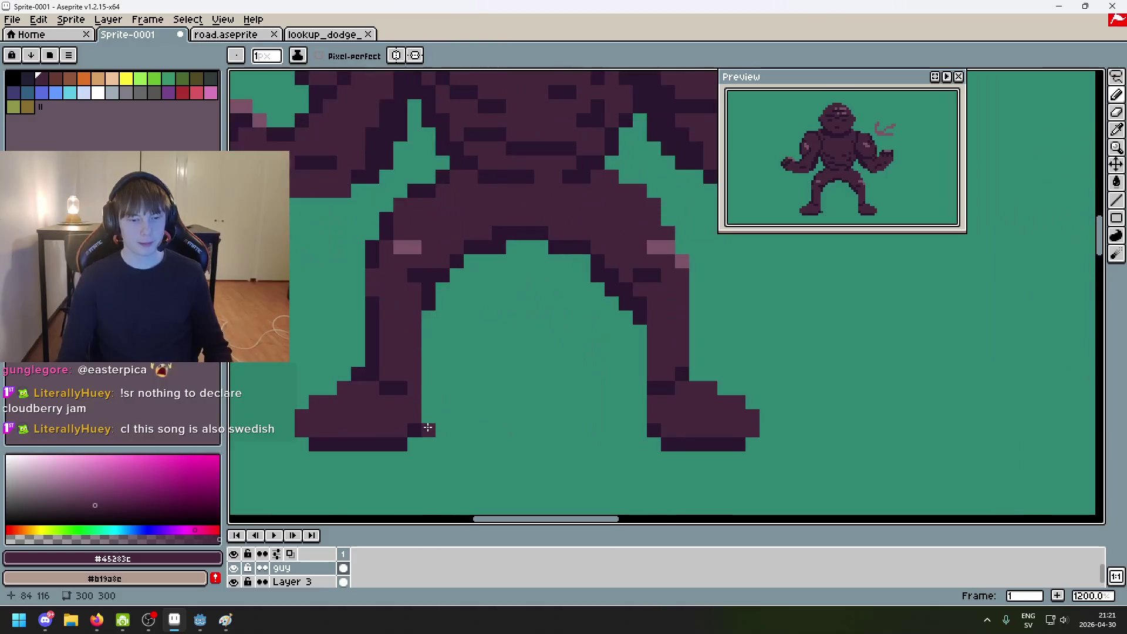
pyautogui.keyDown('alt'); pyautogui.click(427, 247); pyautogui.keyUp('alt')
pyautogui.moveTo(333, 471); pyautogui.dragTo(525, 386)
pyautogui.scroll(2, 526, 386)
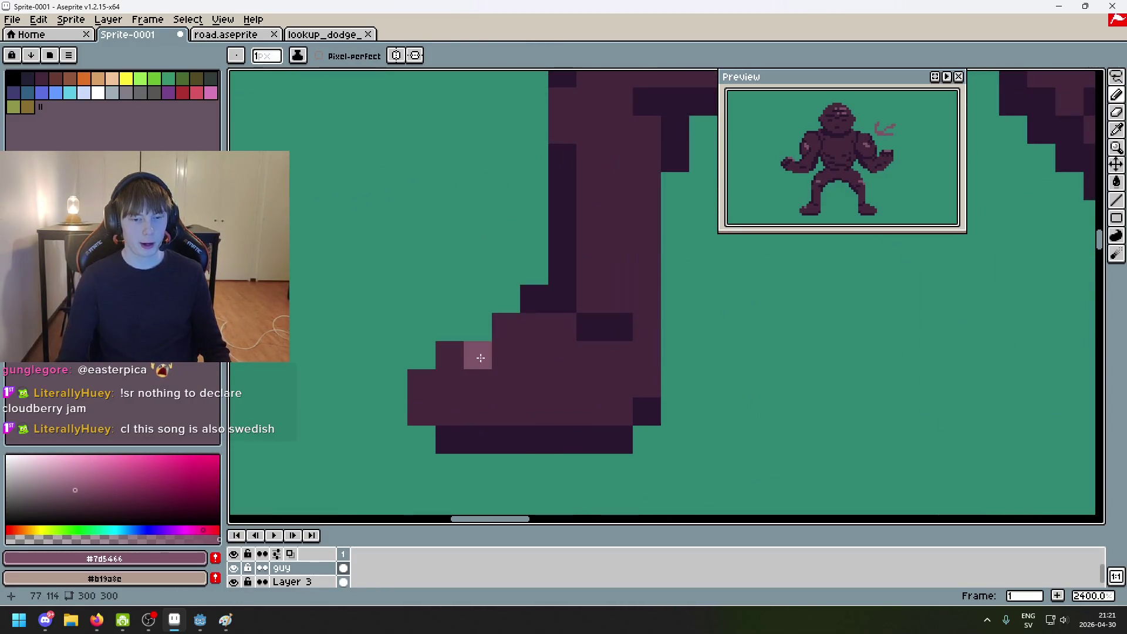
pyautogui.click(506, 383)
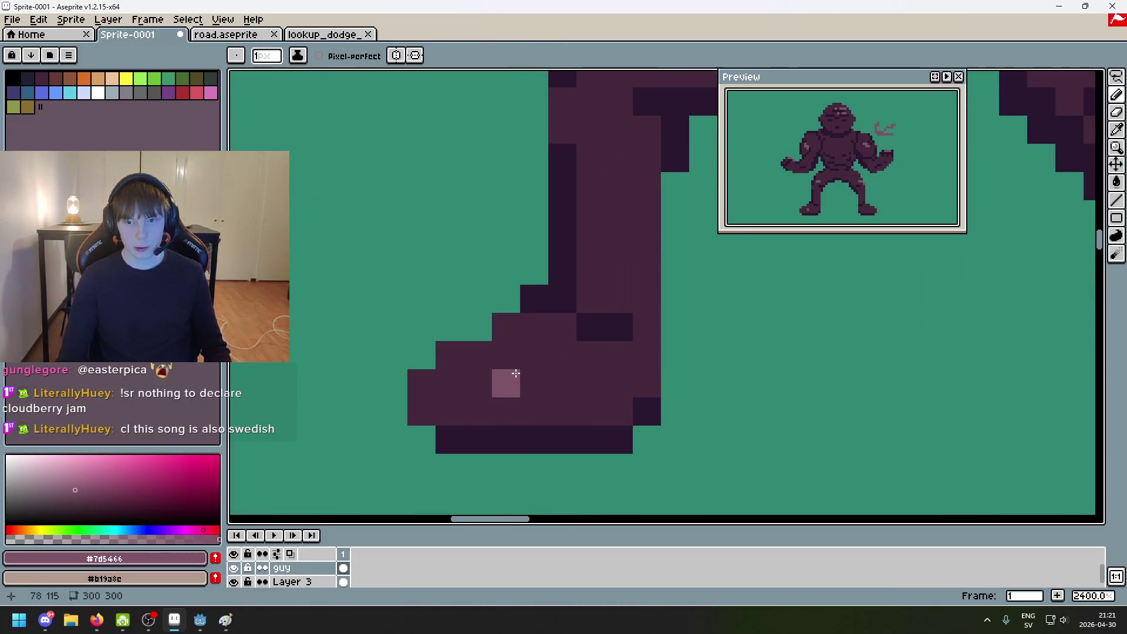
pyautogui.hotkey('ctrl', 'z')
pyautogui.click(504, 353)
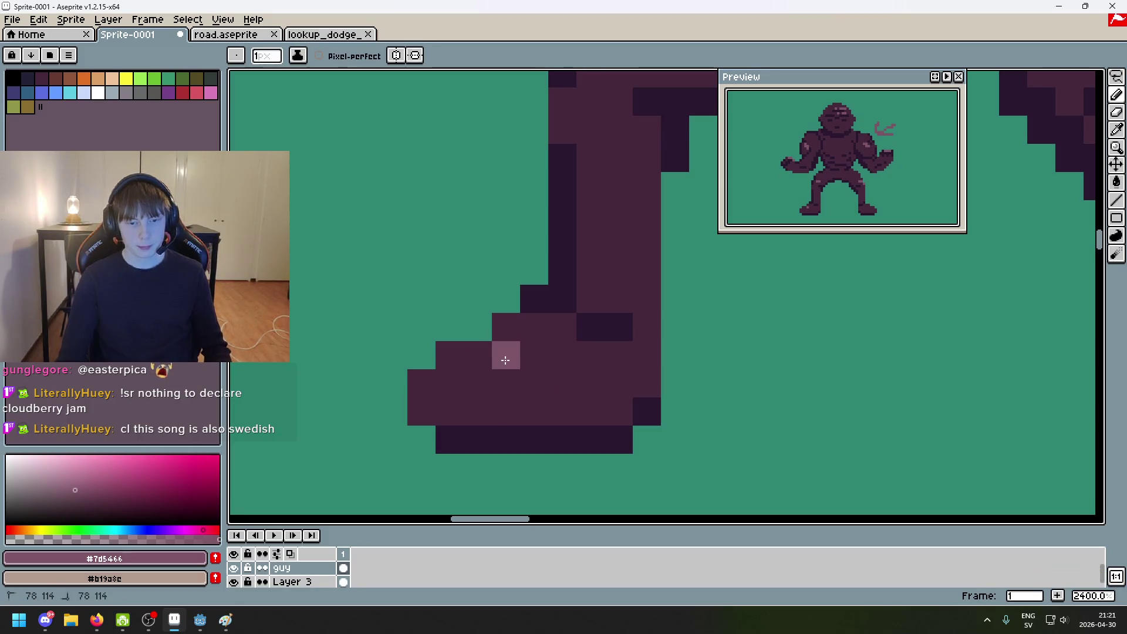
# Step: Add pink highlight pixels along the right foot's top edge out to its tip
pyautogui.scroll(-6, 470, 388)
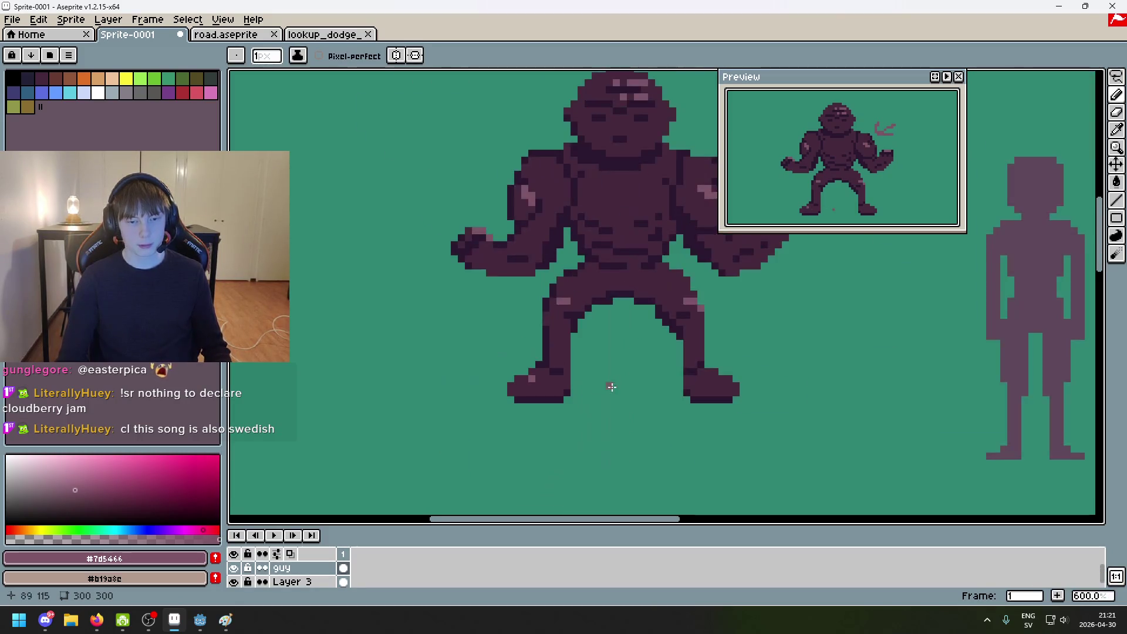
pyautogui.scroll(6, 611, 384)
pyautogui.hotkey('ctrl', 'z')
pyautogui.scroll(-6, 570, 427)
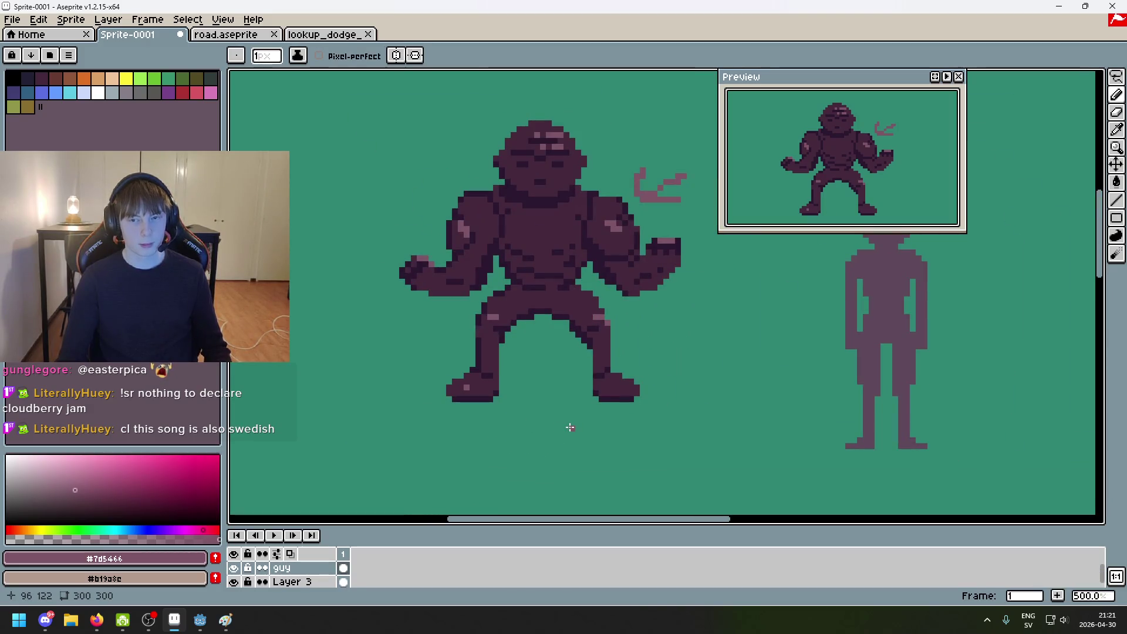
pyautogui.scroll(5, 576, 418)
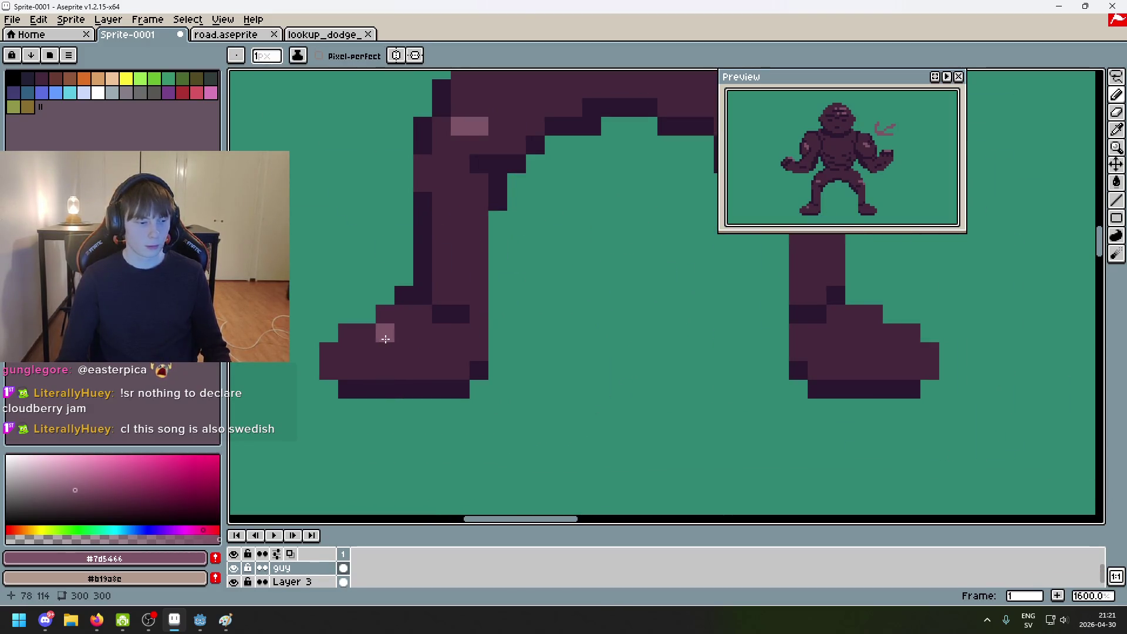
pyautogui.scroll(-6, 404, 347)
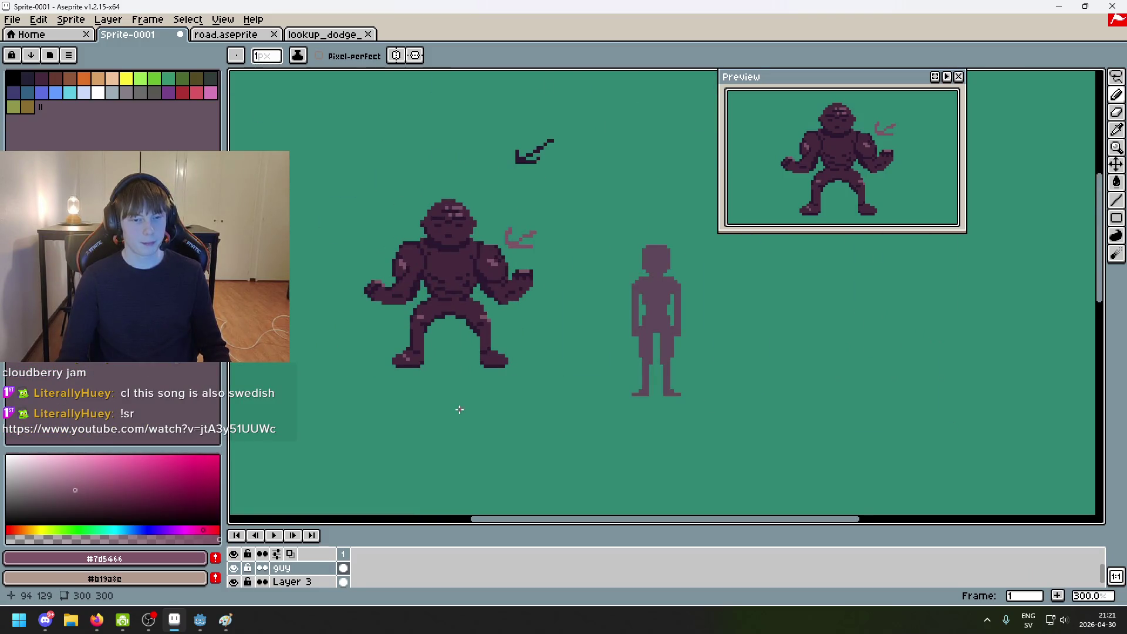
pyautogui.scroll(5, 401, 360)
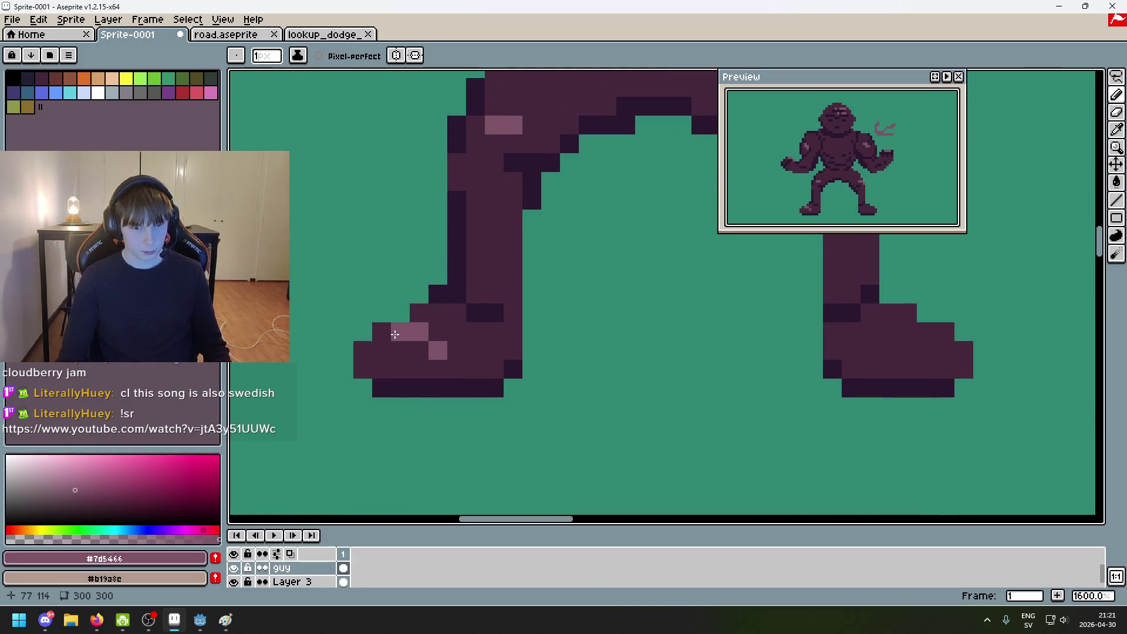
pyautogui.scroll(-6, 458, 376)
pyautogui.click(586, 310)
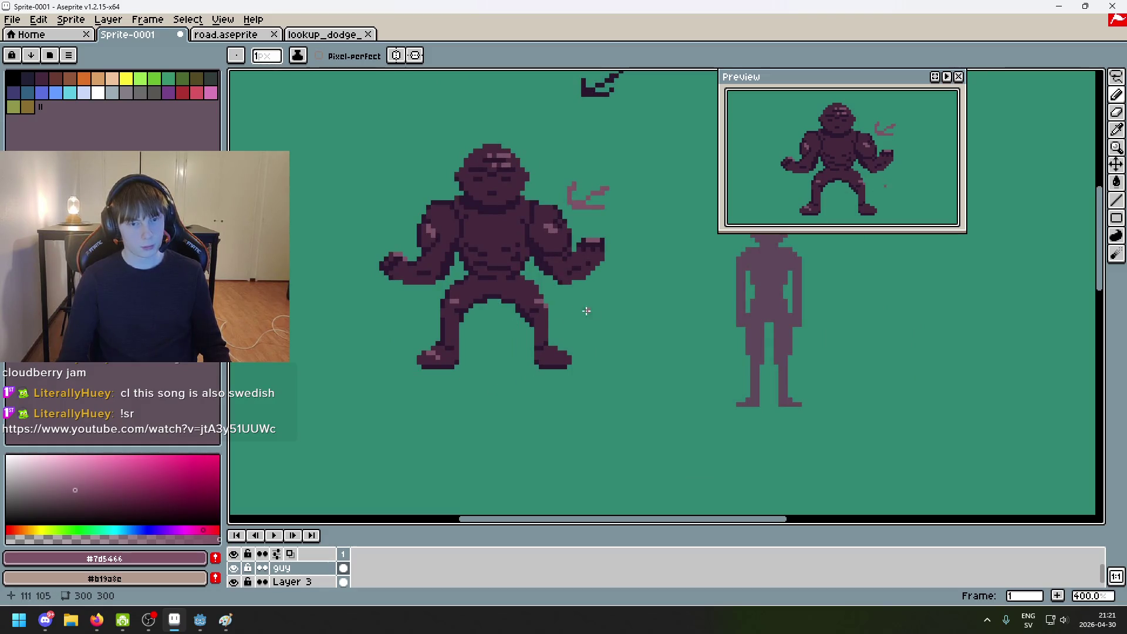
pyautogui.scroll(2, 617, 334)
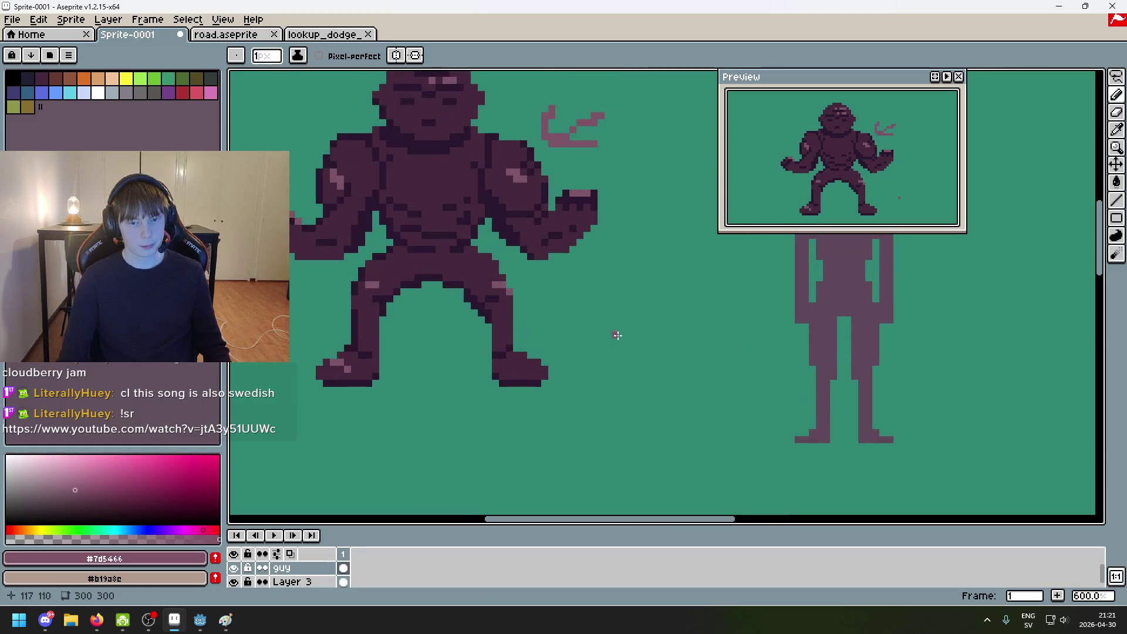
pyautogui.scroll(4, 587, 347)
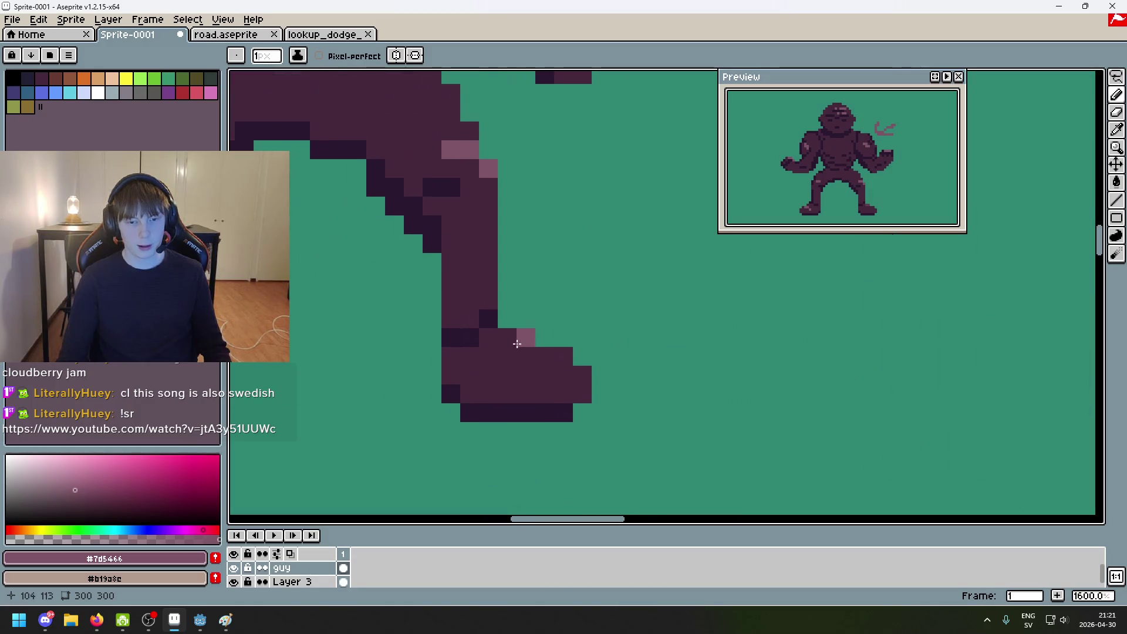
pyautogui.click(563, 356)
pyautogui.click(582, 375)
pyautogui.click(583, 394)
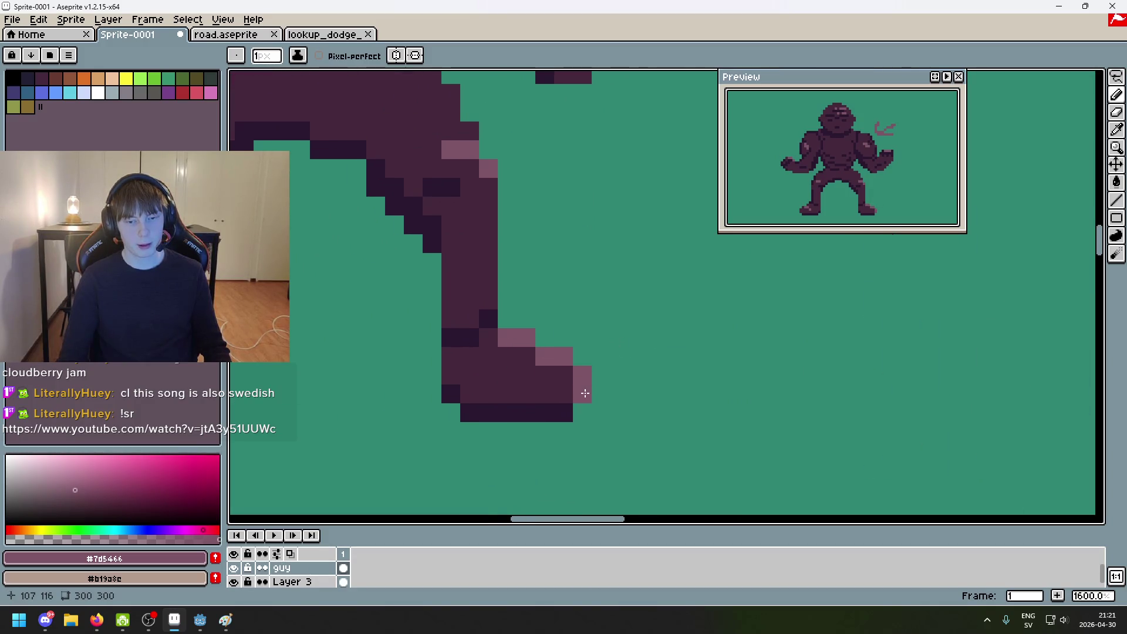
# Step: Paint a pink highlight row along the top of the shoulder, extending diagonally downward
pyautogui.scroll(-7, 584, 395)
pyautogui.scroll(4, 592, 352)
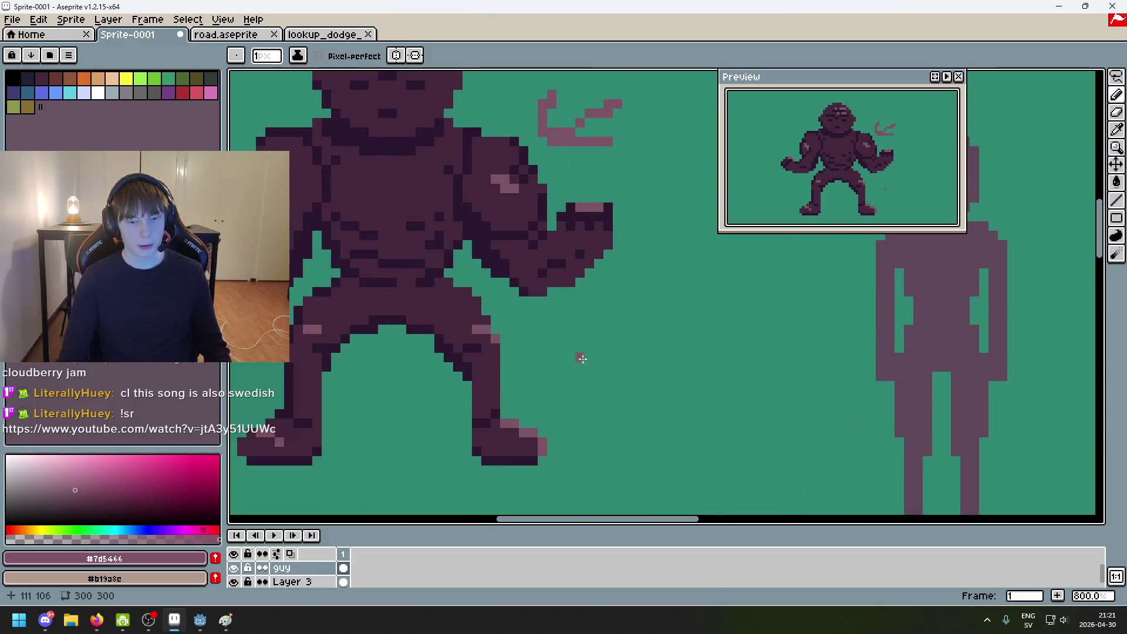
pyautogui.scroll(-4, 548, 414)
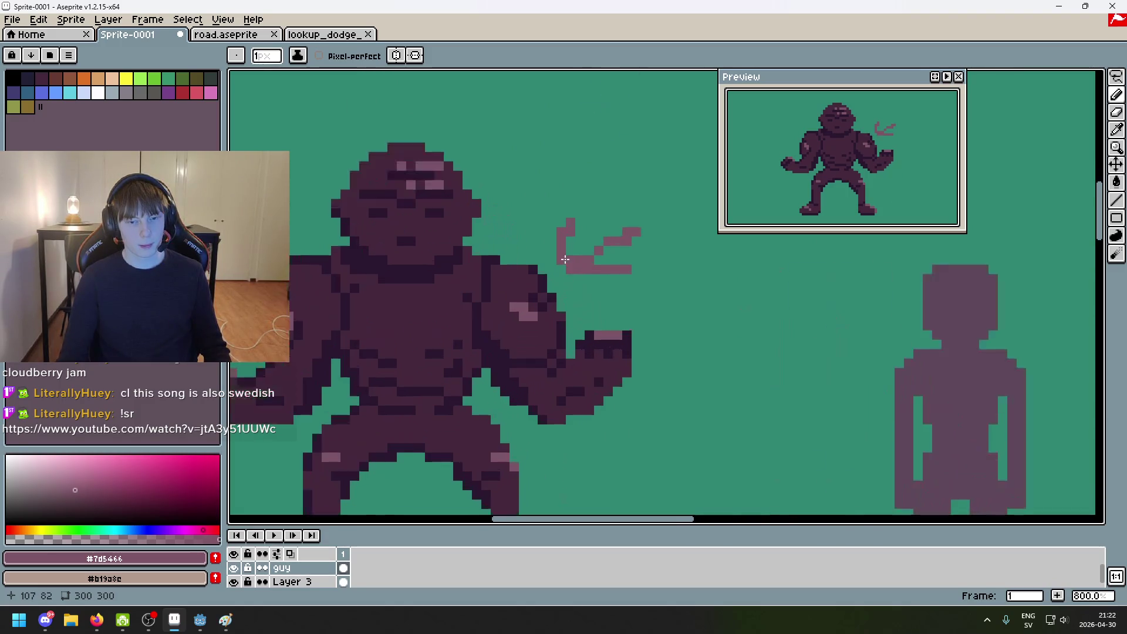
pyautogui.scroll(8, 558, 267)
pyautogui.moveTo(440, 277); pyautogui.dragTo(439, 274)
pyautogui.click(336, 227)
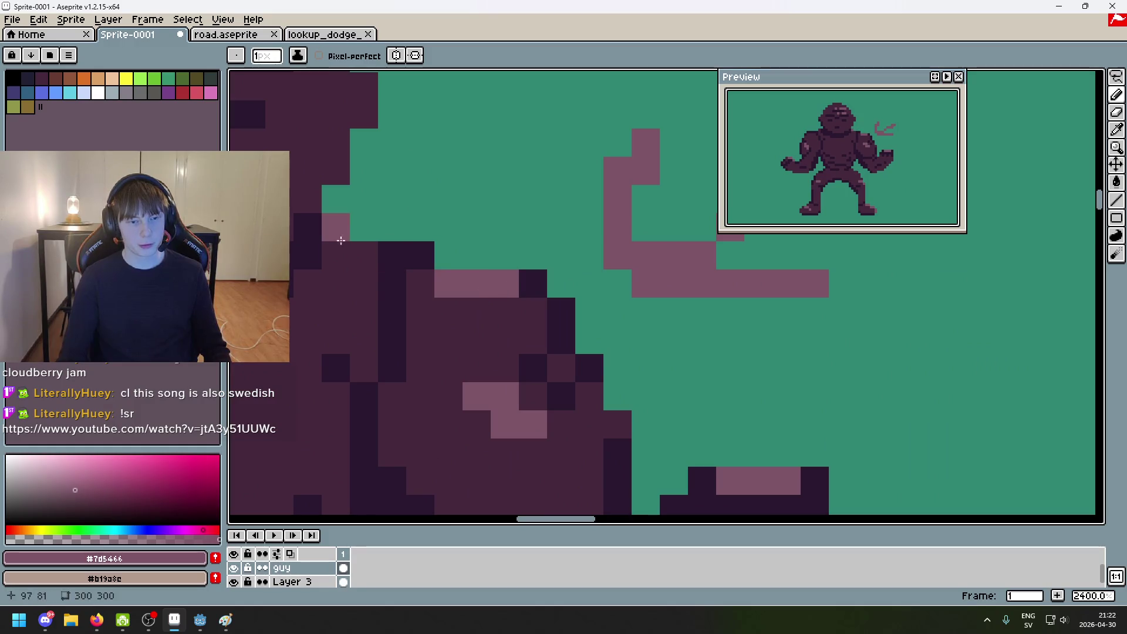
pyautogui.click(363, 255)
pyautogui.click(423, 291)
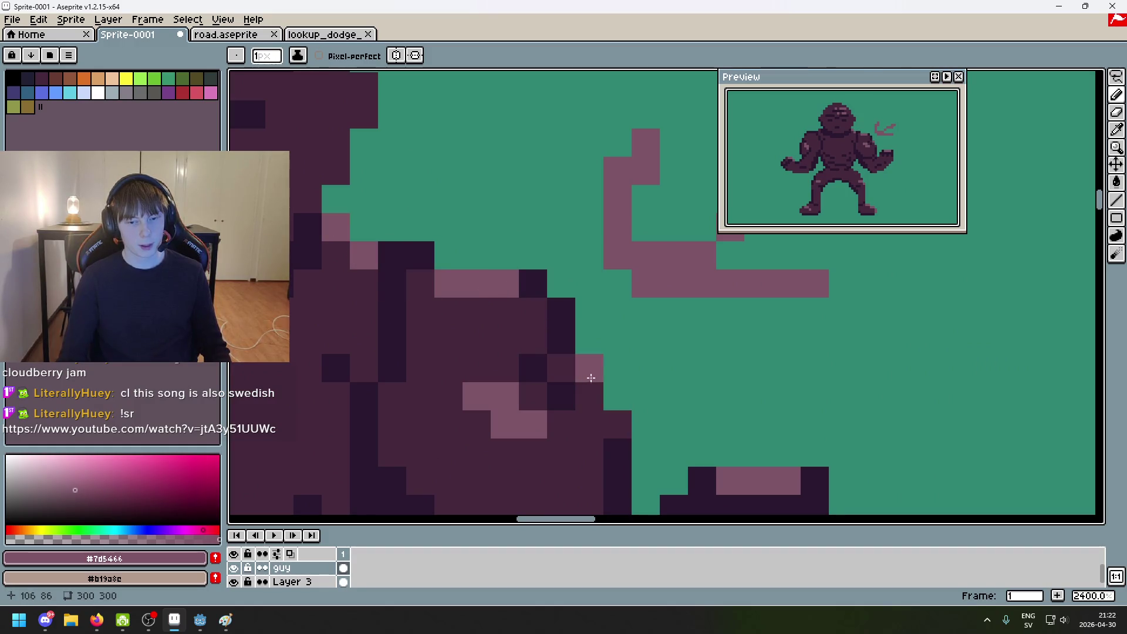
# Step: Add more pink highlight pixels down the arm edge and along the right shoulder edge
pyautogui.click(590, 396)
pyautogui.click(616, 424)
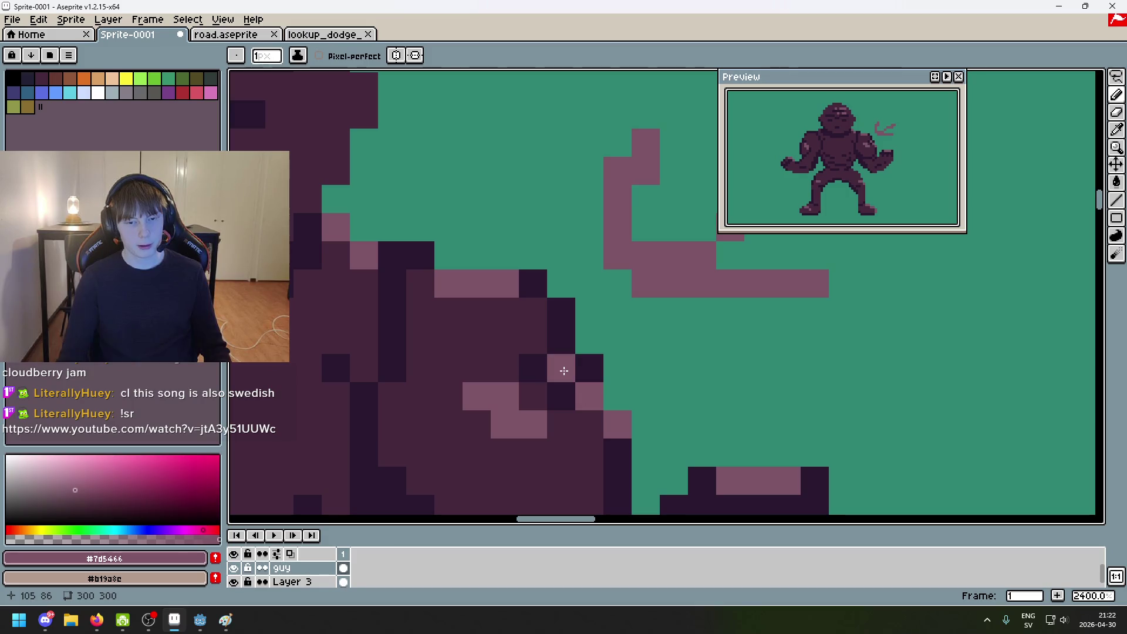
pyautogui.scroll(-6, 563, 370)
pyautogui.scroll(7, 534, 297)
pyautogui.click(464, 223)
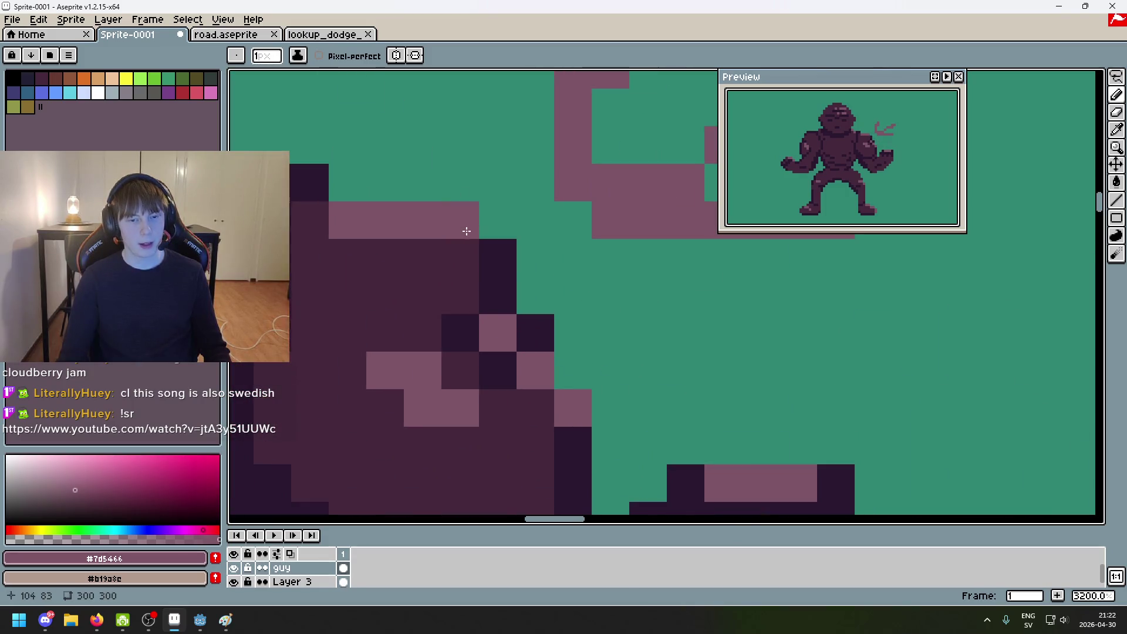
pyautogui.click(498, 258)
pyautogui.click(528, 324)
pyautogui.scroll(-5, 534, 335)
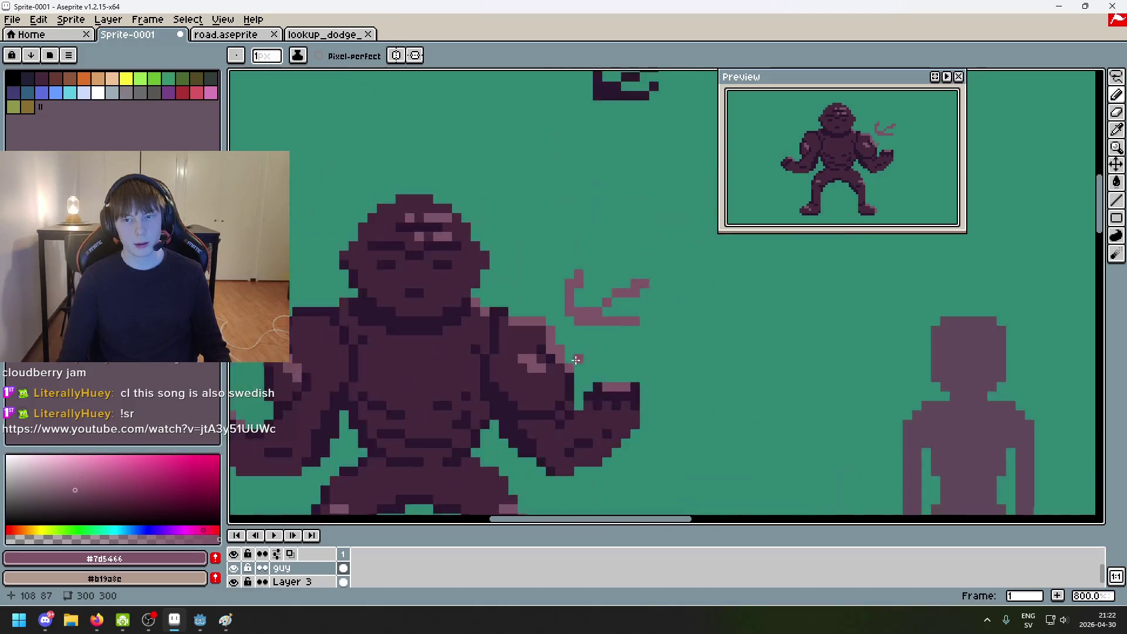
pyautogui.scroll(3, 537, 332)
pyautogui.scroll(-5, 587, 364)
pyautogui.scroll(4, 592, 368)
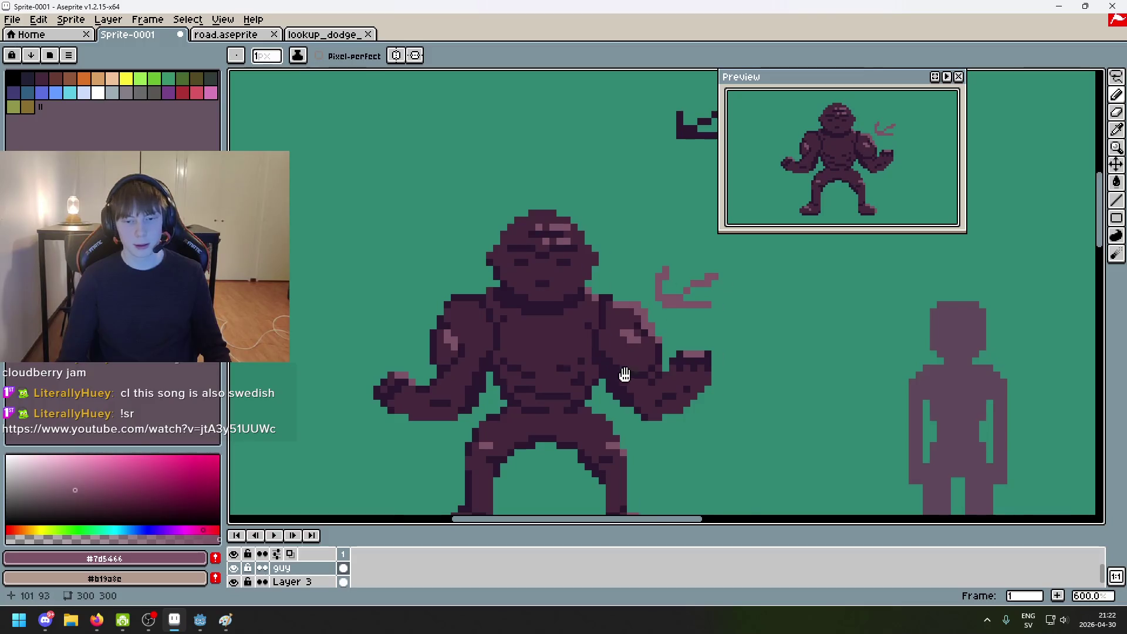
# Step: Sample the dark purple and draw a dark diagonal shading line near the arm
pyautogui.moveTo(624, 374); pyautogui.dragTo(676, 329)
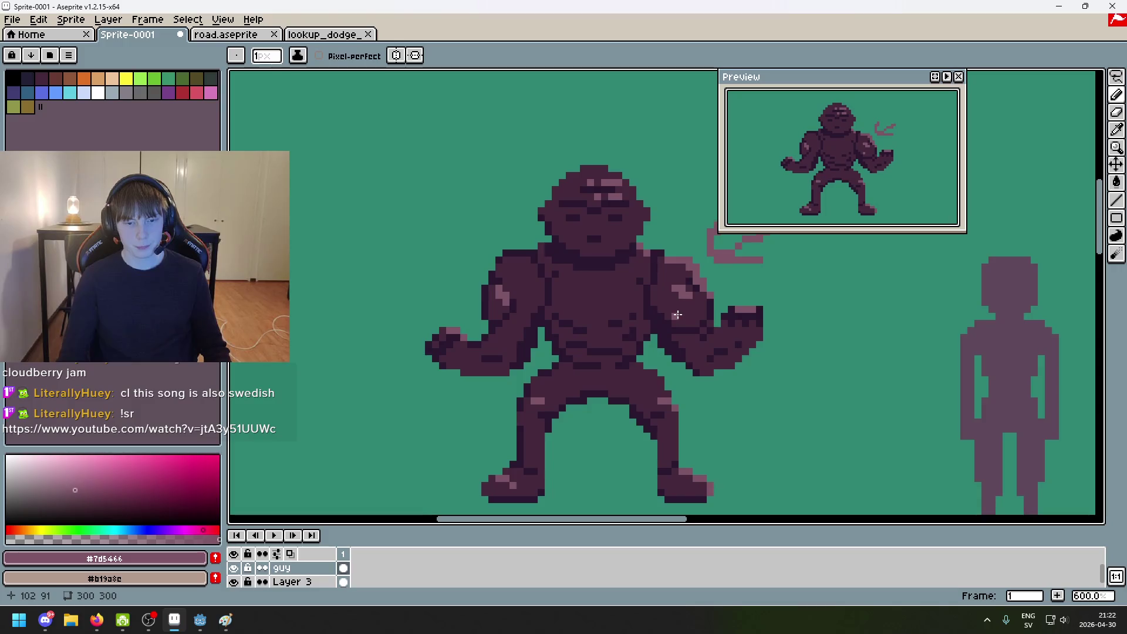
pyautogui.keyDown('alt'); pyautogui.click(535, 339); pyautogui.keyUp('alt')
pyautogui.scroll(6, 531, 353)
pyautogui.moveTo(492, 387)
pyautogui.mouseDown()
pyautogui.moveTo(551, 297)
pyautogui.moveTo(553, 262)
pyautogui.mouseUp()
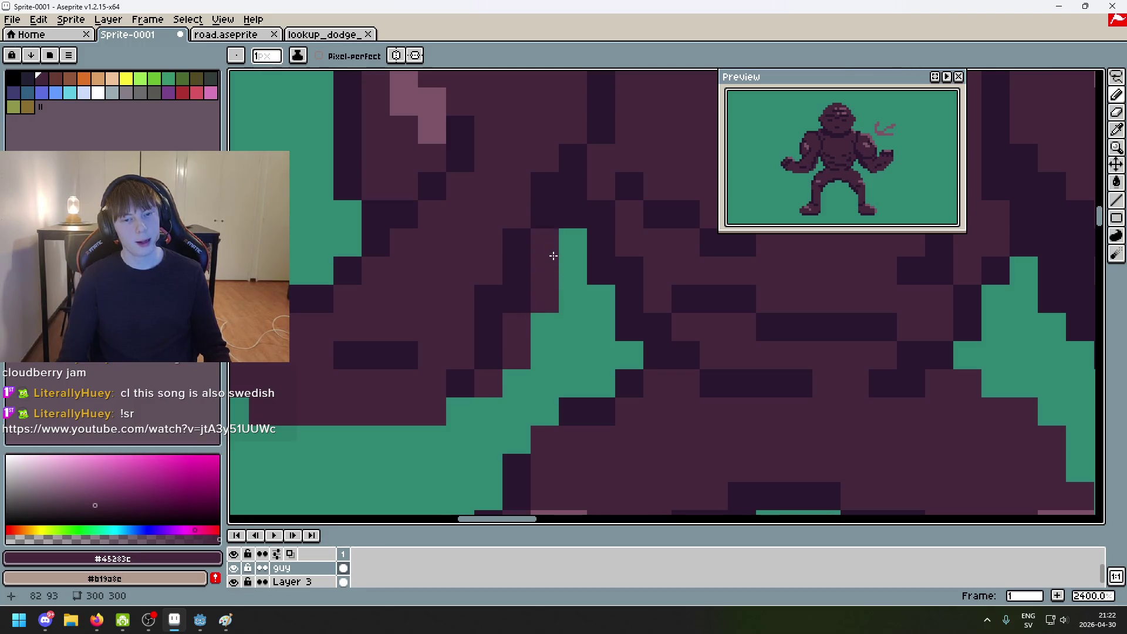
# Step: Eyedrop the light pink-purple #7d5466 highlight colour from the sprite
pyautogui.scroll(-5, 551, 259)
pyautogui.scroll(-3, 515, 340)
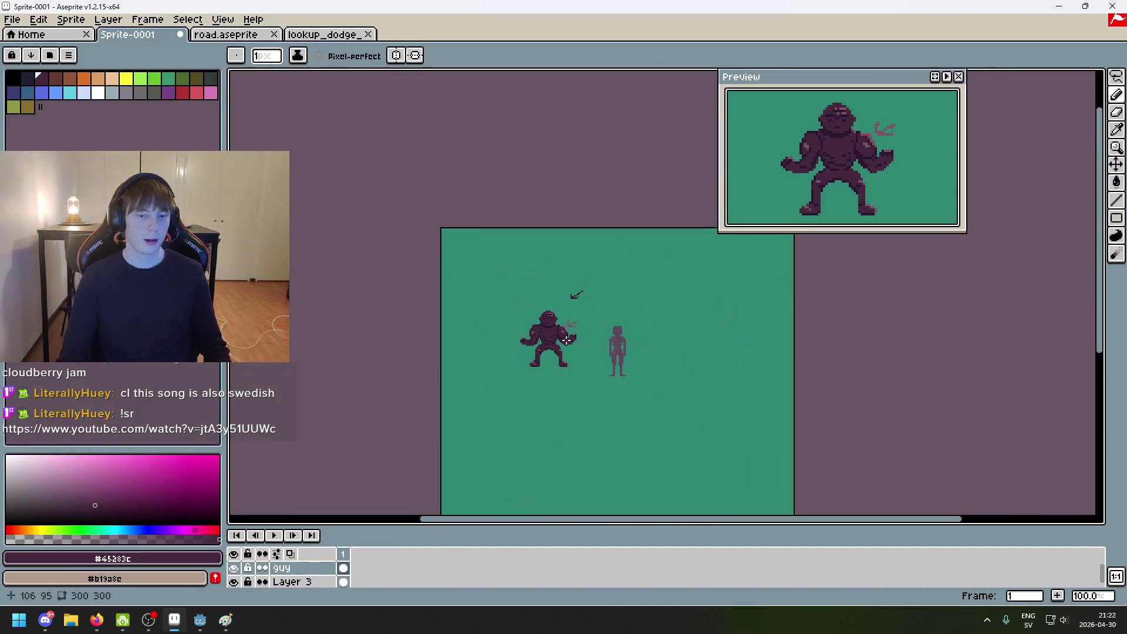
pyautogui.scroll(5, 579, 259)
pyautogui.keyDown('alt'); pyautogui.click(375, 363); pyautogui.keyUp('alt')
pyautogui.scroll(4, 376, 362)
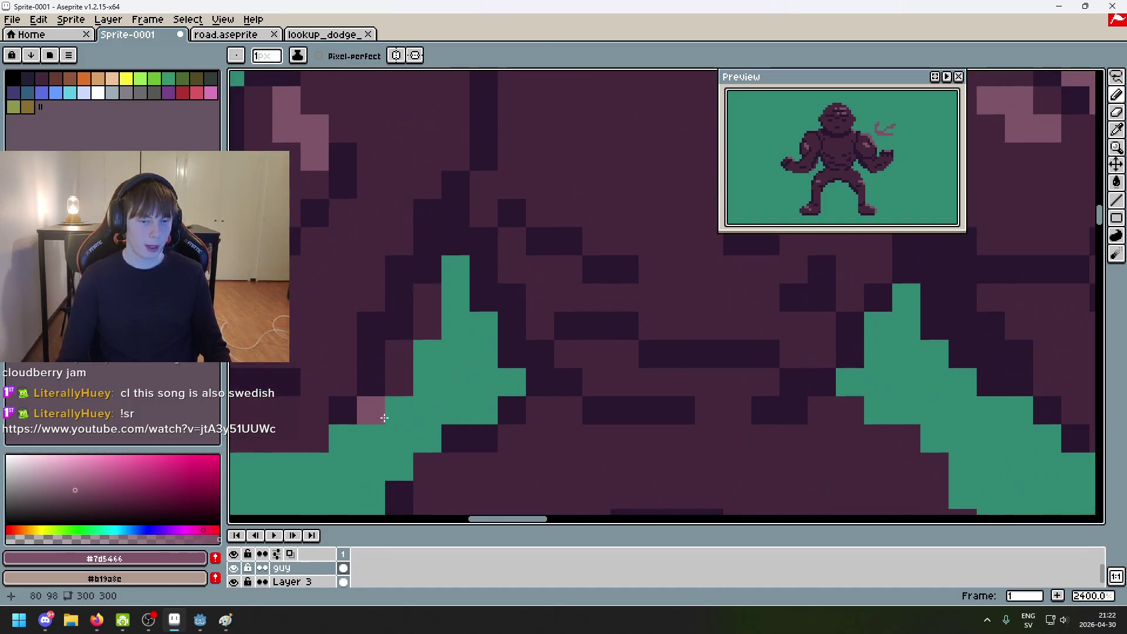
# Step: Try highlight strokes on the leg and along the arm's underside, undoing both
pyautogui.moveTo(390, 407)
pyautogui.mouseDown()
pyautogui.moveTo(424, 311)
pyautogui.moveTo(426, 325)
pyautogui.mouseUp()
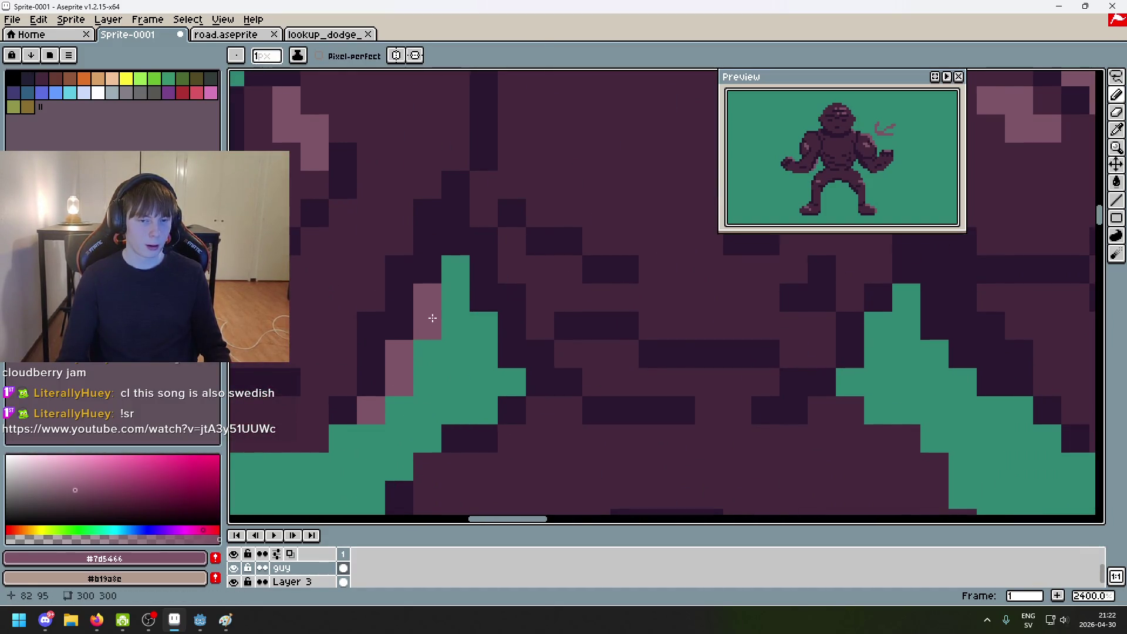
pyautogui.scroll(-8, 513, 372)
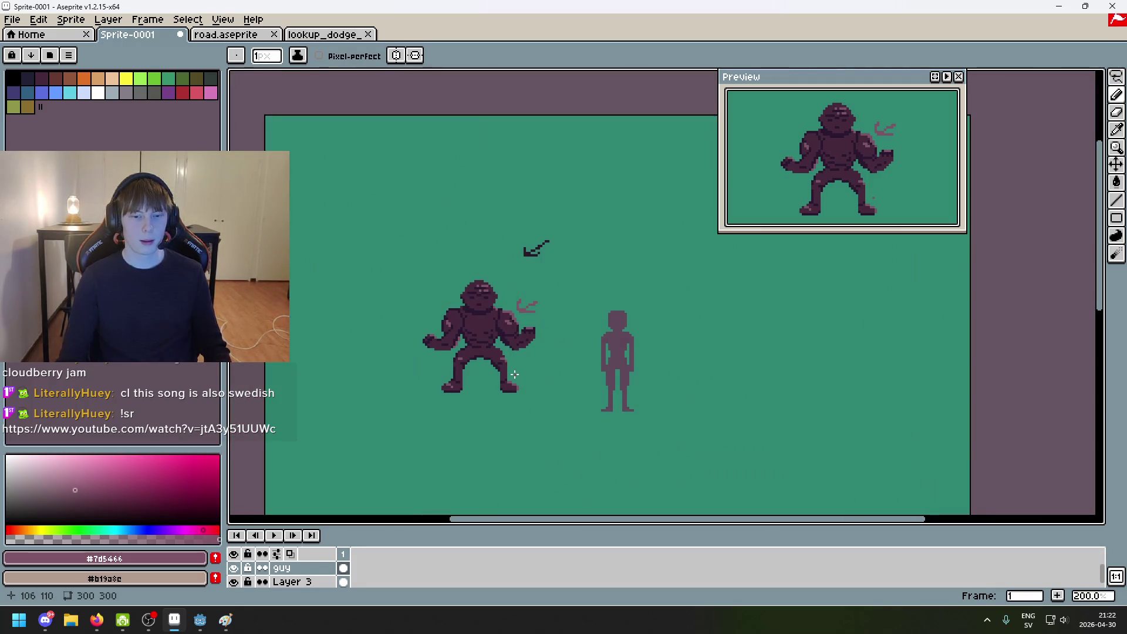
pyautogui.hotkey('ctrl', 'z')
pyautogui.scroll(3, 472, 379)
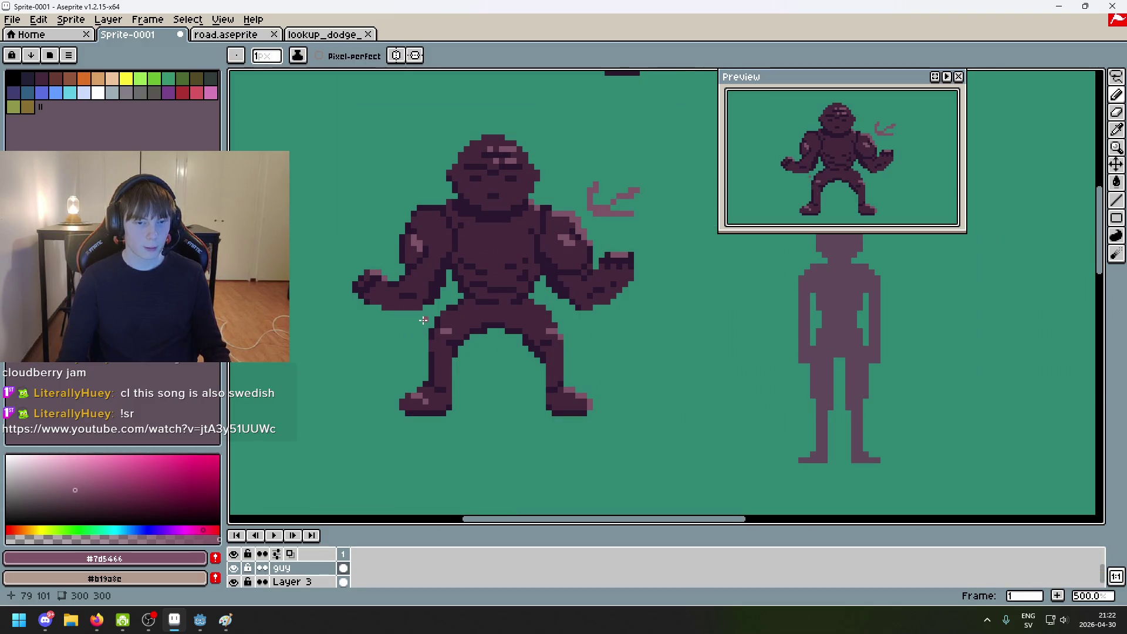
pyautogui.scroll(4, 434, 326)
pyautogui.moveTo(340, 283); pyautogui.dragTo(424, 283)
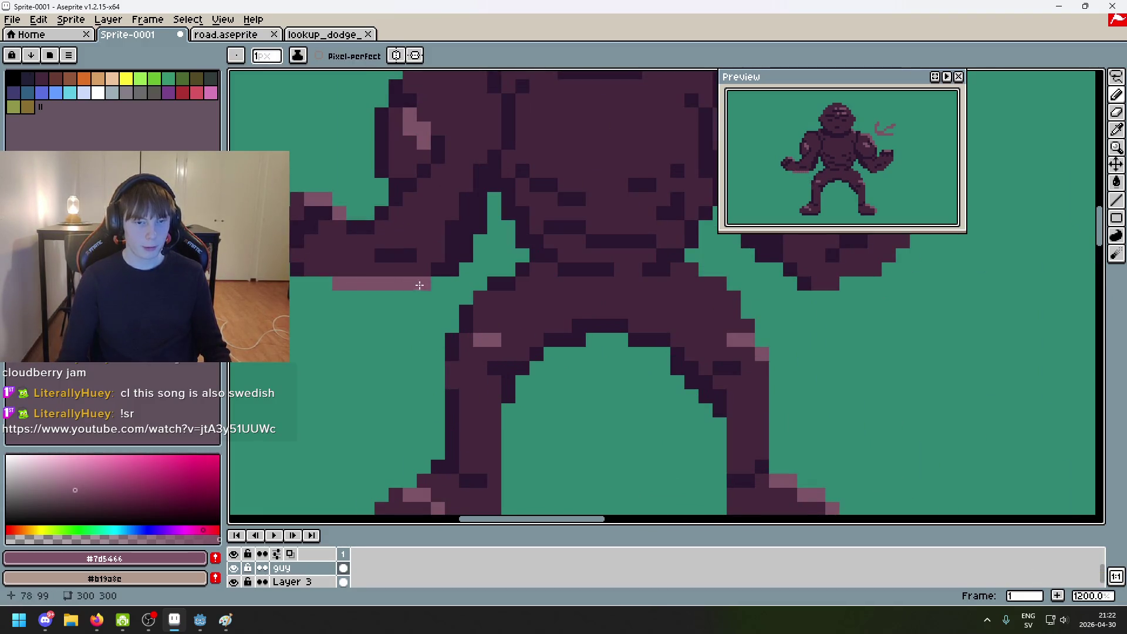
pyautogui.scroll(-7, 505, 330)
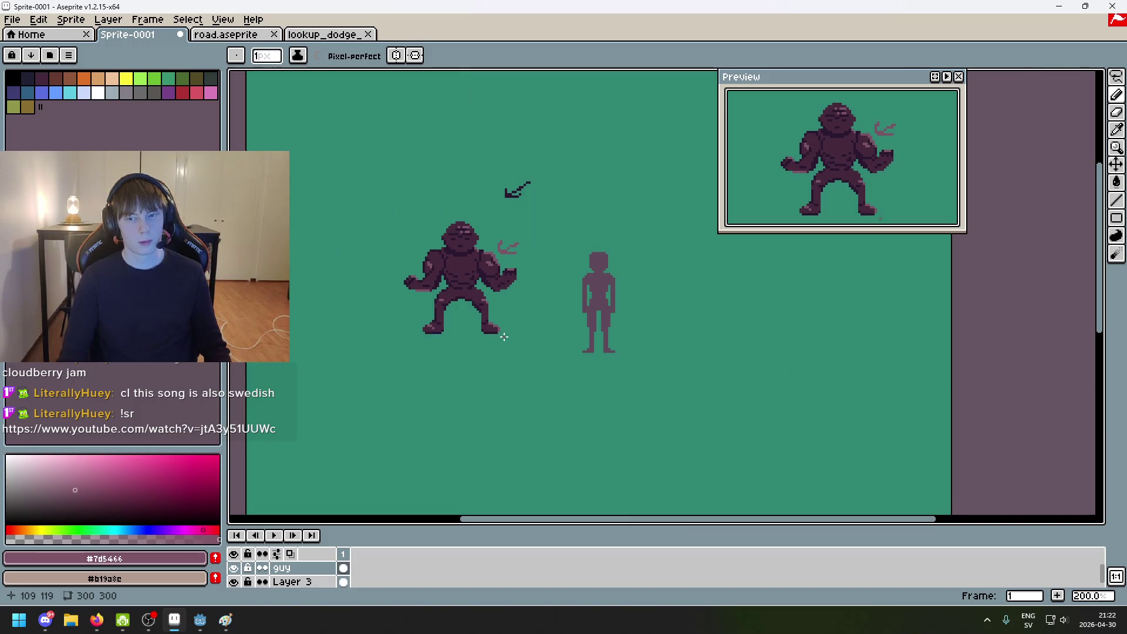
pyautogui.hotkey('ctrl', 'z')
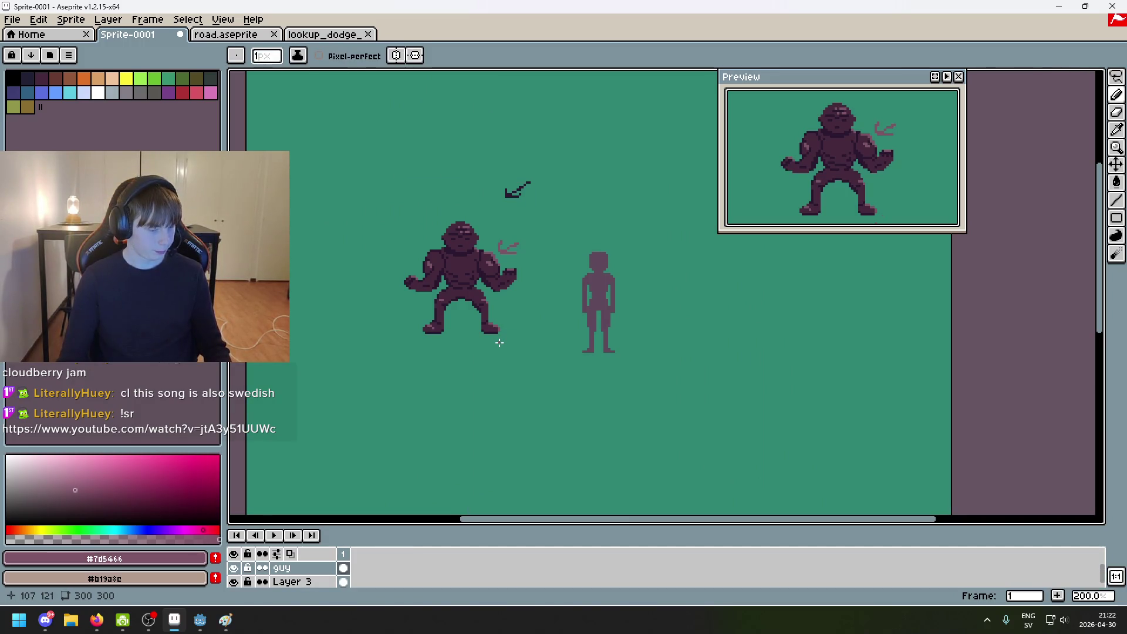
# Step: Pan and zoom the view across the brute's head and chest
pyautogui.scroll(2, 495, 325)
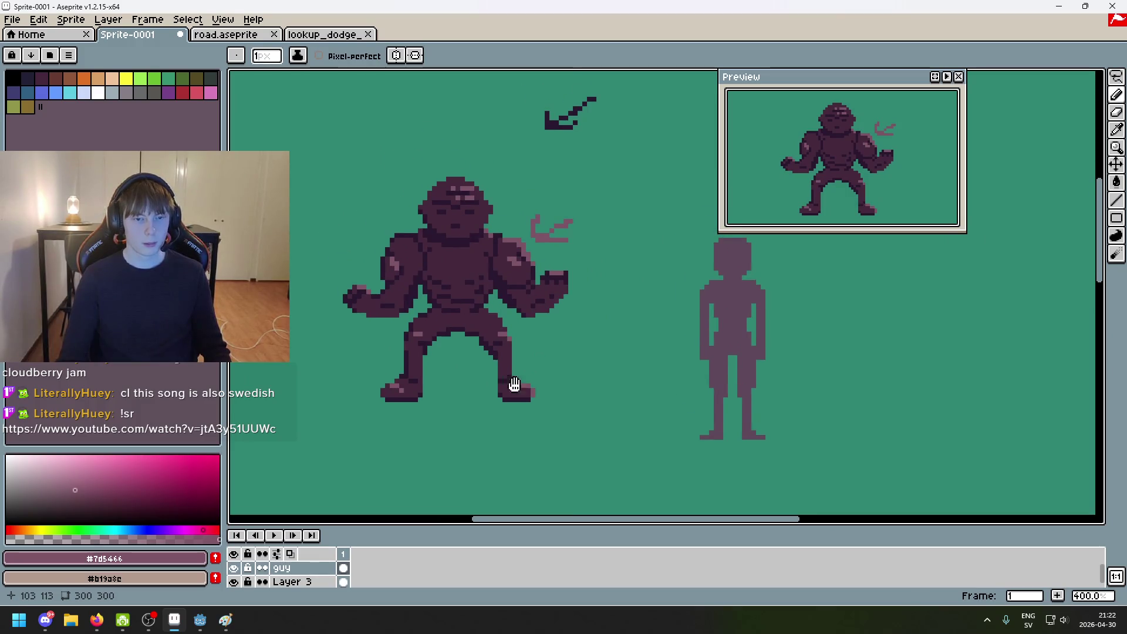
pyautogui.scroll(4, 491, 226)
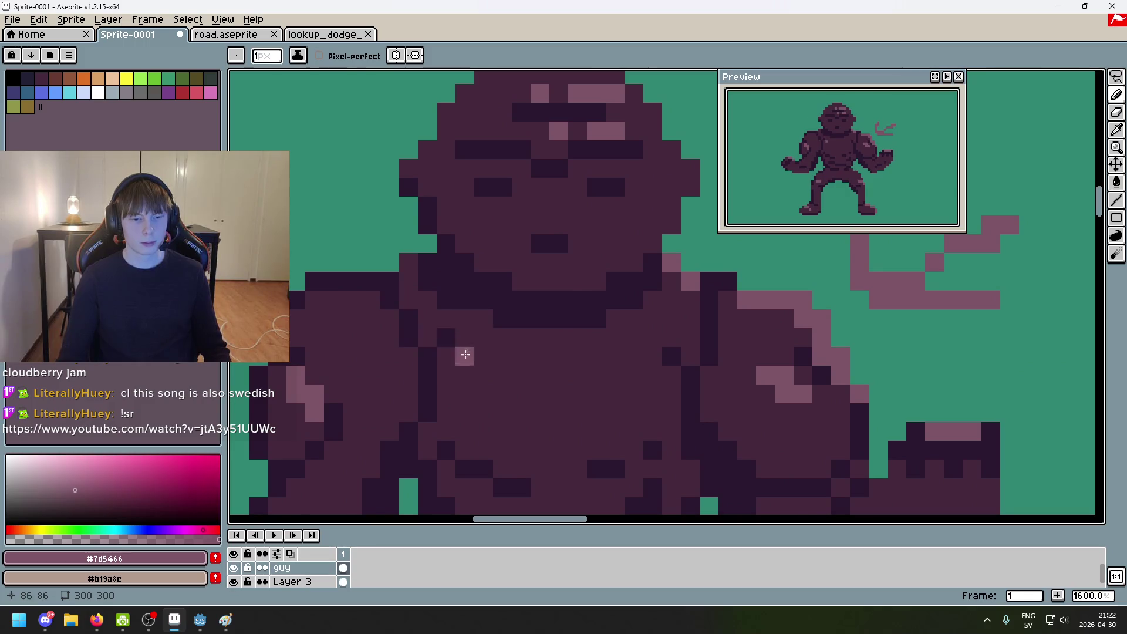
pyautogui.scroll(-1, 500, 352)
pyautogui.moveTo(500, 353); pyautogui.dragTo(458, 330)
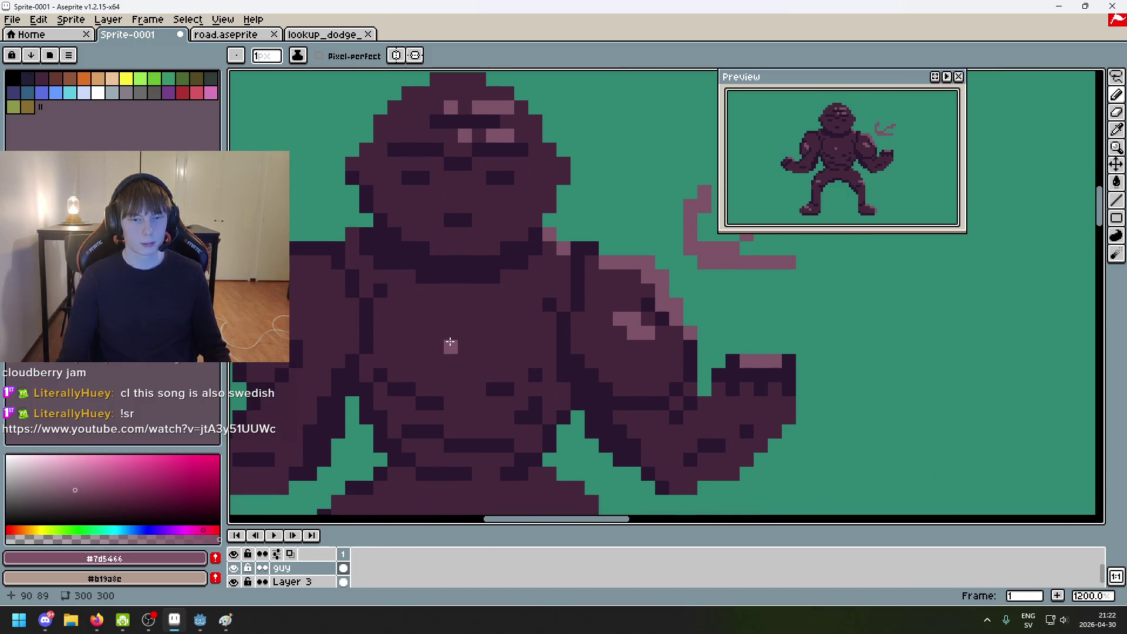
pyautogui.scroll(-3, 451, 342)
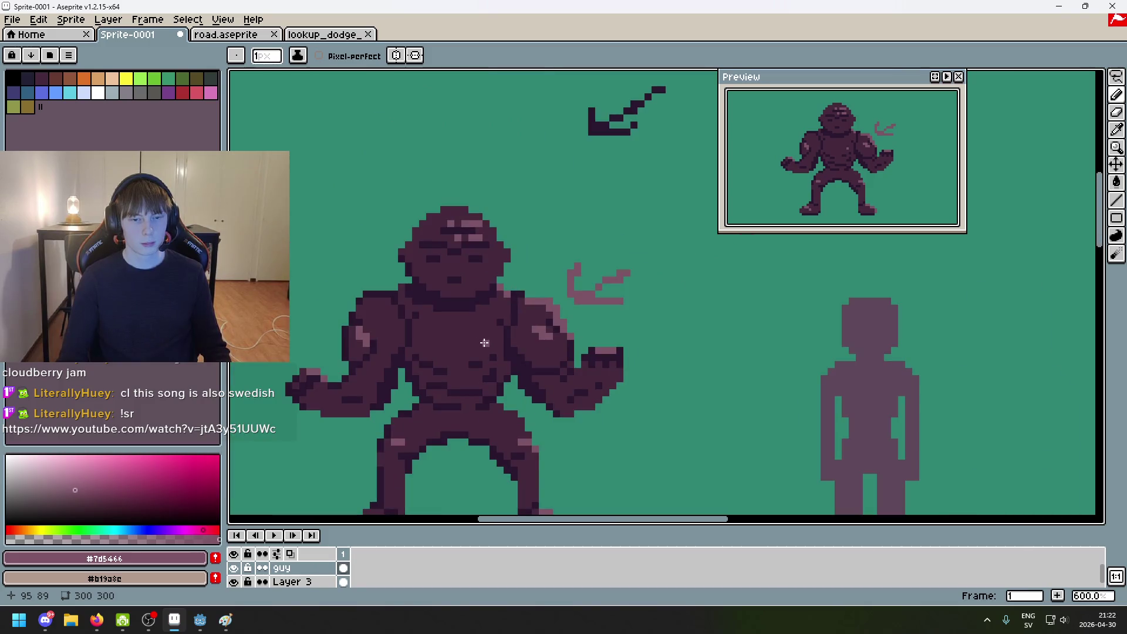
pyautogui.scroll(-3, 485, 343)
pyautogui.scroll(2, 536, 361)
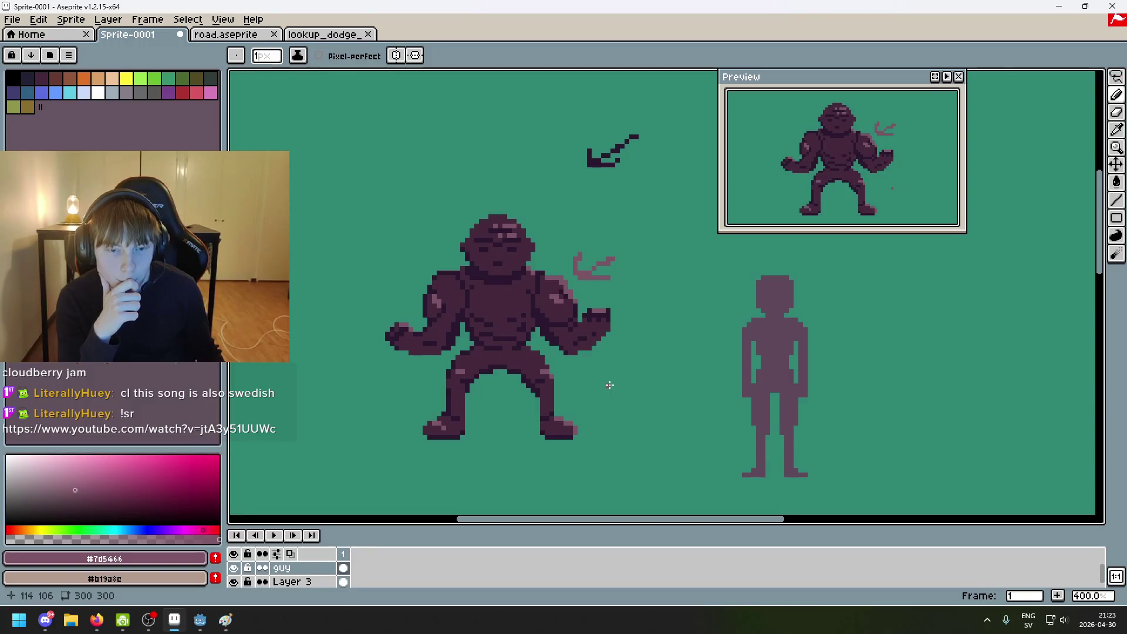
pyautogui.scroll(5, 610, 386)
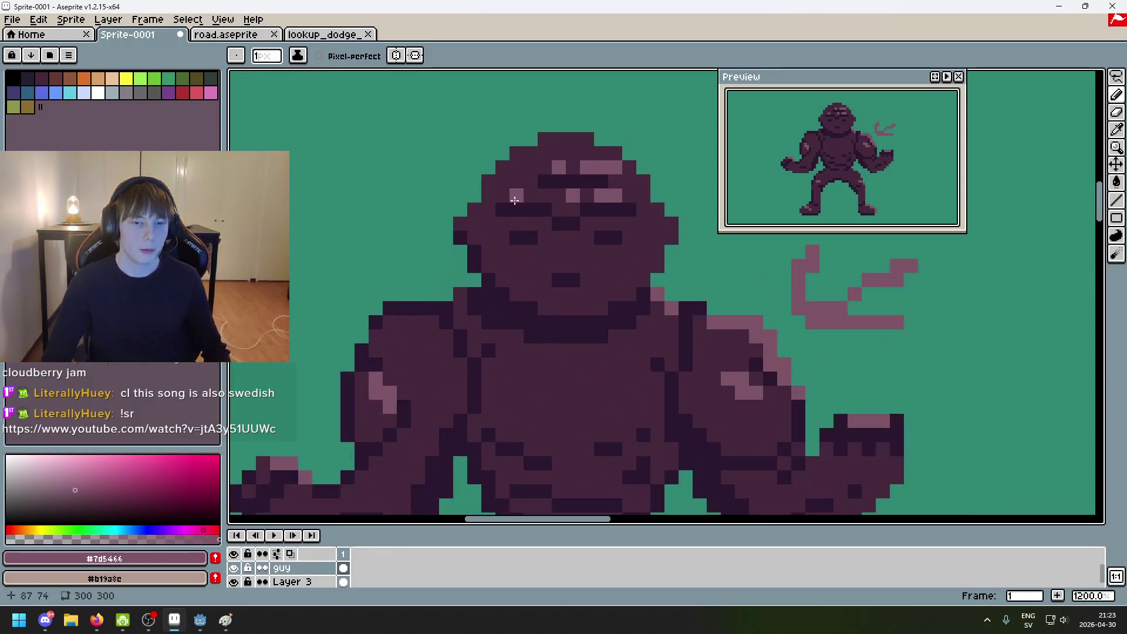
# Step: Add #7d5466 highlight pixels on top of the head and its upper-right edge, undoing the last
pyautogui.moveTo(472, 208); pyautogui.dragTo(486, 208)
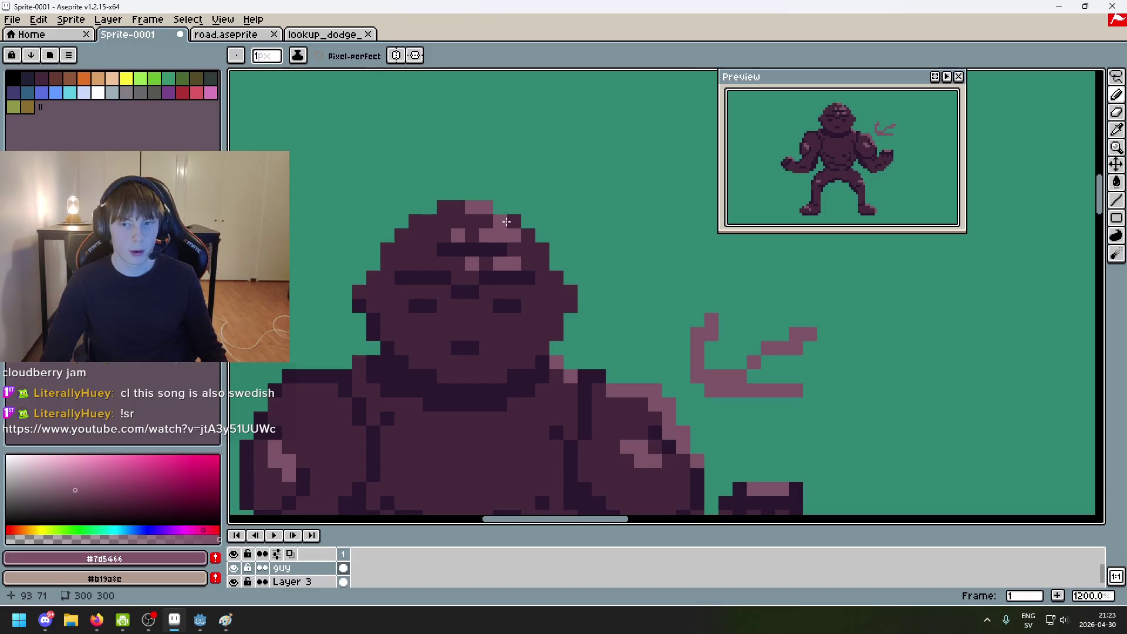
pyautogui.click(542, 249)
pyautogui.click(553, 265)
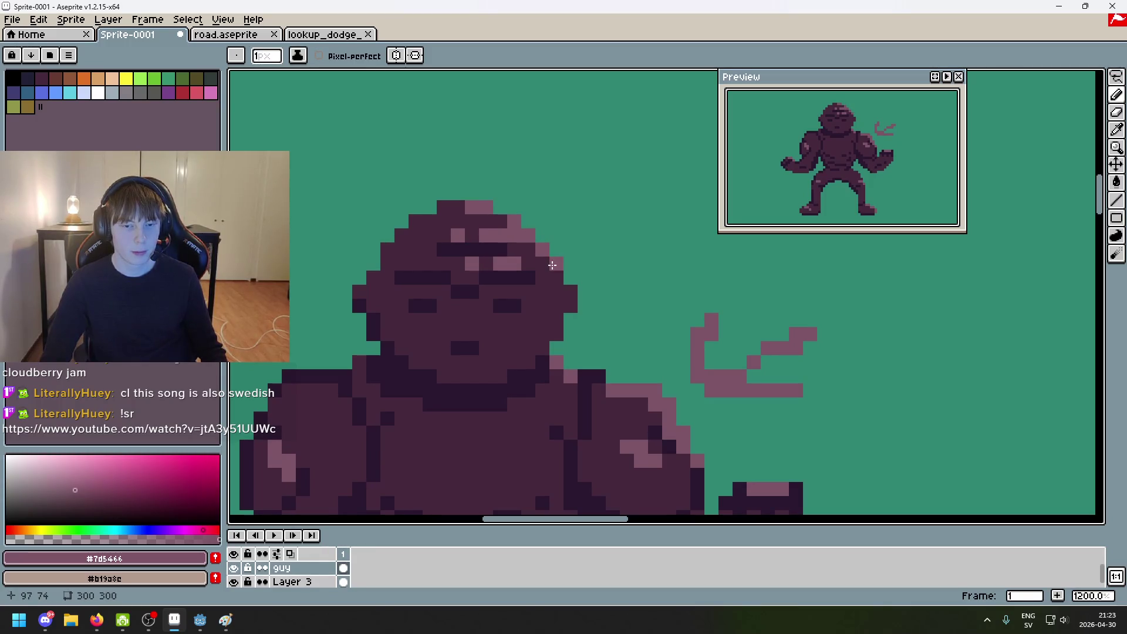
pyautogui.click(571, 293)
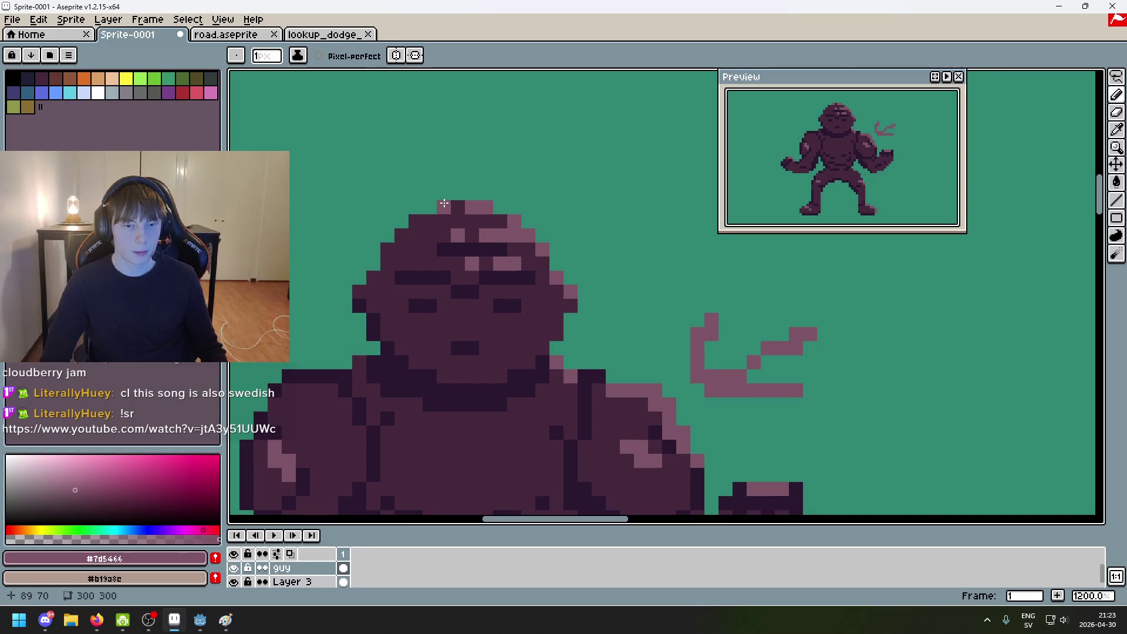
pyautogui.scroll(-4, 623, 264)
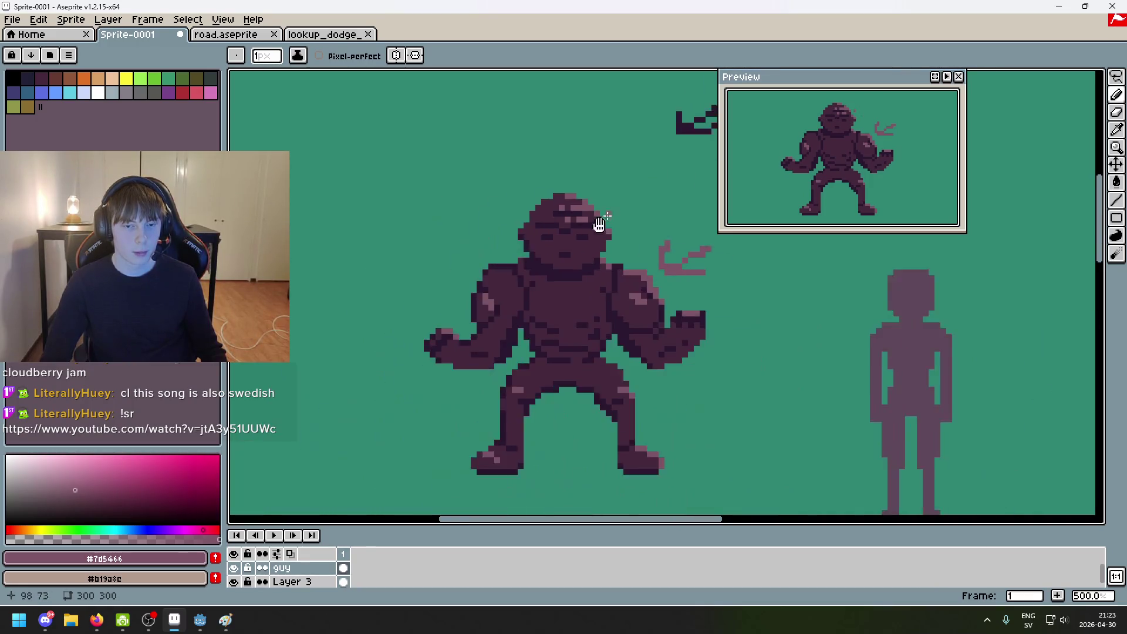
pyautogui.scroll(4, 529, 253)
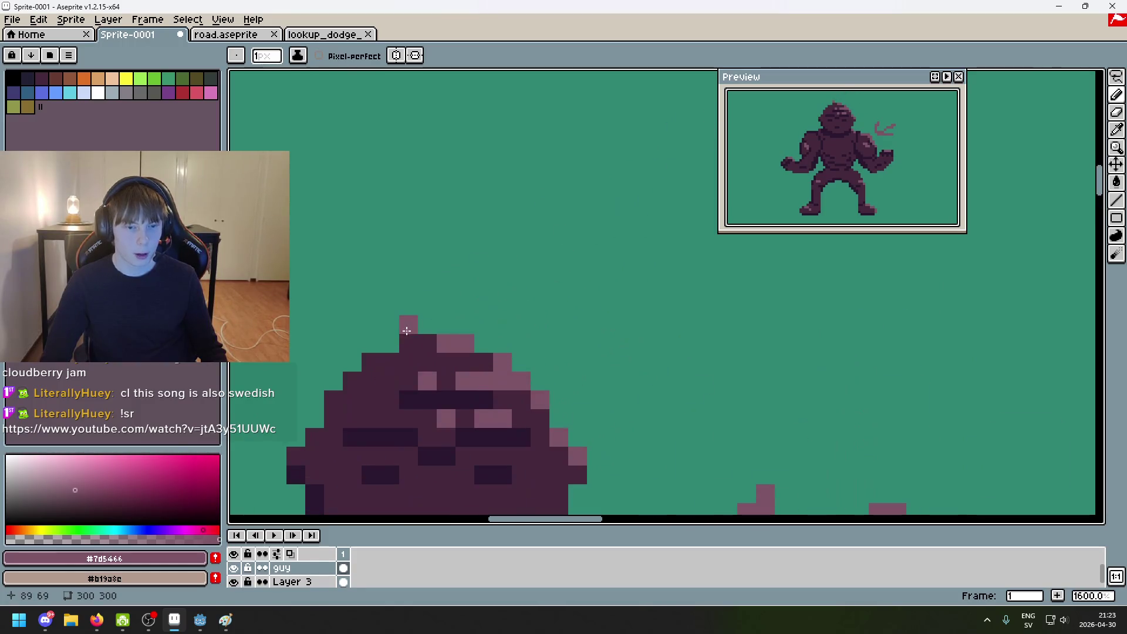
pyautogui.scroll(-6, 543, 303)
pyautogui.hotkey('ctrl', 'z')
pyautogui.scroll(4, 543, 305)
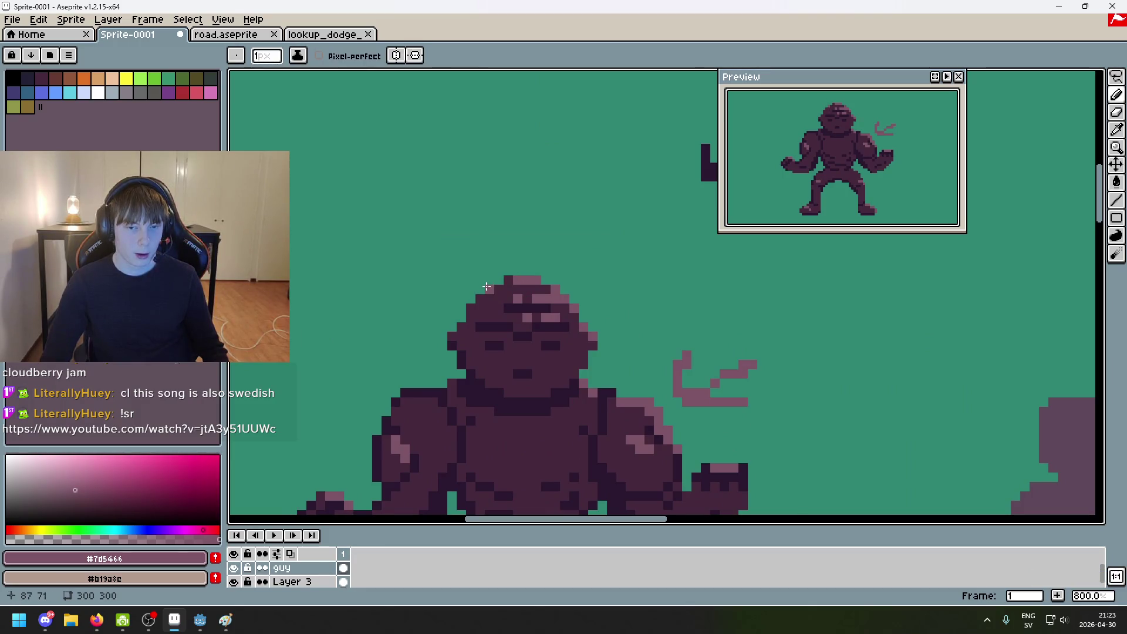
pyautogui.scroll(-3, 489, 290)
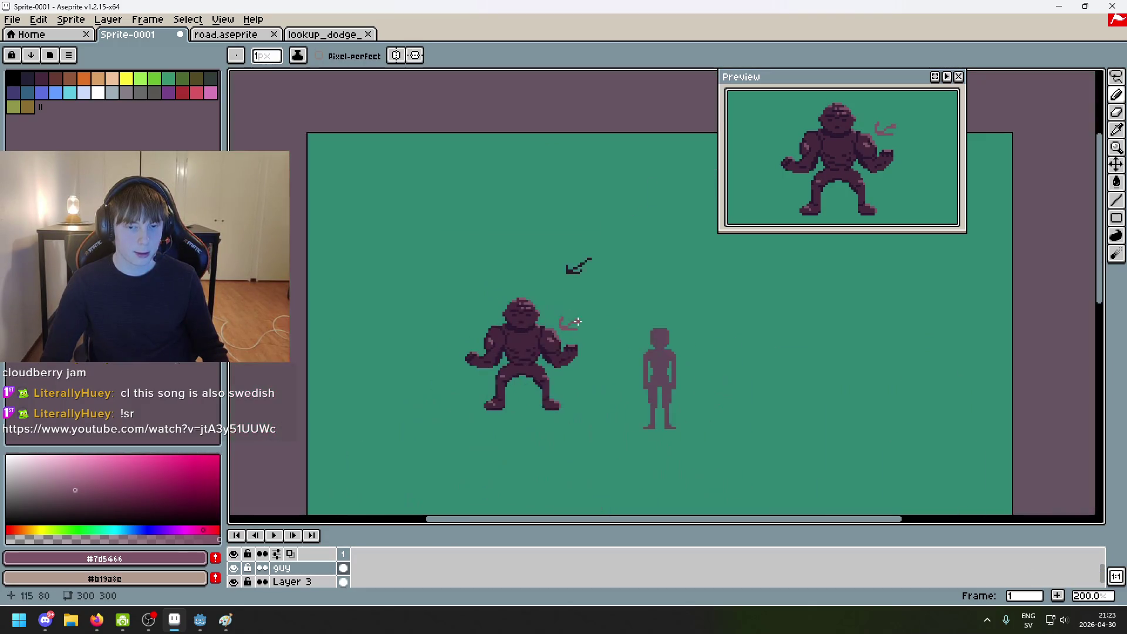
pyautogui.scroll(3, 421, 305)
# Step: Add a light pixel on the head's left edge, then sample the darkest purple #2a1830
pyautogui.rightClick(423, 299)
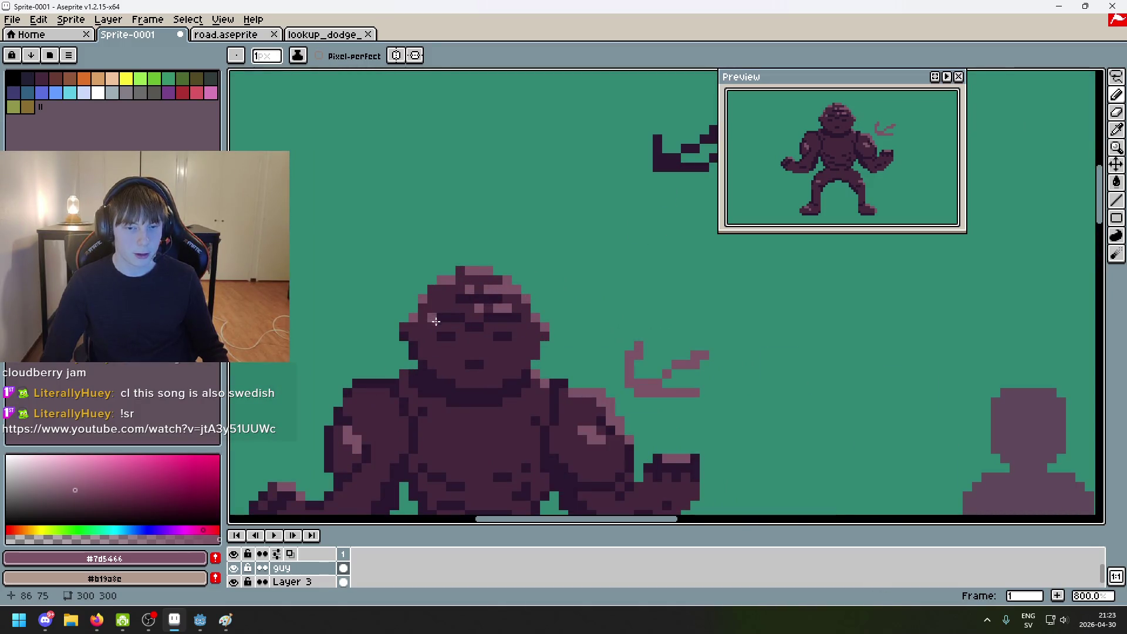
pyautogui.scroll(-5, 436, 321)
pyautogui.scroll(1, 529, 356)
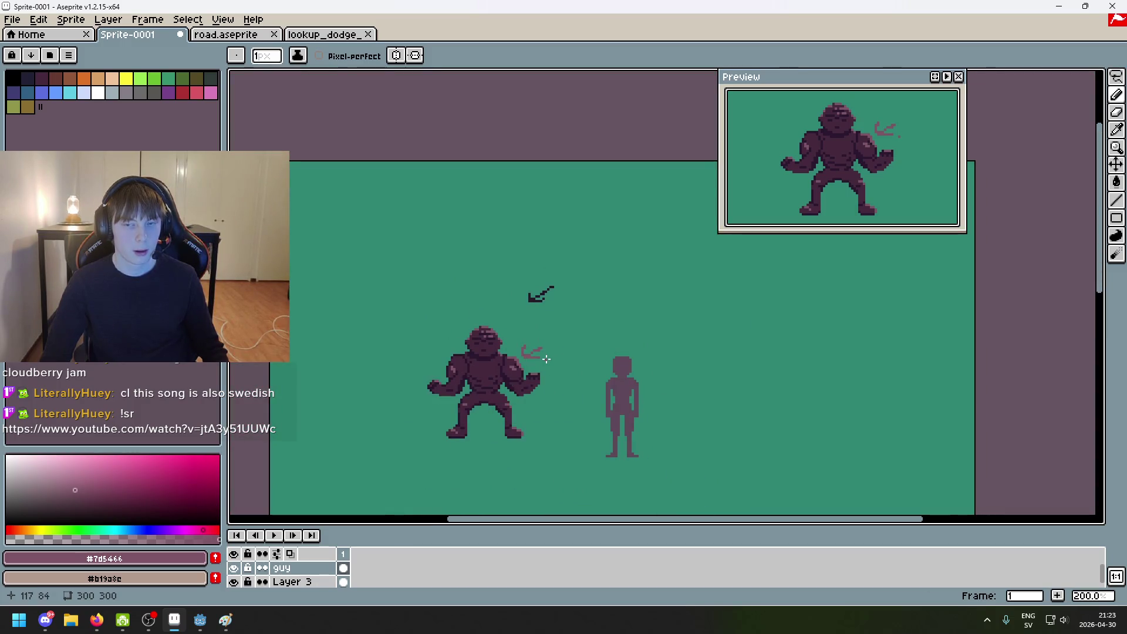
pyautogui.scroll(8, 495, 357)
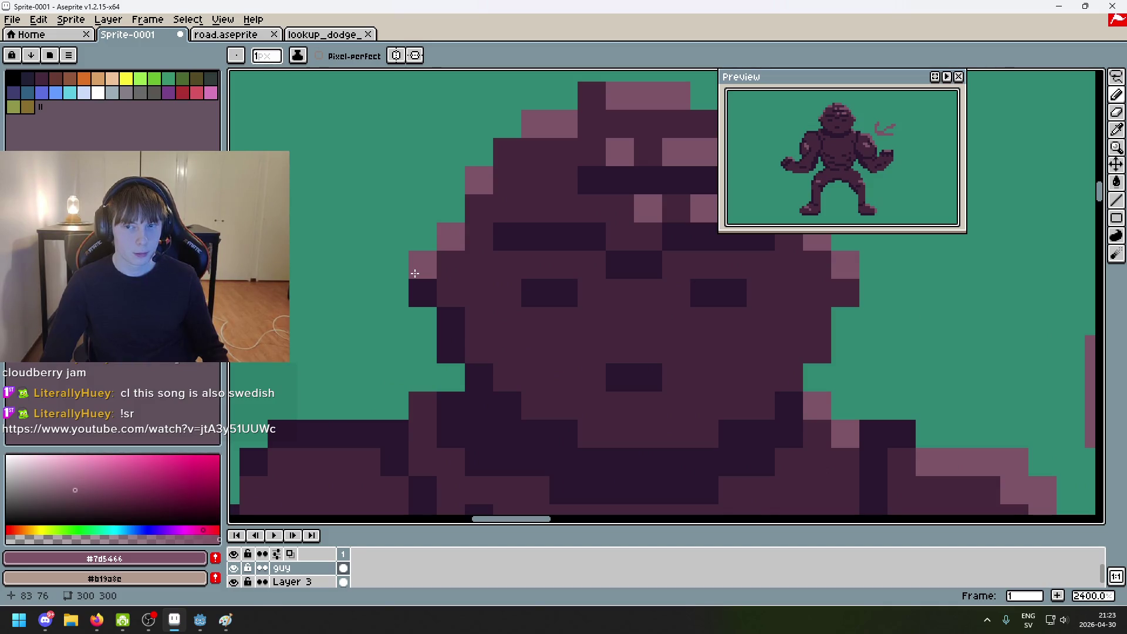
pyautogui.scroll(-6, 522, 308)
pyautogui.scroll(-2, 583, 319)
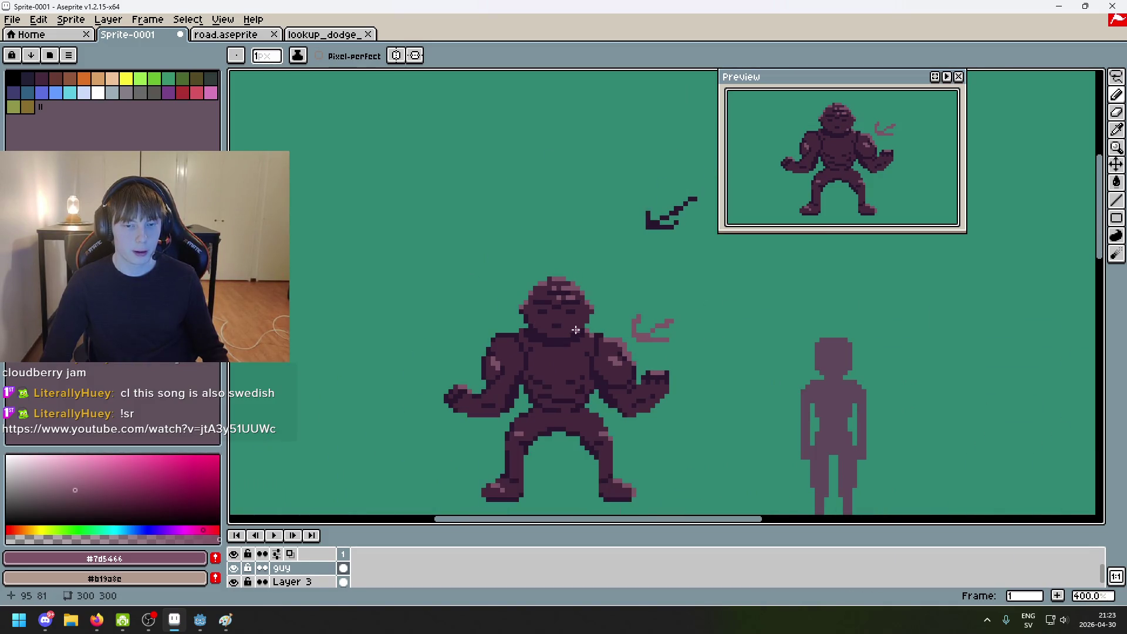
pyautogui.scroll(5, 575, 330)
pyautogui.scroll(3, 438, 276)
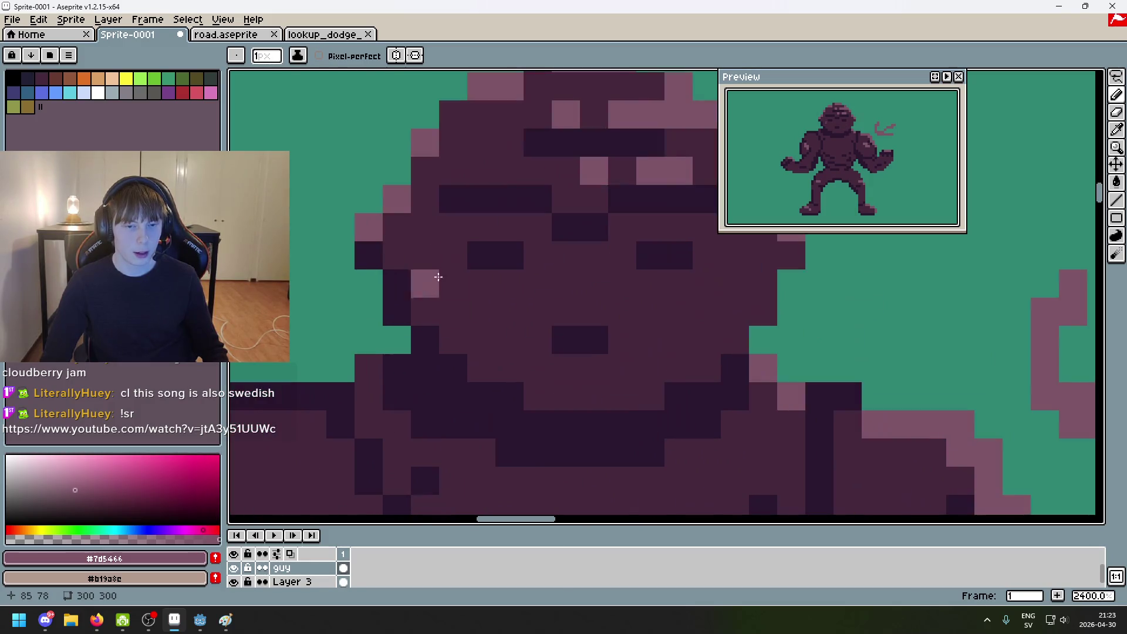
pyautogui.scroll(-8, 505, 296)
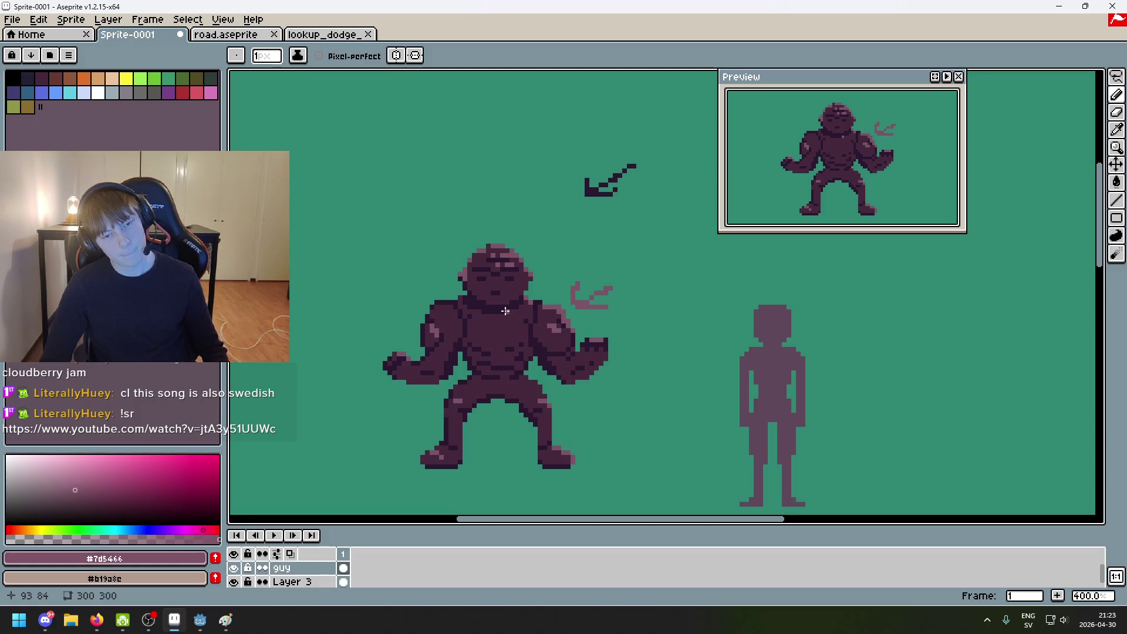
pyautogui.scroll(5, 499, 308)
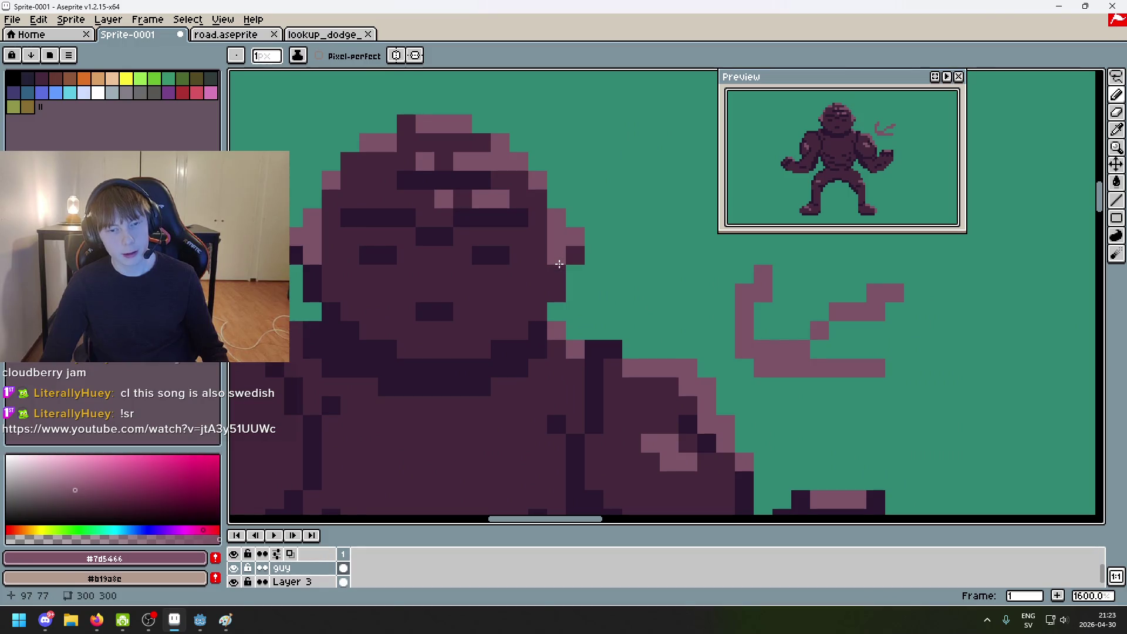
pyautogui.scroll(-5, 580, 254)
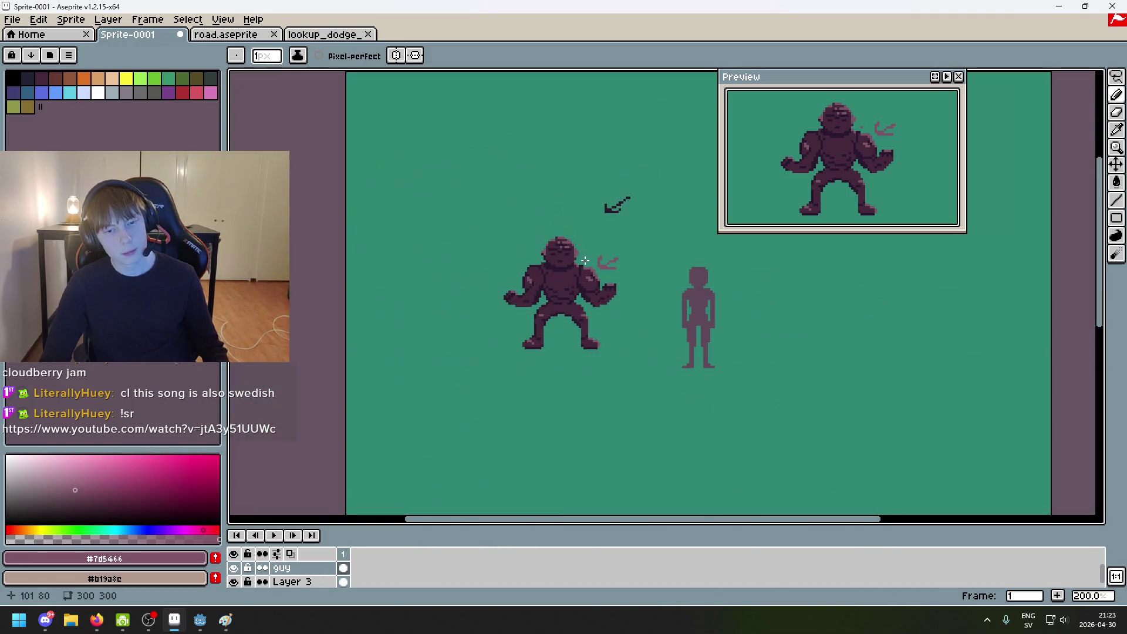
pyautogui.scroll(5, 616, 206)
pyautogui.keyDown('alt'); pyautogui.click(559, 352); pyautogui.keyUp('alt')
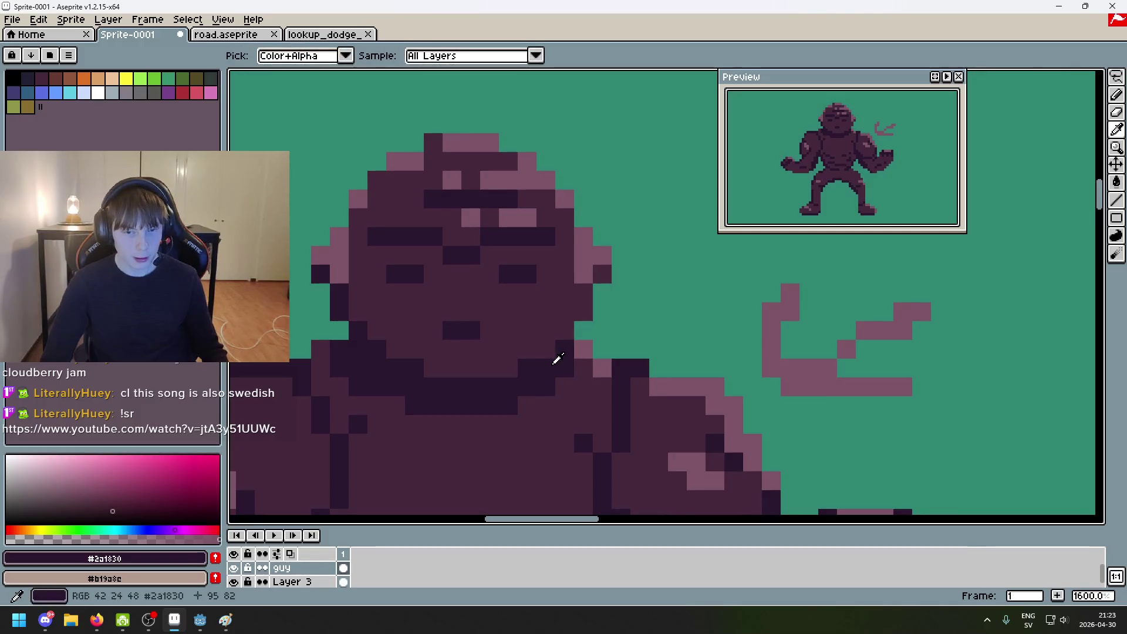
# Step: Darken two head-edge pixels with #2a1830, then paint one mid-purple pixel at the right edge
pyautogui.moveTo(582, 314); pyautogui.dragTo(581, 298)
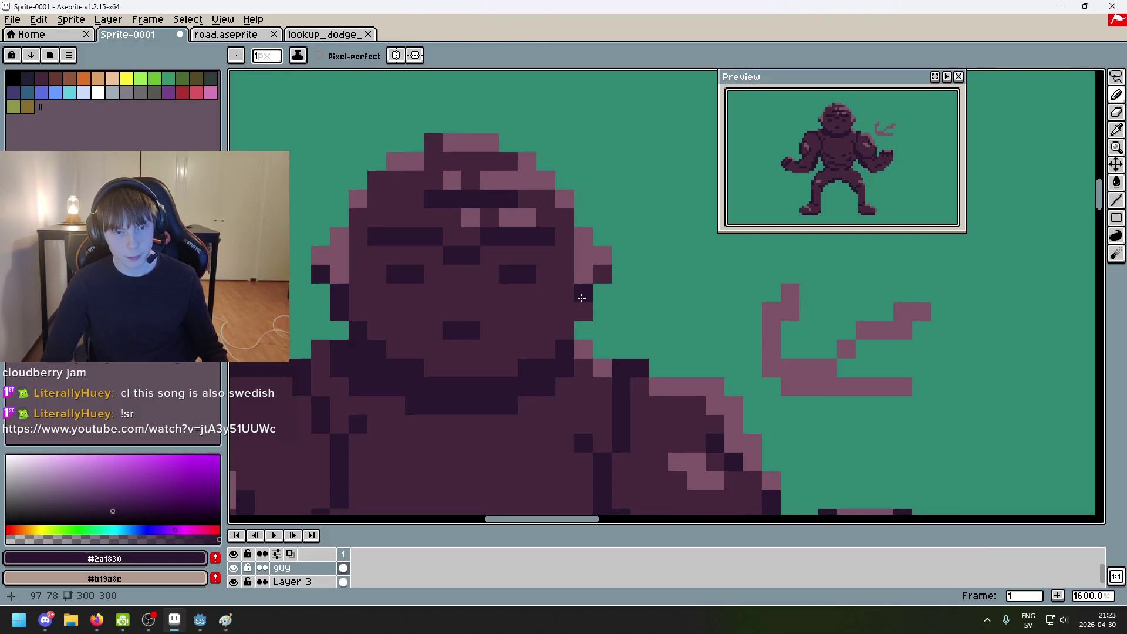
pyautogui.scroll(-5, 629, 309)
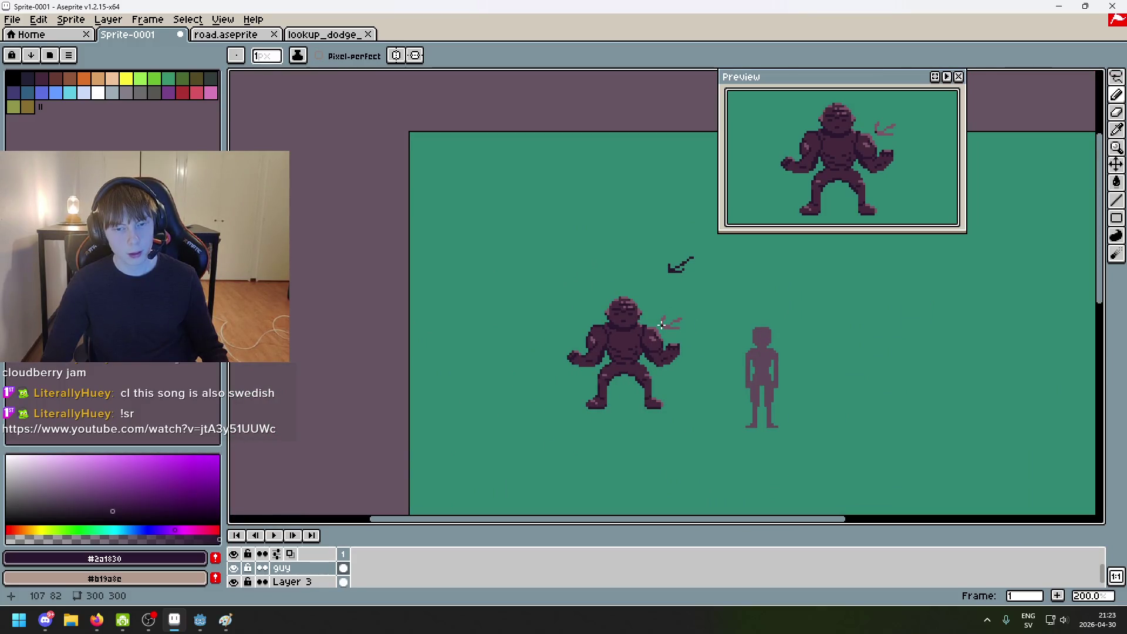
pyautogui.scroll(-1, 662, 325)
pyautogui.scroll(1, 597, 239)
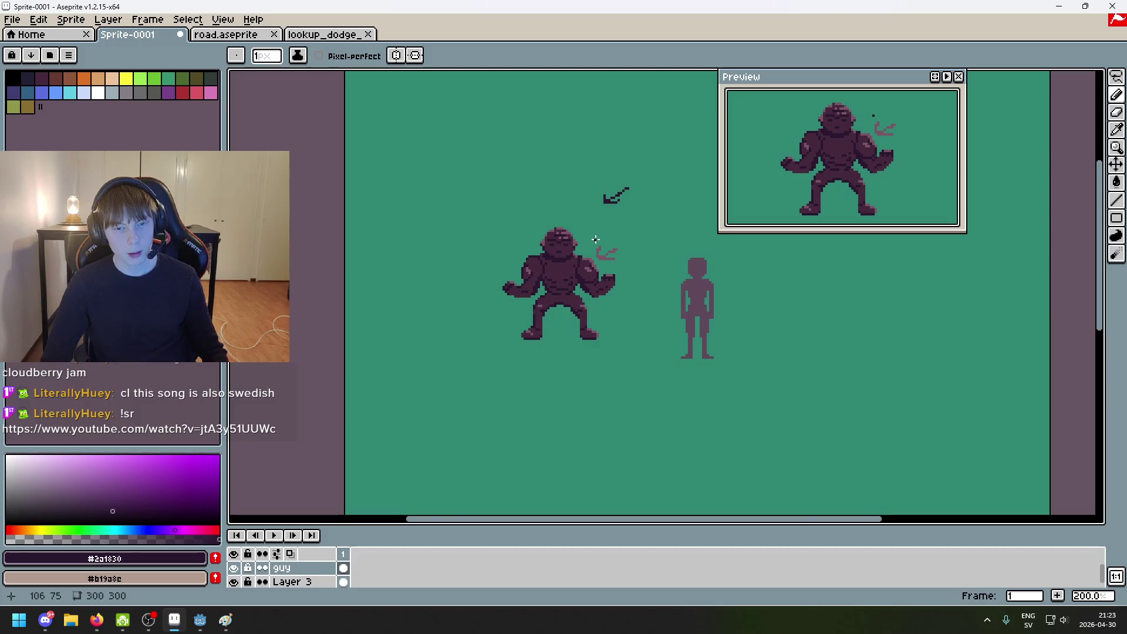
pyautogui.scroll(6, 596, 239)
pyautogui.keyDown('alt'); pyautogui.click(521, 275); pyautogui.keyUp('alt')
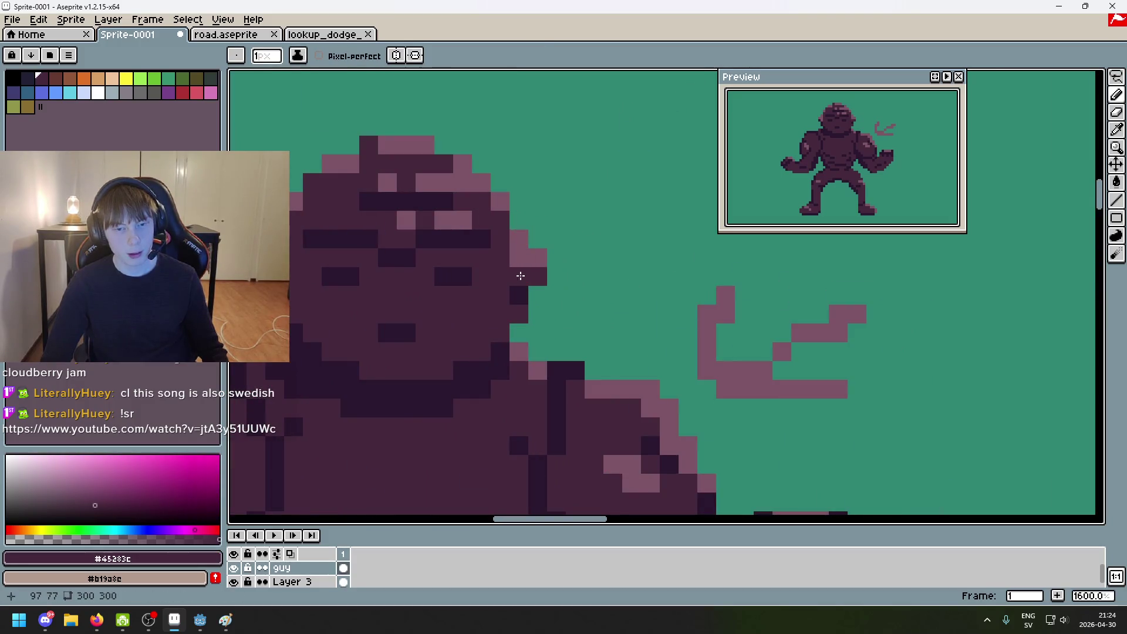
pyautogui.click(519, 258)
pyautogui.scroll(-6, 517, 273)
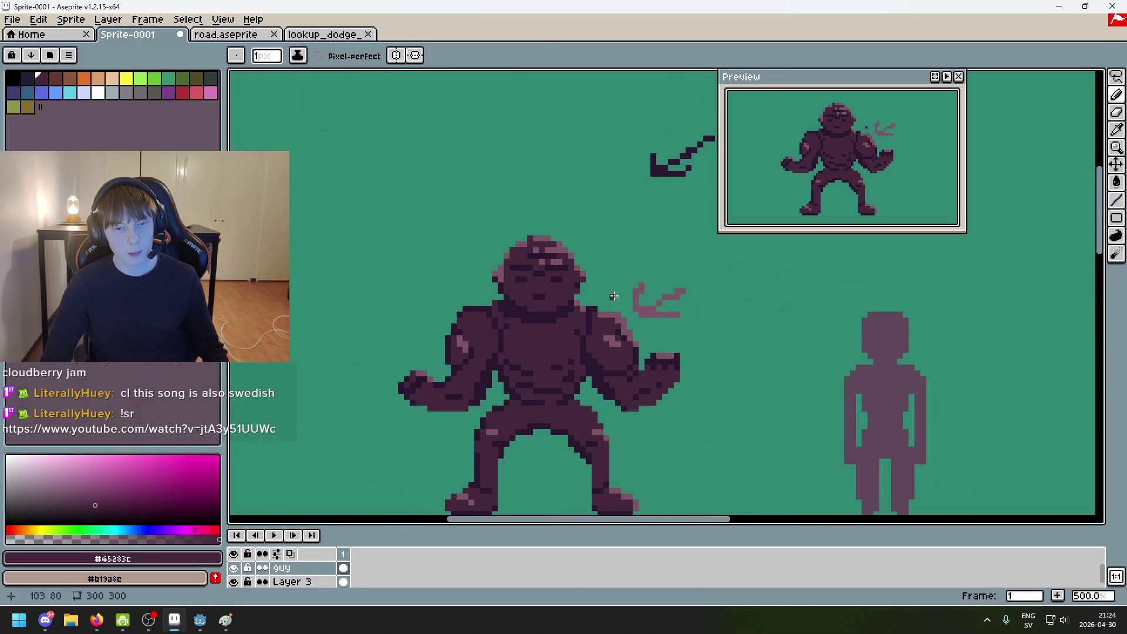
pyautogui.scroll(6, 463, 263)
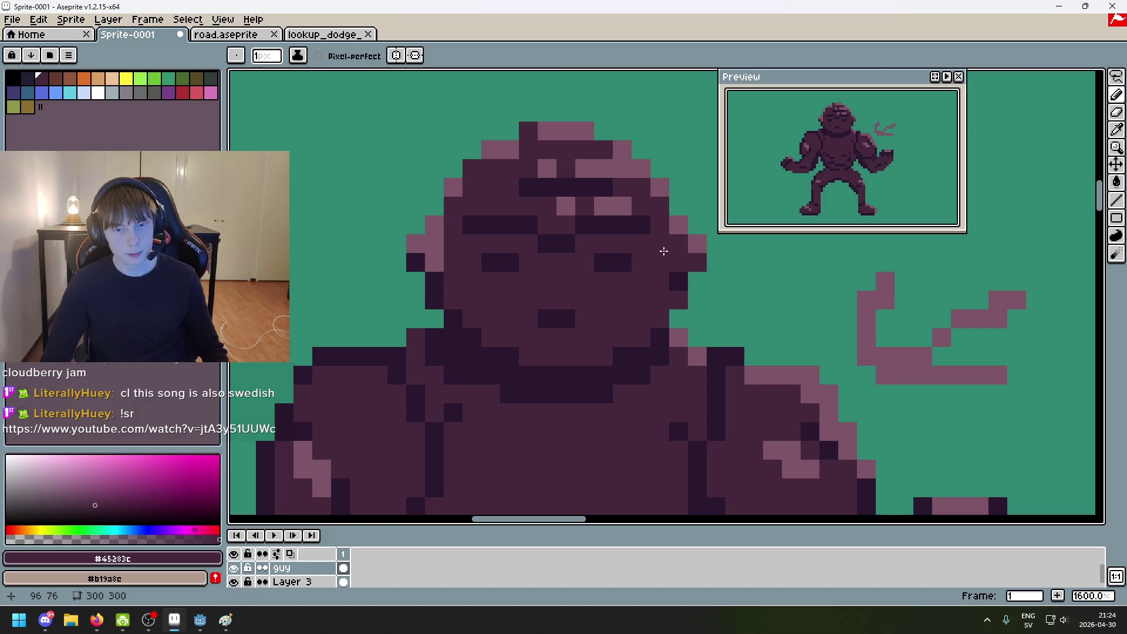
# Step: Resample the darkest purple and darken one more pixel on the head
pyautogui.keyDown('alt'); pyautogui.click(675, 276); pyautogui.keyUp('alt')
pyautogui.click(664, 252)
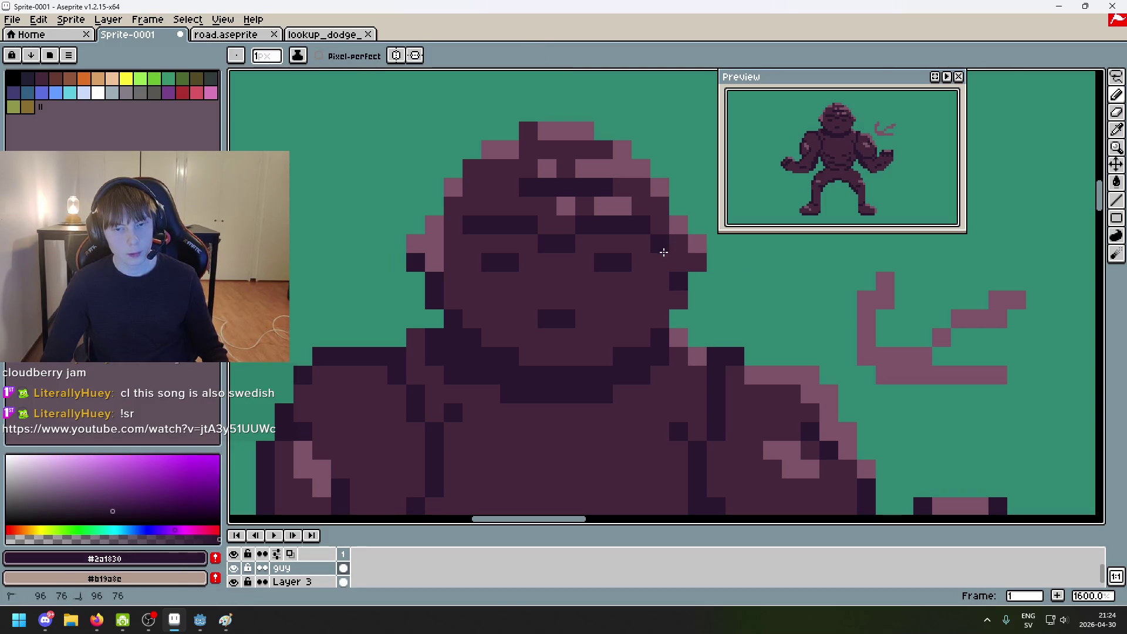
pyautogui.scroll(-3, 664, 251)
pyautogui.scroll(3, 579, 211)
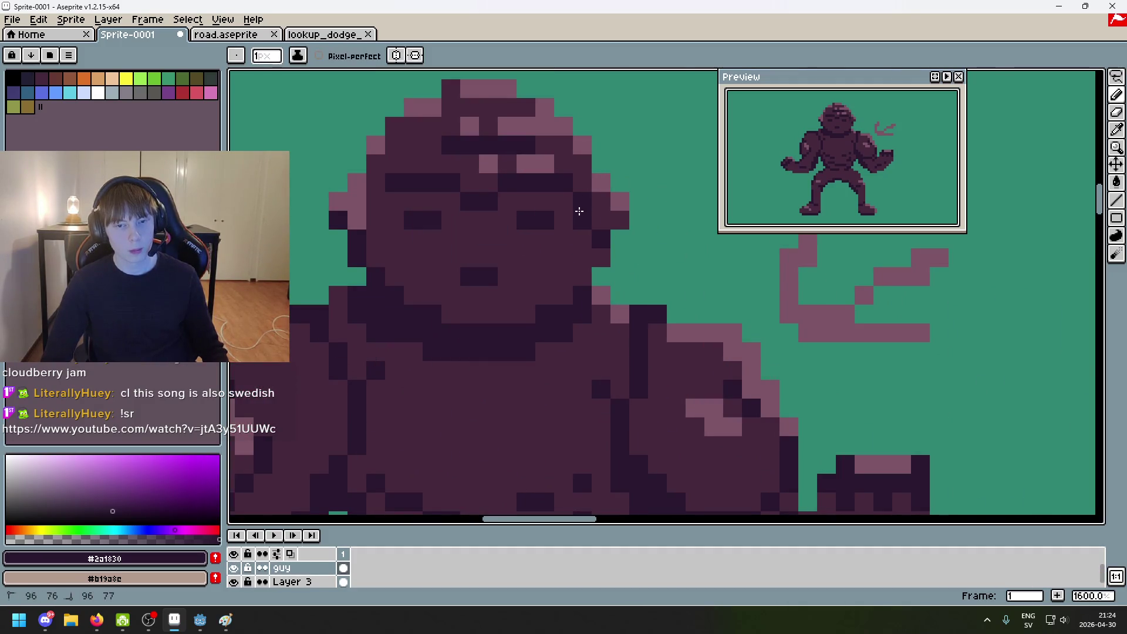
pyautogui.scroll(-4, 649, 265)
pyautogui.scroll(2, 458, 196)
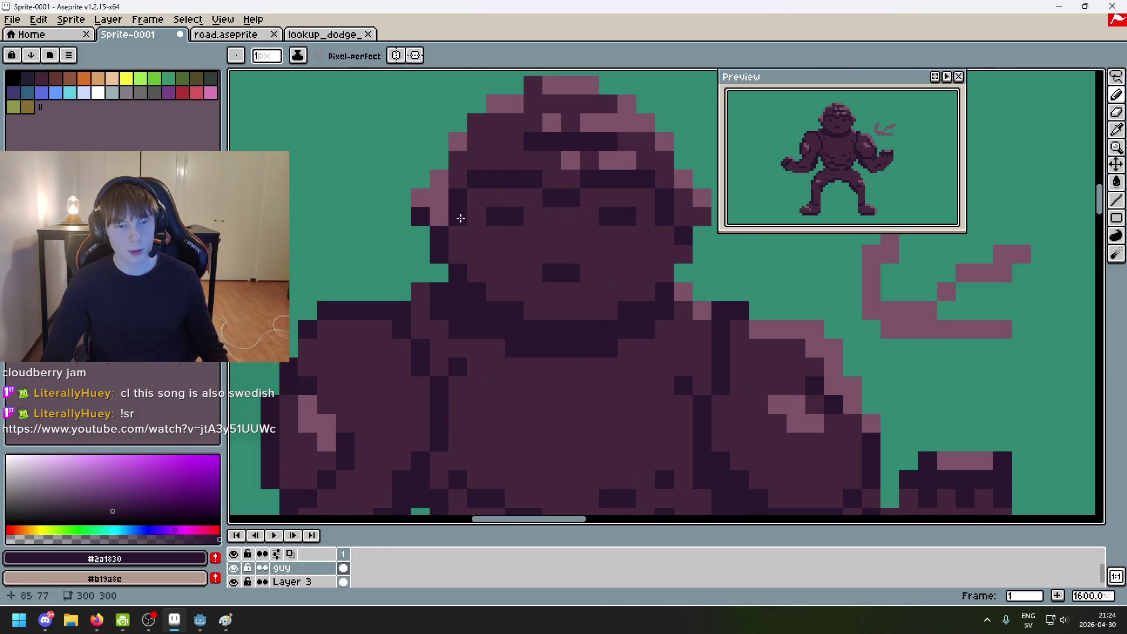
pyautogui.scroll(-5, 603, 276)
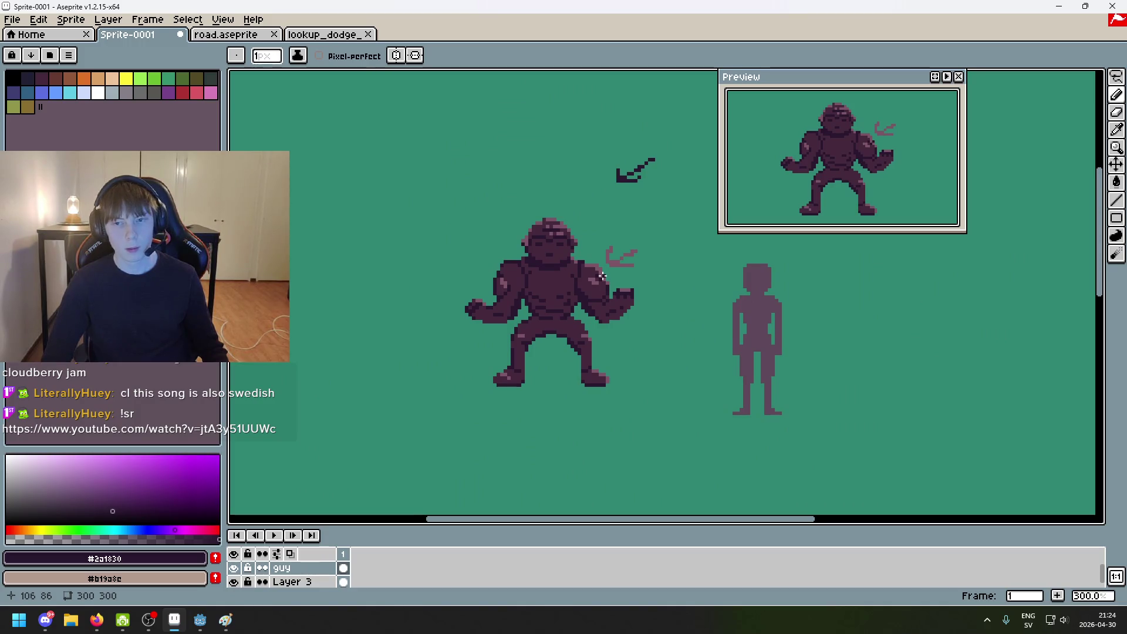
pyautogui.scroll(7, 593, 268)
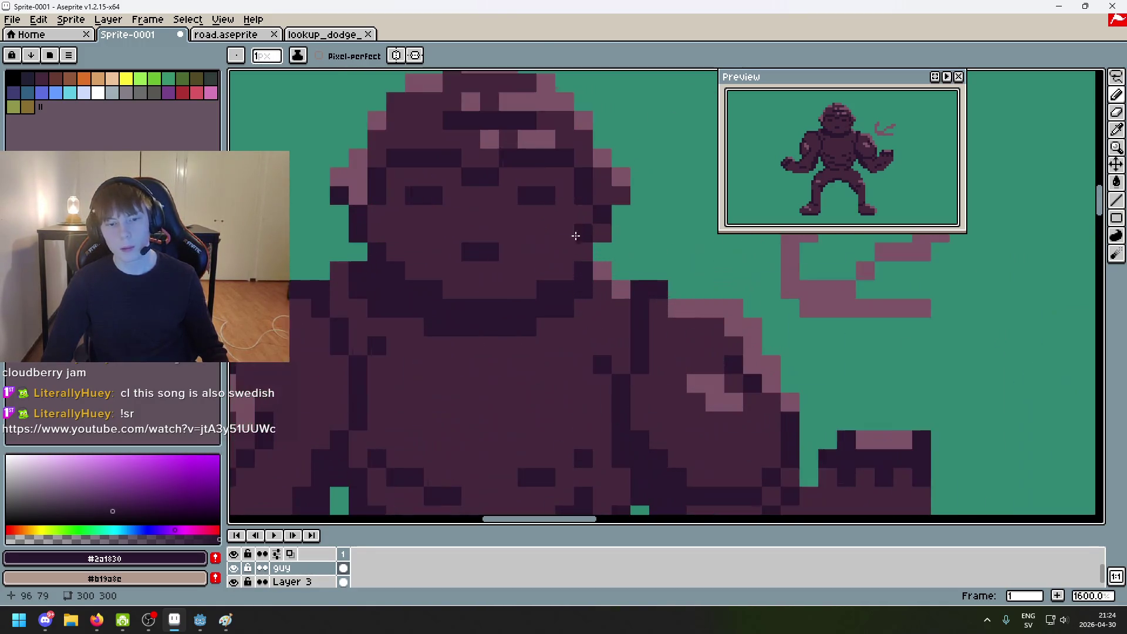
# Step: Sample the mid-dark purple #45283c from the head and zoom in and out to check the outline
pyautogui.keyDown('alt'); pyautogui.click(574, 234); pyautogui.keyUp('alt')
pyautogui.scroll(-1, 667, 307)
pyautogui.scroll(1, 527, 264)
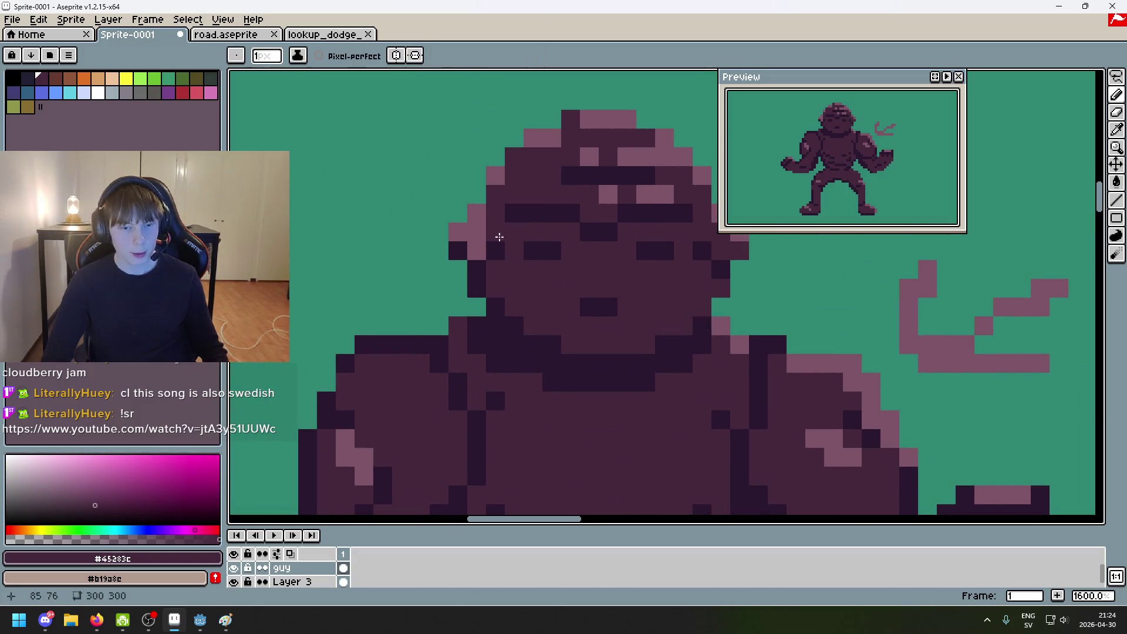
pyautogui.scroll(-5, 559, 272)
pyautogui.scroll(3, 503, 258)
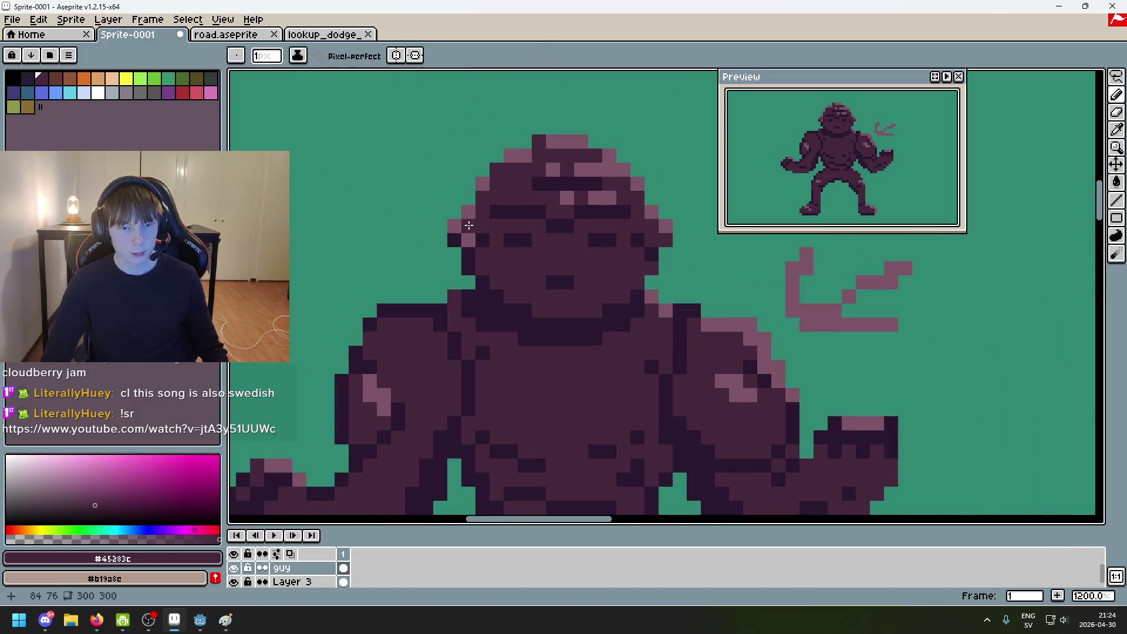
pyautogui.scroll(-5, 553, 284)
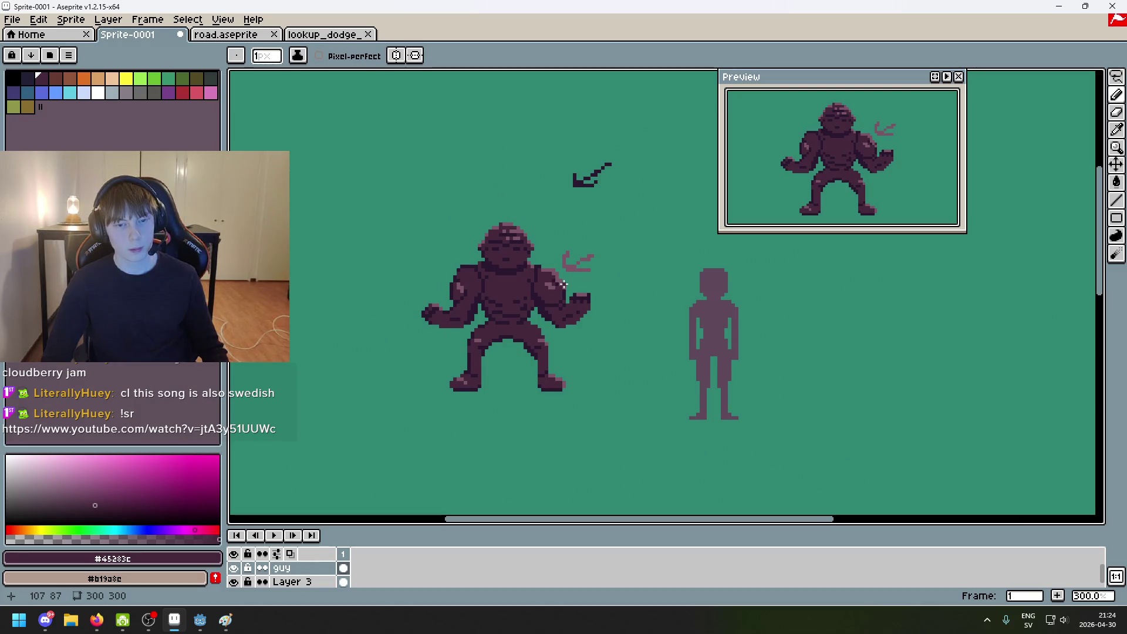
pyautogui.scroll(3, 534, 275)
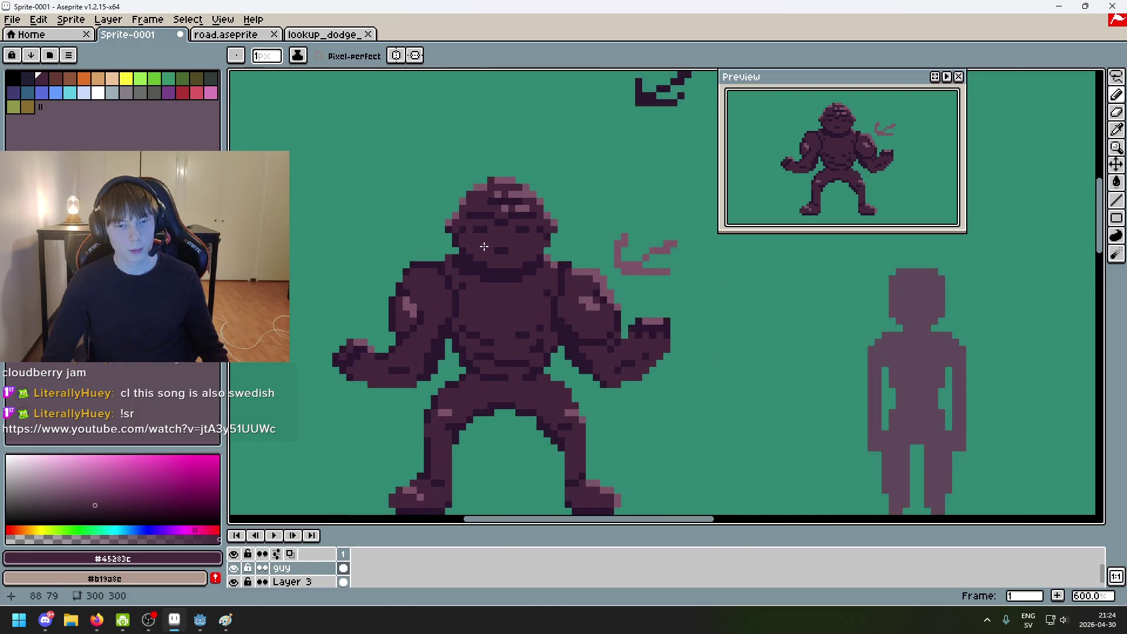
pyautogui.scroll(-4, 496, 258)
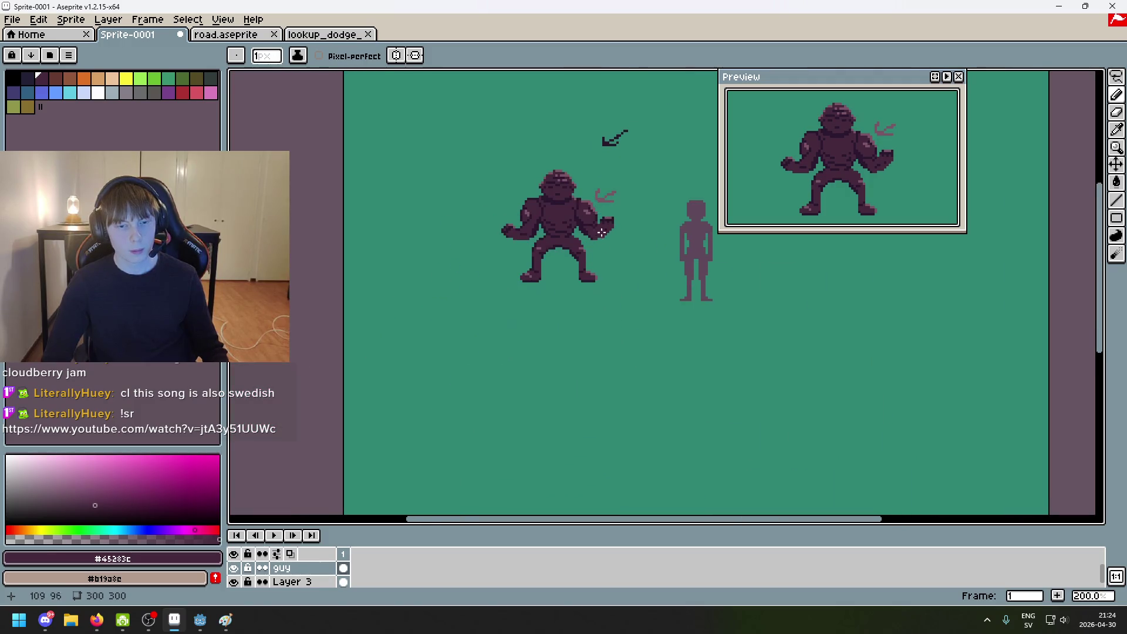
pyautogui.scroll(1, 611, 284)
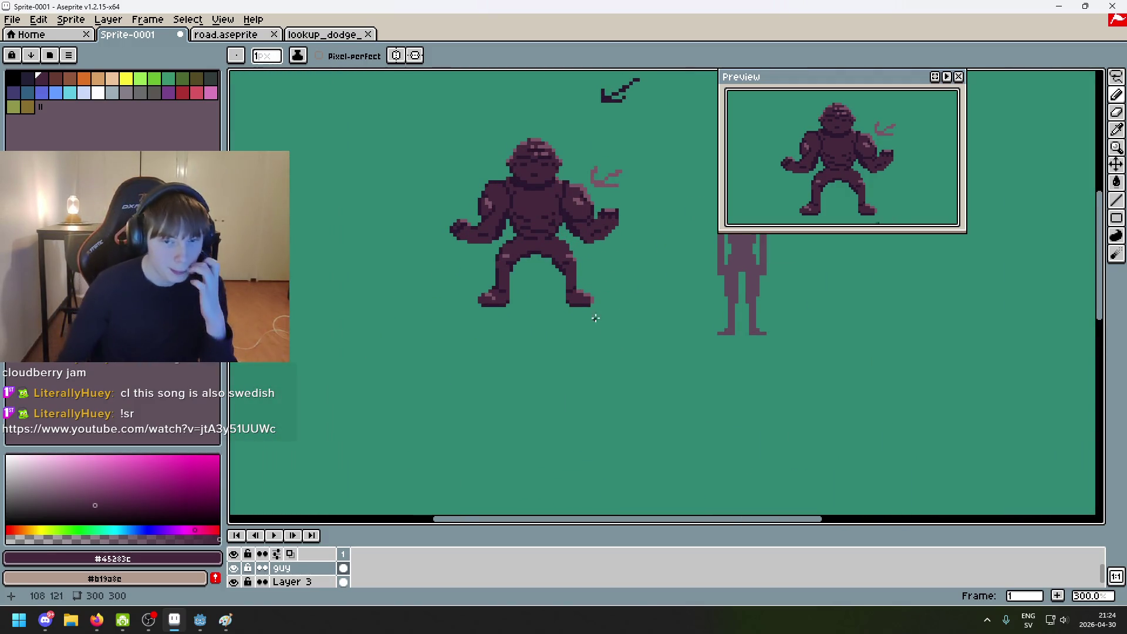
pyautogui.scroll(1, 587, 305)
pyautogui.scroll(-1, 550, 355)
pyautogui.scroll(3, 517, 294)
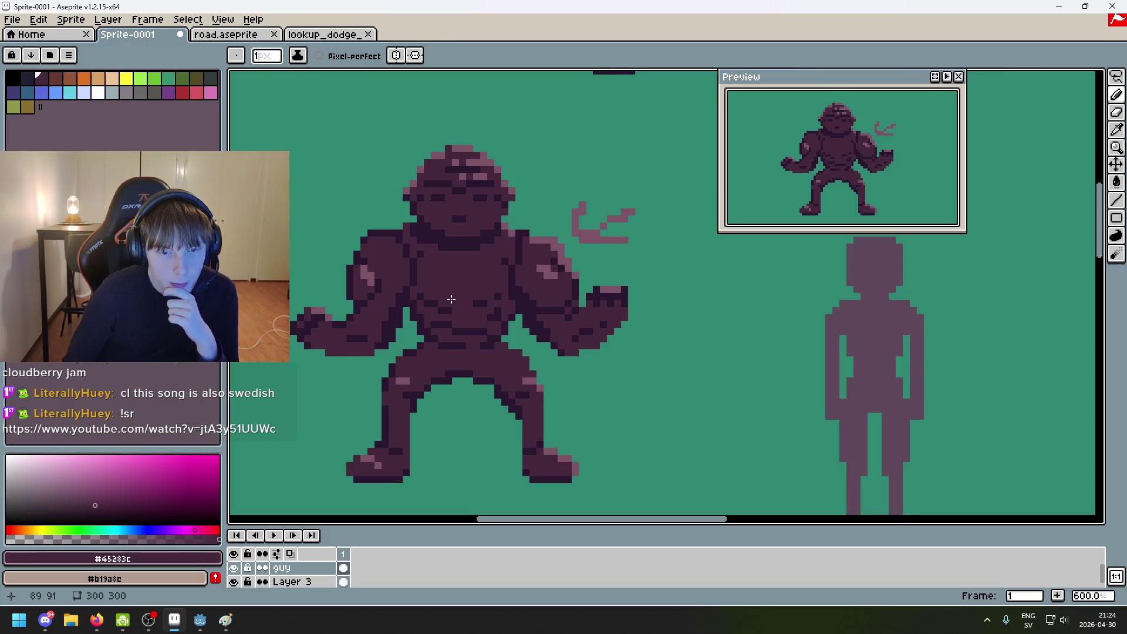
pyautogui.scroll(3, 553, 272)
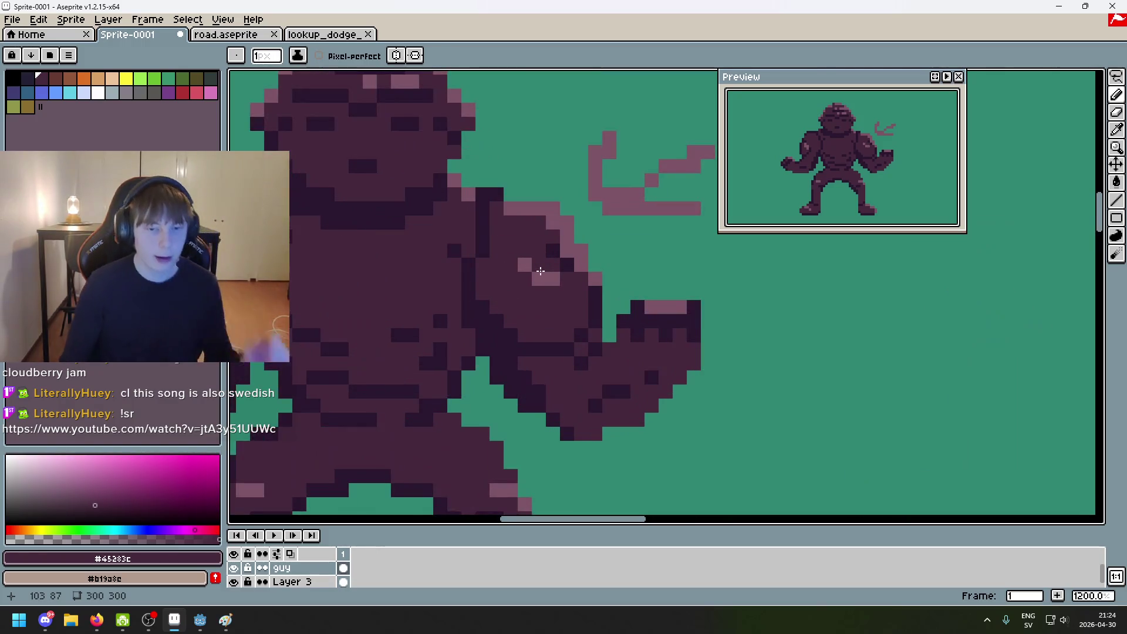
# Step: Add light highlight pixels along the brute's arm and chest, undoing one stray stroke
pyautogui.keyDown('alt'); pyautogui.click(534, 260); pyautogui.keyUp('alt')
pyautogui.click(525, 265)
pyautogui.click(411, 251)
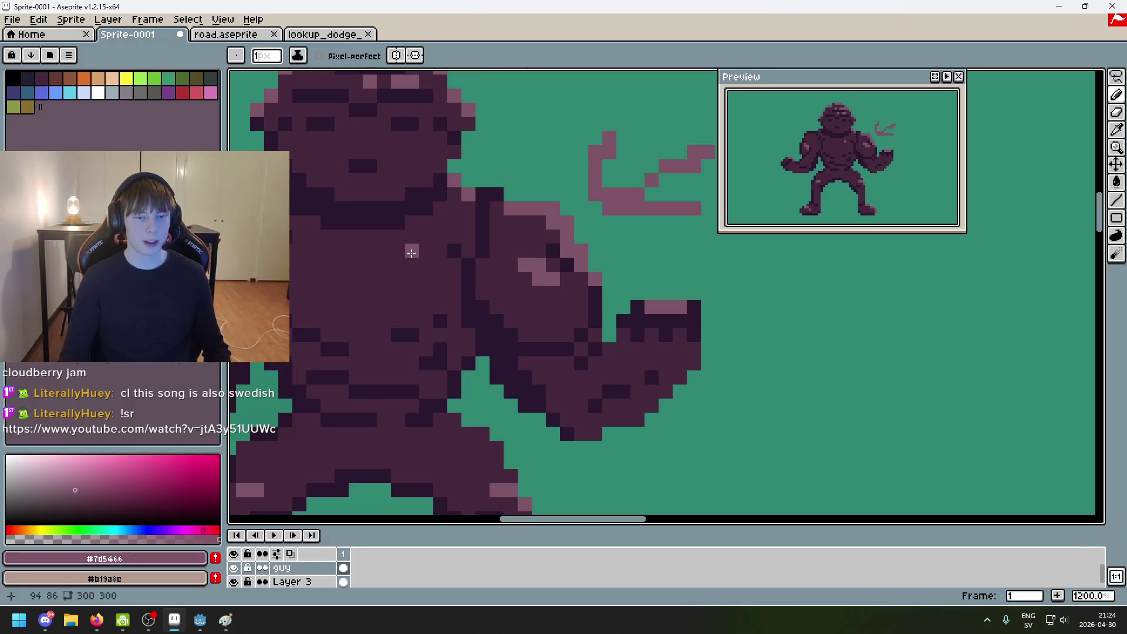
pyautogui.click(420, 254)
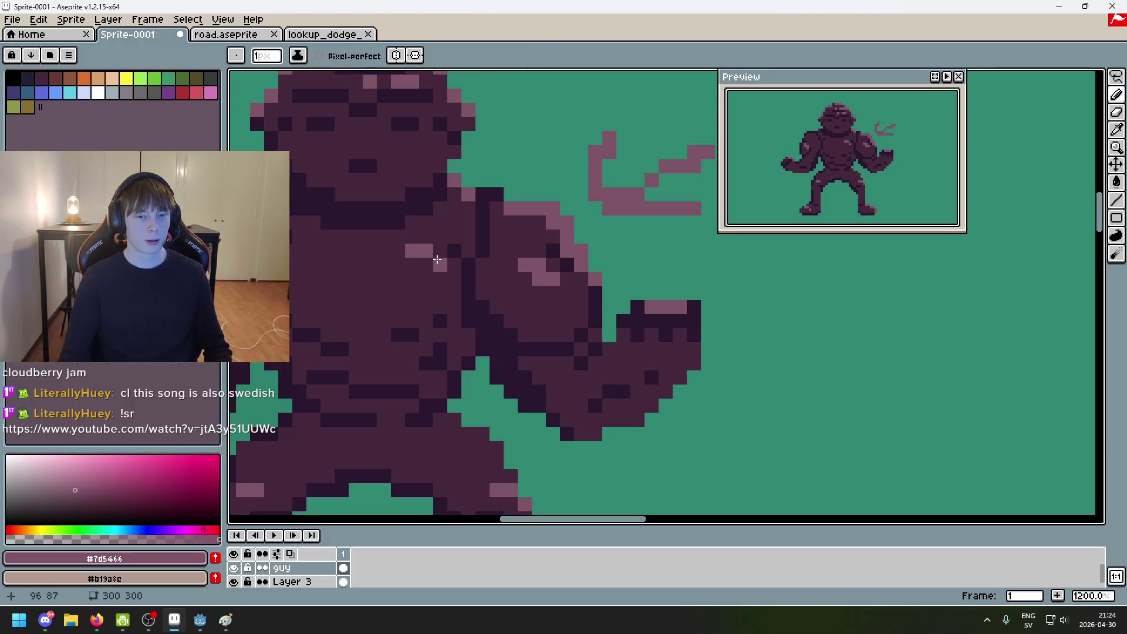
pyautogui.scroll(-2, 393, 280)
pyautogui.scroll(3, 348, 284)
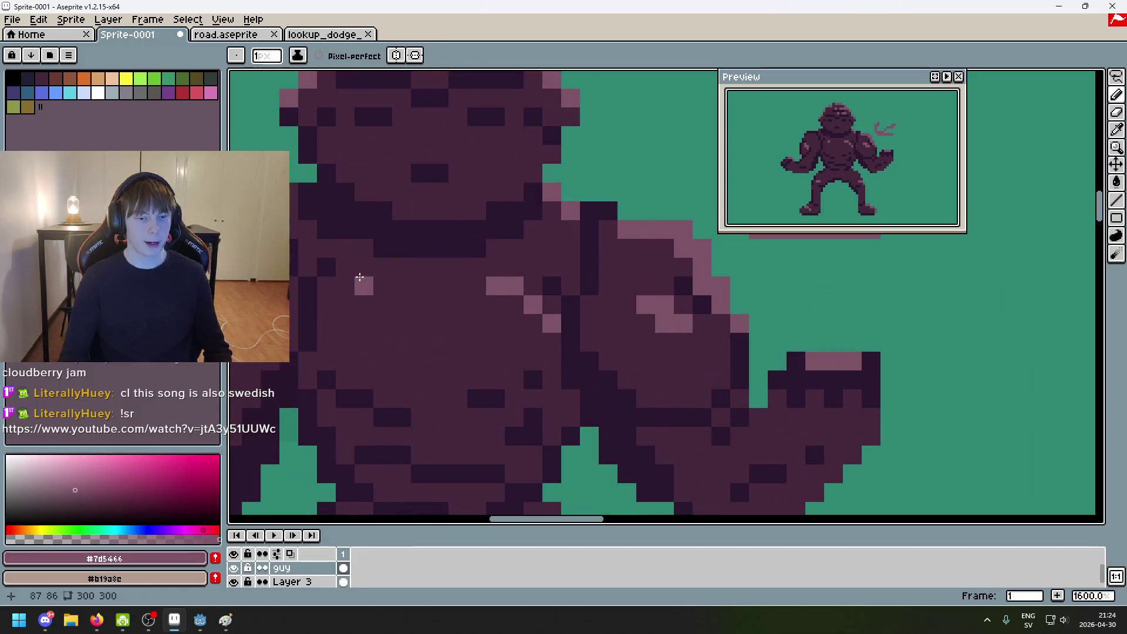
pyautogui.moveTo(379, 285); pyautogui.dragTo(364, 286)
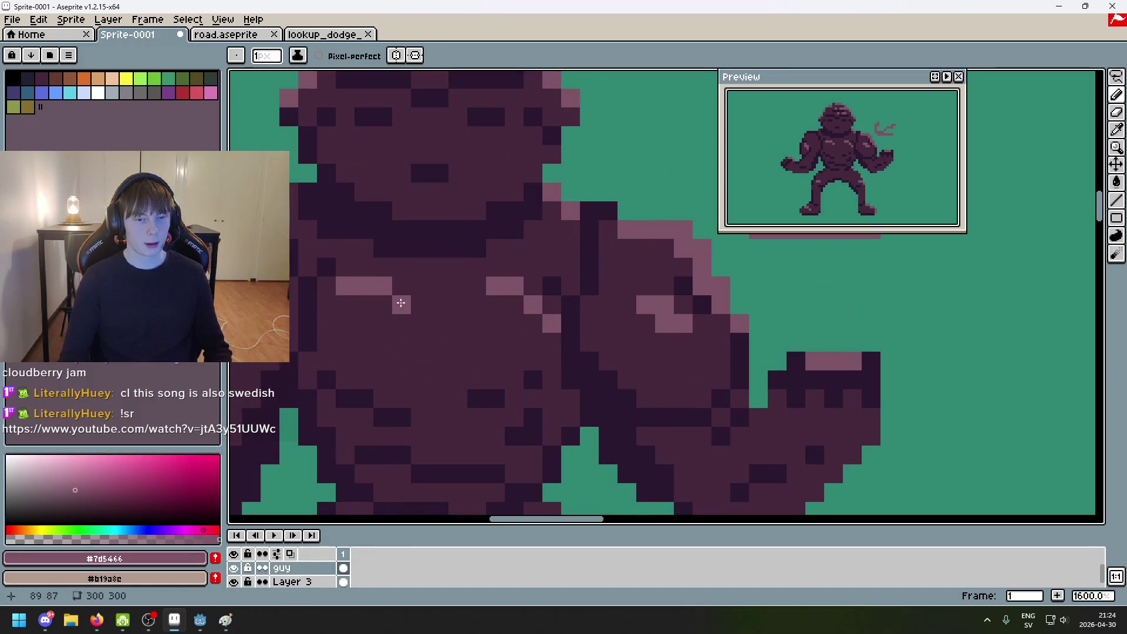
pyautogui.click(402, 288)
pyautogui.click(420, 305)
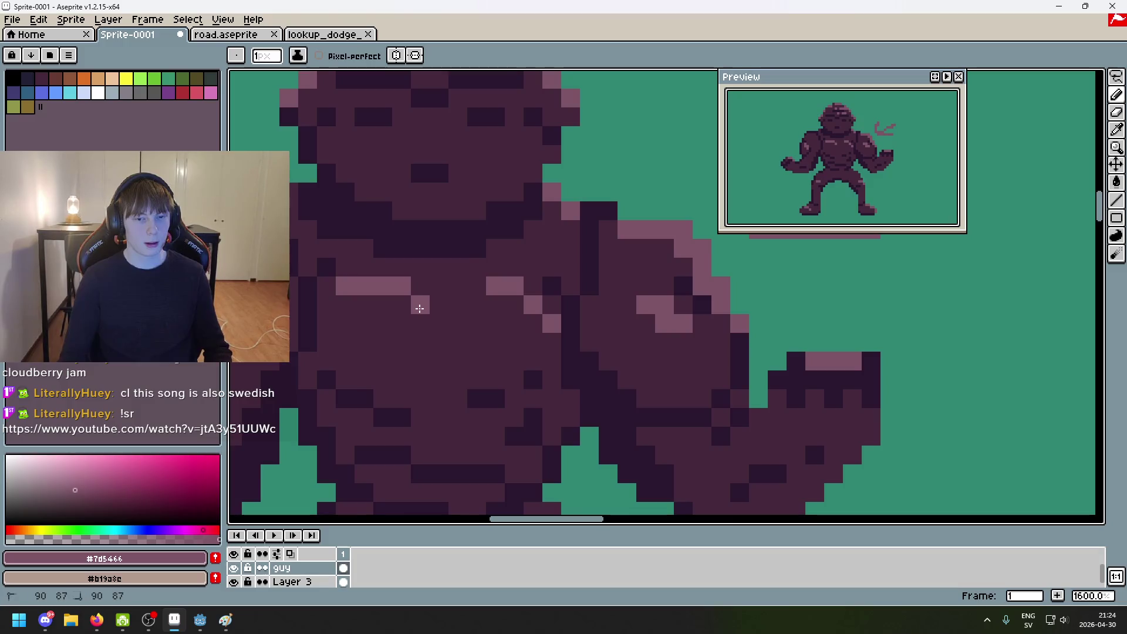
pyautogui.scroll(-3, 420, 305)
pyautogui.hotkey('ctrl', 'z')
pyautogui.scroll(3, 409, 303)
pyautogui.click(410, 315)
# Step: Trim the chest highlight with a dark pixel and cover a stray light pixel with mid purple
pyautogui.keyDown('alt'); pyautogui.click(439, 309); pyautogui.keyUp('alt')
pyautogui.click(409, 298)
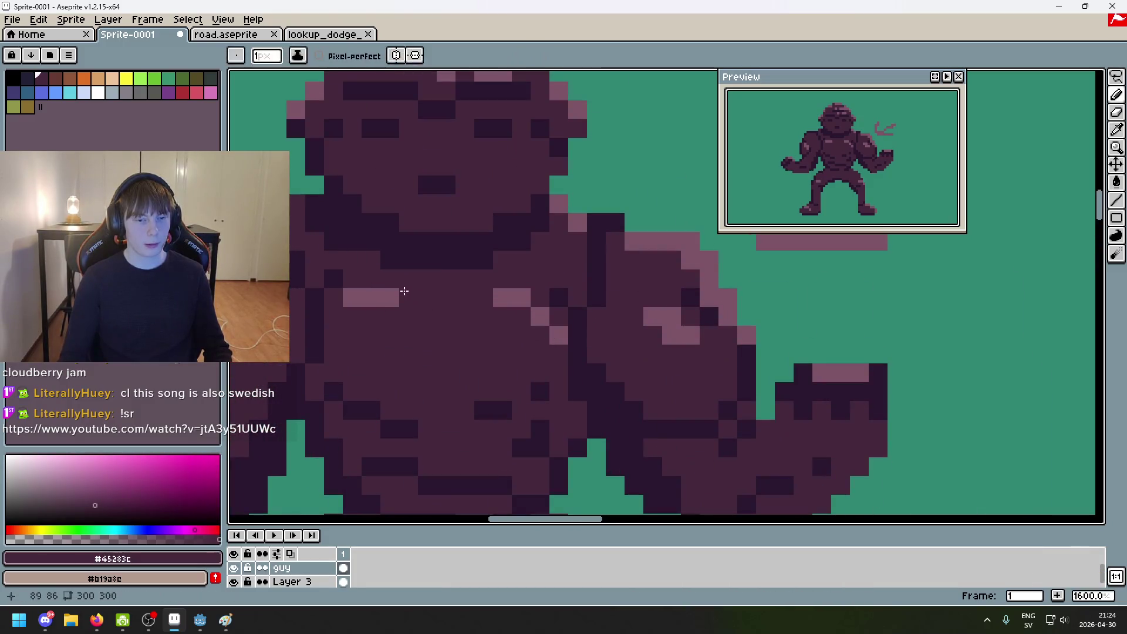
pyautogui.keyDown('alt'); pyautogui.click(413, 315); pyautogui.keyUp('alt')
pyautogui.keyDown('alt'); pyautogui.click(503, 336); pyautogui.keyUp('alt')
pyautogui.click(552, 336)
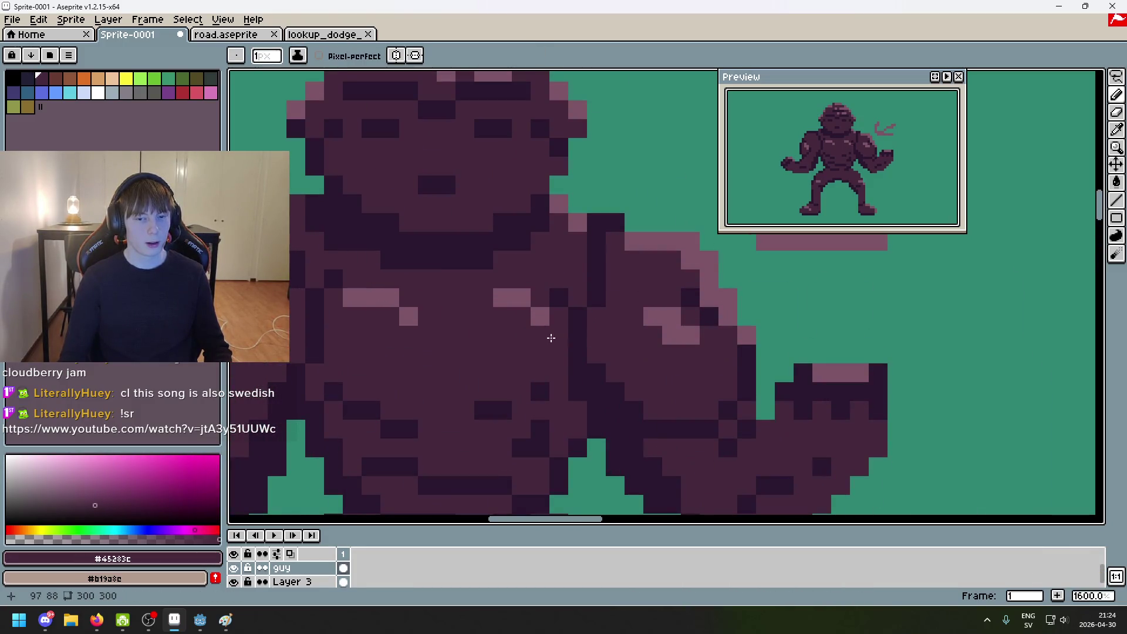
pyautogui.scroll(-7, 552, 337)
pyautogui.scroll(1, 599, 348)
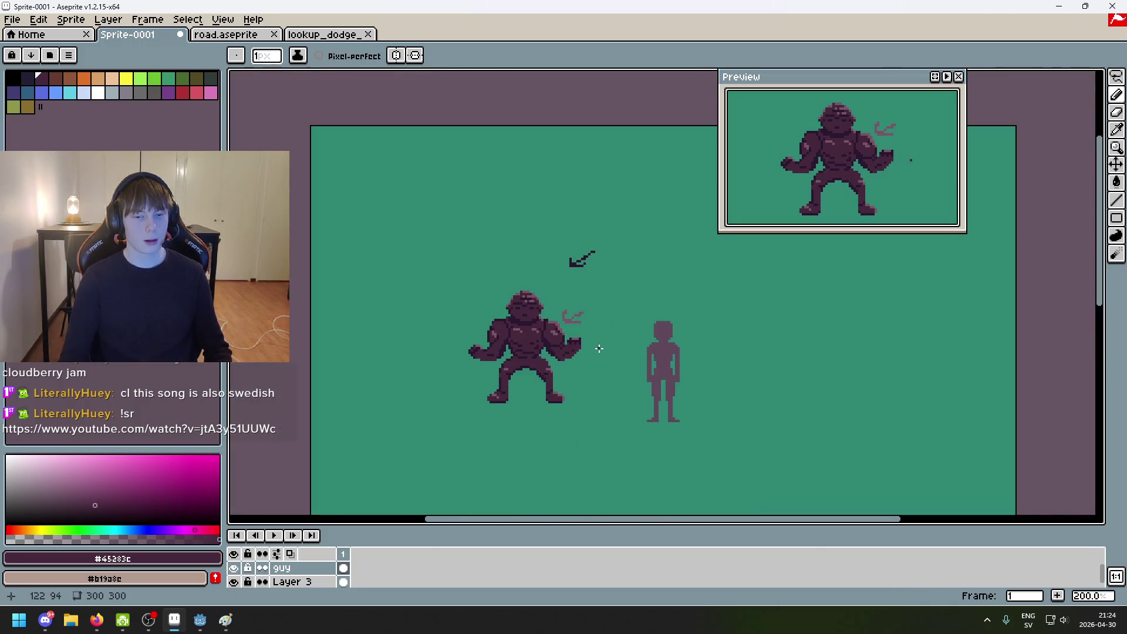
pyautogui.scroll(8, 599, 349)
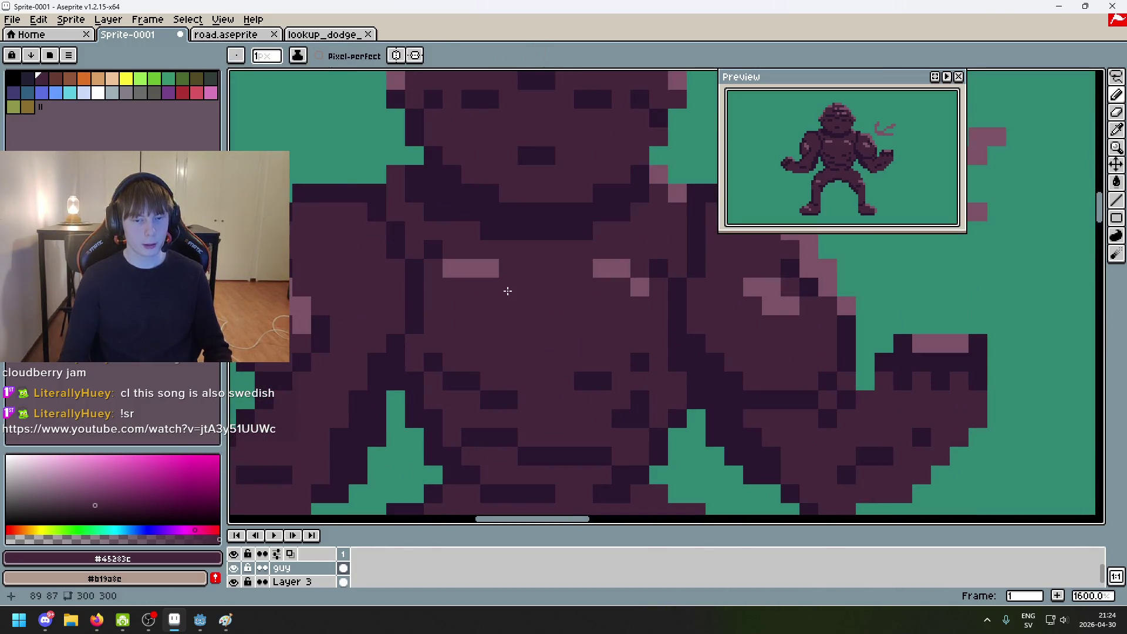
pyautogui.scroll(-3, 637, 286)
pyautogui.scroll(2, 571, 352)
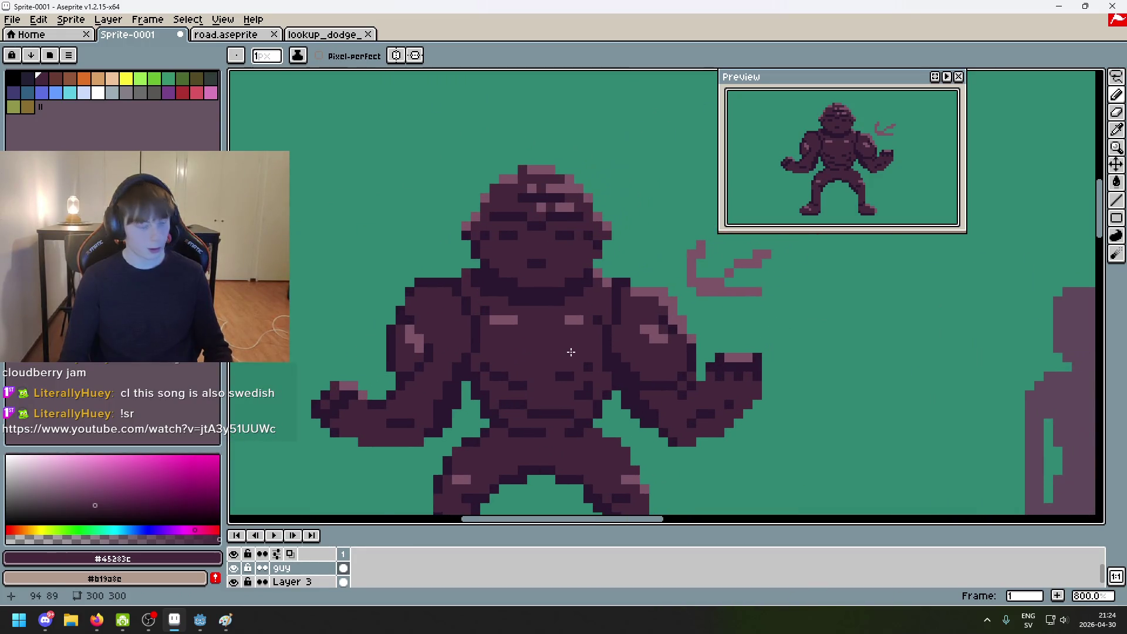
pyautogui.scroll(3, 569, 352)
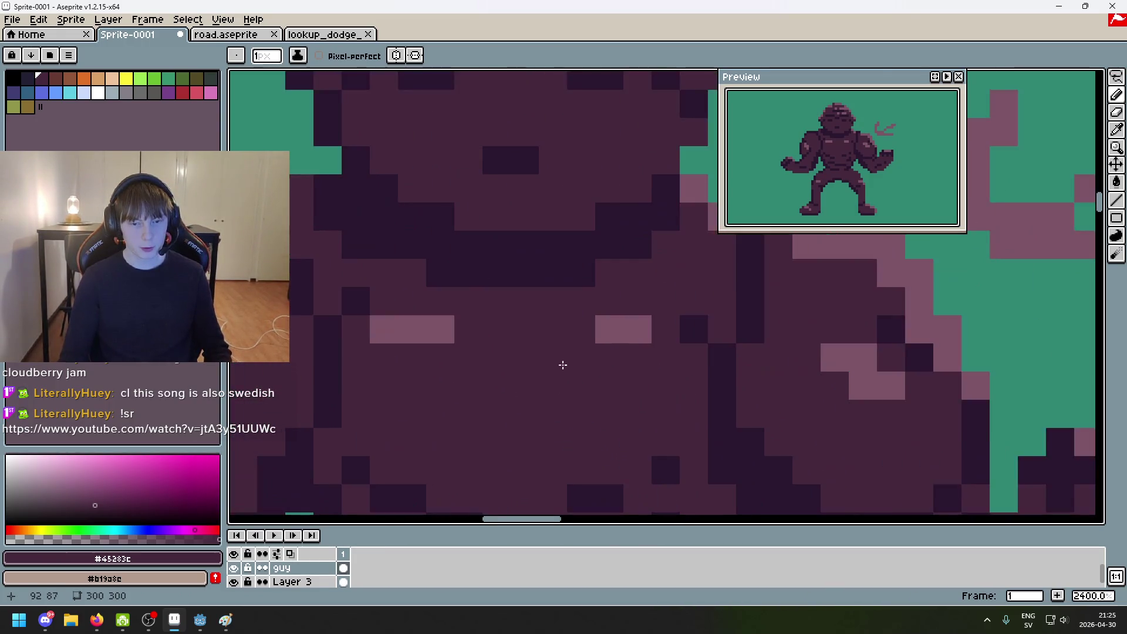
pyautogui.scroll(-1, 615, 348)
pyautogui.scroll(1, 615, 349)
# Step: Sample the darkest outline colour and place dark shading pixels on the chest
pyautogui.keyDown('alt'); pyautogui.click(564, 352); pyautogui.keyUp('alt')
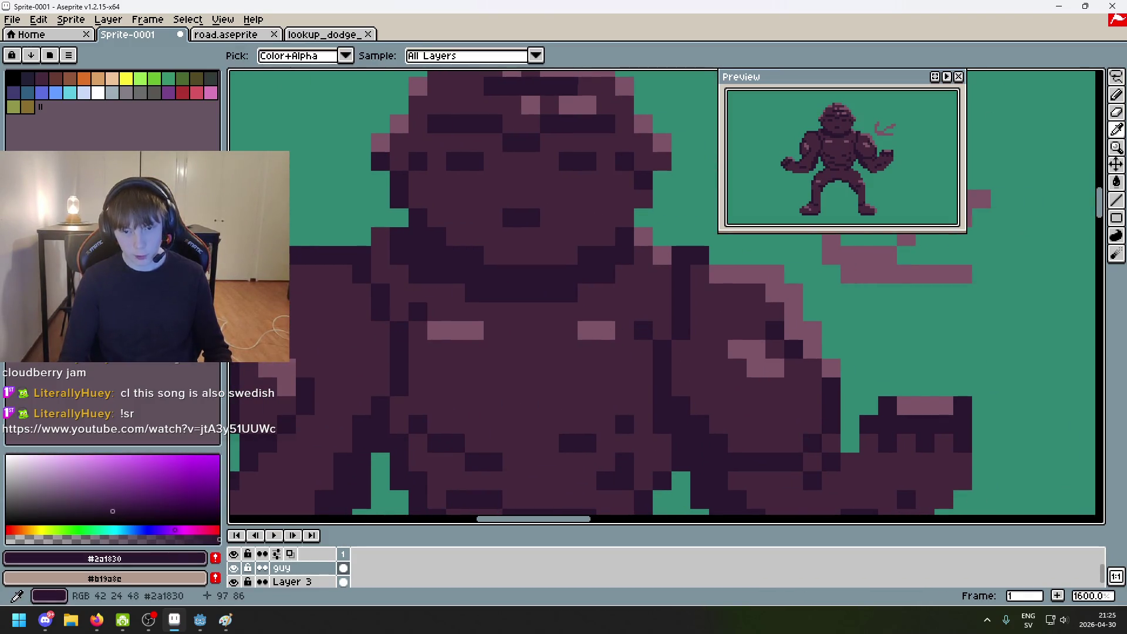
pyautogui.scroll(-3, 564, 353)
pyautogui.scroll(5, 548, 335)
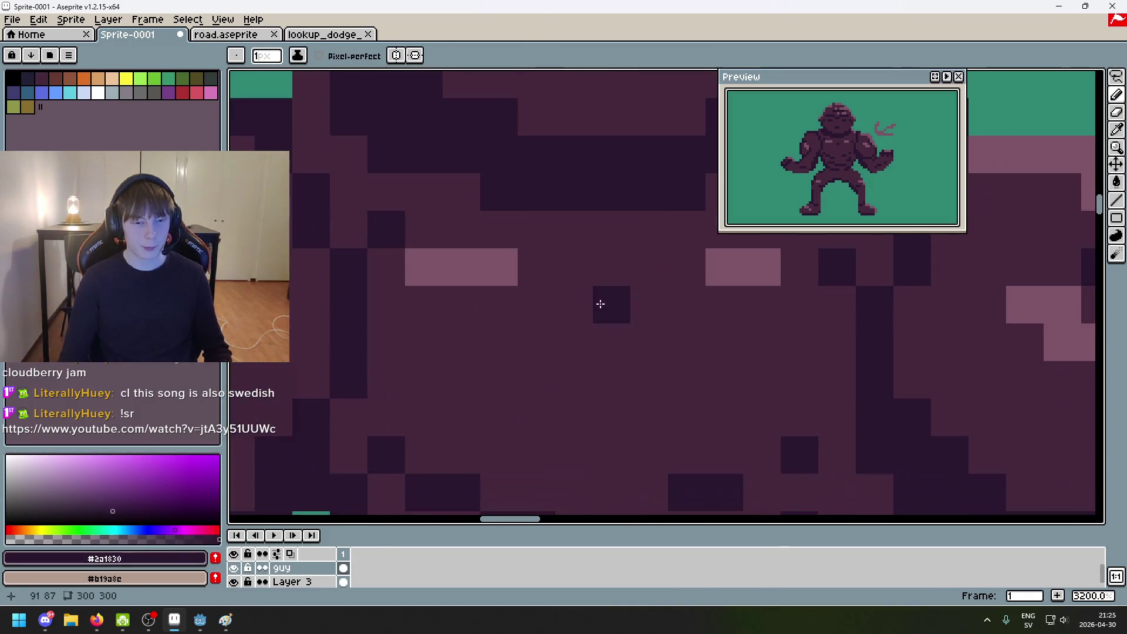
pyautogui.scroll(-2, 532, 382)
pyautogui.hotkey('ctrl', 'z')
pyautogui.scroll(2, 541, 367)
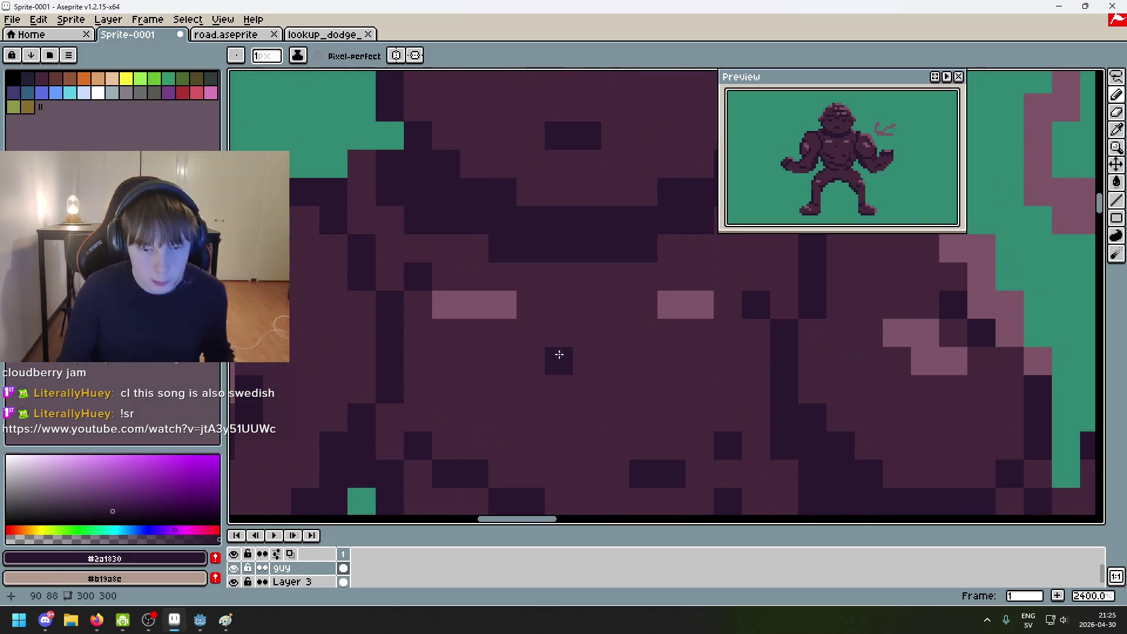
pyautogui.click(539, 341)
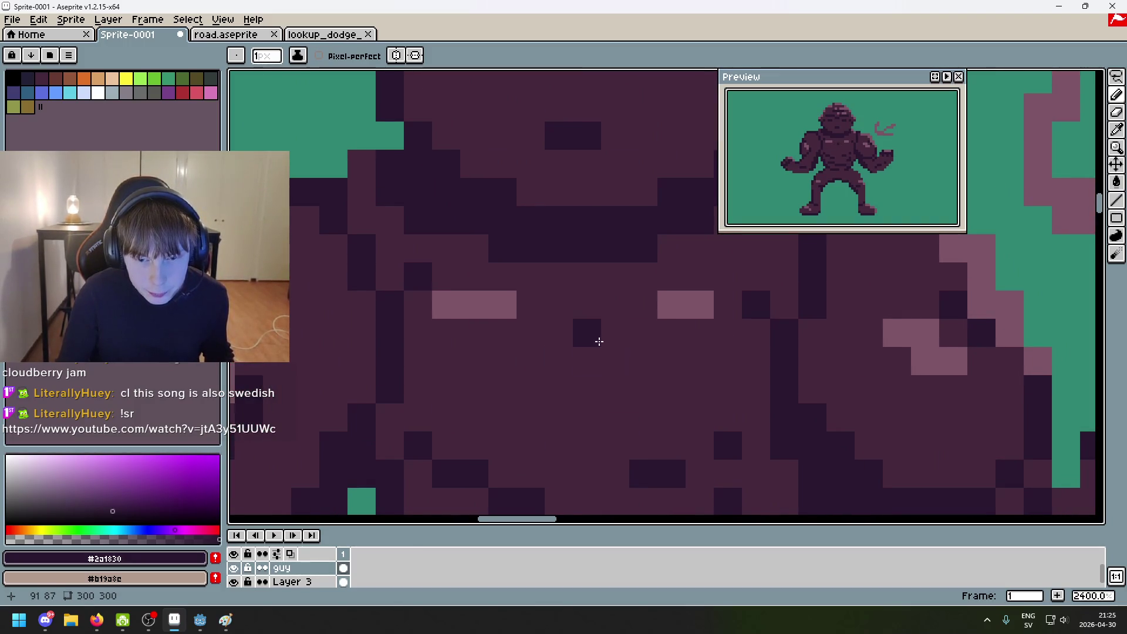
pyautogui.moveTo(604, 334); pyautogui.dragTo(611, 359)
# Step: Pick the pink highlight colour and test pink pixels on the chest, undoing one
pyautogui.keyDown('alt'); pyautogui.click(512, 314); pyautogui.keyUp('alt')
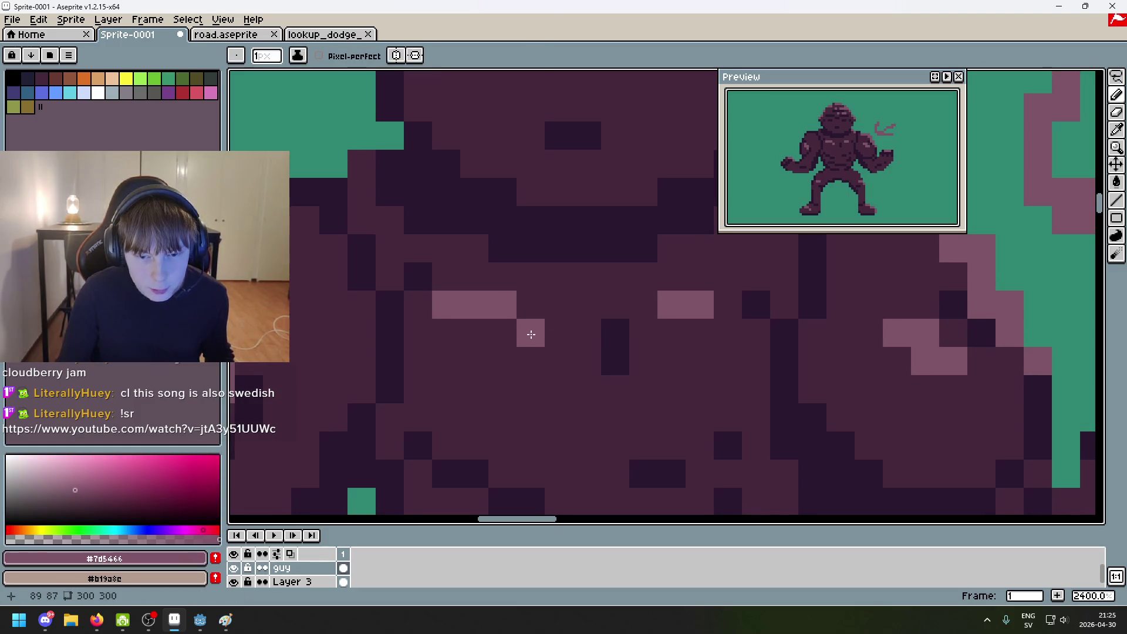
pyautogui.click(556, 340)
pyautogui.hotkey('ctrl', 'z')
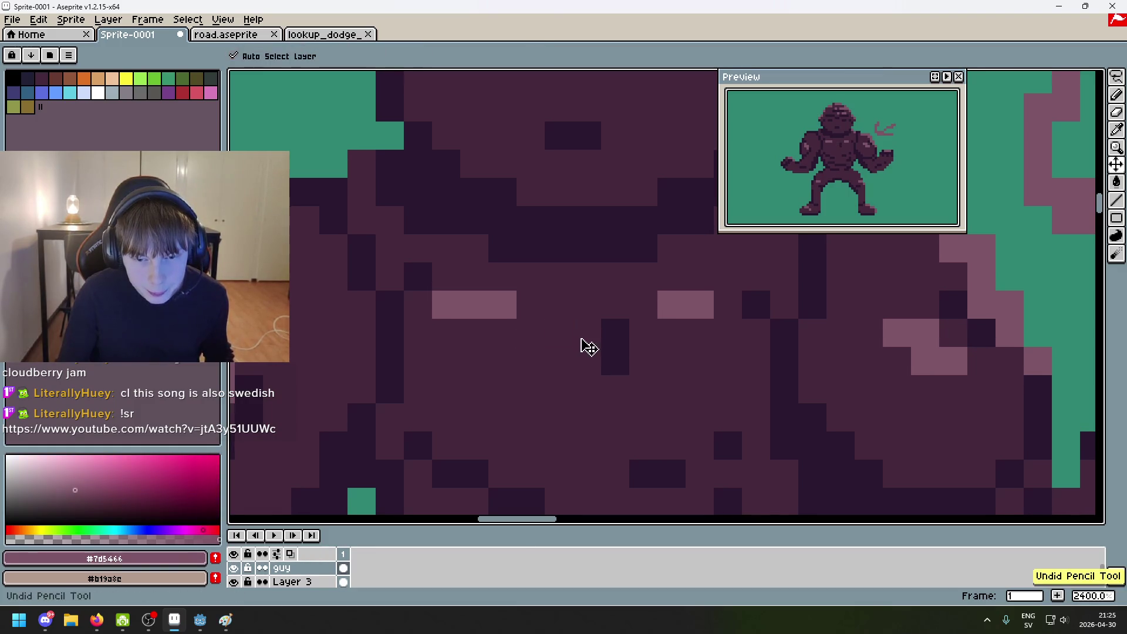
pyautogui.click(535, 359)
pyautogui.scroll(-5, 536, 360)
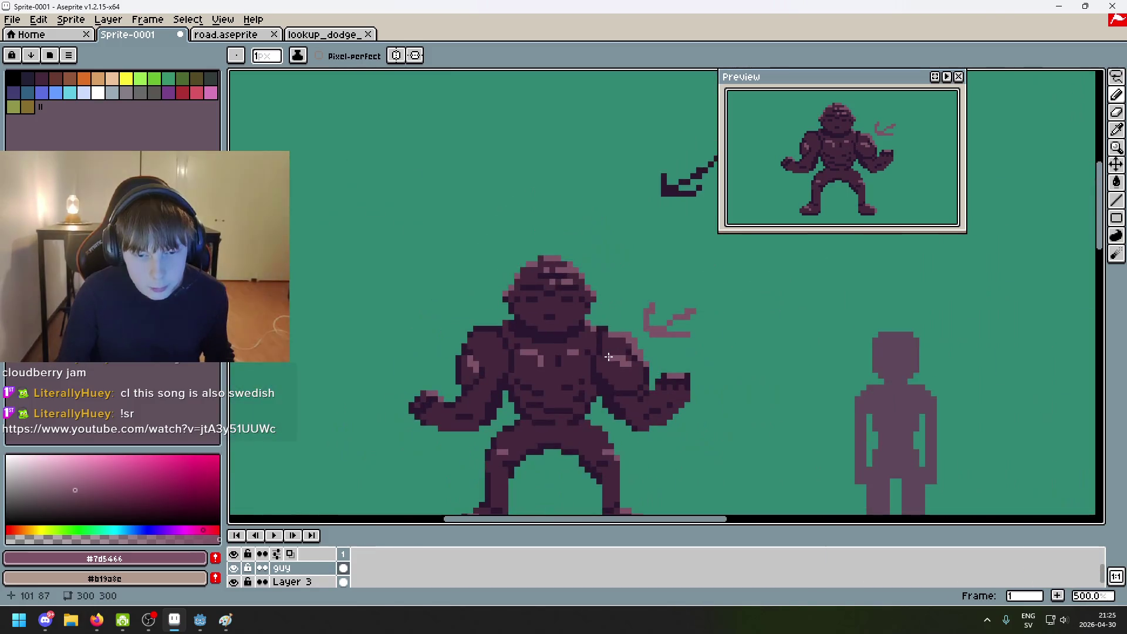
pyautogui.hotkey('ctrl', 'z')
pyautogui.scroll(4, 577, 377)
pyautogui.keyDown('alt'); pyautogui.click(536, 332); pyautogui.keyUp('alt')
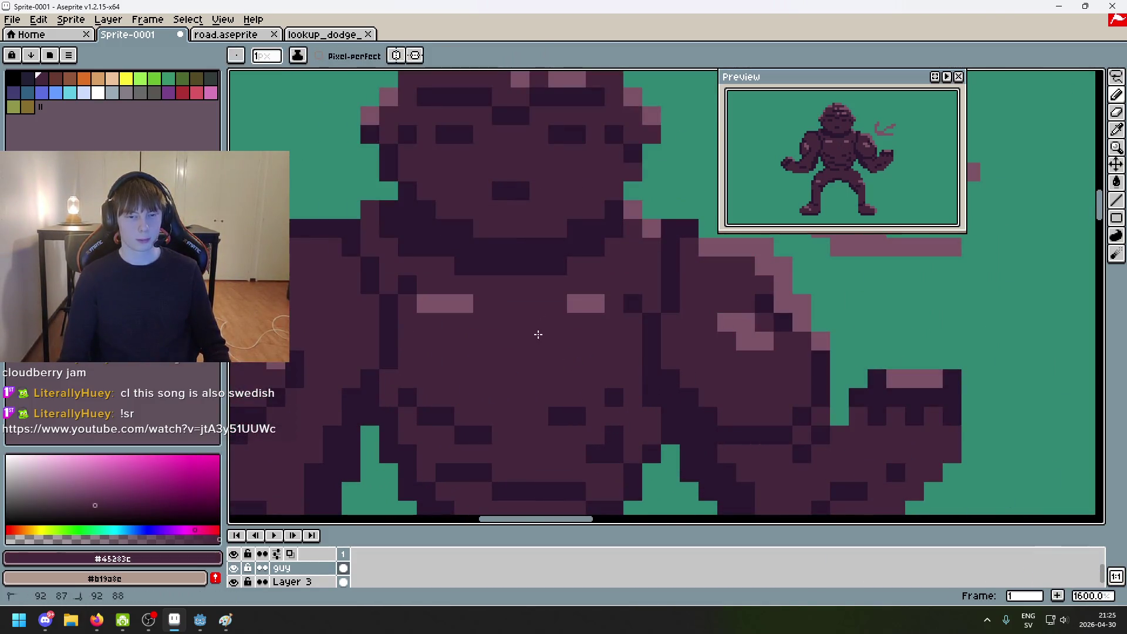
pyautogui.scroll(-6, 536, 333)
pyautogui.scroll(6, 569, 361)
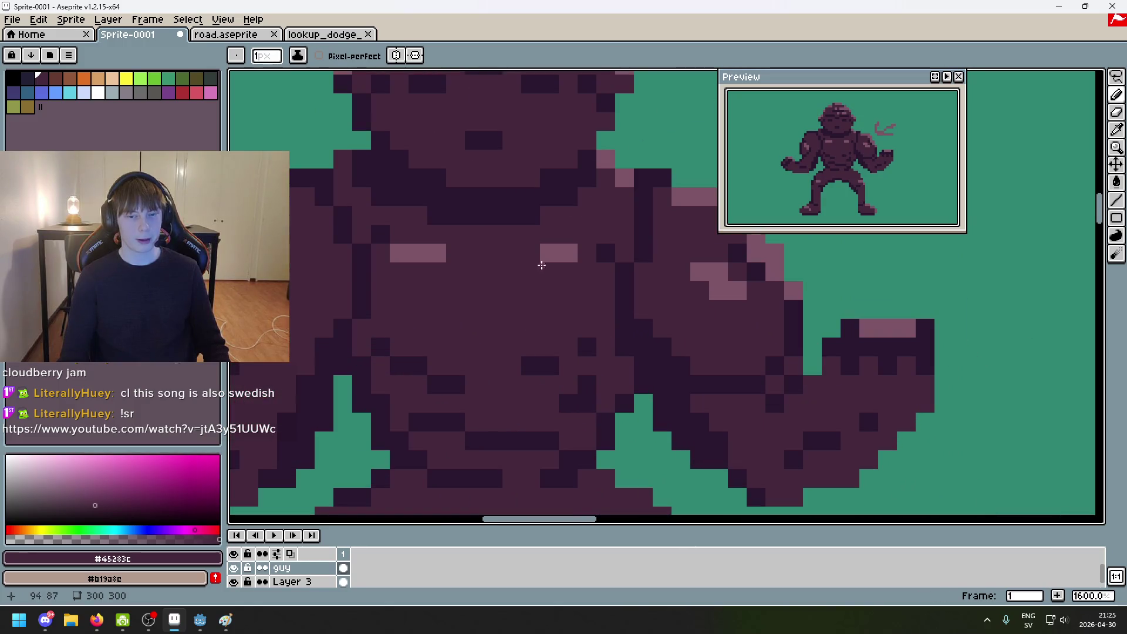
pyautogui.scroll(-7, 456, 265)
pyautogui.scroll(4, 439, 261)
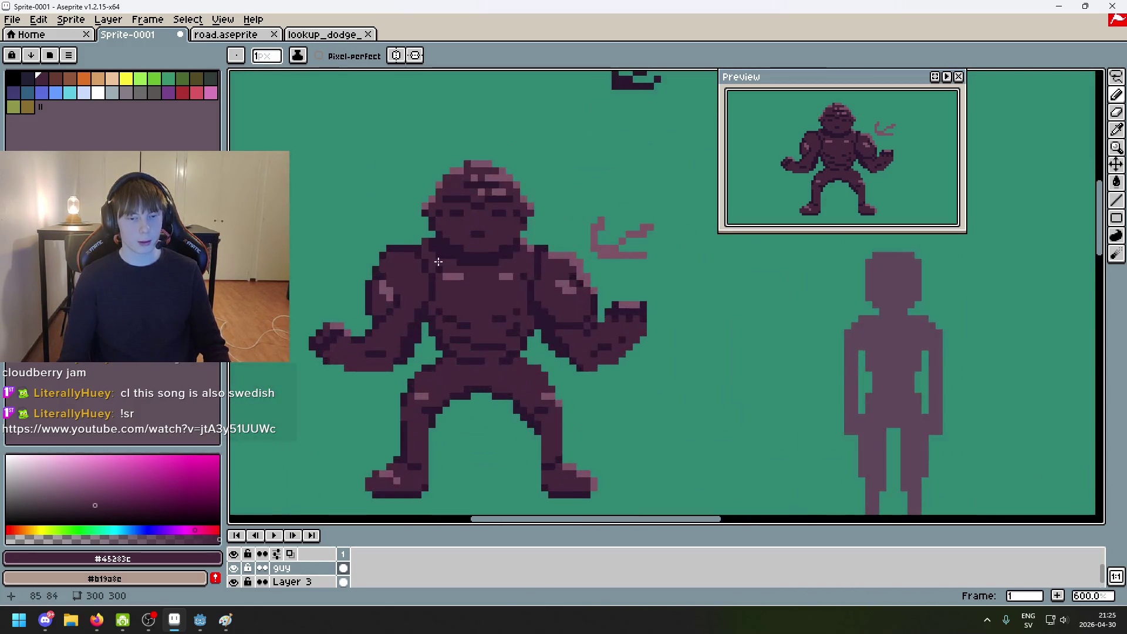
pyautogui.scroll(4, 439, 261)
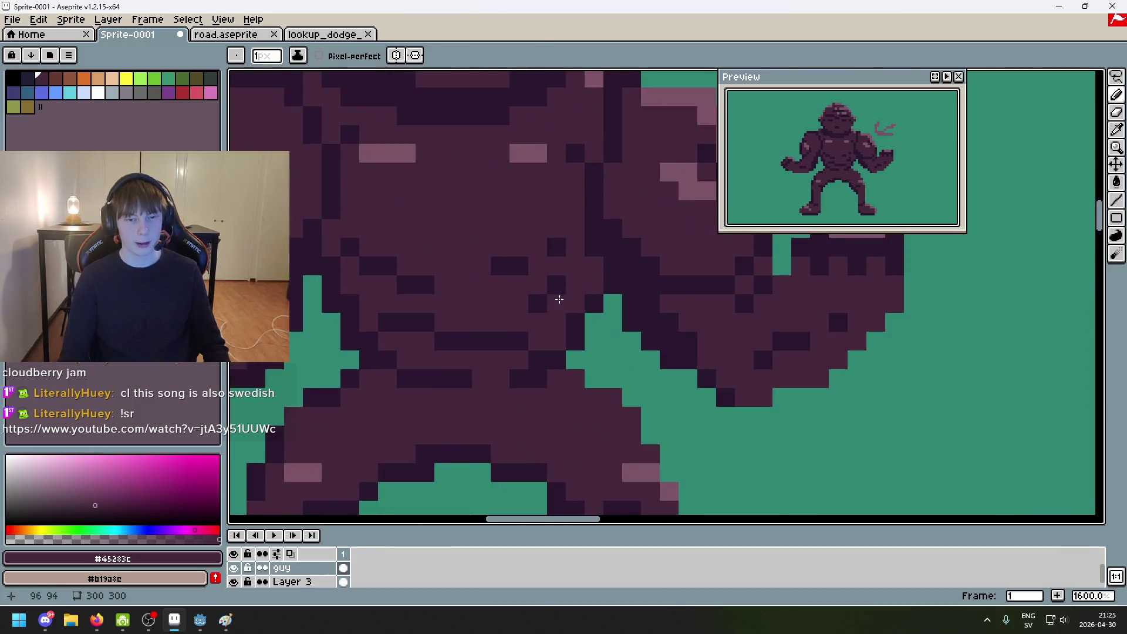
pyautogui.keyDown('alt'); pyautogui.click(508, 267); pyautogui.keyUp('alt')
pyautogui.scroll(-3, 558, 320)
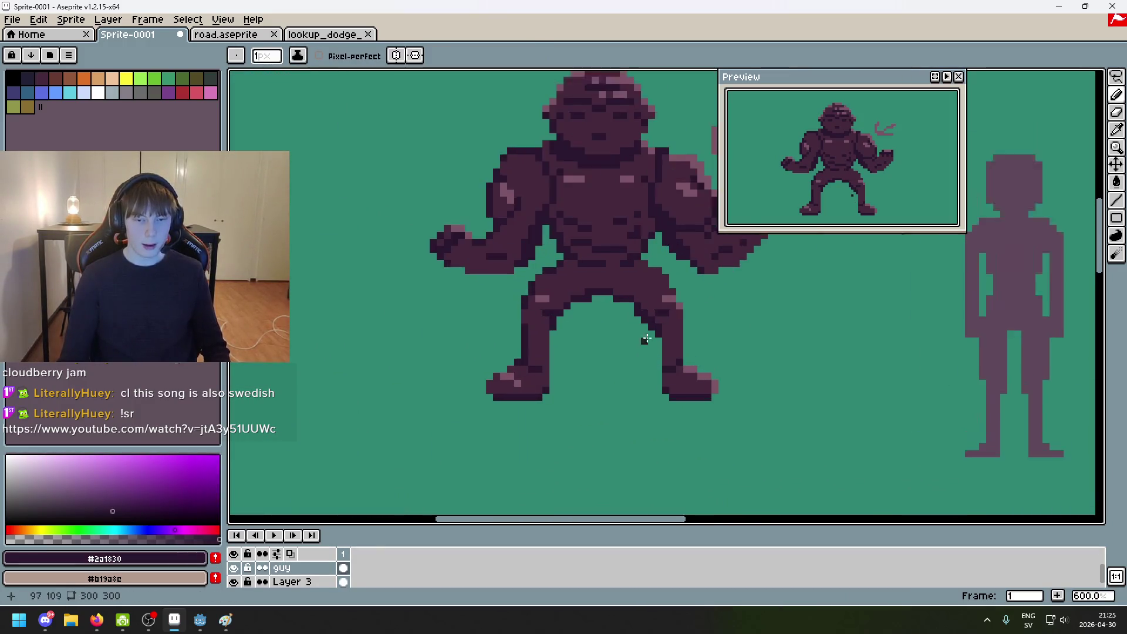
pyautogui.moveTo(646, 339); pyautogui.dragTo(512, 269)
pyautogui.scroll(3, 575, 261)
pyautogui.keyDown('alt'); pyautogui.click(577, 260); pyautogui.keyUp('alt')
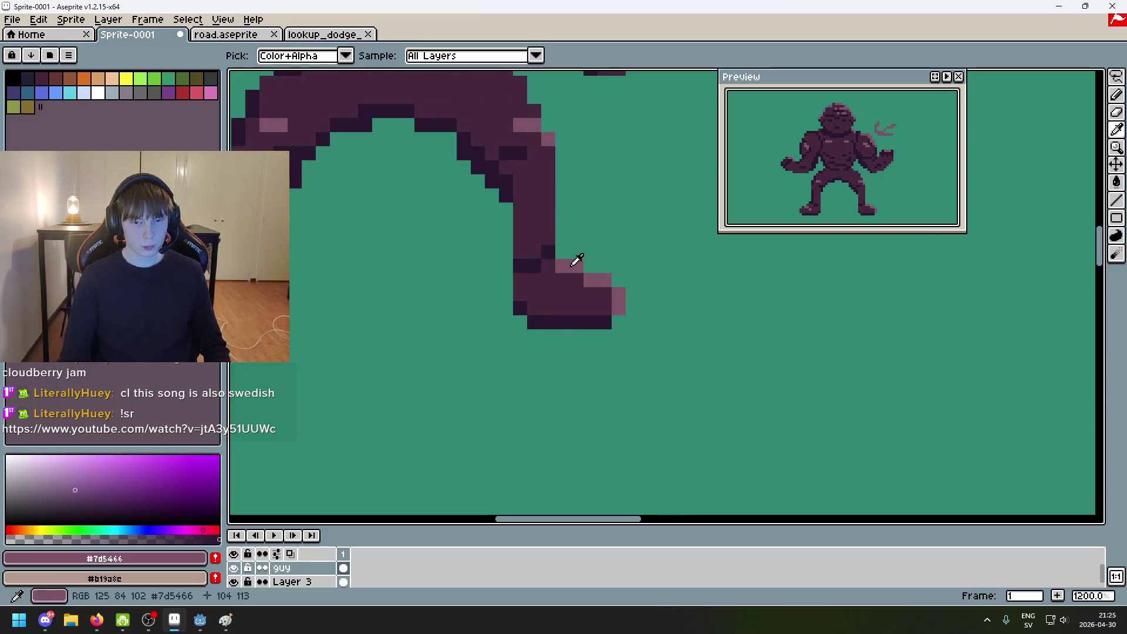
pyautogui.scroll(-5, 588, 302)
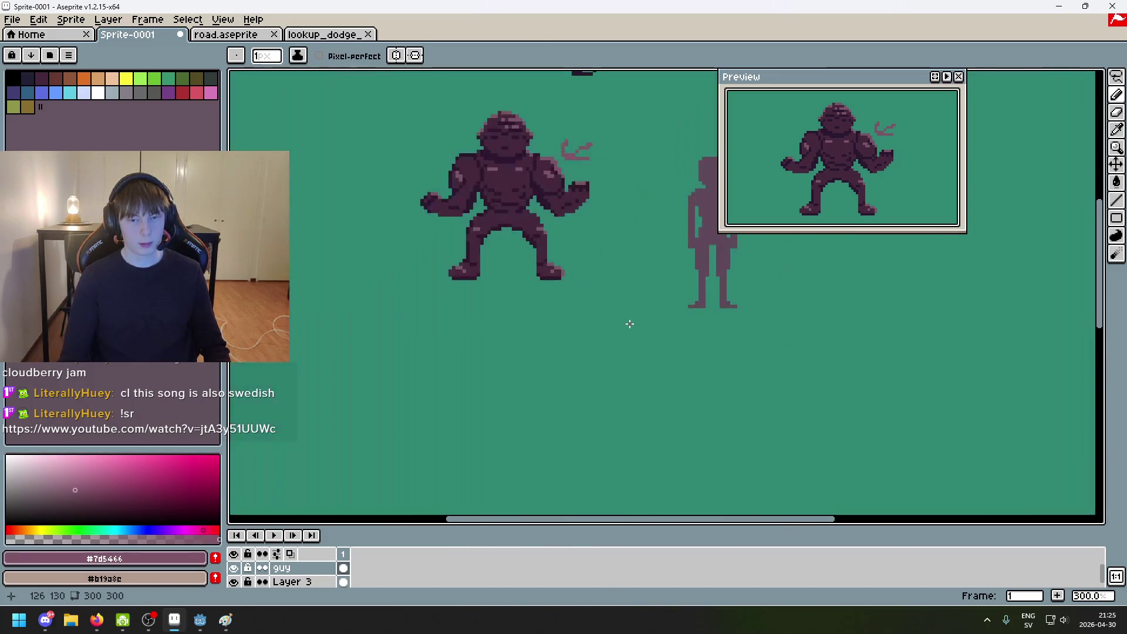
pyautogui.scroll(3, 588, 267)
pyautogui.scroll(-7, 522, 270)
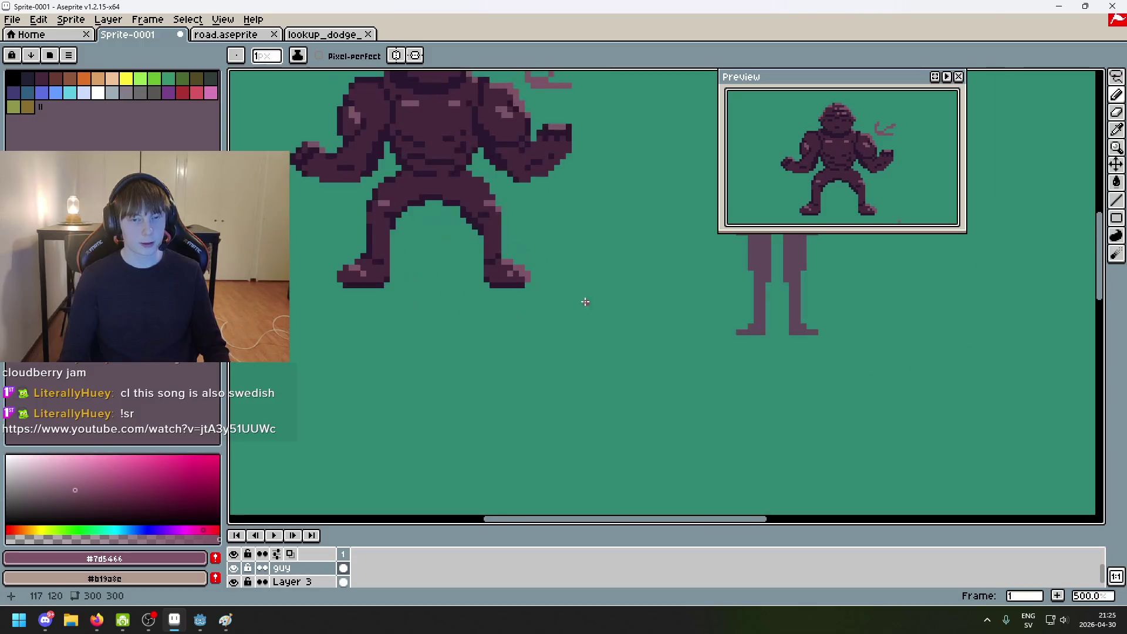
pyautogui.scroll(1, 591, 307)
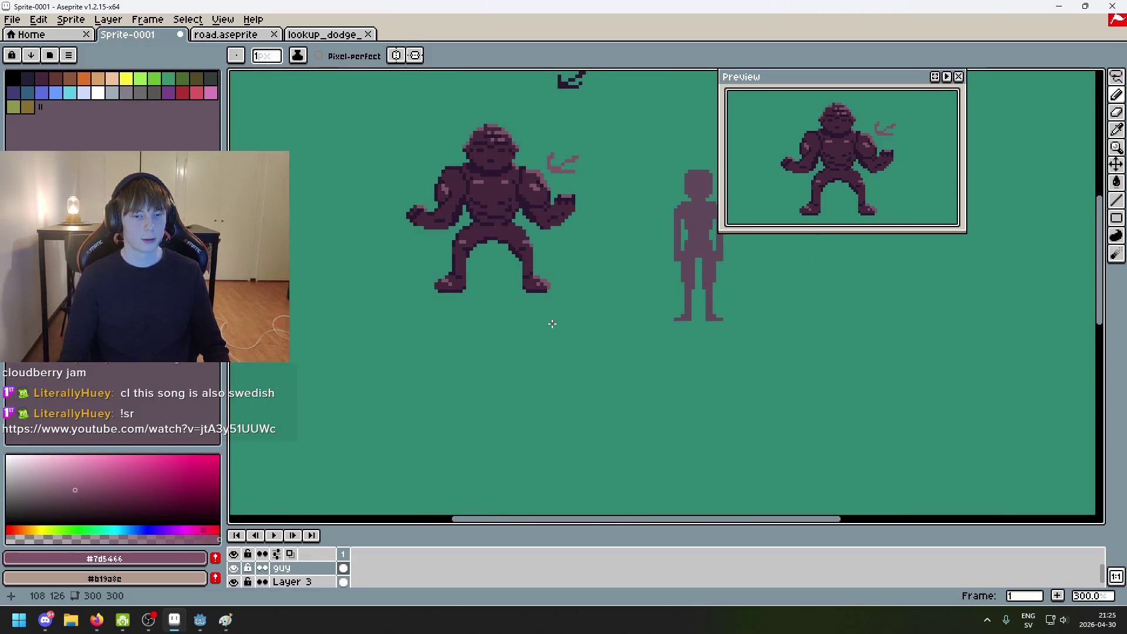
pyautogui.scroll(7, 546, 328)
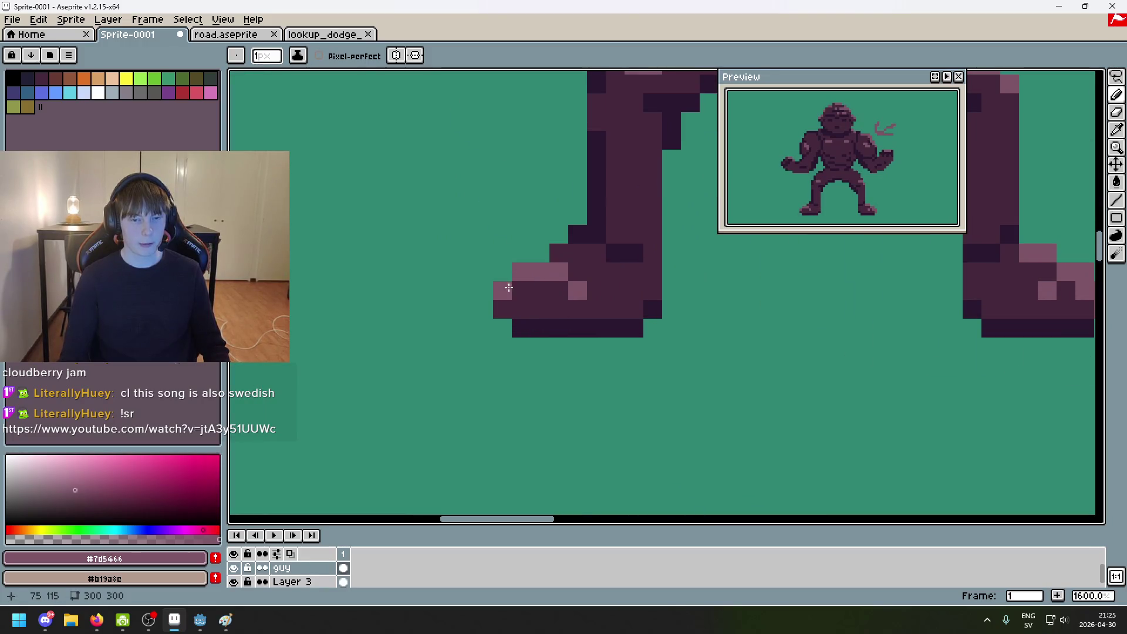
pyautogui.scroll(-4, 535, 326)
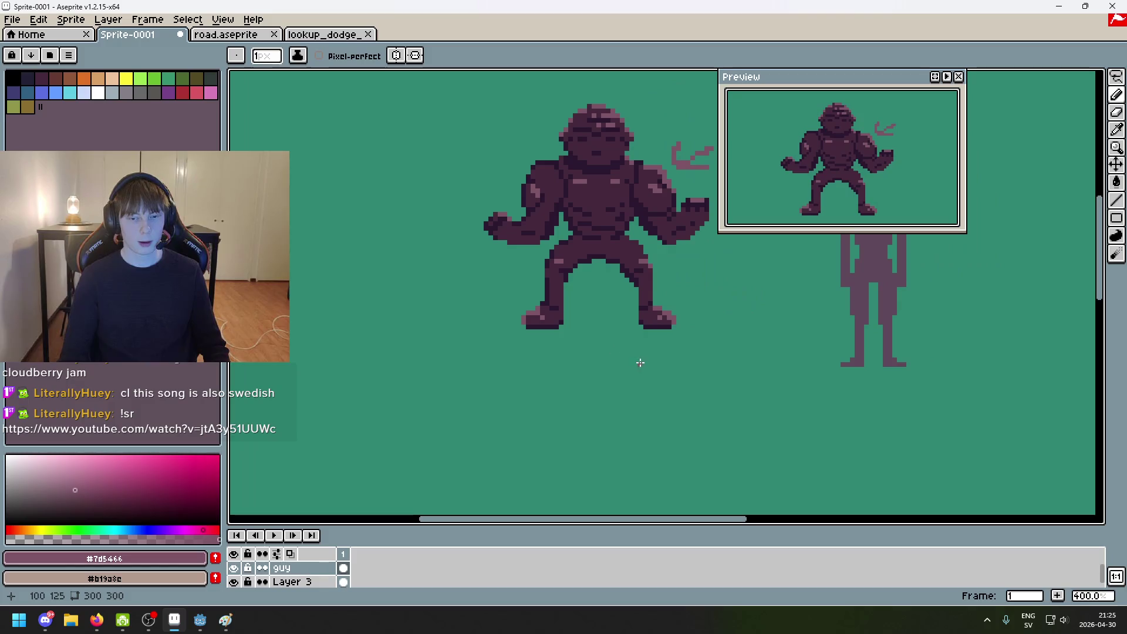
pyautogui.scroll(-2, 640, 363)
pyautogui.hotkey('ctrl', 'z')
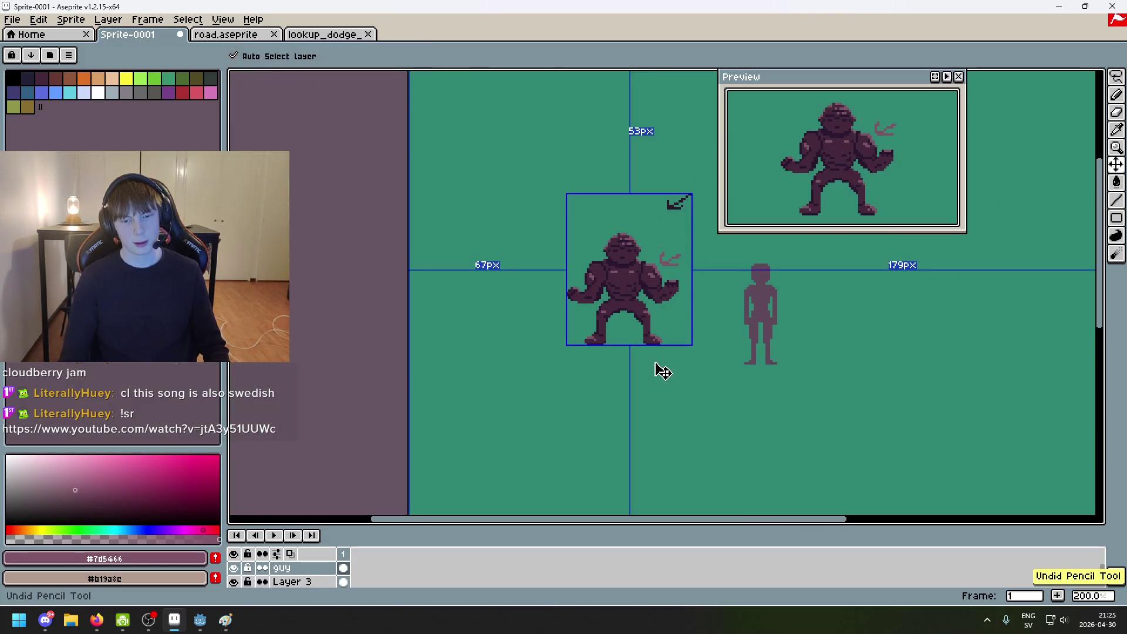
pyautogui.scroll(8, 652, 361)
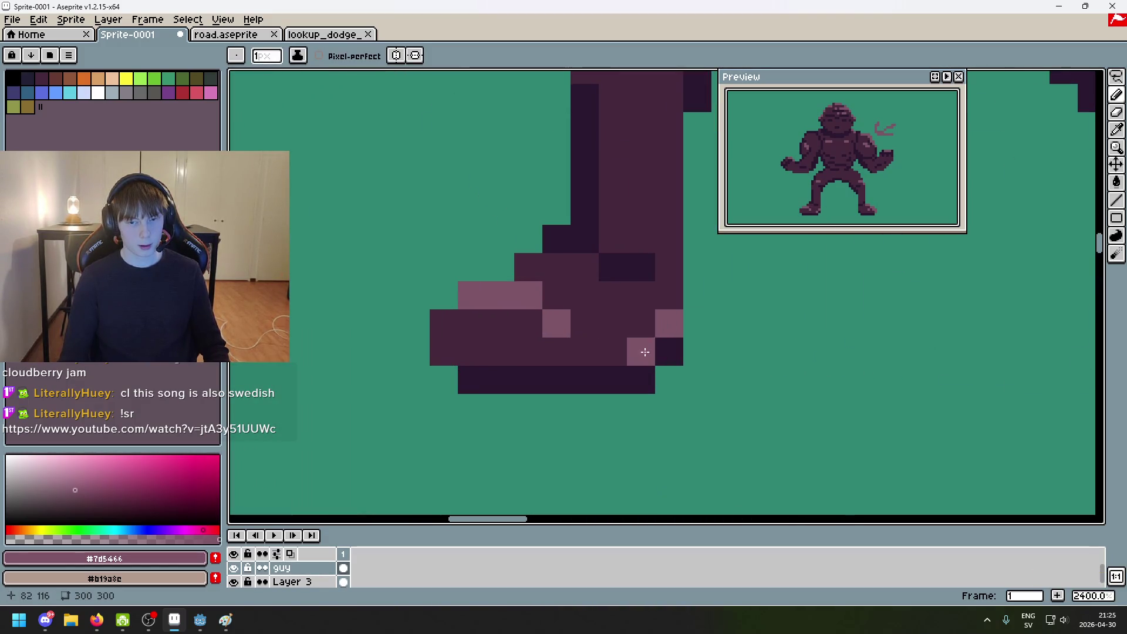
pyautogui.scroll(-5, 645, 352)
pyautogui.hotkey('ctrl', 'z')
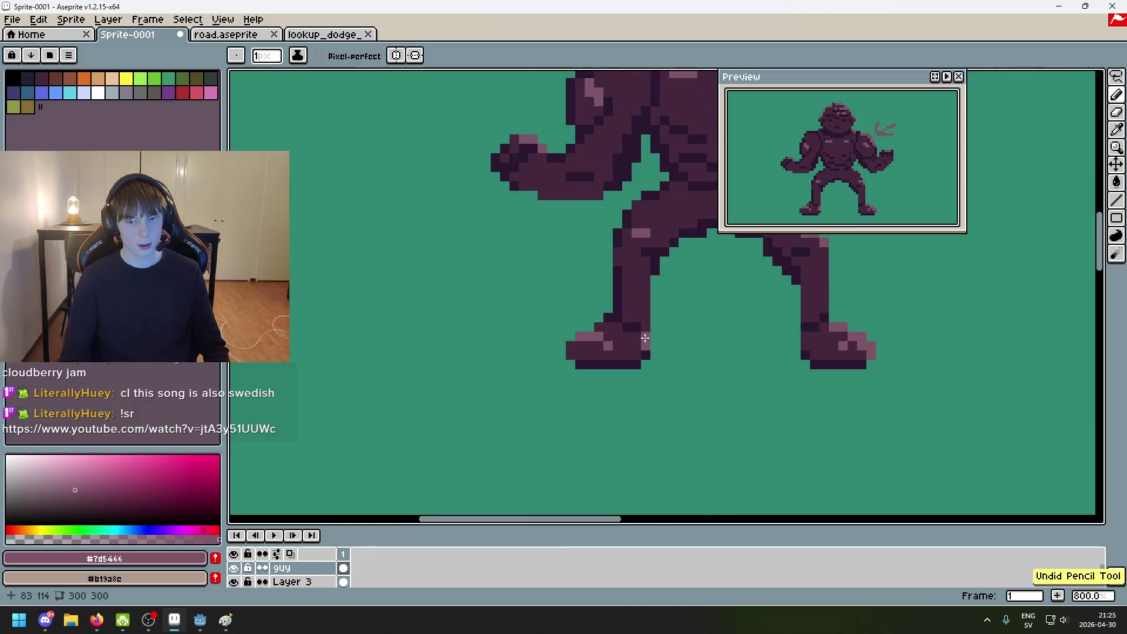
pyautogui.scroll(-4, 645, 338)
pyautogui.scroll(7, 715, 359)
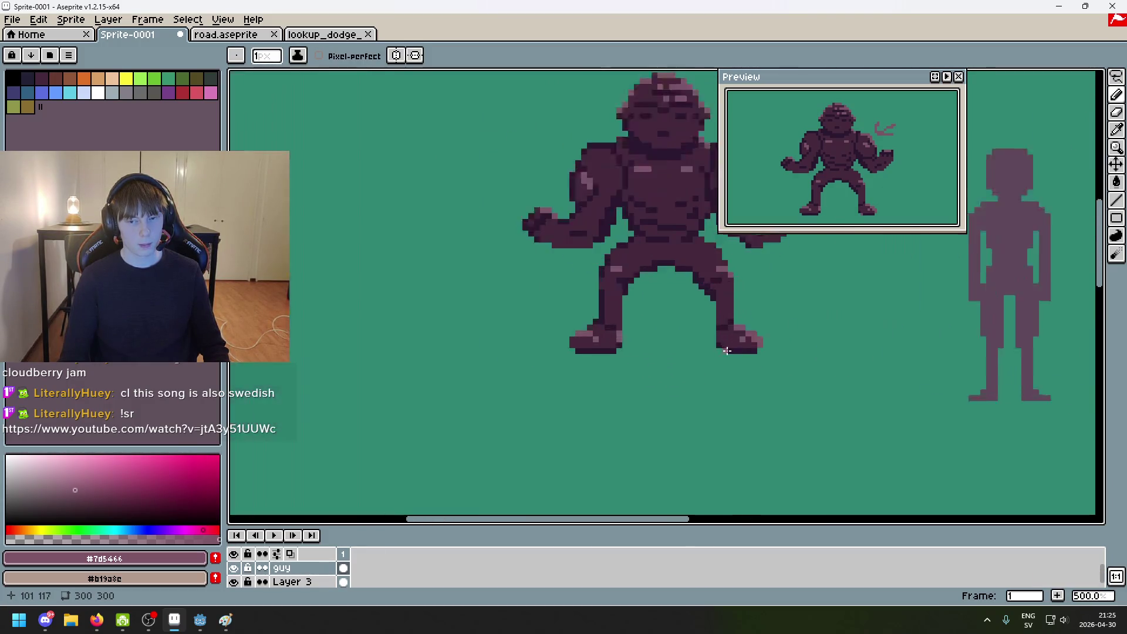
pyautogui.keyDown('alt'); pyautogui.click(727, 318); pyautogui.keyUp('alt')
pyautogui.scroll(-5, 717, 374)
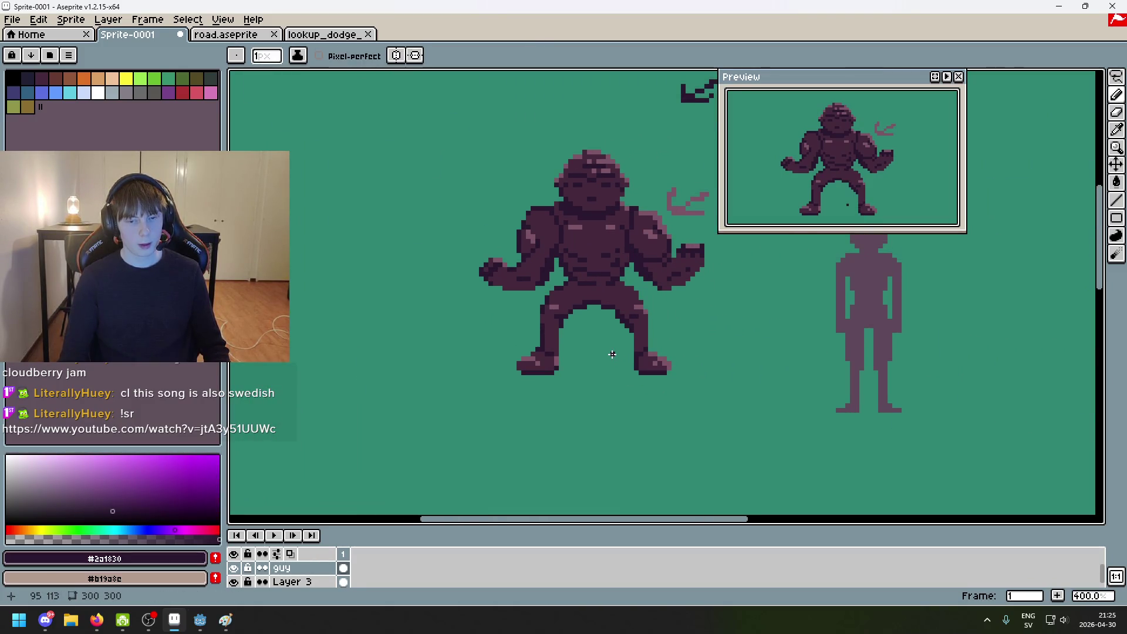
pyautogui.scroll(1, 575, 354)
pyautogui.keyDown('alt'); pyautogui.click(546, 359); pyautogui.keyUp('alt')
pyautogui.scroll(-2, 588, 369)
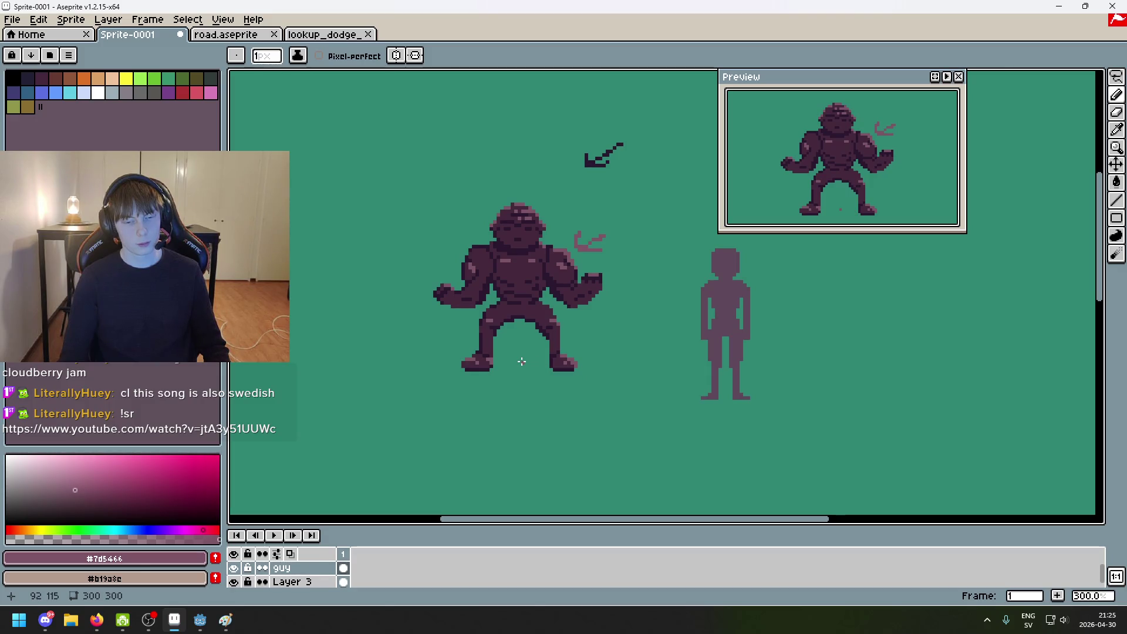
pyautogui.hotkey('ctrl', 'z')
pyautogui.scroll(5, 511, 365)
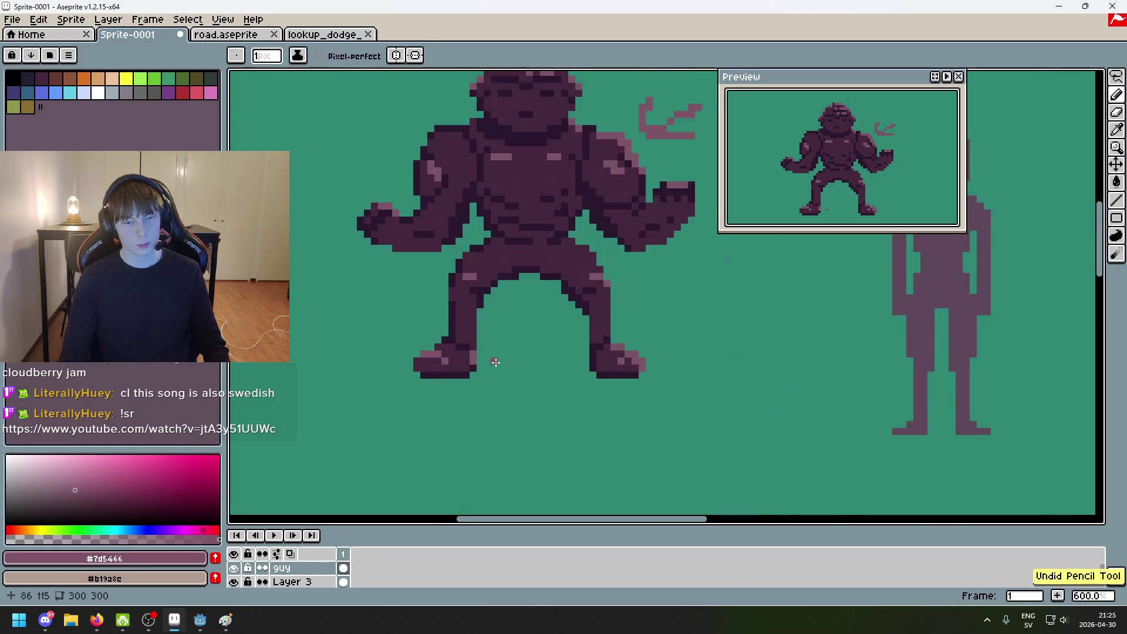
pyautogui.keyDown('alt'); pyautogui.click(433, 349); pyautogui.keyUp('alt')
pyautogui.scroll(-5, 434, 349)
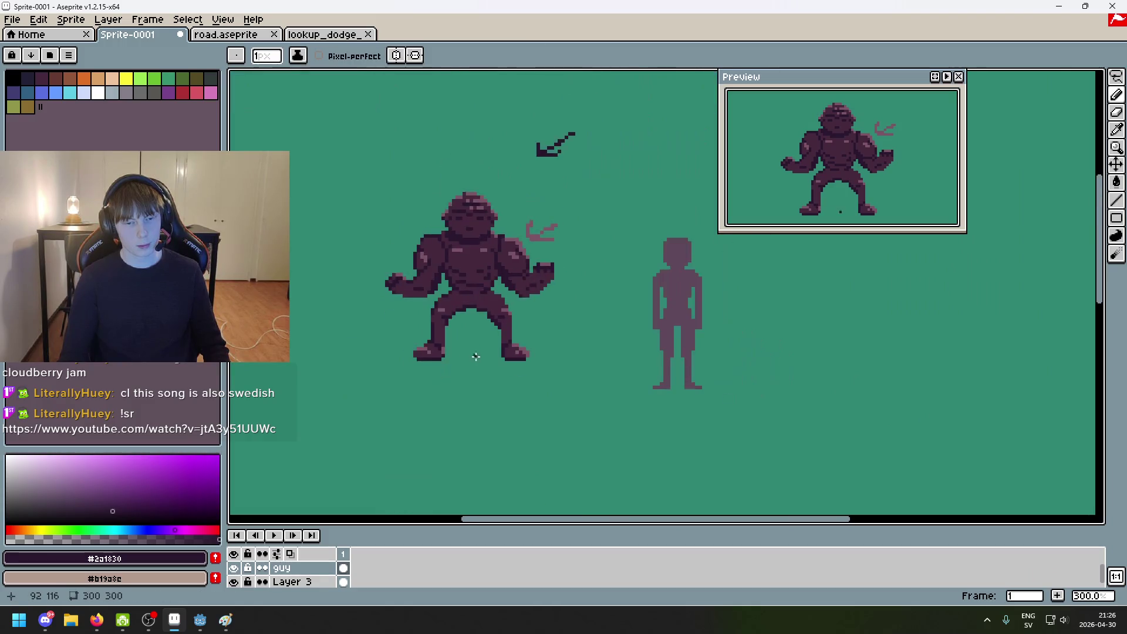
pyautogui.scroll(4, 501, 351)
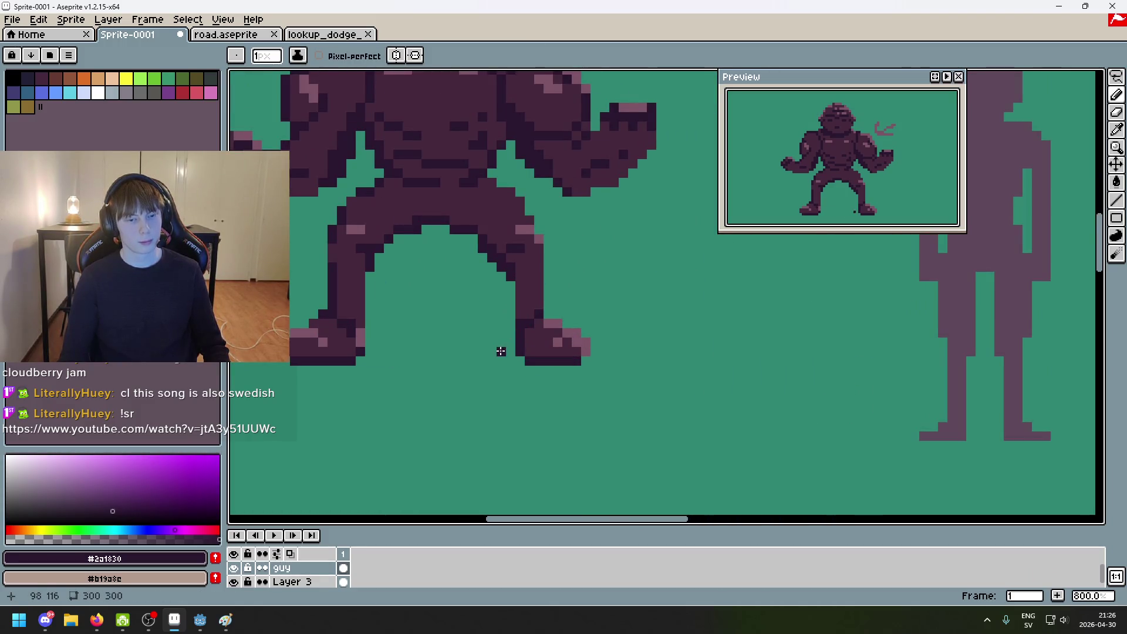
pyautogui.scroll(-4, 532, 333)
pyautogui.hotkey('ctrl', 'z')
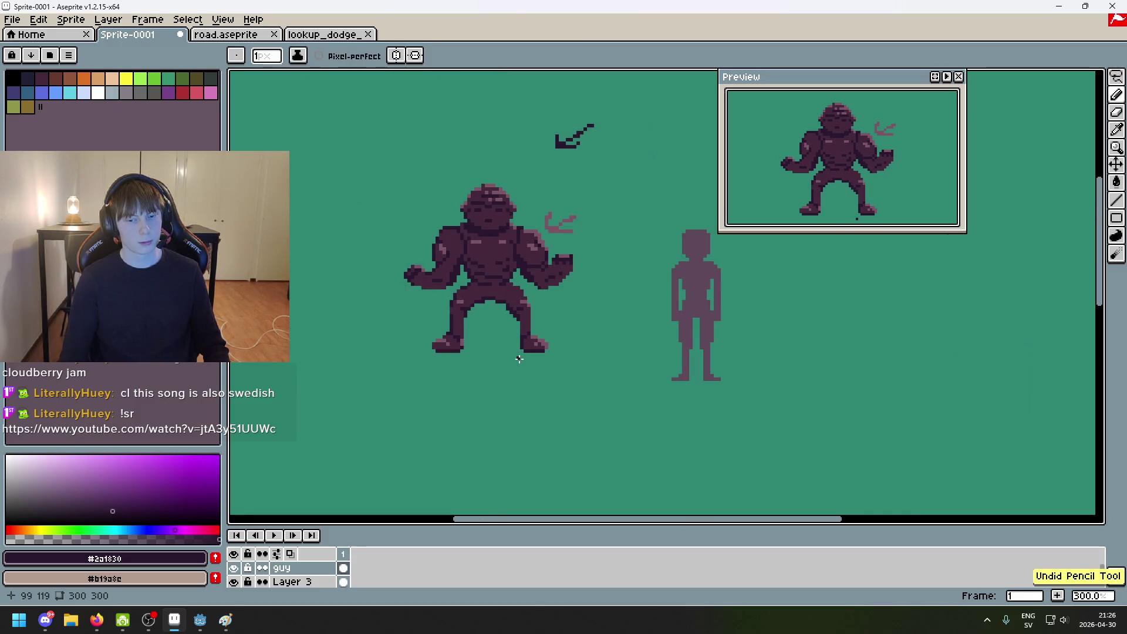
pyautogui.hotkey('ctrl', 'z')
pyautogui.hotkey('ctrl', 'z')
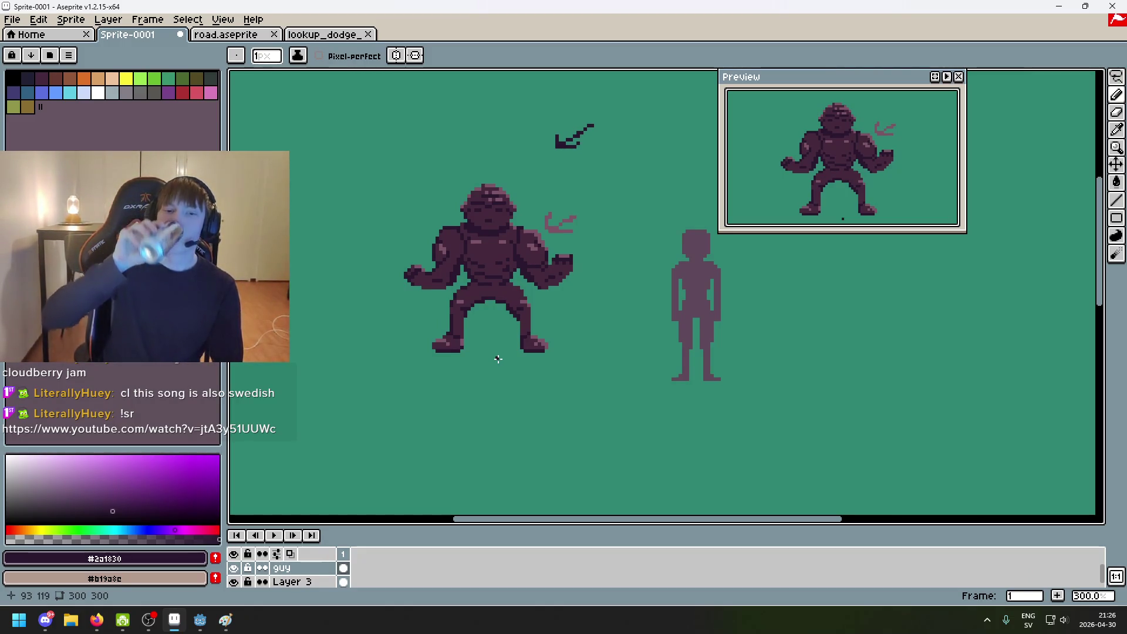
pyautogui.scroll(6, 496, 302)
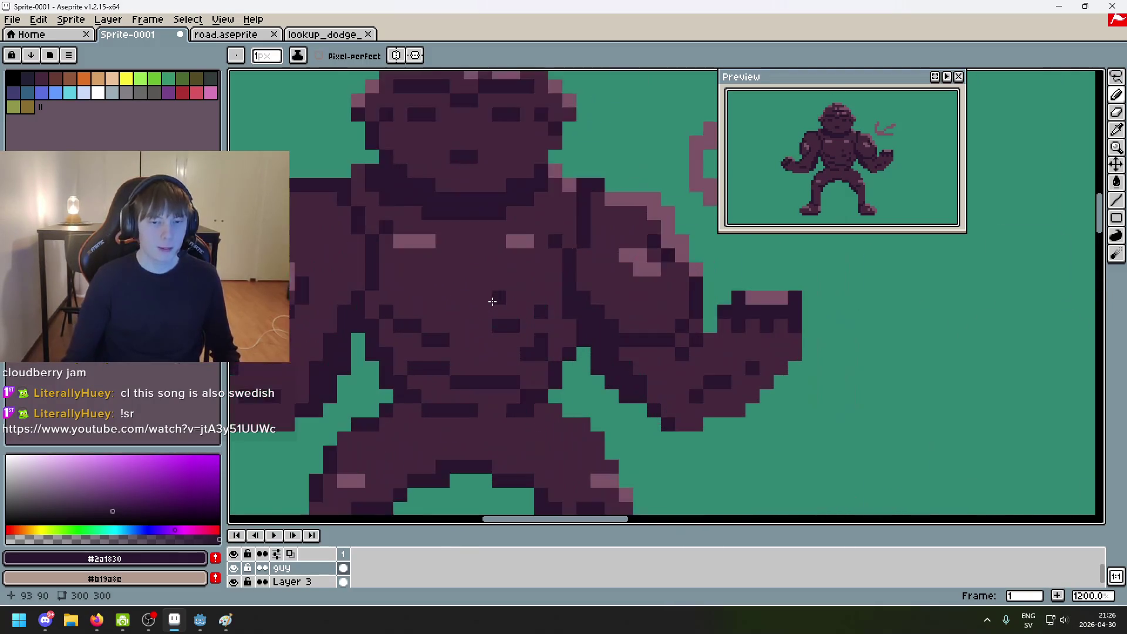
# Step: Paint over the two light chest highlights with the mid body colour, add dark pixels, then undo
pyautogui.keyDown('alt'); pyautogui.click(452, 269); pyautogui.keyUp('alt')
pyautogui.moveTo(401, 237); pyautogui.dragTo(521, 241)
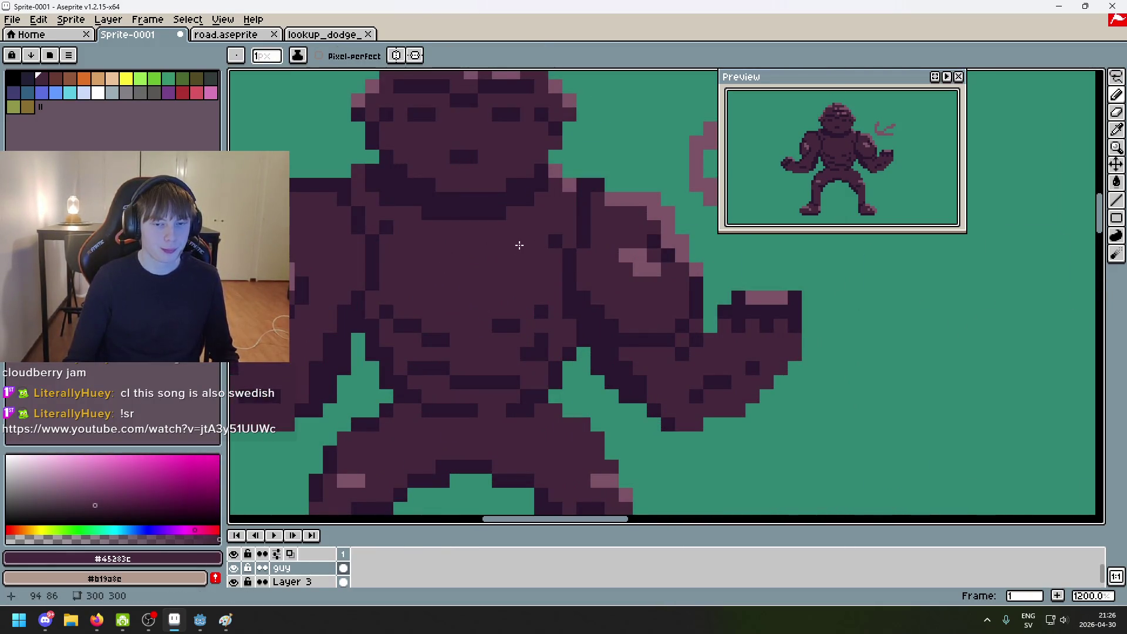
pyautogui.keyDown('alt'); pyautogui.click(555, 241); pyautogui.keyUp('alt')
pyautogui.click(535, 238)
pyautogui.click(526, 241)
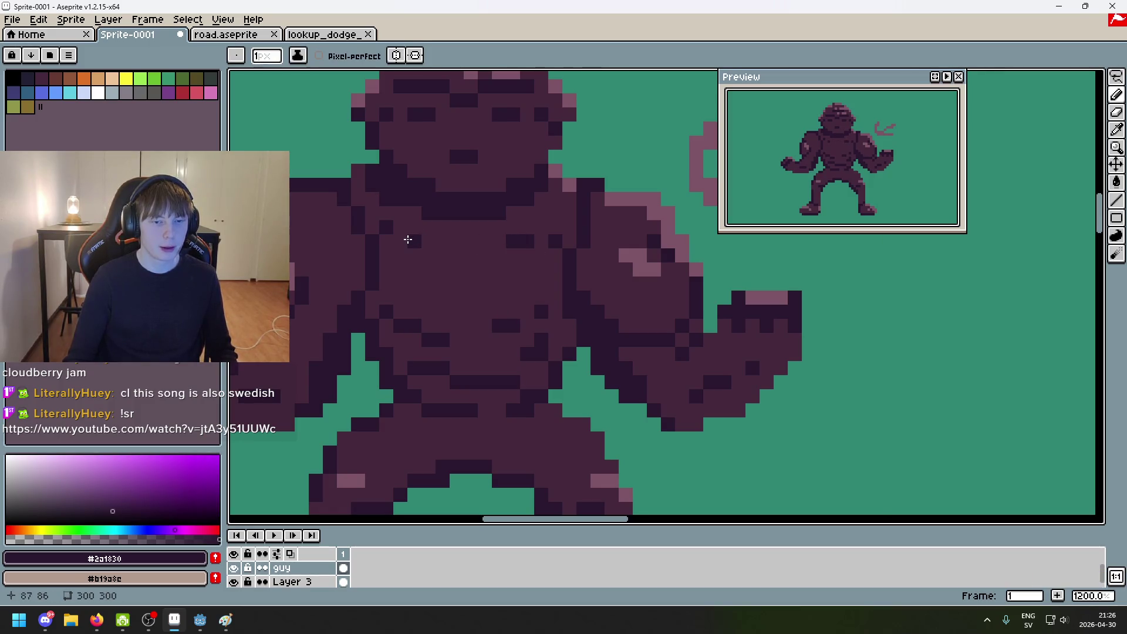
pyautogui.hotkey('ctrl', 'z')
pyautogui.hotkey('ctrl', 'z')
pyautogui.hotkey('ctrl', 'z')
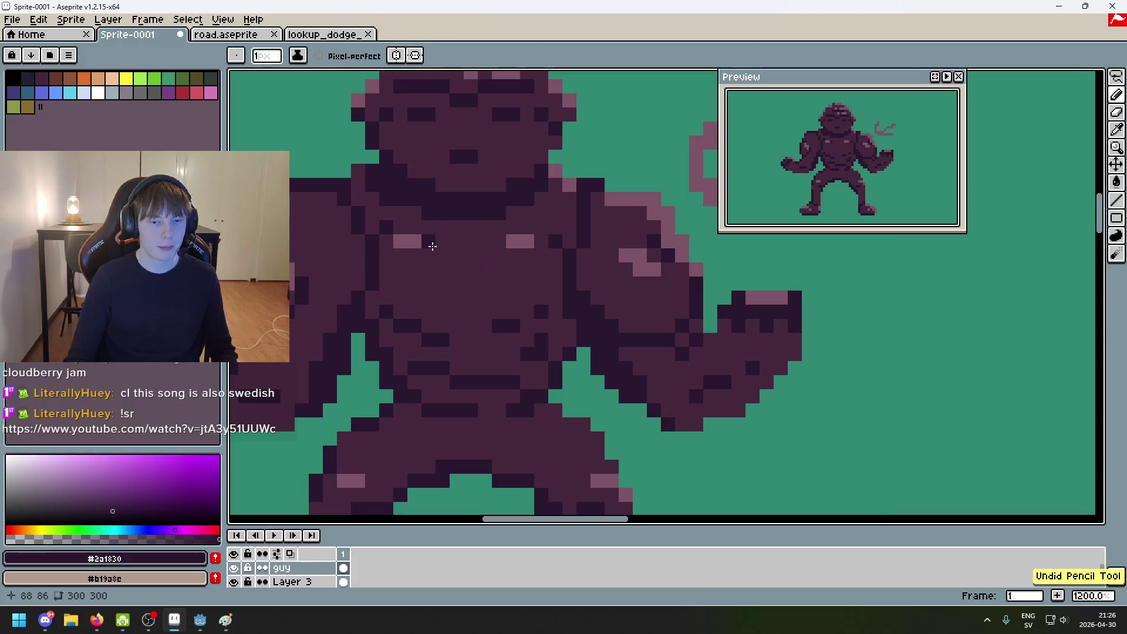
# Step: Try a dark paint-bucket fill on the figure, undo it, and pencil one dark chest pixel
pyautogui.press('g')
pyautogui.scroll(-6, 608, 294)
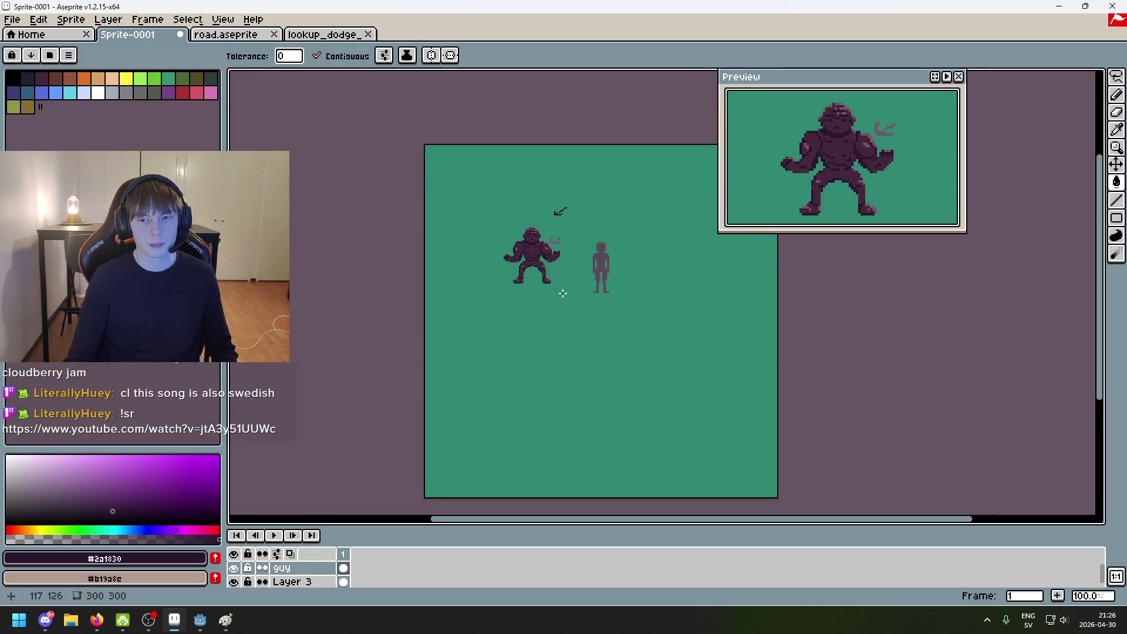
pyautogui.scroll(6, 563, 293)
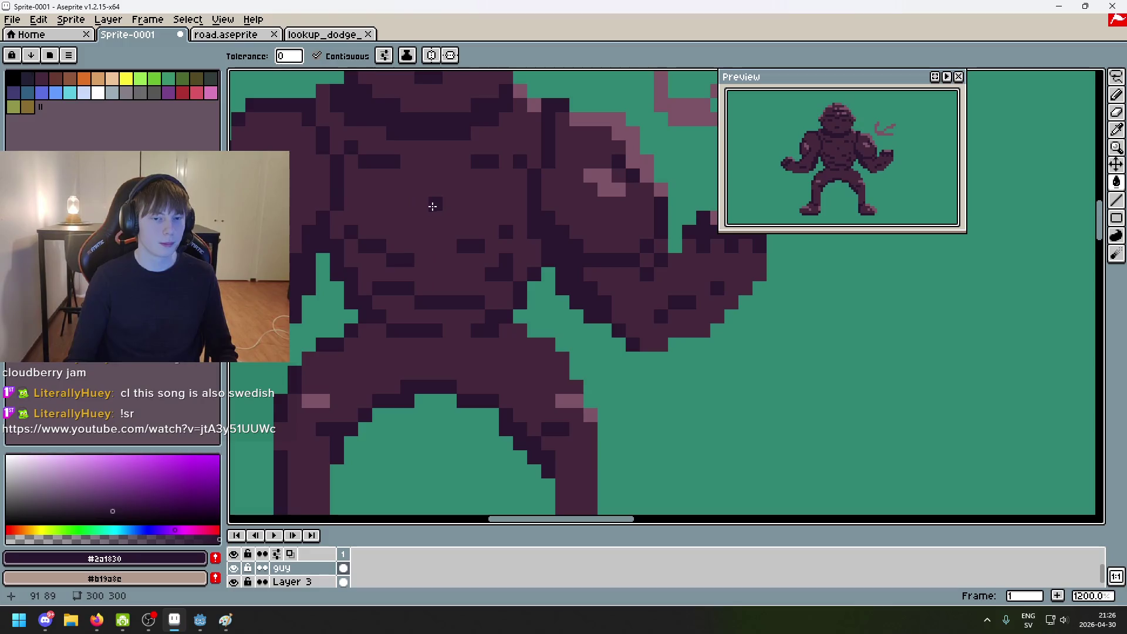
pyautogui.click(435, 221)
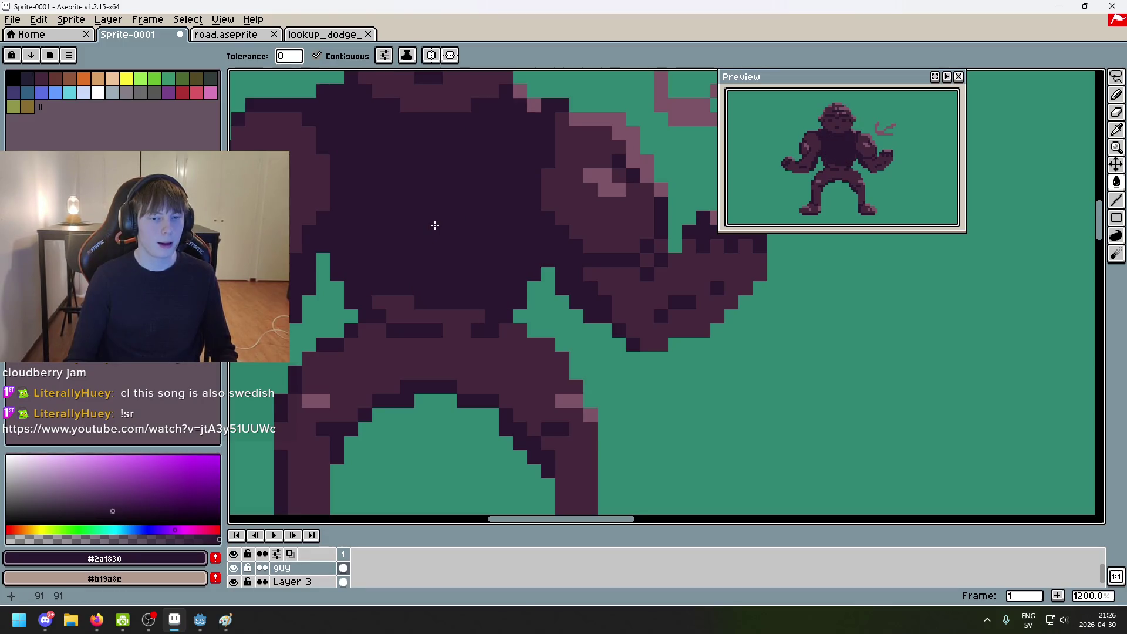
pyautogui.hotkey('ctrl', 'z')
pyautogui.press('b')
pyautogui.click(434, 226)
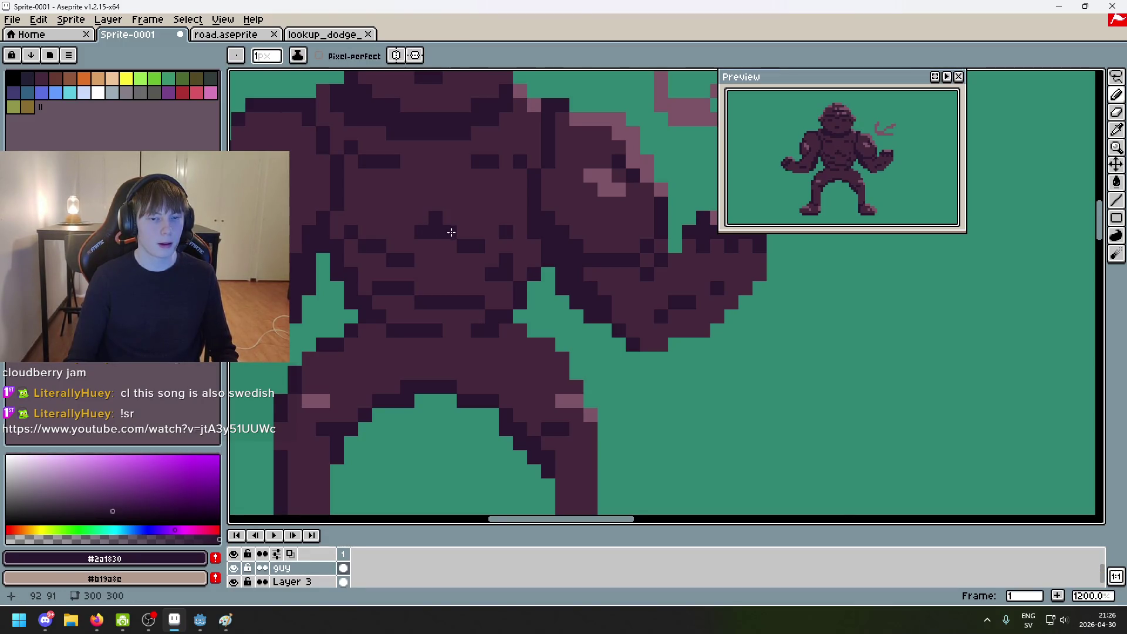
pyautogui.scroll(-6, 451, 232)
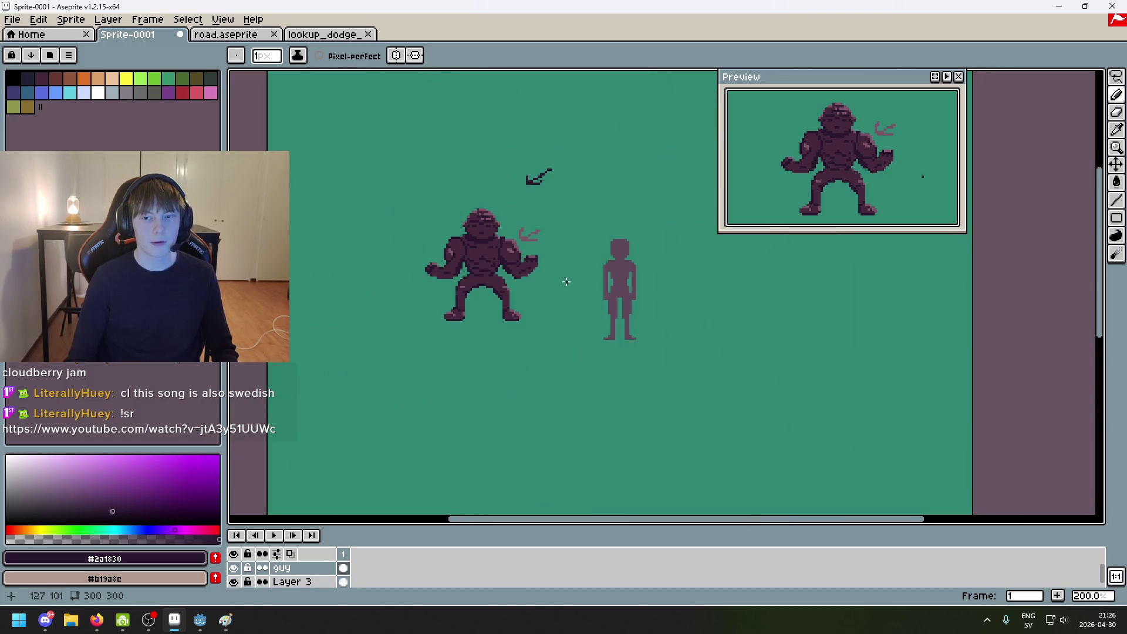
# Step: Draw a stroke of dark #2a1830 shading pixels across the brute's chest
pyautogui.scroll(4, 540, 275)
pyautogui.scroll(4, 475, 261)
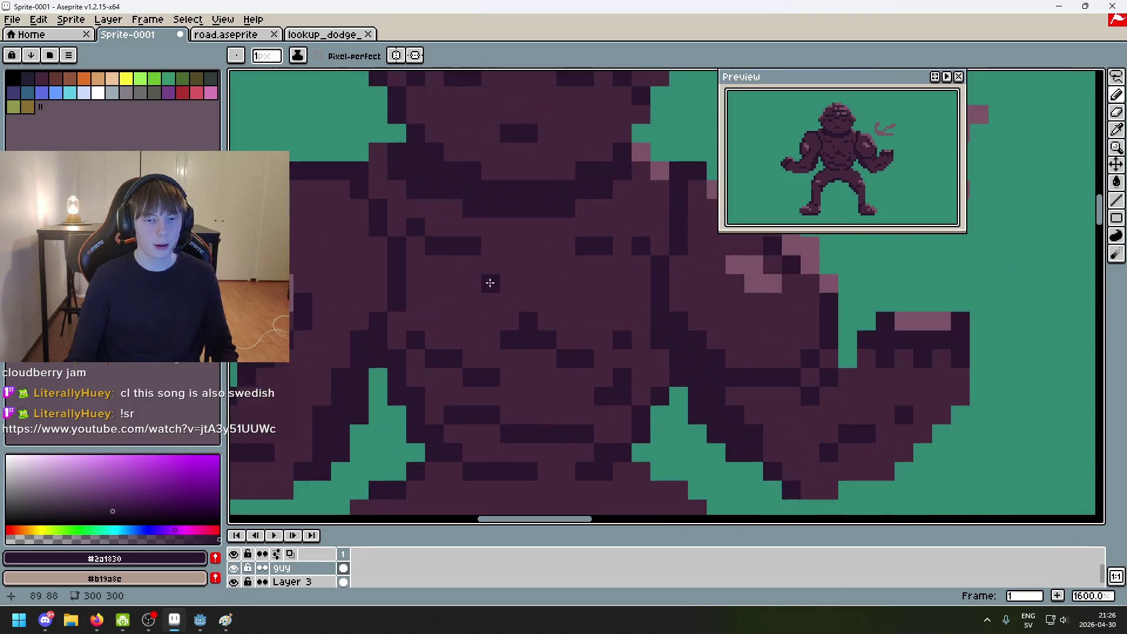
pyautogui.moveTo(491, 282)
pyautogui.mouseDown()
pyautogui.moveTo(428, 307)
pyautogui.moveTo(382, 292)
pyautogui.moveTo(388, 299)
pyautogui.mouseUp()
pyautogui.scroll(-4, 584, 378)
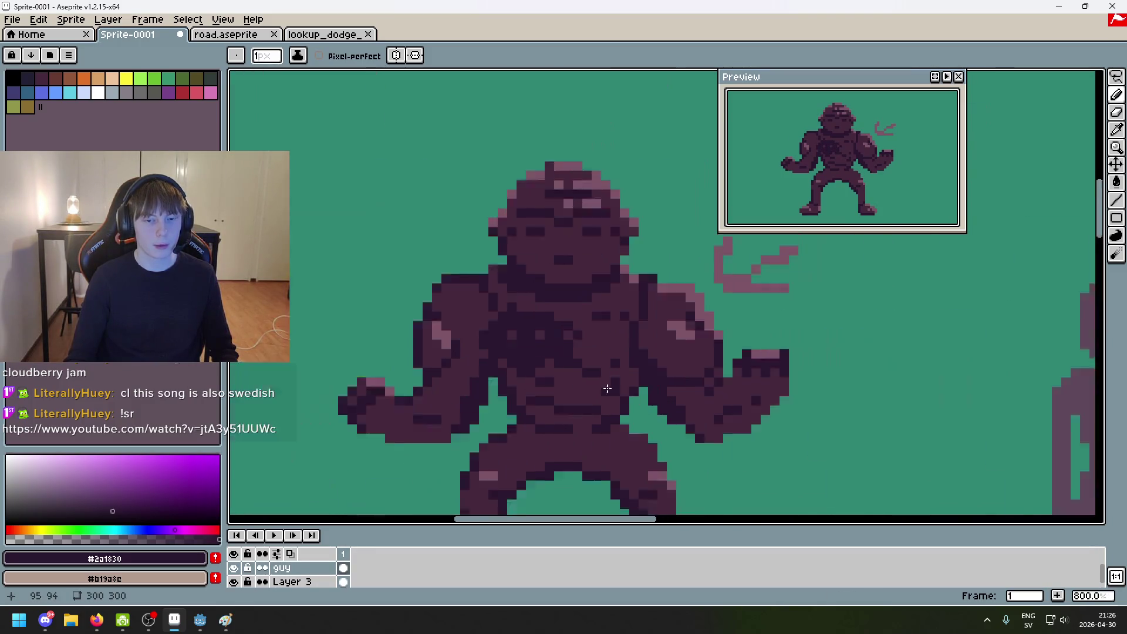
pyautogui.moveTo(607, 386); pyautogui.dragTo(628, 397)
# Step: Add dark pixels below the collar, undoing a misplaced one, and mark more chest spots
pyautogui.scroll(-4, 533, 361)
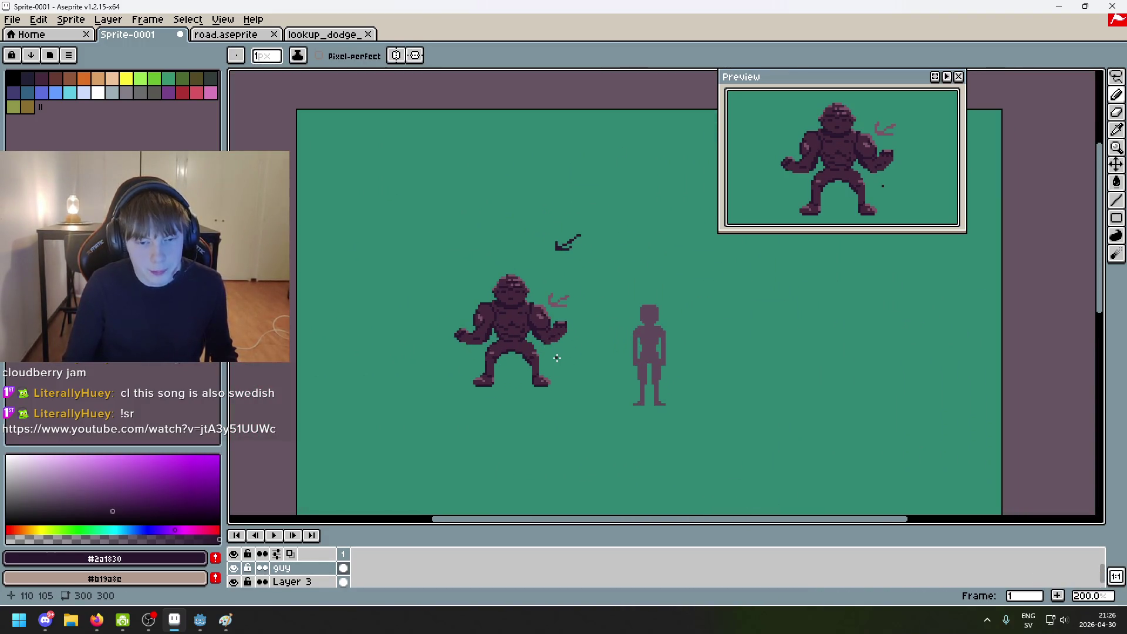
pyautogui.scroll(1, 622, 354)
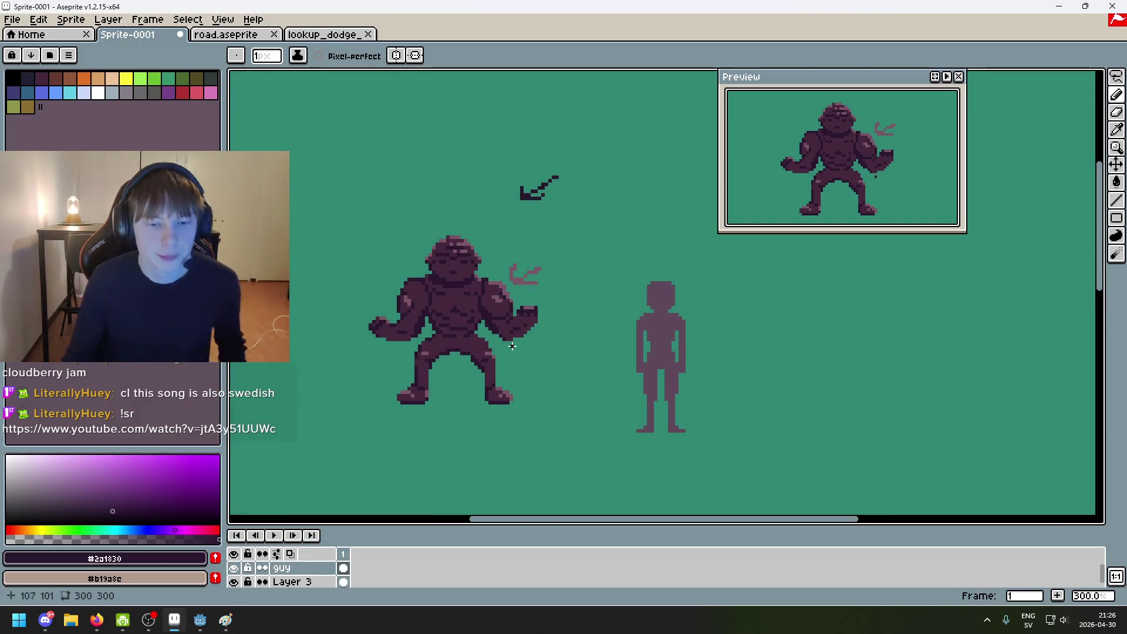
pyautogui.scroll(6, 432, 292)
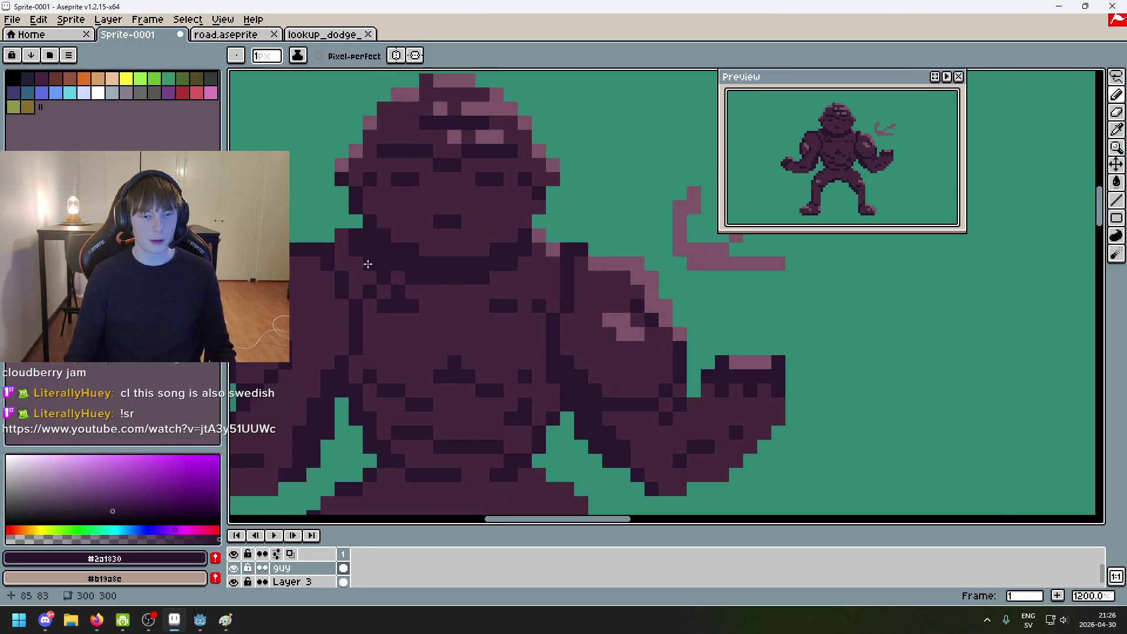
pyautogui.scroll(2, 399, 288)
pyautogui.scroll(-4, 470, 320)
pyautogui.scroll(2, 540, 300)
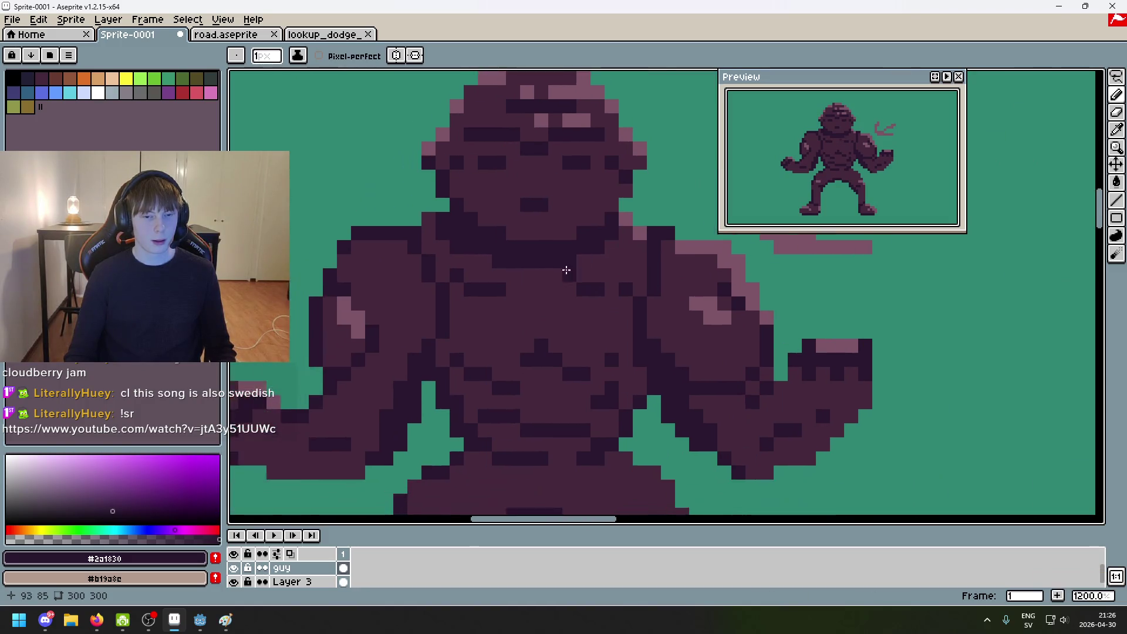
pyautogui.scroll(1, 567, 270)
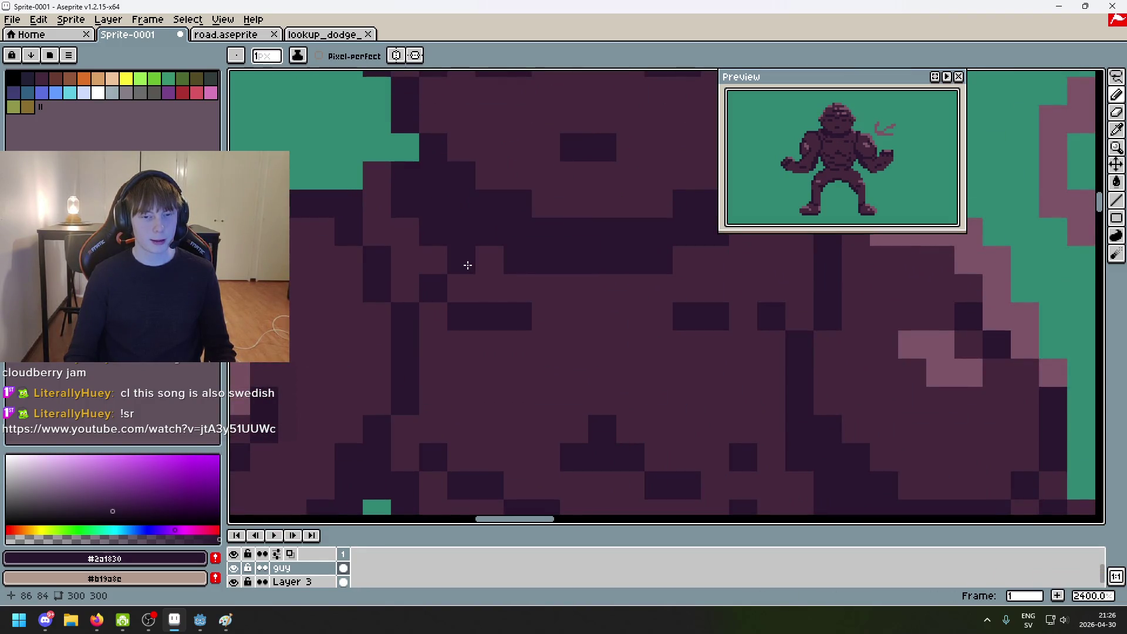
pyautogui.click(491, 285)
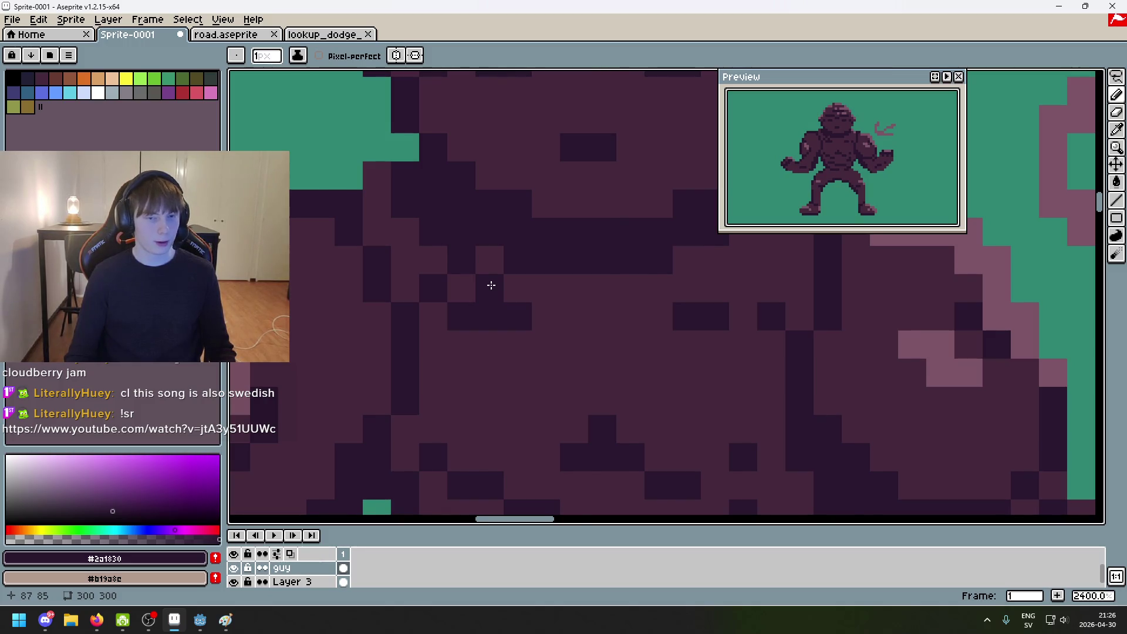
pyautogui.scroll(-2, 492, 285)
pyautogui.hotkey('ctrl', 'z')
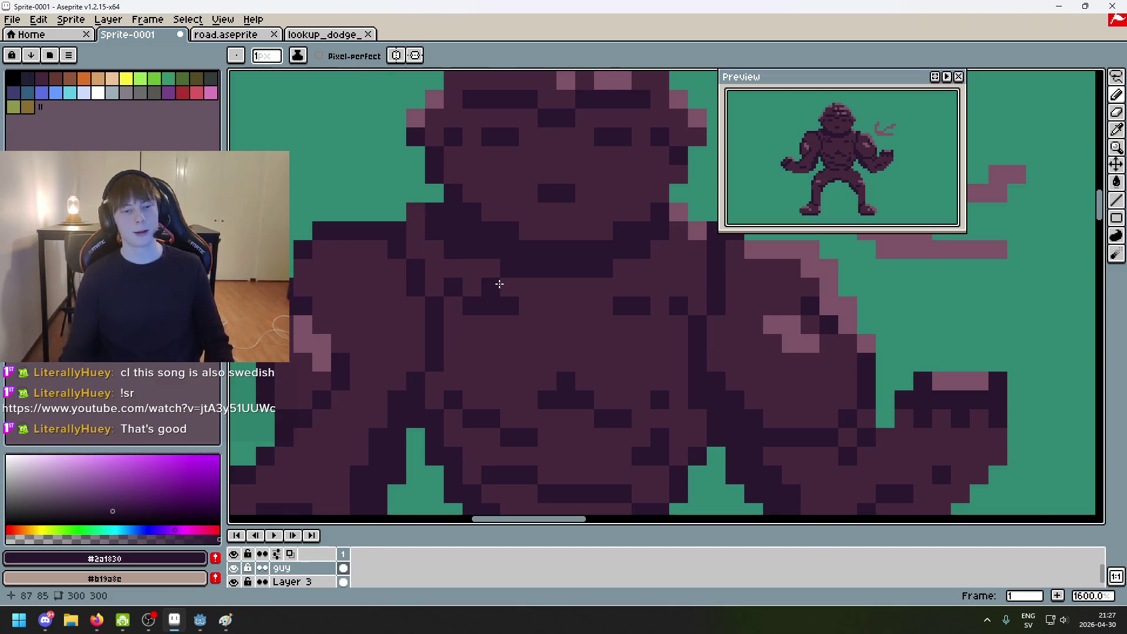
pyautogui.click(400, 199)
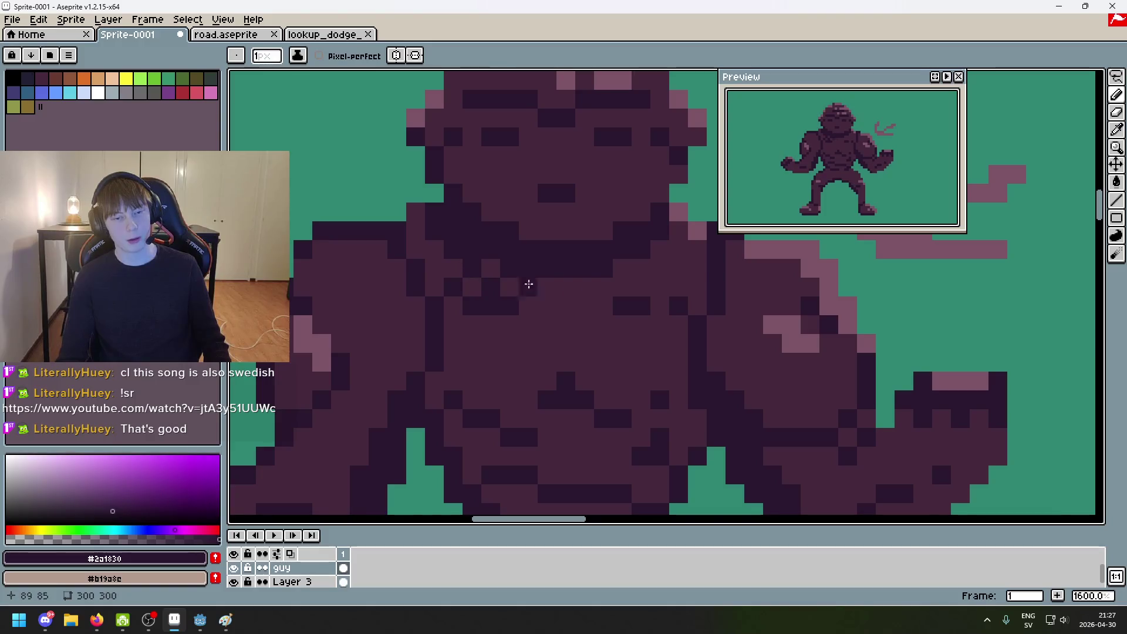
pyautogui.moveTo(567, 286); pyautogui.dragTo(527, 305)
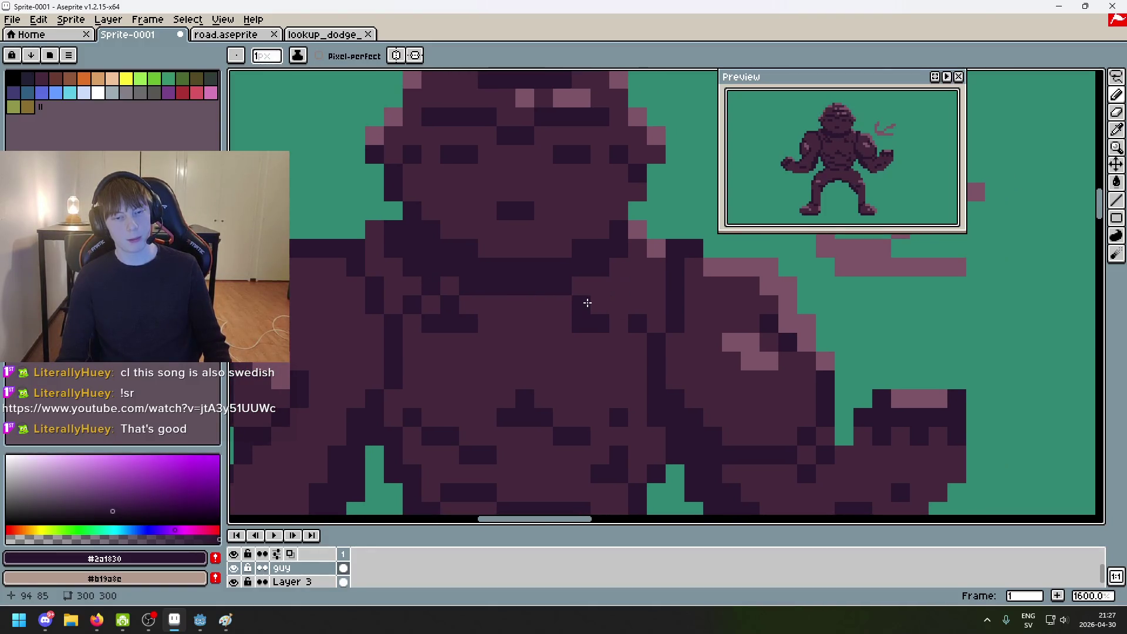
pyautogui.scroll(-6, 596, 286)
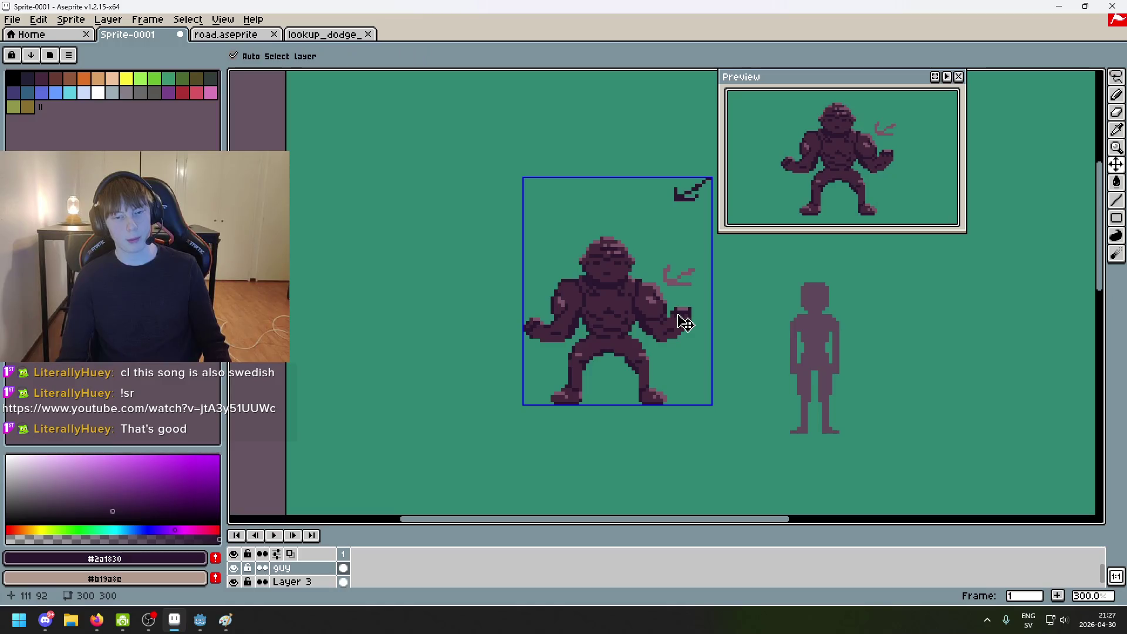
# Step: Undo the last chest pixel and recentre the view on both figures
pyautogui.hotkey('ctrl', 'z')
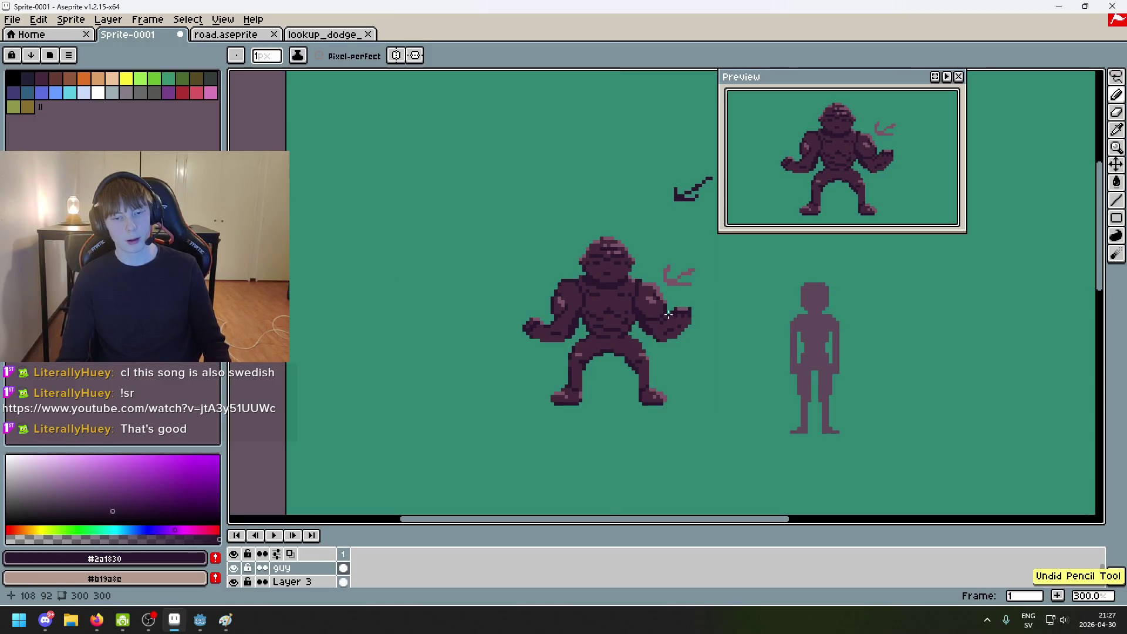
pyautogui.scroll(2, 655, 304)
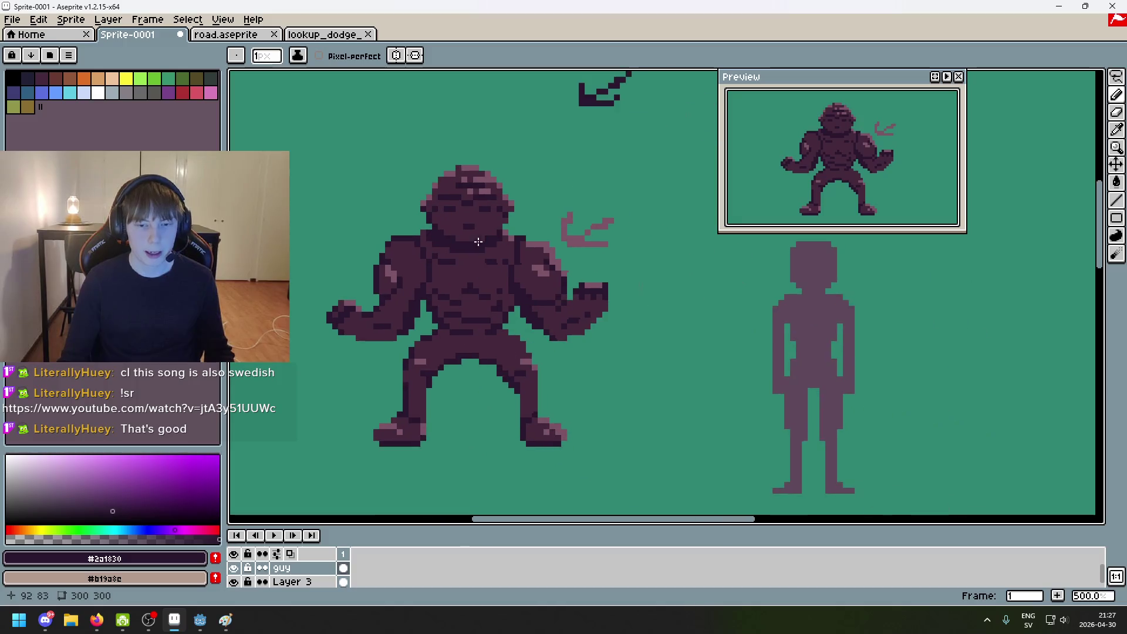
pyautogui.scroll(-1, 470, 277)
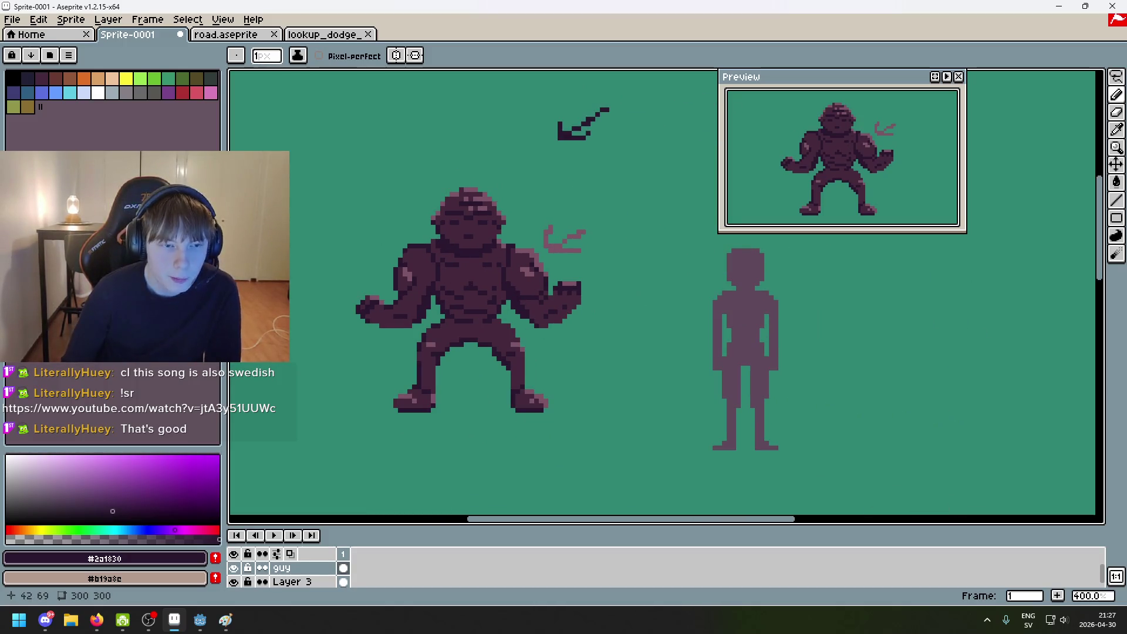
pyautogui.scroll(1, 489, 303)
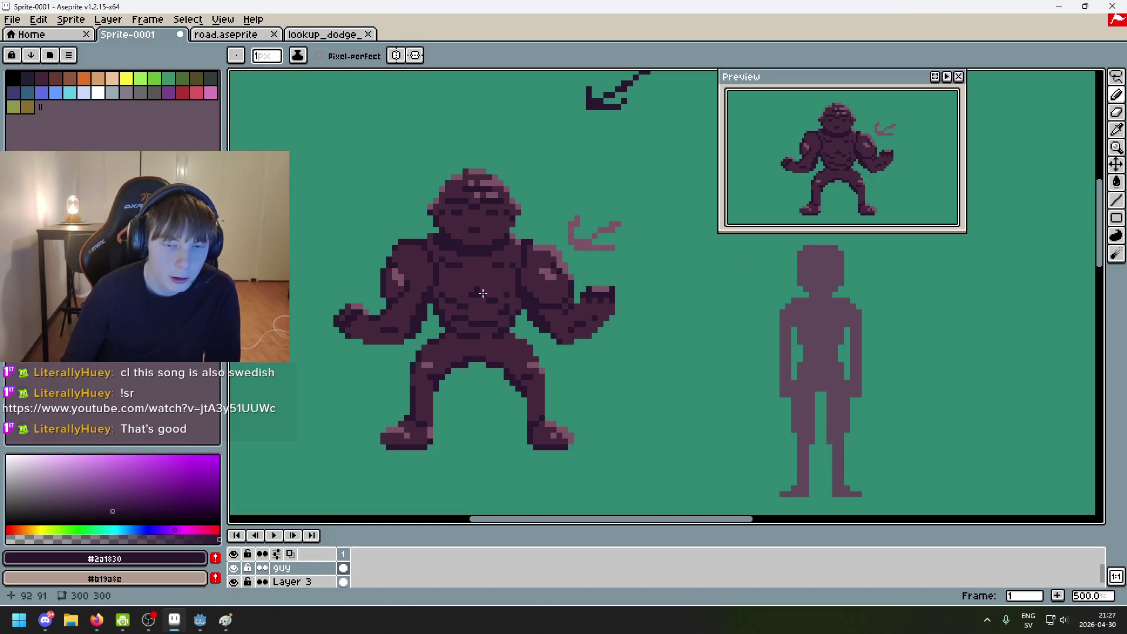
pyautogui.moveTo(575, 326); pyautogui.dragTo(536, 320)
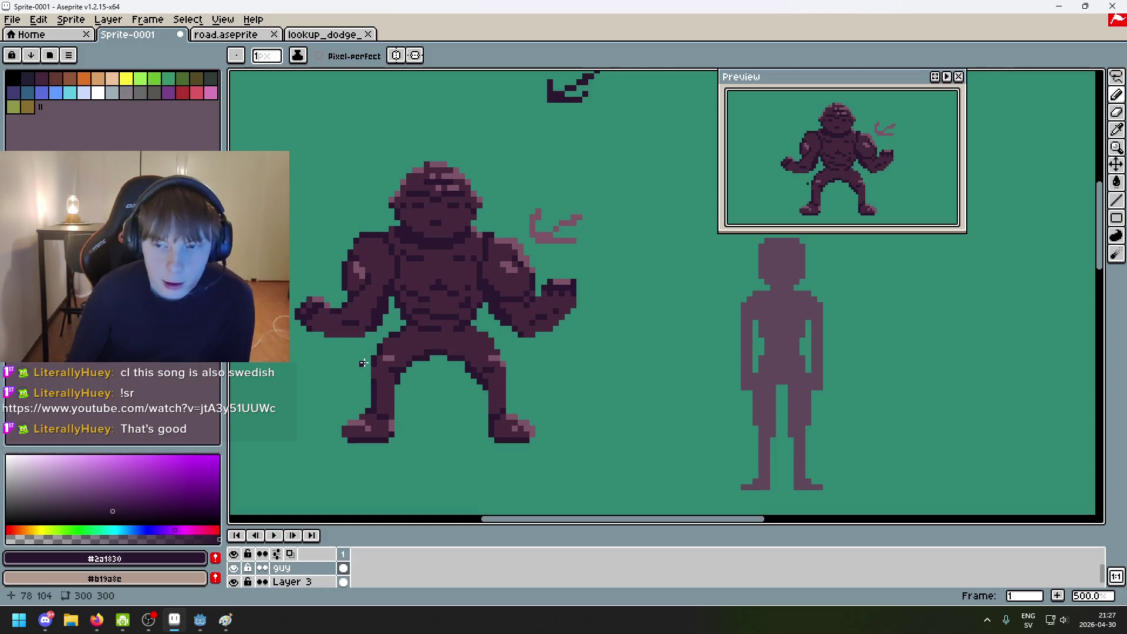
pyautogui.scroll(1, 411, 387)
pyautogui.moveTo(407, 382); pyautogui.dragTo(495, 440)
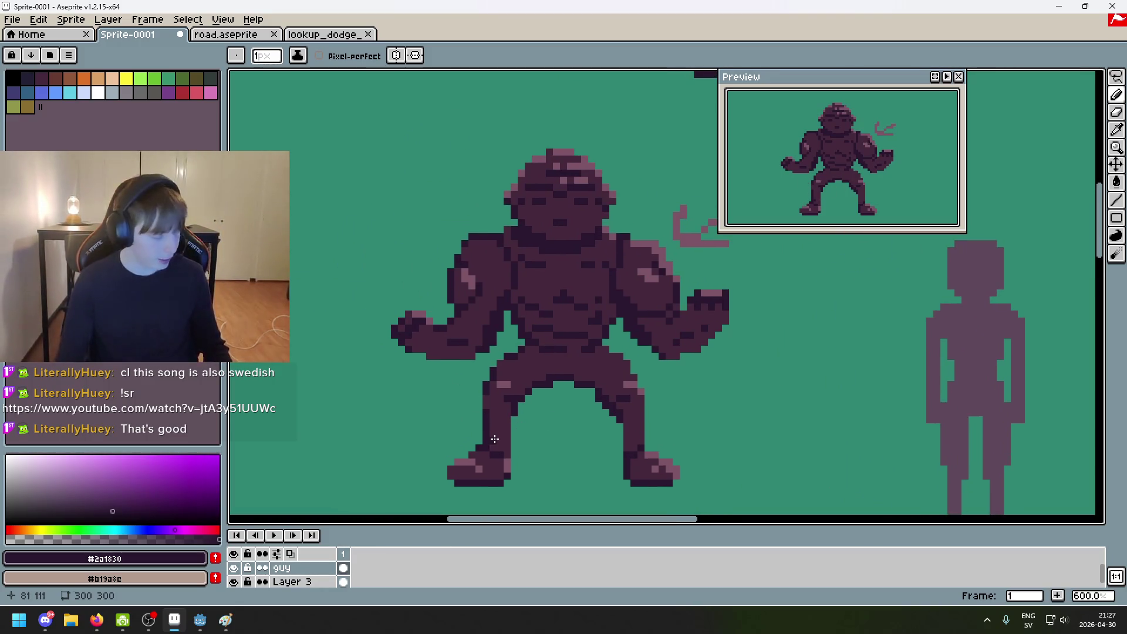
pyautogui.scroll(2, 495, 439)
pyautogui.scroll(-3, 475, 307)
pyautogui.scroll(1, 475, 307)
pyautogui.scroll(1, 475, 307)
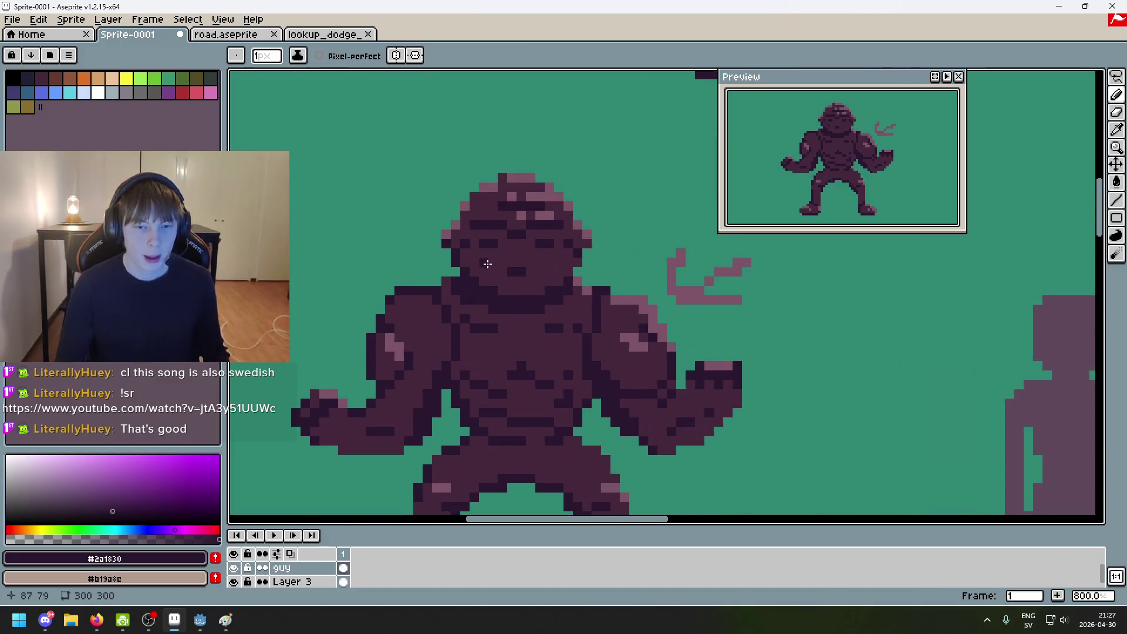
pyautogui.scroll(-1, 482, 281)
pyautogui.scroll(1, 502, 296)
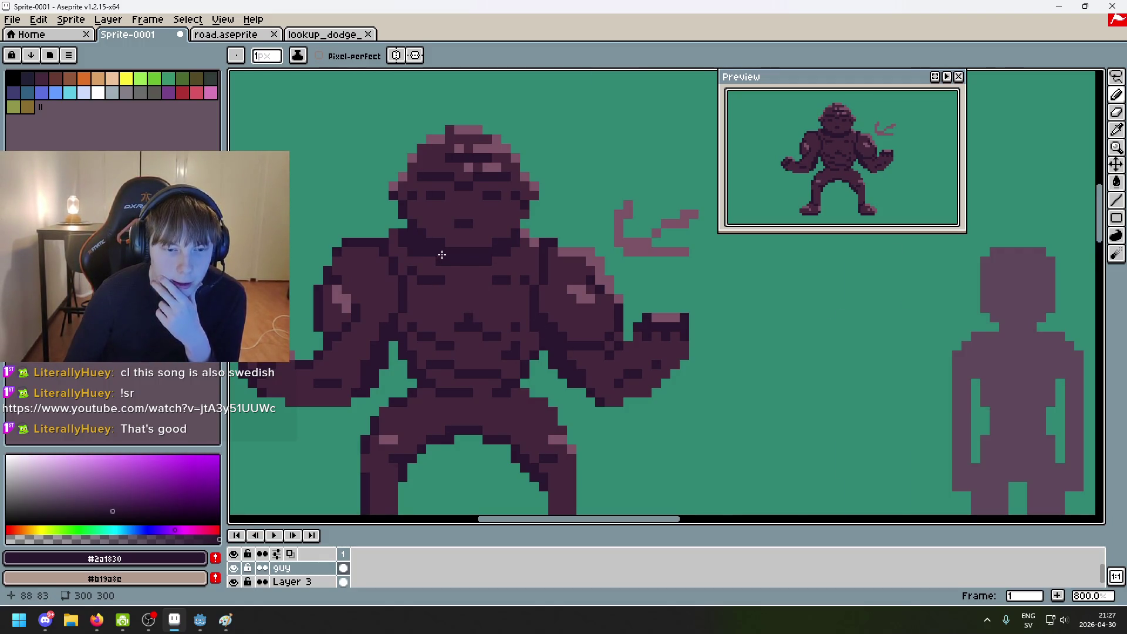
pyautogui.scroll(-5, 442, 254)
pyautogui.scroll(5, 470, 264)
pyautogui.scroll(-2, 482, 276)
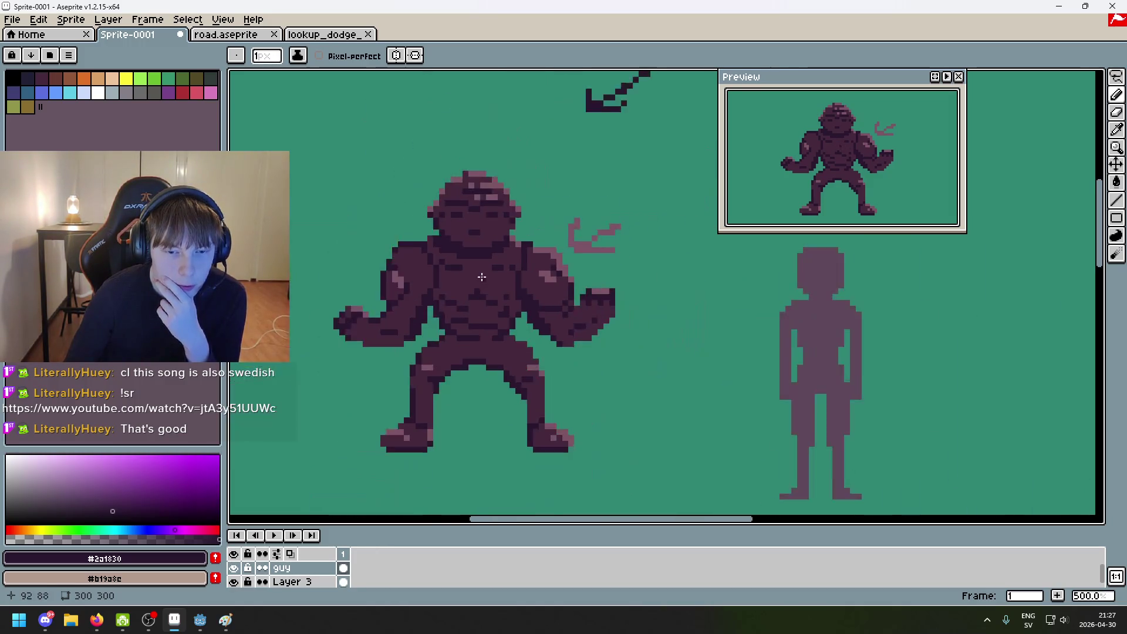
pyautogui.scroll(1, 489, 277)
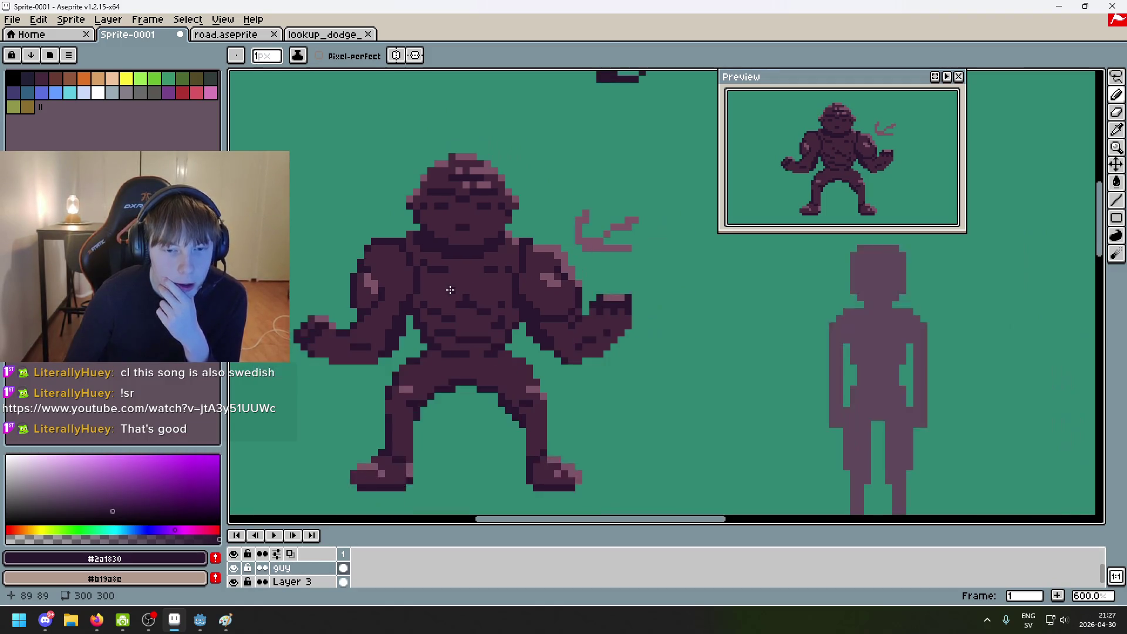
pyautogui.scroll(1, 483, 255)
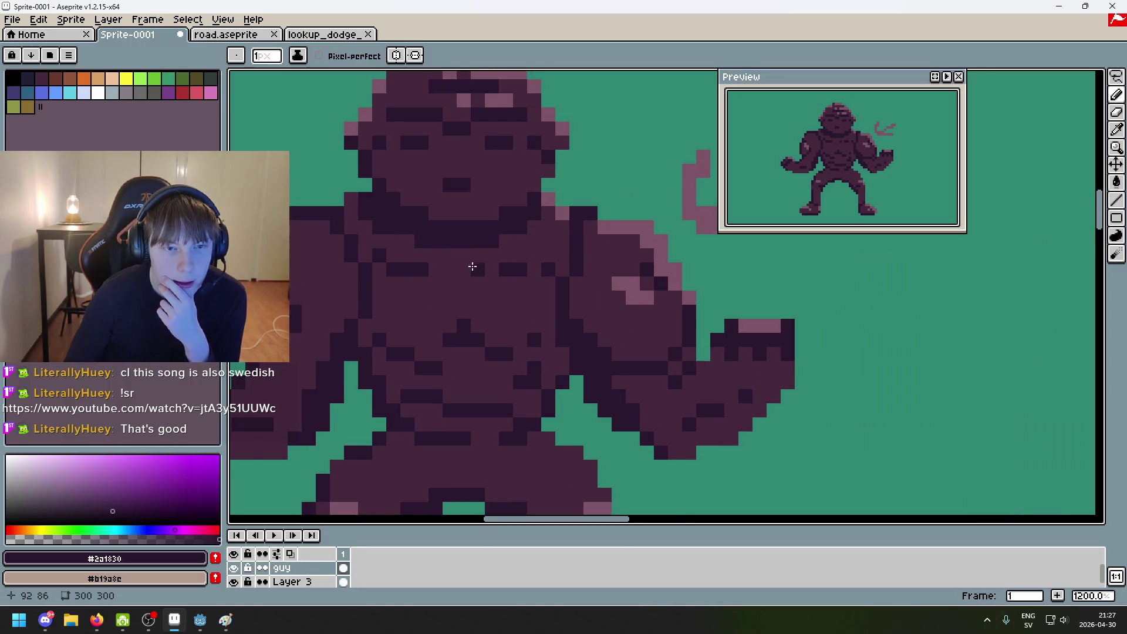
pyautogui.scroll(-2, 473, 267)
pyautogui.scroll(1, 469, 273)
pyautogui.scroll(-1, 467, 279)
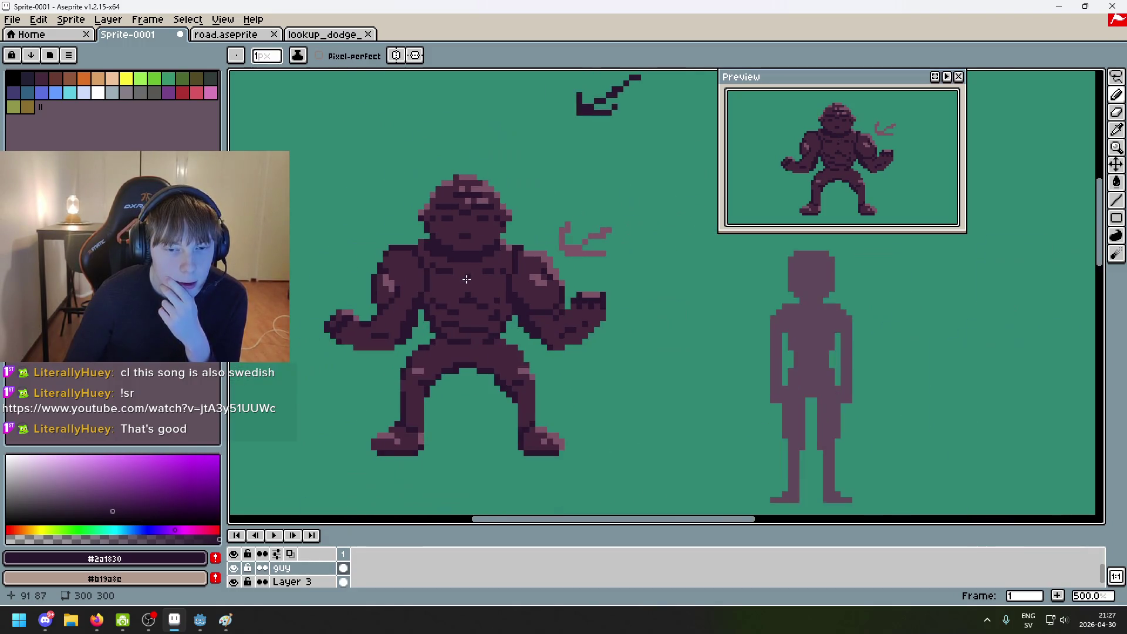
pyautogui.scroll(2, 467, 280)
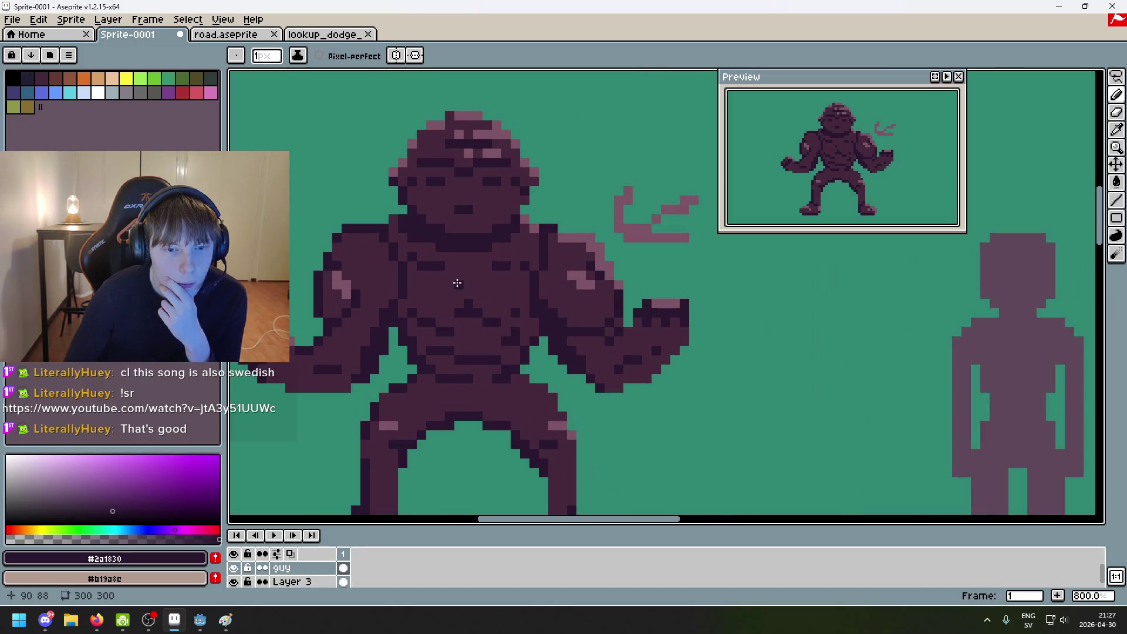
# Step: Dab a peach palette pixel onto the brute's shoulder and bring up the Open file dialog
pyautogui.click(112, 78)
pyautogui.scroll(2, 389, 219)
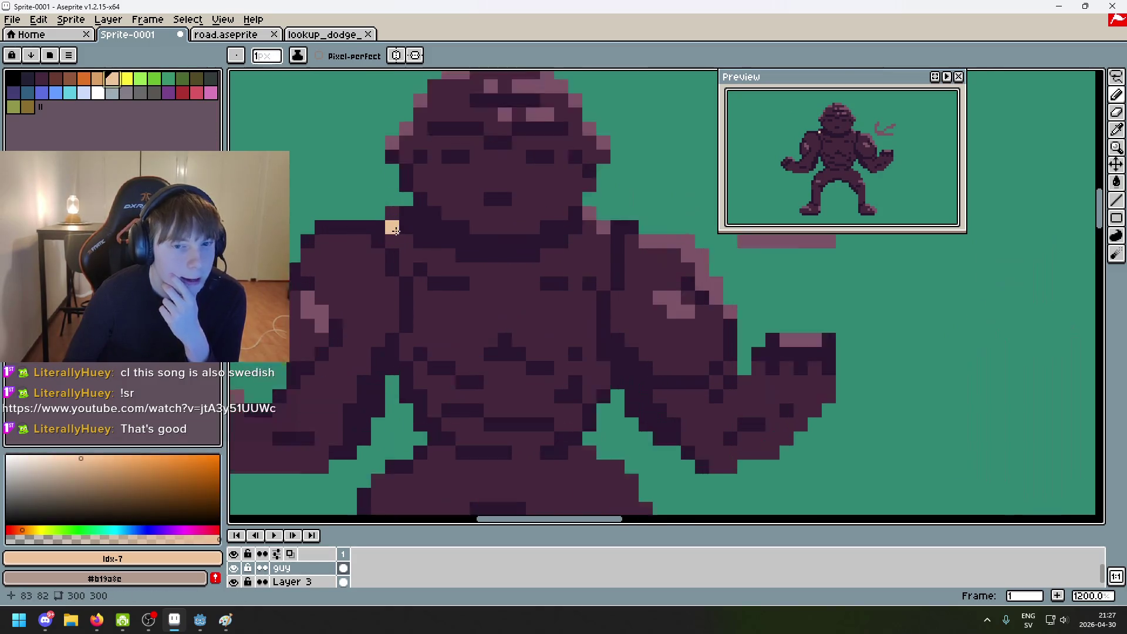
pyautogui.click(389, 218)
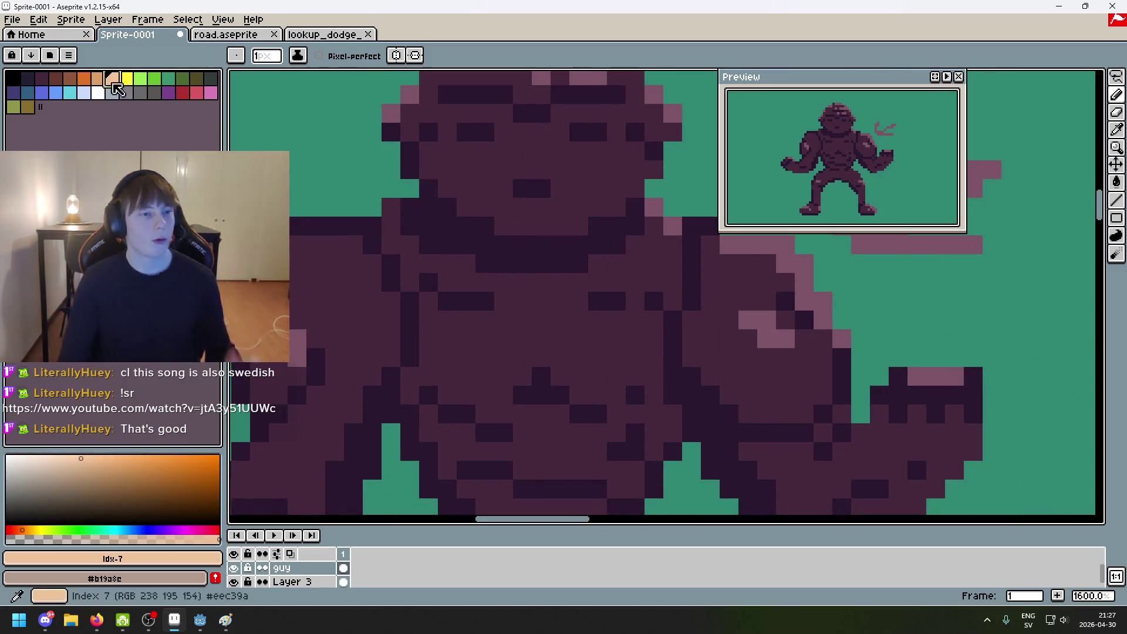
pyautogui.click(12, 19)
pyautogui.click(27, 47)
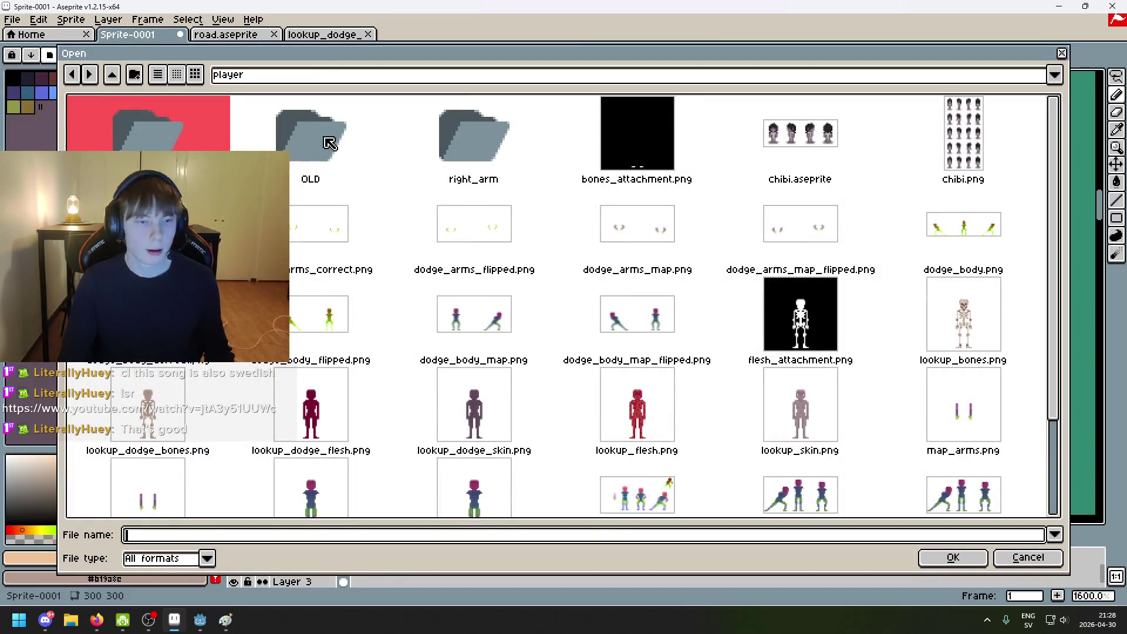
# Step: Browse to Pixel-Roguelike > rpg and open palette wip.png
pyautogui.click(229, 76)
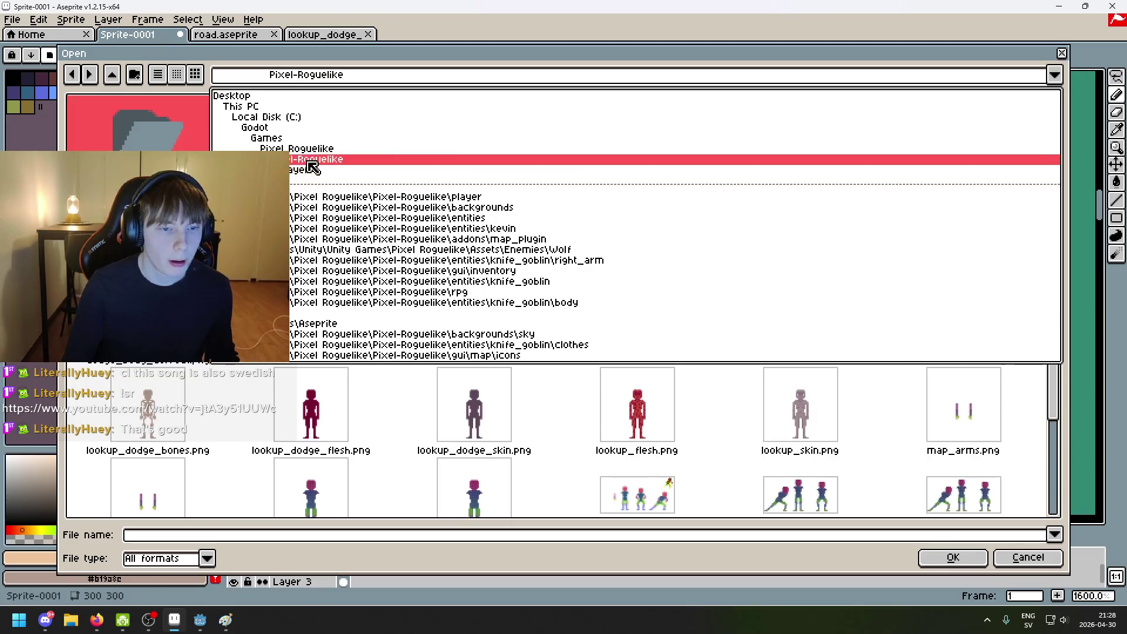
pyautogui.click(306, 161)
pyautogui.scroll(-1, 529, 229)
pyautogui.scroll(1, 716, 288)
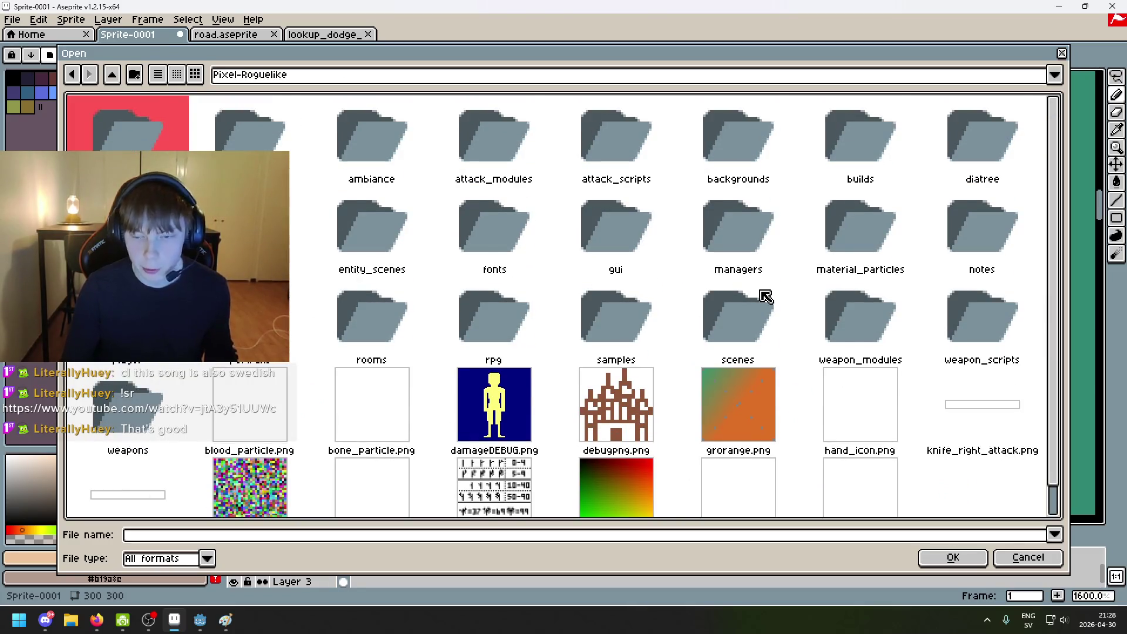
pyautogui.click(304, 249)
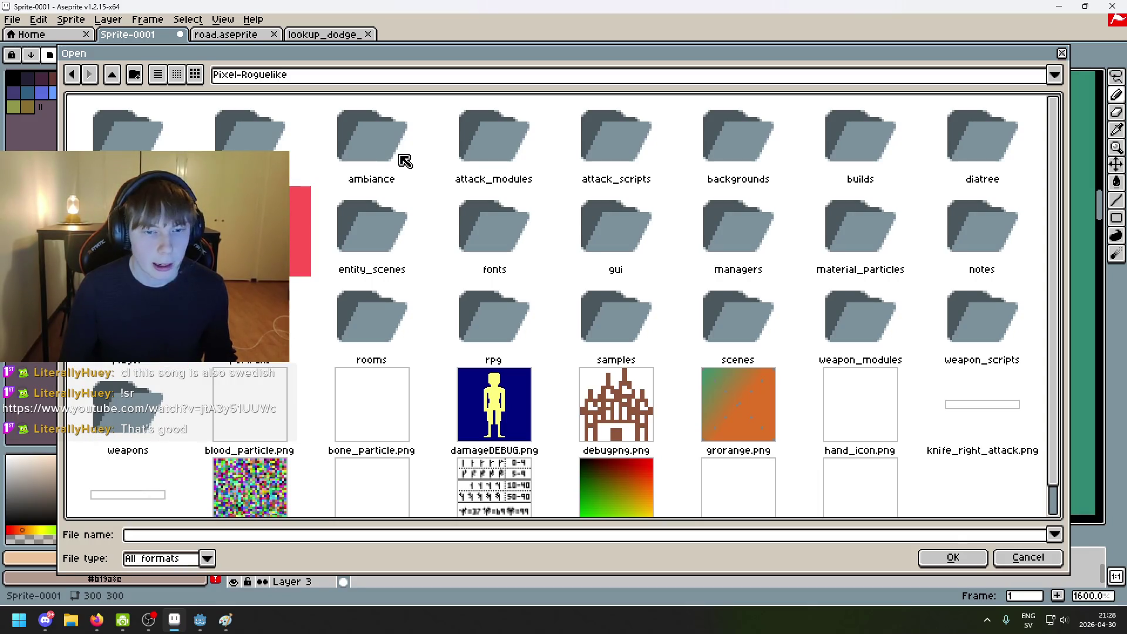
pyautogui.moveTo(638, 176); pyautogui.dragTo(762, 159)
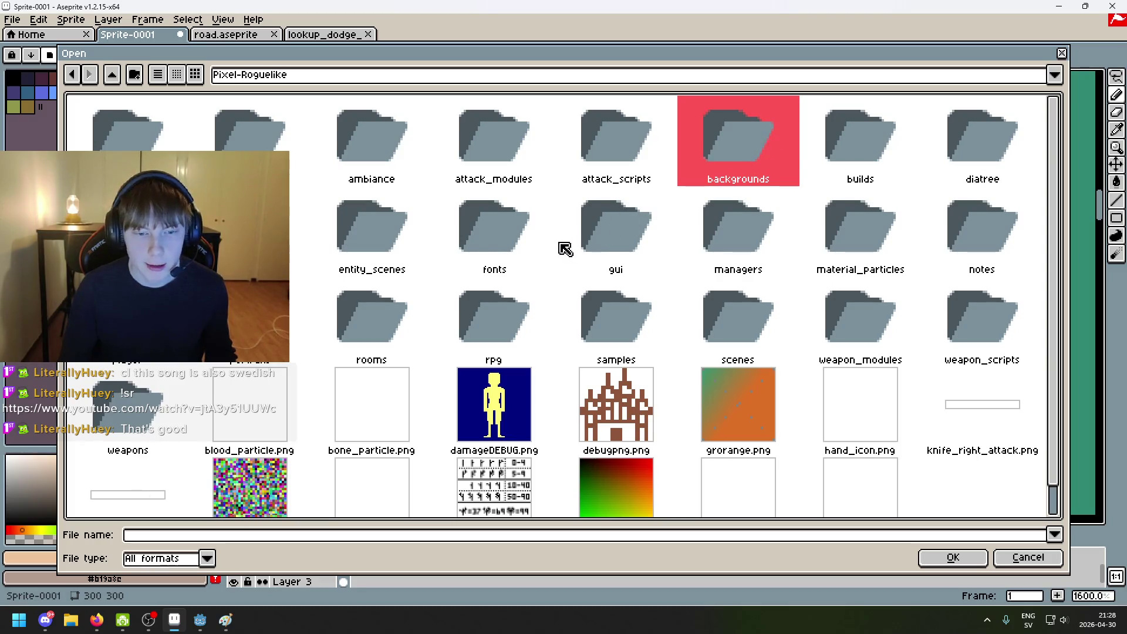
pyautogui.moveTo(383, 241); pyautogui.dragTo(259, 235)
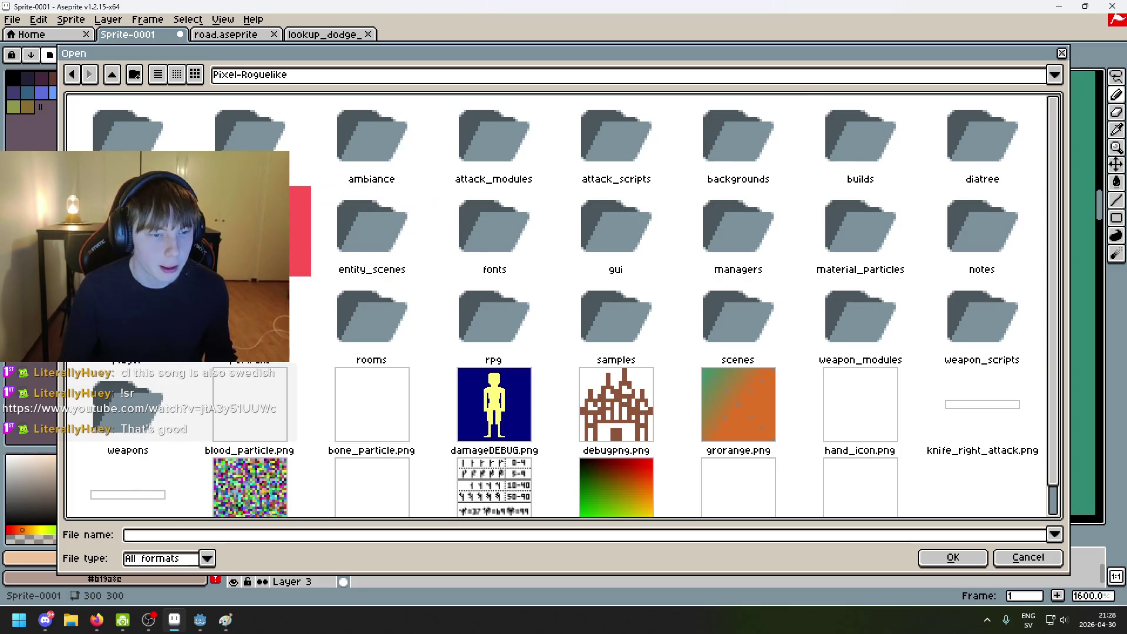
pyautogui.doubleClick(506, 317)
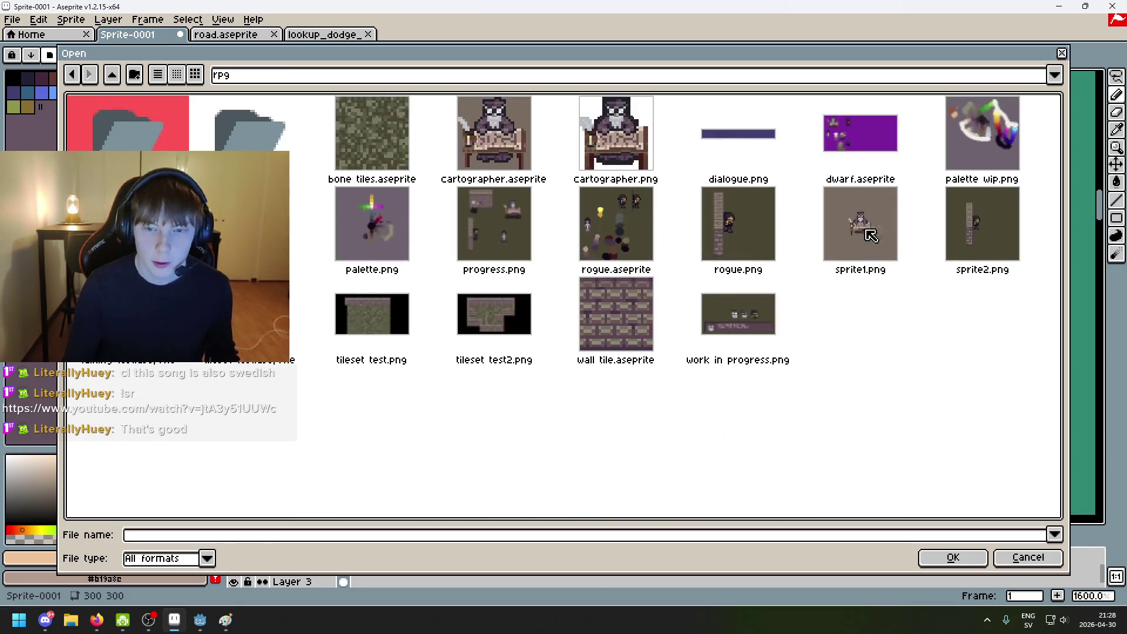
pyautogui.doubleClick(976, 128)
# Step: Sample the cream #dccbb5 and return to the brute sprite, moving its tab after road.aseprite
pyautogui.scroll(2, 473, 199)
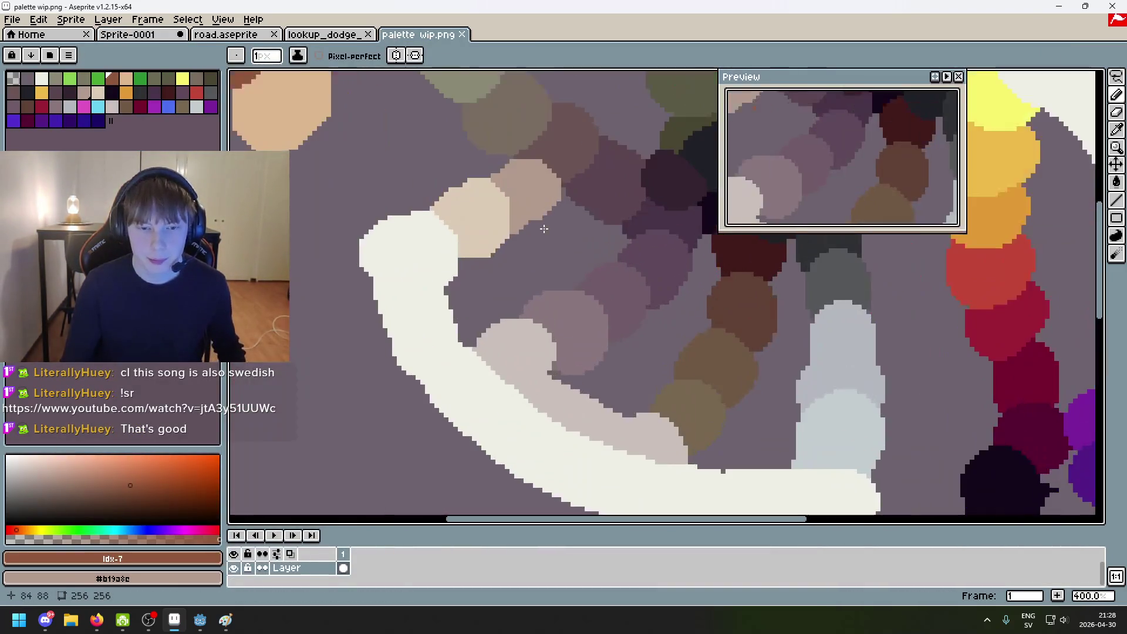
pyautogui.click(473, 200)
pyautogui.click(323, 35)
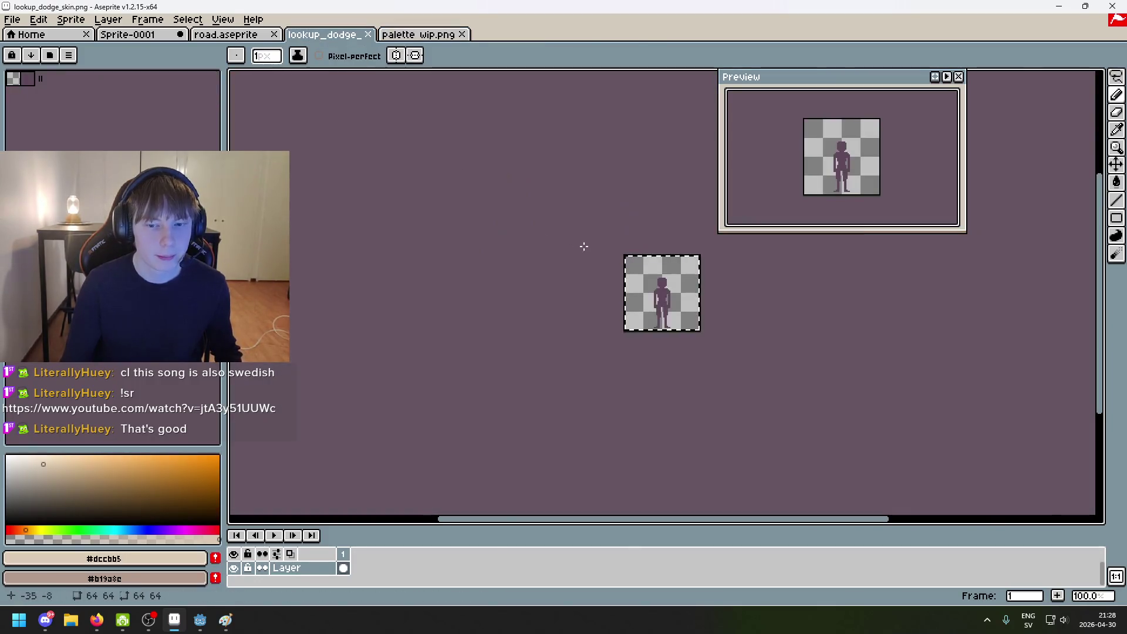
pyautogui.click(207, 39)
pyautogui.scroll(2, 473, 234)
pyautogui.click(141, 35)
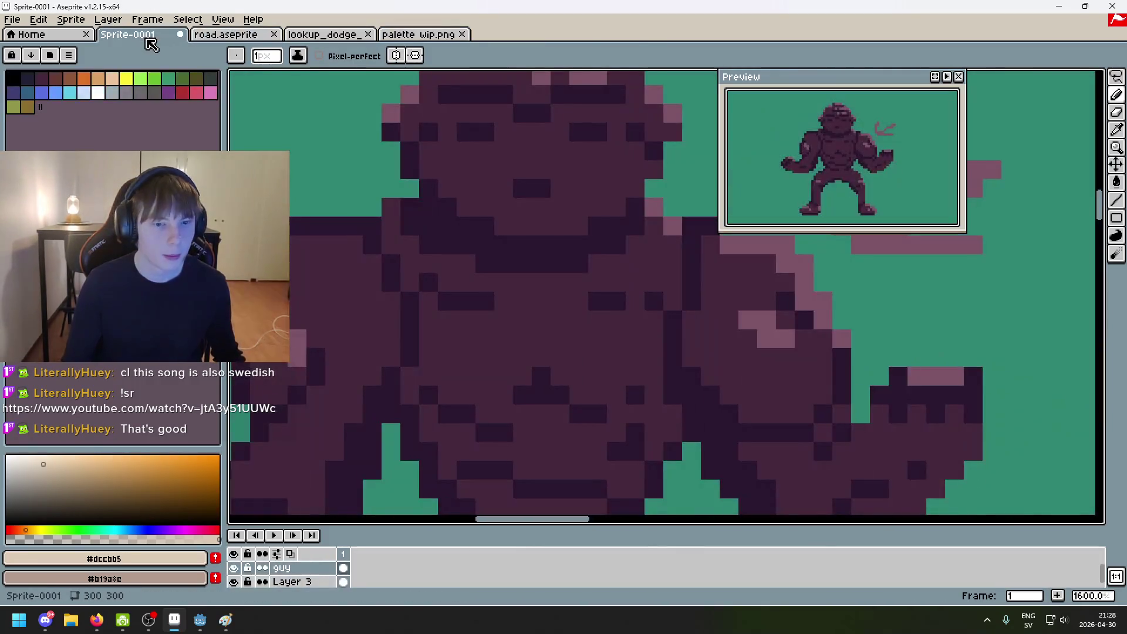
pyautogui.moveTo(143, 36); pyautogui.dragTo(229, 36)
pyautogui.scroll(-2, 456, 234)
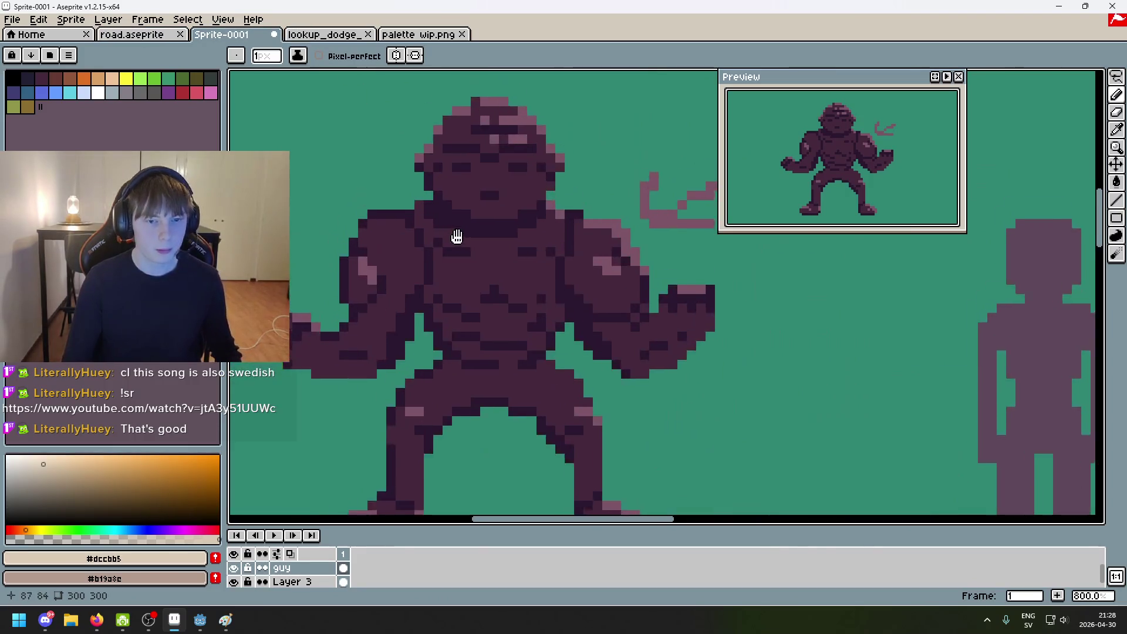
pyautogui.scroll(2, 455, 234)
# Step: Test the cream colour on the brute and undo the stray pixel
pyautogui.click(468, 201)
pyautogui.hotkey('ctrl', 'z')
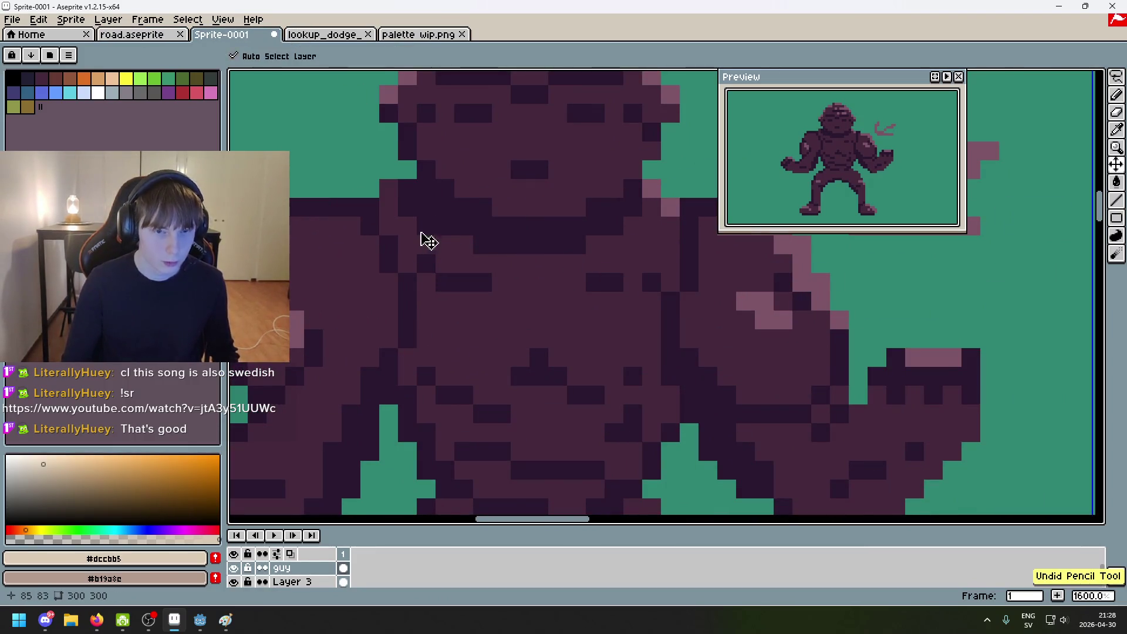
pyautogui.scroll(-1, 420, 300)
pyautogui.scroll(-1, 420, 300)
pyautogui.scroll(-1, 370, 344)
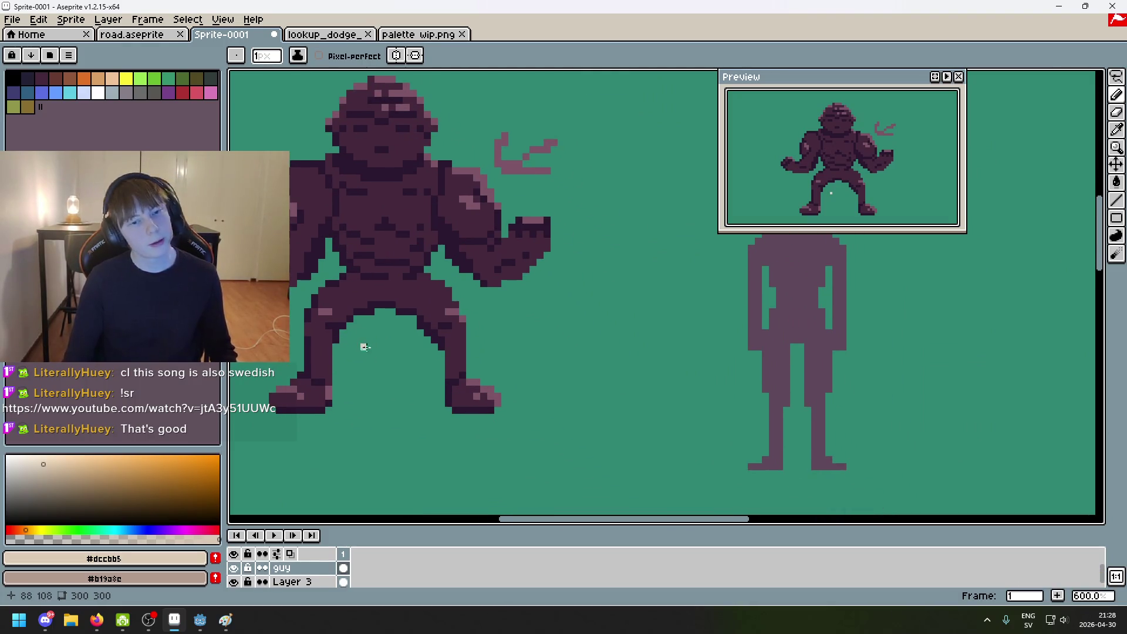
pyautogui.scroll(1, 359, 344)
pyautogui.rightClick(276, 568)
# Step: Create a new layer at the top of the stack above guy and name it 'clothes'
pyautogui.click(276, 568)
pyautogui.rightClick(275, 568)
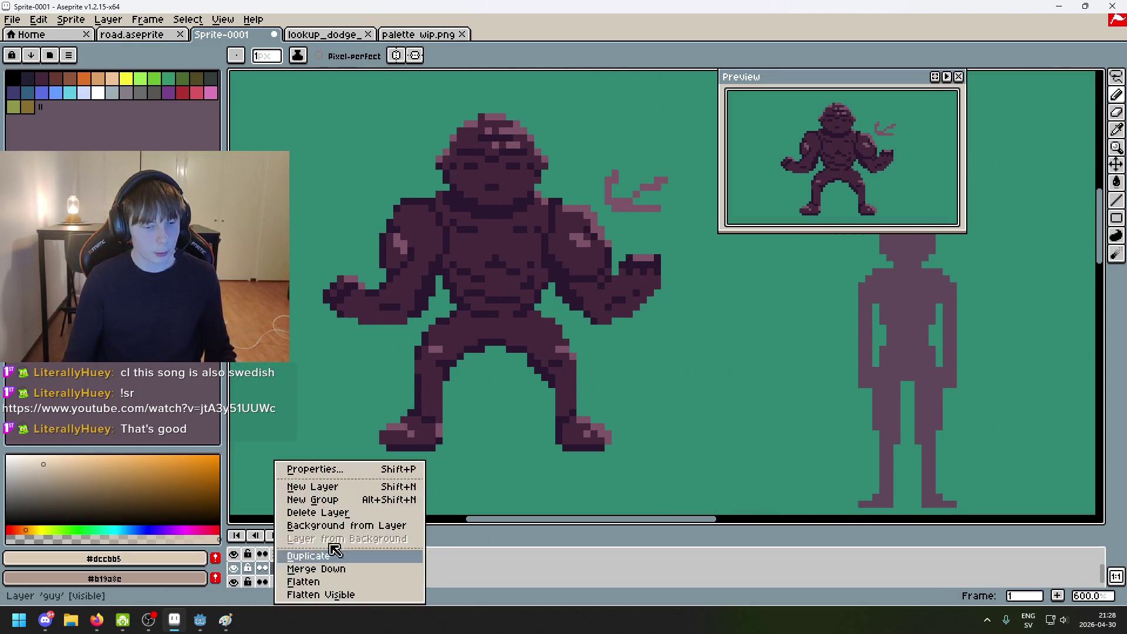
pyautogui.click(358, 492)
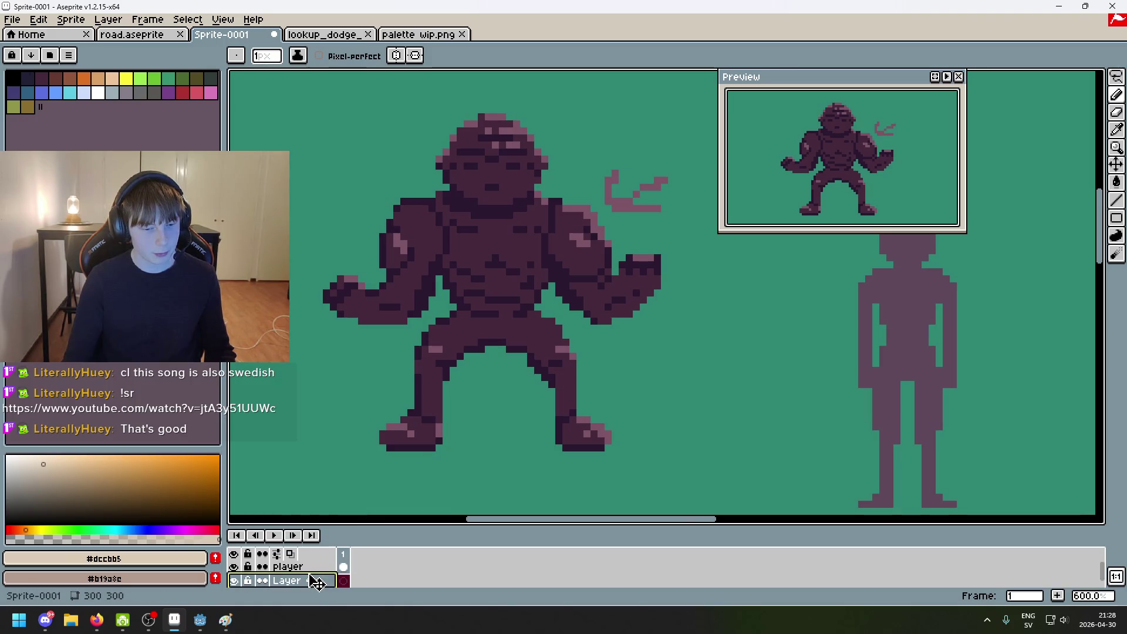
pyautogui.moveTo(317, 582)
pyautogui.mouseDown()
pyautogui.moveTo(314, 562)
pyautogui.moveTo(323, 610)
pyautogui.moveTo(323, 593)
pyautogui.mouseUp()
pyautogui.doubleClick(307, 568)
pyautogui.write('Clot')
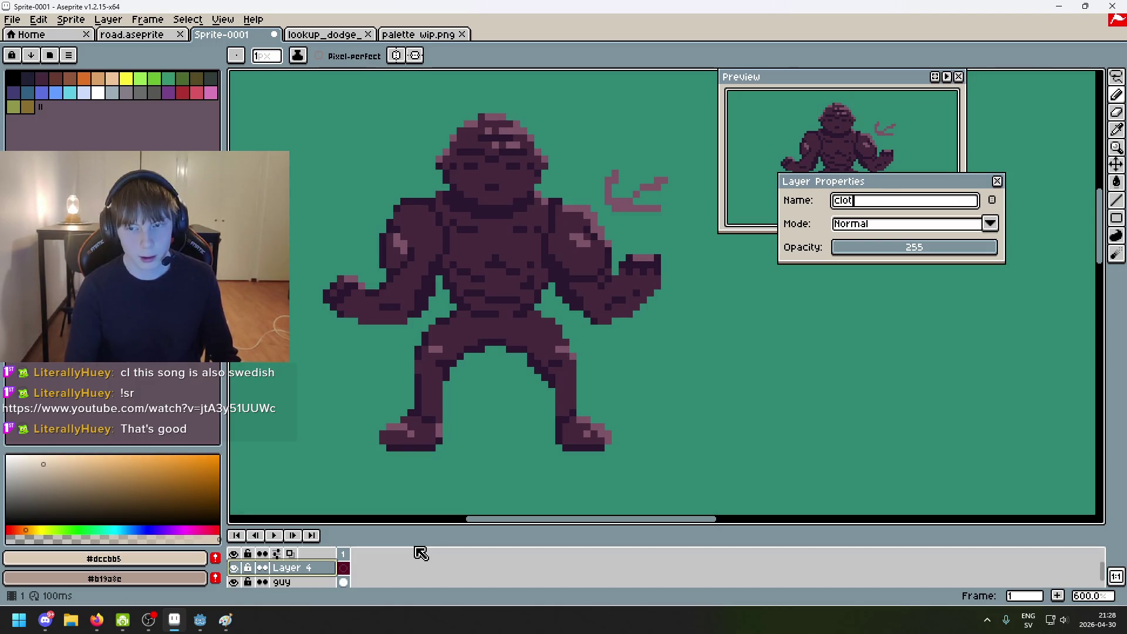
pyautogui.write('hies')
pyautogui.press('Return')
pyautogui.doubleClick(305, 570)
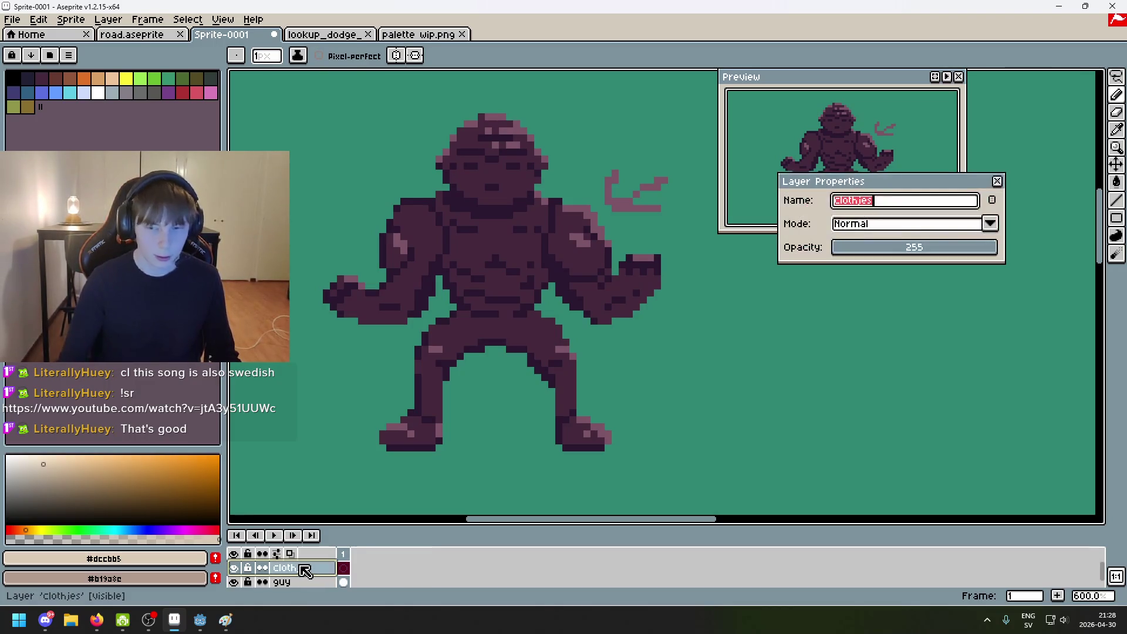
pyautogui.write('othes')
pyautogui.press('Return')
pyautogui.scroll(4, 433, 339)
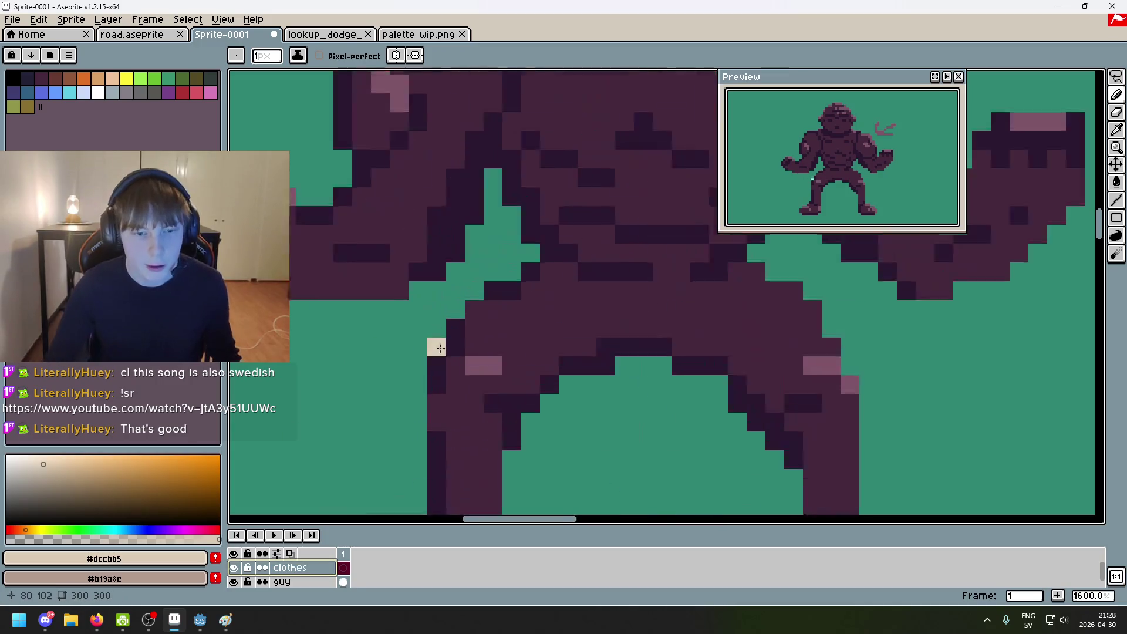
# Step: Outline the tank-top in cream: neckline across the chest, right strap and left edge
pyautogui.scroll(-2, 402, 307)
pyautogui.scroll(2, 455, 352)
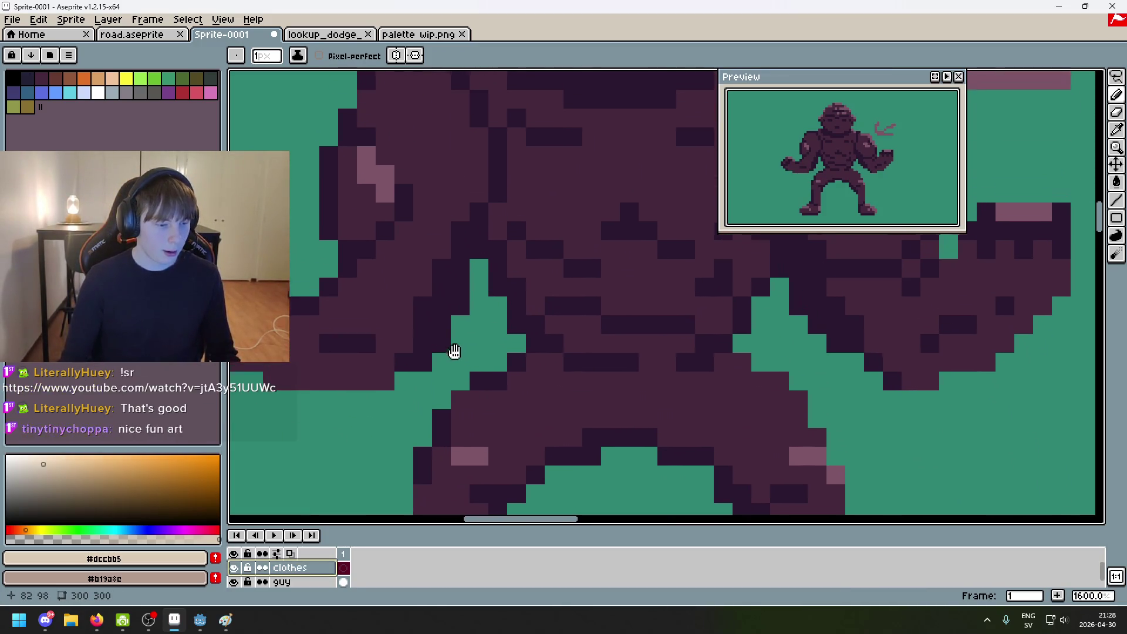
pyautogui.scroll(-1, 498, 340)
pyautogui.scroll(1, 480, 266)
pyautogui.moveTo(465, 233)
pyautogui.mouseDown()
pyautogui.moveTo(461, 184)
pyautogui.moveTo(480, 262)
pyautogui.moveTo(528, 242)
pyautogui.moveTo(649, 262)
pyautogui.mouseUp()
pyautogui.scroll(-1, 649, 261)
pyautogui.moveTo(550, 286)
pyautogui.mouseDown()
pyautogui.moveTo(607, 286)
pyautogui.moveTo(605, 273)
pyautogui.moveTo(644, 253)
pyautogui.moveTo(665, 293)
pyautogui.moveTo(634, 315)
pyautogui.moveTo(648, 359)
pyautogui.mouseUp()
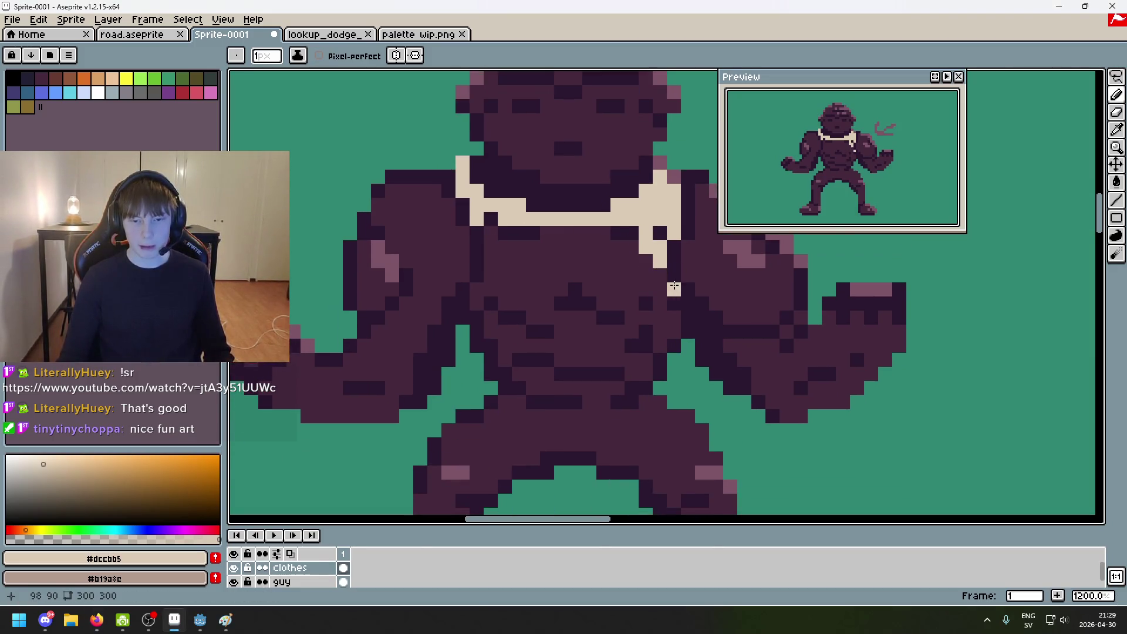
pyautogui.scroll(1, 634, 348)
pyautogui.moveTo(657, 285); pyautogui.dragTo(658, 342)
pyautogui.click(674, 346)
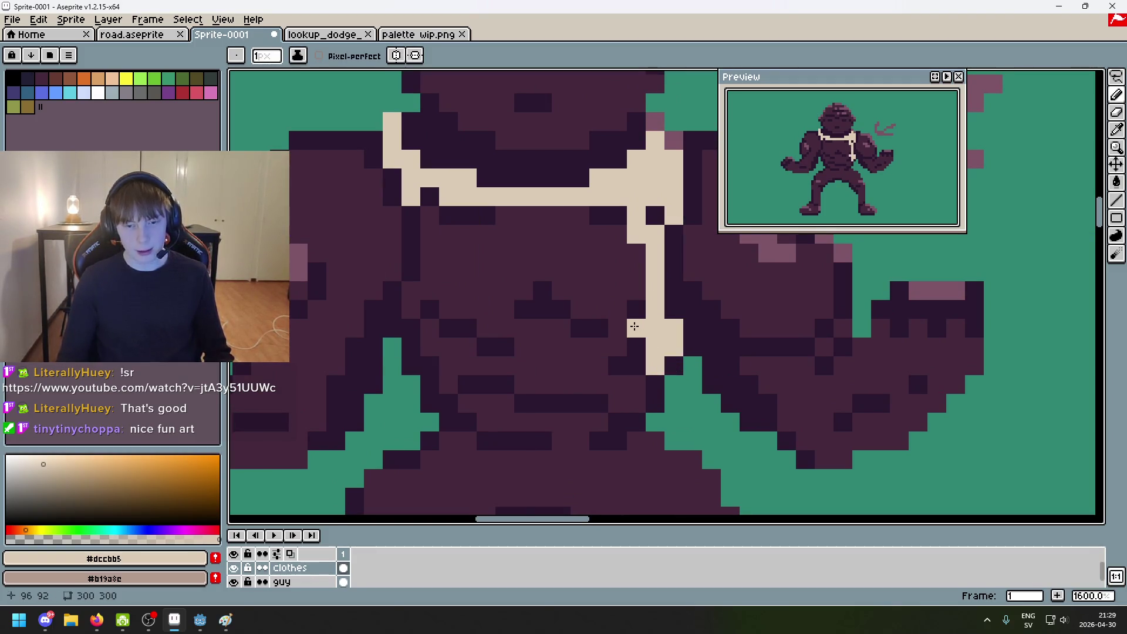
pyautogui.moveTo(634, 326)
pyautogui.mouseDown()
pyautogui.moveTo(595, 378)
pyautogui.moveTo(634, 406)
pyautogui.moveTo(583, 382)
pyautogui.moveTo(528, 382)
pyautogui.moveTo(575, 422)
pyautogui.moveTo(448, 404)
pyautogui.moveTo(448, 348)
pyautogui.moveTo(414, 308)
pyautogui.moveTo(428, 288)
pyautogui.moveTo(429, 217)
pyautogui.moveTo(431, 242)
pyautogui.moveTo(549, 216)
pyautogui.moveTo(566, 235)
pyautogui.moveTo(619, 237)
pyautogui.moveTo(488, 254)
pyautogui.moveTo(632, 272)
pyautogui.moveTo(597, 289)
pyautogui.mouseUp()
# Step: Fill the outlined tank-top with cream and paint over leftover dark gaps inside it
pyautogui.press('g')
pyautogui.click(594, 292)
pyautogui.press('v')
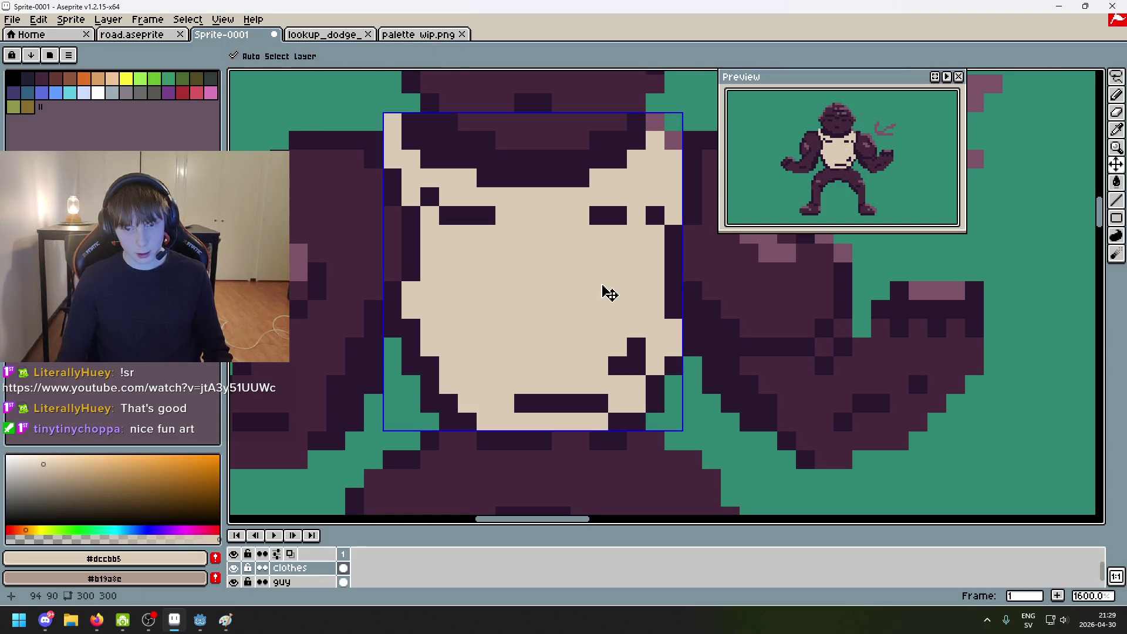
pyautogui.hotkey('ctrl', 'z')
pyautogui.press('b')
pyautogui.click(467, 309)
pyautogui.moveTo(468, 309)
pyautogui.mouseDown()
pyautogui.moveTo(449, 270)
pyautogui.moveTo(528, 347)
pyautogui.moveTo(502, 366)
pyautogui.moveTo(467, 364)
pyautogui.moveTo(599, 372)
pyautogui.moveTo(508, 315)
pyautogui.moveTo(487, 272)
pyautogui.moveTo(623, 291)
pyautogui.moveTo(592, 304)
pyautogui.moveTo(618, 309)
pyautogui.mouseUp()
pyautogui.scroll(-5, 646, 329)
pyautogui.scroll(2, 630, 332)
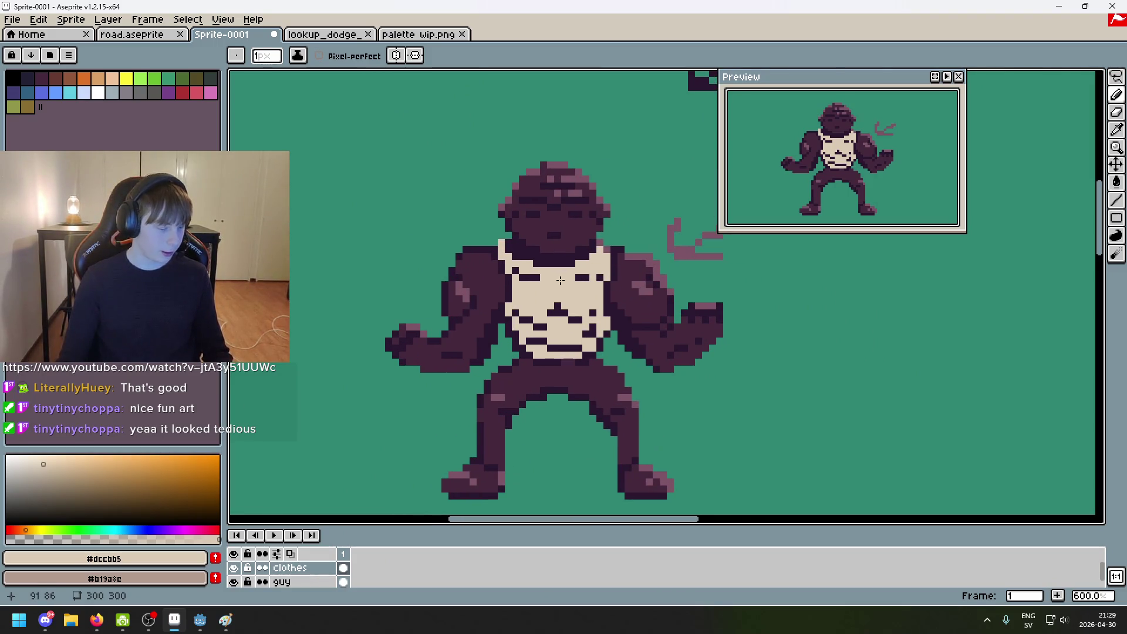
pyautogui.click(324, 34)
# Step: Move the palette wip.png tab before lookup_dodge and sample the tan shade #b19a8c from it
pyautogui.click(422, 34)
pyautogui.moveTo(422, 34); pyautogui.dragTo(329, 34)
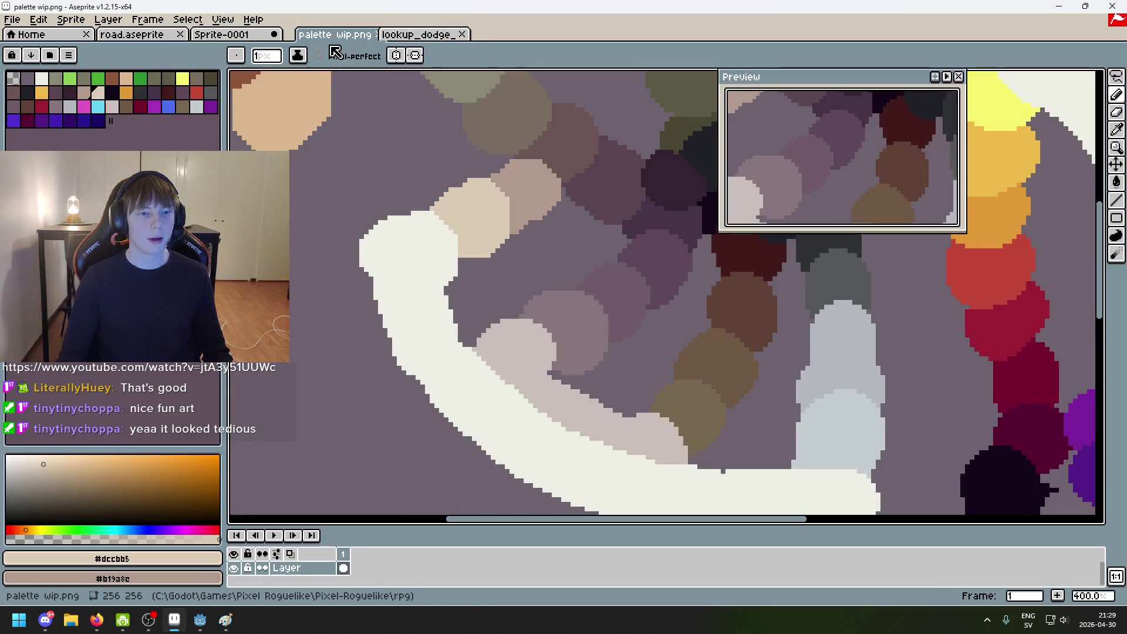
pyautogui.keyDown('alt'); pyautogui.click(513, 187); pyautogui.keyUp('alt')
pyautogui.hotkey('ctrl', 'shift', 'Tab')
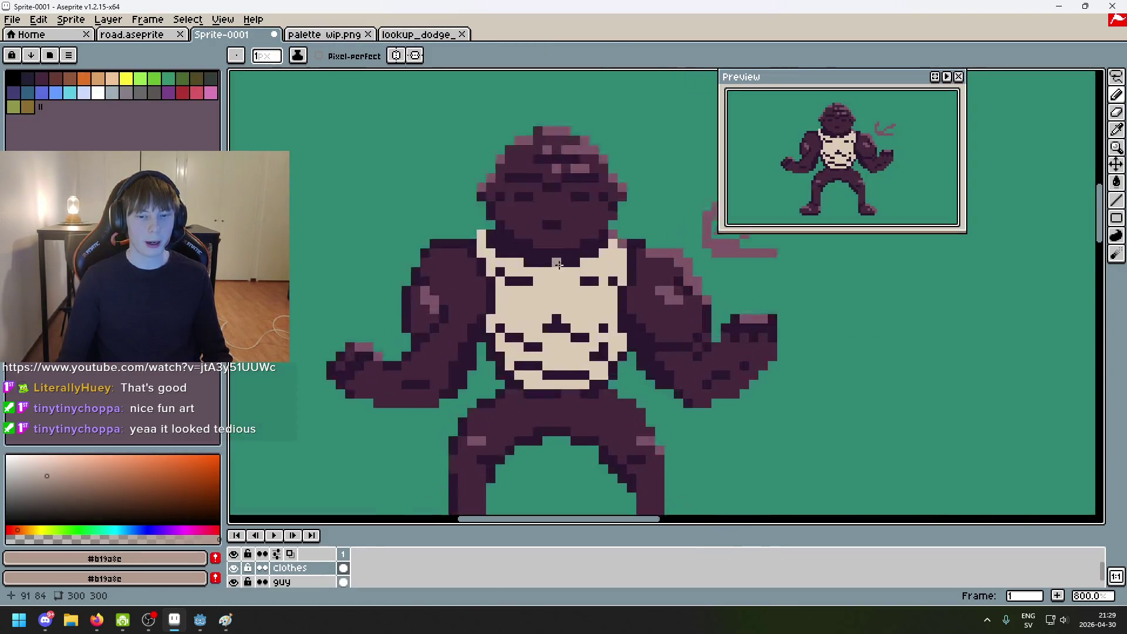
# Step: Paint tan #b19a8c shading across the upper chest of the shirt
pyautogui.moveTo(442, 279); pyautogui.dragTo(500, 298)
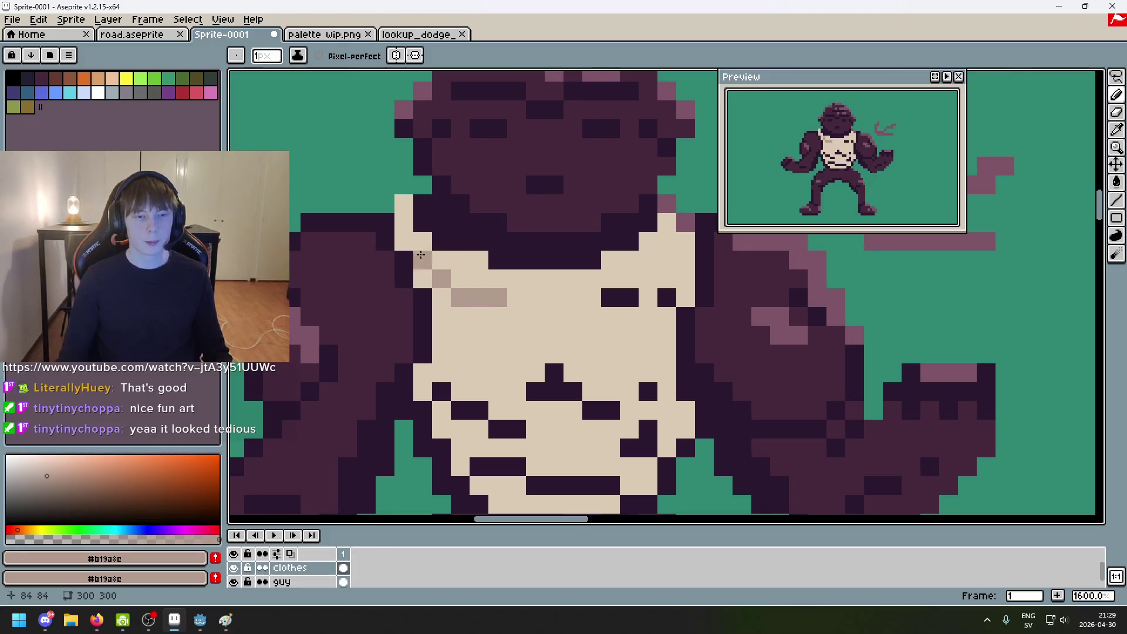
pyautogui.moveTo(608, 297); pyautogui.dragTo(625, 293)
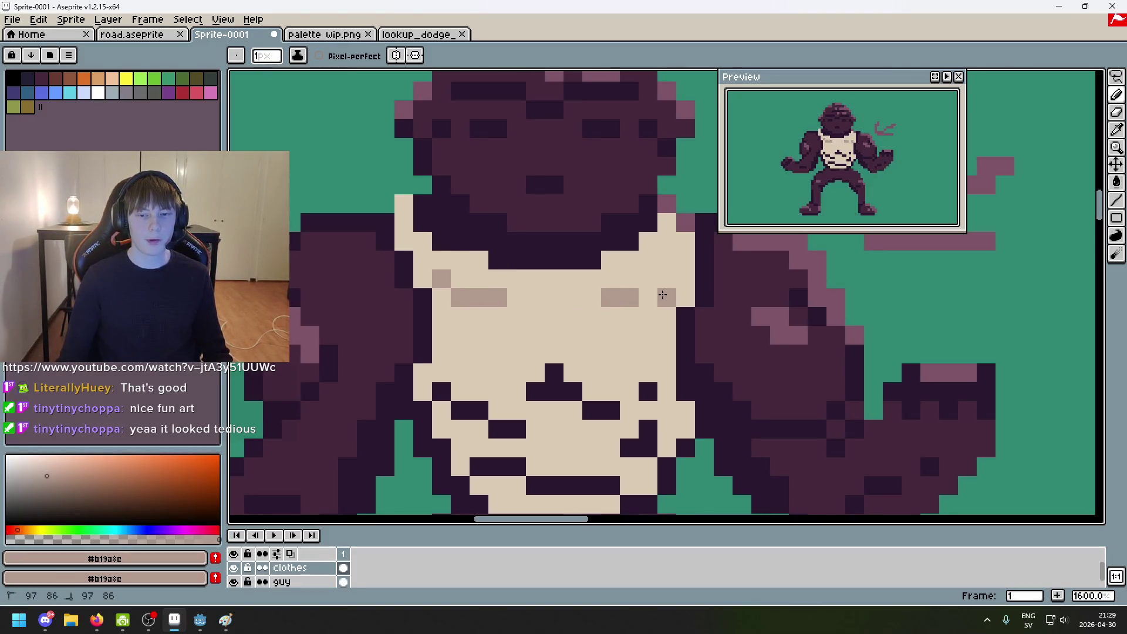
pyautogui.scroll(-7, 662, 295)
pyautogui.scroll(9, 486, 289)
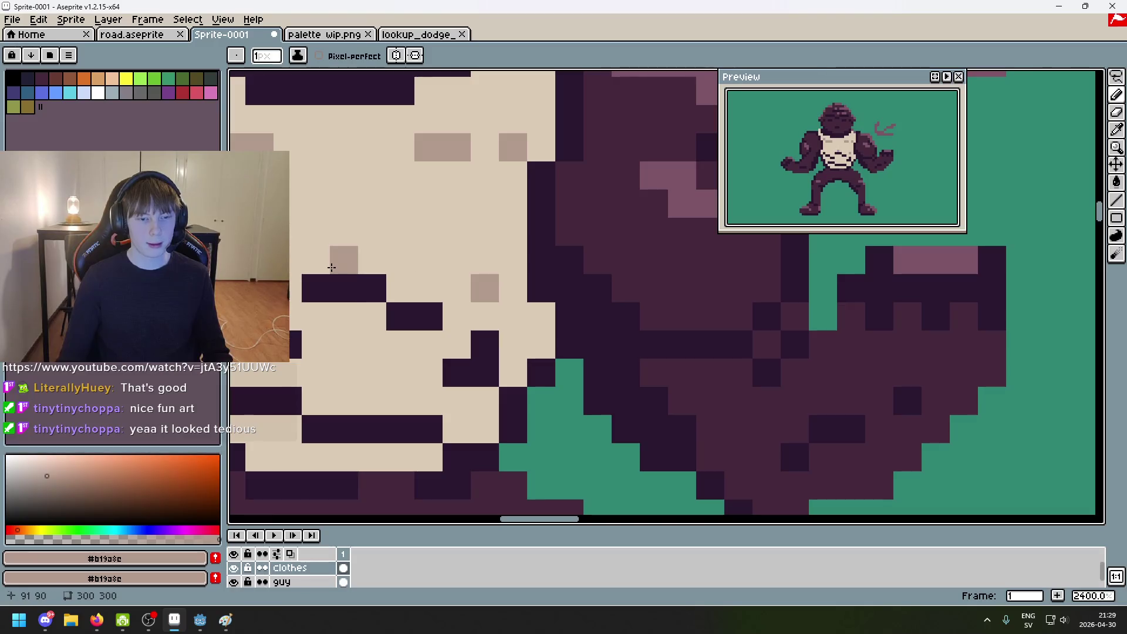
pyautogui.moveTo(317, 288); pyautogui.dragTo(376, 287)
# Step: Recolour several more dark chest pixels with the tan shade
pyautogui.scroll(-7, 376, 287)
pyautogui.scroll(2, 396, 282)
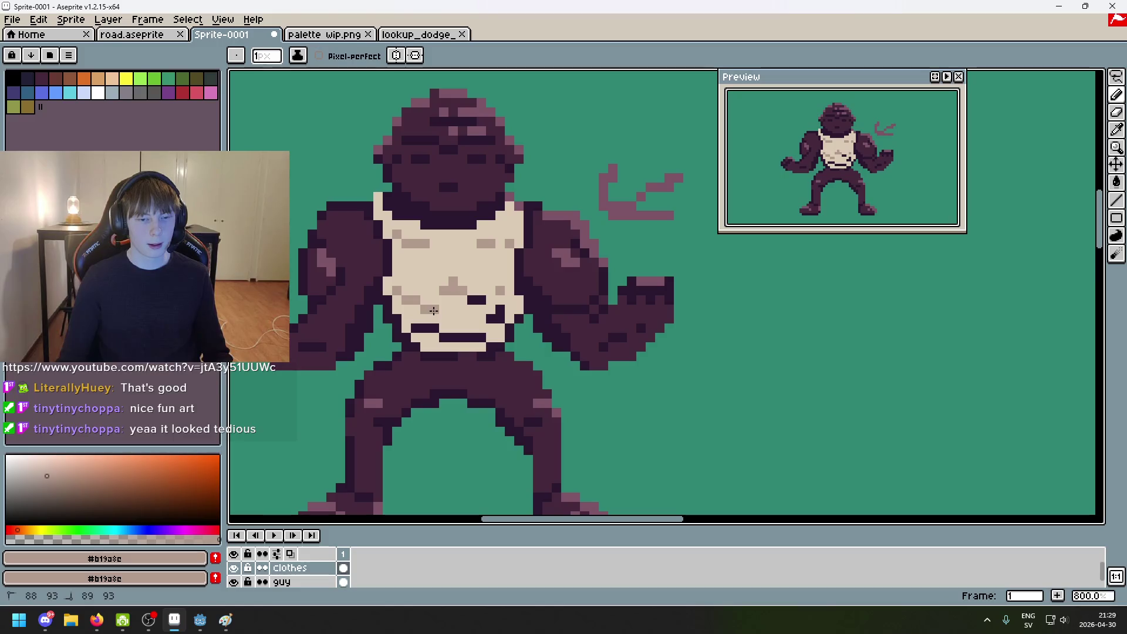
pyautogui.scroll(3, 483, 299)
pyautogui.moveTo(479, 309); pyautogui.dragTo(460, 290)
pyautogui.click(518, 315)
pyautogui.moveTo(518, 316); pyautogui.dragTo(498, 327)
pyautogui.scroll(-3, 496, 328)
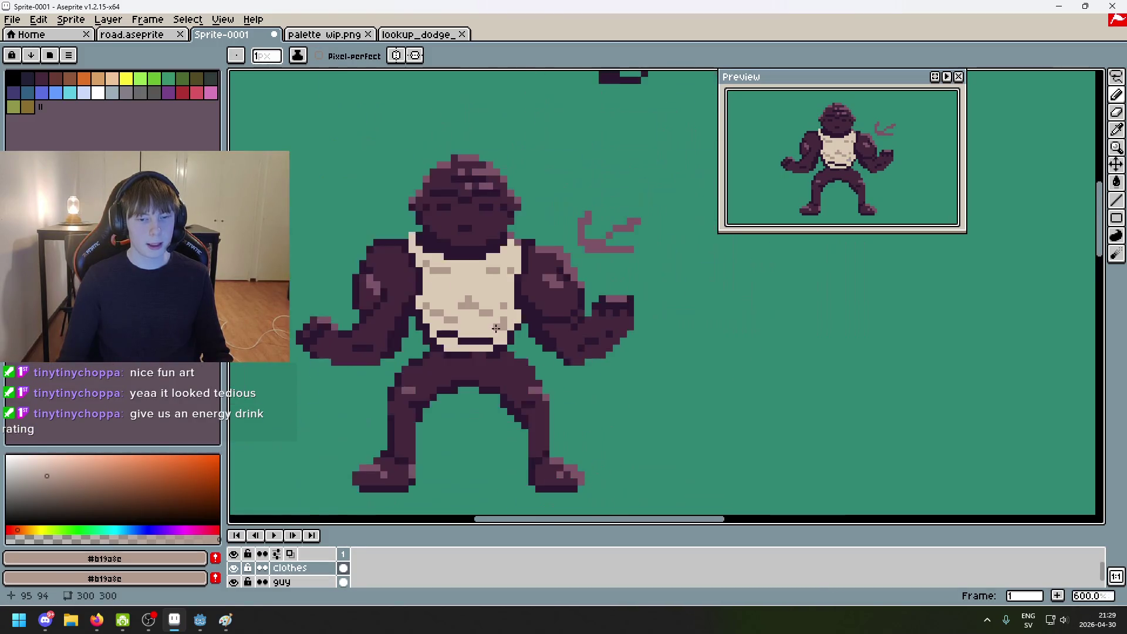
pyautogui.scroll(4, 491, 311)
pyautogui.scroll(-3, 463, 272)
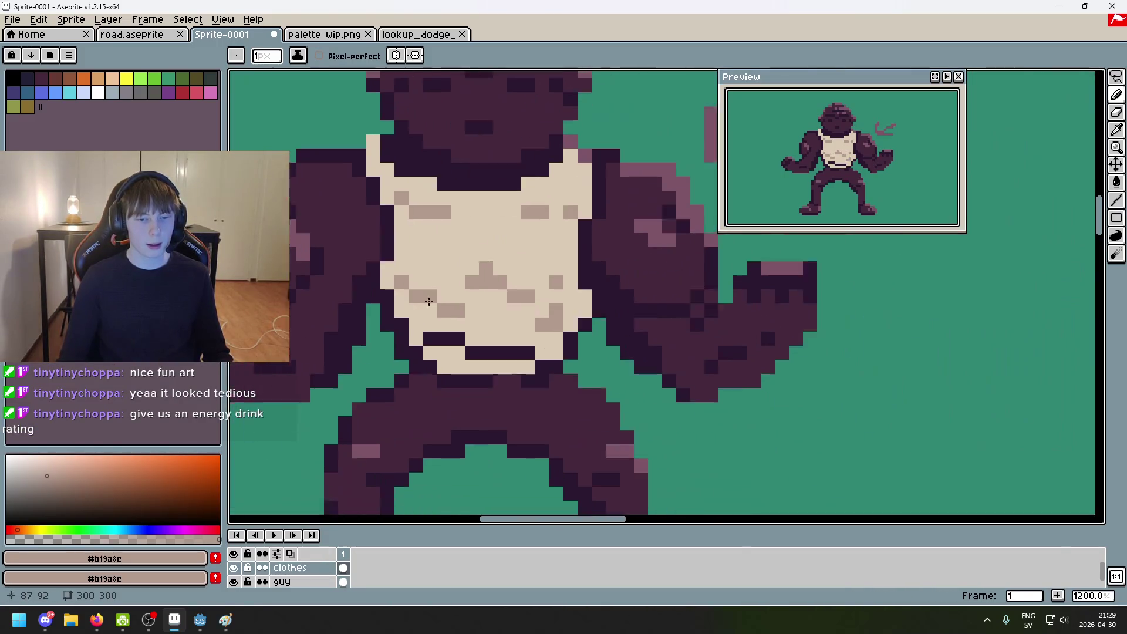
pyautogui.scroll(2, 467, 309)
pyautogui.scroll(-1, 403, 271)
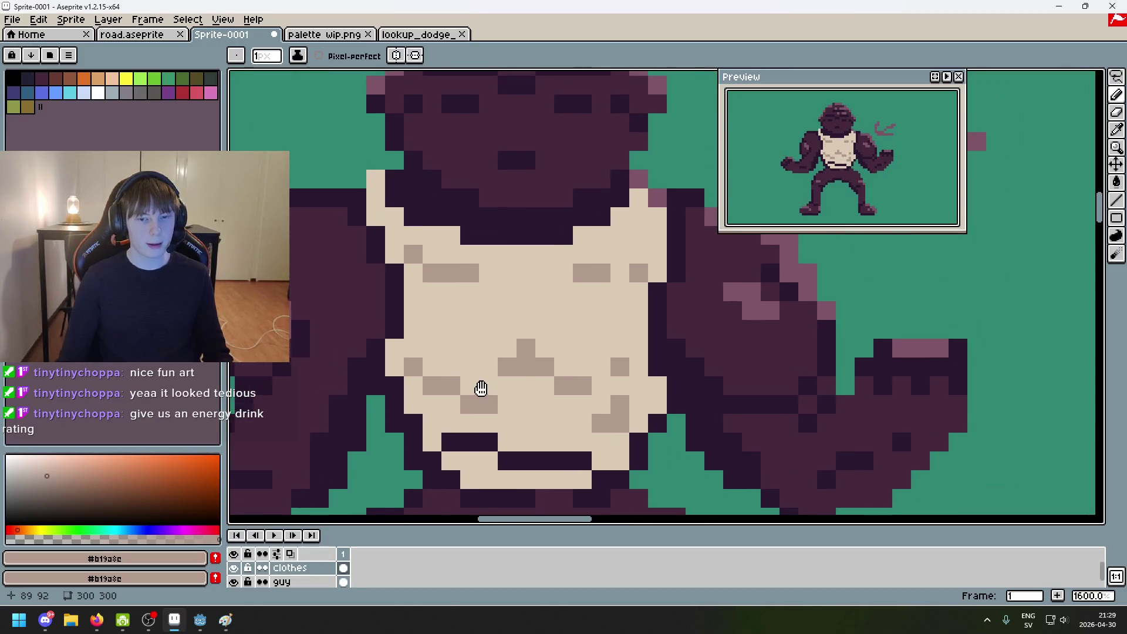
# Step: Add tan shading pixels near the shirt's hem and lower edge
pyautogui.moveTo(478, 389); pyautogui.dragTo(488, 364)
pyautogui.scroll(-3, 489, 364)
pyautogui.scroll(5, 469, 352)
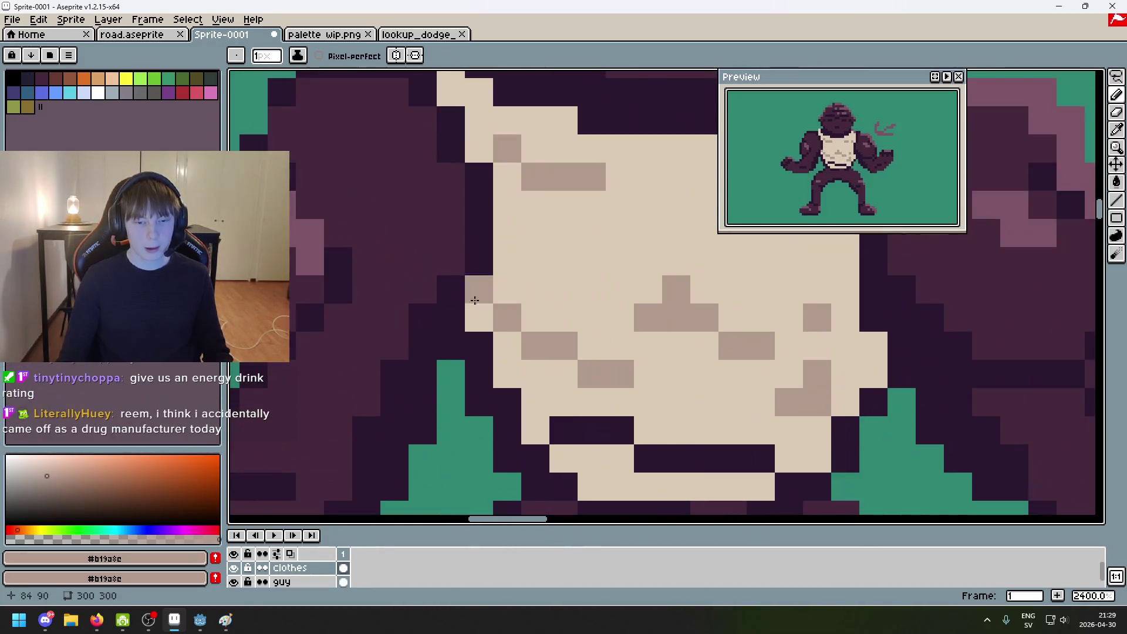
pyautogui.moveTo(473, 428)
pyautogui.mouseDown()
pyautogui.moveTo(495, 306)
pyautogui.moveTo(563, 364)
pyautogui.mouseUp()
pyautogui.scroll(-2, 536, 327)
pyautogui.scroll(3, 640, 352)
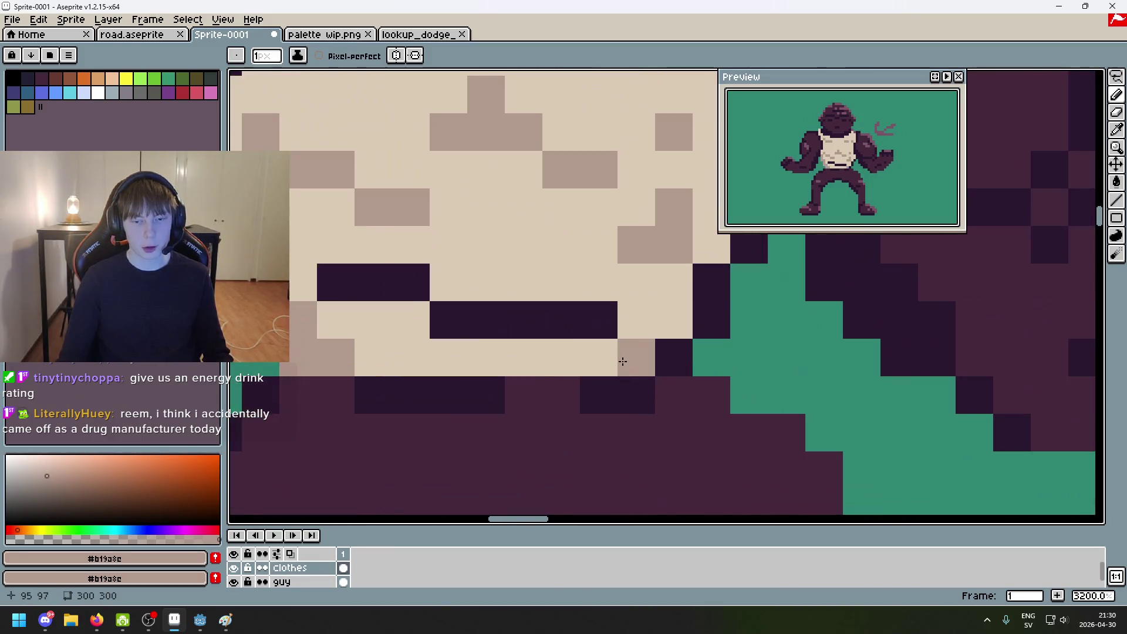
pyautogui.click(656, 354)
pyautogui.scroll(-1, 656, 354)
# Step: Shade a row under the chest, the hem and the shirt's right edge tan
pyautogui.moveTo(477, 311); pyautogui.dragTo(505, 311)
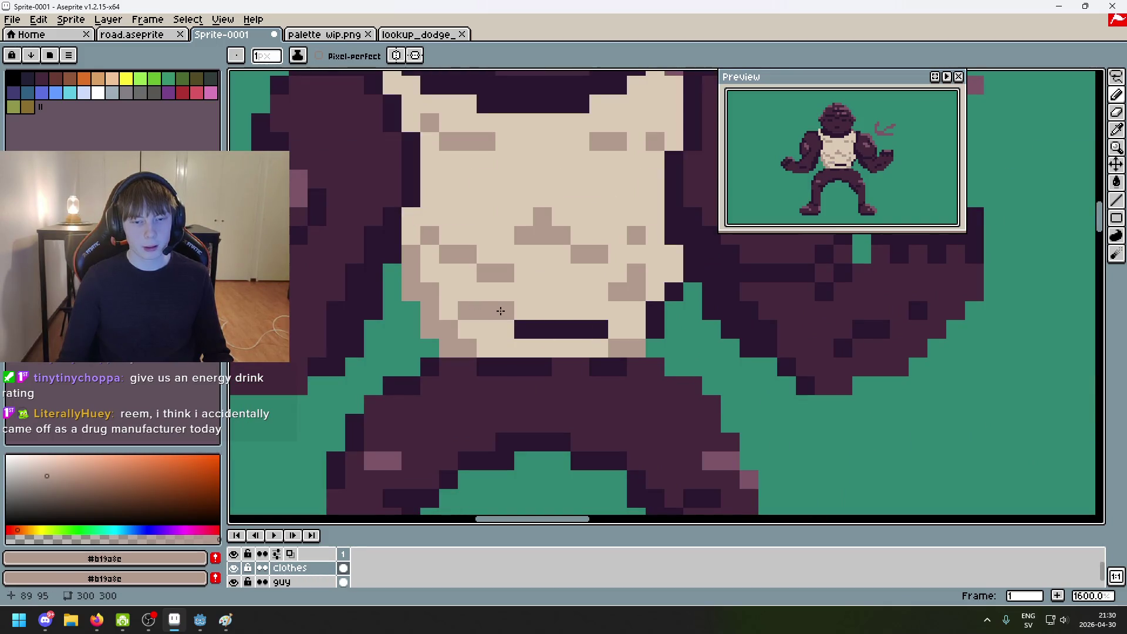
pyautogui.keyDown('shift'); pyautogui.click(580, 325); pyautogui.keyUp('shift')
pyautogui.click(599, 329)
pyautogui.click(655, 311)
pyautogui.click(656, 330)
pyautogui.click(674, 293)
pyautogui.click(674, 307)
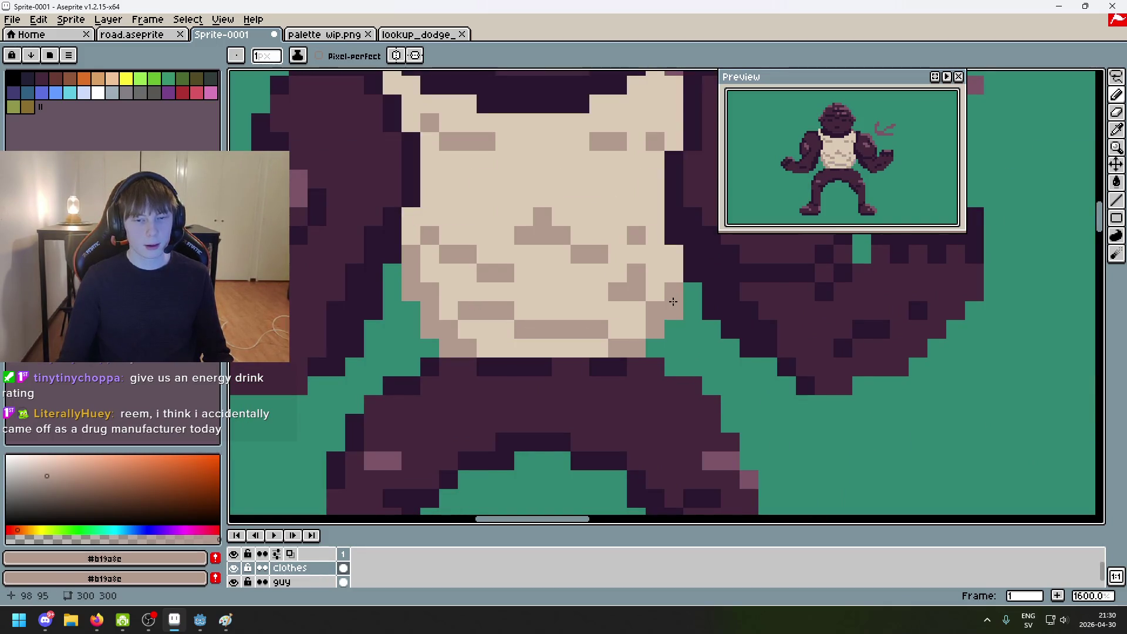
# Step: Zoom out and recentre the view on the whole sprite, then bring up the palette wip image
pyautogui.scroll(-4, 656, 318)
pyautogui.moveTo(657, 317); pyautogui.dragTo(626, 340)
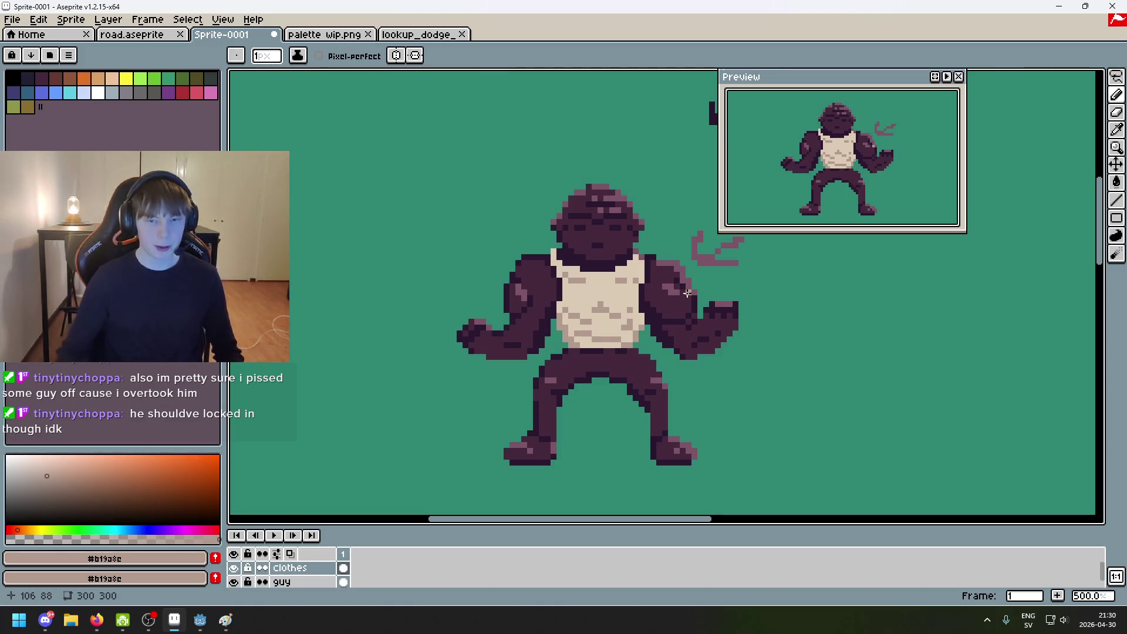
pyautogui.hscroll(5, 549, 377)
pyautogui.scroll(3, 549, 376)
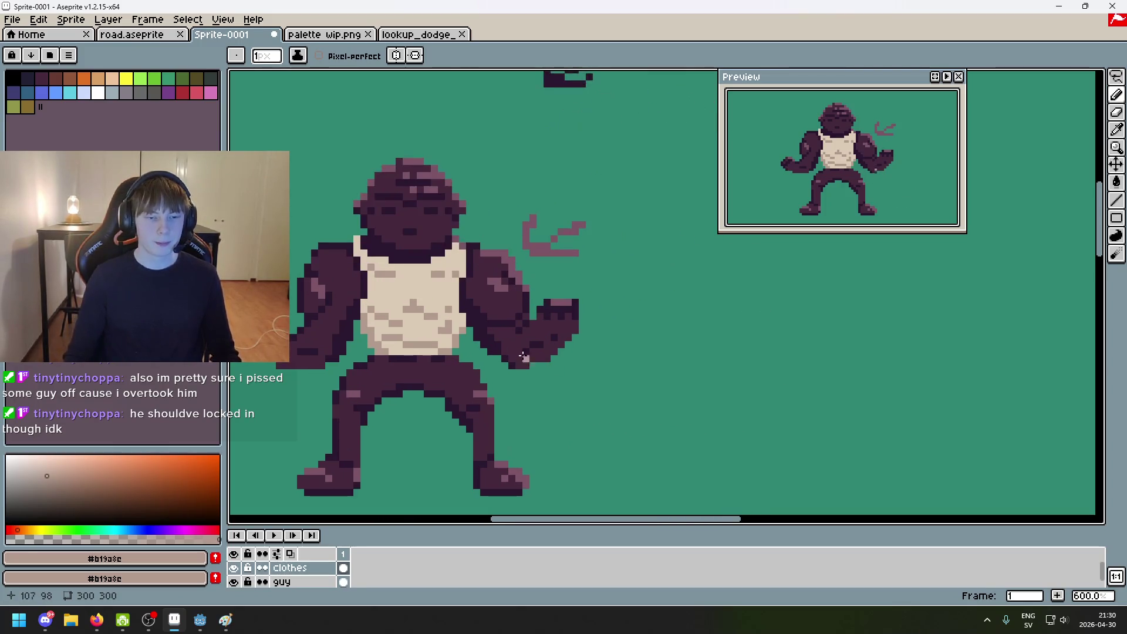
pyautogui.scroll(5, 568, 355)
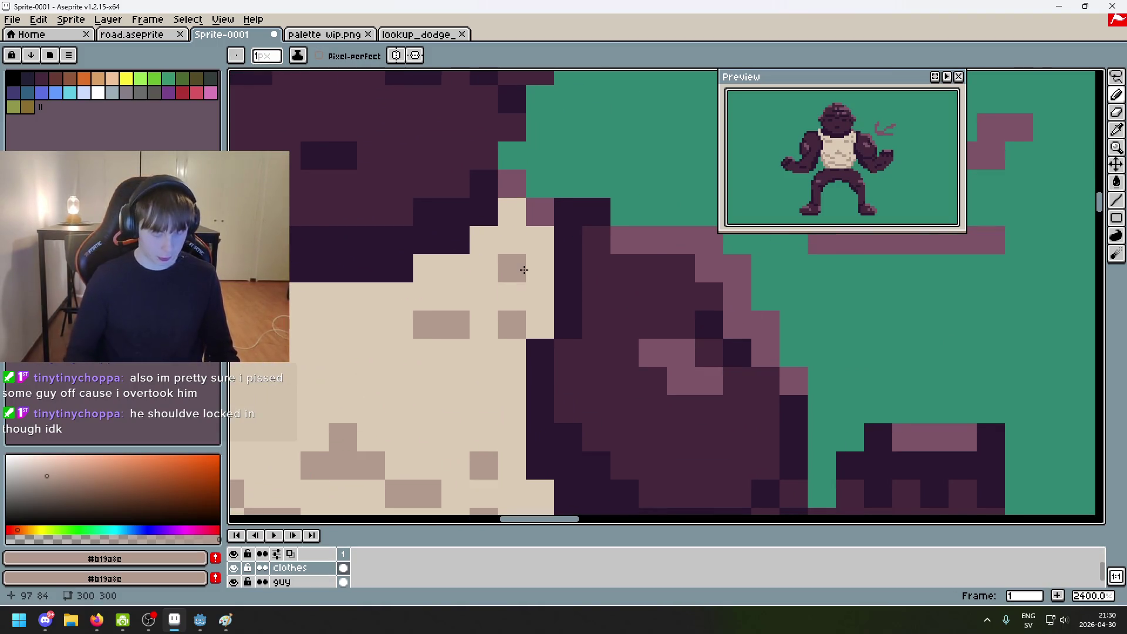
pyautogui.scroll(-1, 632, 302)
pyautogui.scroll(2, 712, 317)
pyautogui.scroll(-1, 521, 323)
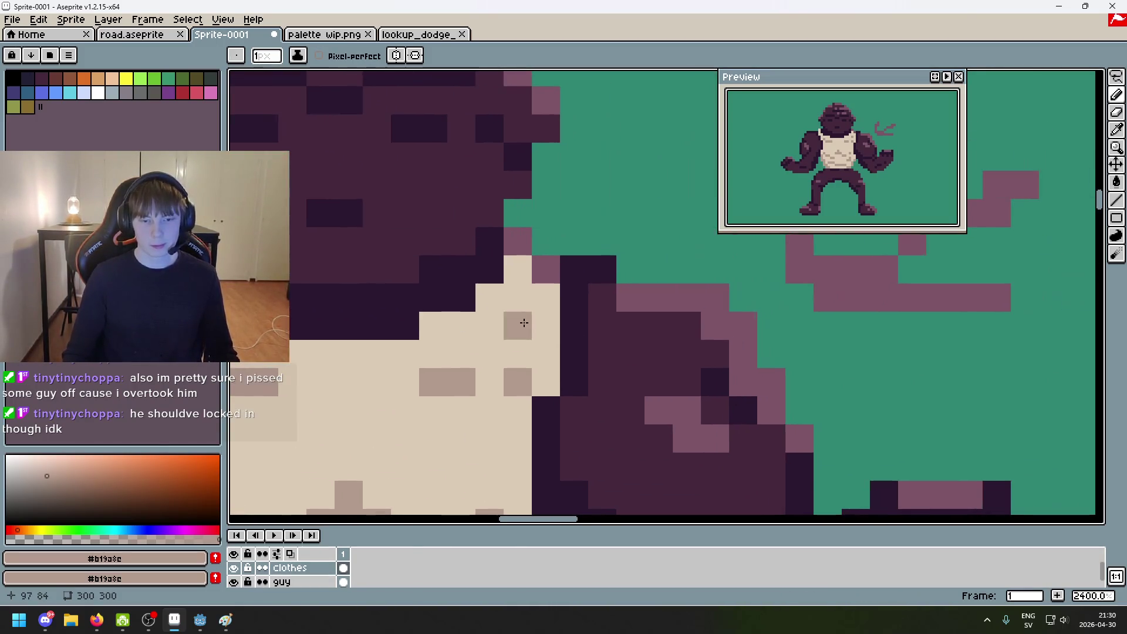
pyautogui.scroll(-2, 526, 352)
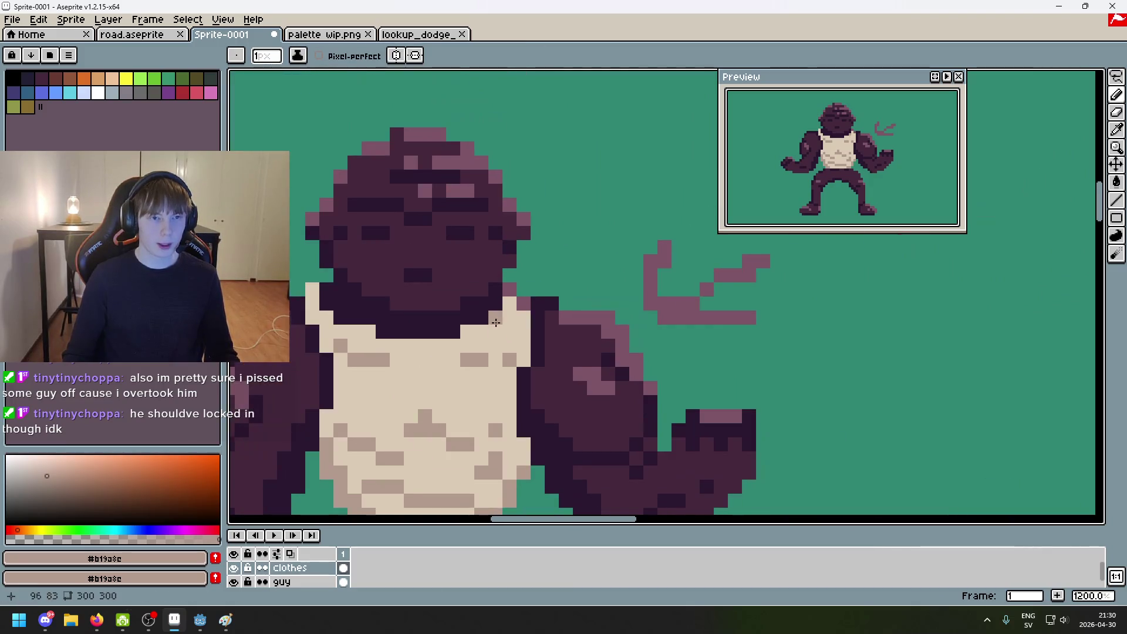
pyautogui.click(327, 34)
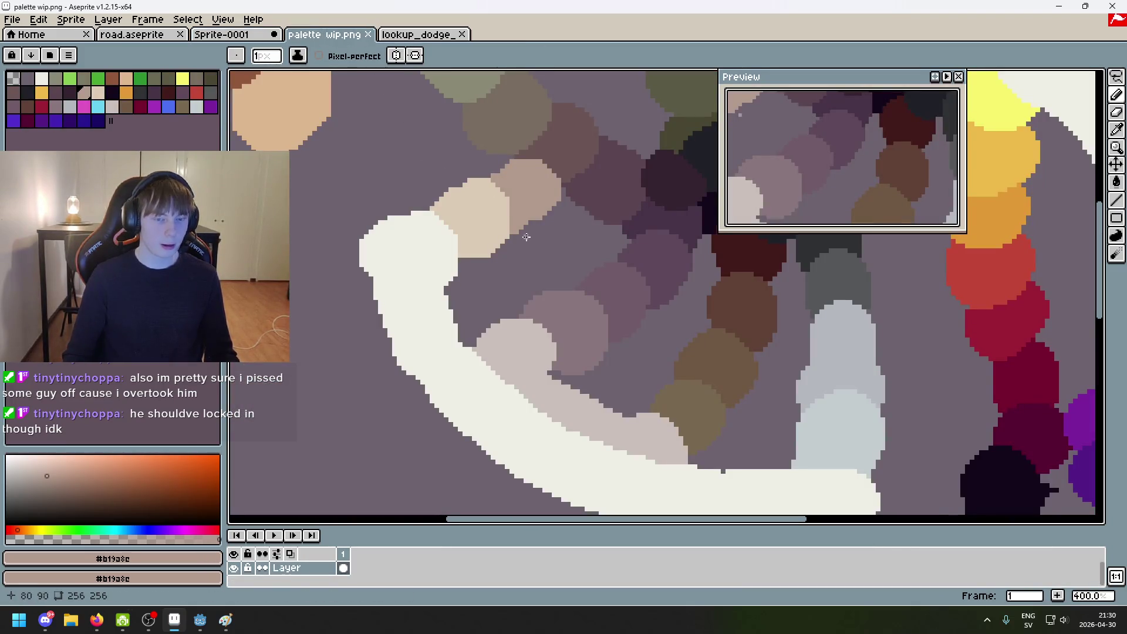
# Step: Sample the near-white #eeeee5 from the palette image and return to the brute sprite
pyautogui.scroll(-2, 528, 246)
pyautogui.scroll(2, 510, 259)
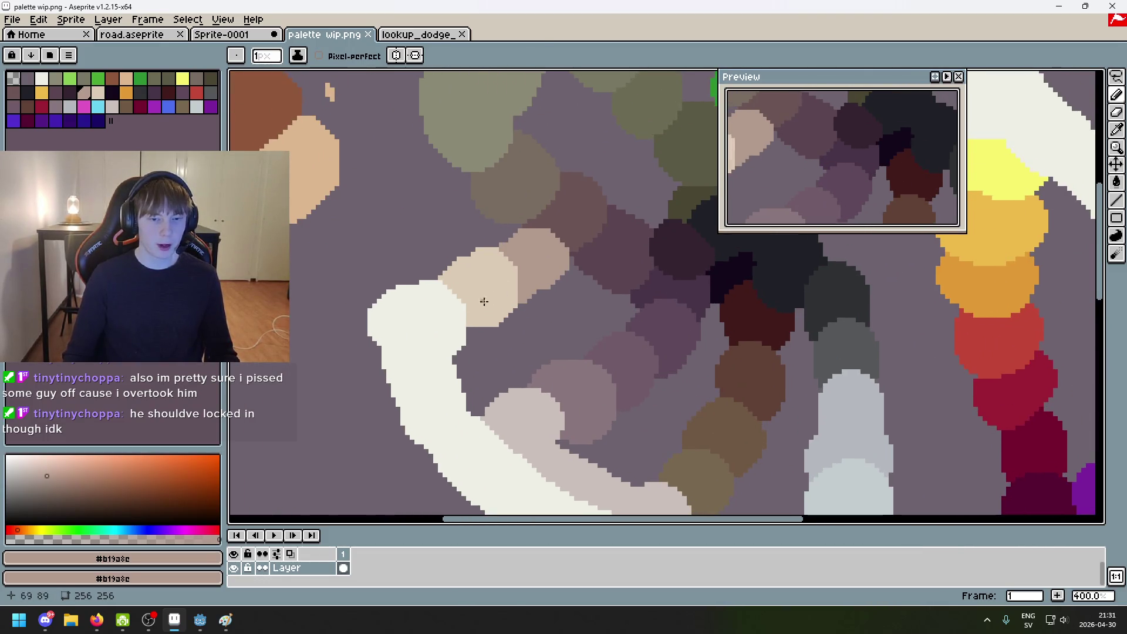
pyautogui.keyDown('alt'); pyautogui.click(480, 301); pyautogui.keyUp('alt')
pyautogui.click(235, 35)
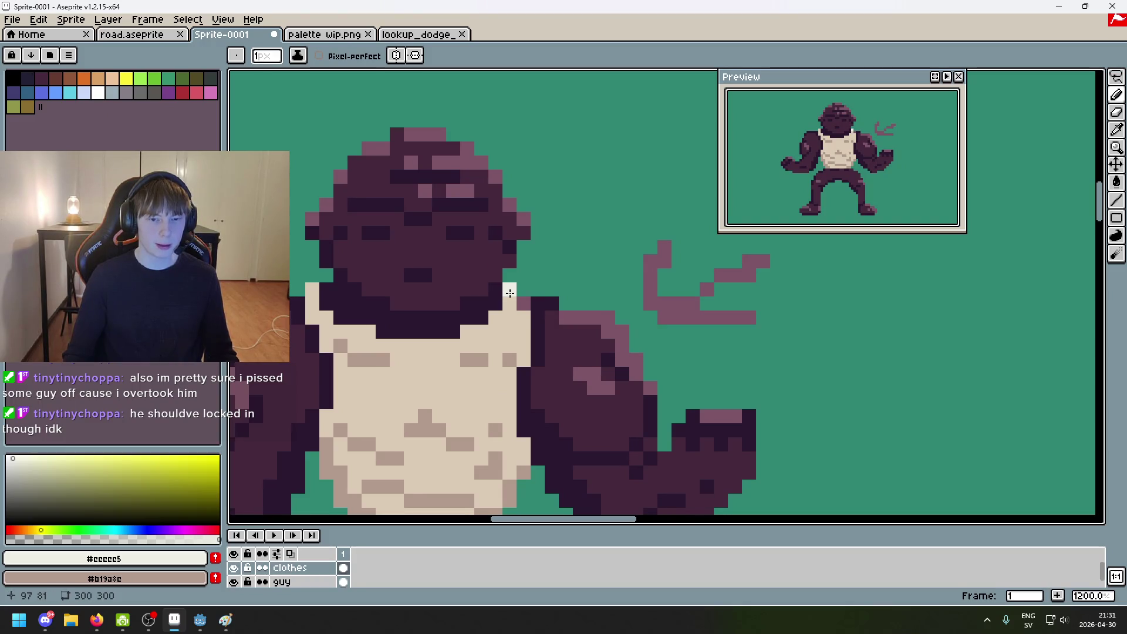
# Step: Zoom in and out around the shirt's shoulder straps on the brute sprite
pyautogui.scroll(-5, 527, 302)
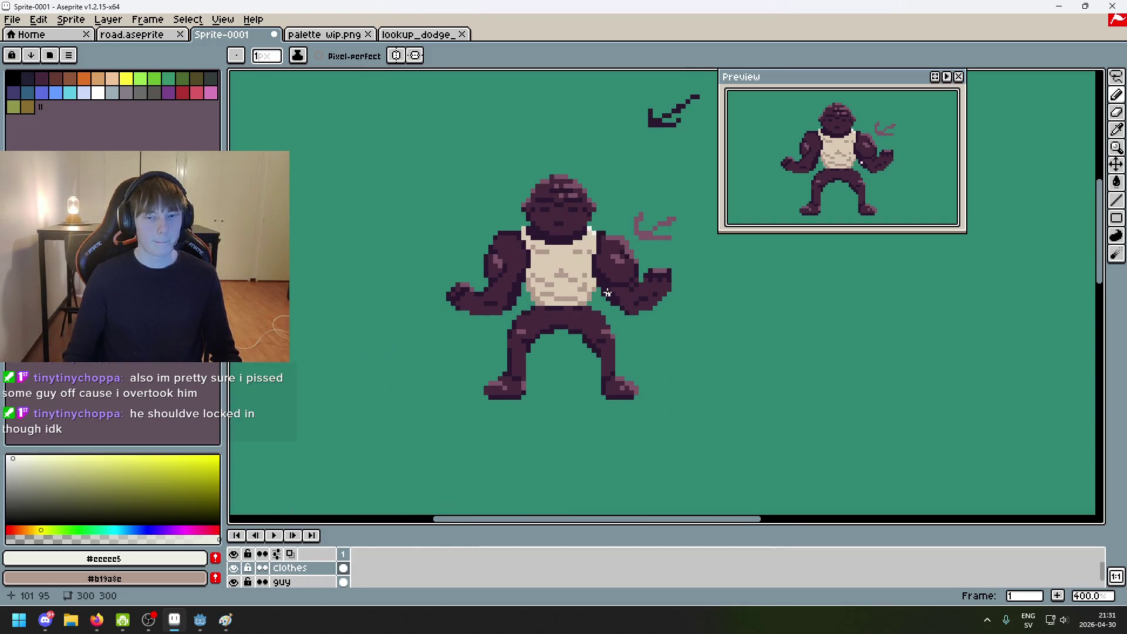
pyautogui.scroll(1, 603, 306)
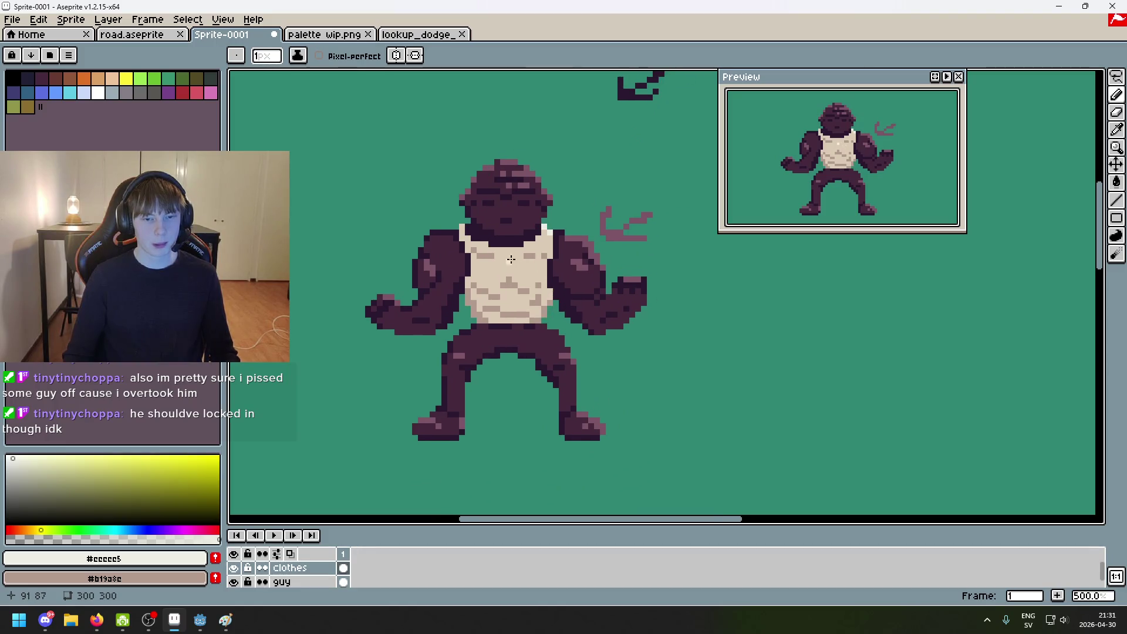
pyautogui.scroll(2, 511, 259)
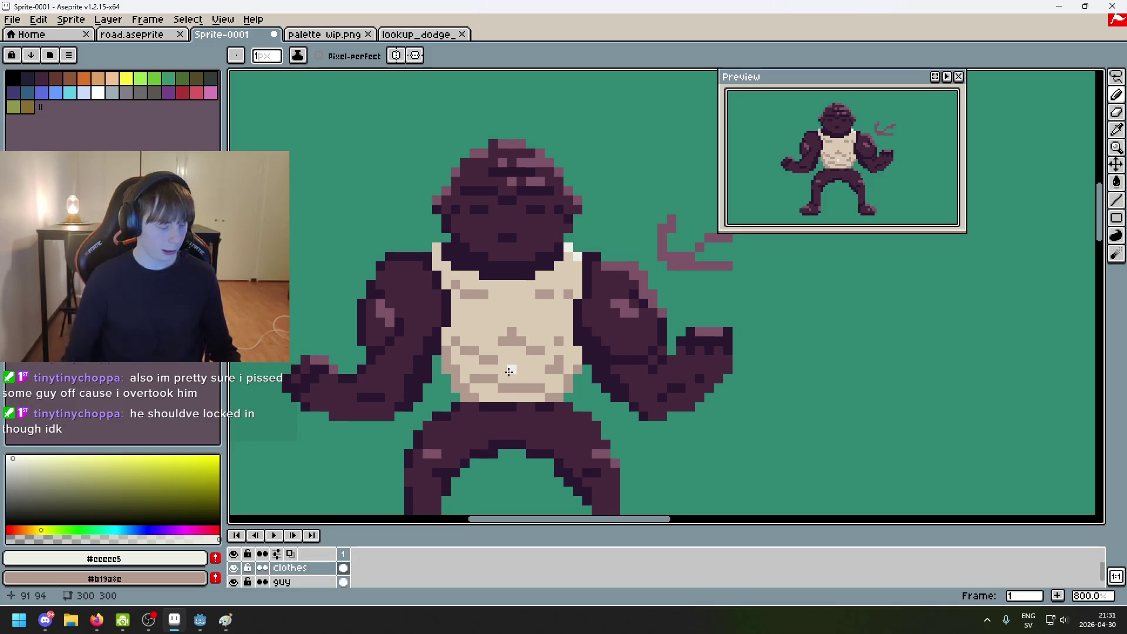
pyautogui.scroll(3, 509, 371)
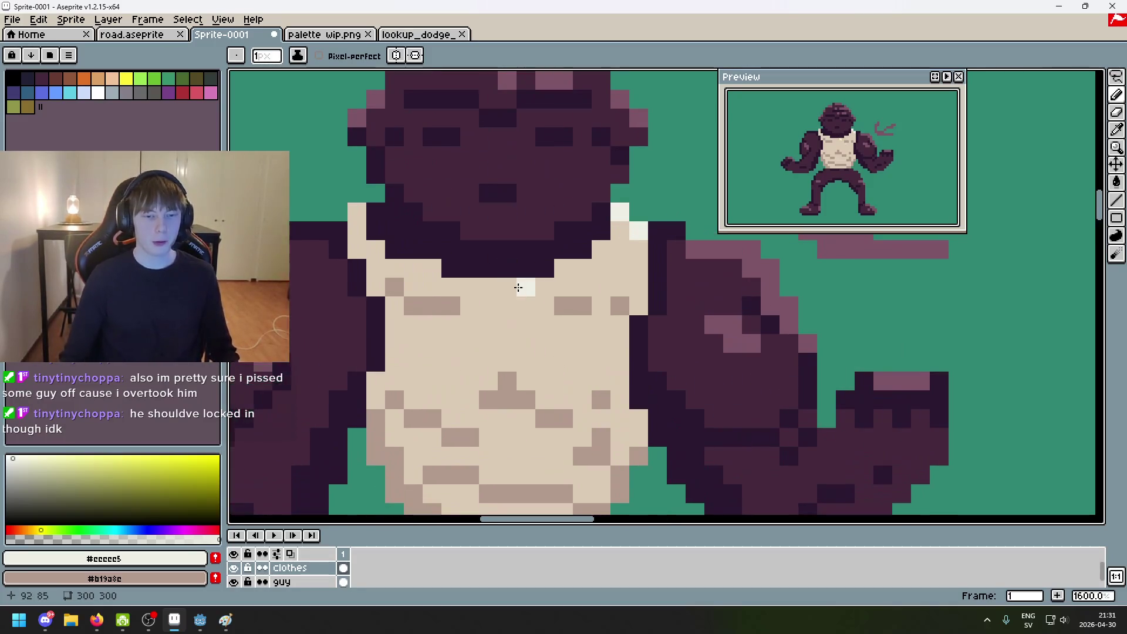
pyautogui.scroll(-2, 536, 327)
pyautogui.scroll(2, 604, 352)
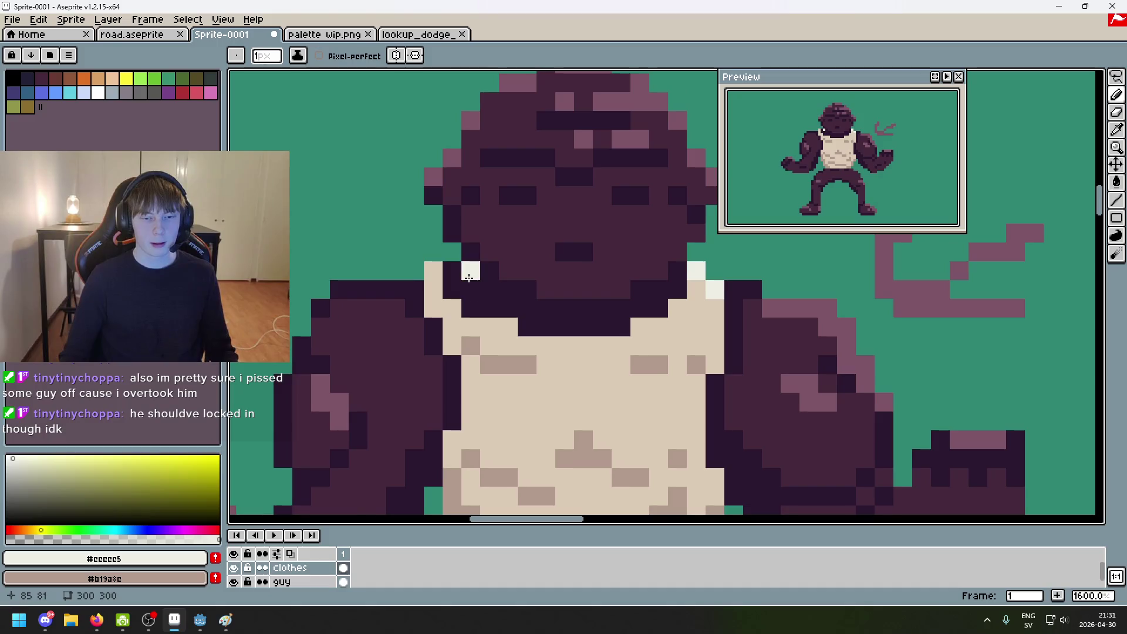
pyautogui.scroll(-4, 468, 280)
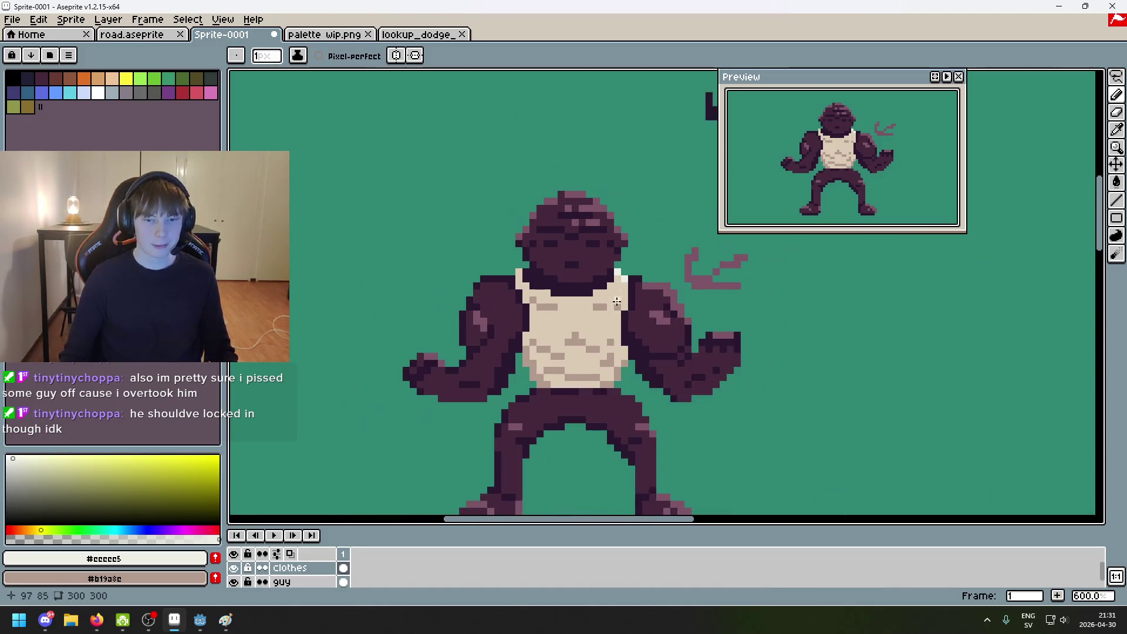
pyautogui.scroll(3, 520, 267)
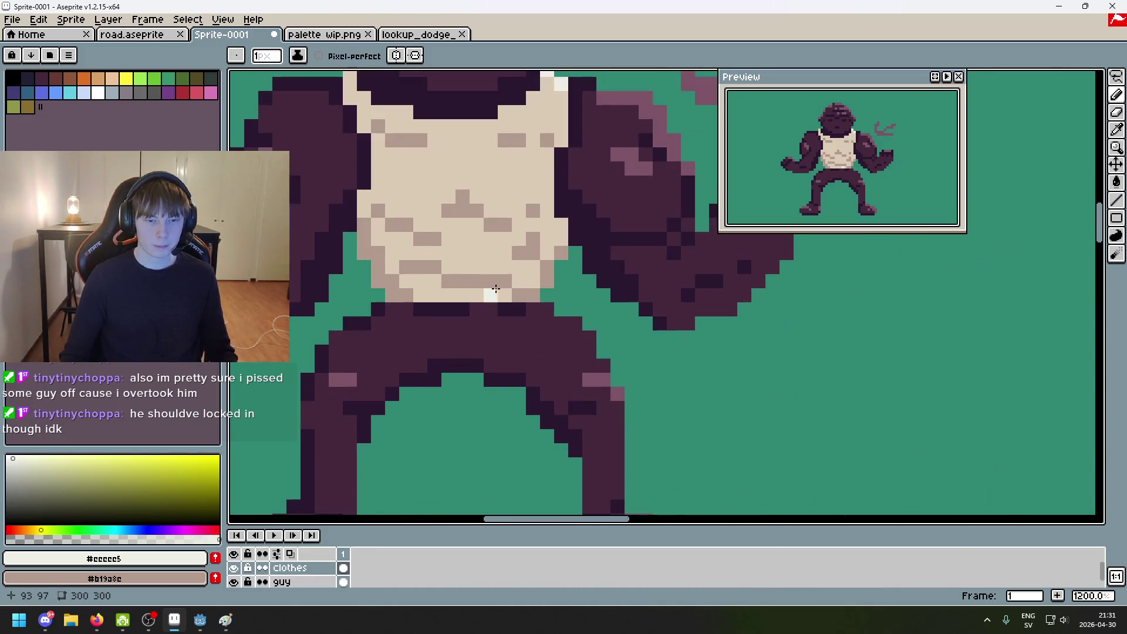
pyautogui.scroll(1, 496, 289)
pyautogui.scroll(-1, 383, 320)
# Step: Sample the shirt's tan shade and paint a tan row along the waistband
pyautogui.press('i')
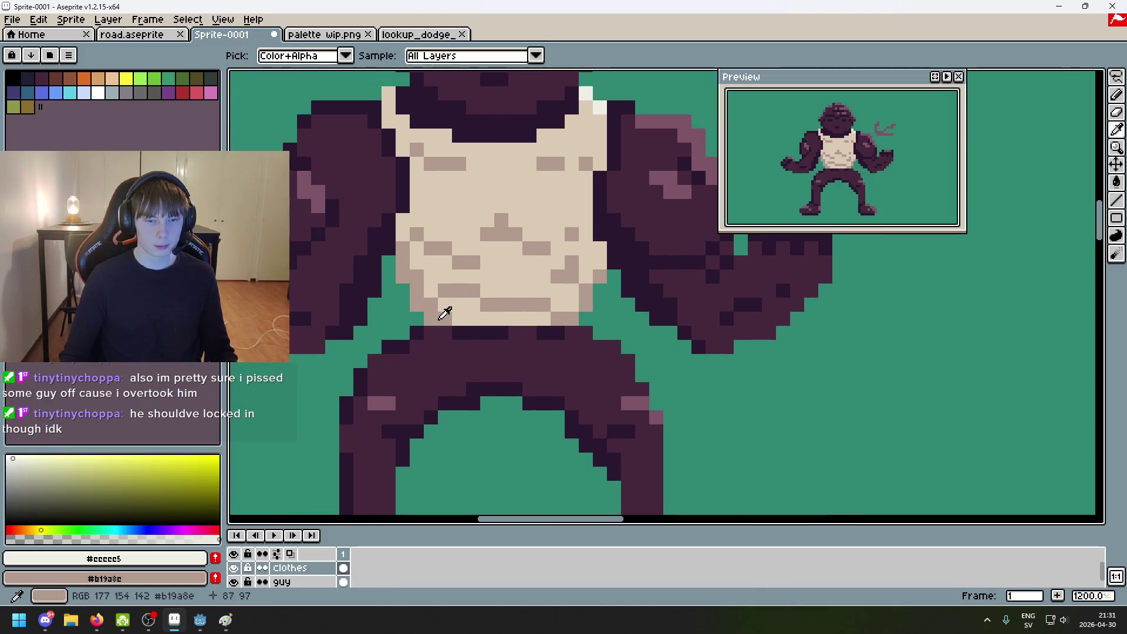
pyautogui.keyDown('alt'); pyautogui.click(444, 313); pyautogui.keyUp('alt')
pyautogui.moveTo(459, 333); pyautogui.dragTo(502, 332)
pyautogui.moveTo(558, 333); pyautogui.dragTo(541, 335)
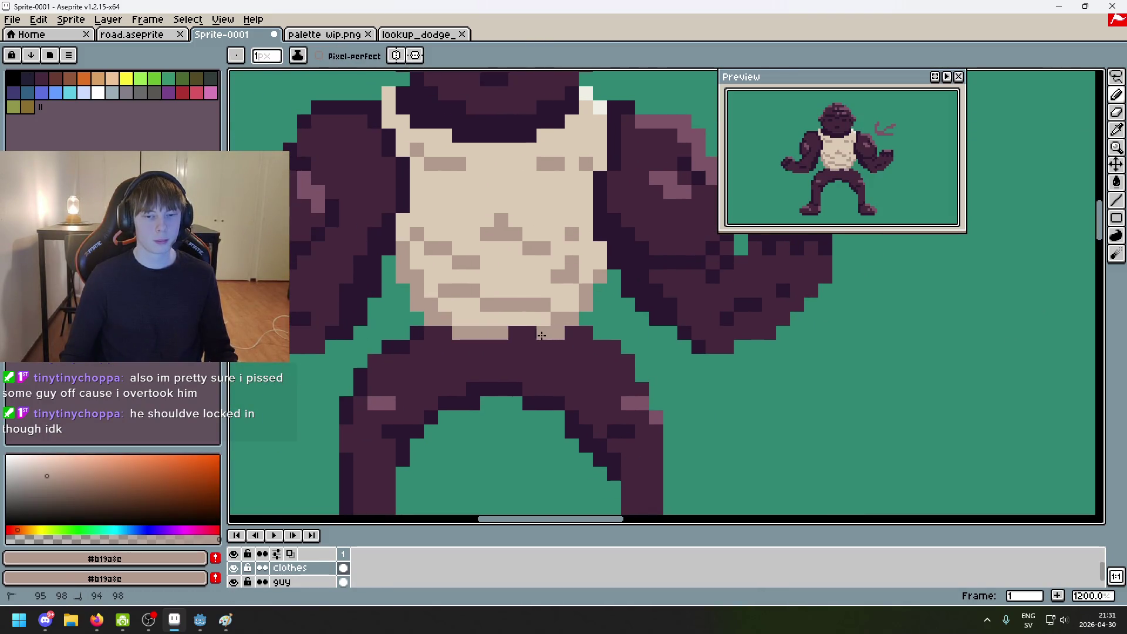
# Step: Sample the light cream shirt colour and add cream pixels along the waistband edge
pyautogui.press('alt')
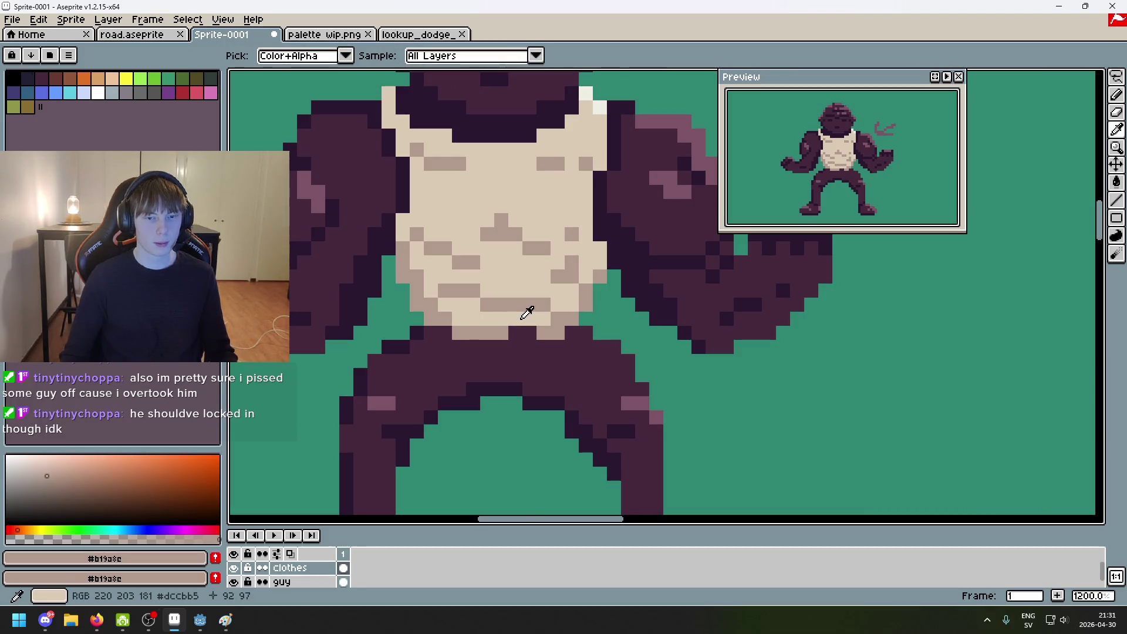
pyautogui.keyDown('alt'); pyautogui.click(527, 313); pyautogui.keyUp('alt')
pyautogui.click(434, 334)
pyautogui.moveTo(515, 333); pyautogui.dragTo(528, 332)
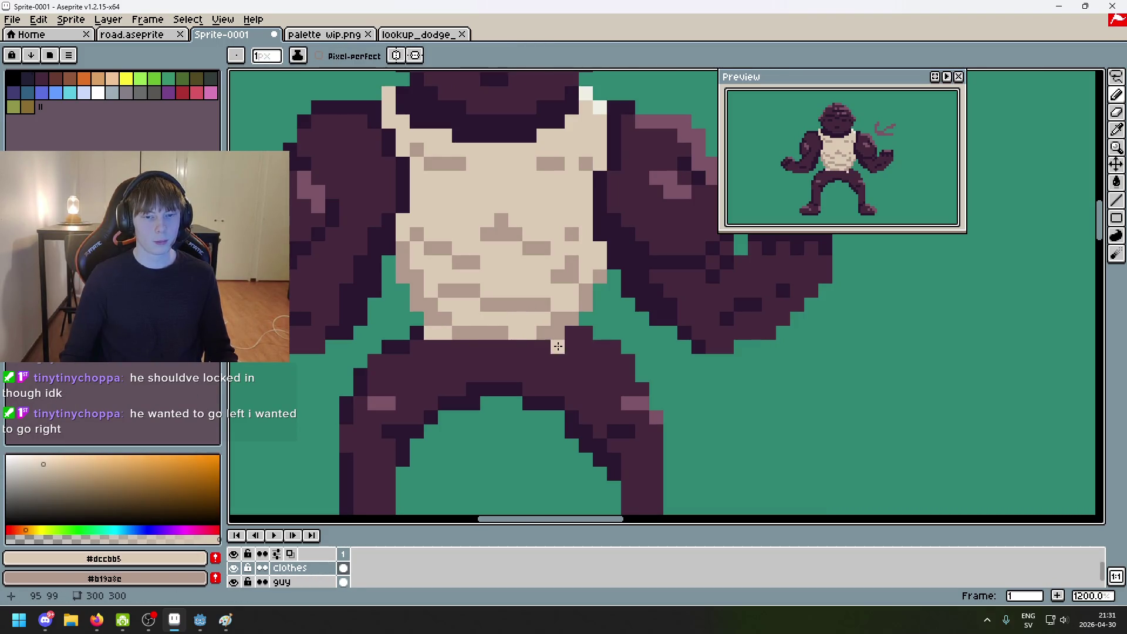
pyautogui.click(572, 333)
pyautogui.click(536, 346)
pyautogui.click(572, 362)
# Step: Zoom and pan so the brute sits further left in the view
pyautogui.scroll(-6, 576, 382)
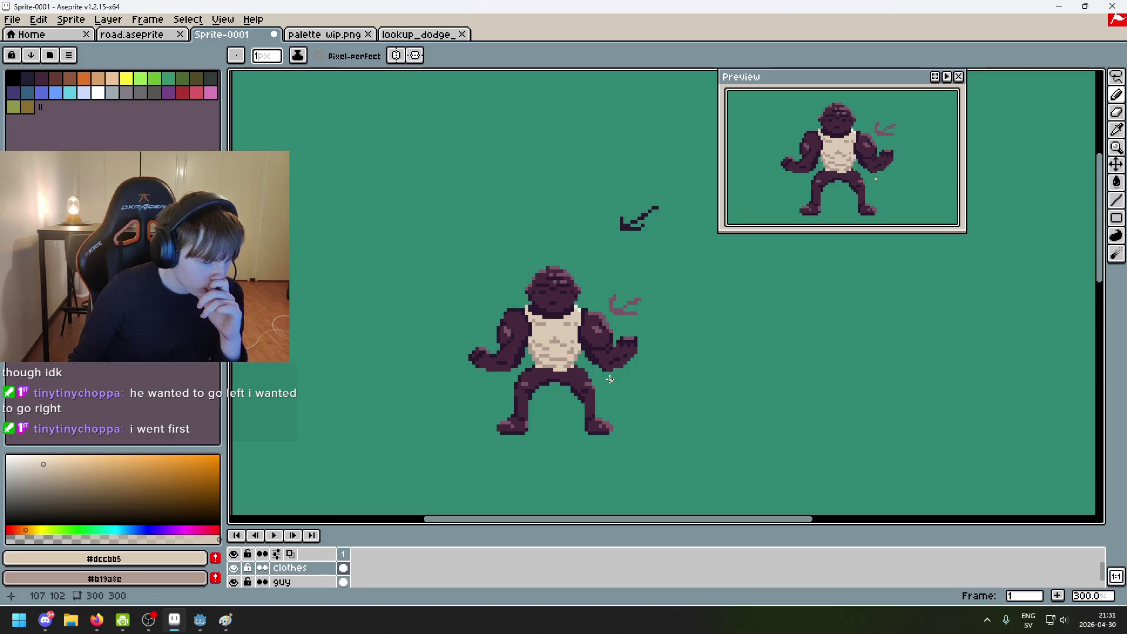
pyautogui.scroll(1, 610, 379)
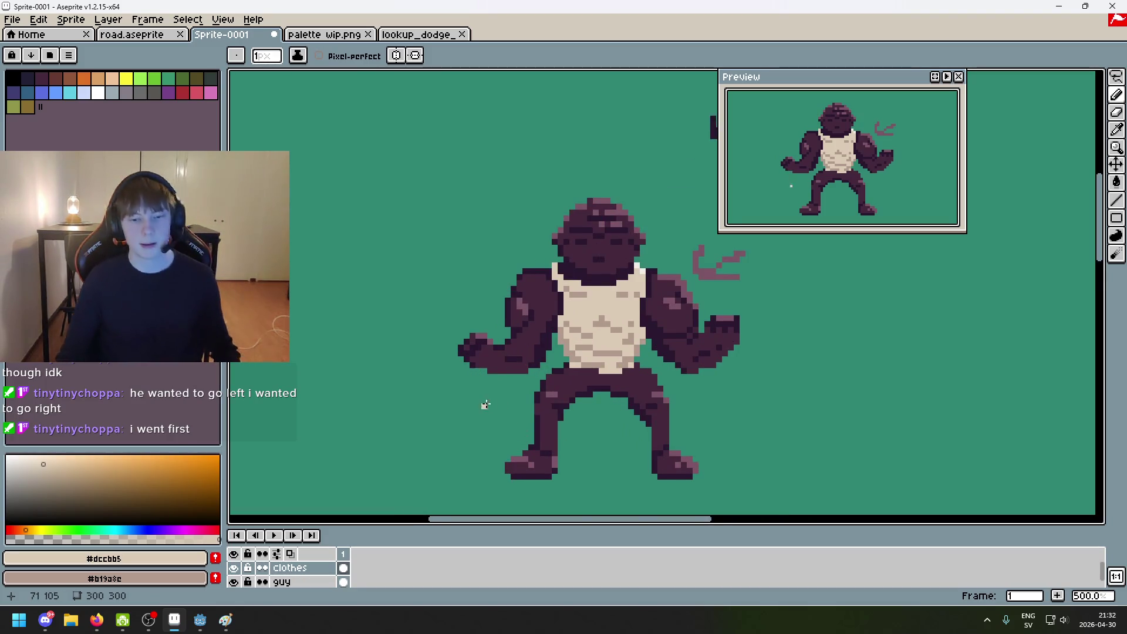
pyautogui.scroll(1, 484, 402)
pyautogui.scroll(1, 468, 395)
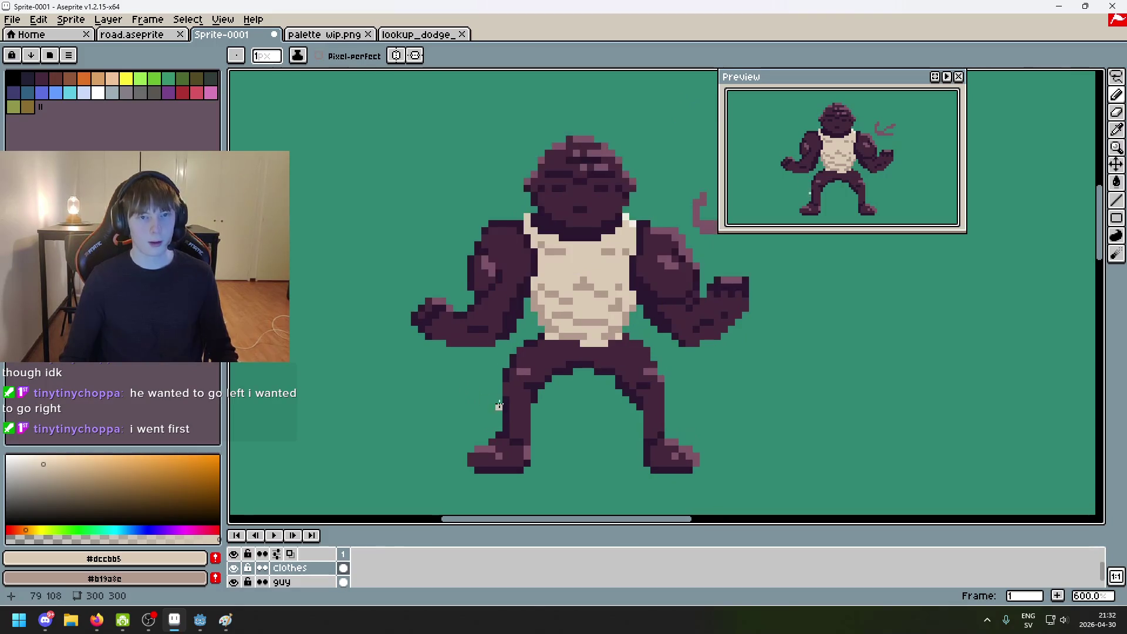
pyautogui.scroll(1, 435, 370)
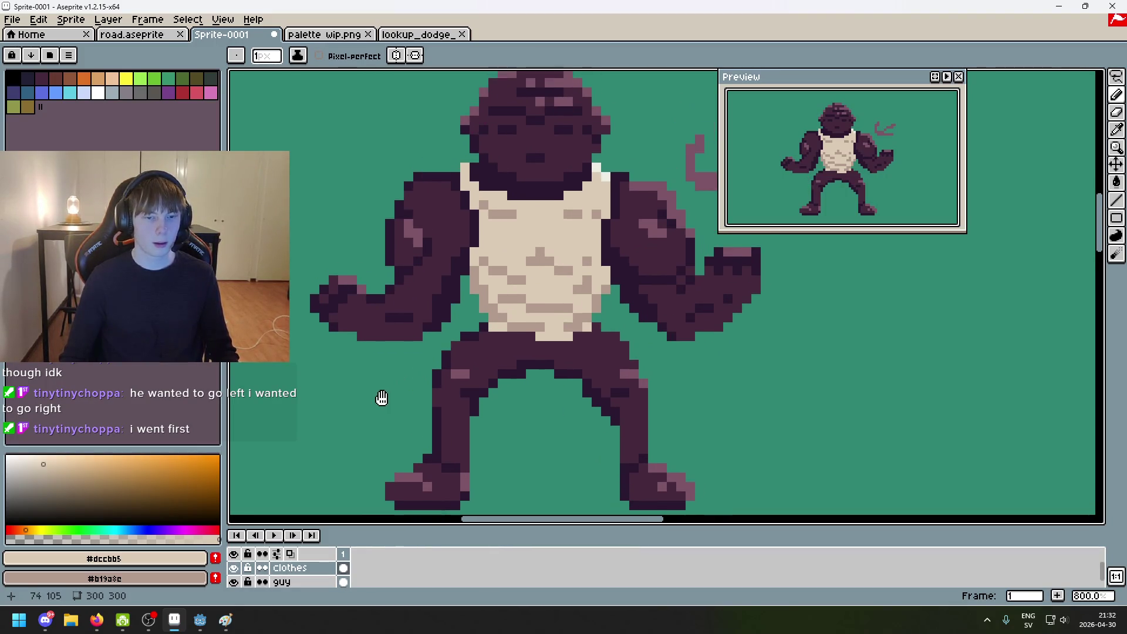
pyautogui.scroll(-4, 411, 381)
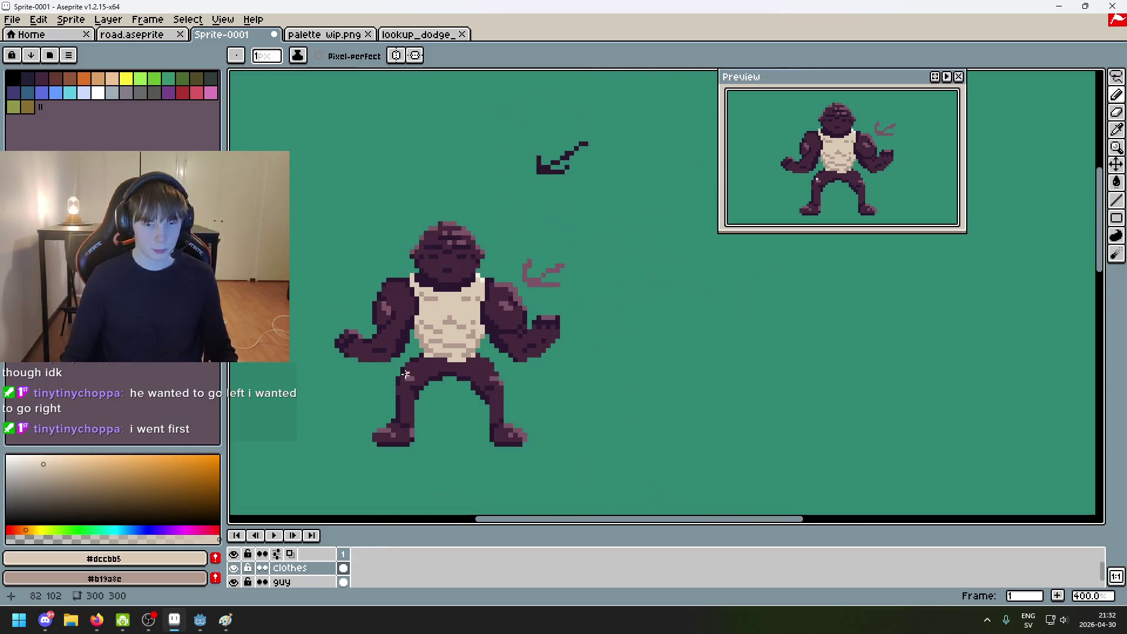
pyautogui.scroll(1, 499, 330)
pyautogui.scroll(1, 499, 330)
pyautogui.scroll(4, 499, 330)
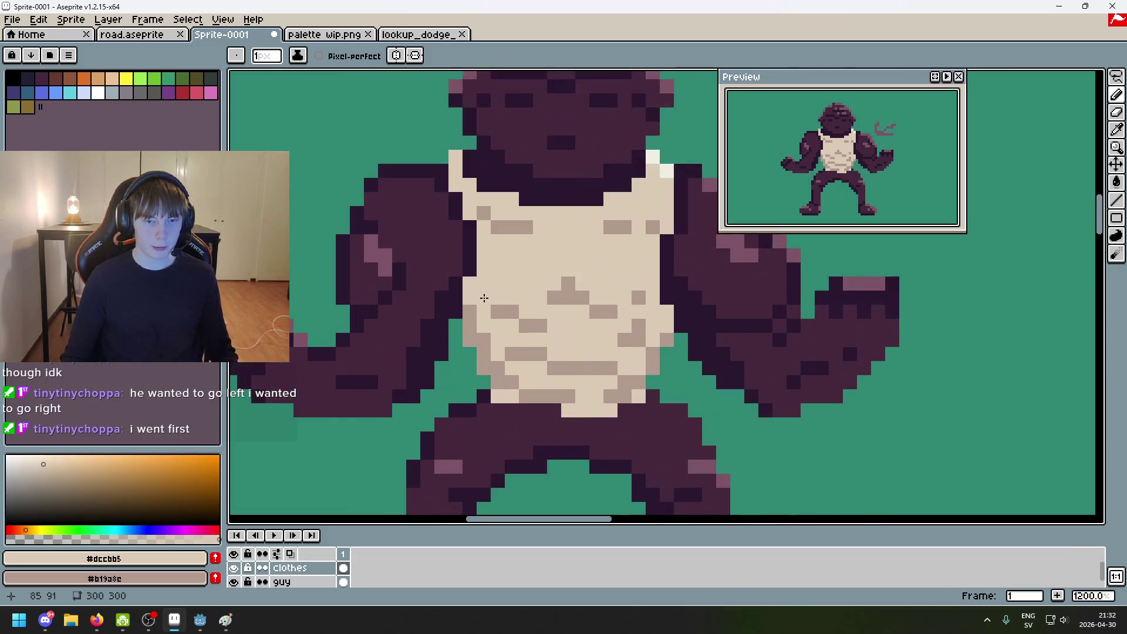
pyautogui.scroll(-2, 494, 356)
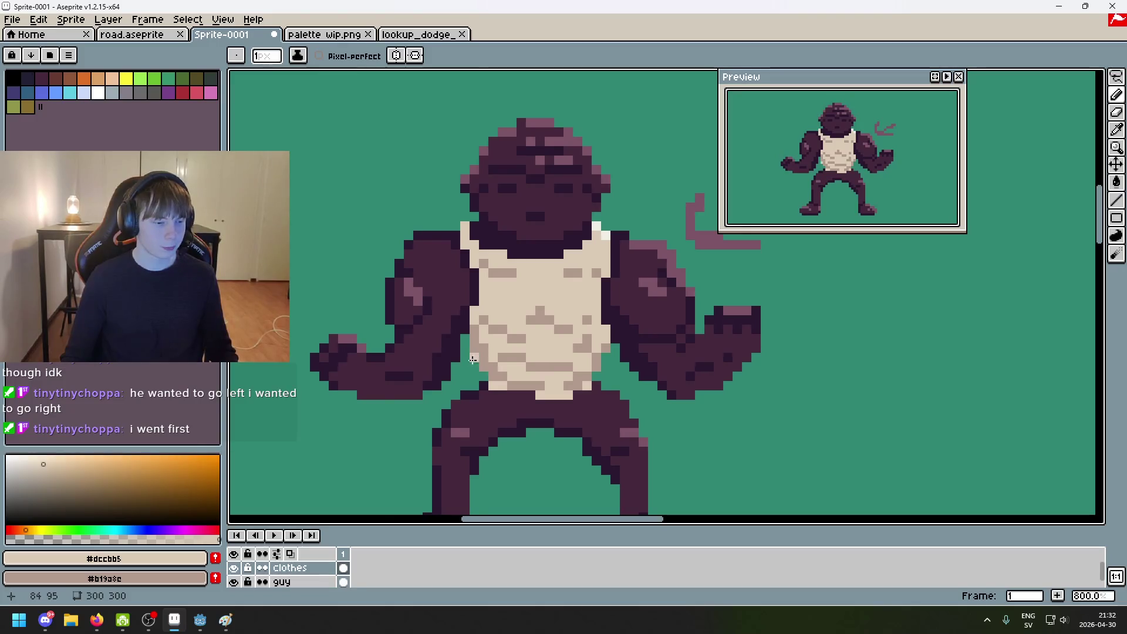
pyautogui.moveTo(415, 372); pyautogui.dragTo(548, 365)
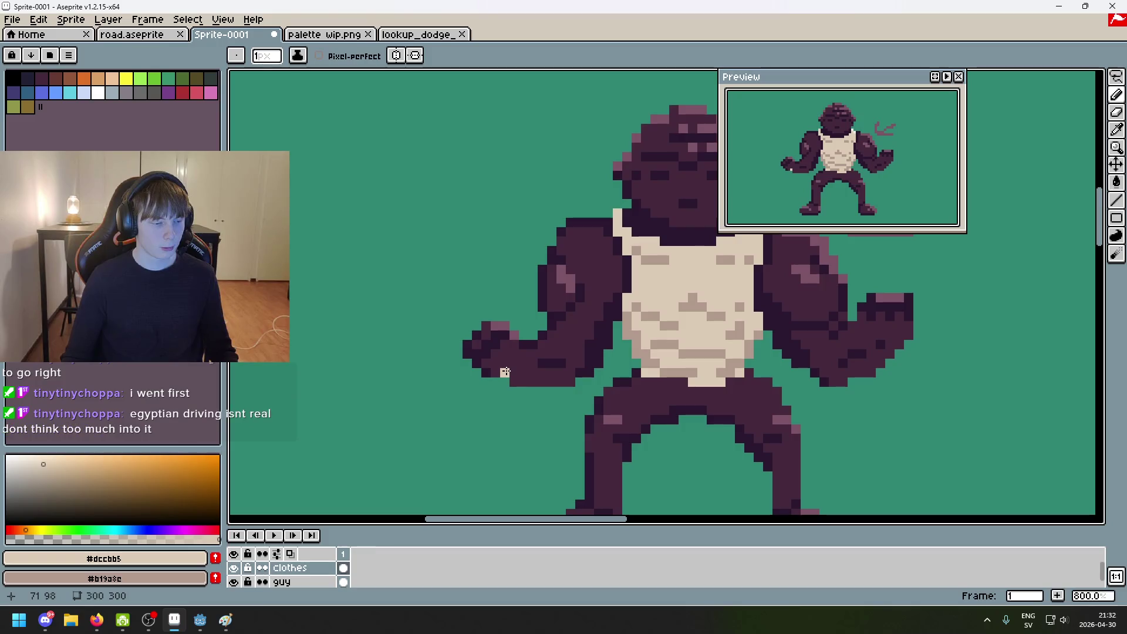
pyautogui.scroll(-1, 561, 365)
pyautogui.moveTo(562, 365); pyautogui.dragTo(407, 356)
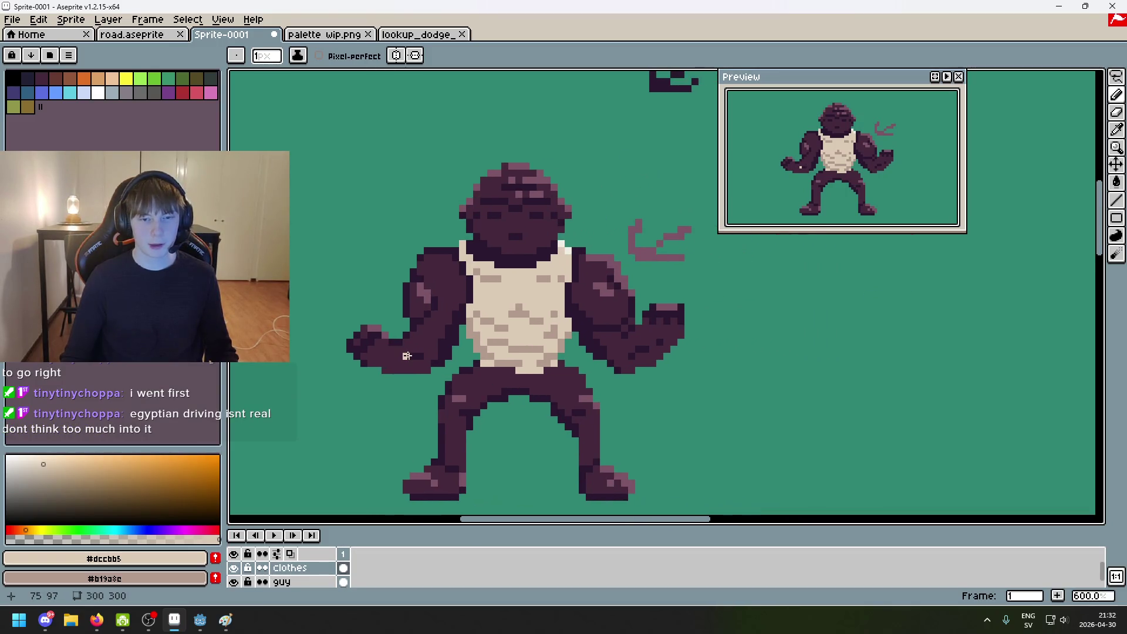
pyautogui.scroll(1, 414, 315)
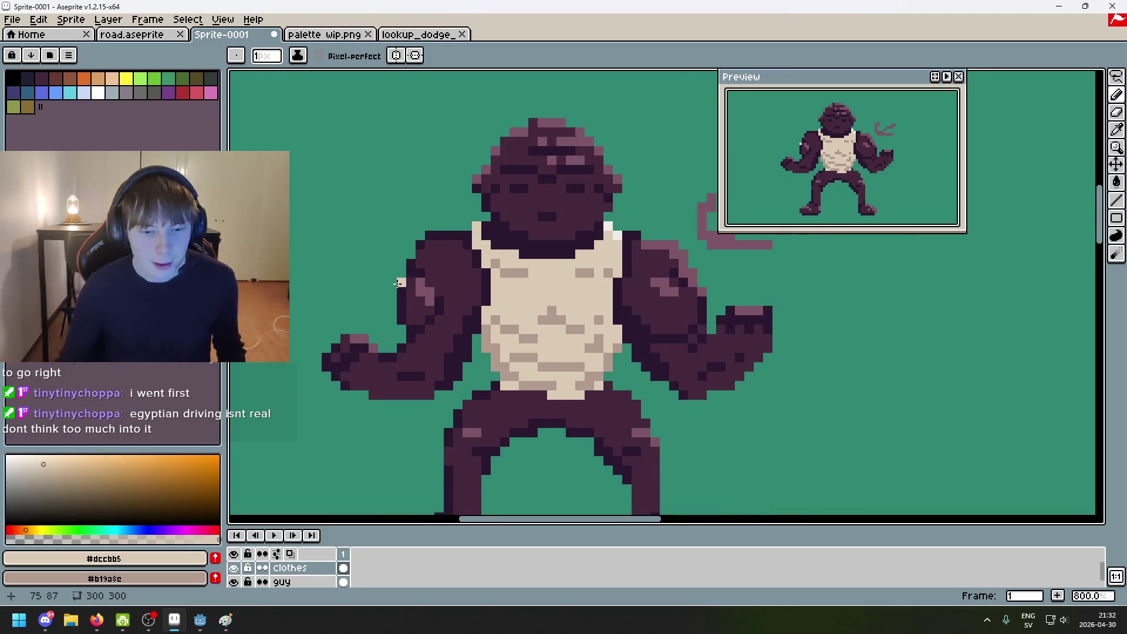
# Step: Hide the layers and timeline panel and bring up the palette wip.png sketch
pyautogui.press('Tab')
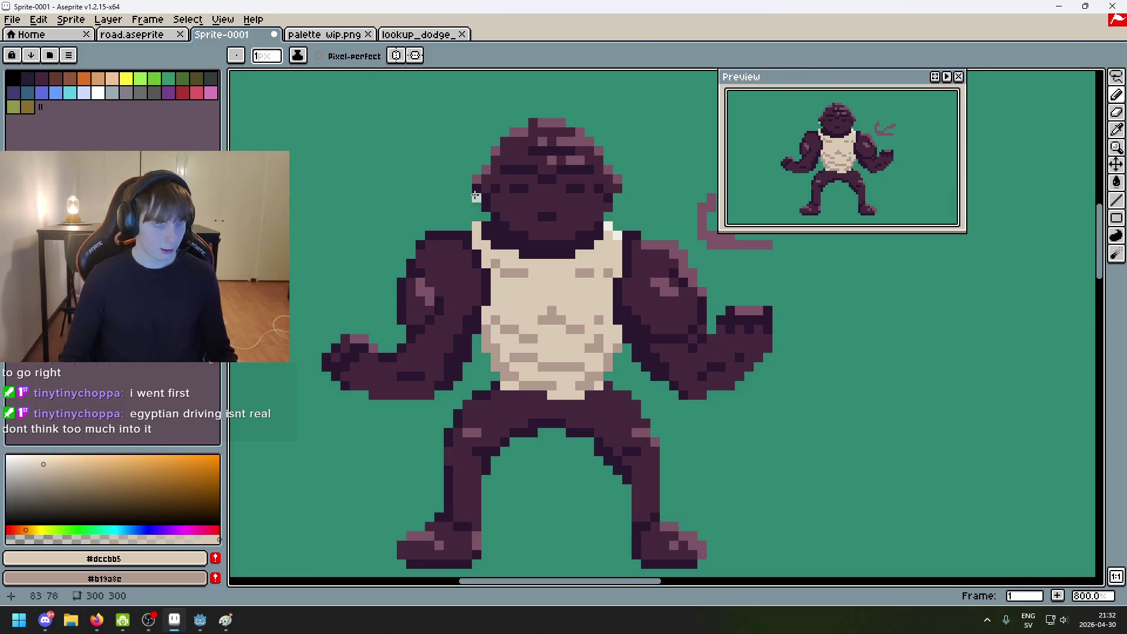
pyautogui.scroll(-2, 531, 207)
pyautogui.click(317, 35)
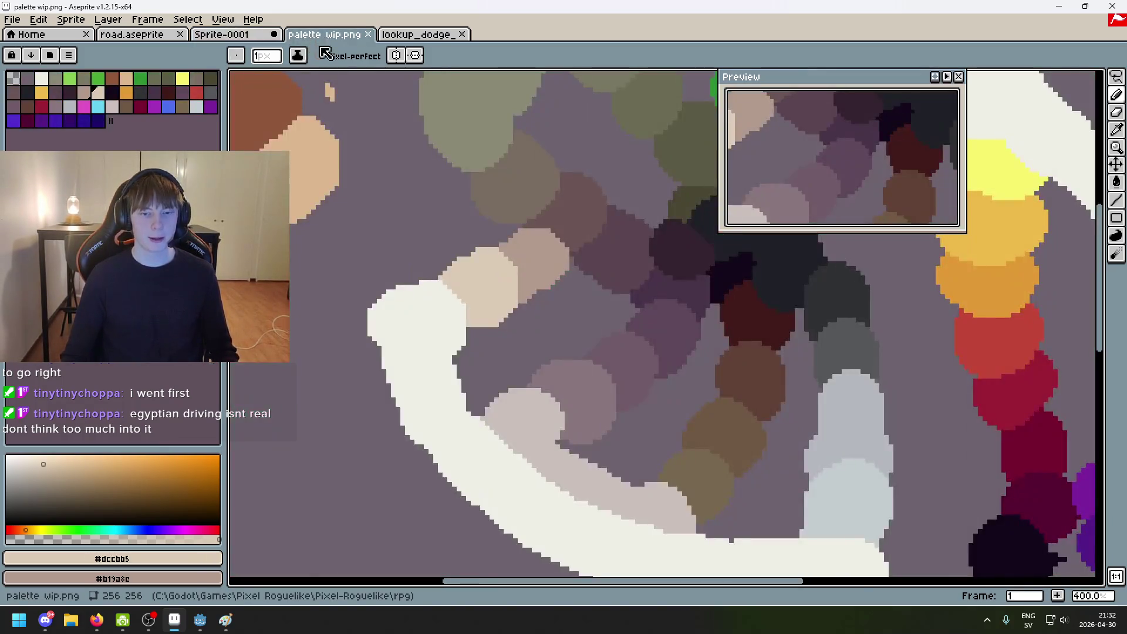
# Step: Flip to the brute drawing, then back to palette wip.png and pan across it
pyautogui.scroll(-4, 441, 221)
pyautogui.scroll(3, 441, 220)
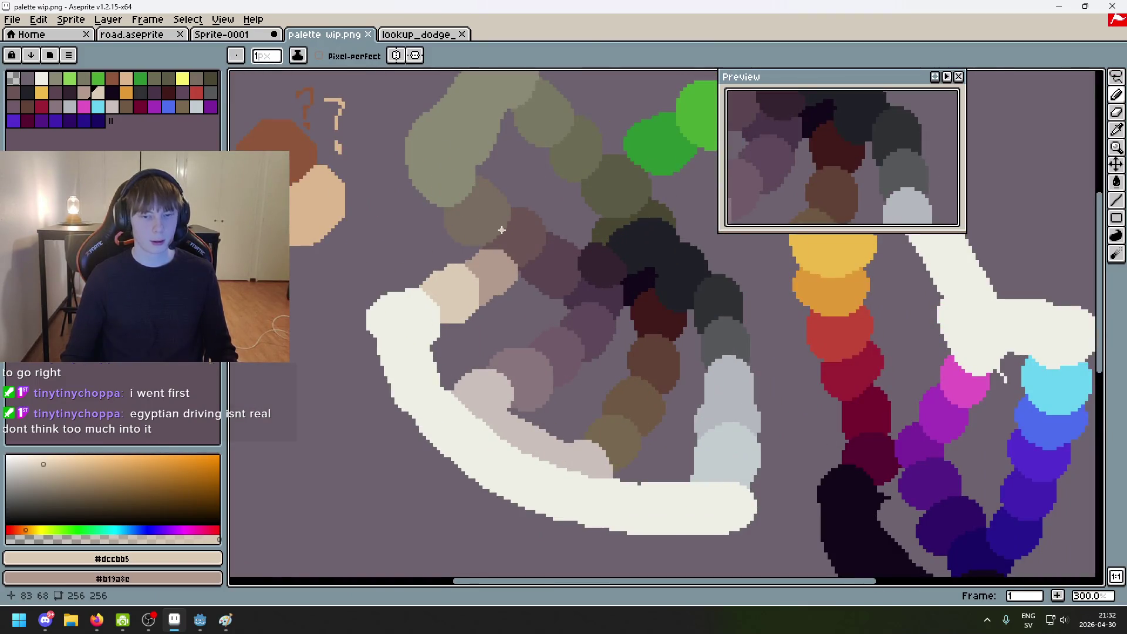
pyautogui.click(229, 35)
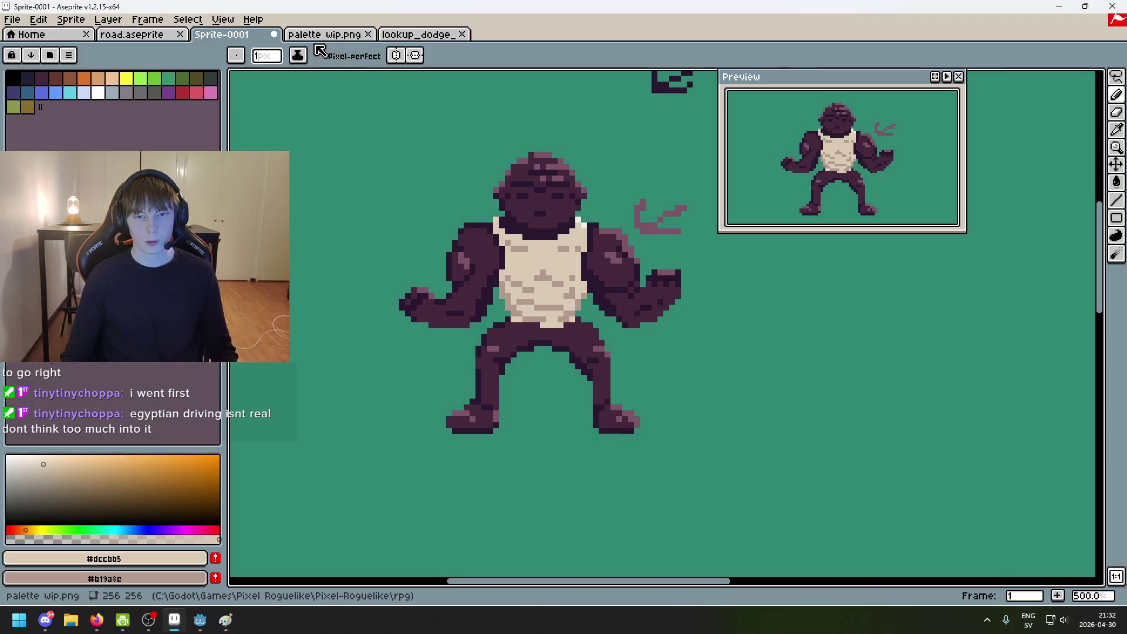
pyautogui.click(322, 34)
pyautogui.scroll(-3, 530, 219)
pyautogui.scroll(3, 530, 219)
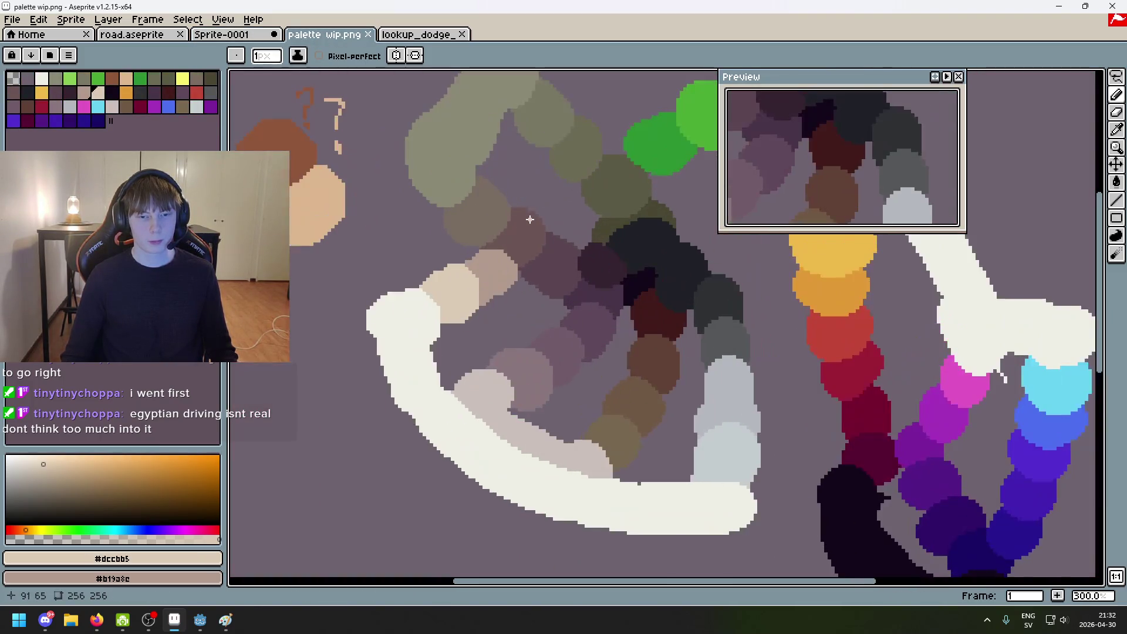
pyautogui.moveTo(530, 219)
pyautogui.mouseDown()
pyautogui.moveTo(478, 294)
pyautogui.moveTo(596, 317)
pyautogui.moveTo(482, 309)
pyautogui.moveTo(554, 247)
pyautogui.mouseUp()
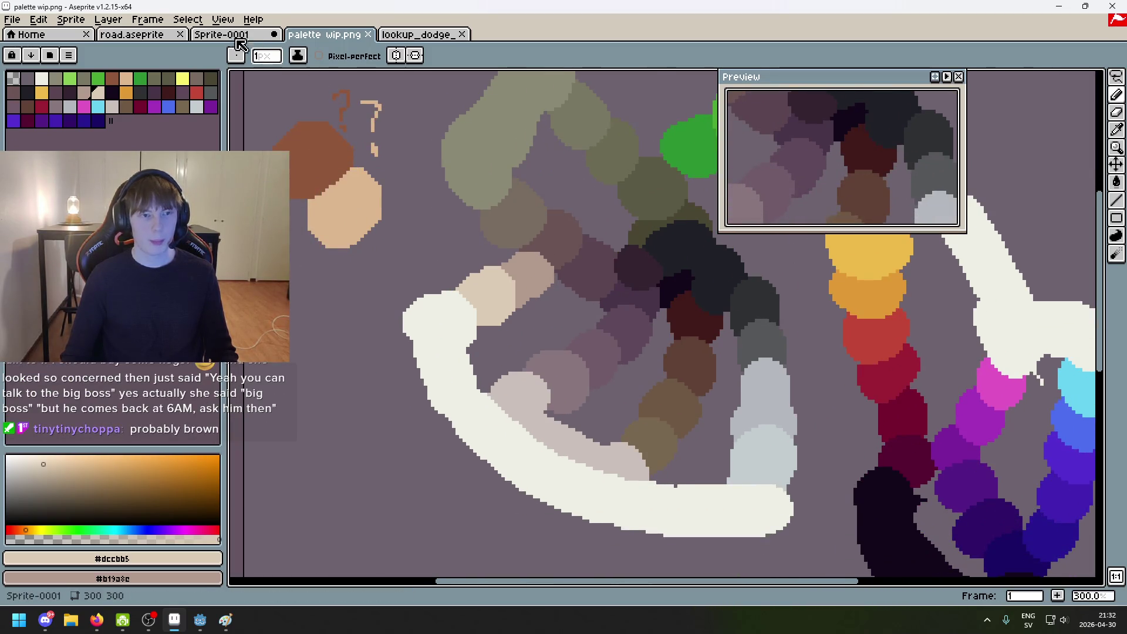
# Step: Return to the Sprite-0001 brute drawing and zoom around it
pyautogui.click(241, 35)
pyautogui.scroll(2, 627, 198)
pyautogui.scroll(-3, 628, 198)
pyautogui.scroll(1, 627, 199)
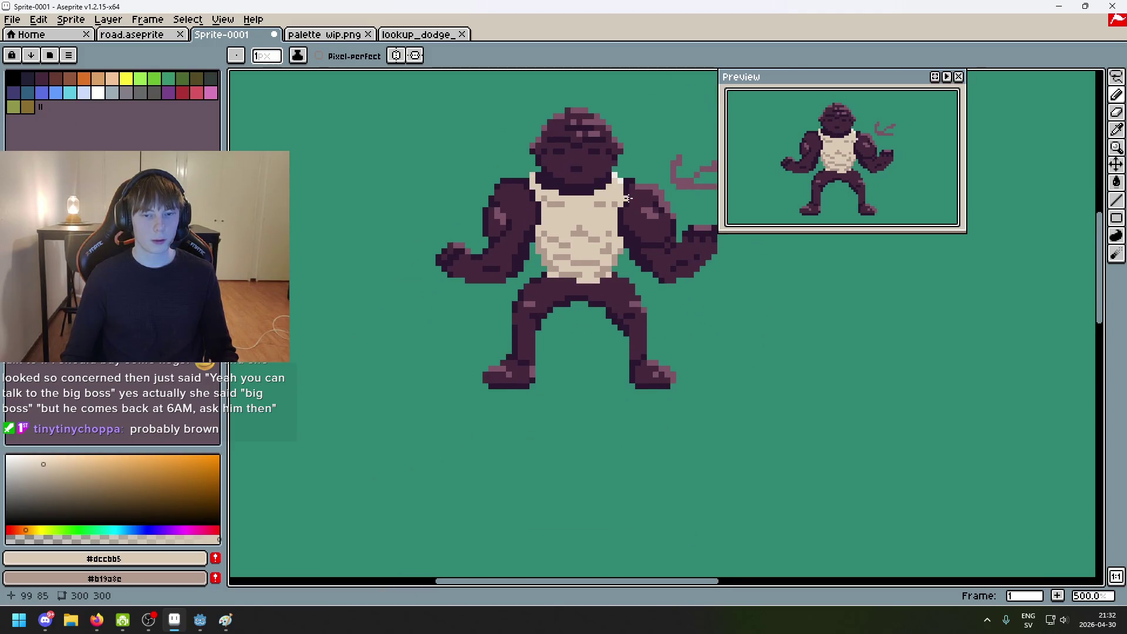
pyautogui.scroll(1, 566, 234)
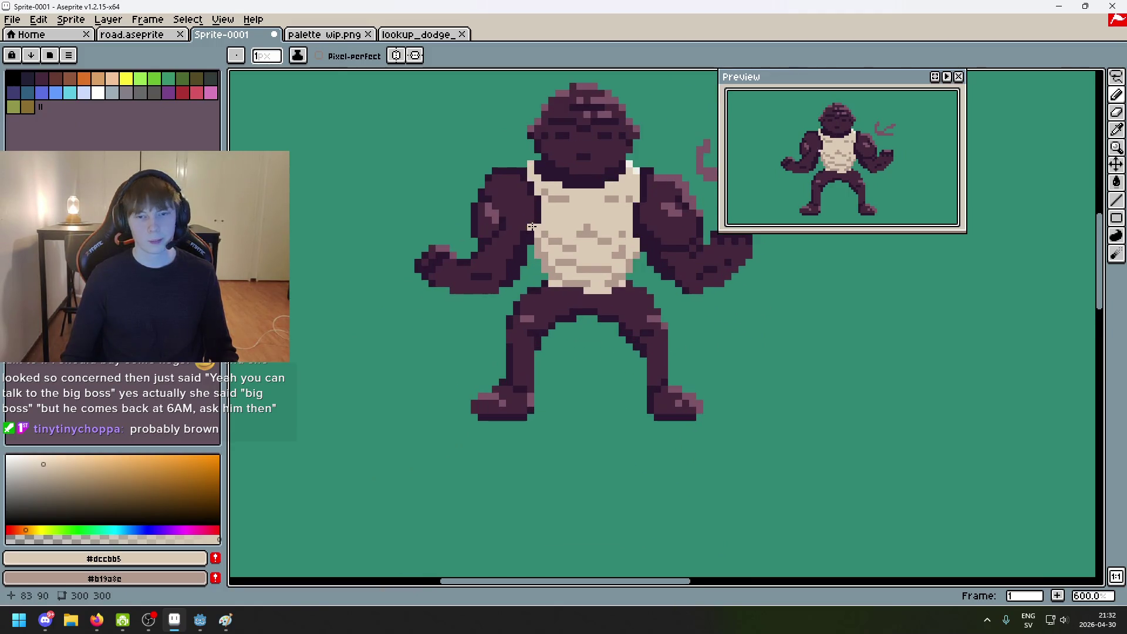
pyautogui.scroll(2, 566, 234)
# Step: Check the palette wip.png sketch once more and finish on Sprite-0001
pyautogui.click(317, 36)
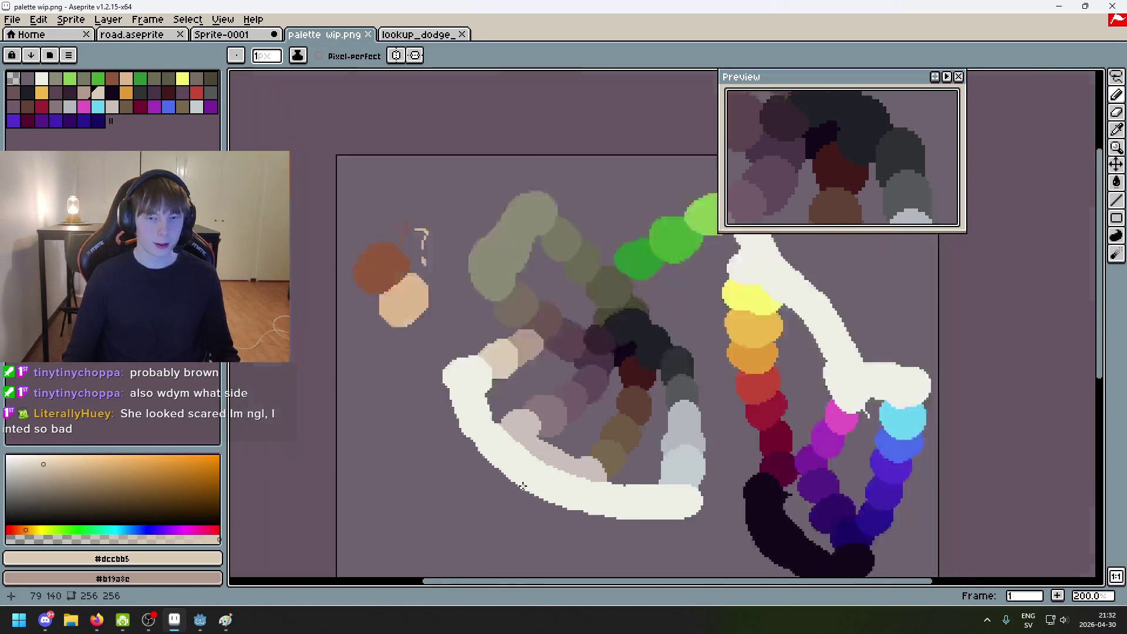
pyautogui.scroll(-3, 470, 442)
pyautogui.scroll(2, 470, 442)
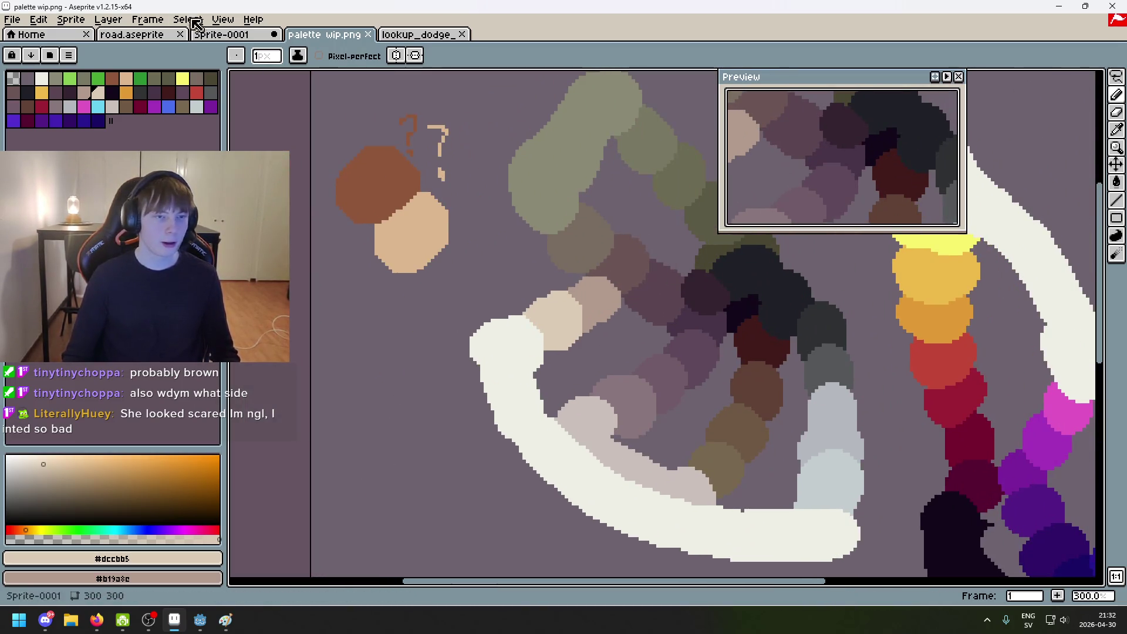
pyautogui.click(206, 38)
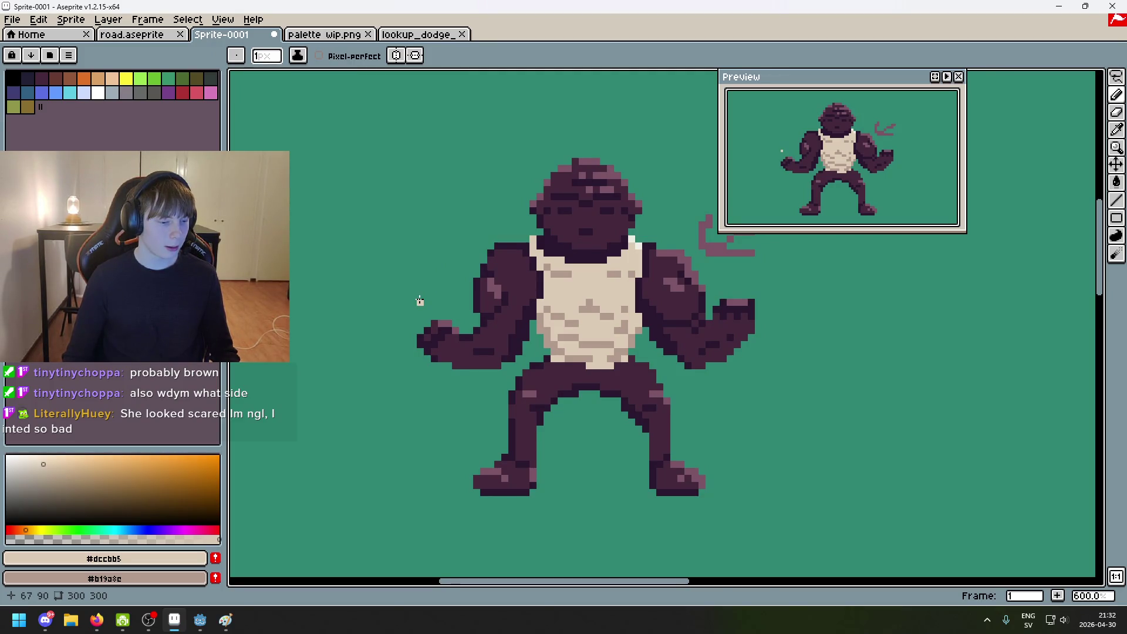
pyautogui.scroll(-2, 420, 301)
pyautogui.scroll(2, 434, 335)
pyautogui.scroll(-1, 375, 241)
pyautogui.scroll(1, 320, 144)
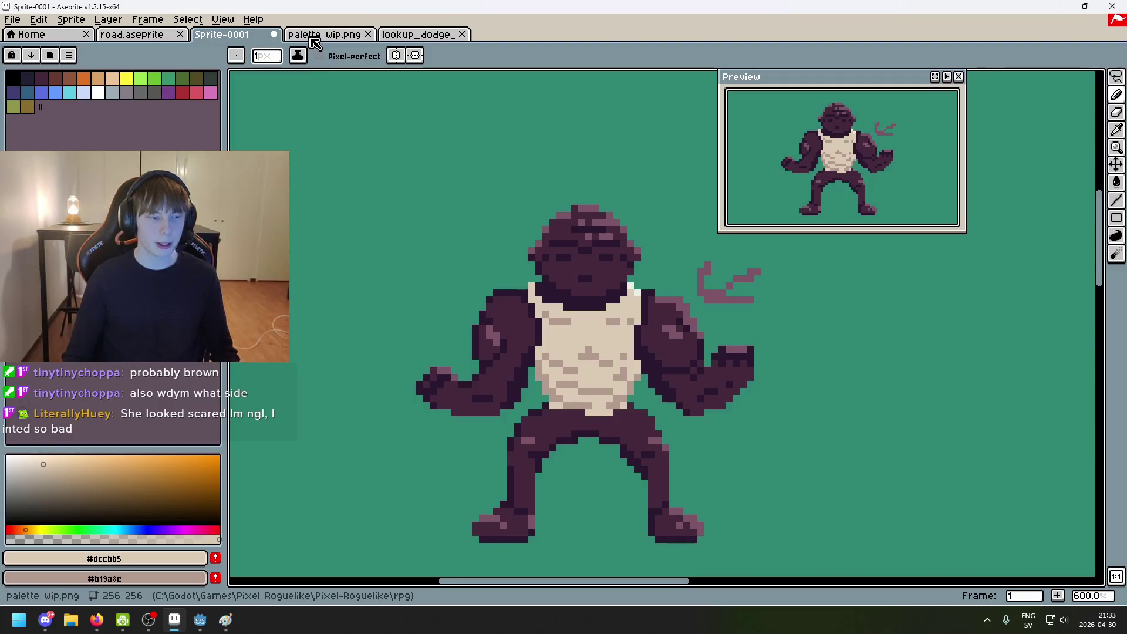
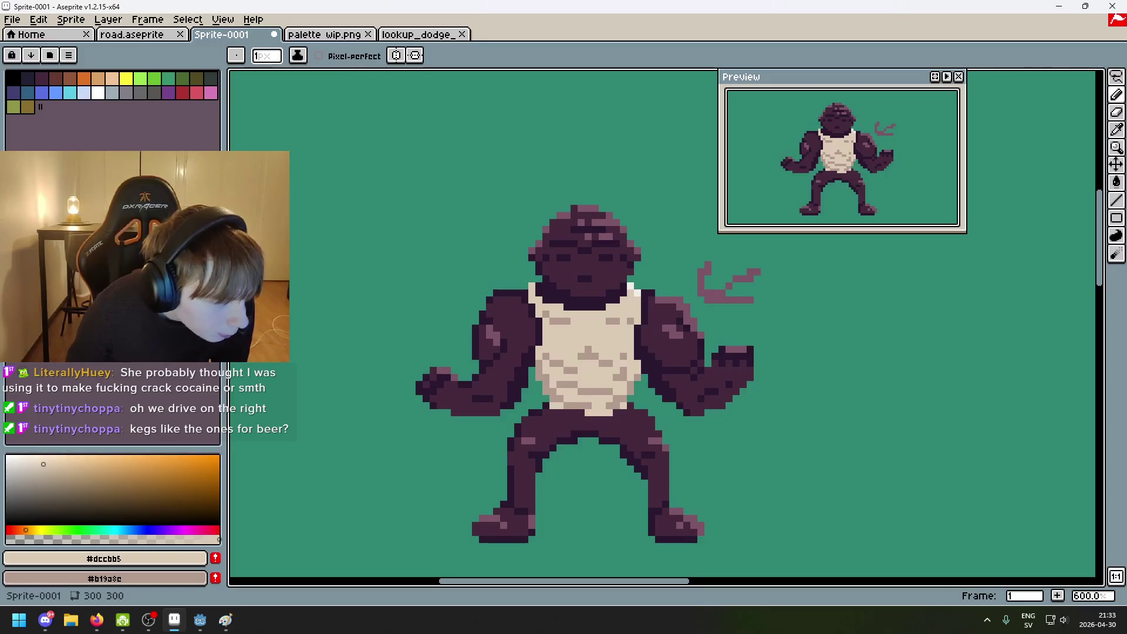
# Step: Sample brown #705945 from the palette wip.png sketch, then undo the gorilla's last bucket fill
pyautogui.hotkey('alt', 'Tab')
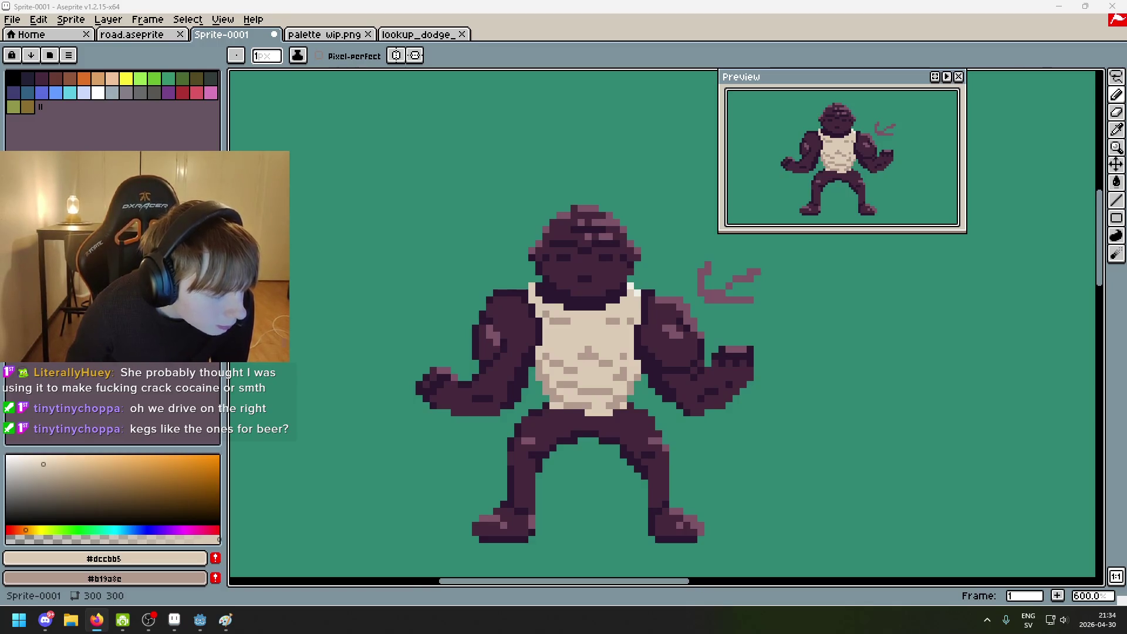
pyautogui.moveTo(420, 372); pyautogui.dragTo(441, 320)
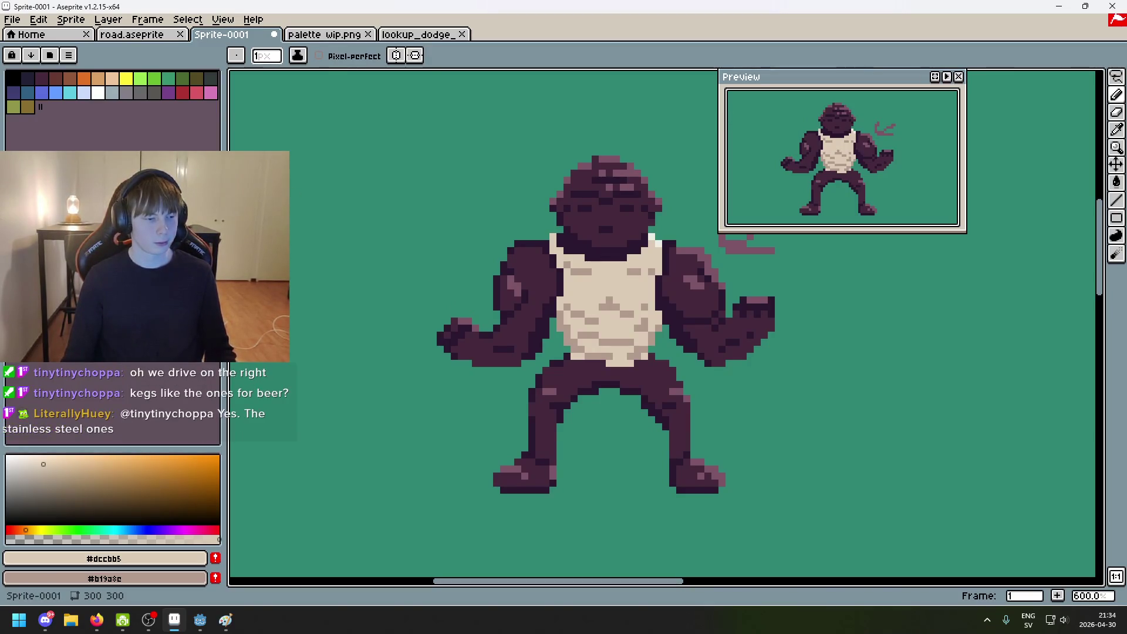
pyautogui.click(315, 32)
pyautogui.scroll(-1, 359, 228)
pyautogui.scroll(1, 360, 229)
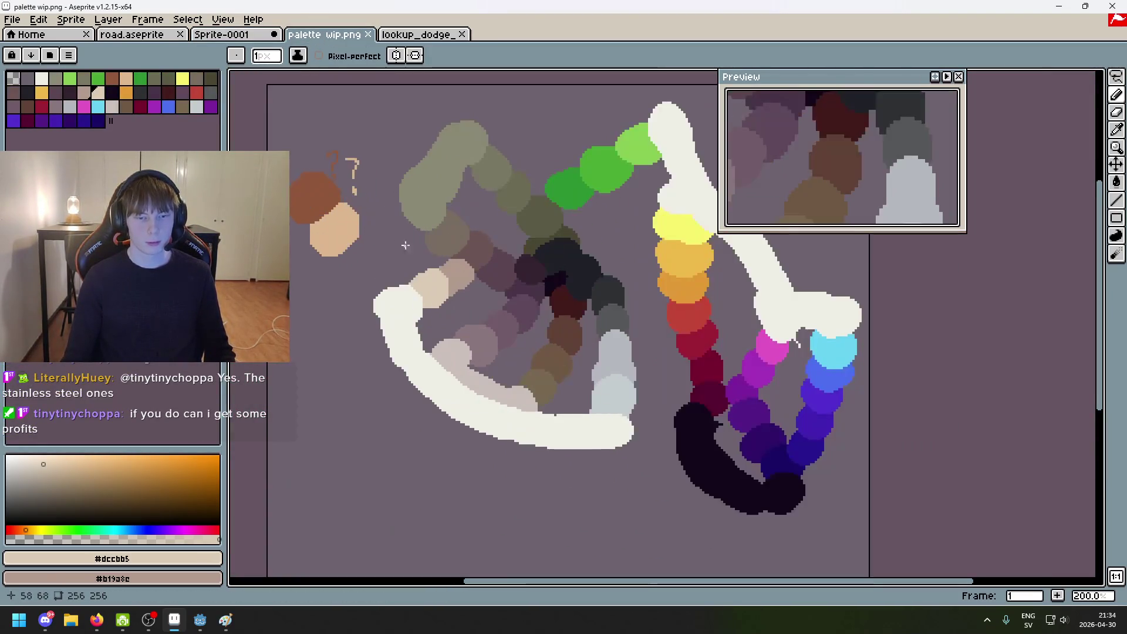
pyautogui.scroll(1, 481, 273)
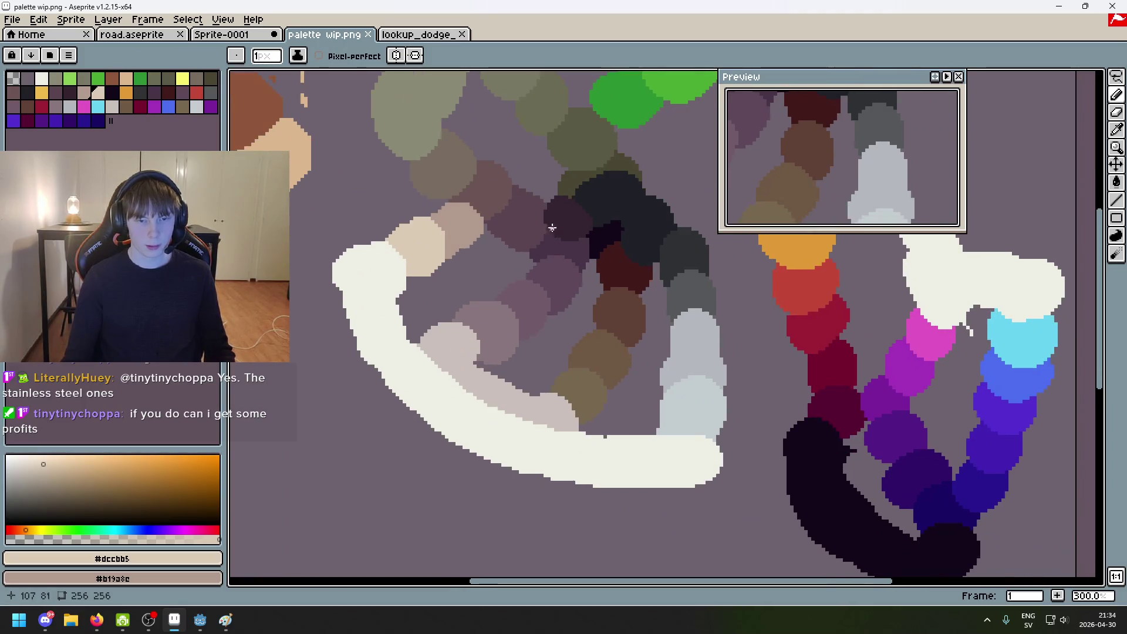
pyautogui.scroll(2, 458, 261)
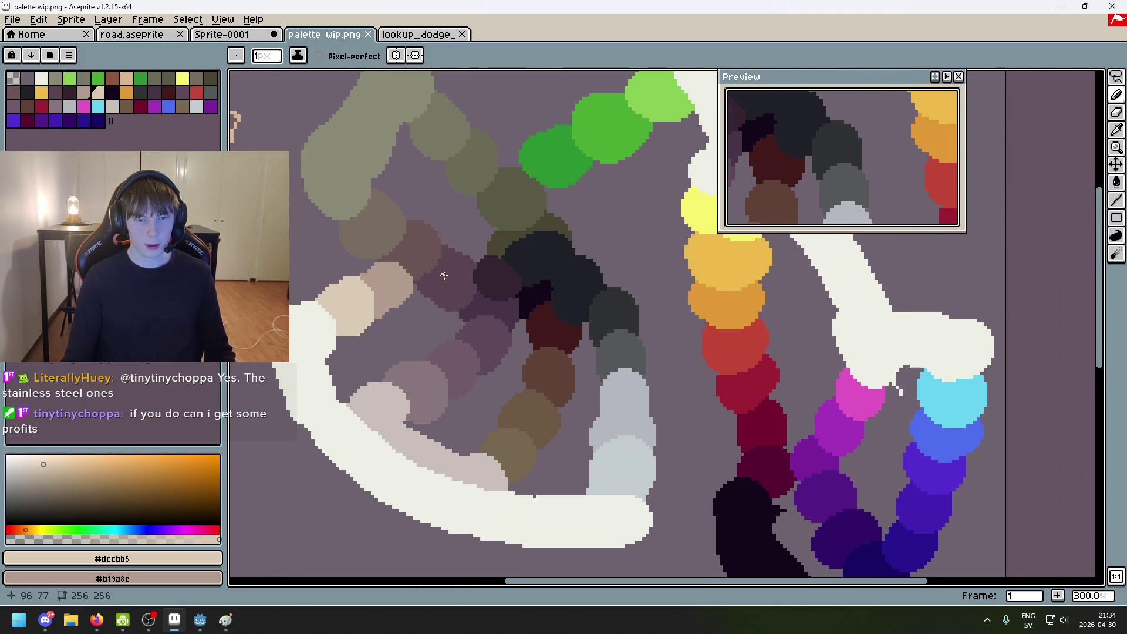
pyautogui.moveTo(553, 336); pyautogui.dragTo(569, 312)
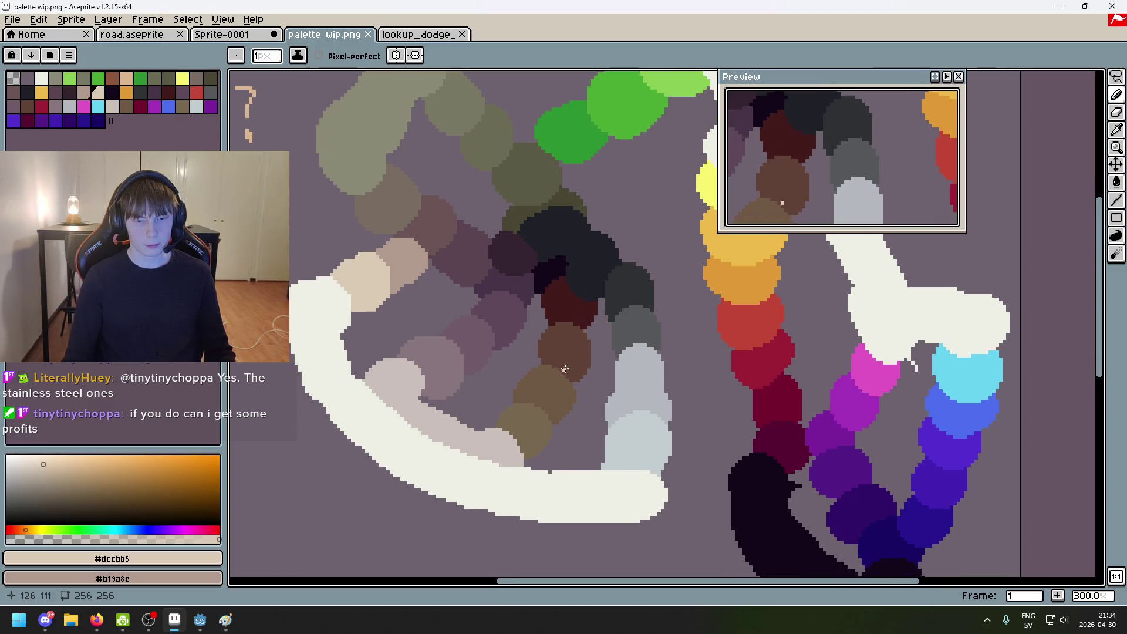
pyautogui.scroll(2, 556, 380)
pyautogui.press('alt')
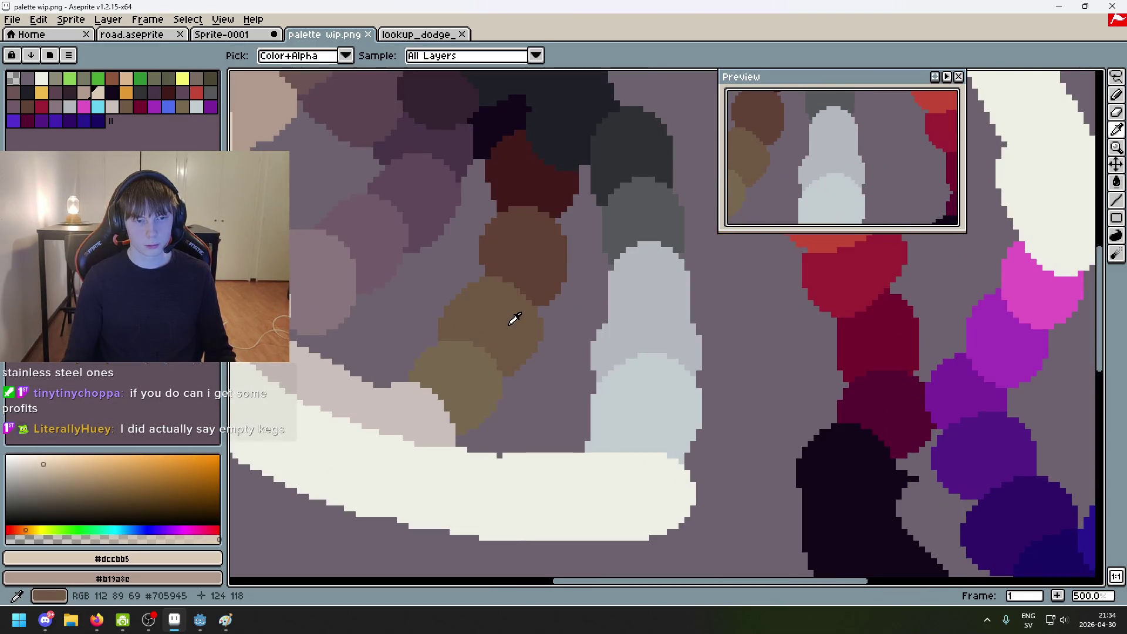
pyautogui.click(490, 312)
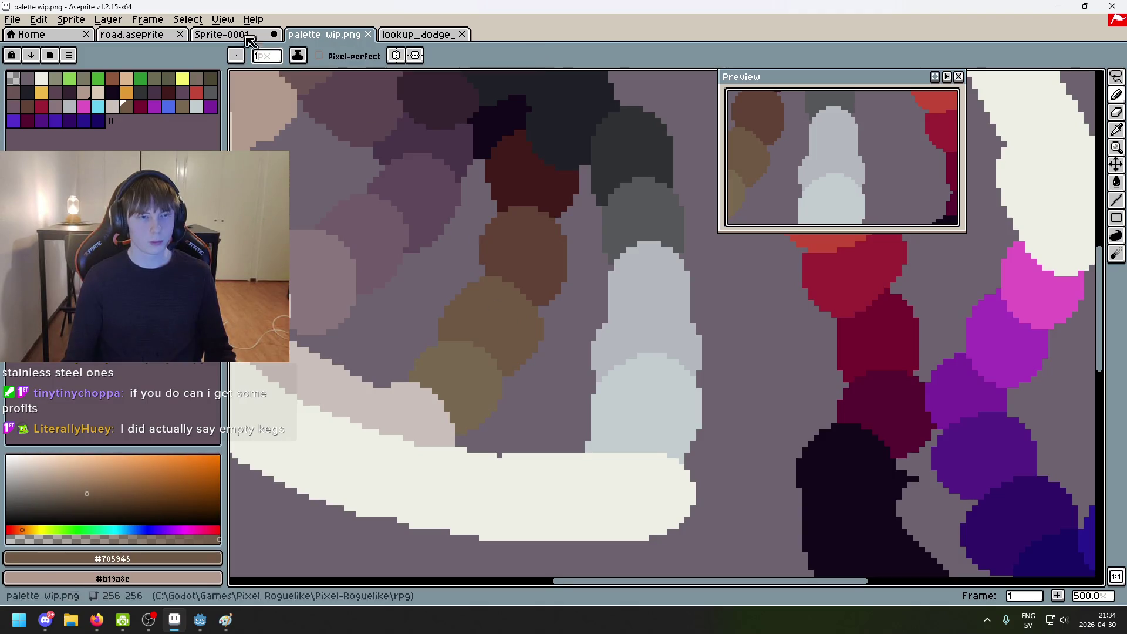
pyautogui.hotkey('ctrl', 'shift', 'Tab')
pyautogui.hotkey('ctrl', 'z')
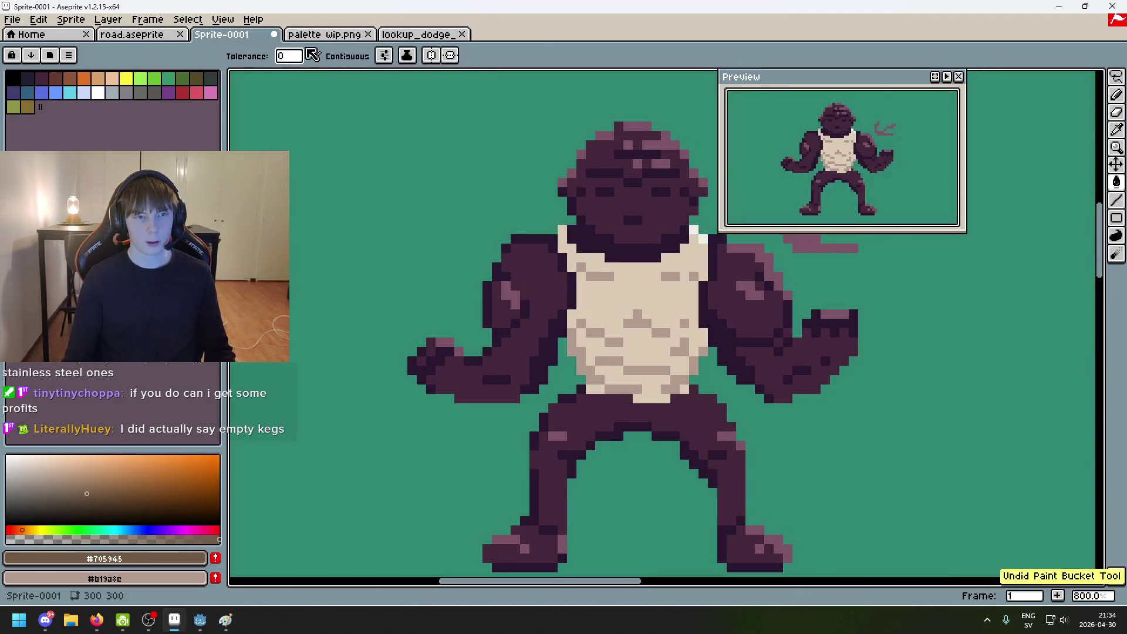
# Step: Pick the darker brown #5F4135 from the sketch and switch to the Pencil on Sprite-0001
pyautogui.hotkey('ctrl', 'Tab')
pyautogui.moveTo(658, 257)
pyautogui.mouseDown()
pyautogui.moveTo(588, 363)
pyautogui.moveTo(680, 383)
pyautogui.mouseUp()
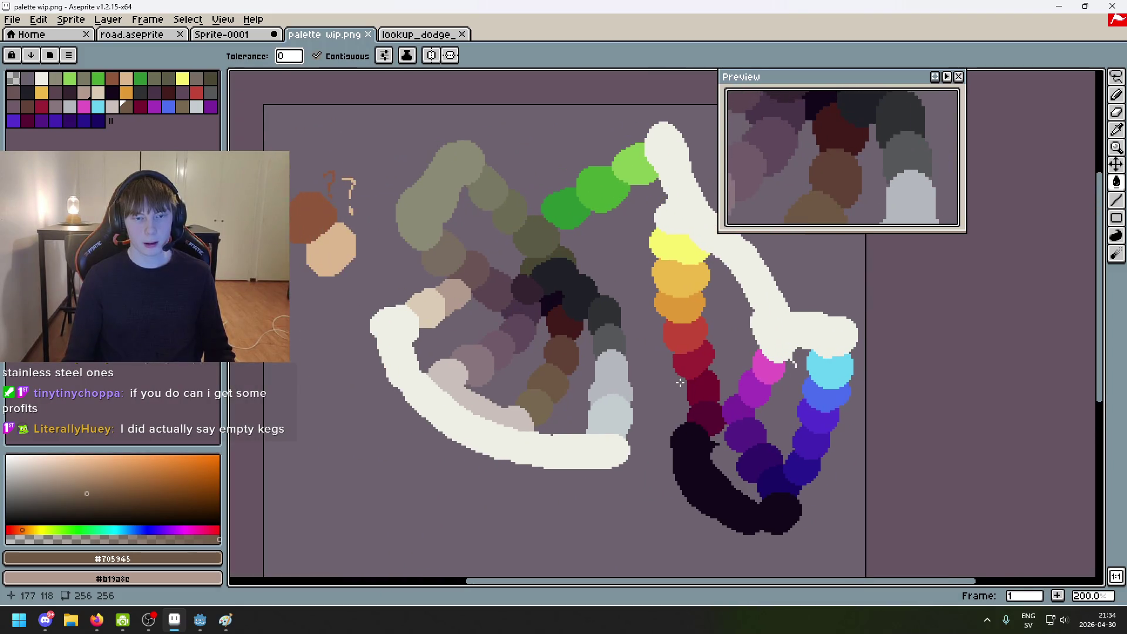
pyautogui.scroll(1, 597, 386)
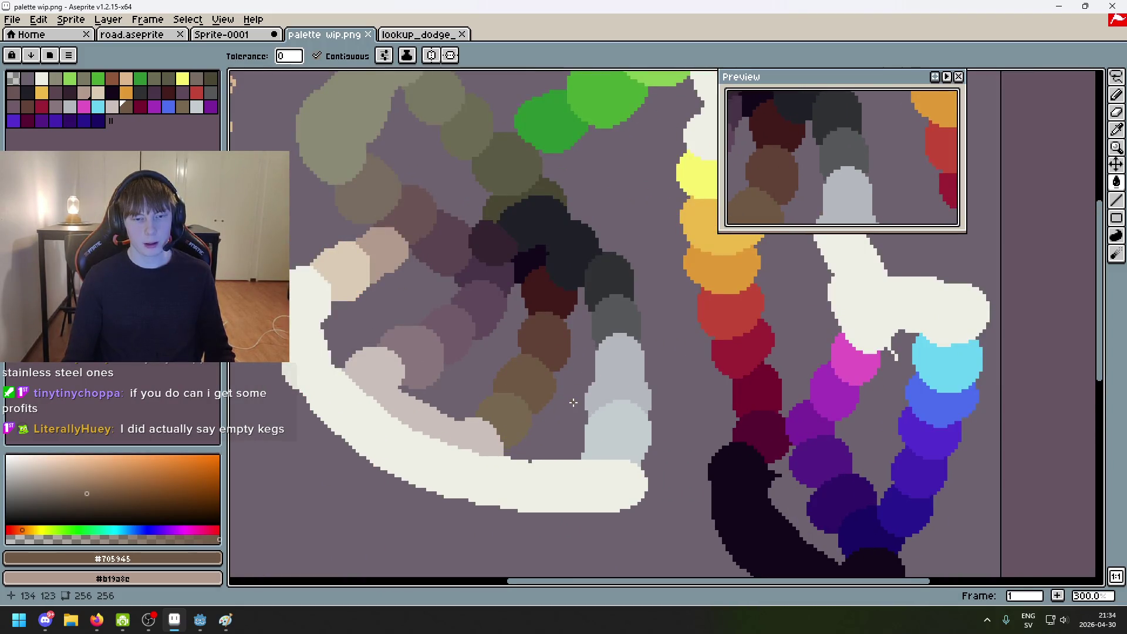
pyautogui.scroll(1, 573, 403)
pyautogui.scroll(1, 337, 305)
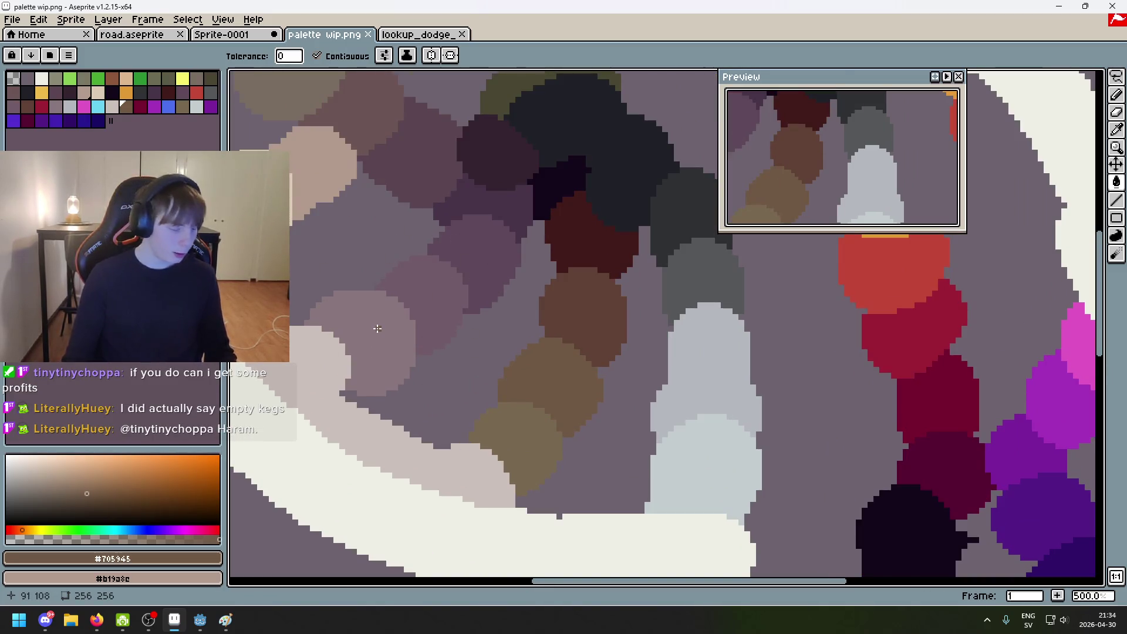
pyautogui.moveTo(456, 305)
pyautogui.mouseDown()
pyautogui.moveTo(356, 322)
pyautogui.moveTo(443, 283)
pyautogui.mouseUp()
pyautogui.keyDown('alt'); pyautogui.click(622, 273); pyautogui.keyUp('alt')
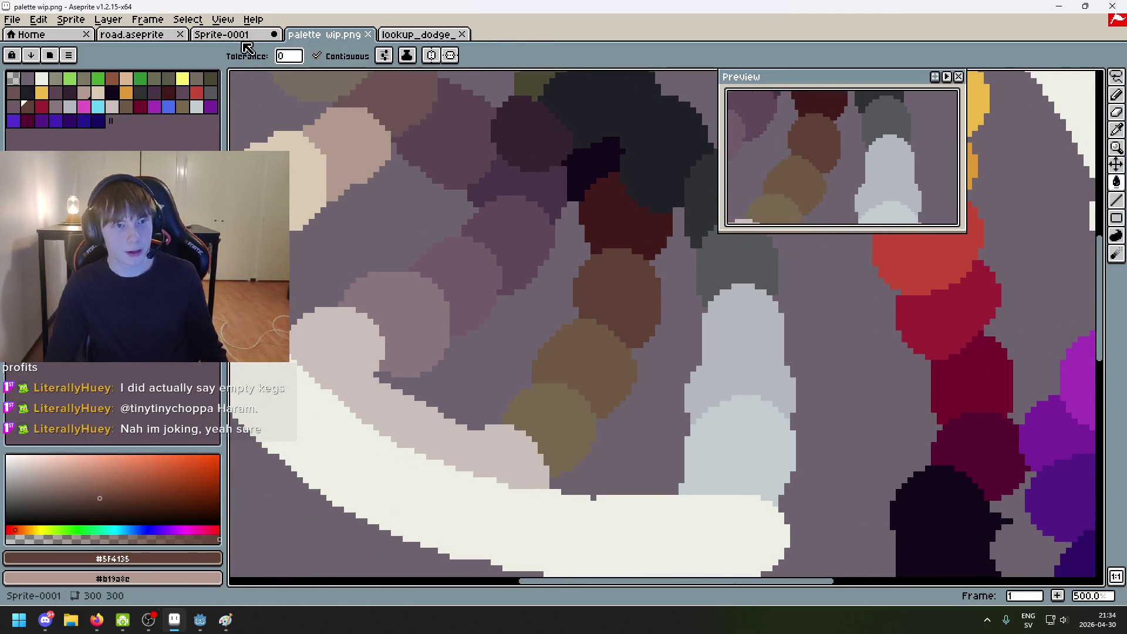
pyautogui.hotkey('ctrl', 'shift', 'Tab')
pyautogui.moveTo(584, 263)
pyautogui.mouseDown()
pyautogui.moveTo(545, 233)
pyautogui.moveTo(458, 214)
pyautogui.mouseUp()
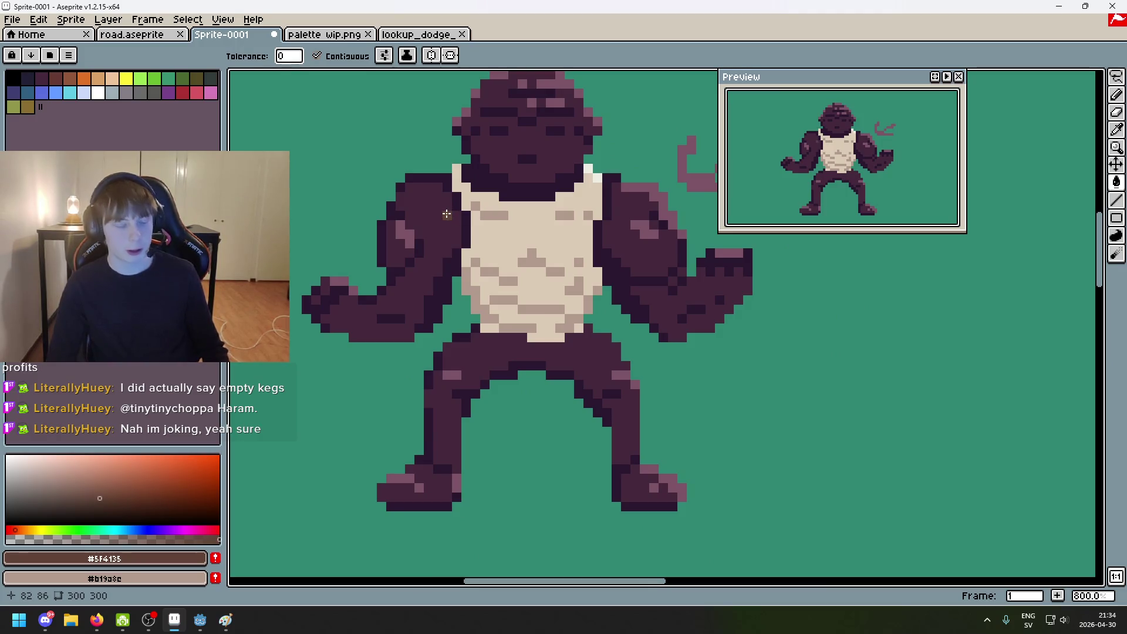
pyautogui.press('b')
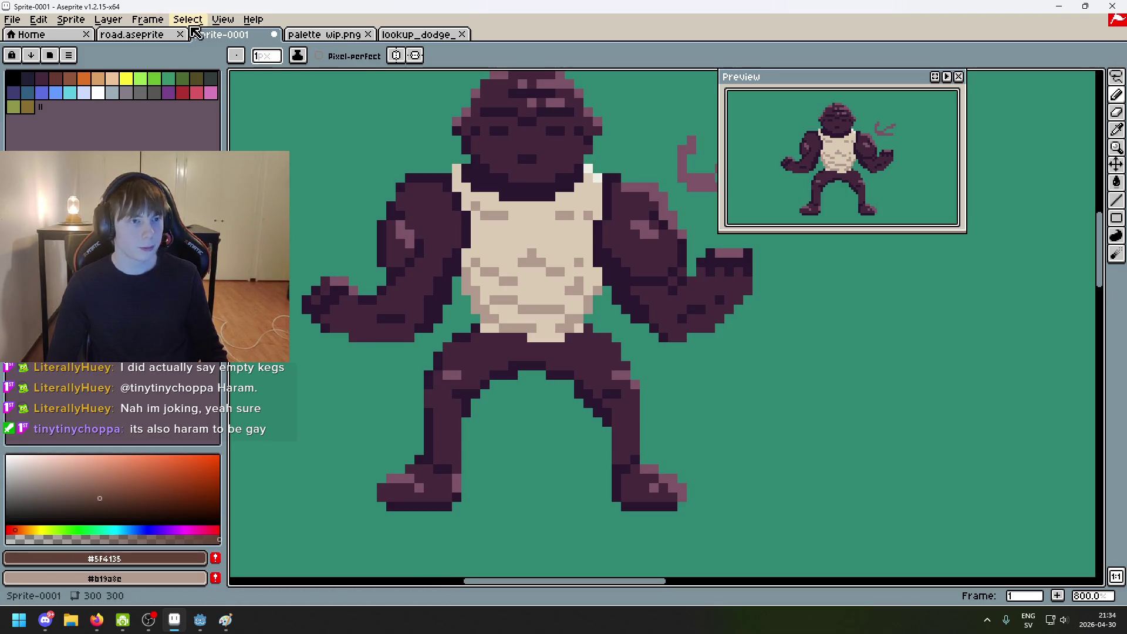
# Step: Show the timeline, enlarge the layers panel and select the guy layer for painting
pyautogui.click(222, 19)
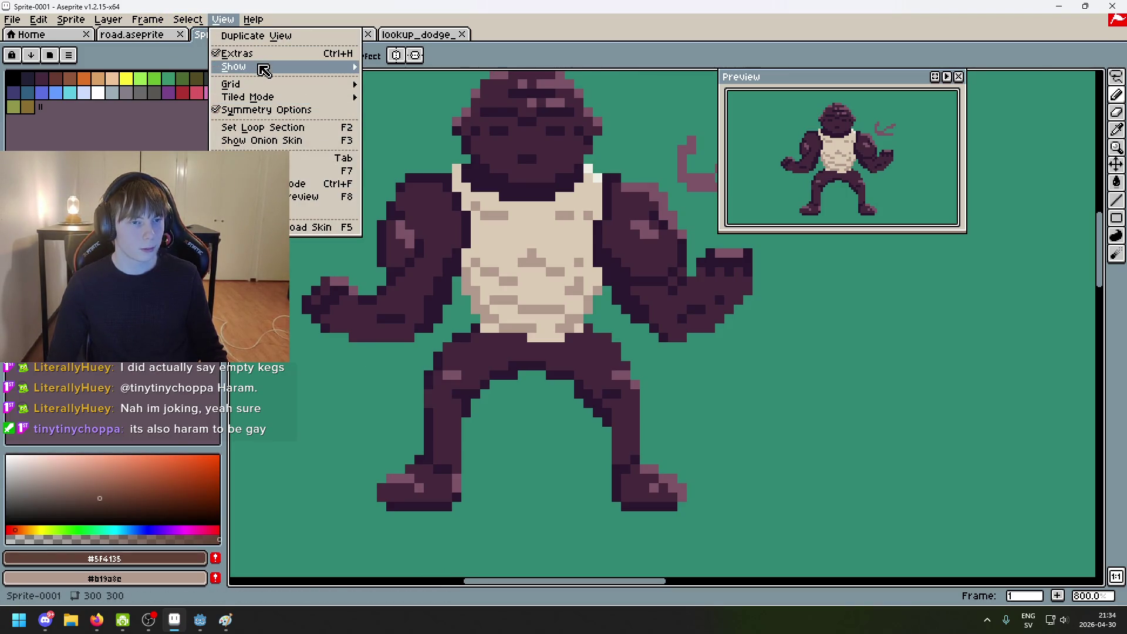
pyautogui.moveTo(264, 70)
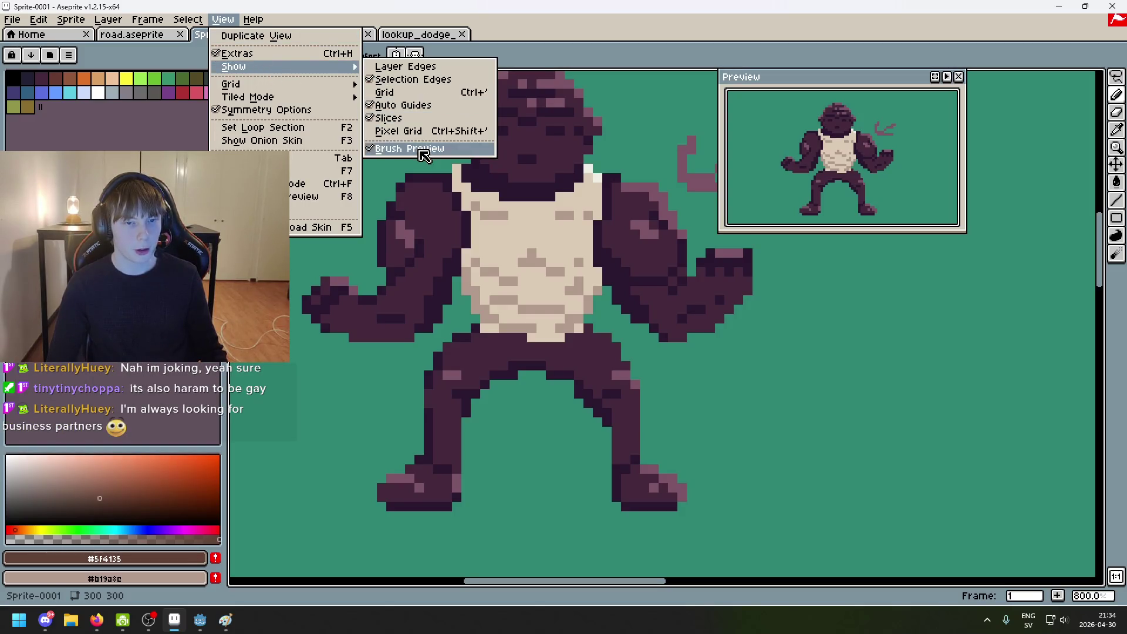
pyautogui.moveTo(316, 93)
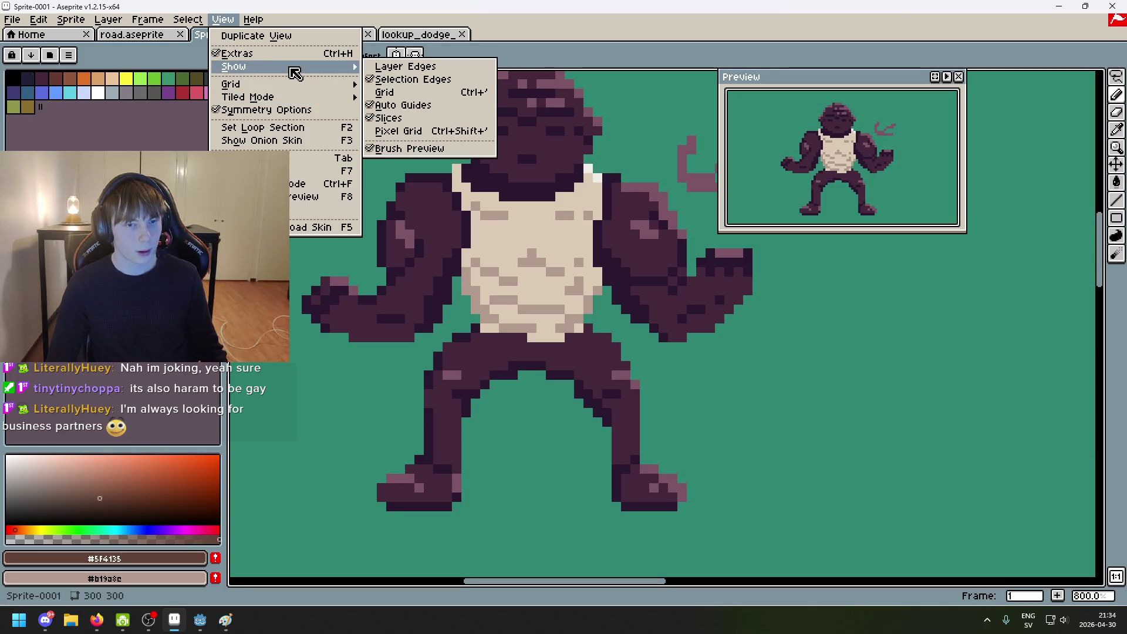
pyautogui.click(320, 158)
pyautogui.moveTo(337, 527); pyautogui.dragTo(337, 489)
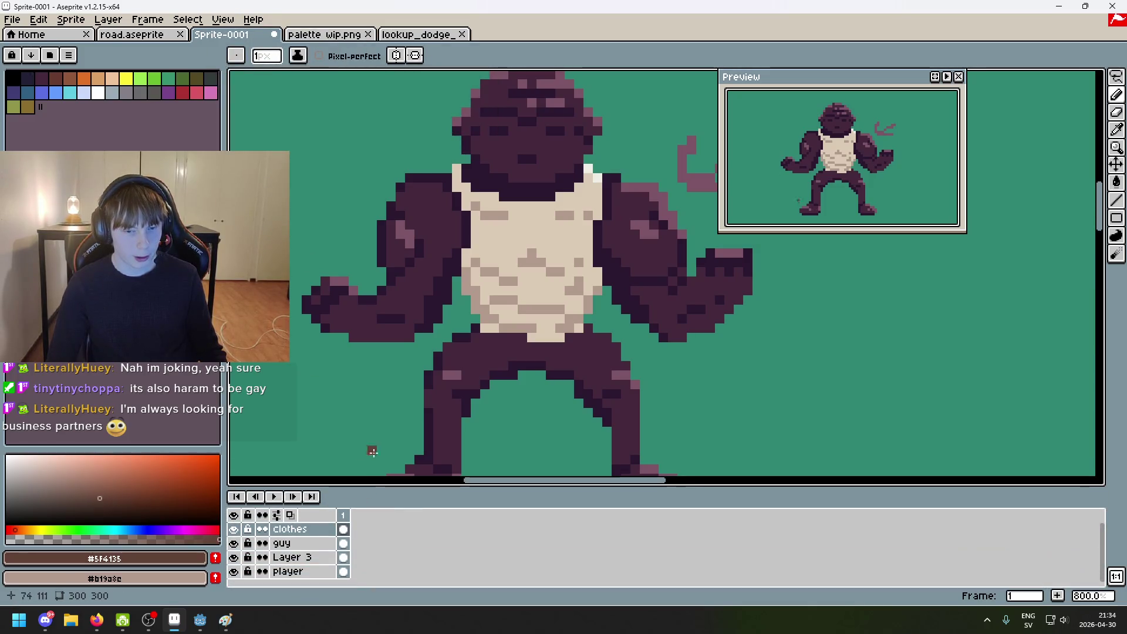
pyautogui.click(320, 547)
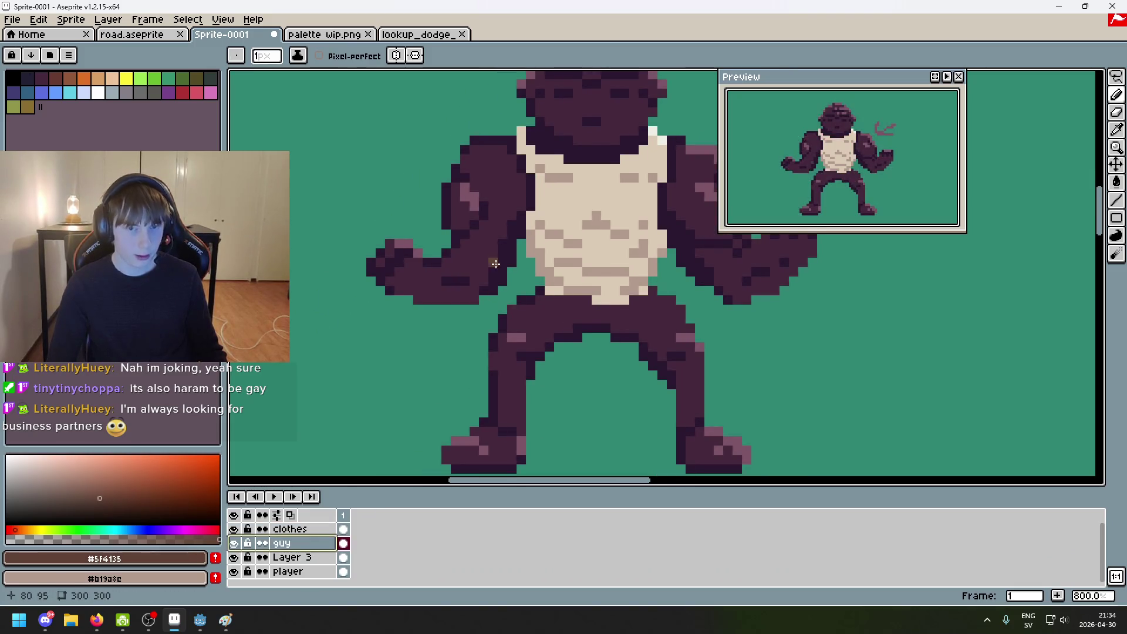
# Step: Try a brown stroke on the gorilla's left shoulder, then undo it
pyautogui.moveTo(447, 74); pyautogui.dragTo(366, 165)
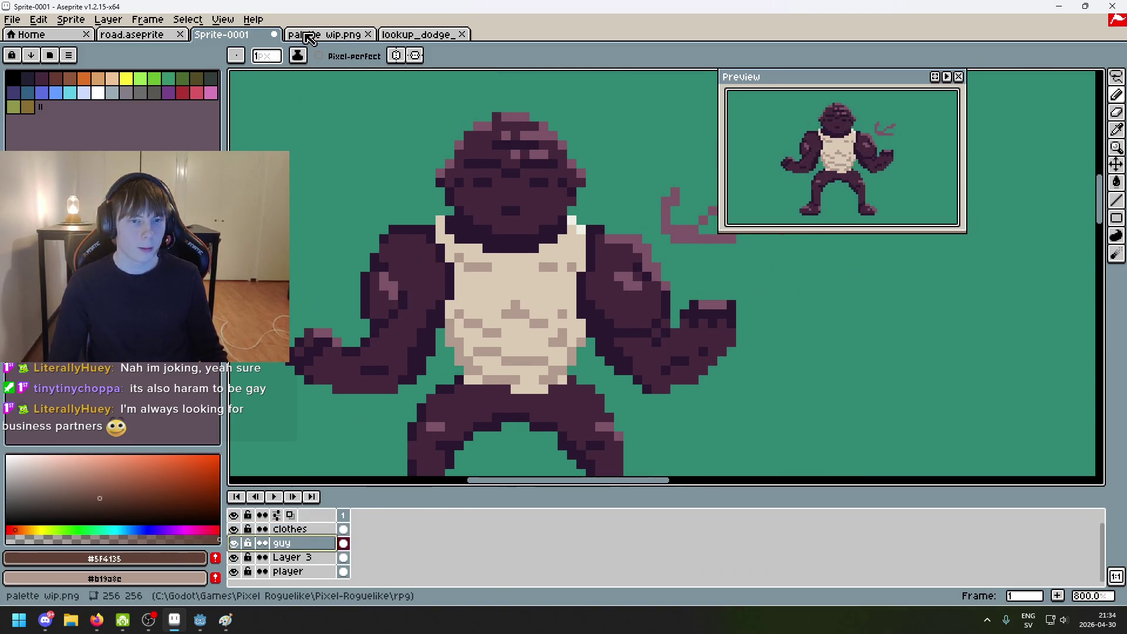
pyautogui.click(309, 34)
pyautogui.press('alt')
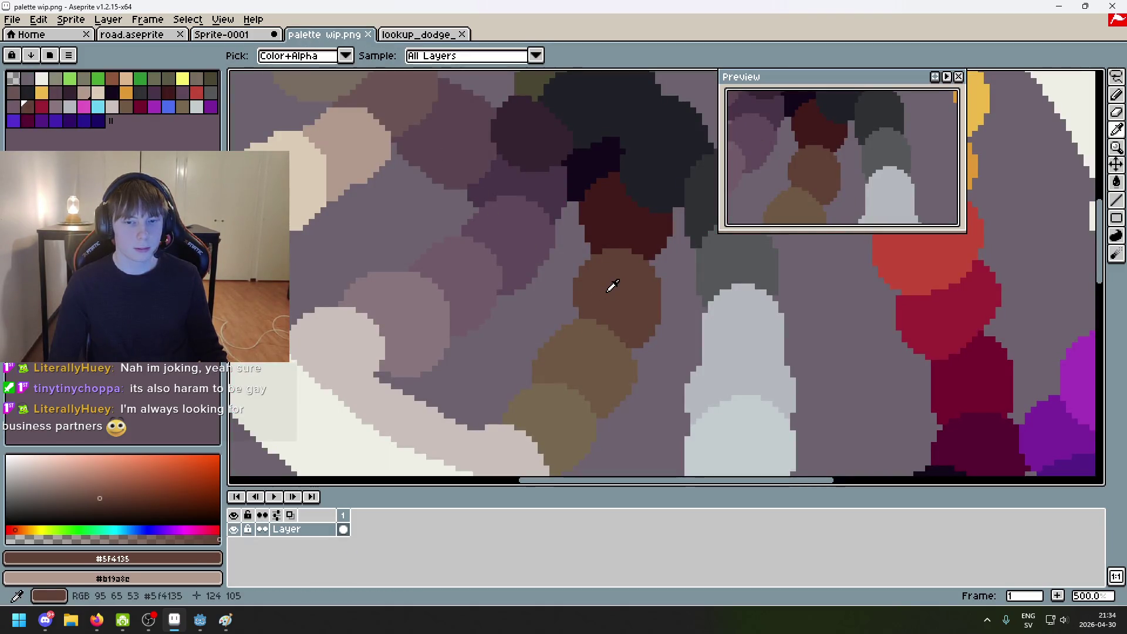
pyautogui.click(222, 35)
pyautogui.scroll(3, 422, 230)
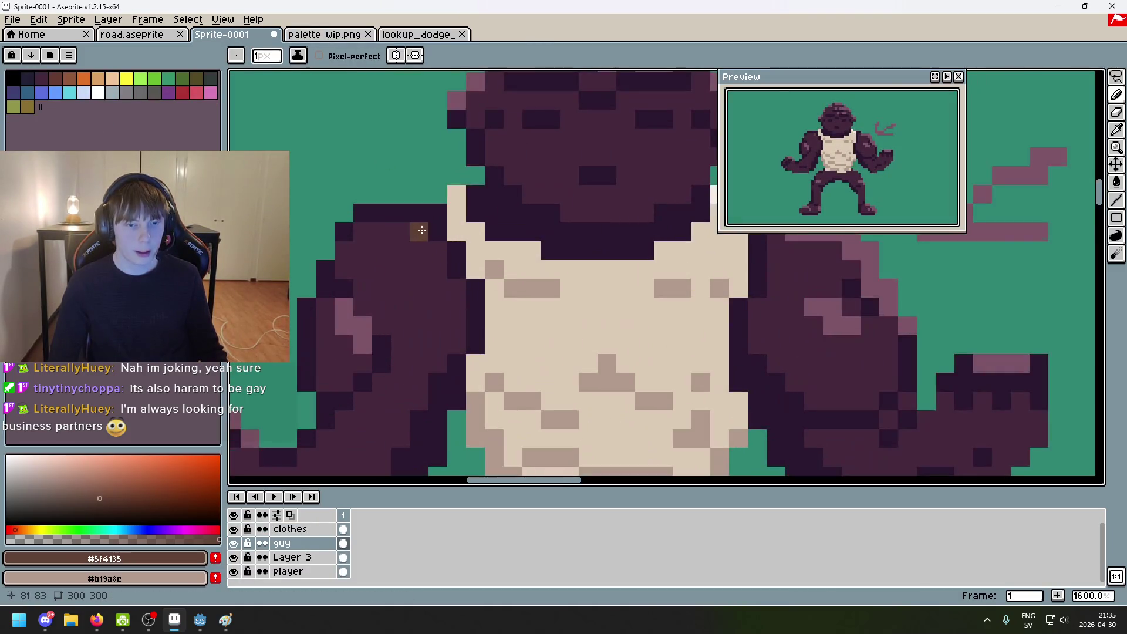
pyautogui.moveTo(421, 230)
pyautogui.mouseDown()
pyautogui.moveTo(358, 235)
pyautogui.moveTo(404, 247)
pyautogui.moveTo(346, 265)
pyautogui.moveTo(433, 254)
pyautogui.moveTo(411, 276)
pyautogui.moveTo(435, 271)
pyautogui.moveTo(408, 284)
pyautogui.mouseUp()
pyautogui.hotkey('ctrl', 'z')
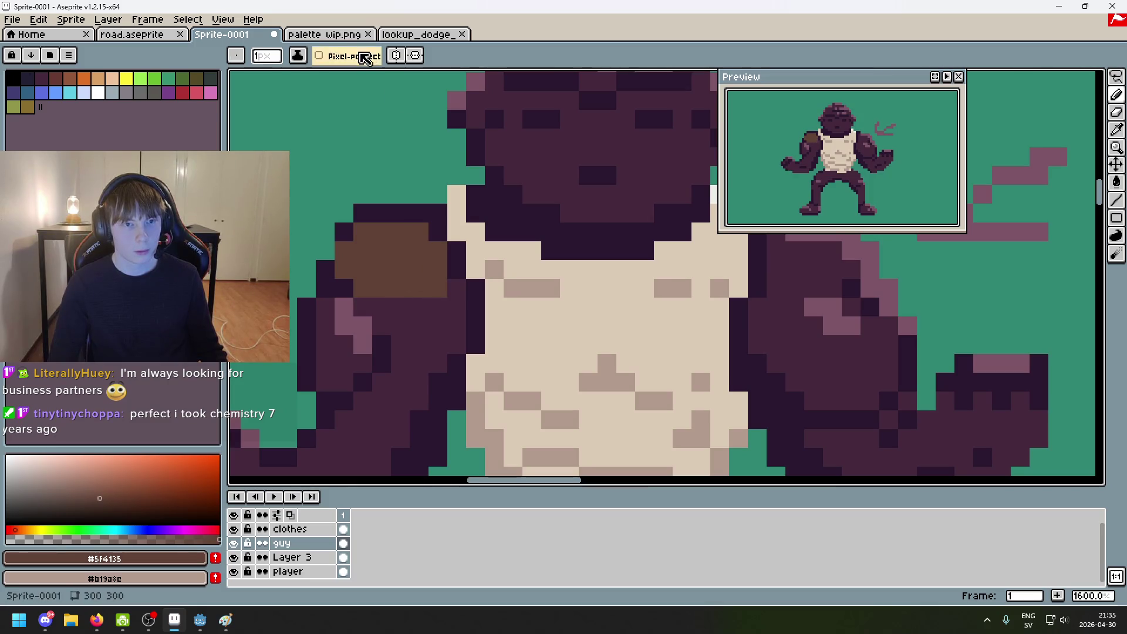
# Step: Check the palette sketch and paint a brown patch down the gorilla's shoulder
pyautogui.hotkey('ctrl', 'Tab')
pyautogui.scroll(-2, 499, 317)
pyautogui.scroll(1, 496, 315)
pyautogui.scroll(-3, 503, 322)
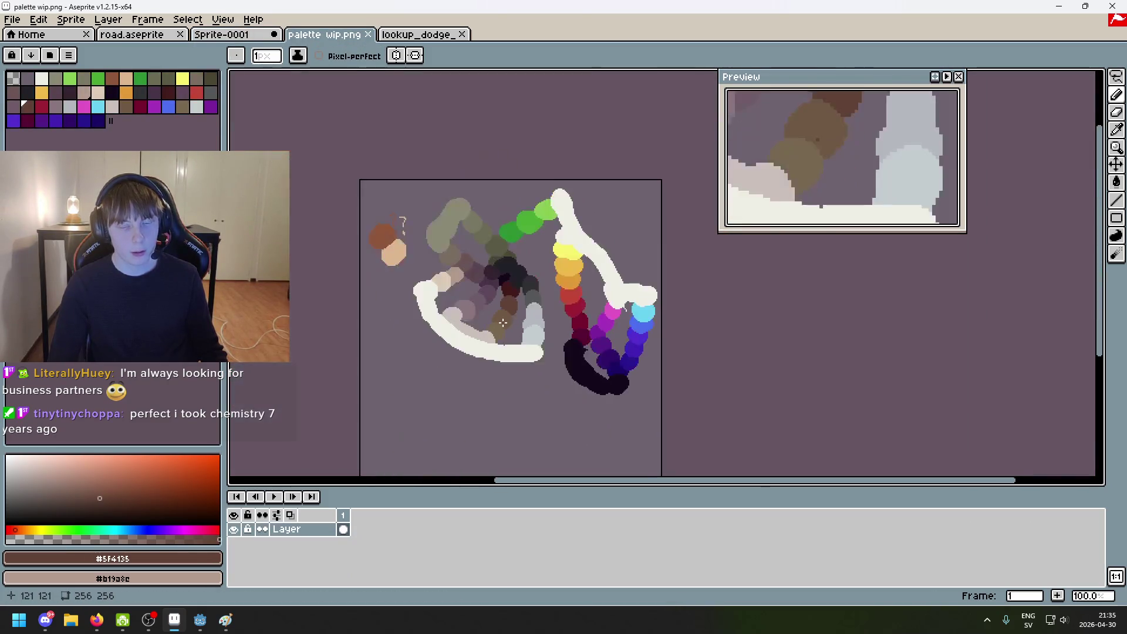
pyautogui.scroll(1, 505, 325)
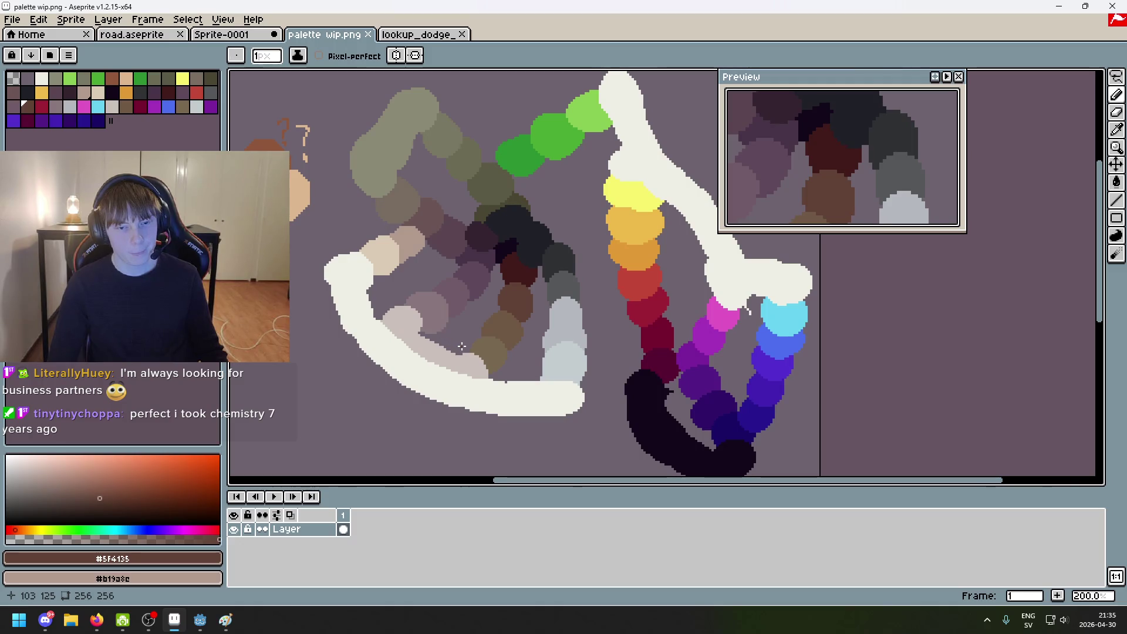
pyautogui.scroll(1, 537, 310)
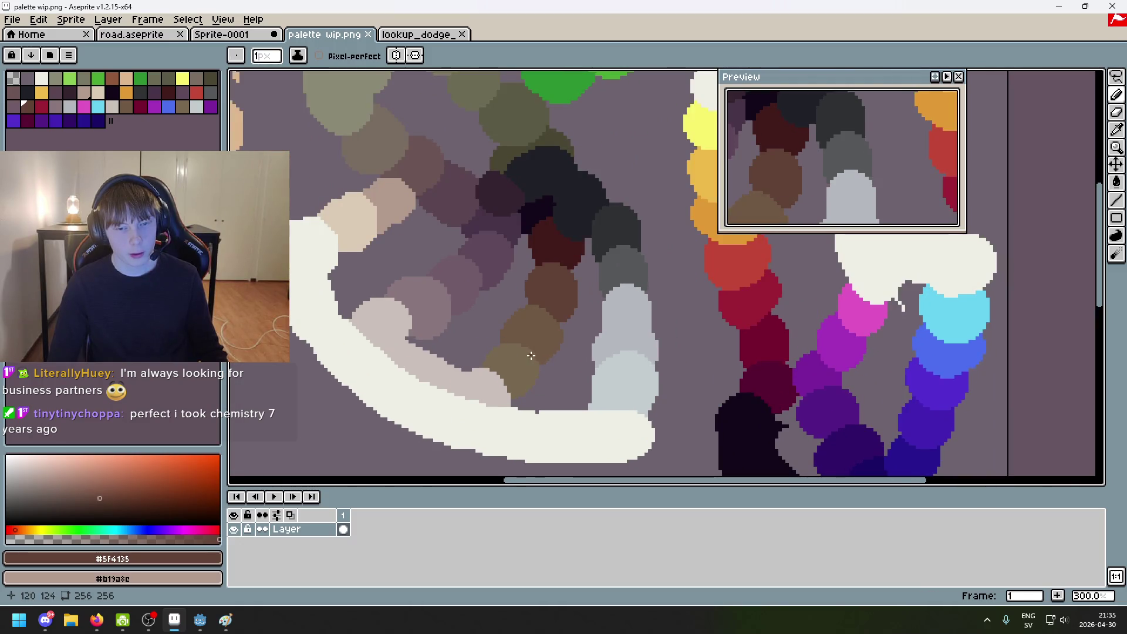
pyautogui.hotkey('ctrl', 'shift', 'Tab')
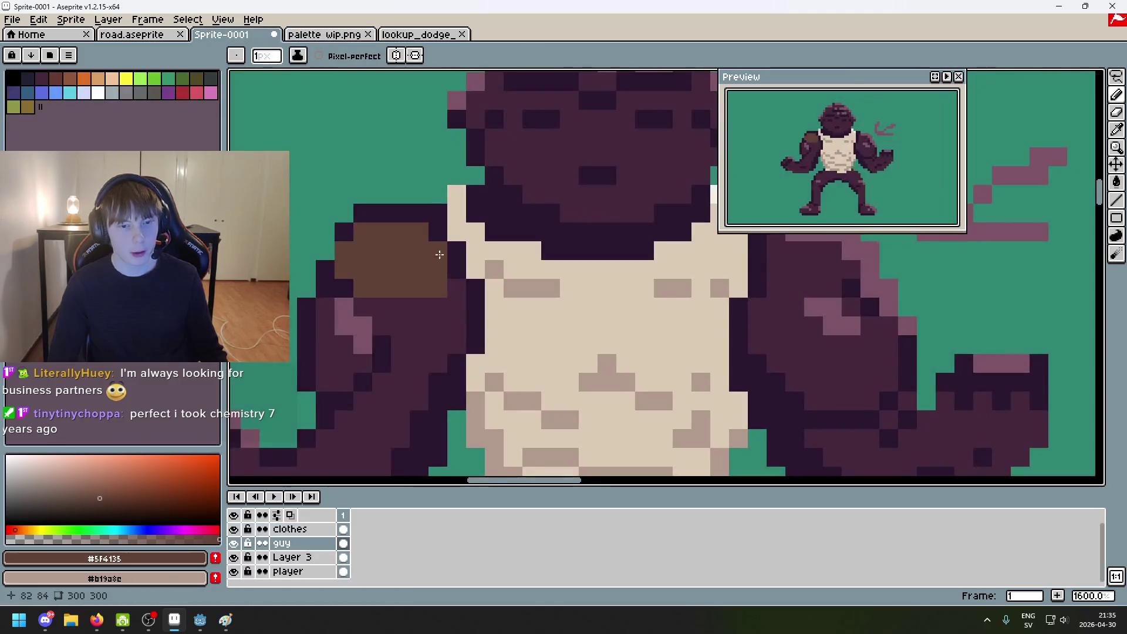
pyautogui.moveTo(449, 306)
pyautogui.mouseDown()
pyautogui.moveTo(457, 293)
pyautogui.moveTo(411, 334)
pyautogui.moveTo(380, 315)
pyautogui.moveTo(422, 312)
pyautogui.moveTo(405, 347)
pyautogui.moveTo(437, 361)
pyautogui.moveTo(411, 382)
pyautogui.moveTo(475, 367)
pyautogui.moveTo(455, 368)
pyautogui.mouseUp()
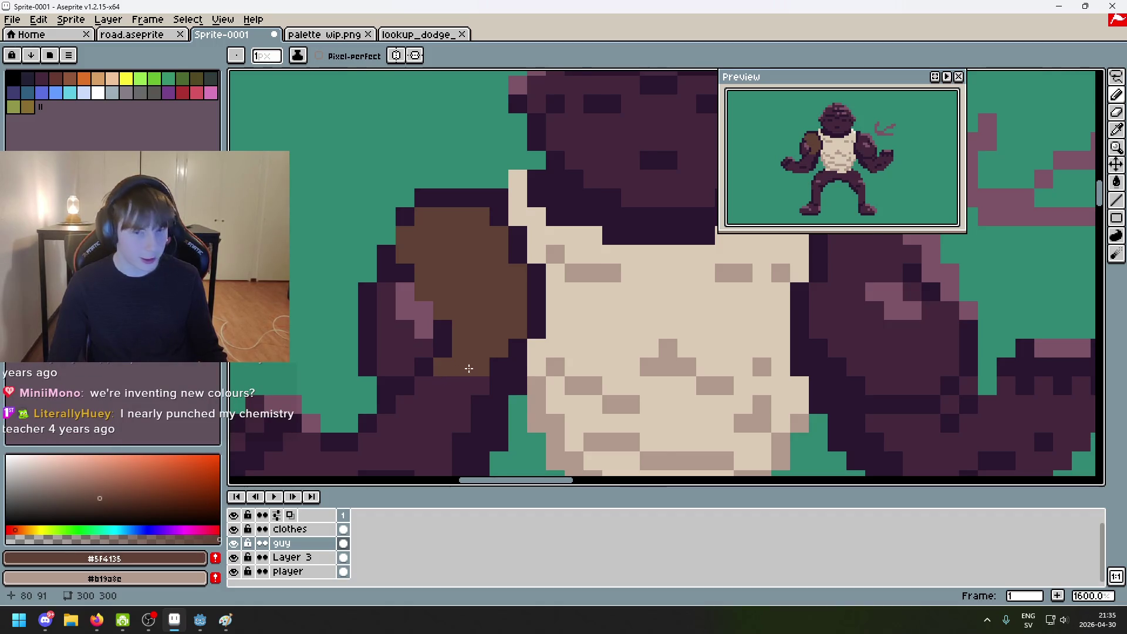
# Step: Compare with the palette sketch and touch up brown pixels on the gorilla's arm
pyautogui.scroll(-1, 467, 370)
pyautogui.click(327, 36)
pyautogui.scroll(-2, 493, 296)
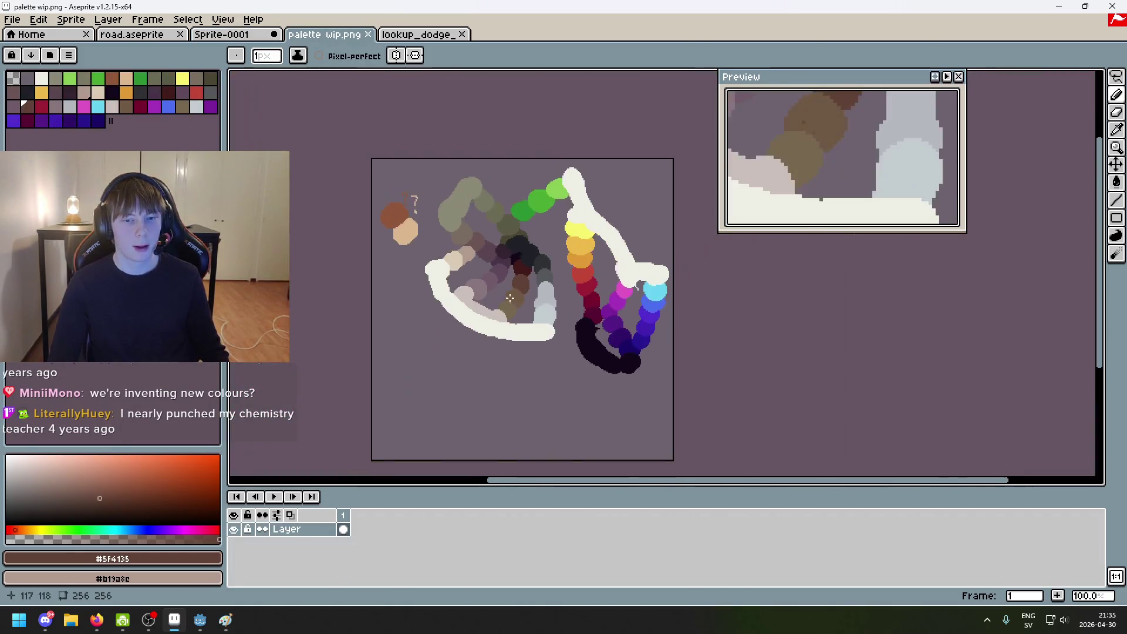
pyautogui.scroll(2, 494, 296)
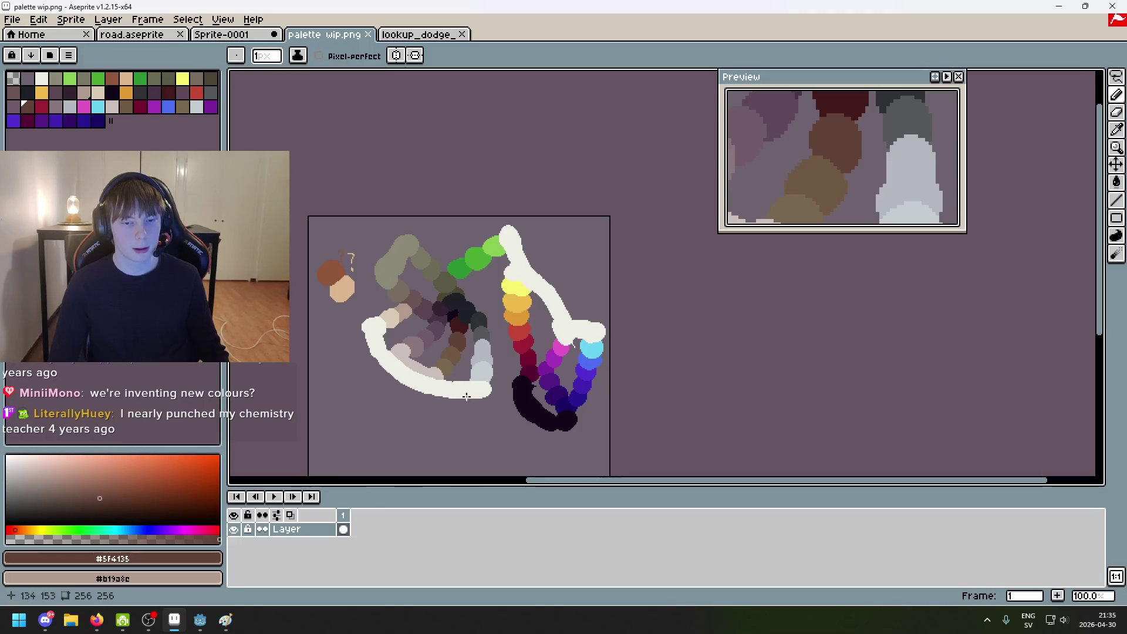
pyautogui.hscroll(-3, 540, 316)
pyautogui.scroll(-1, 558, 315)
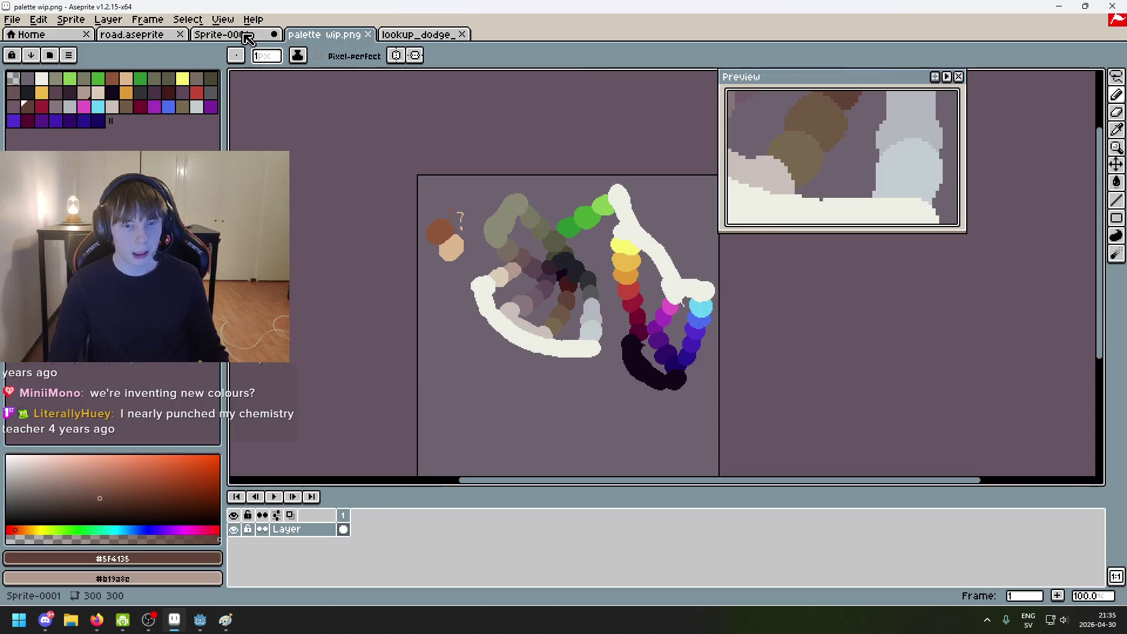
pyautogui.hotkey('ctrl', 'shift', 'Tab')
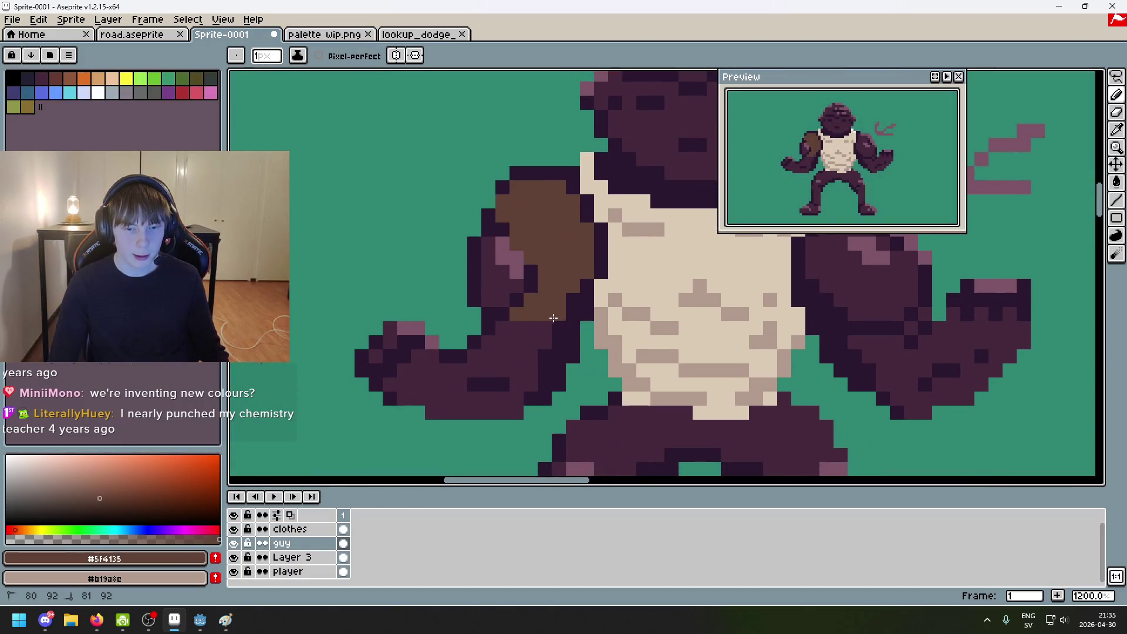
pyautogui.moveTo(499, 327); pyautogui.dragTo(516, 318)
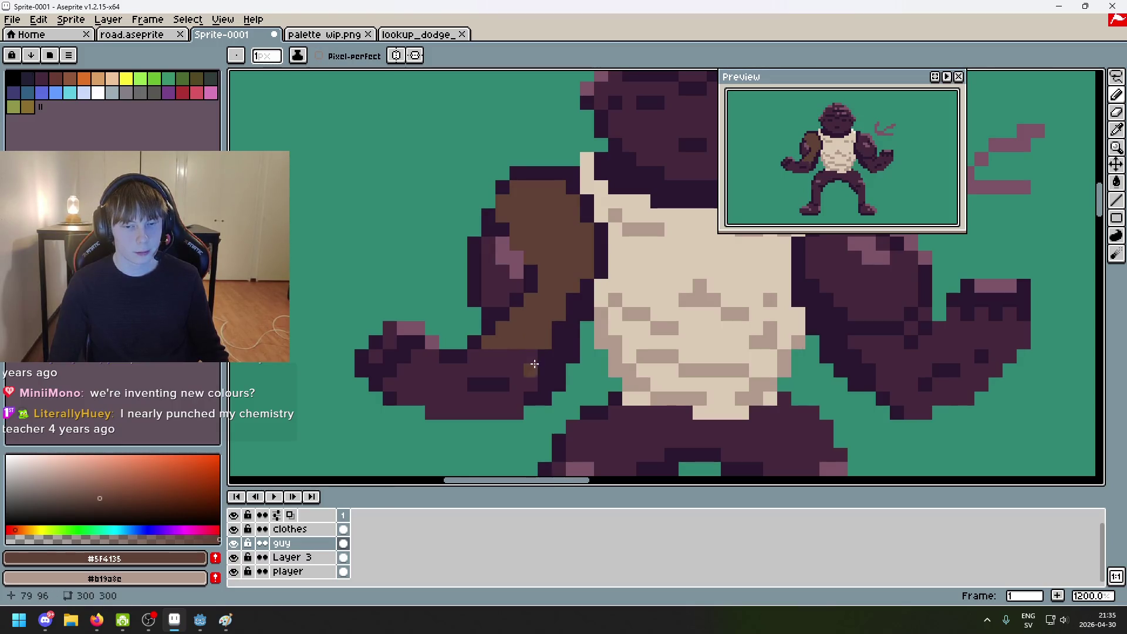
# Step: Try a brown bucket fill on the forearm, then undo it and all the brown shoulder pixels
pyautogui.press('g')
pyautogui.click(449, 379)
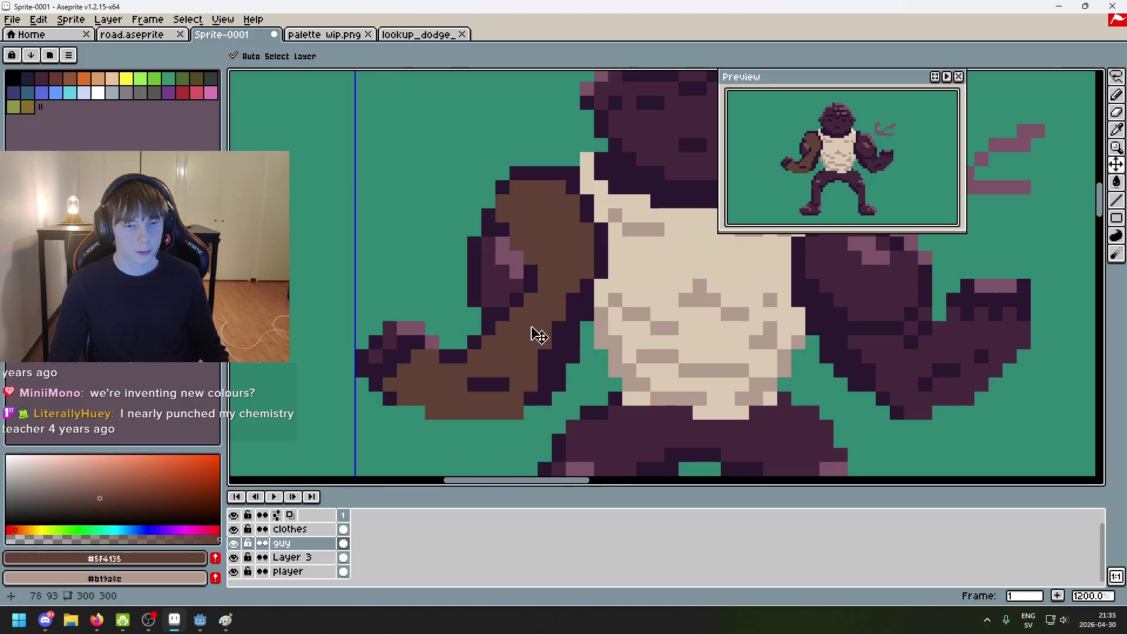
pyautogui.hotkey('ctrl', 'z')
pyautogui.hotkey('ctrl', 'z')
pyautogui.scroll(-1, 565, 326)
pyautogui.hotkey('ctrl', 'z')
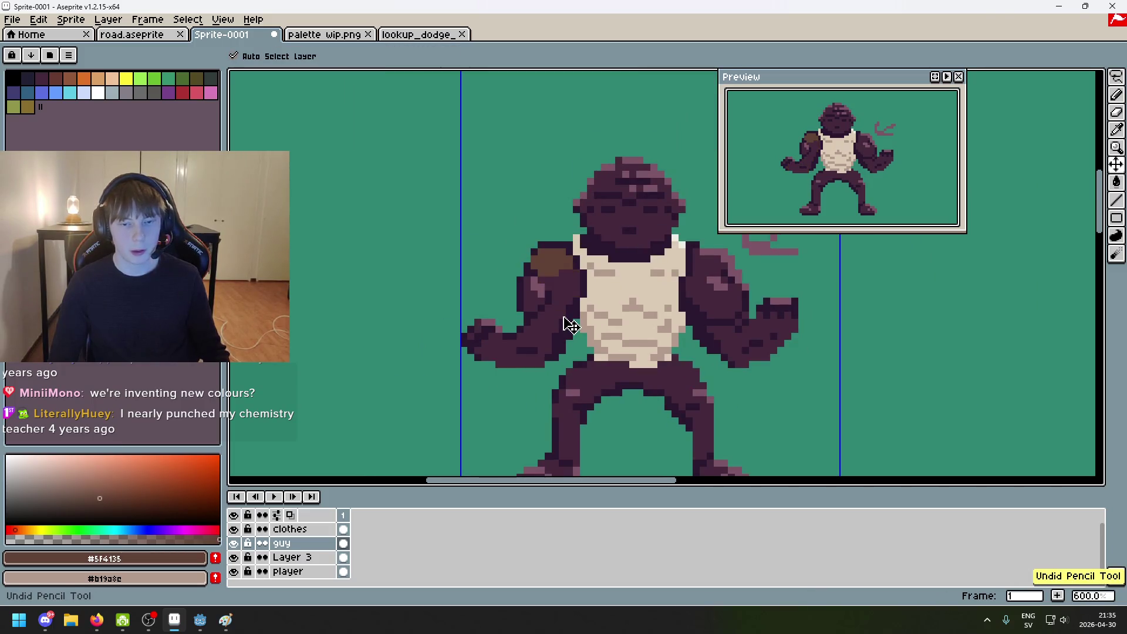
pyautogui.hotkey('ctrl', 'z')
pyautogui.press('g')
pyautogui.click(68, 56)
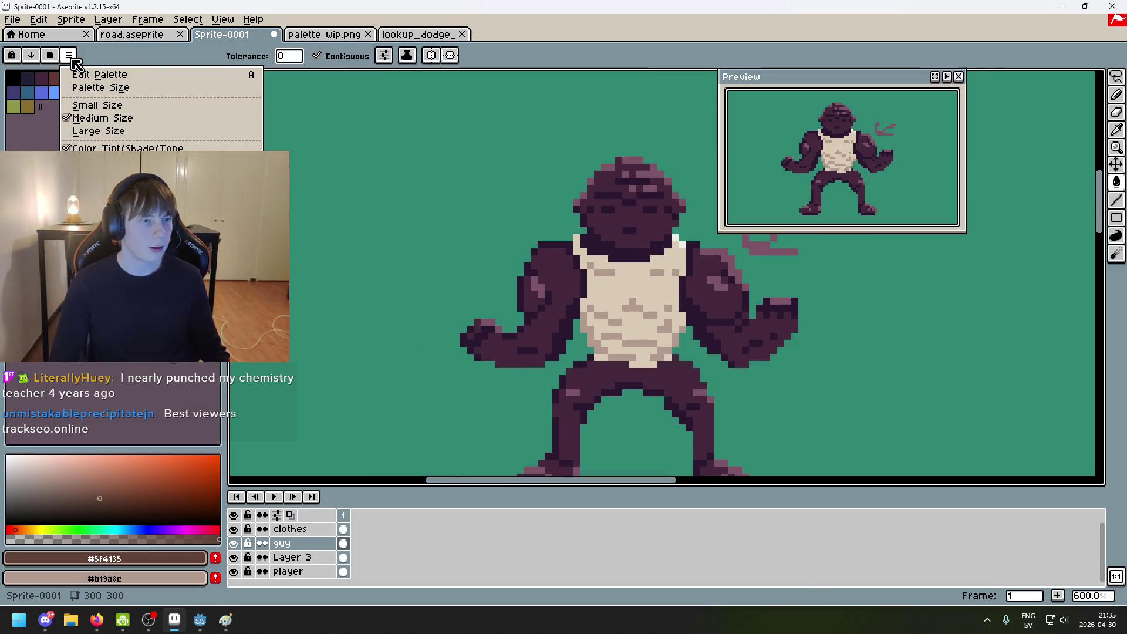
# Step: Turn off Contiguous and bucket-fill every dark purple fur pixel brown
pyautogui.click(80, 55)
pyautogui.click(317, 56)
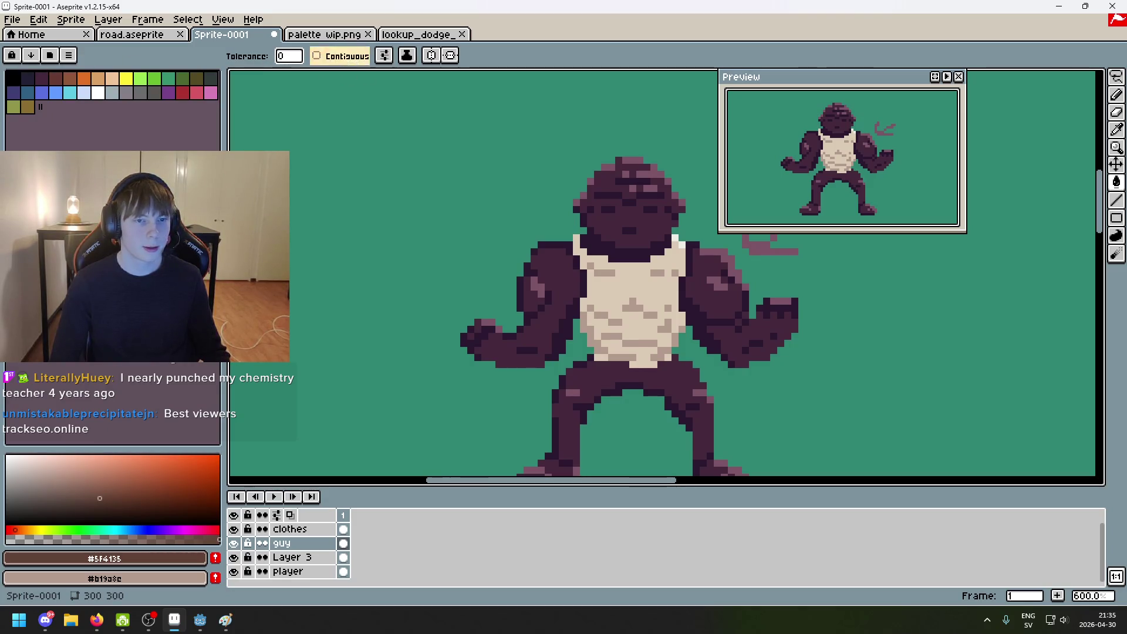
pyautogui.click(554, 272)
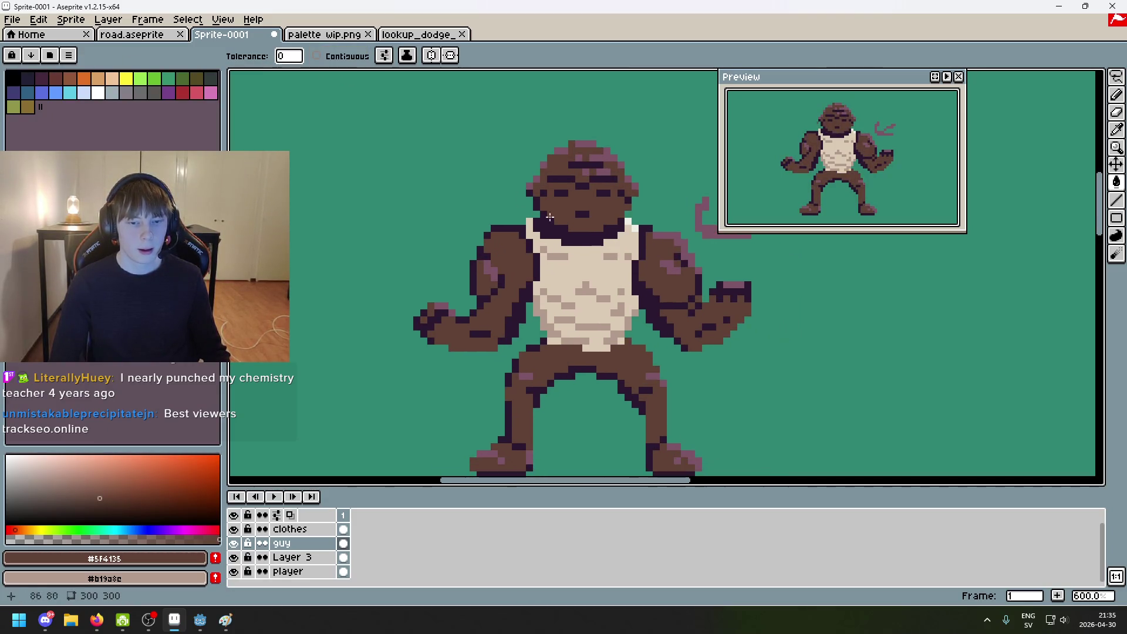
# Step: Eyedrop the dark red #411b1b from palette wip.png as the Paint Bucket colour
pyautogui.click(324, 34)
pyautogui.scroll(3, 463, 199)
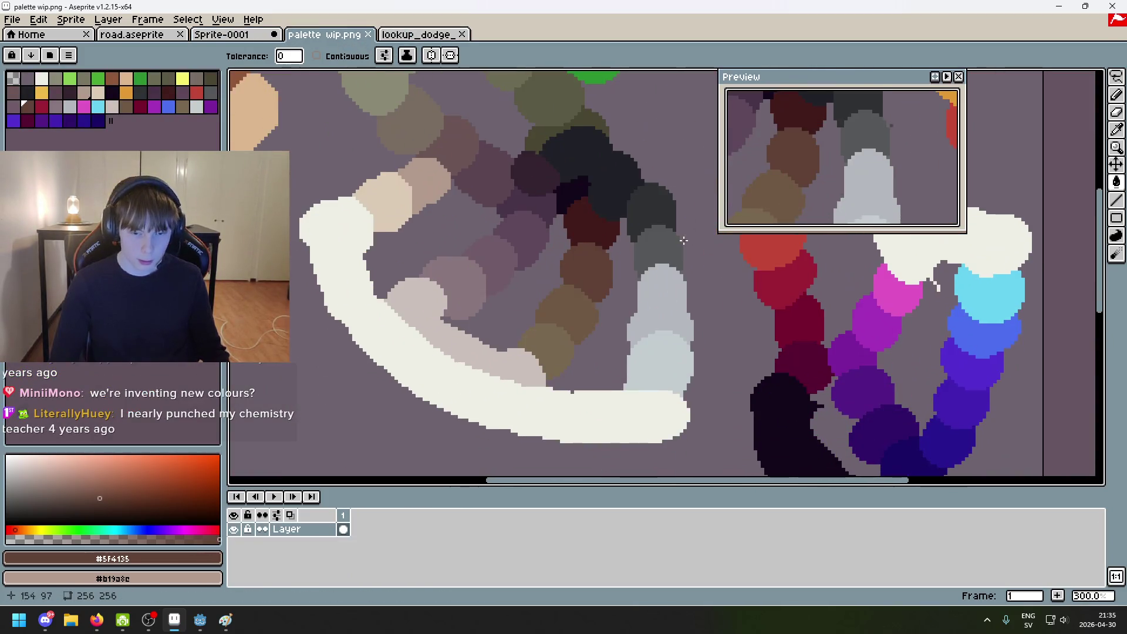
pyautogui.press('i')
pyautogui.click(586, 222)
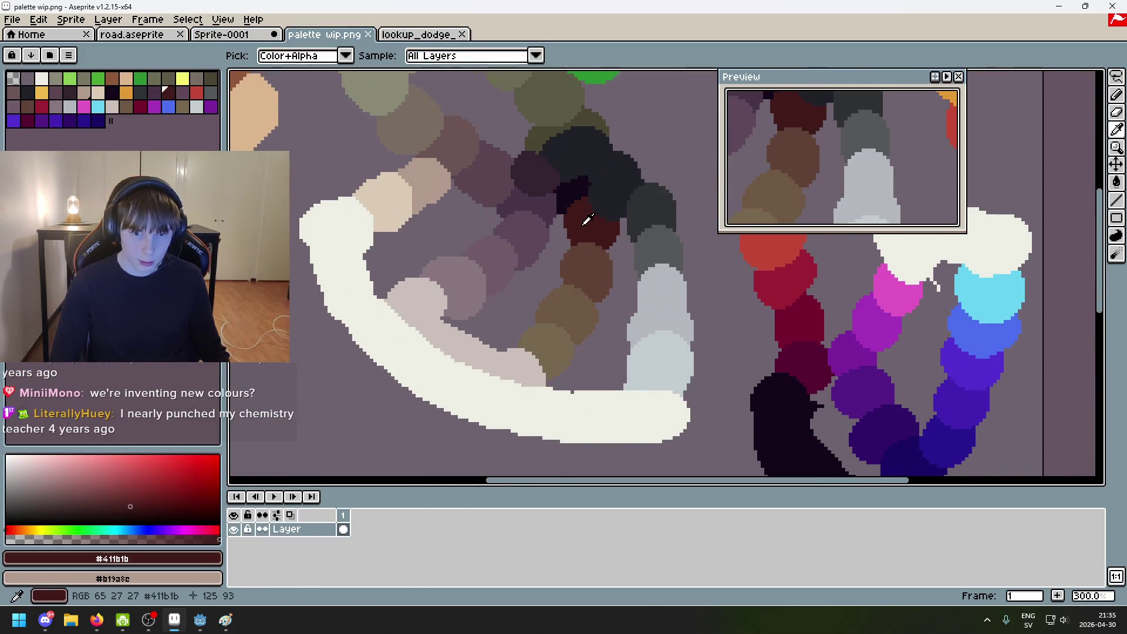
pyautogui.press('g')
pyautogui.hotkey('ctrl', 'shift', 'Tab')
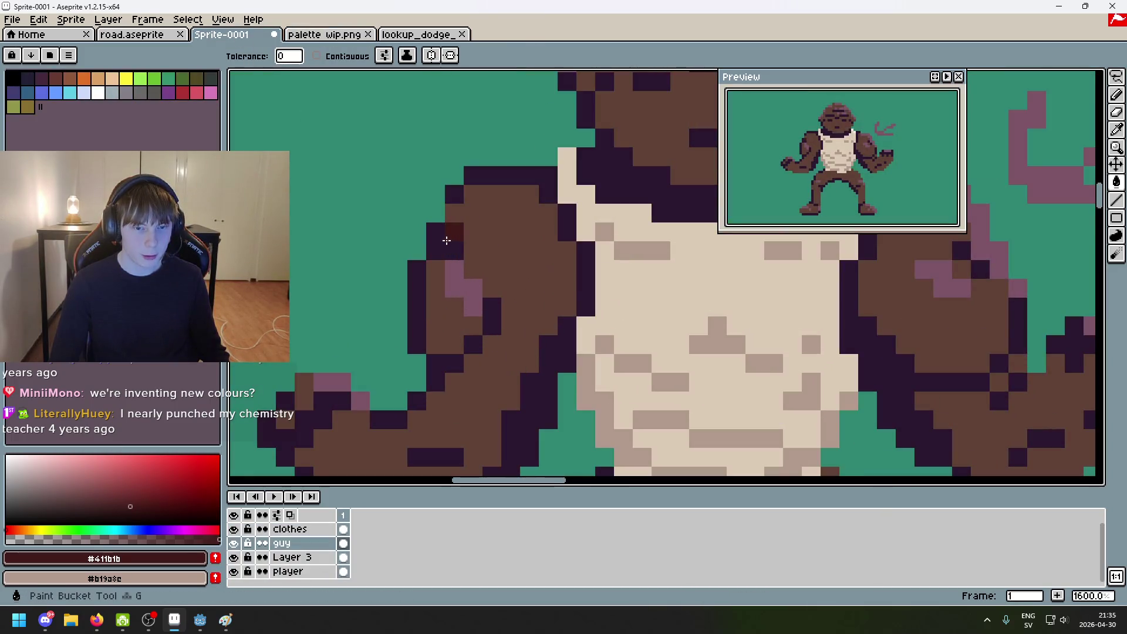
pyautogui.scroll(-3, 446, 249)
pyautogui.click(324, 35)
pyautogui.scroll(2, 563, 332)
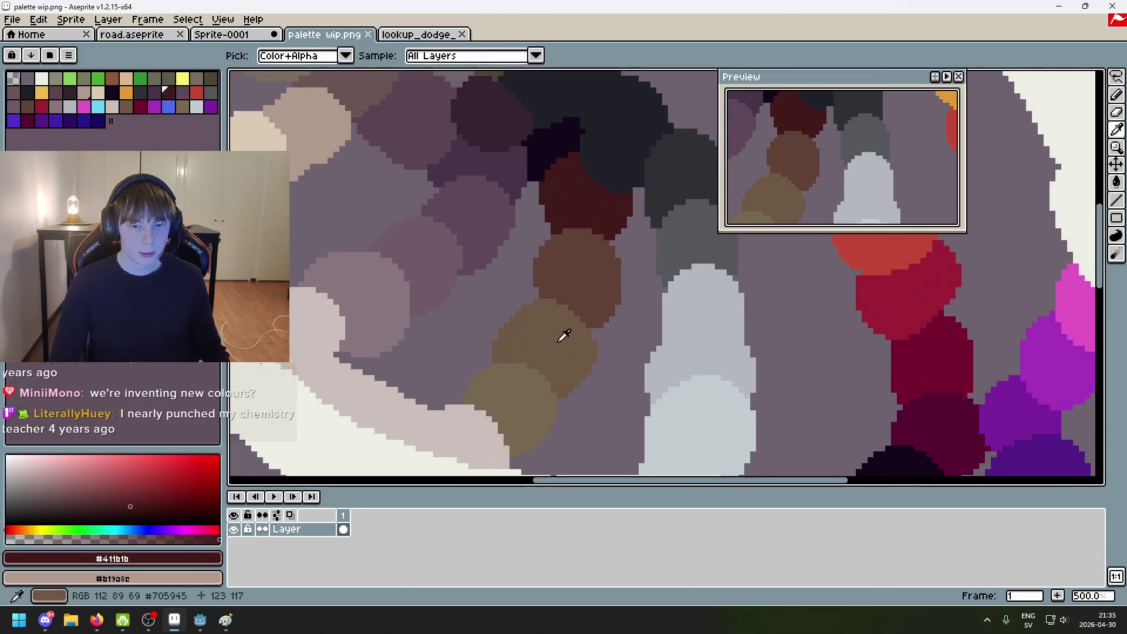
pyautogui.hotkey('ctrl', 'shift', 'Tab')
pyautogui.scroll(1, 440, 244)
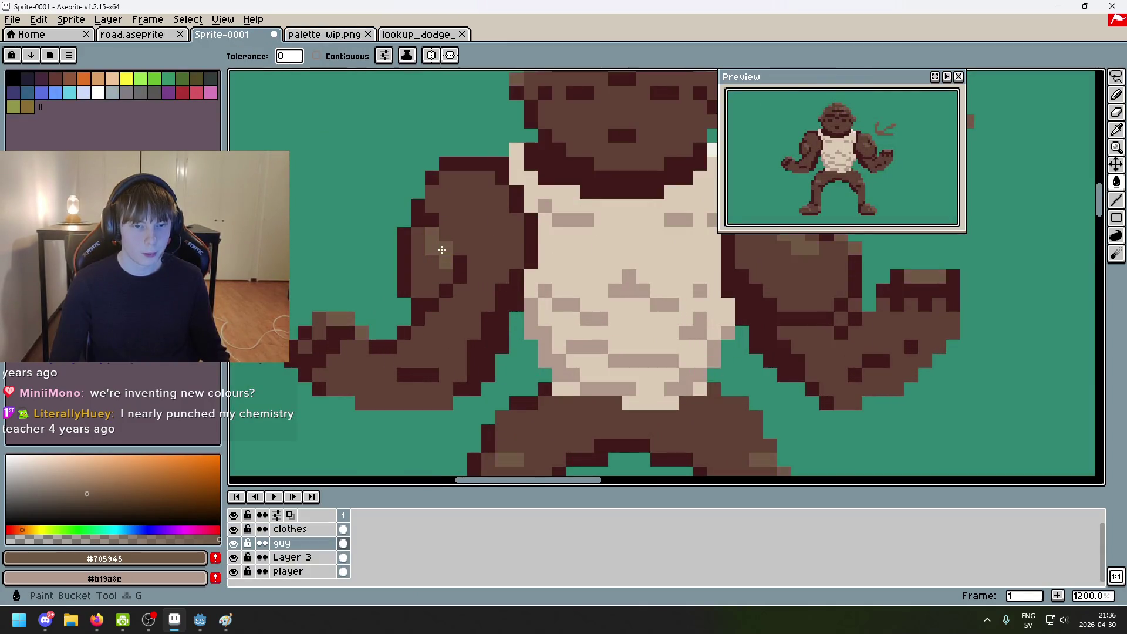
pyautogui.scroll(-4, 514, 286)
pyautogui.scroll(2, 513, 286)
pyautogui.scroll(-2, 521, 295)
pyautogui.scroll(1, 529, 304)
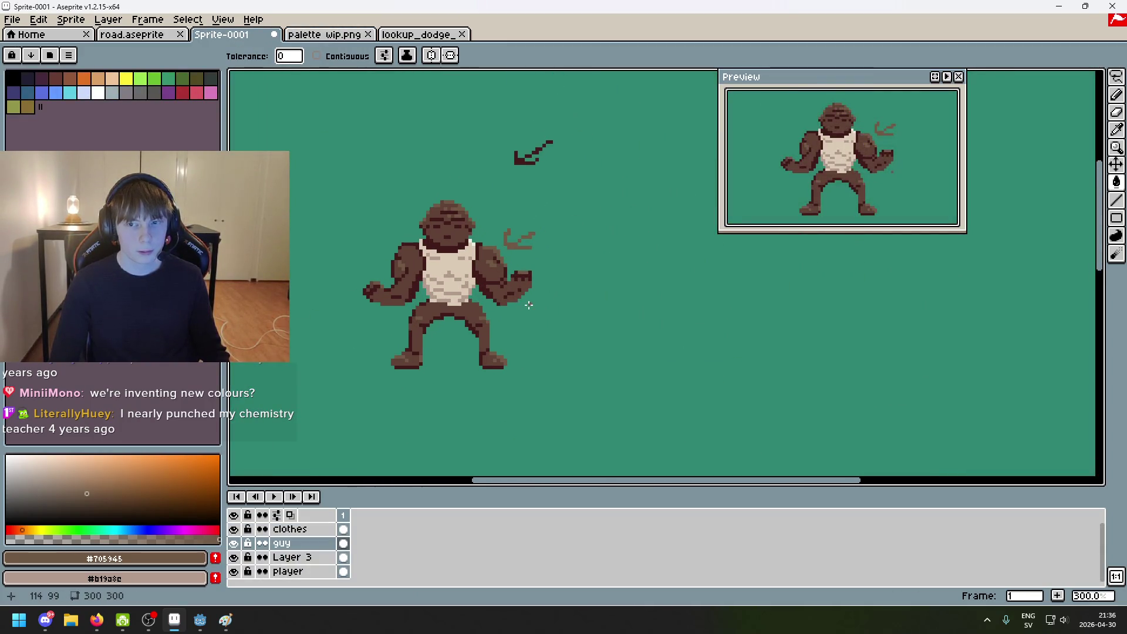
pyautogui.scroll(-1, 523, 309)
pyautogui.moveTo(523, 308); pyautogui.dragTo(590, 307)
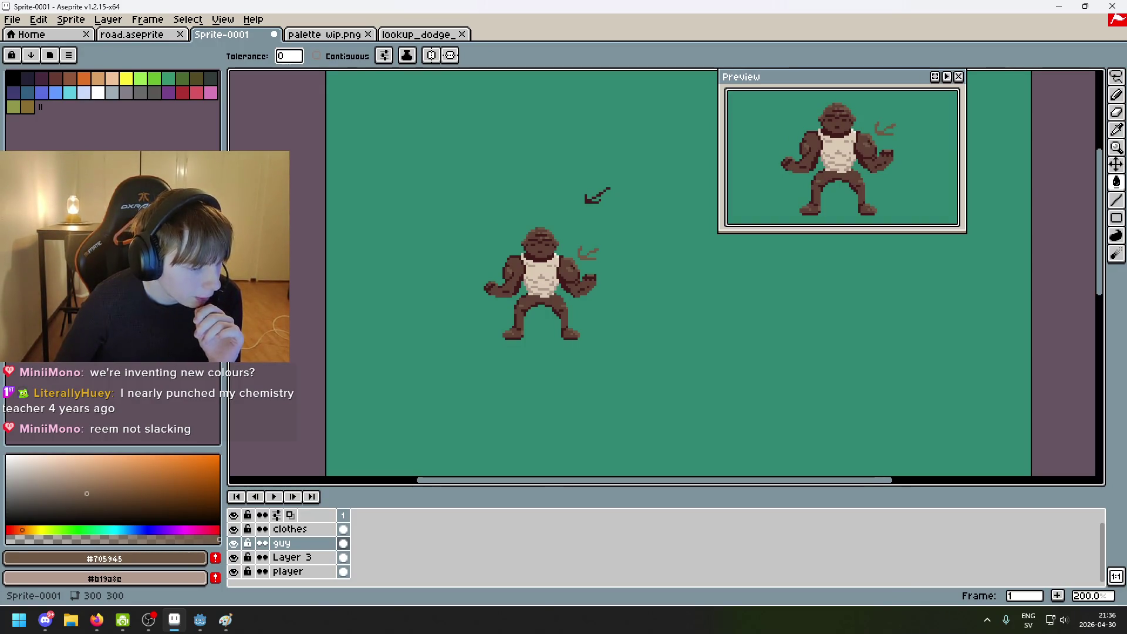
# Step: Move Layer 3 below the player layer and rename it BG
pyautogui.hscroll(3, 549, 387)
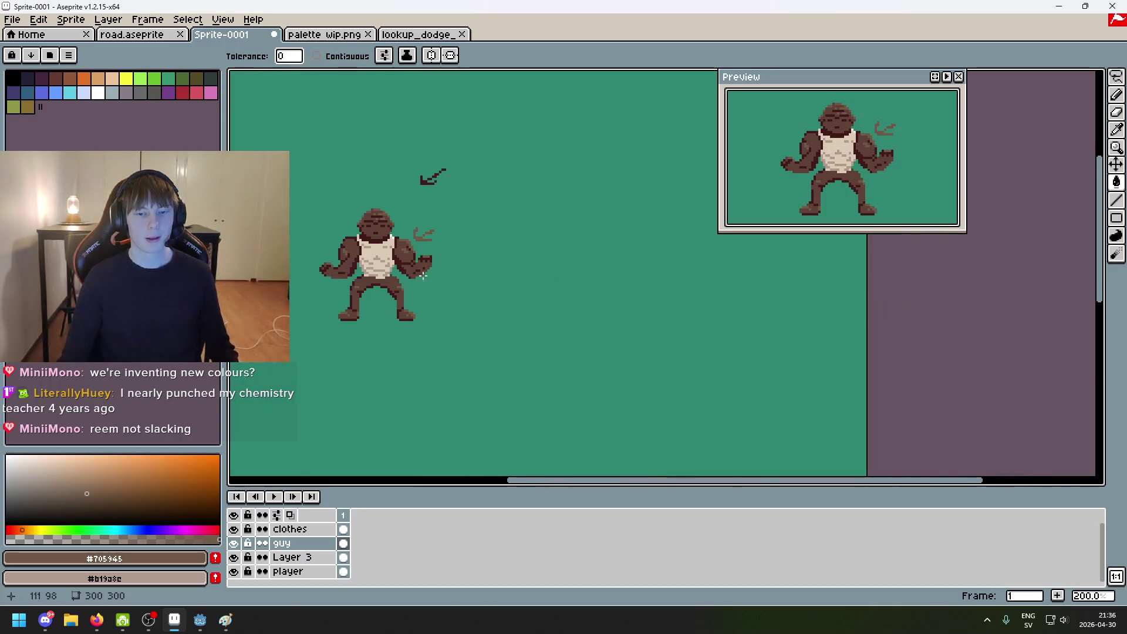
pyautogui.scroll(-2, 483, 285)
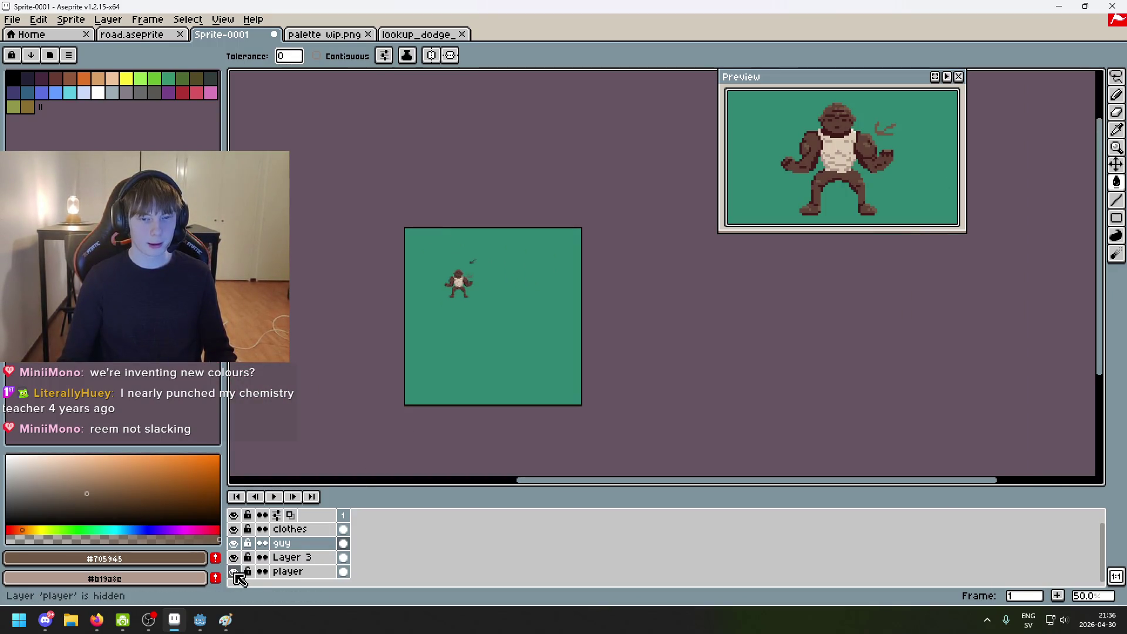
pyautogui.scroll(2, 471, 324)
pyautogui.scroll(-1, 472, 324)
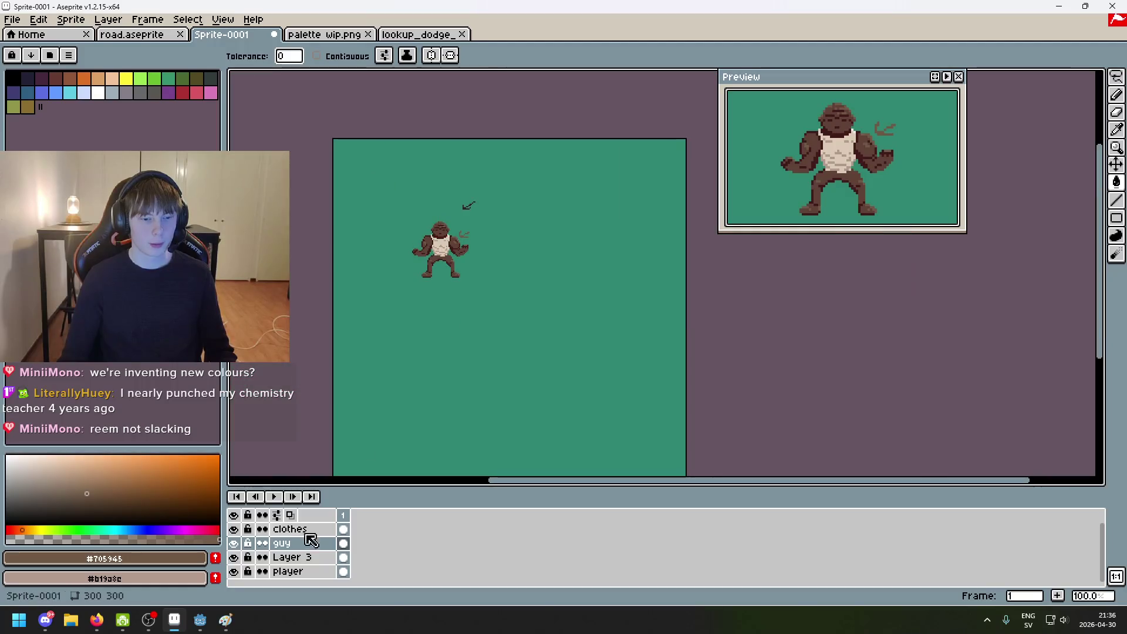
pyautogui.click(291, 571)
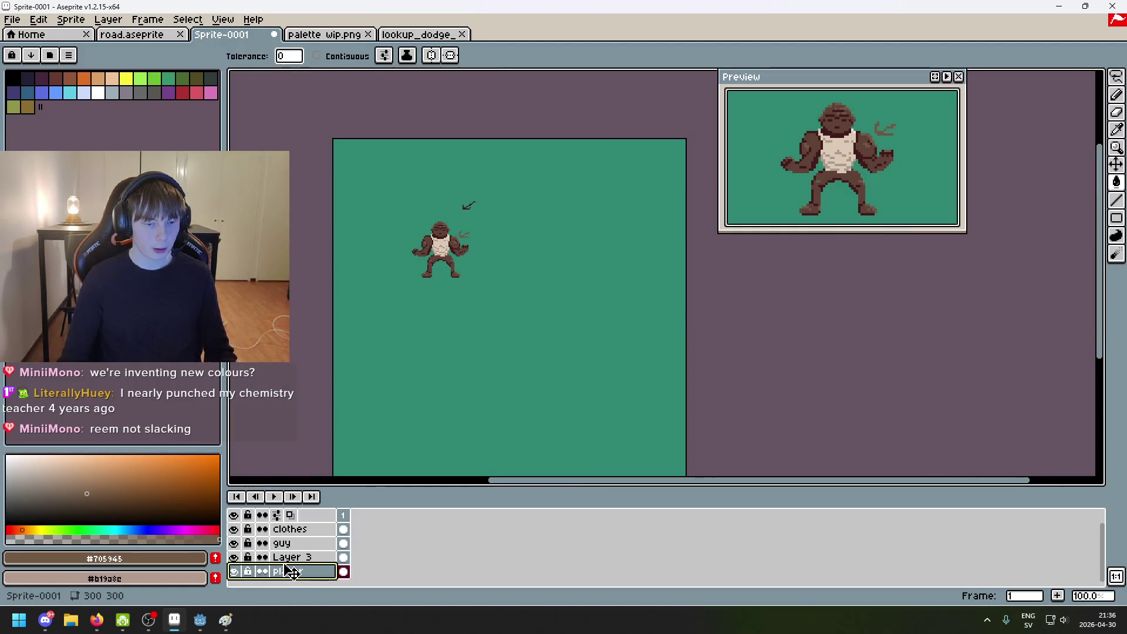
pyautogui.moveTo(289, 558); pyautogui.dragTo(288, 573)
pyautogui.doubleClick(286, 573)
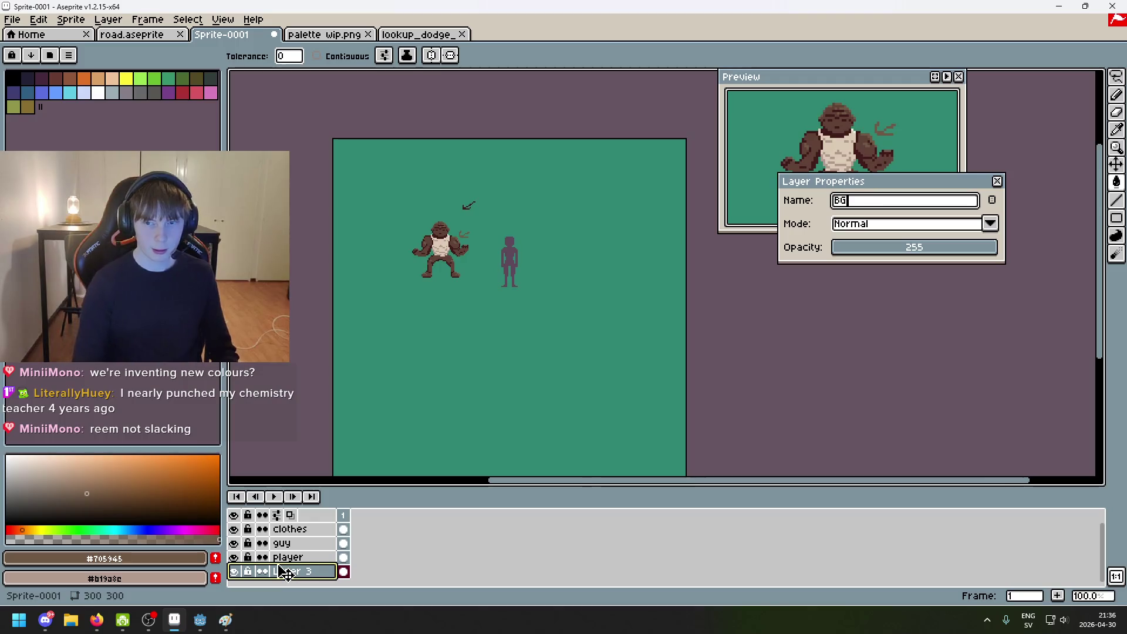
pyautogui.write('BG')
pyautogui.press('Return')
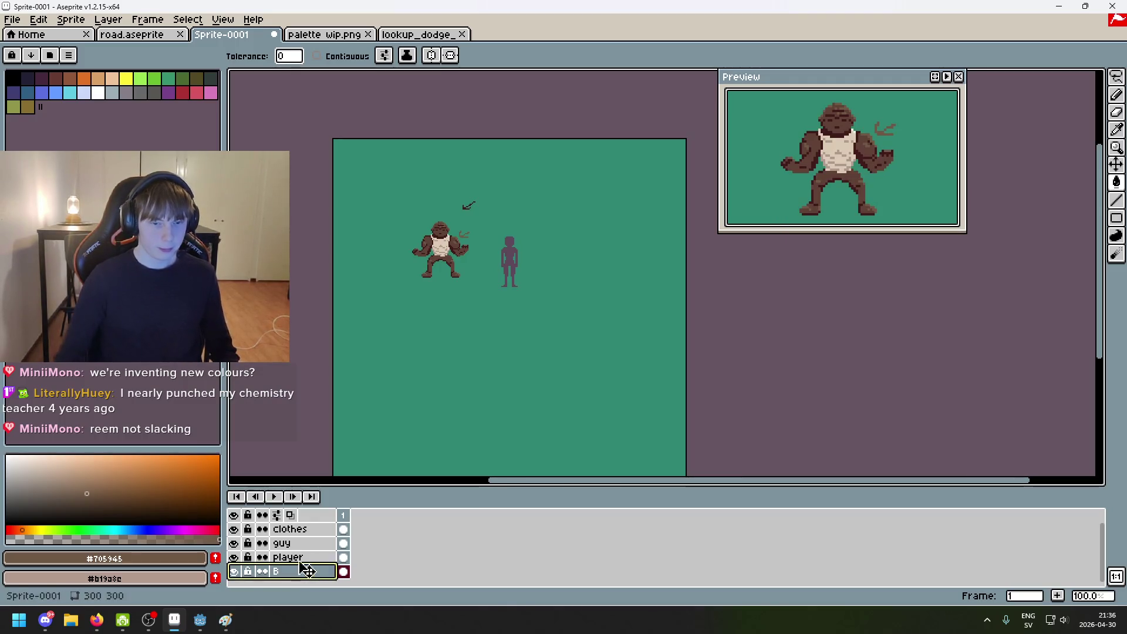
pyautogui.click(288, 557)
pyautogui.scroll(3, 590, 260)
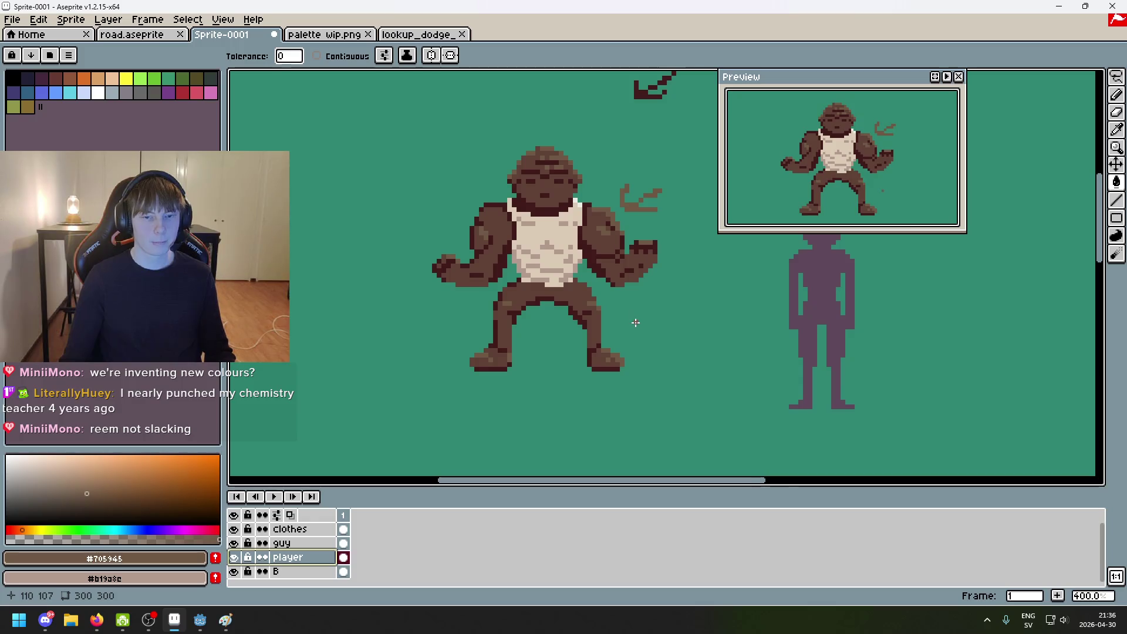
# Step: Try moving the clothes layer beneath guy, then undo so the tank top sits on top again
pyautogui.scroll(1, 606, 343)
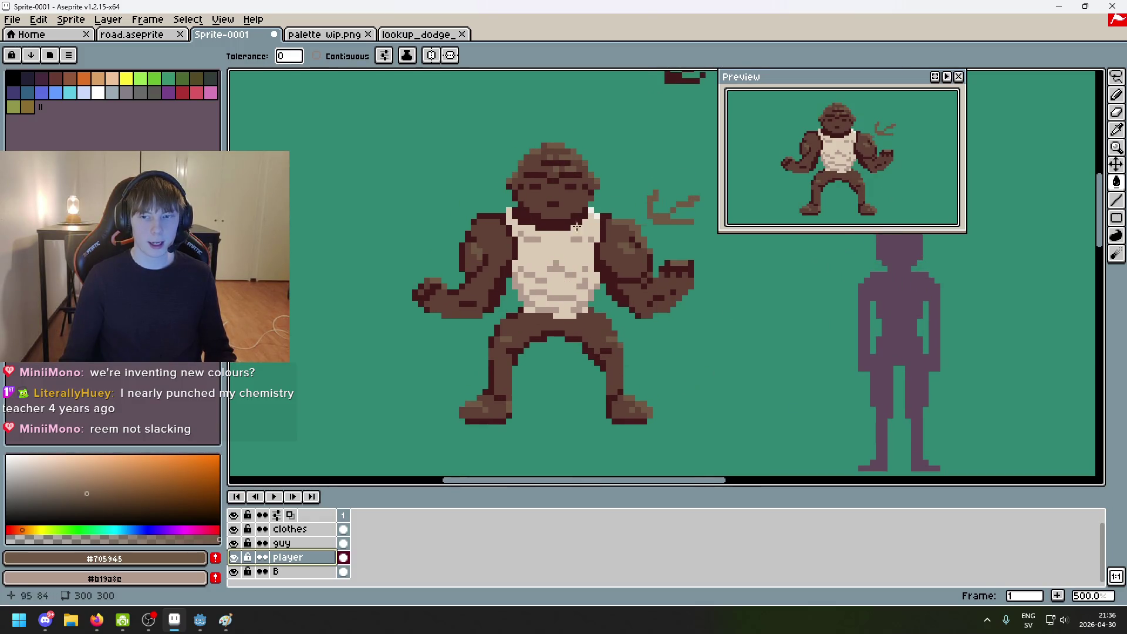
pyautogui.hscroll(2, 611, 322)
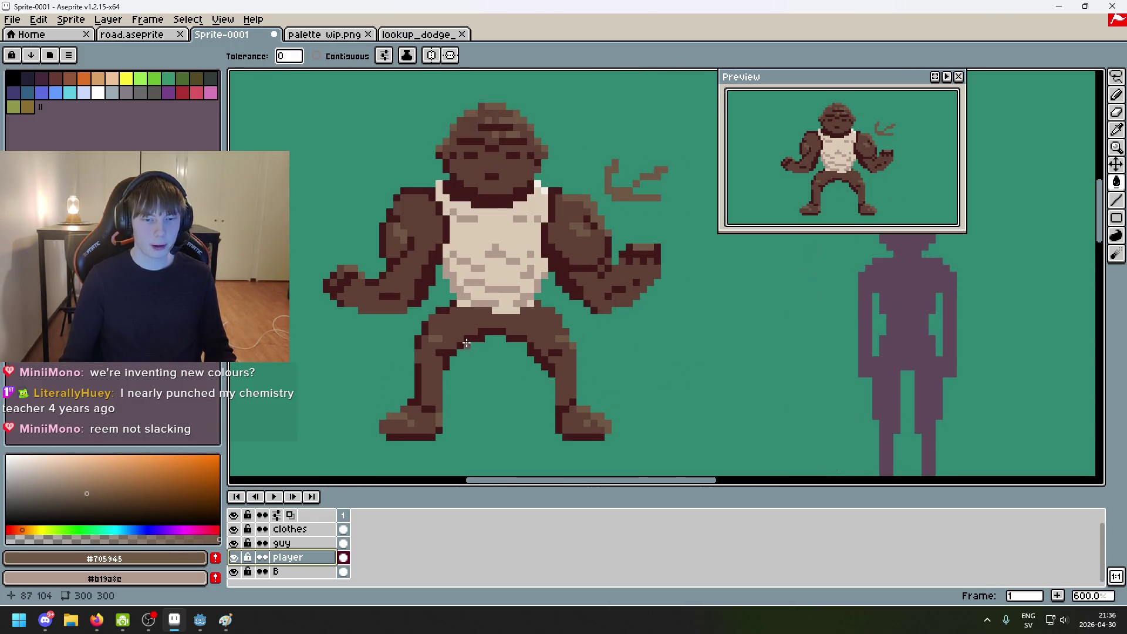
pyautogui.scroll(4, 463, 334)
pyautogui.scroll(-2, 464, 334)
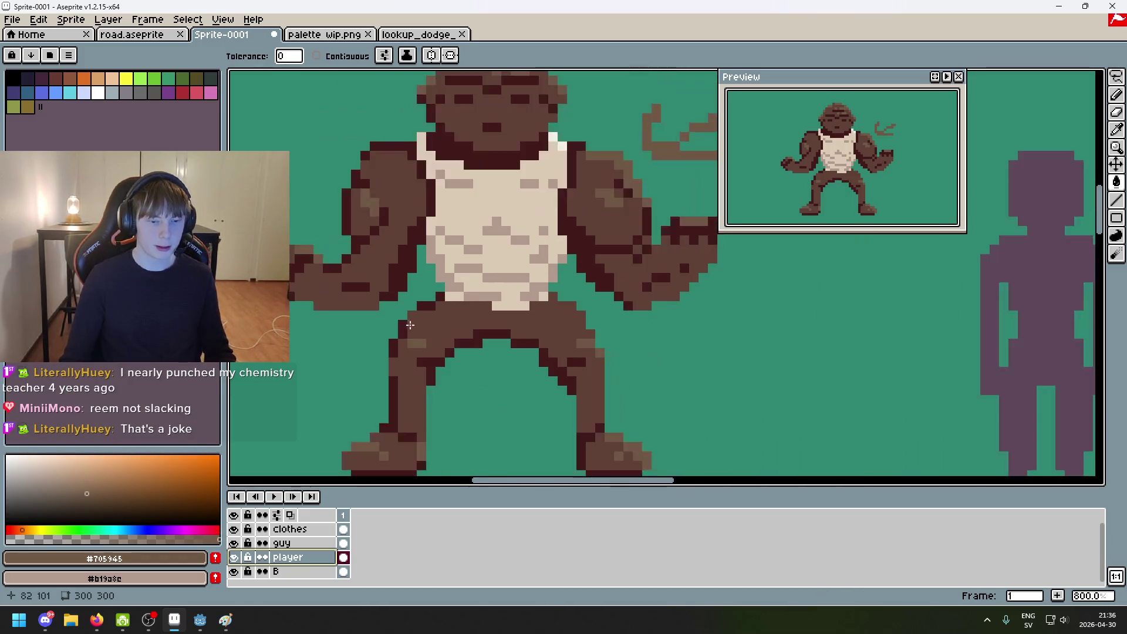
pyautogui.click(305, 530)
pyautogui.moveTo(305, 530); pyautogui.dragTo(307, 552)
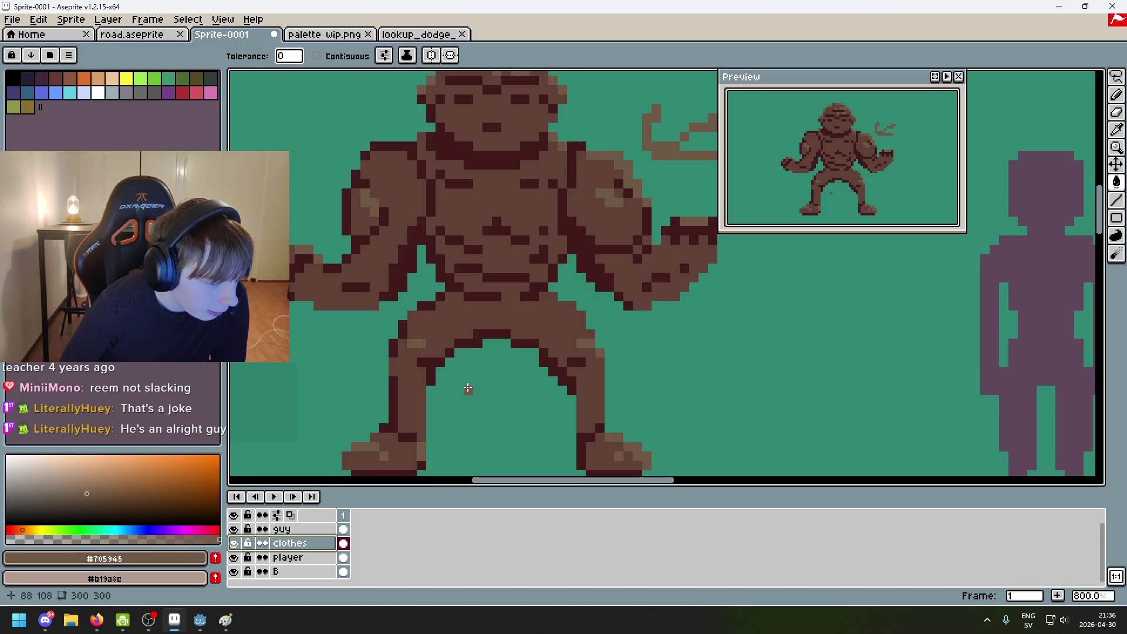
pyautogui.hotkey('ctrl', 'z')
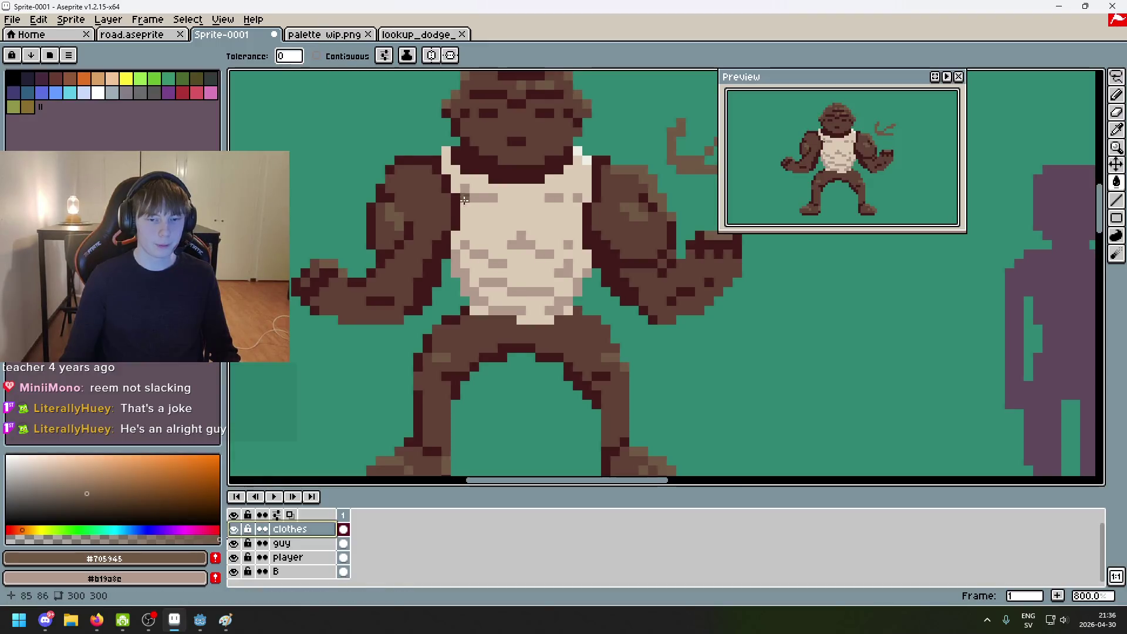
pyautogui.scroll(-3, 464, 200)
pyautogui.scroll(1, 485, 266)
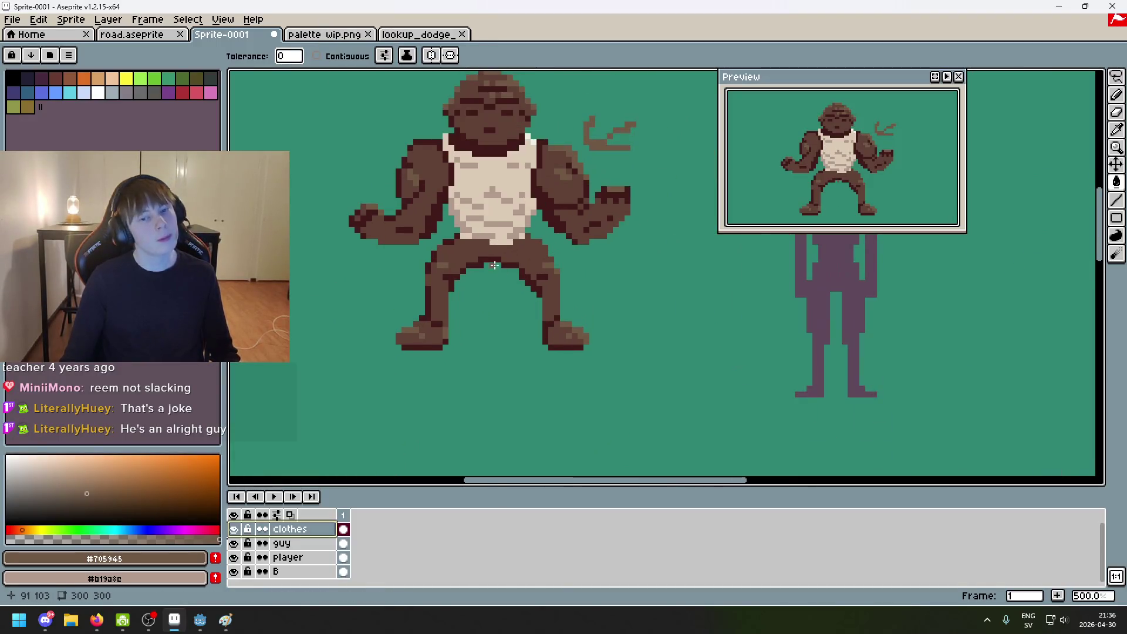
pyautogui.scroll(-1, 522, 285)
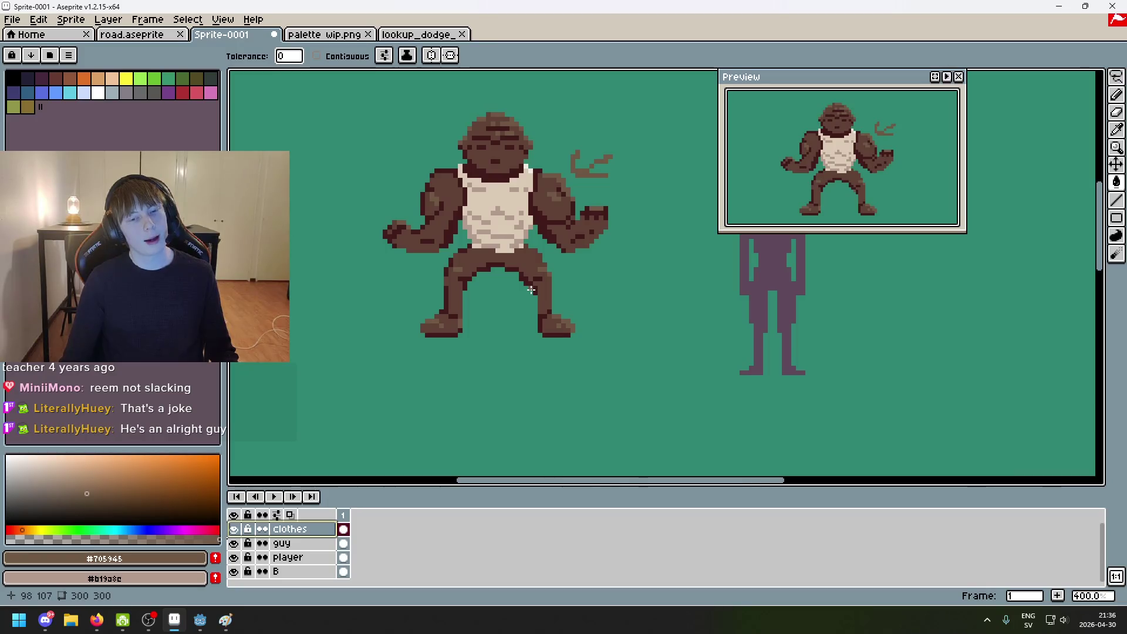
pyautogui.scroll(-2, 498, 244)
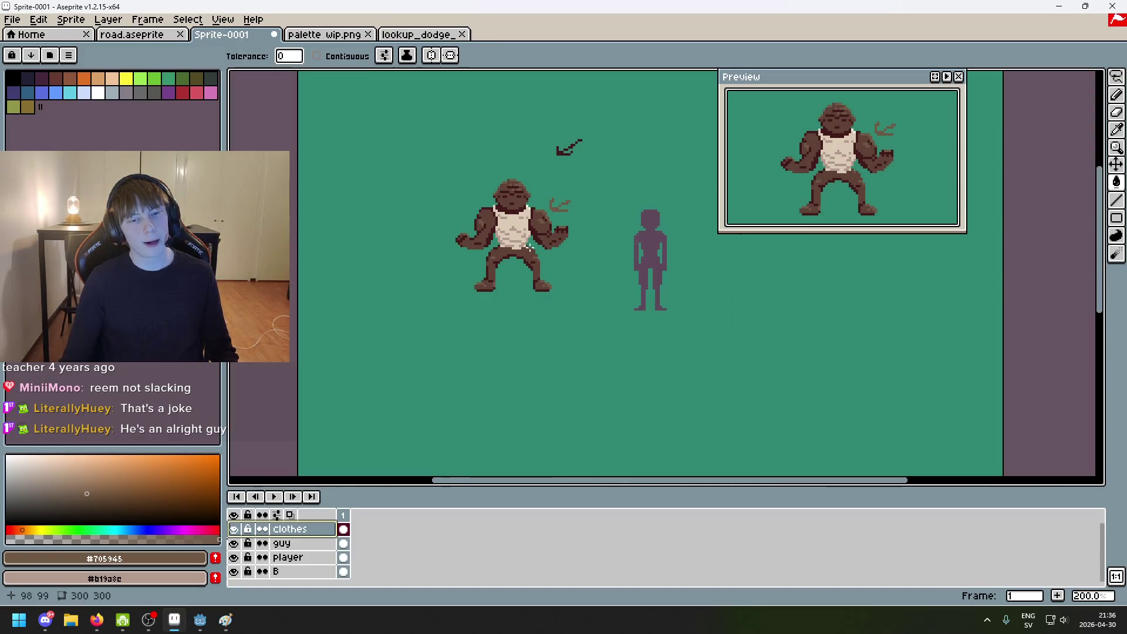
pyautogui.scroll(1, 498, 244)
pyautogui.scroll(1, 538, 327)
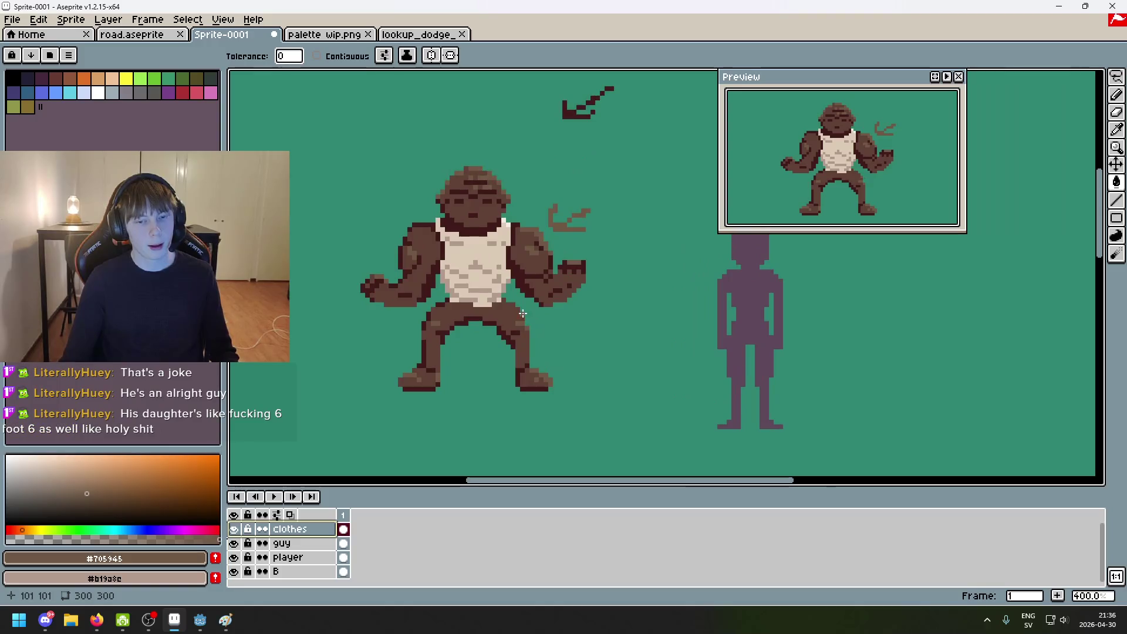
pyautogui.scroll(1, 471, 281)
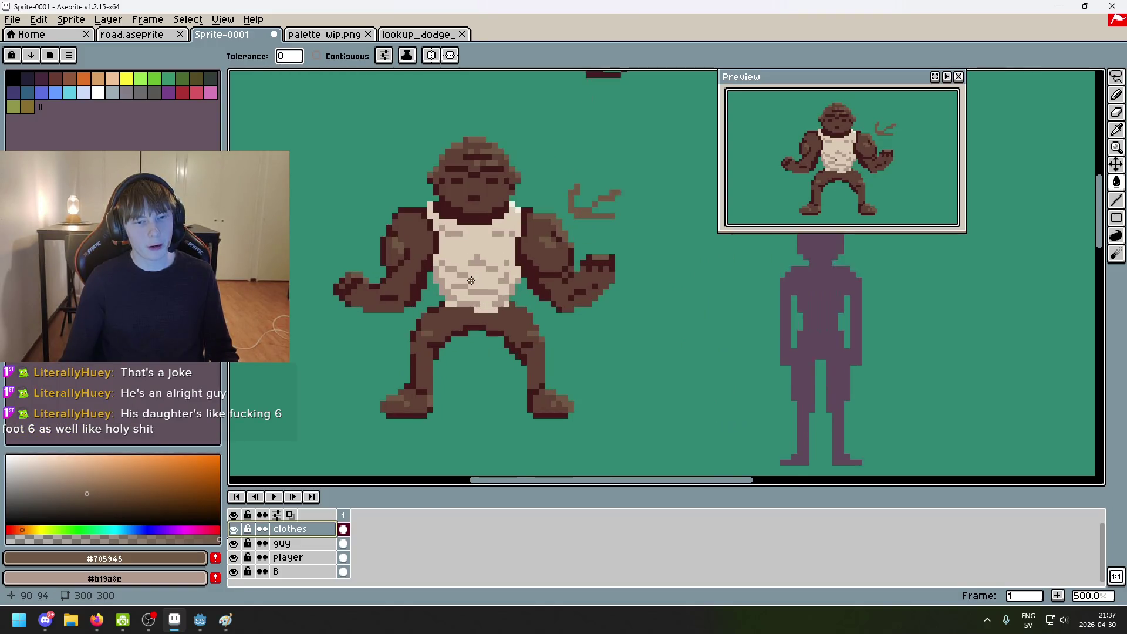
pyautogui.scroll(2, 425, 223)
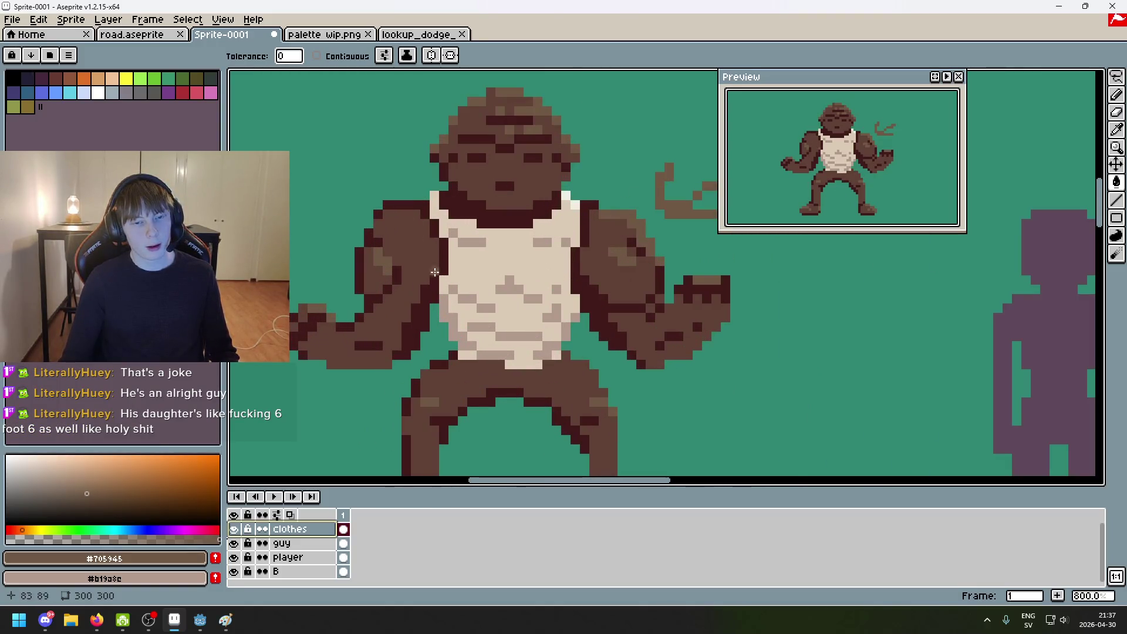
pyautogui.scroll(-3, 434, 273)
pyautogui.scroll(3, 441, 286)
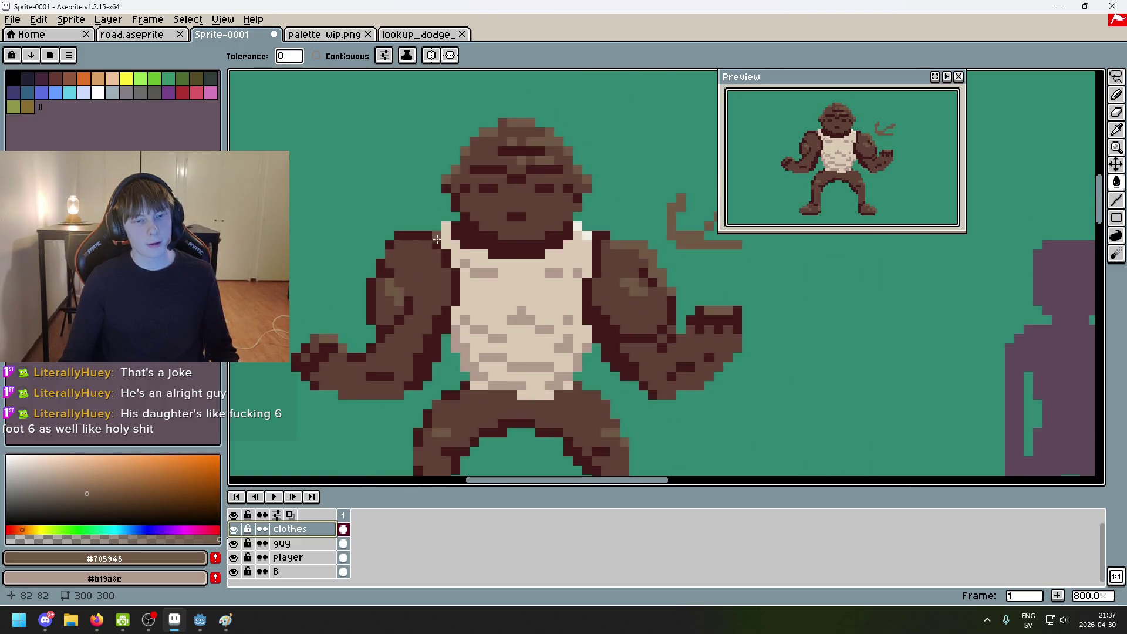
# Step: Switch to the Pencil, redo the last stroke and select the guy layer
pyautogui.press('b')
pyautogui.scroll(-4, 527, 355)
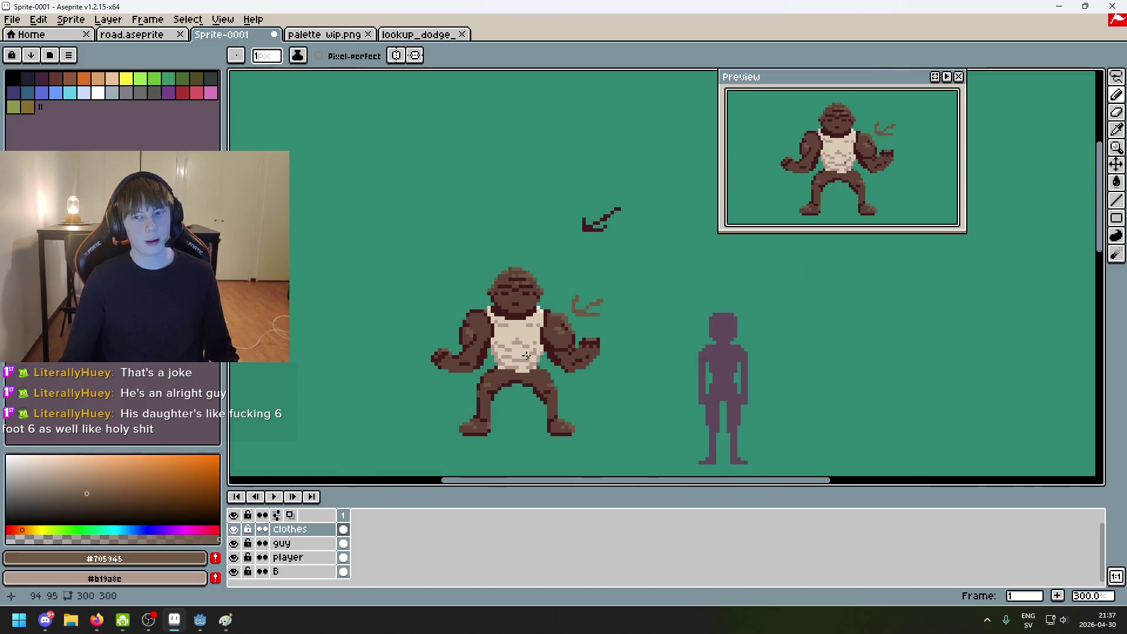
pyautogui.hotkey('ctrl', 'z')
pyautogui.hotkey('ctrl', 'y')
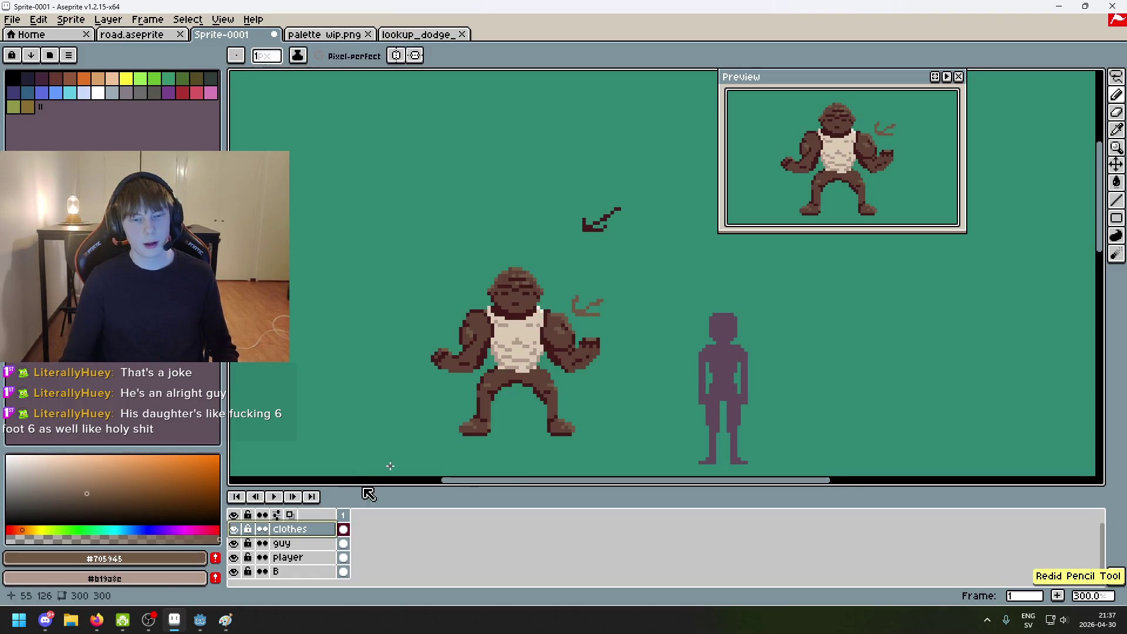
pyautogui.click(300, 543)
pyautogui.scroll(3, 524, 271)
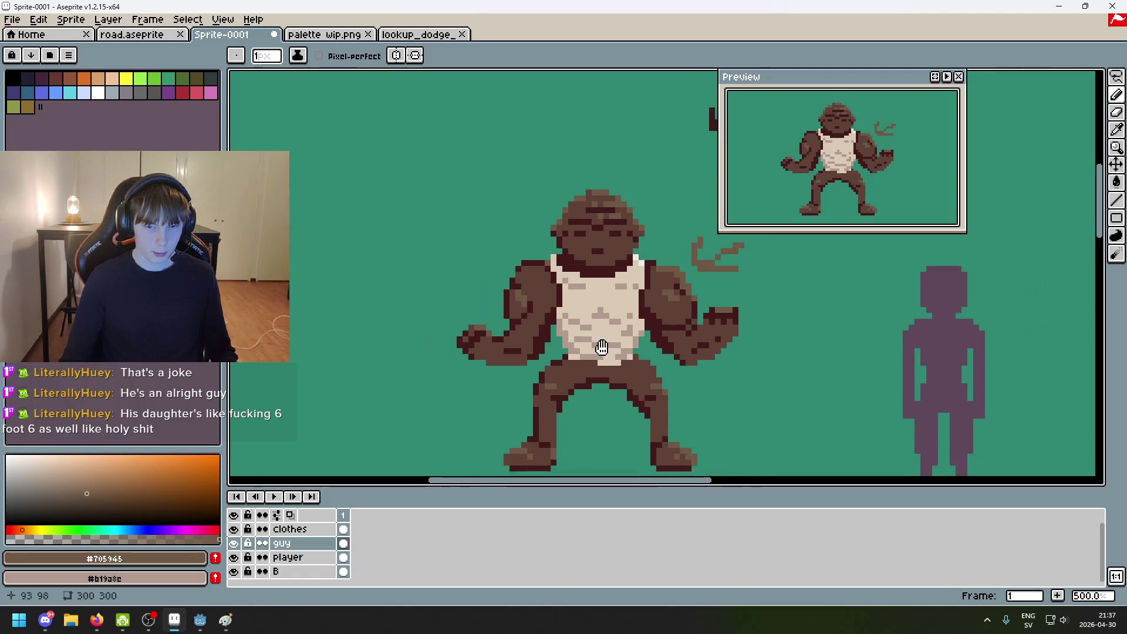
pyautogui.scroll(-1, 453, 304)
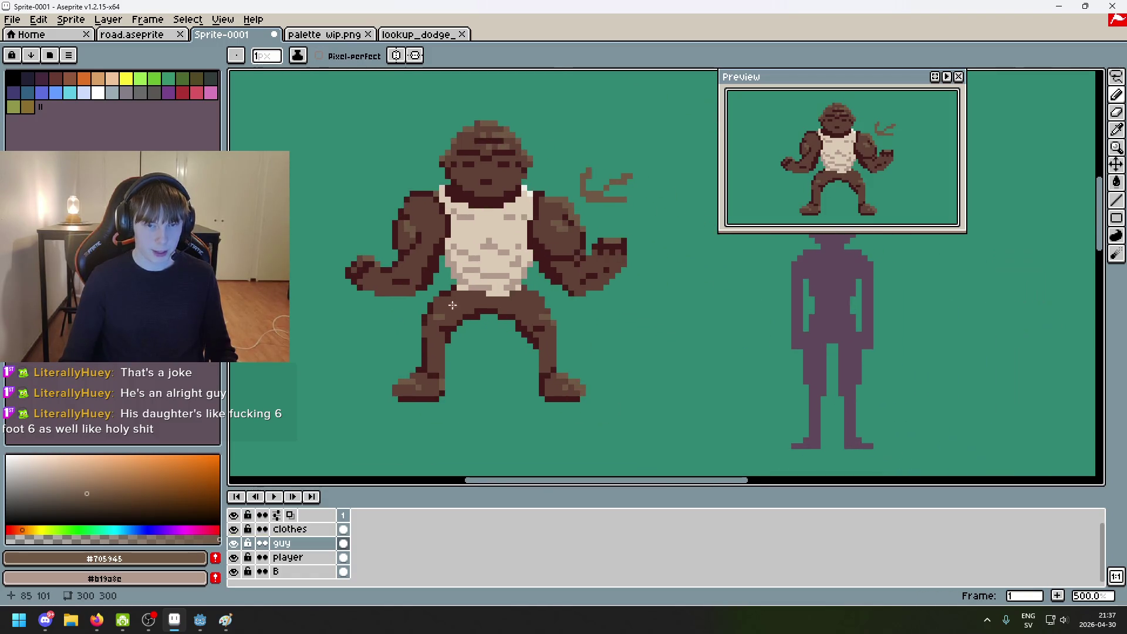
# Step: Check the palette sketch, then undo the last pencil stroke on the gorilla sprite
pyautogui.click(360, 38)
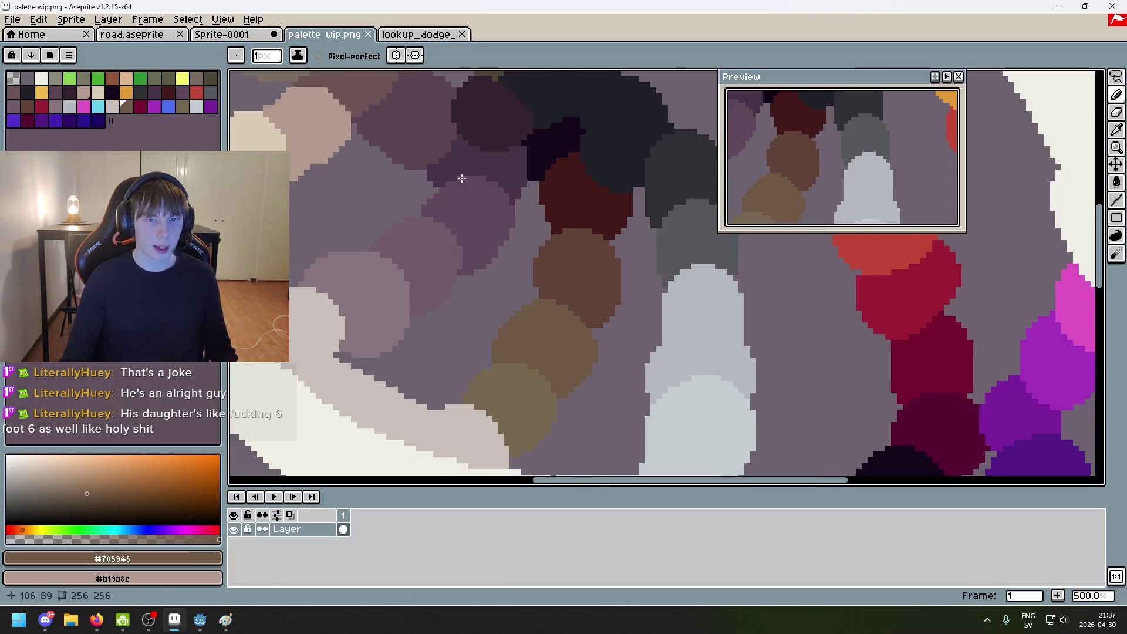
pyautogui.scroll(-3, 478, 244)
pyautogui.scroll(1, 481, 296)
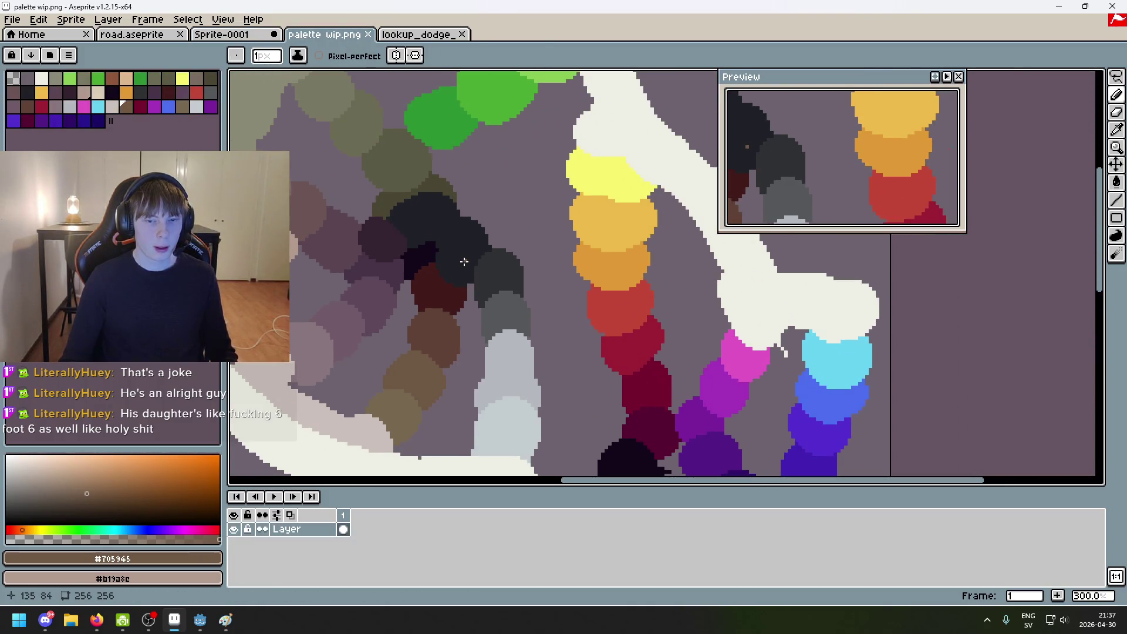
pyautogui.click(231, 38)
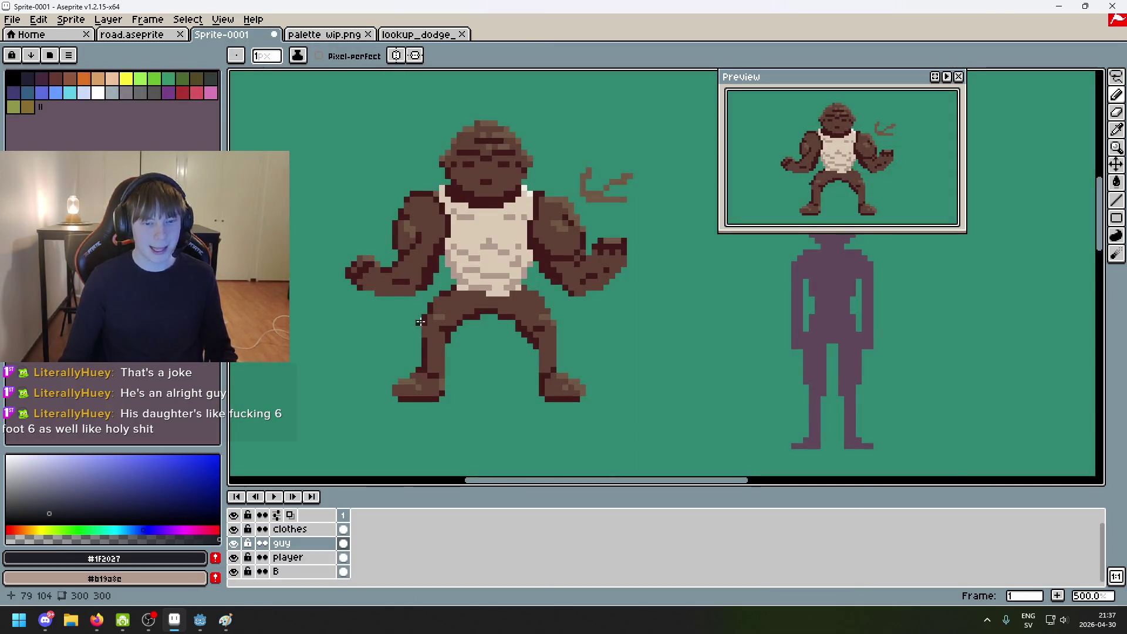
pyautogui.scroll(1, 421, 322)
pyautogui.scroll(3, 448, 273)
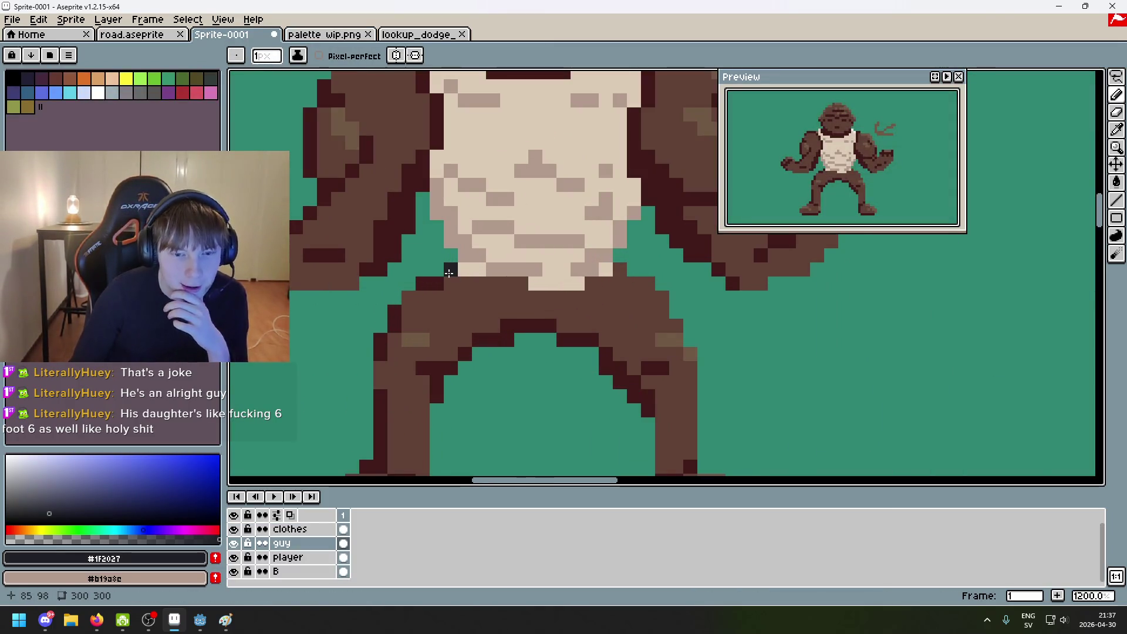
pyautogui.scroll(-3, 449, 273)
pyautogui.scroll(1, 405, 245)
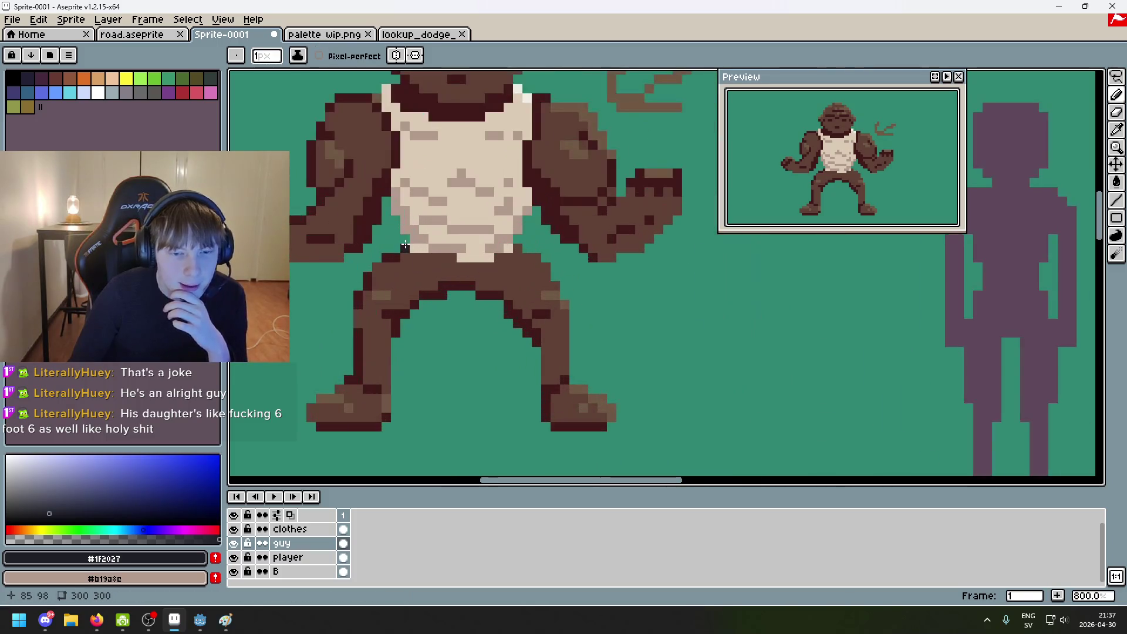
pyautogui.scroll(3, 405, 246)
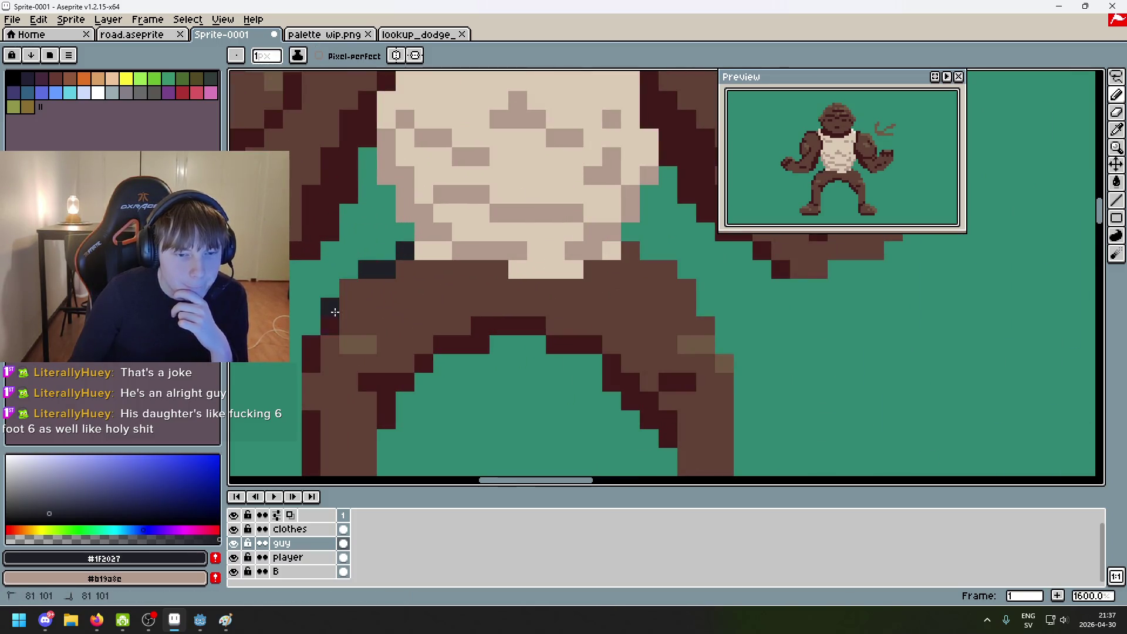
pyautogui.scroll(-3, 332, 317)
pyautogui.hotkey('ctrl', 'z')
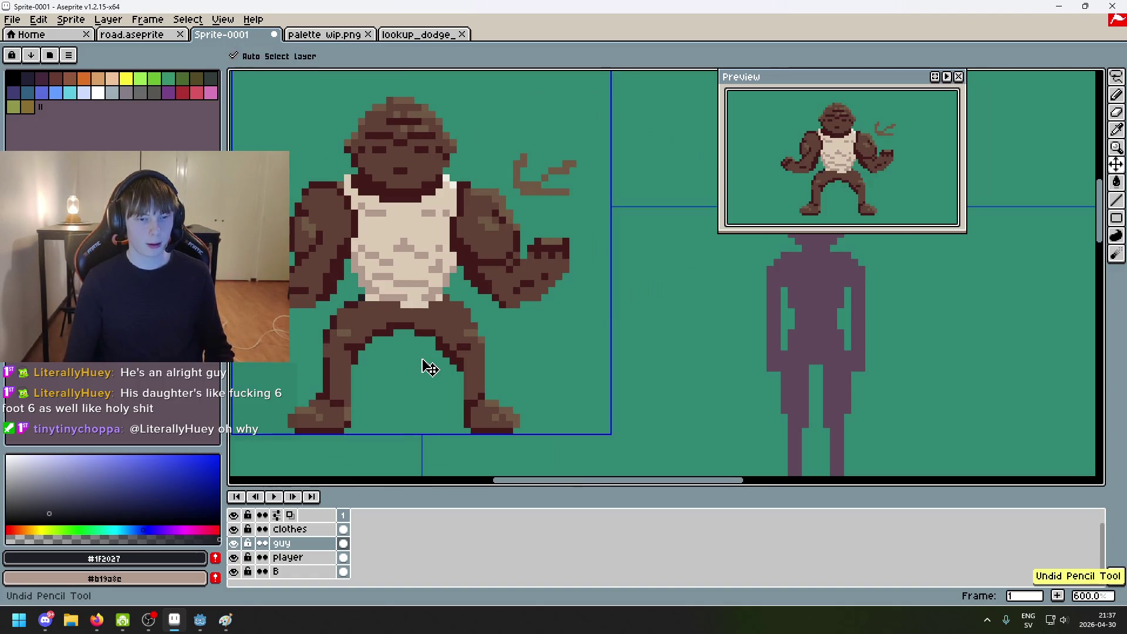
pyautogui.moveTo(427, 368); pyautogui.dragTo(486, 336)
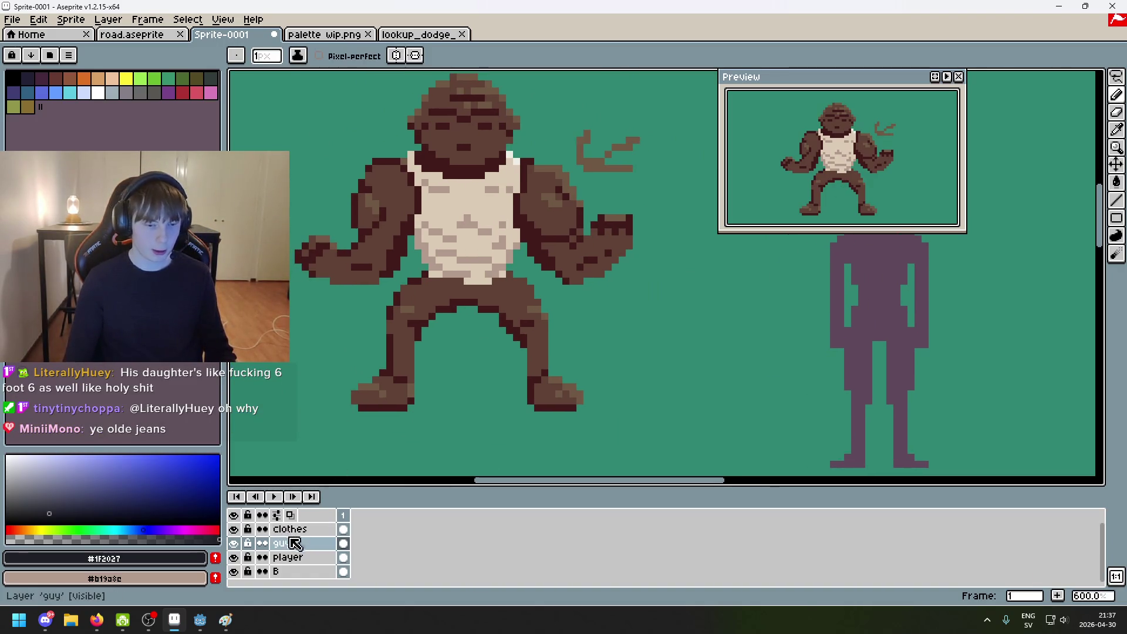
# Step: Lasso the gorilla's legs and feet and add a new empty Layer 1 above guy
pyautogui.click(1121, 81)
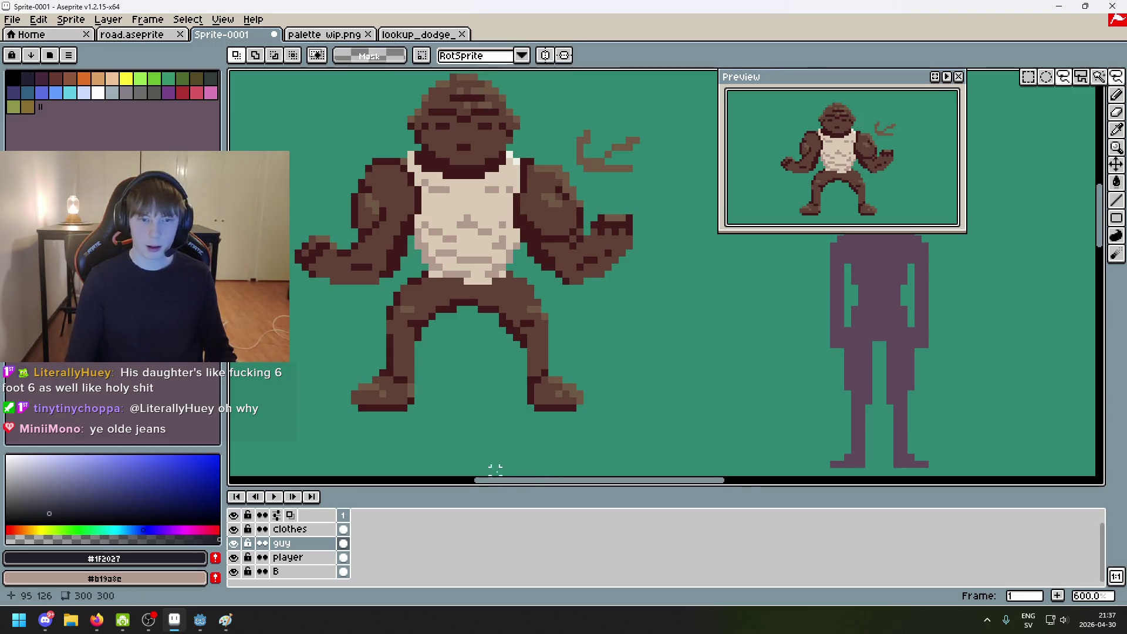
pyautogui.moveTo(434, 470)
pyautogui.mouseDown()
pyautogui.moveTo(319, 372)
pyautogui.moveTo(391, 275)
pyautogui.moveTo(423, 274)
pyautogui.moveTo(457, 285)
pyautogui.moveTo(602, 408)
pyautogui.moveTo(399, 455)
pyautogui.mouseUp()
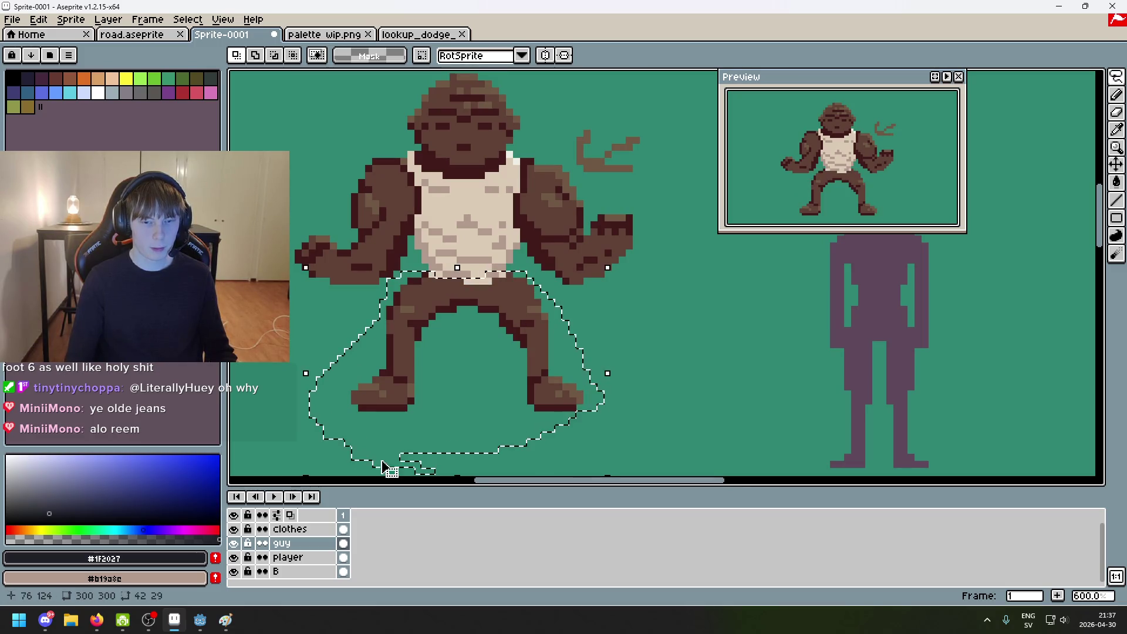
pyautogui.click(643, 401)
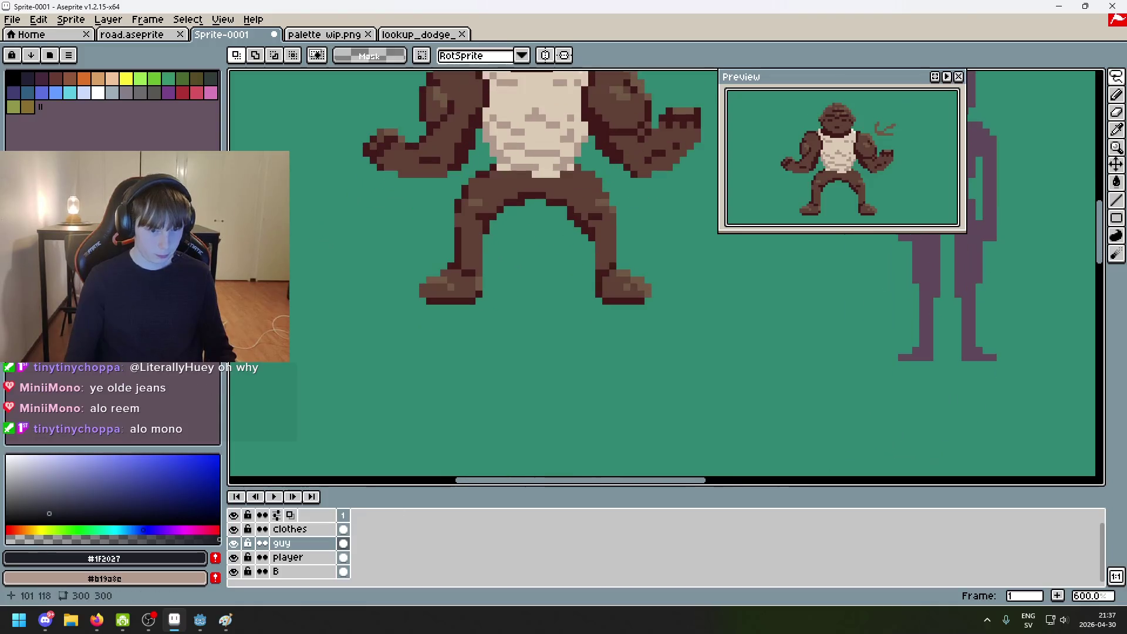
pyautogui.rightClick(310, 543)
pyautogui.click(348, 487)
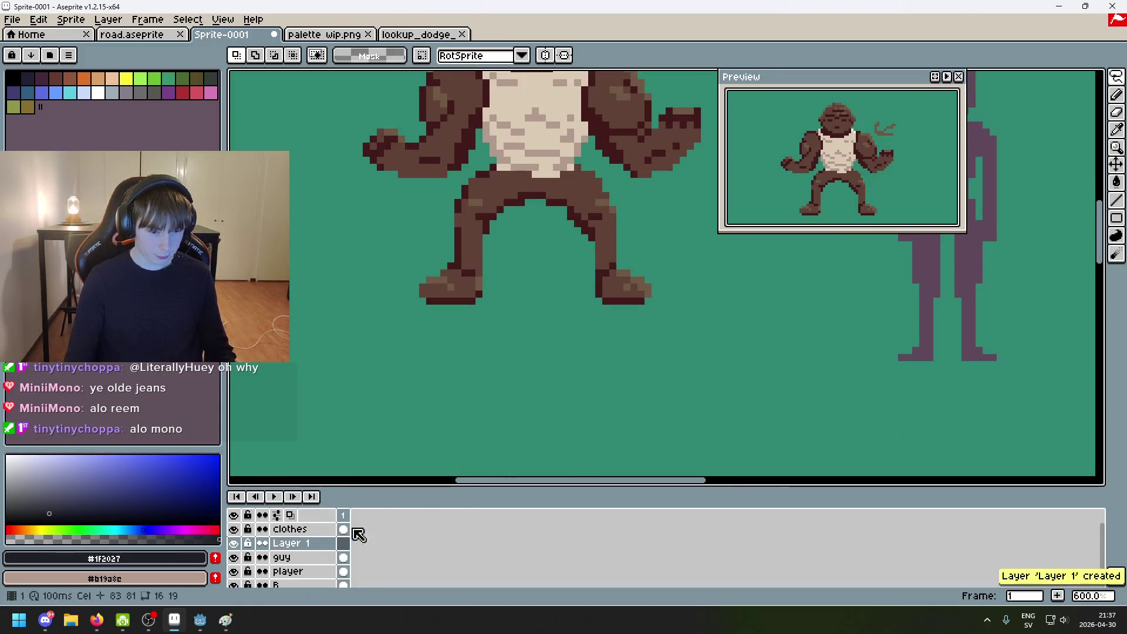
pyautogui.hotkey('ctrl', 'shift', 'd')
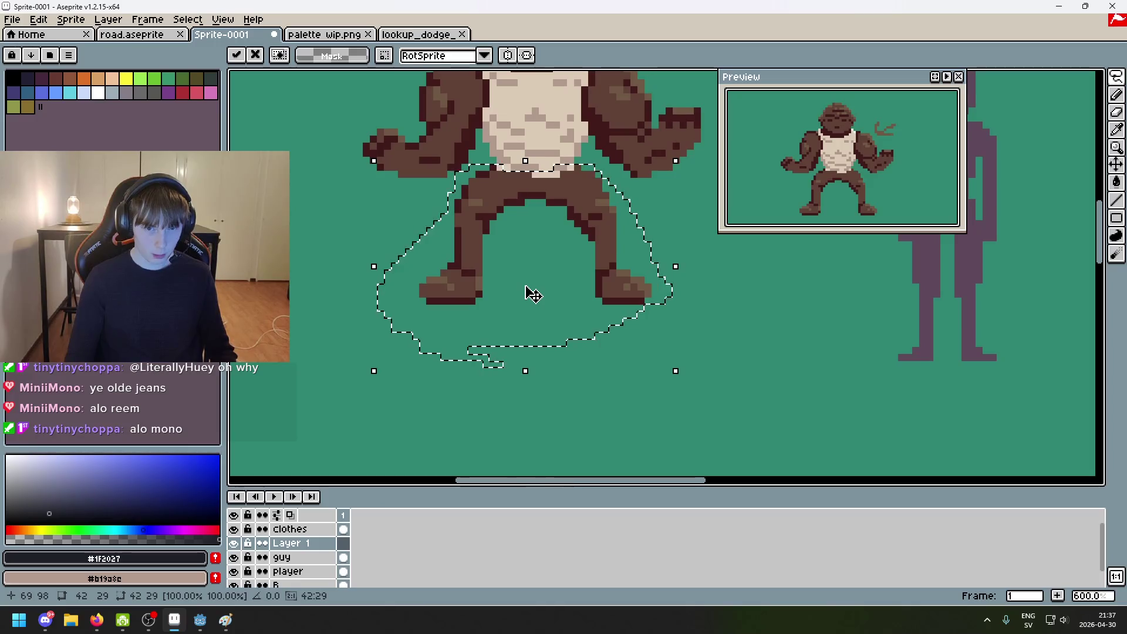
pyautogui.click(655, 344)
pyautogui.scroll(1, 548, 216)
pyautogui.hotkey('ctrl', 'z')
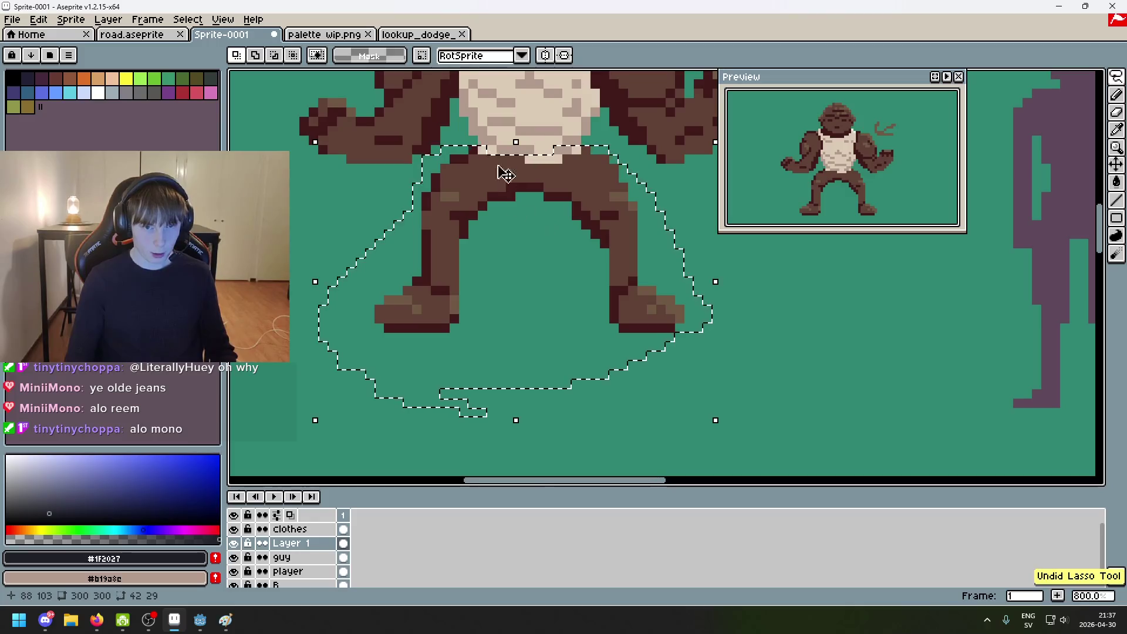
pyautogui.hotkey('ctrl', 'y')
pyautogui.press('e')
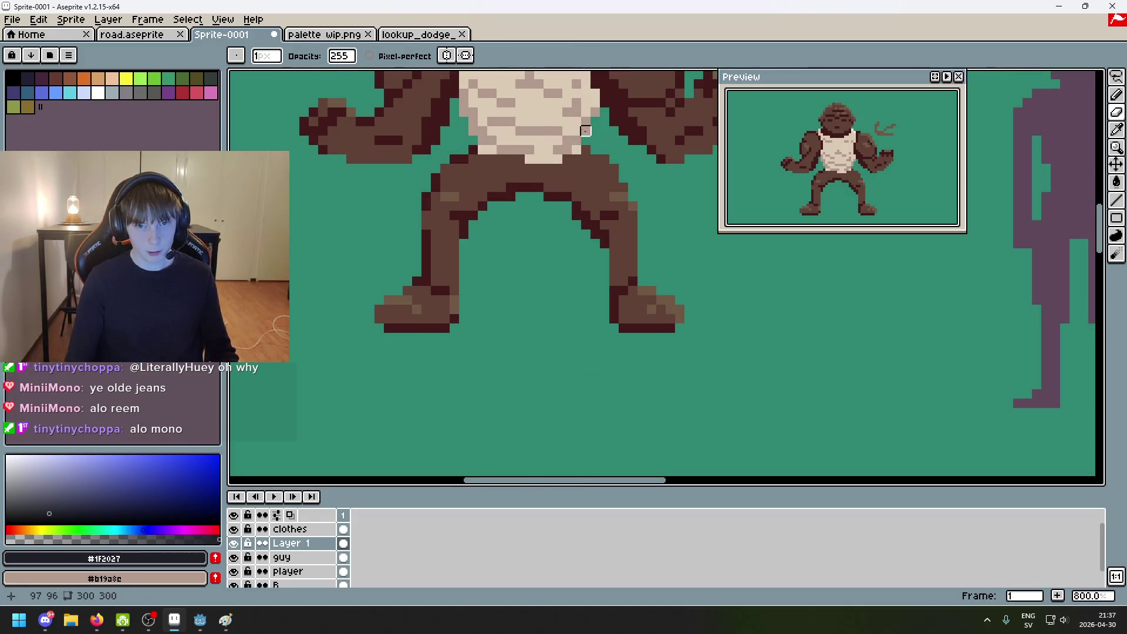
pyautogui.scroll(-3, 576, 149)
# Step: Paint-bucket the pants dark charcoal grey #303134 sampled from the palette sketch
pyautogui.click(352, 35)
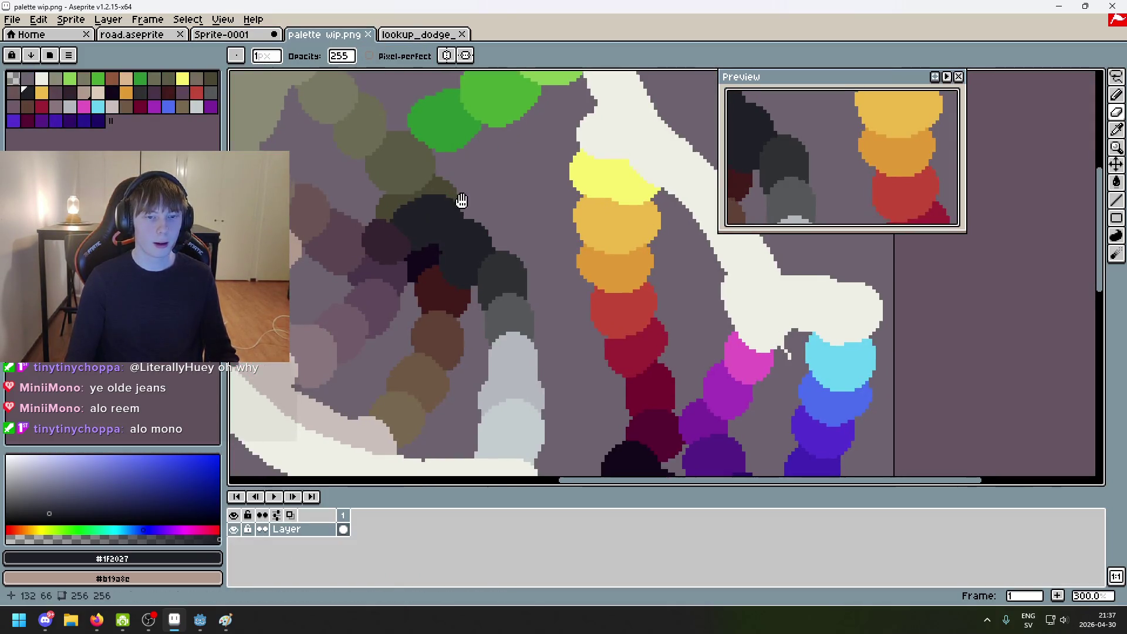
pyautogui.hotkey('ctrl', 'shift', 'Tab')
pyautogui.scroll(3, 493, 199)
pyautogui.press('g')
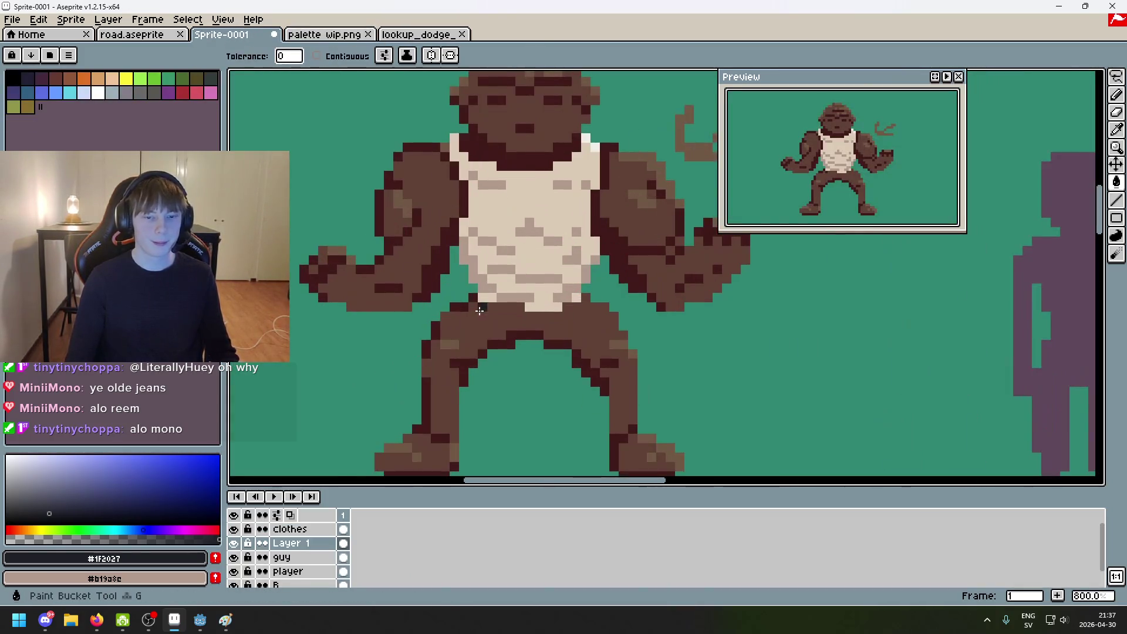
pyautogui.hotkey('ctrl', 'Tab')
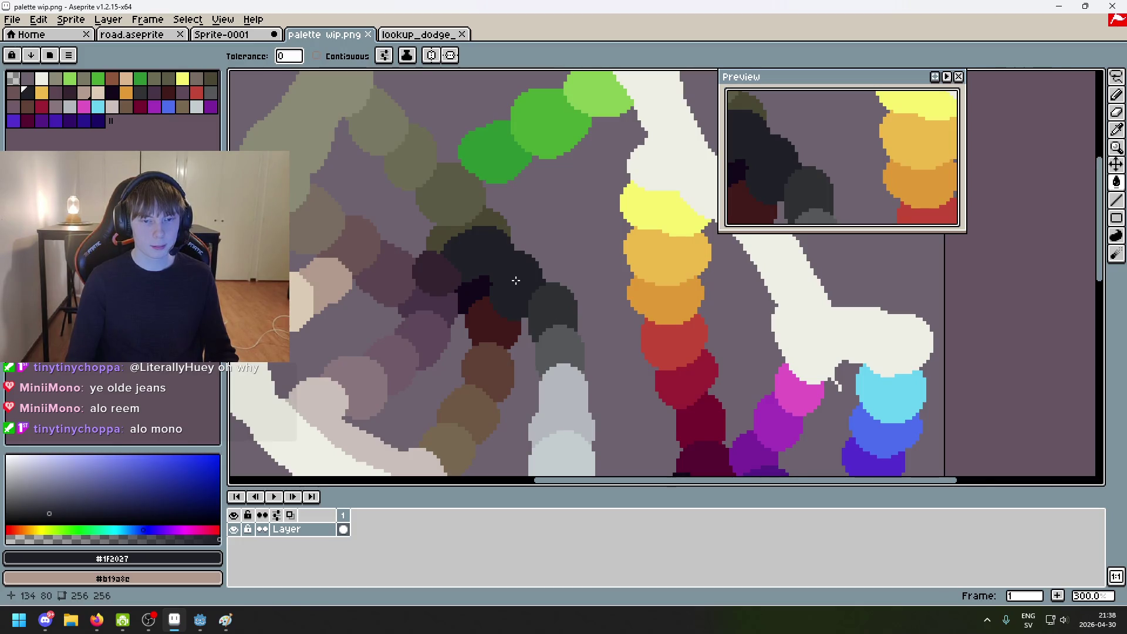
pyautogui.hotkey('ctrl', 'shift', 'Tab')
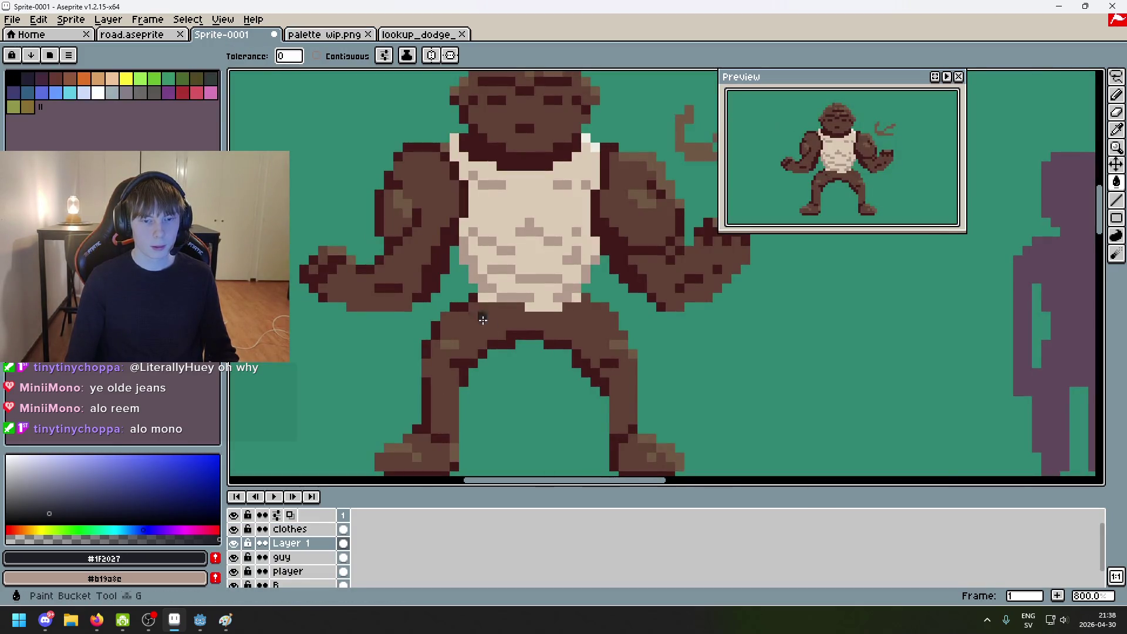
pyautogui.click(324, 34)
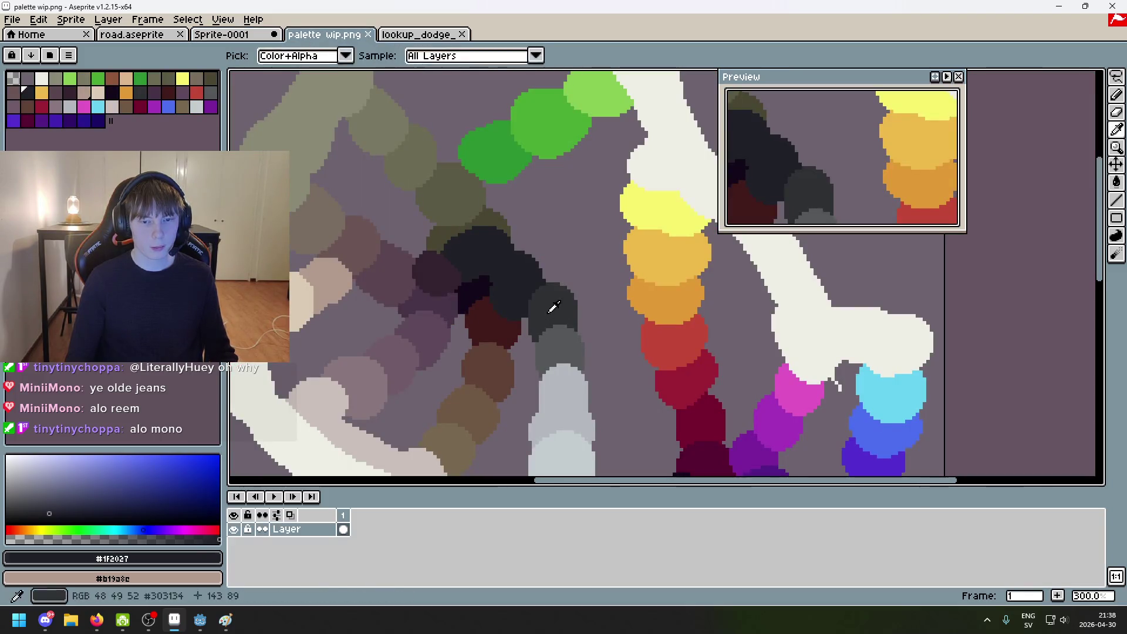
pyautogui.hotkey('ctrl', 'shift', 'Tab')
pyautogui.click(468, 322)
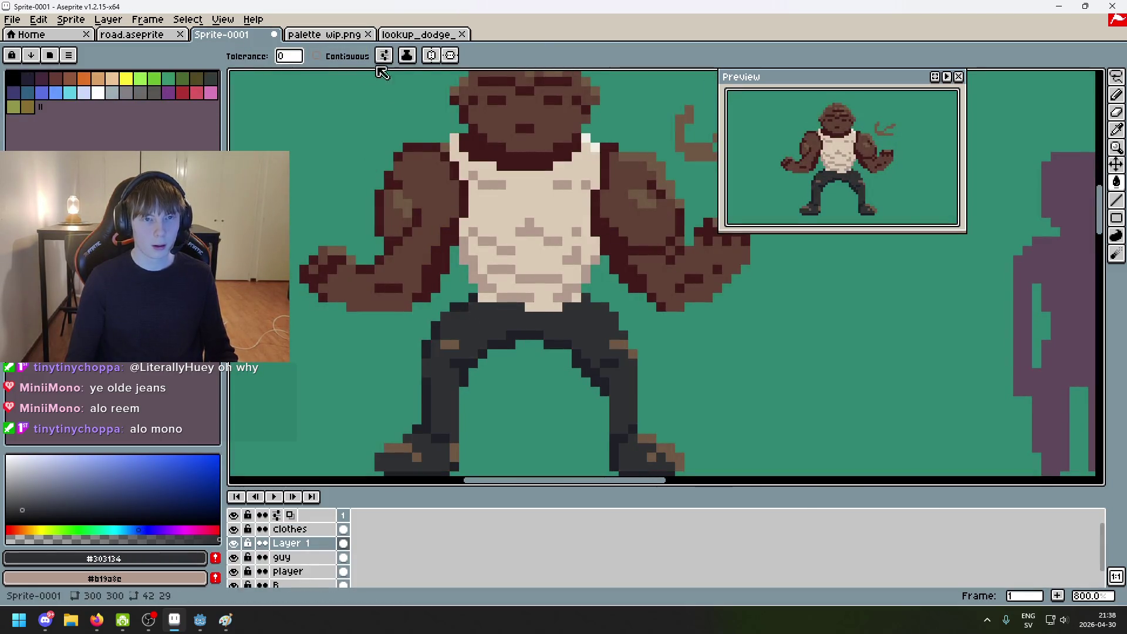
# Step: Sample the medium grey #56585b from the palette sketch for knee highlights
pyautogui.hotkey('ctrl', 'Tab')
pyautogui.hotkey('ctrl', 'Tab')
pyautogui.hotkey('ctrl', 'shift', 'Tab')
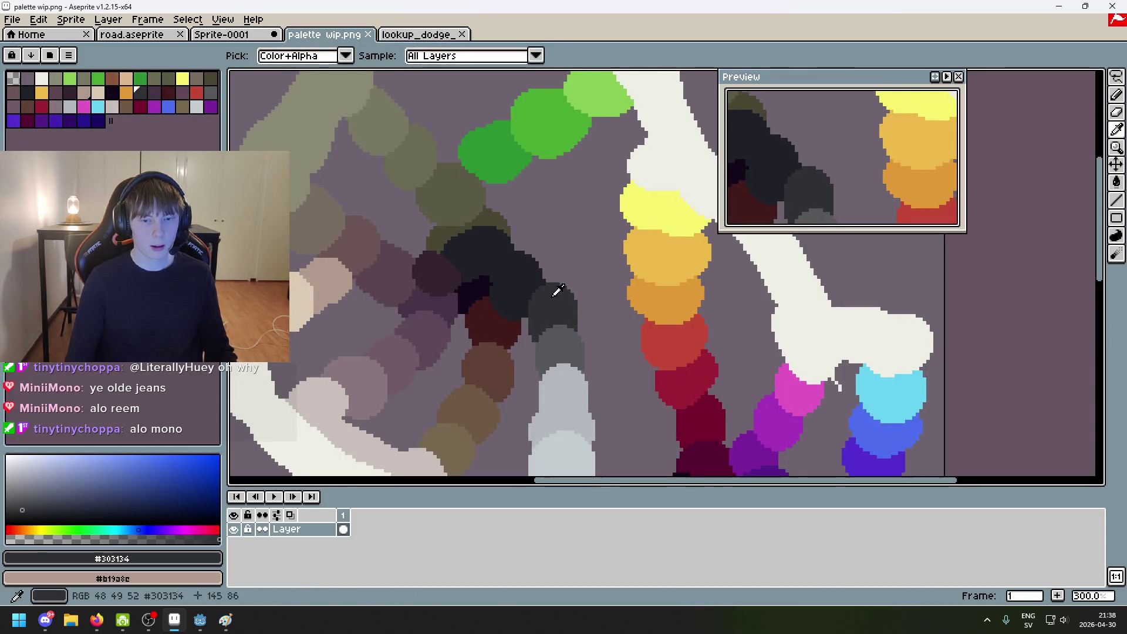
pyautogui.keyDown('alt'); pyautogui.click(573, 335); pyautogui.keyUp('alt')
pyautogui.click(249, 37)
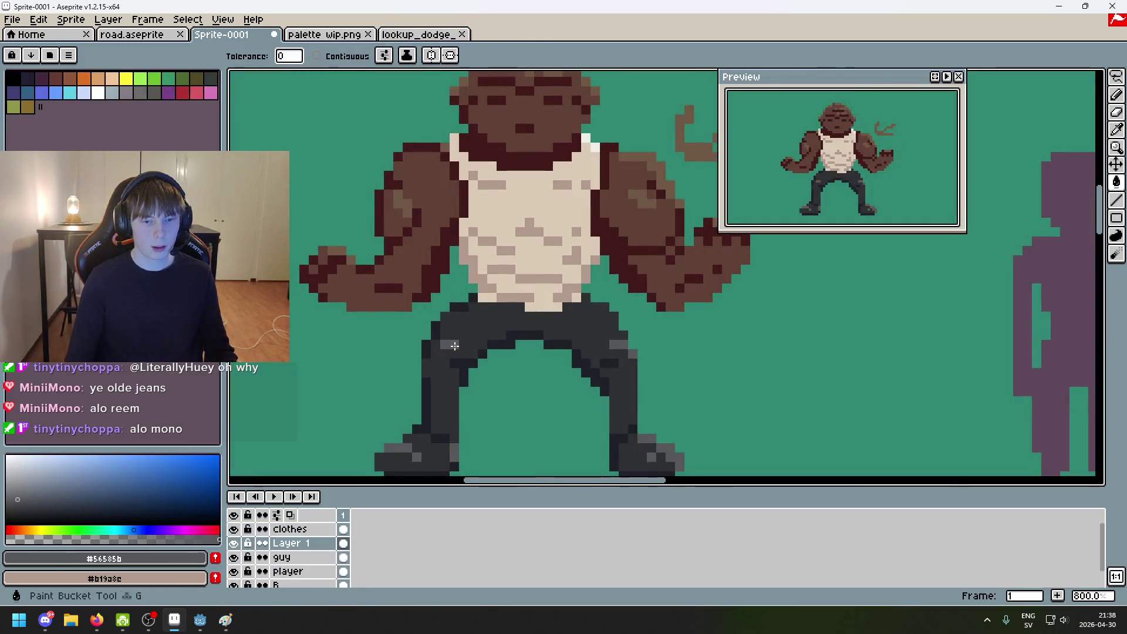
# Step: Select and delete the grey shoes so both brown feet show again
pyautogui.moveTo(601, 359)
pyautogui.mouseDown()
pyautogui.moveTo(592, 272)
pyautogui.moveTo(607, 317)
pyautogui.moveTo(542, 341)
pyautogui.mouseUp()
pyautogui.scroll(1, 597, 272)
pyautogui.scroll(1, 581, 322)
pyautogui.press('m')
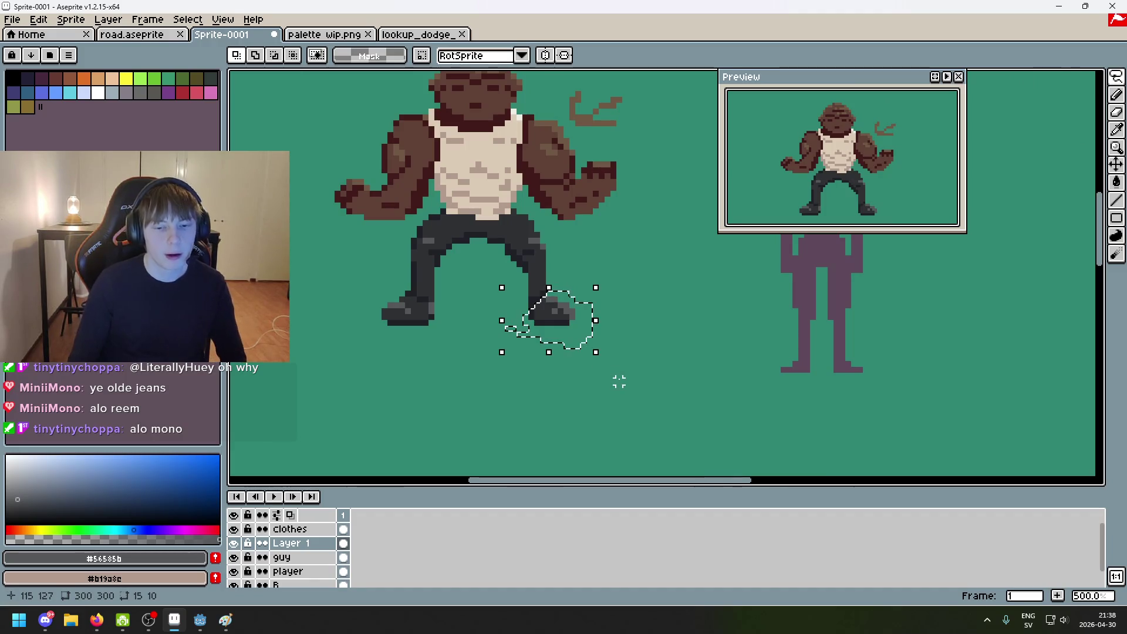
pyautogui.press('Escape')
pyautogui.moveTo(438, 376); pyautogui.dragTo(382, 300)
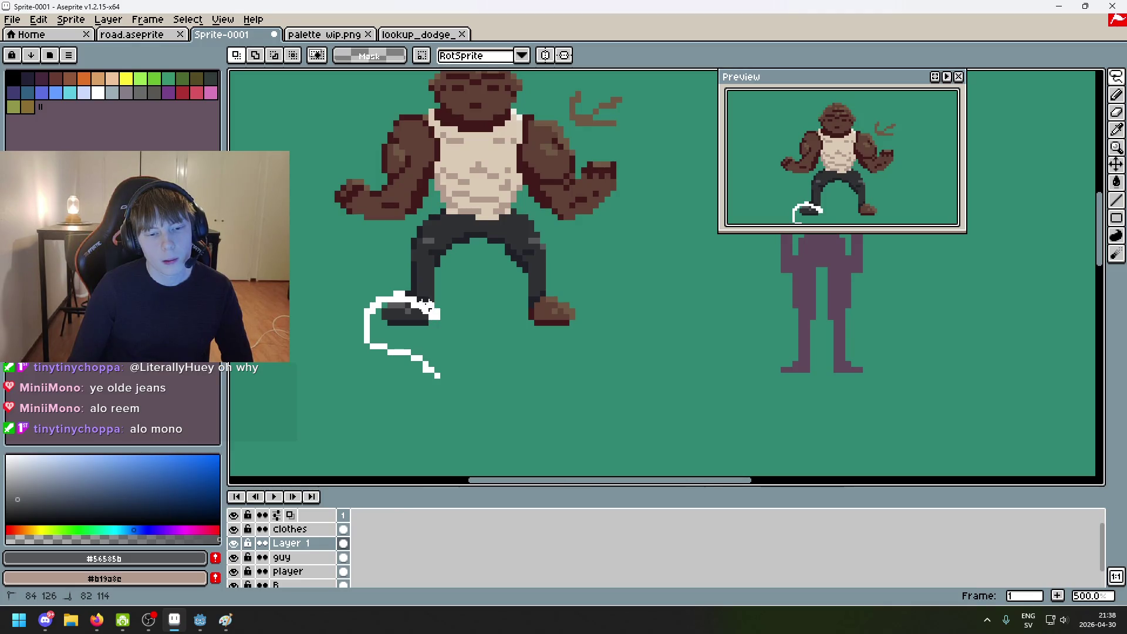
pyautogui.hotkey('ctrl', 'z')
pyautogui.hotkey('ctrl', 'z')
pyautogui.scroll(-1, 537, 394)
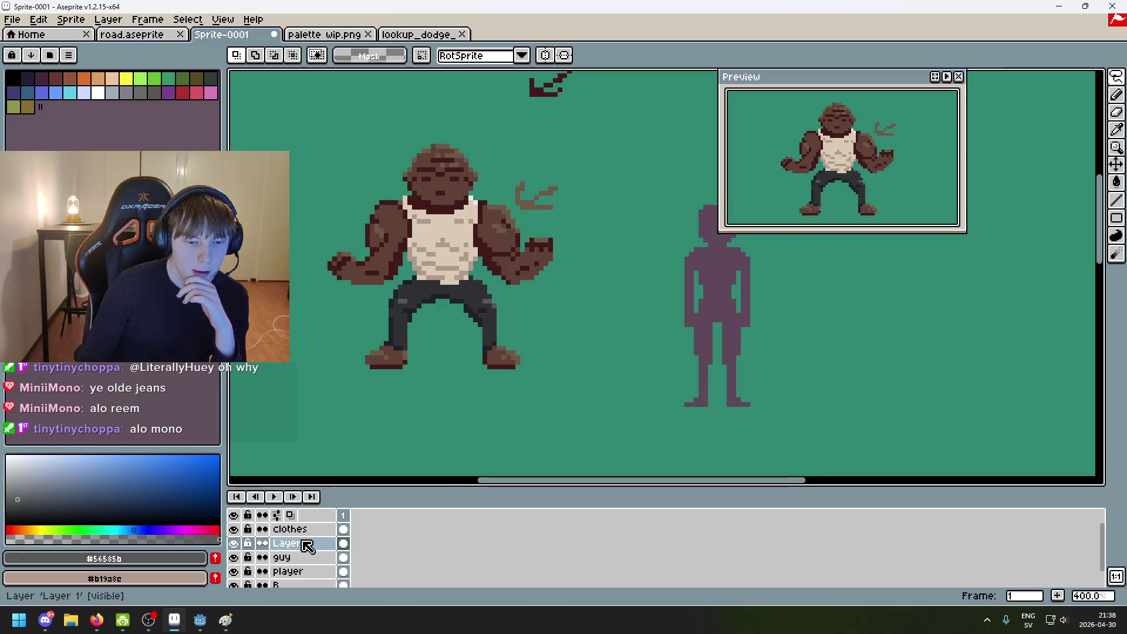
# Step: Rename Layer 1 to 'pants' in Layer Properties
pyautogui.doubleClick(303, 543)
pyautogui.write('pant')
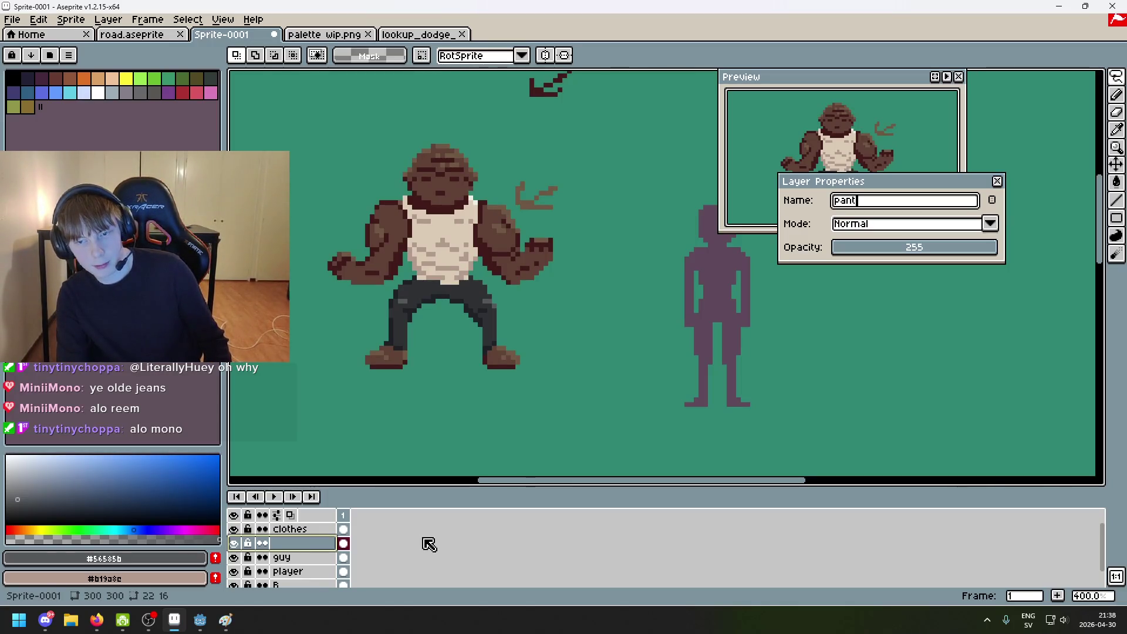
pyautogui.write('s')
pyautogui.press('Return')
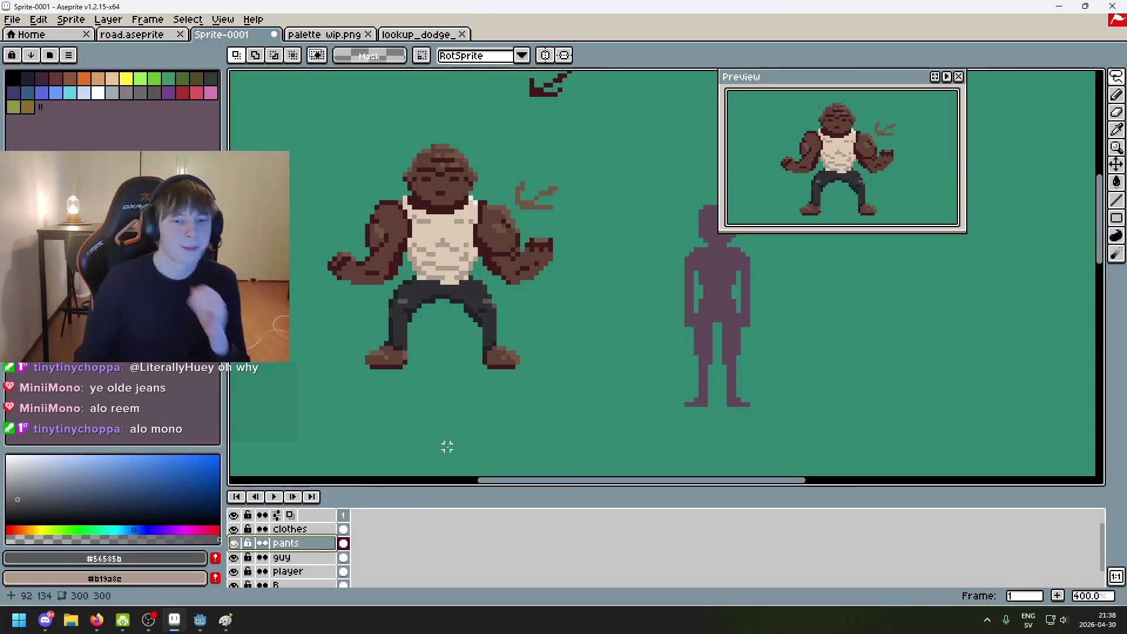
pyautogui.scroll(-2, 467, 395)
pyautogui.moveTo(467, 395); pyautogui.dragTo(413, 343)
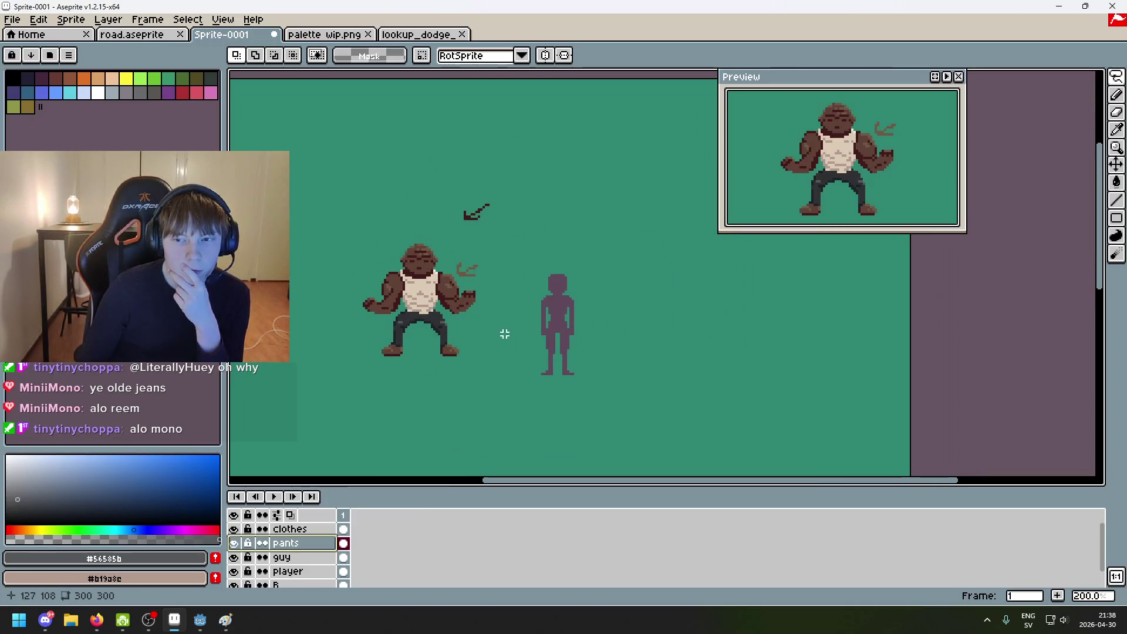
pyautogui.scroll(2, 500, 342)
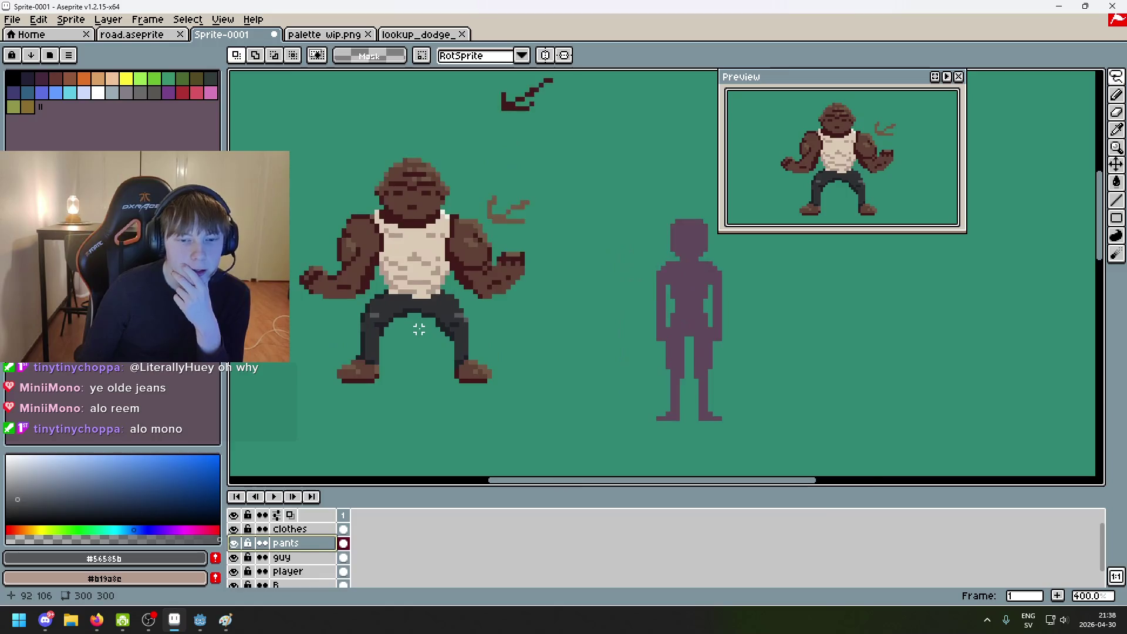
pyautogui.scroll(-1, 469, 352)
pyautogui.scroll(2, 463, 371)
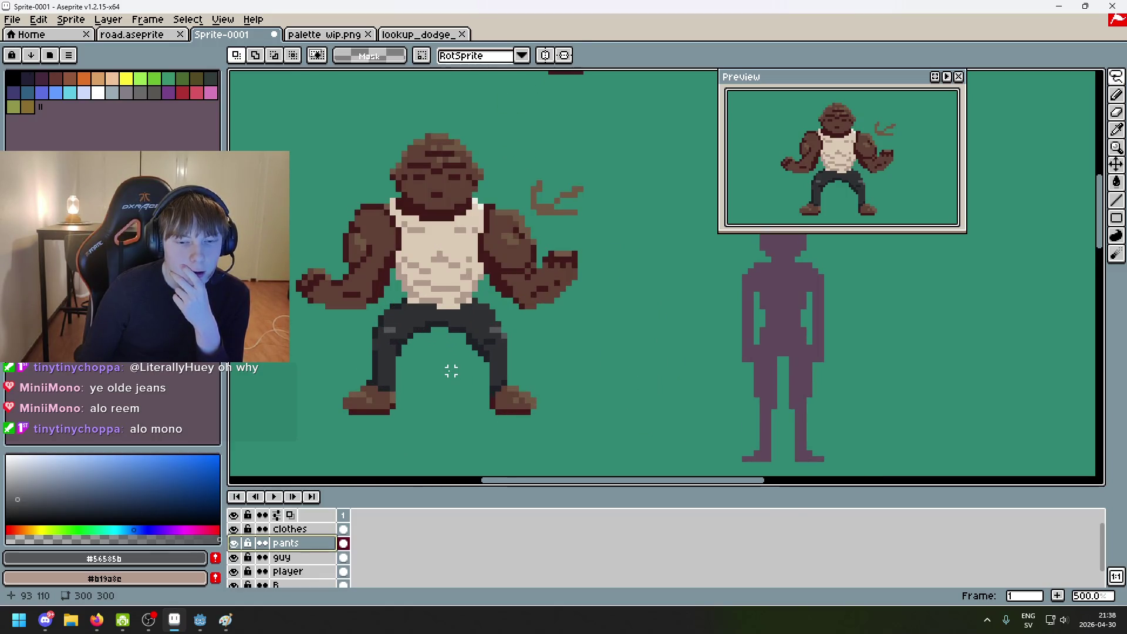
pyautogui.moveTo(451, 371); pyautogui.dragTo(453, 392)
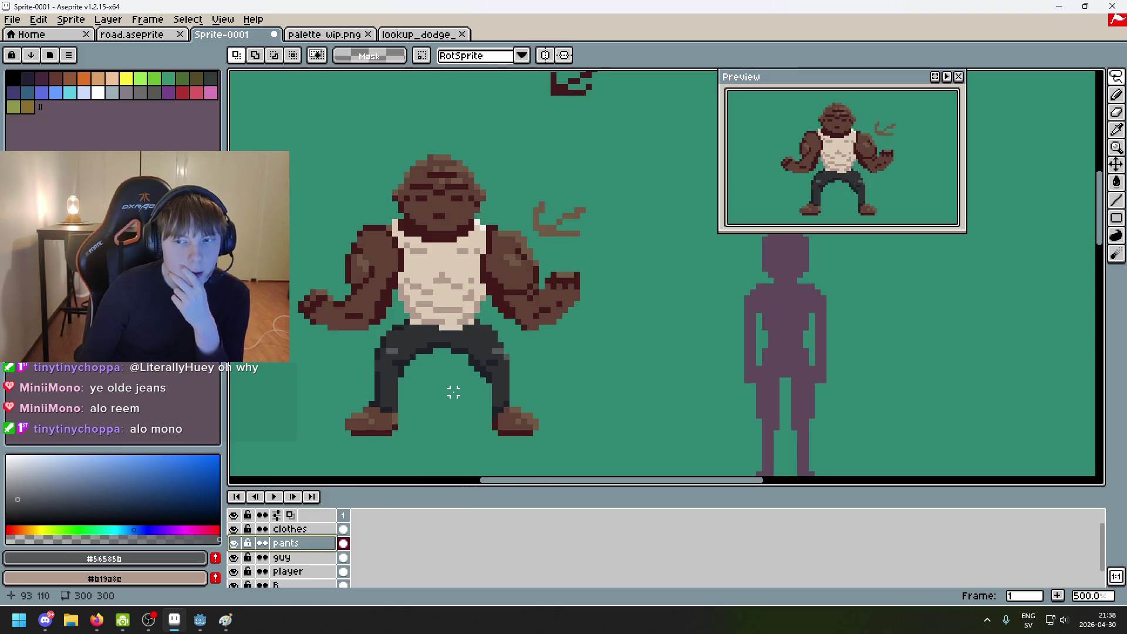
pyautogui.scroll(2, 454, 392)
pyautogui.scroll(-1, 452, 383)
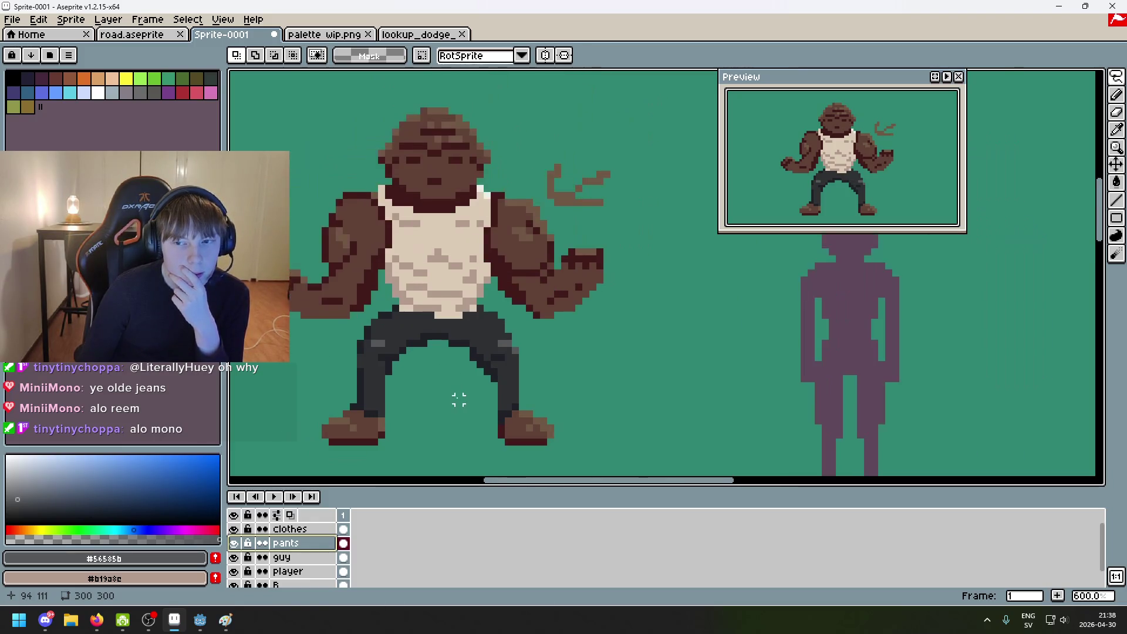
pyautogui.moveTo(458, 397); pyautogui.dragTo(484, 345)
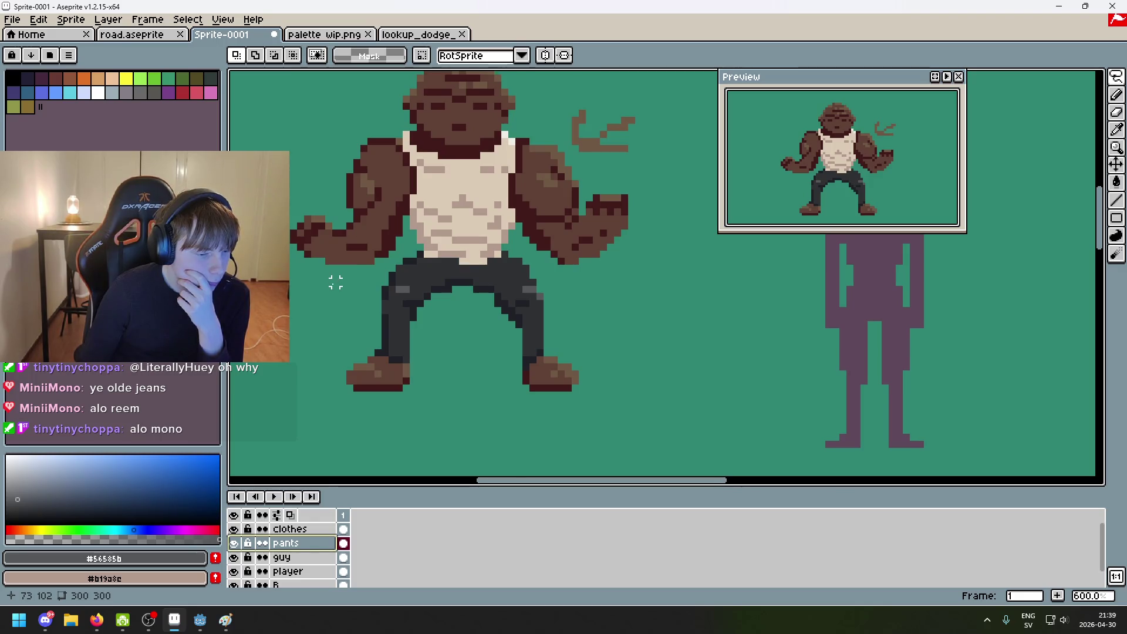
pyautogui.scroll(-1, 383, 320)
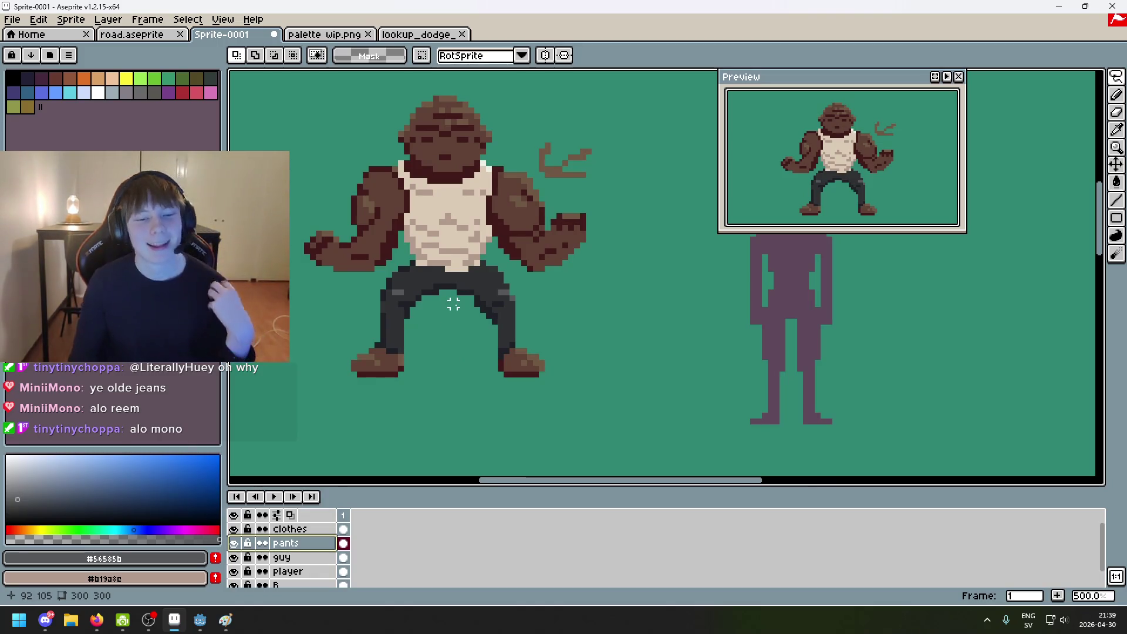
pyautogui.moveTo(436, 321)
pyautogui.mouseDown()
pyautogui.moveTo(522, 352)
pyautogui.moveTo(553, 380)
pyautogui.mouseUp()
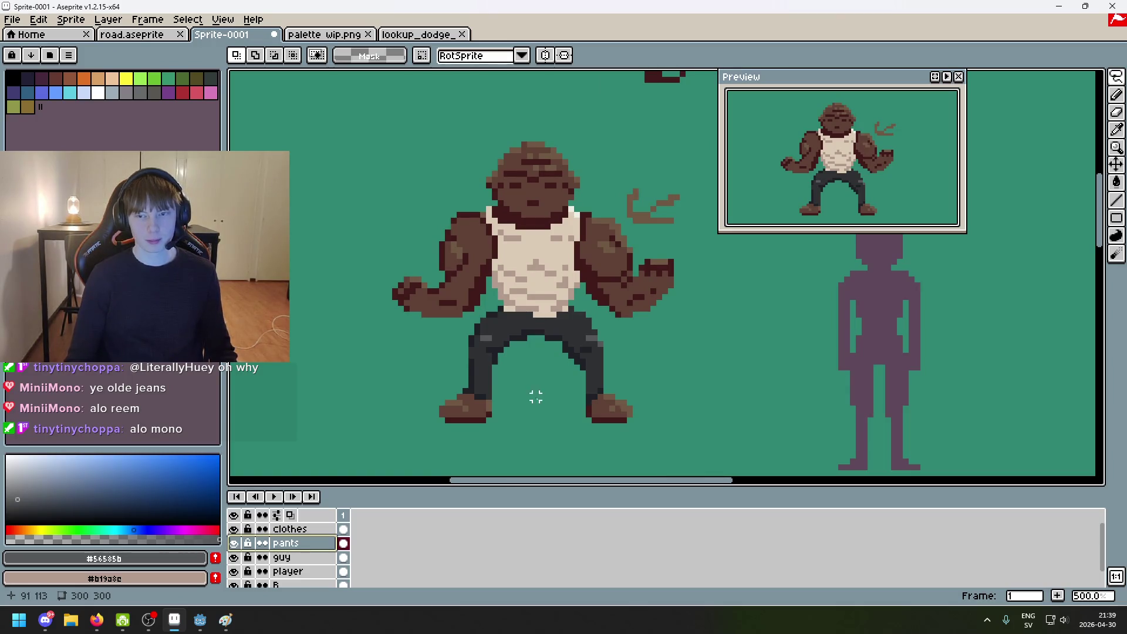
pyautogui.click(290, 529)
pyautogui.scroll(5, 506, 279)
pyautogui.keyDown('alt'); pyautogui.click(462, 255); pyautogui.keyUp('alt')
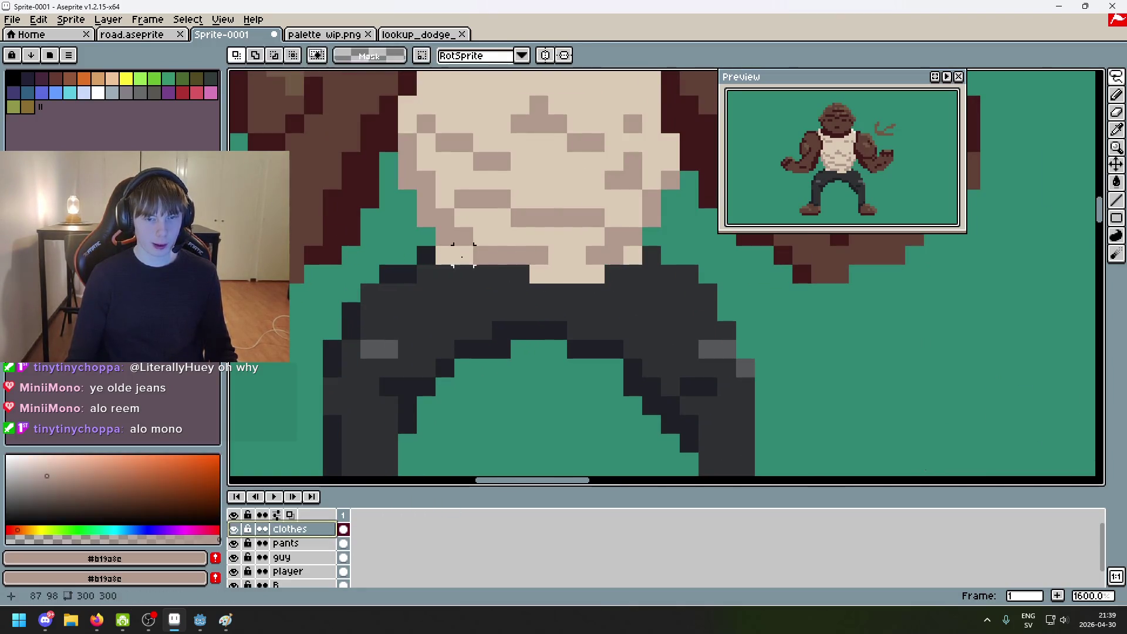
pyautogui.press('b')
pyautogui.moveTo(463, 256)
pyautogui.mouseDown()
pyautogui.moveTo(446, 256)
pyautogui.moveTo(647, 274)
pyautogui.mouseUp()
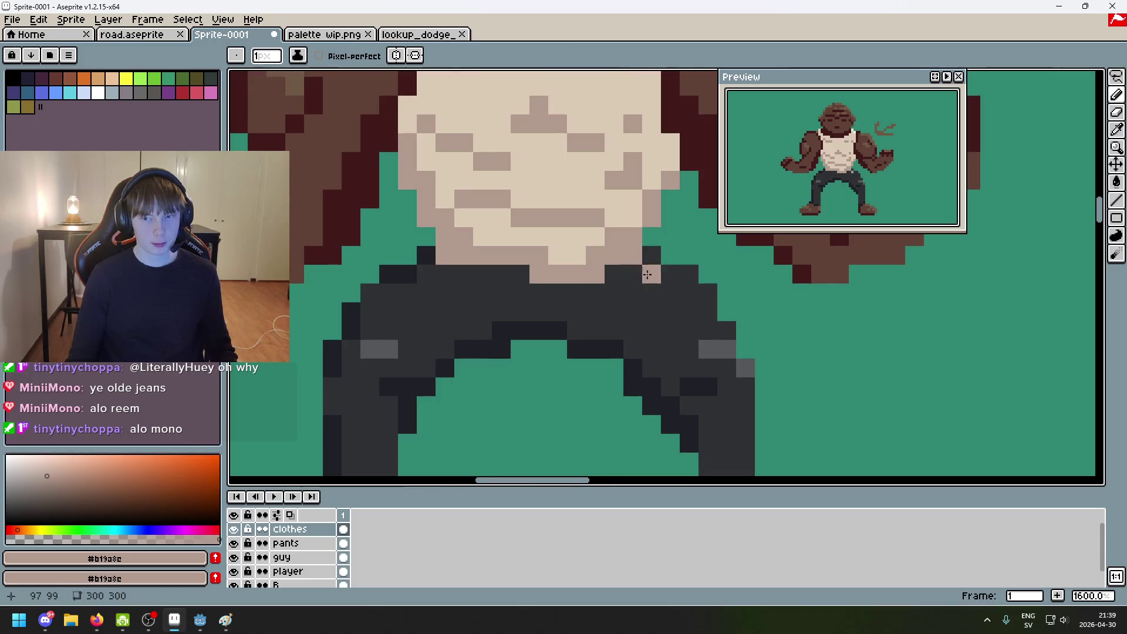
pyautogui.scroll(-8, 647, 274)
pyautogui.scroll(1, 775, 374)
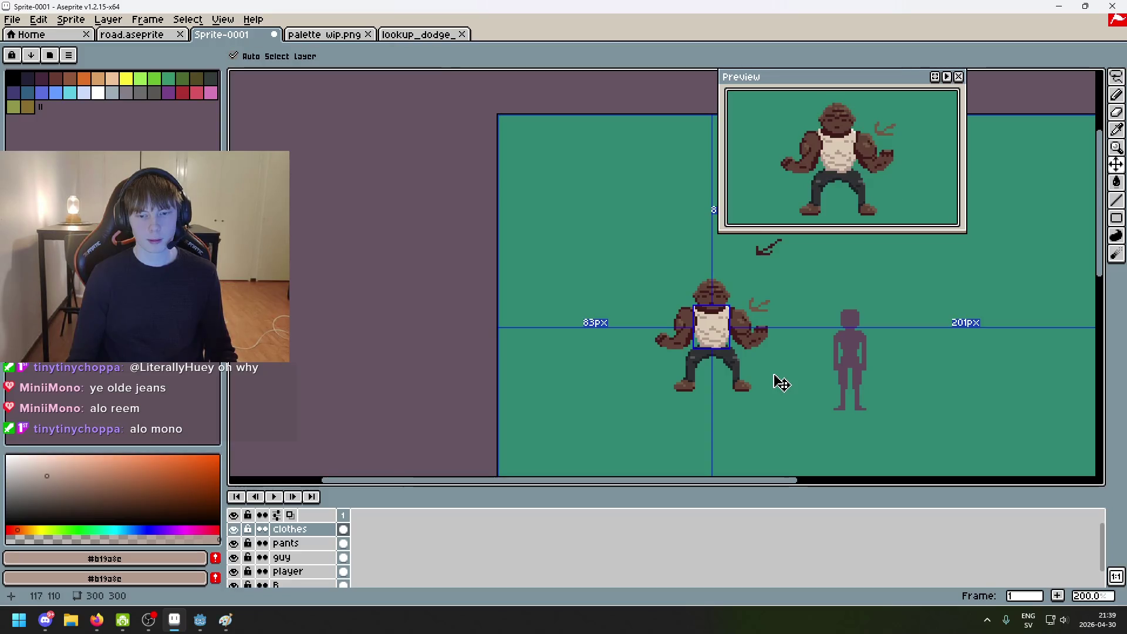
pyautogui.hotkey('ctrl', 'z')
pyautogui.scroll(7, 636, 285)
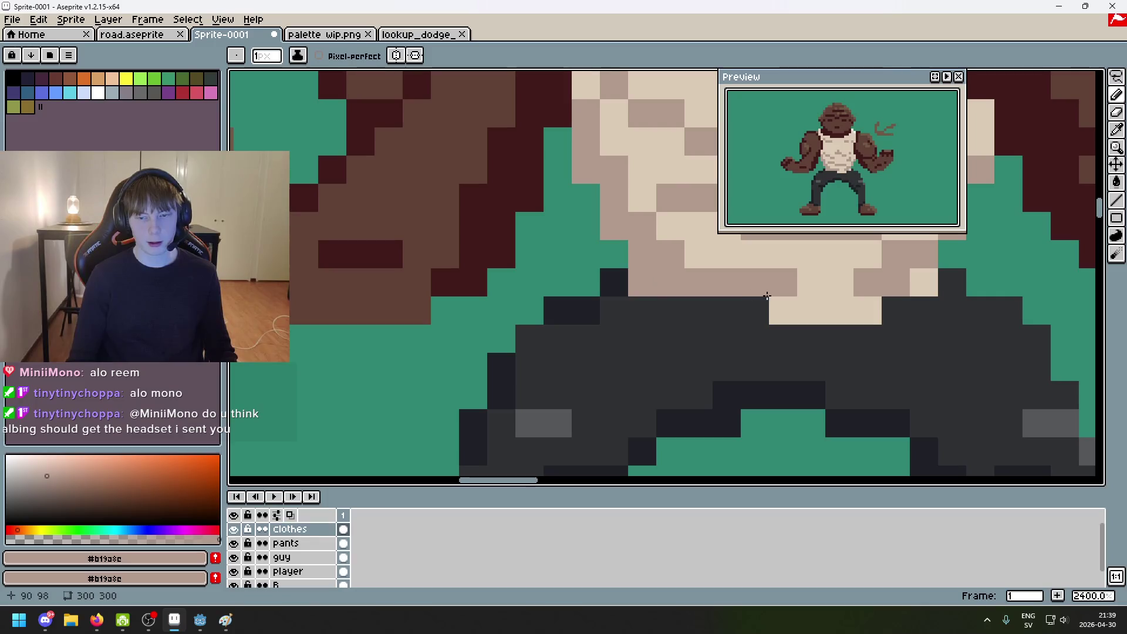
pyautogui.scroll(-5, 836, 337)
pyautogui.scroll(2, 836, 337)
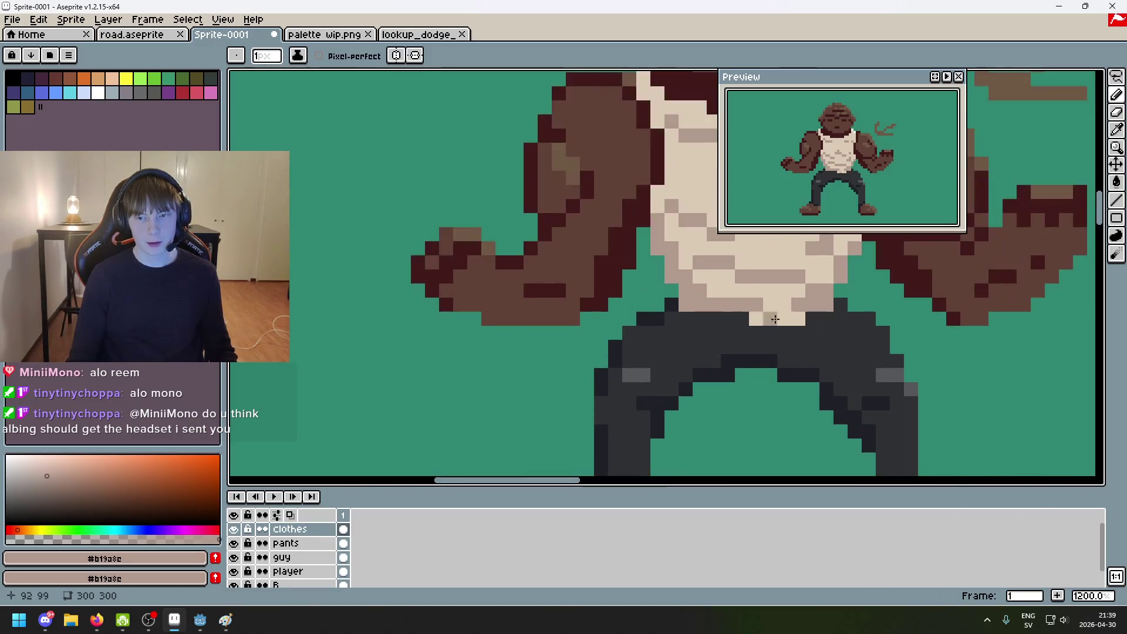
pyautogui.scroll(-2, 769, 398)
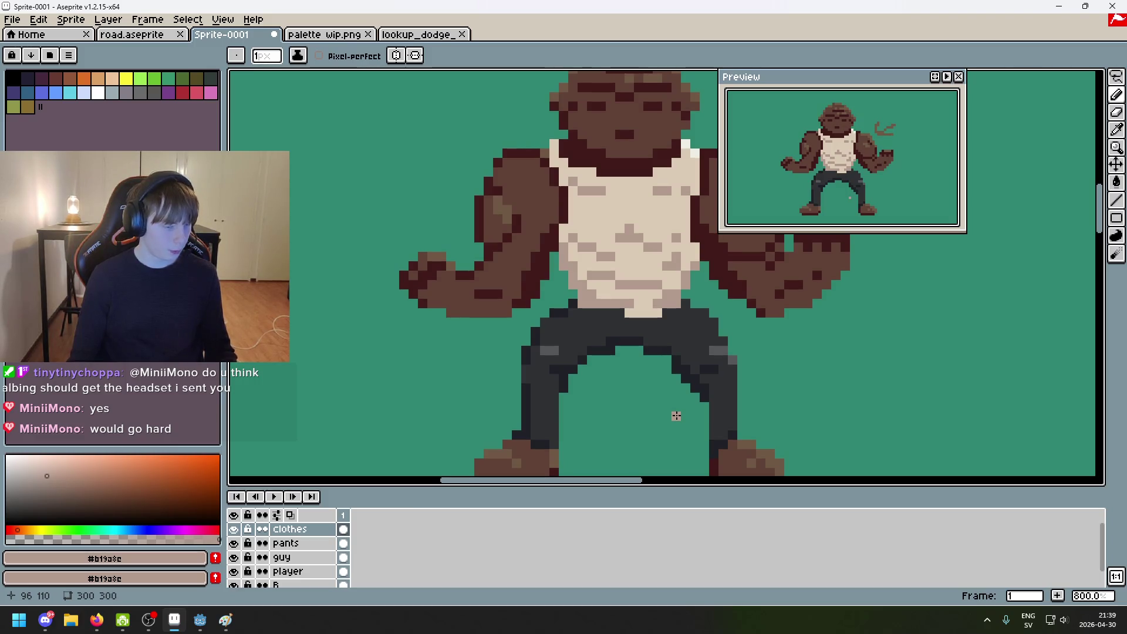
pyautogui.scroll(-3, 677, 415)
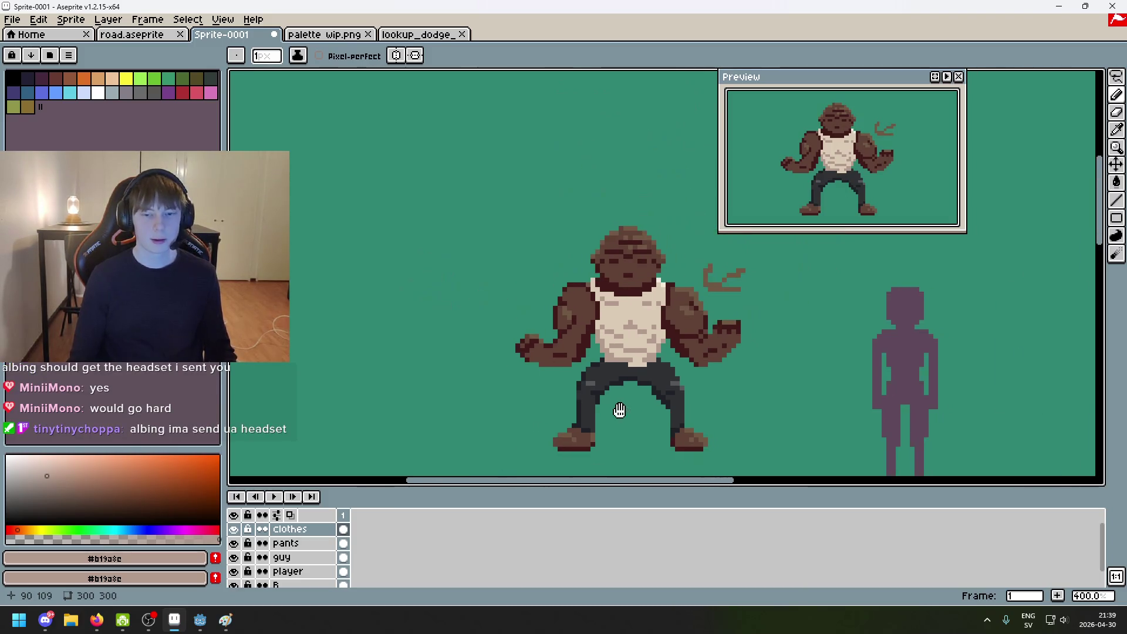
pyautogui.moveTo(619, 408); pyautogui.dragTo(536, 398)
pyautogui.scroll(1, 537, 398)
pyautogui.scroll(1, 523, 382)
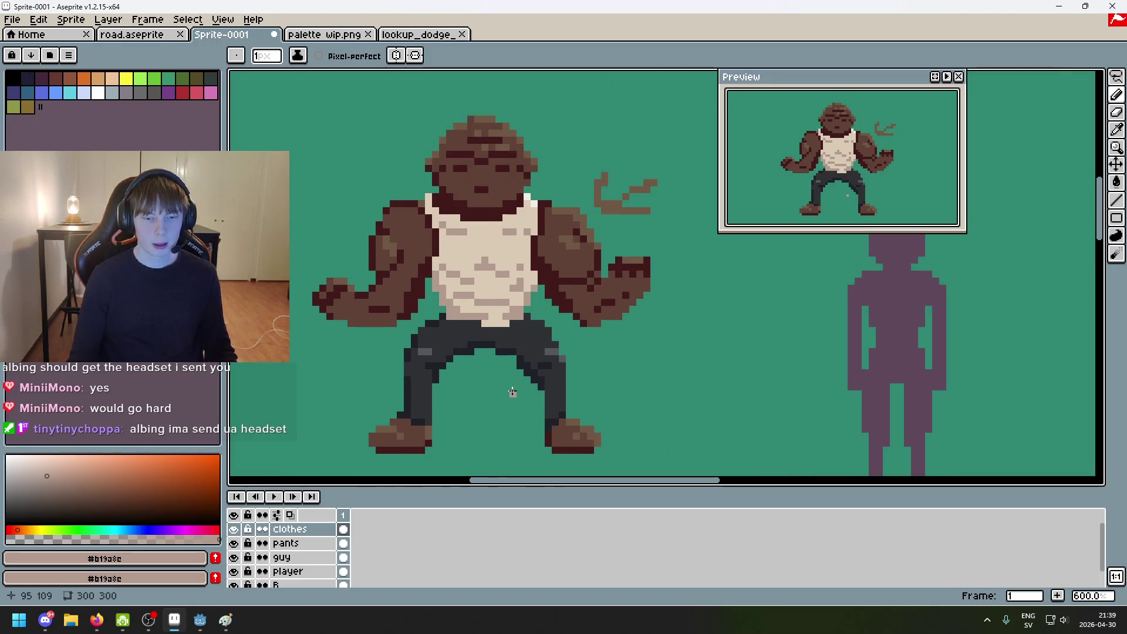
pyautogui.scroll(-2, 528, 390)
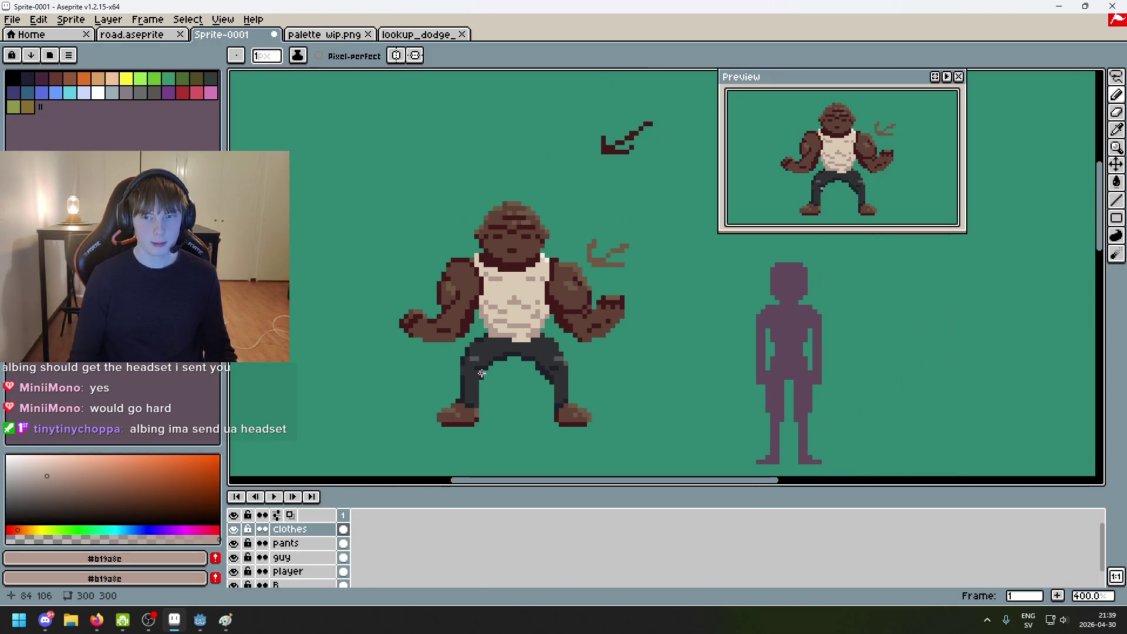
pyautogui.click(324, 34)
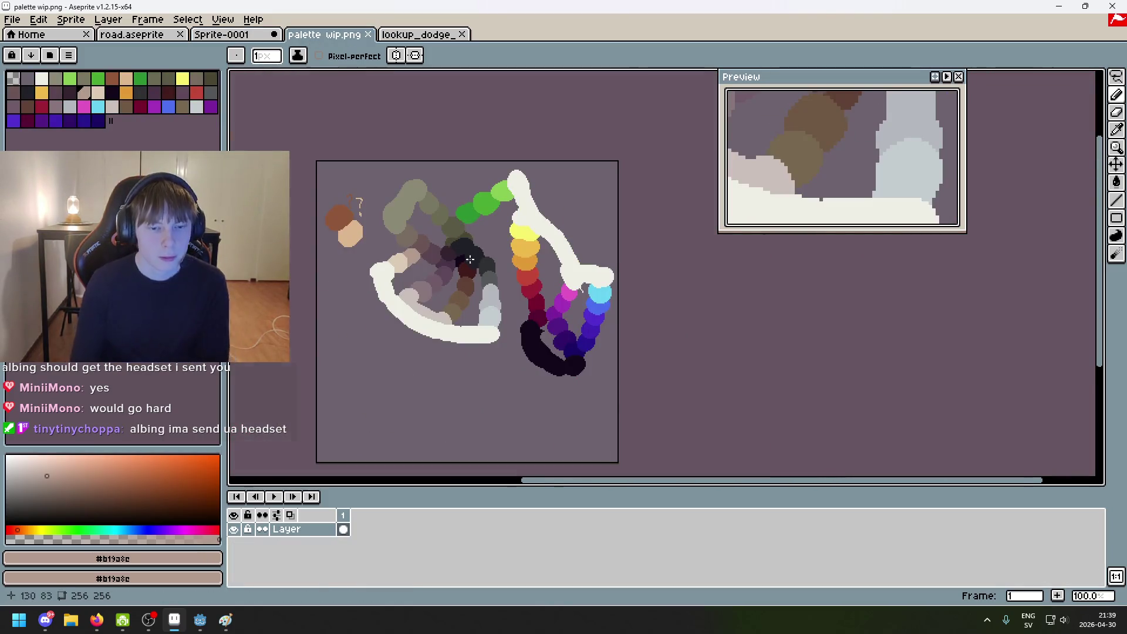
# Step: Pick dark purple-black #34232f and make the pants layer active for filling
pyautogui.scroll(2, 429, 258)
pyautogui.scroll(1, 442, 178)
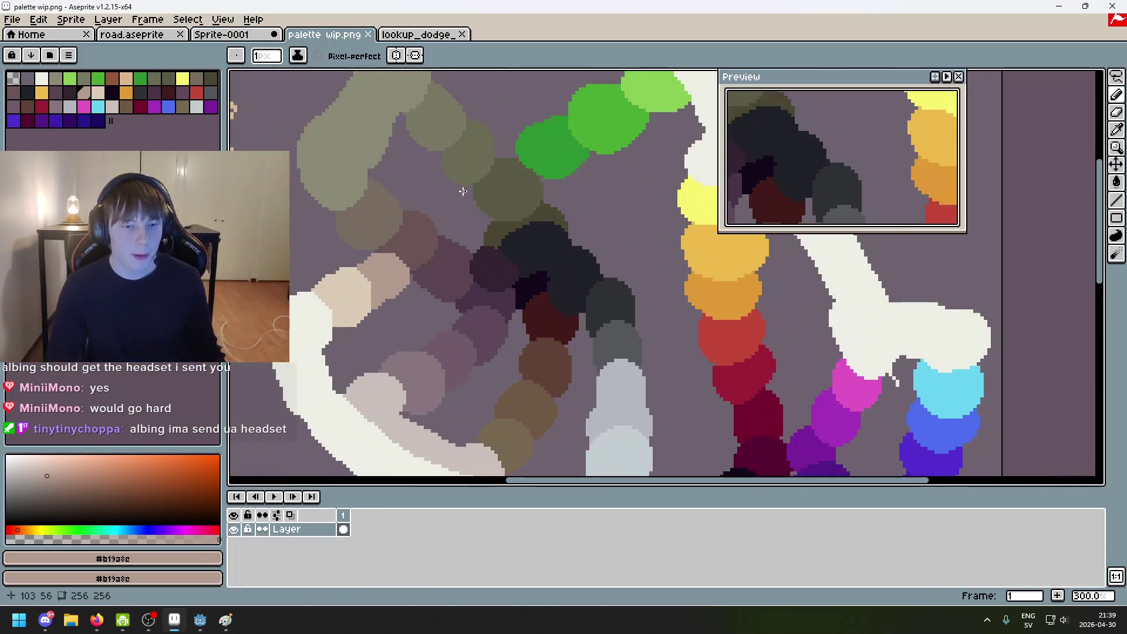
pyautogui.scroll(1, 528, 223)
pyautogui.keyDown('alt'); pyautogui.click(578, 250); pyautogui.keyUp('alt')
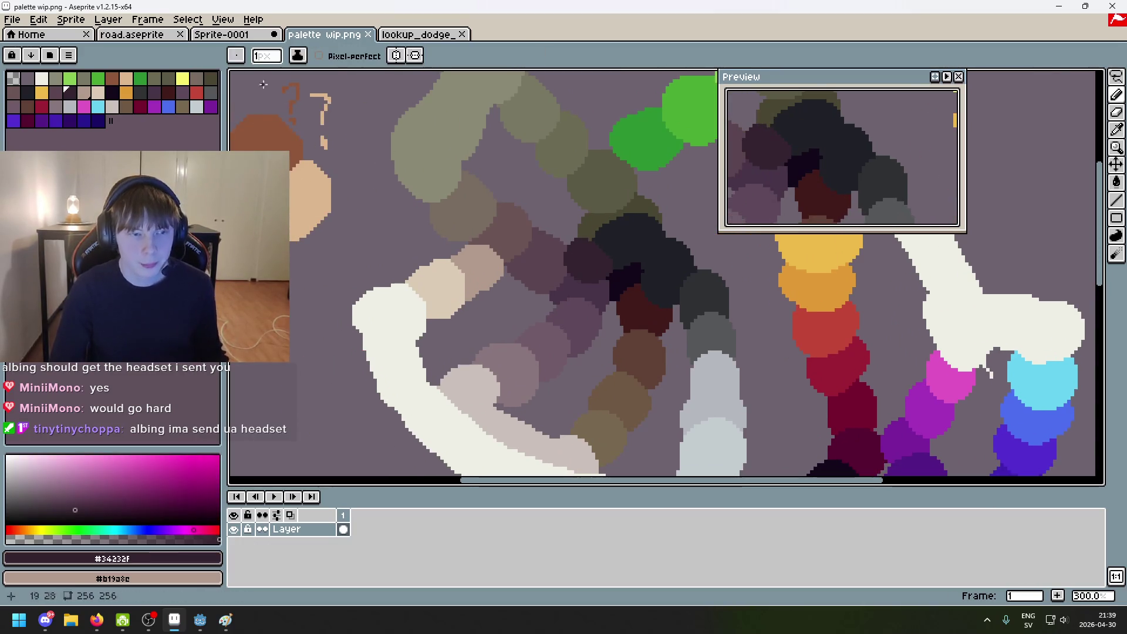
pyautogui.hotkey('ctrl', 'shift', 'Tab')
pyautogui.scroll(1, 581, 293)
pyautogui.press('g')
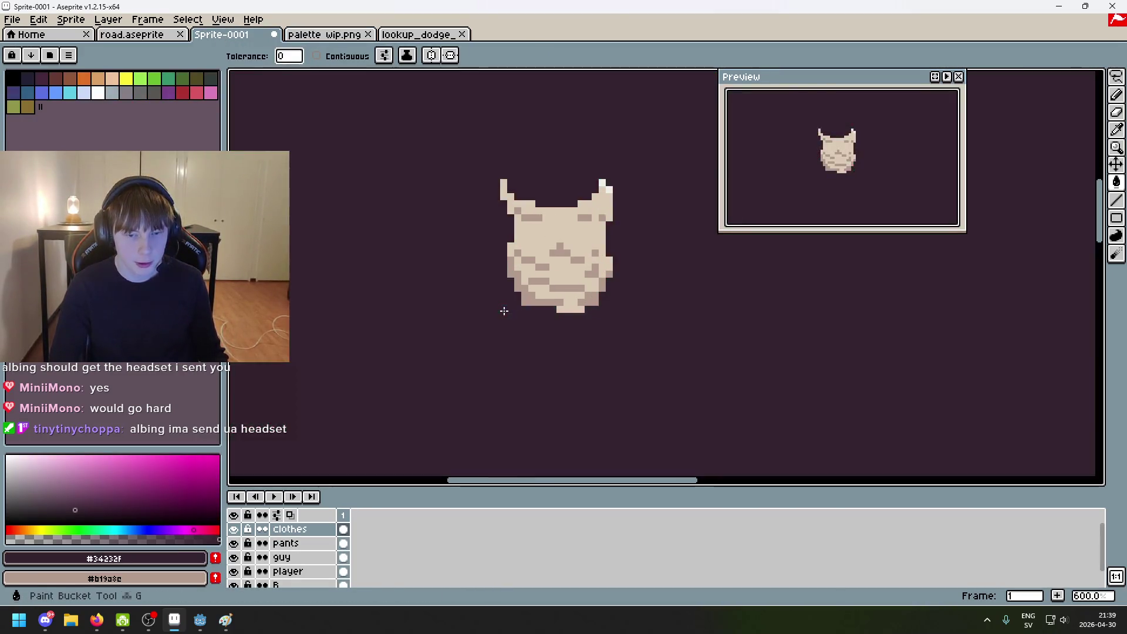
pyautogui.click(286, 543)
pyautogui.scroll(2, 492, 379)
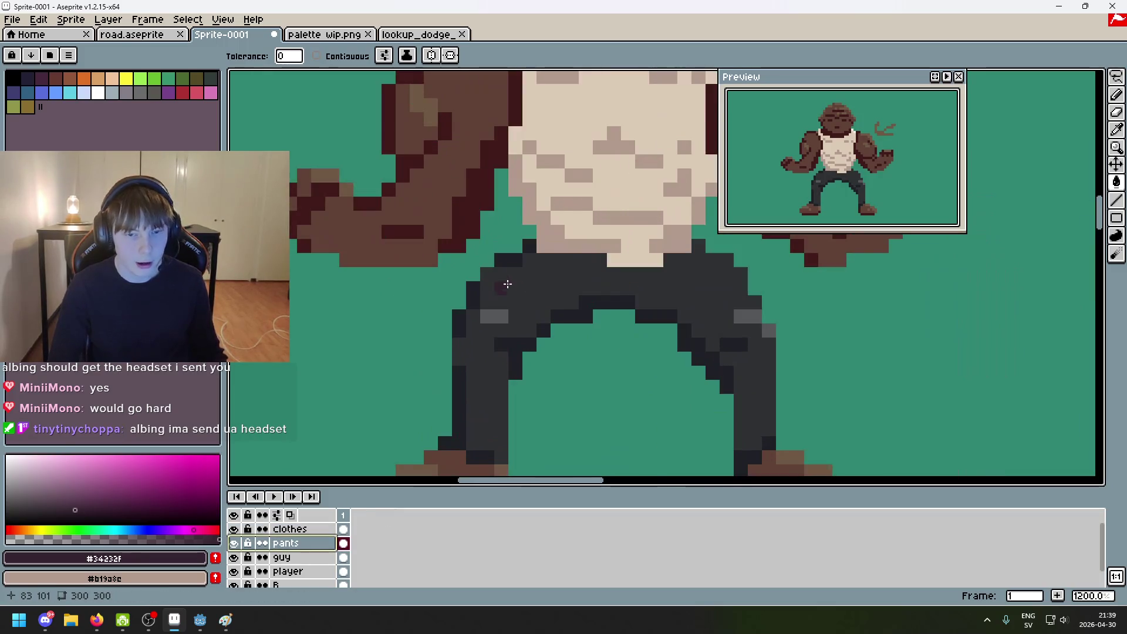
pyautogui.scroll(-2, 492, 379)
# Step: Fill the pants with muted purple #5b4550 sampled from the palette sketch
pyautogui.click(326, 35)
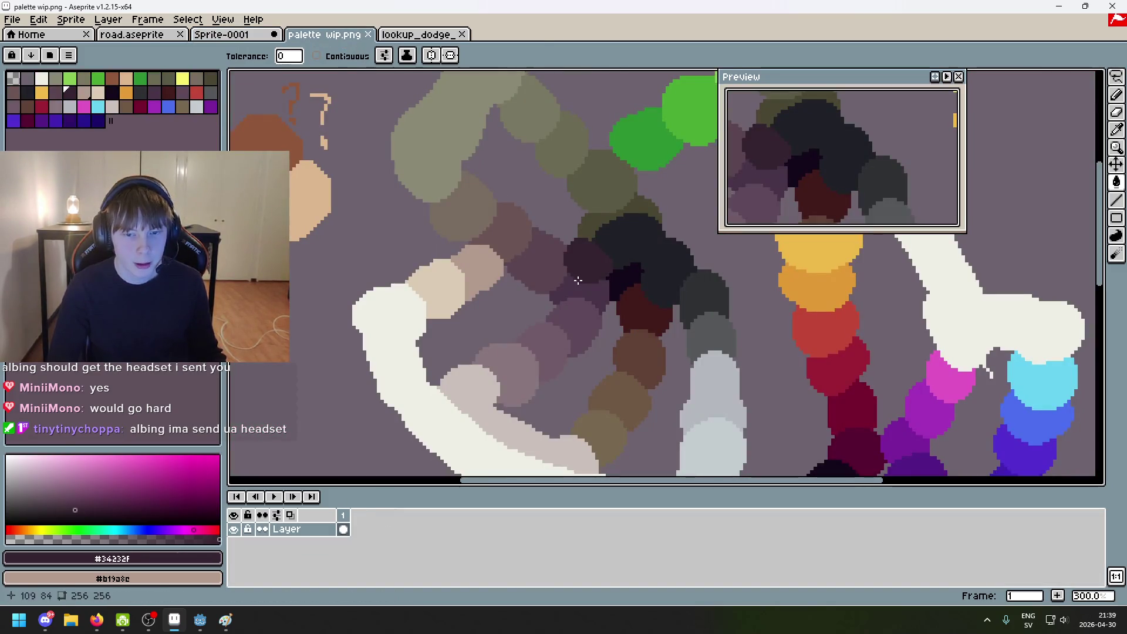
pyautogui.press('i')
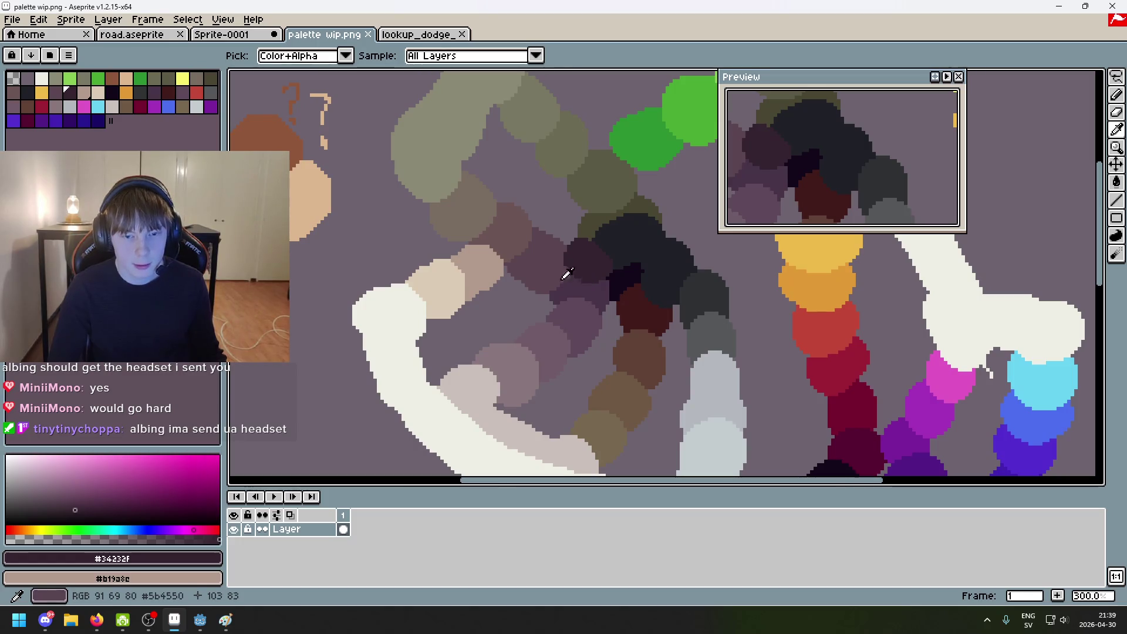
pyautogui.click(564, 259)
pyautogui.press('g')
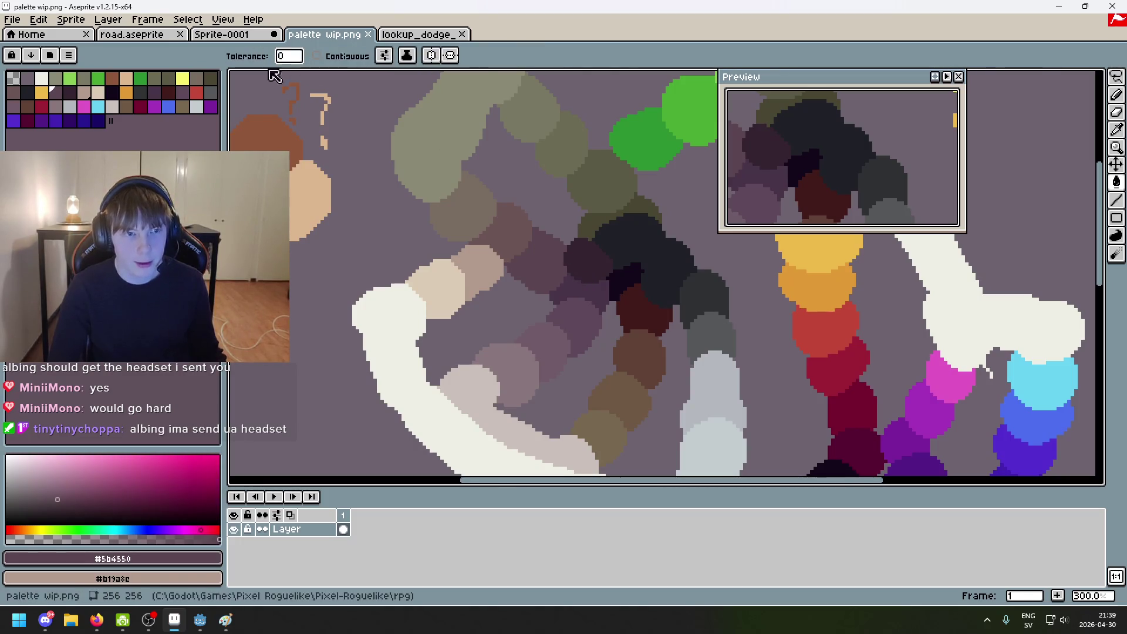
pyautogui.hotkey('ctrl', 'shift', 'Tab')
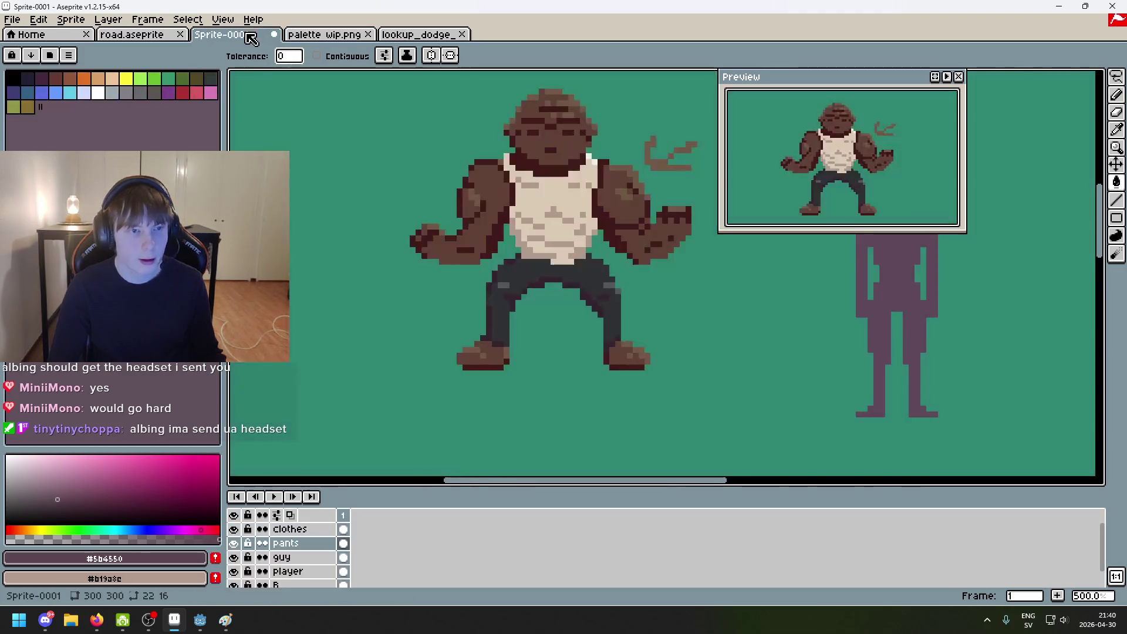
pyautogui.scroll(4, 500, 259)
pyautogui.click(500, 259)
# Step: Sample the redder purple-grey #6c5555 and inspect the purple pants up close
pyautogui.hotkey('ctrl', 'Tab')
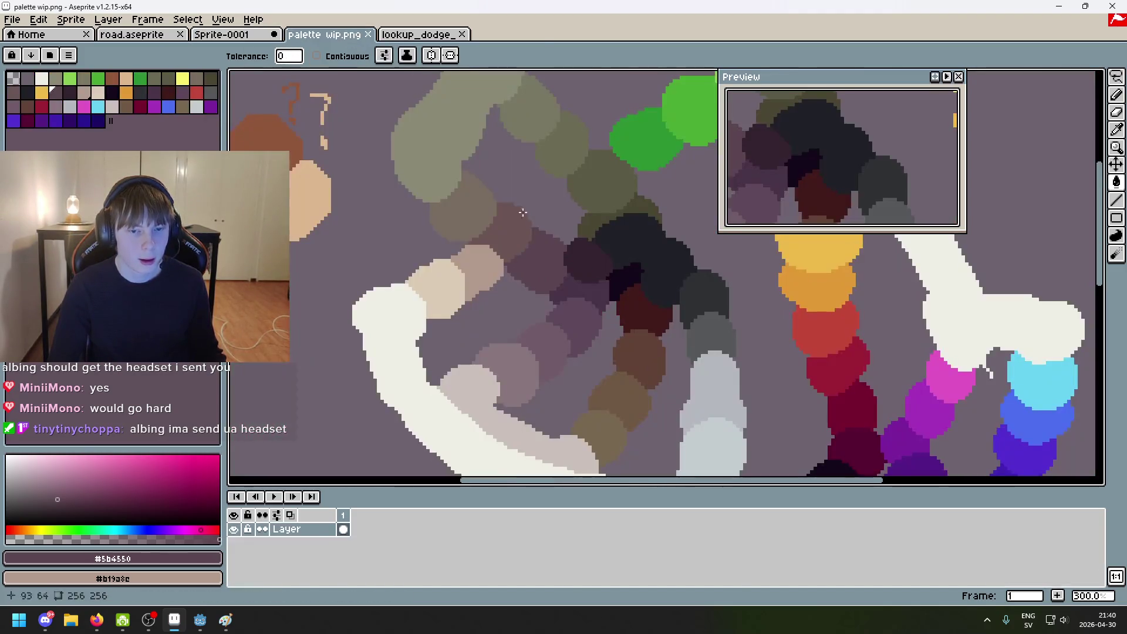
pyautogui.keyDown('alt'); pyautogui.click(491, 194); pyautogui.keyUp('alt')
pyautogui.click(212, 41)
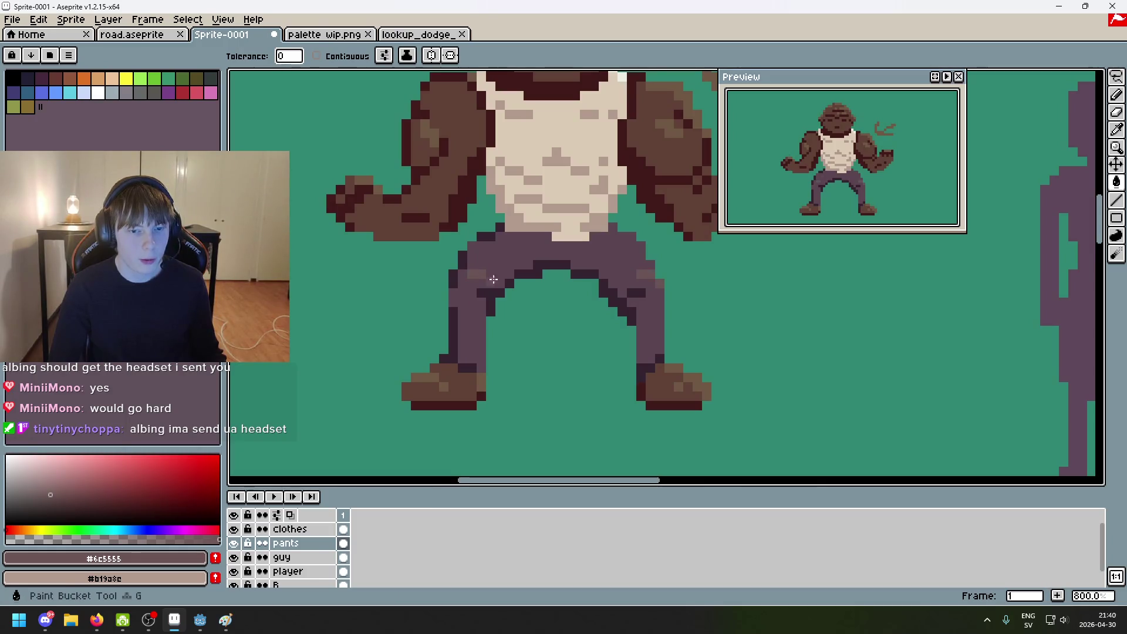
pyautogui.scroll(-5, 577, 315)
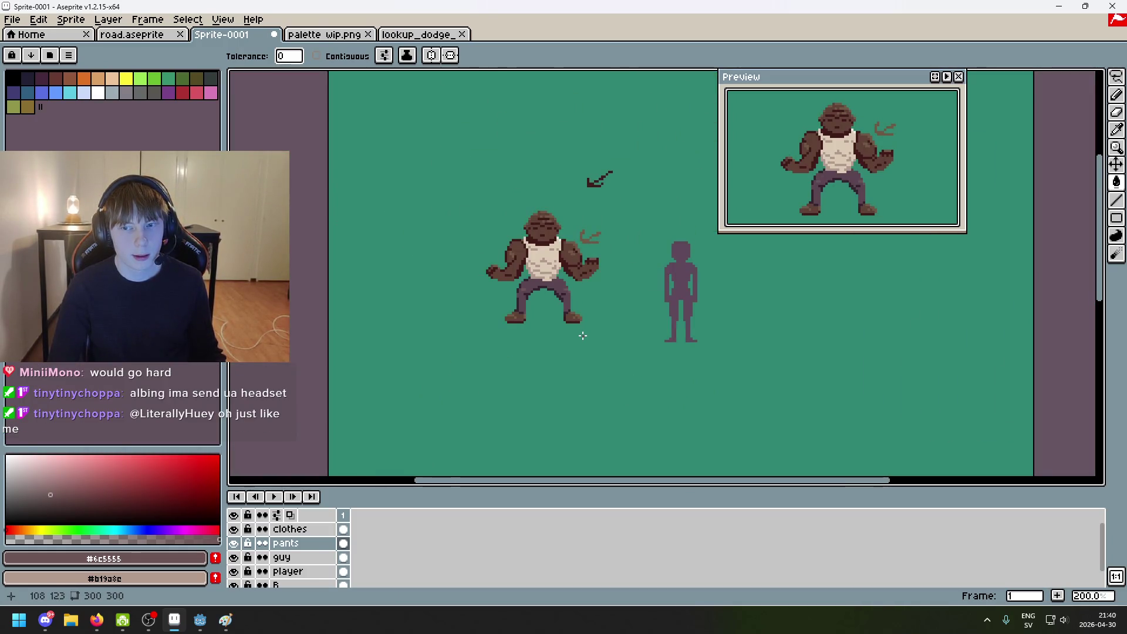
pyautogui.scroll(-2, 600, 339)
pyautogui.scroll(1, 589, 341)
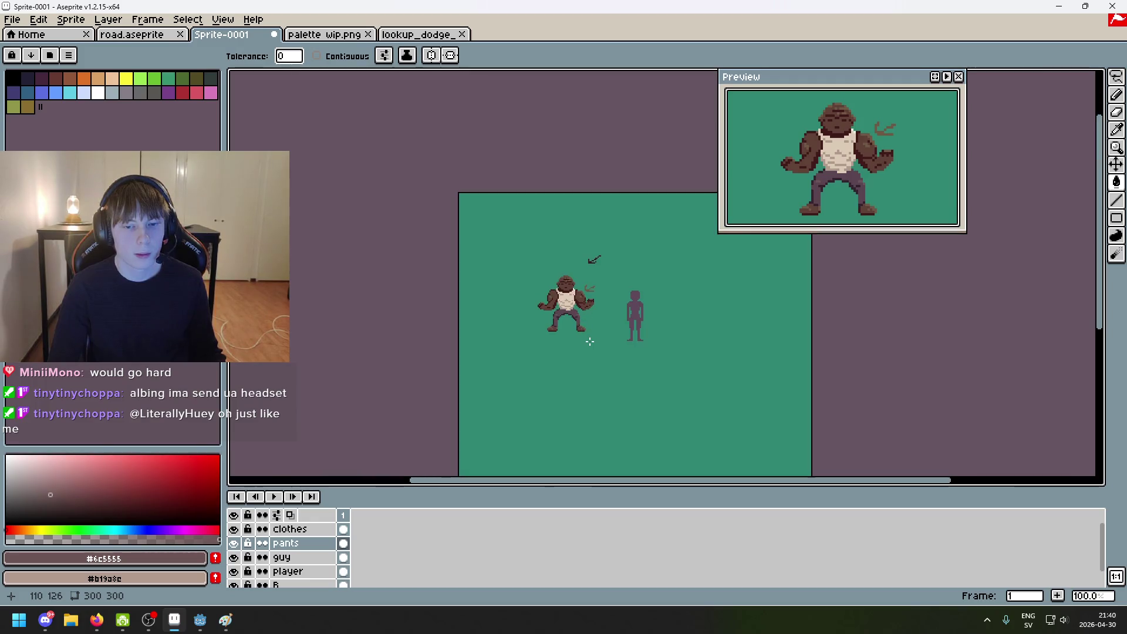
pyautogui.scroll(1, 589, 341)
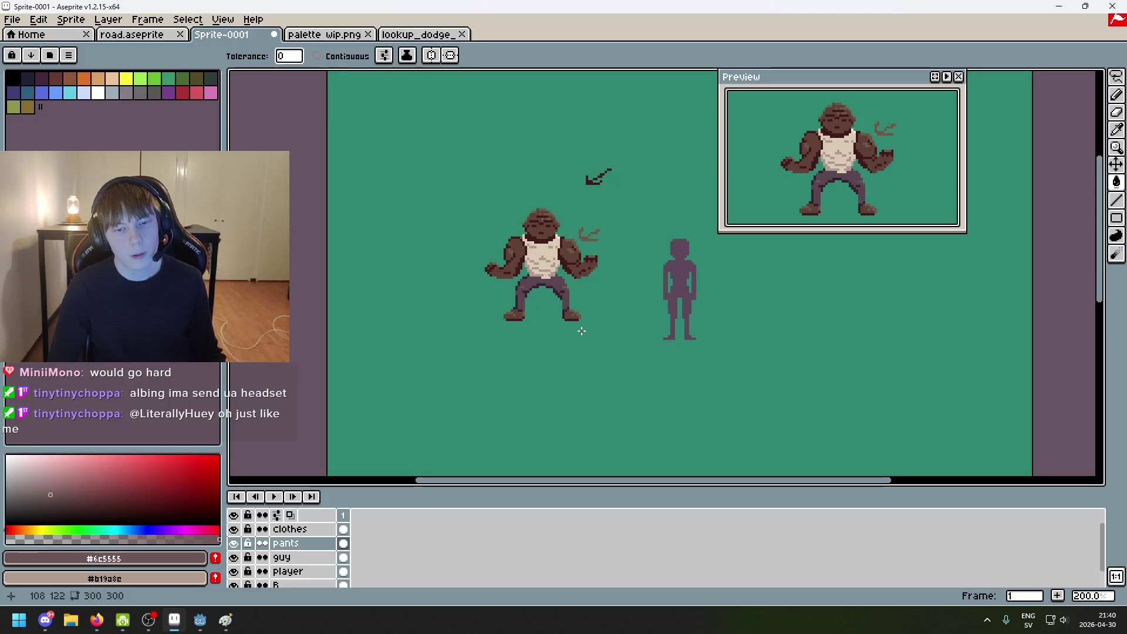
pyautogui.scroll(-1, 582, 331)
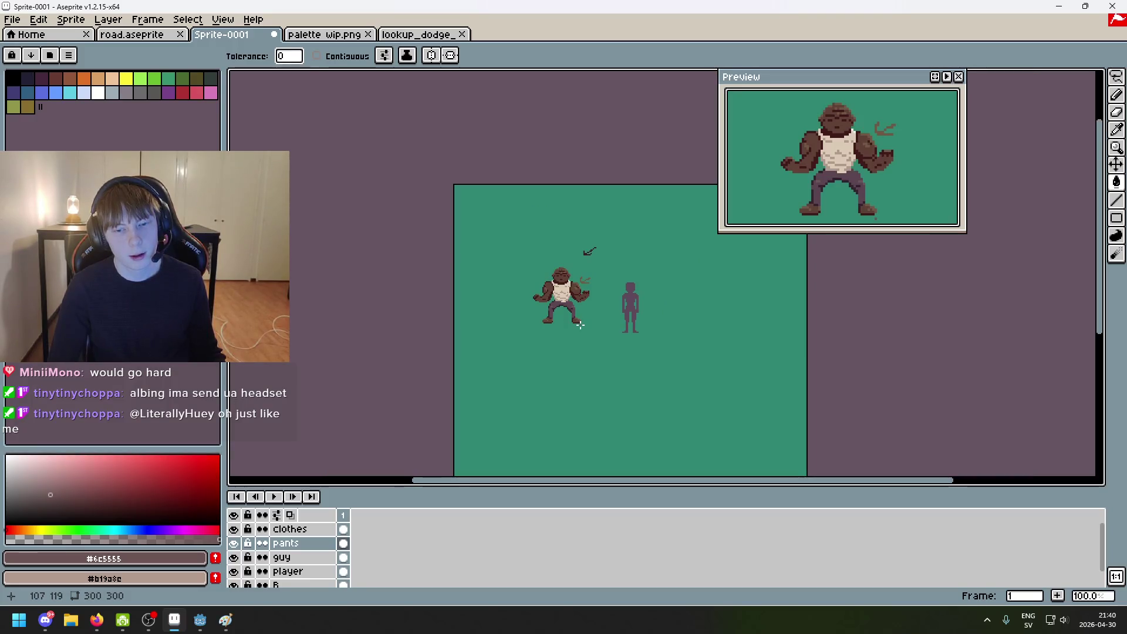
pyautogui.scroll(1, 580, 325)
pyautogui.scroll(4, 577, 319)
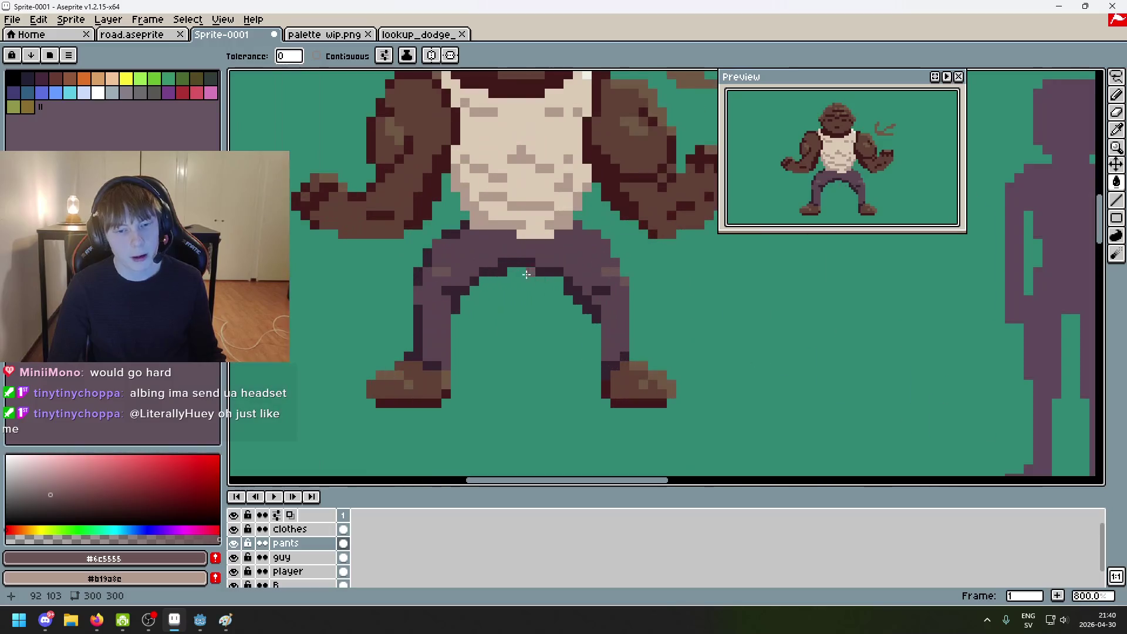
# Step: Undo and redo the purple fill to compare it against the grey pants
pyautogui.press('v')
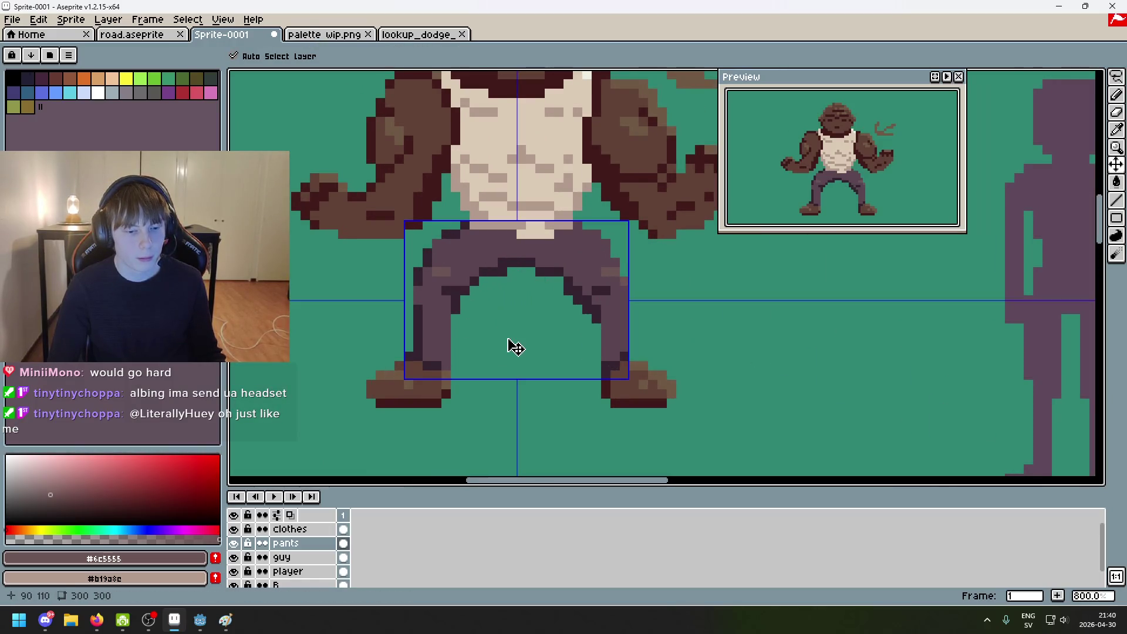
pyautogui.hotkey('ctrl', 'z')
pyautogui.press('g')
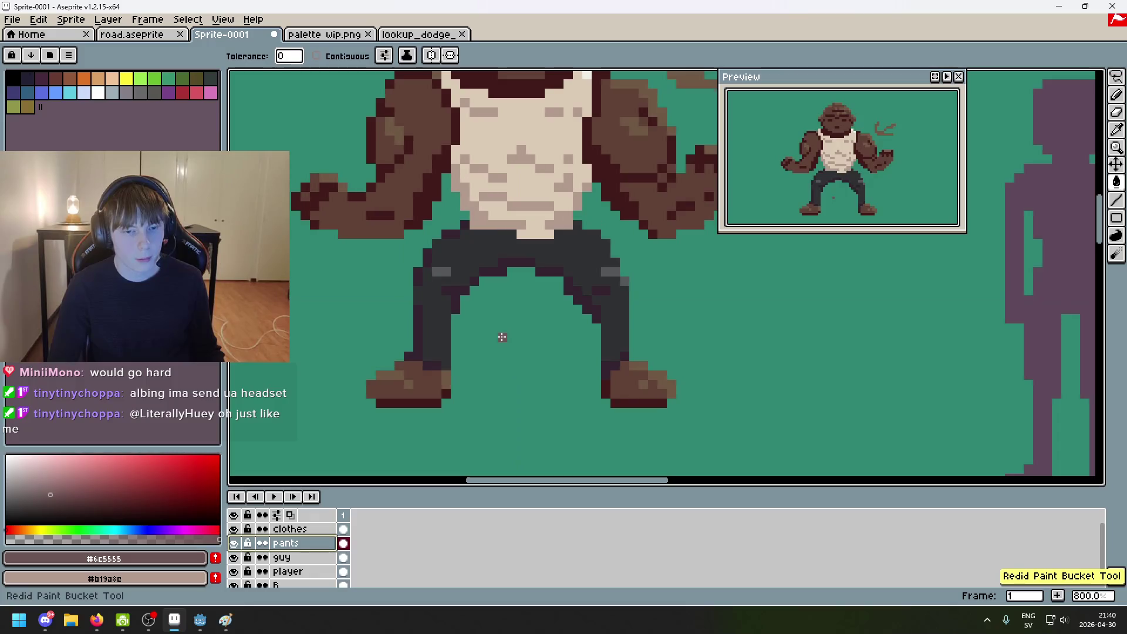
pyautogui.hotkey('ctrl', 'y')
# Step: Try a light greenish-grey #8a8975 fill on the pants, then undo it
pyautogui.click(327, 35)
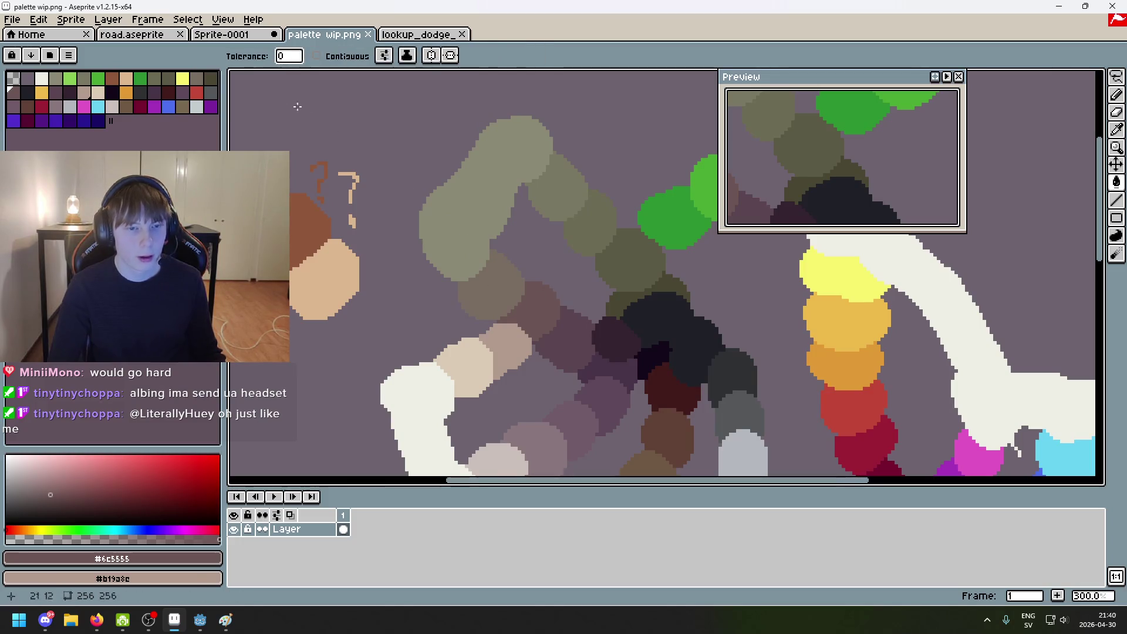
pyautogui.hotkey('ctrl', 'shift', 'Tab')
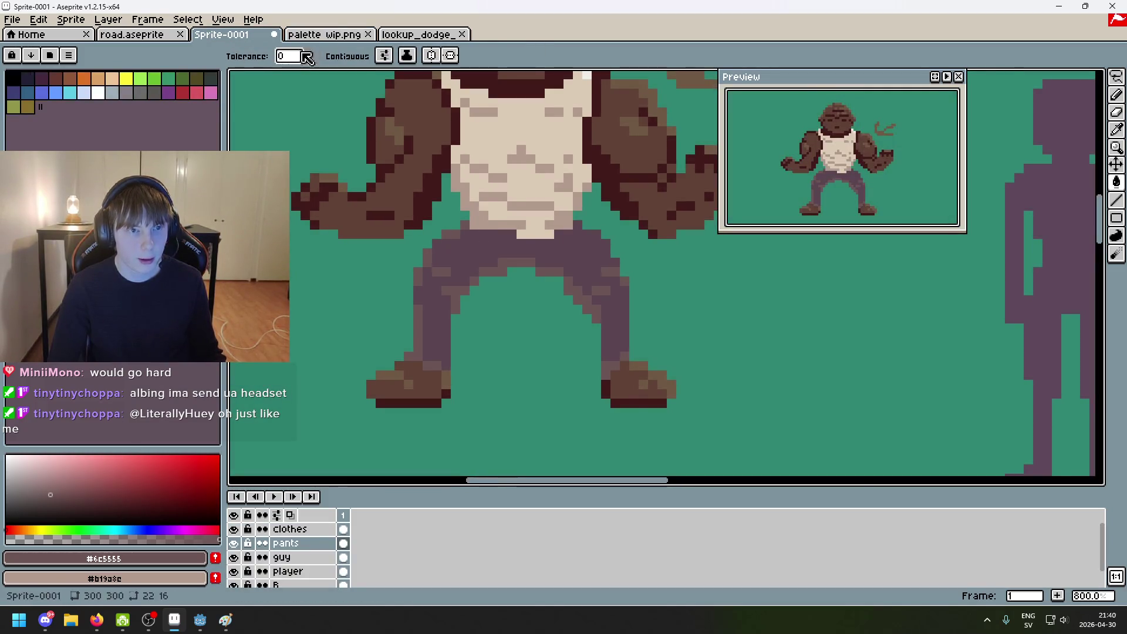
pyautogui.hotkey('ctrl', 'Tab')
pyautogui.press('i')
pyautogui.click(509, 277)
pyautogui.press('g')
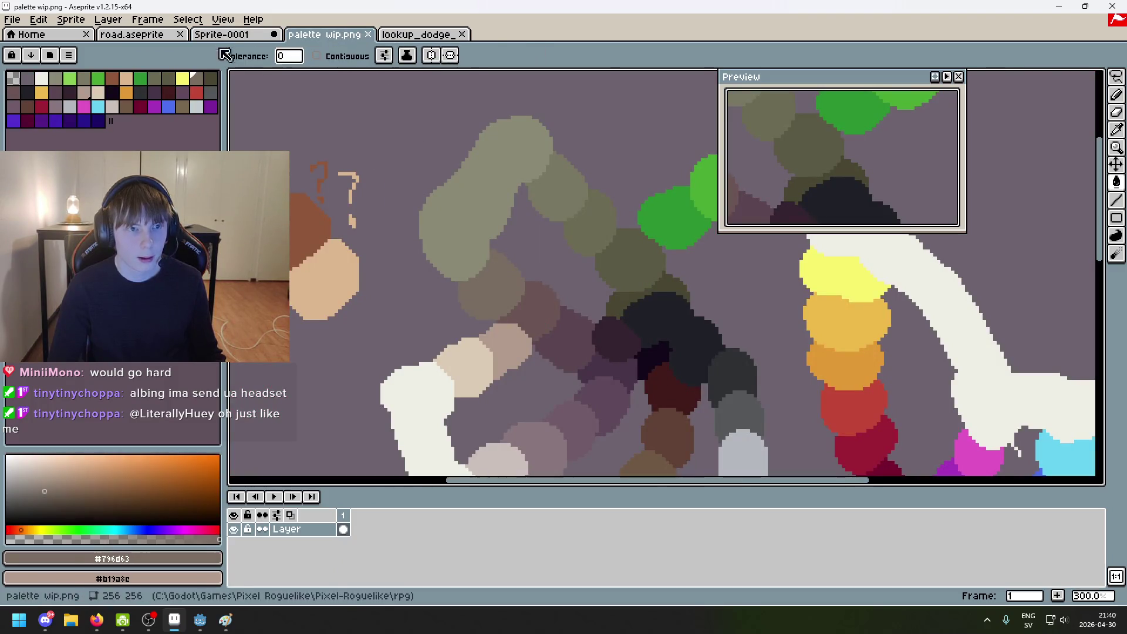
pyautogui.hotkey('ctrl', 'shift', 'Tab')
pyautogui.press('i')
pyautogui.hotkey('ctrl', 'Tab')
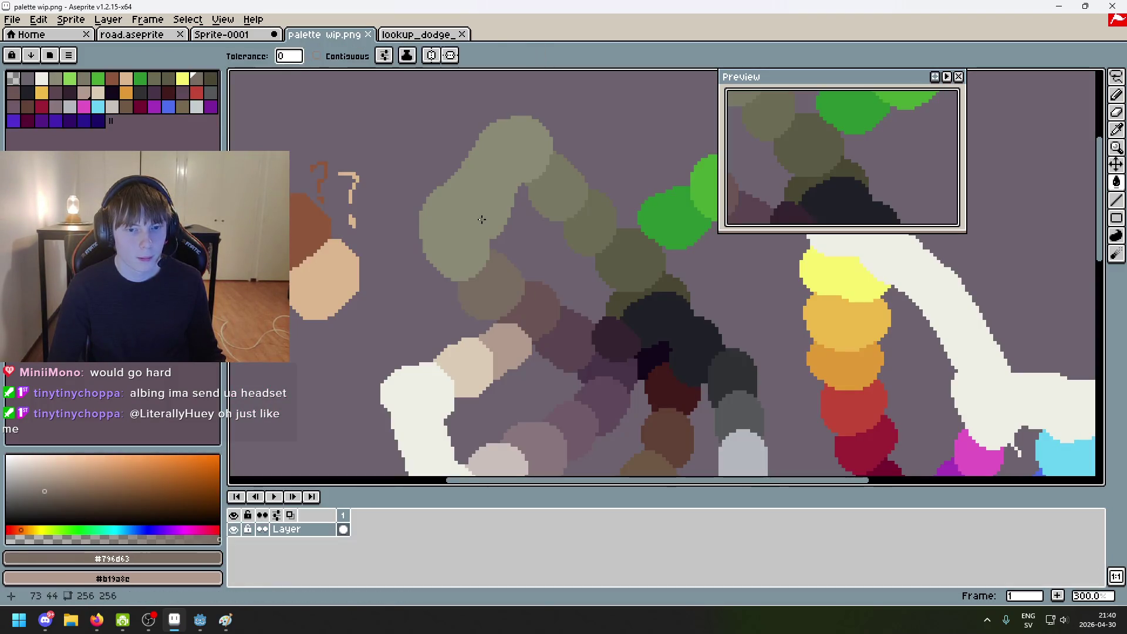
pyautogui.click(378, 144)
pyautogui.press('g')
pyautogui.click(251, 37)
pyautogui.click(447, 273)
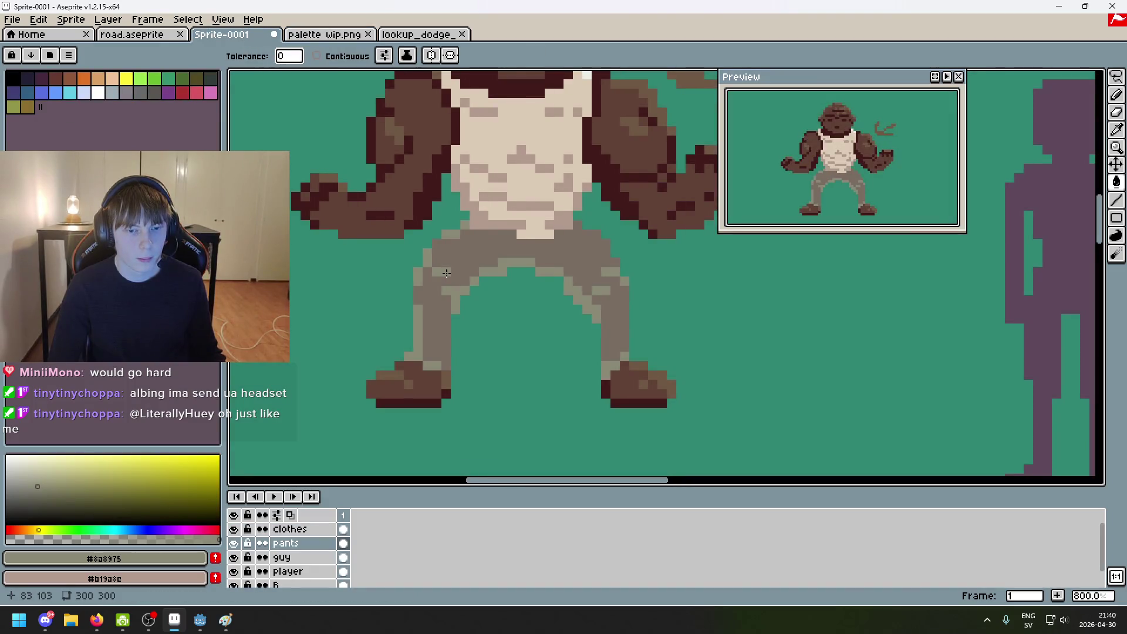
pyautogui.hotkey('ctrl', 'z')
pyautogui.hotkey('ctrl', 'z')
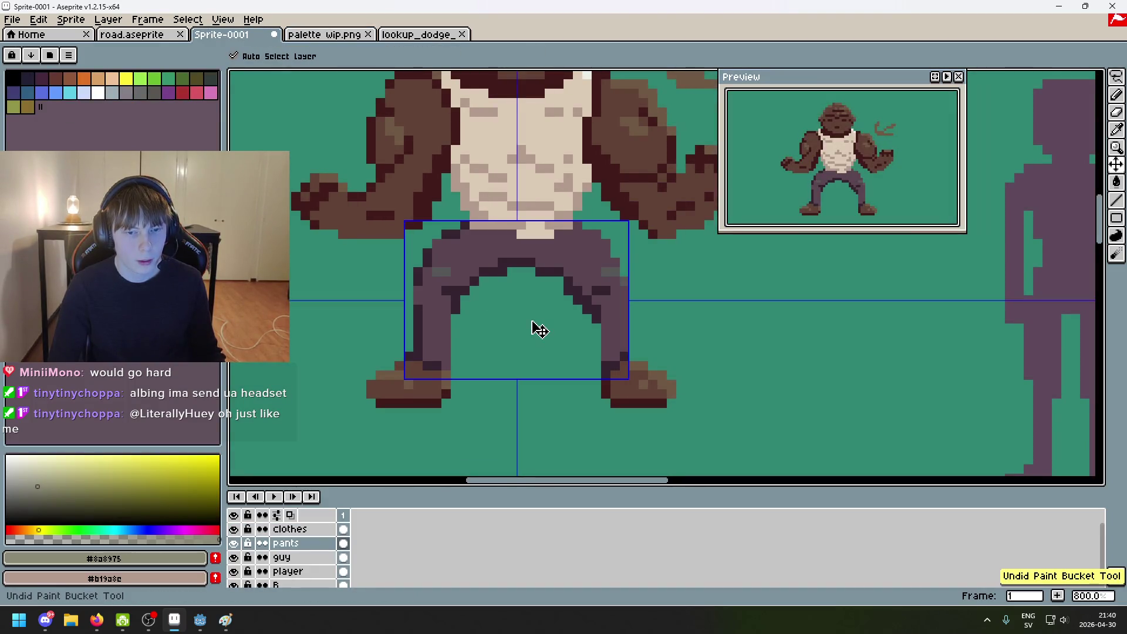
pyautogui.press('g')
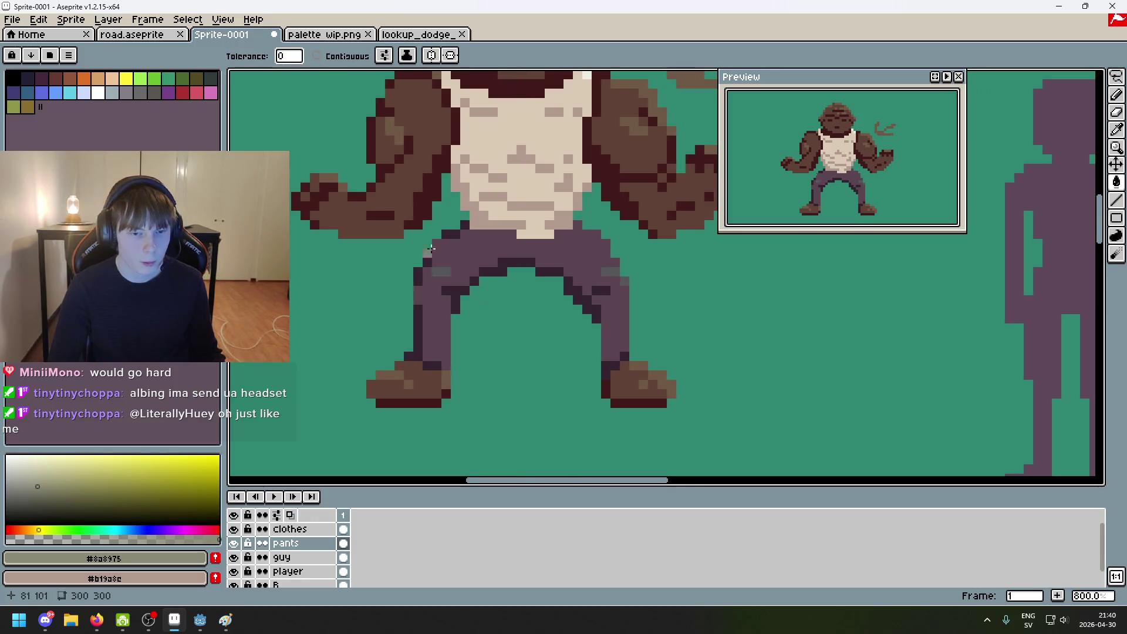
# Step: Sample grey-brown #796d63, then purple-grey #6c5555 from the palette sketch
pyautogui.hotkey('ctrl', 'Tab')
pyautogui.hotkey('ctrl', 'shift', 'Tab')
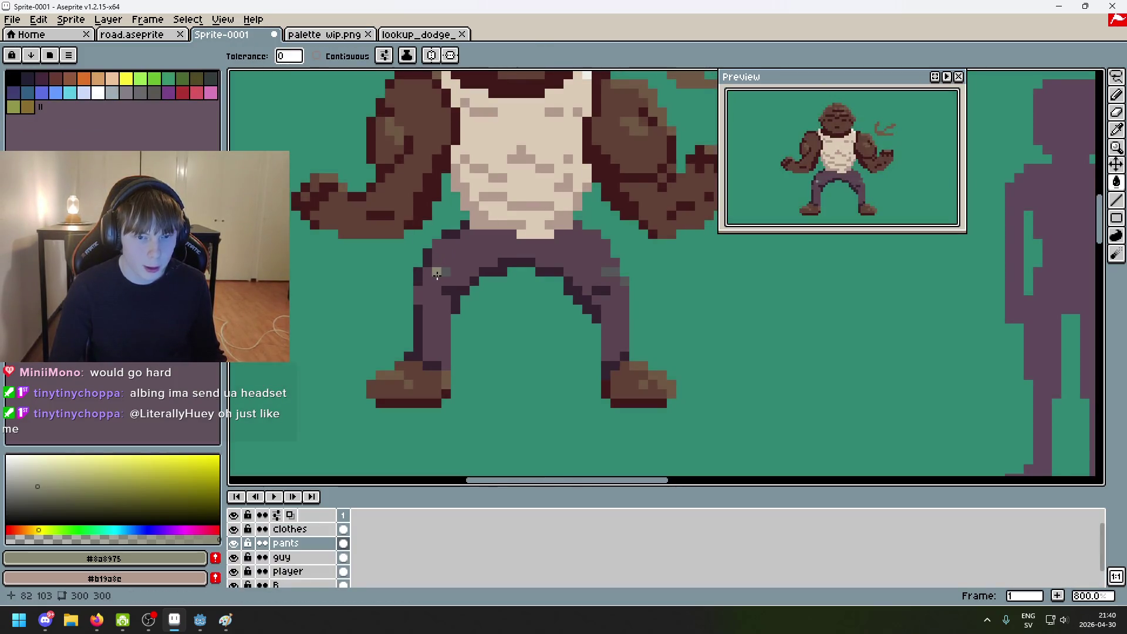
pyautogui.hotkey('ctrl', 'Tab')
pyautogui.keyDown('alt'); pyautogui.click(493, 275); pyautogui.keyUp('alt')
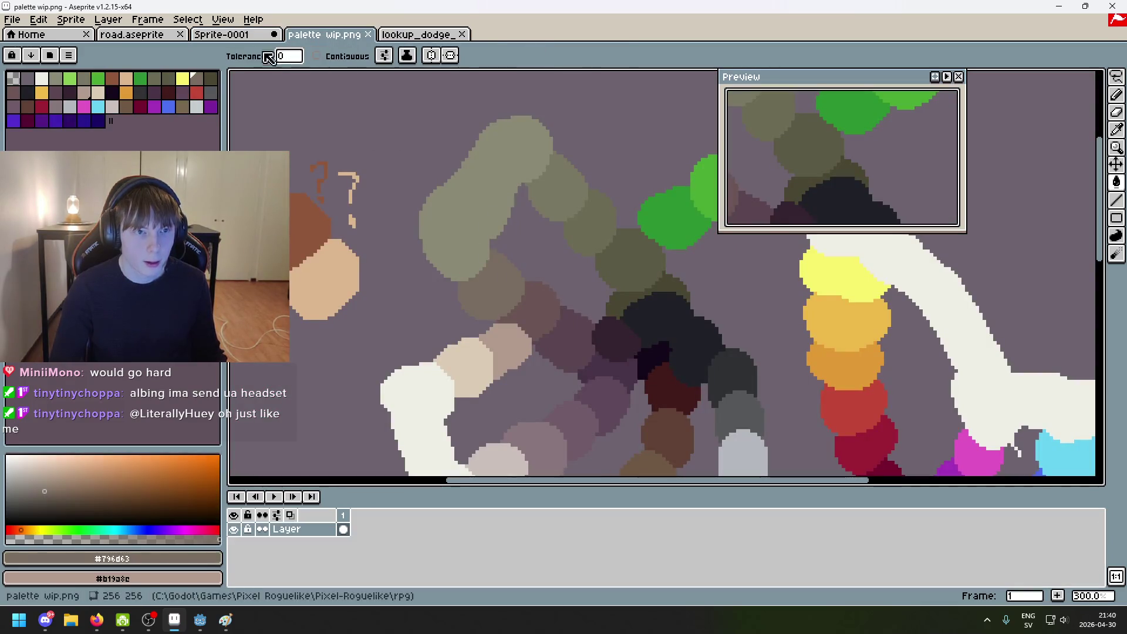
pyautogui.hotkey('ctrl', 'shift', 'Tab')
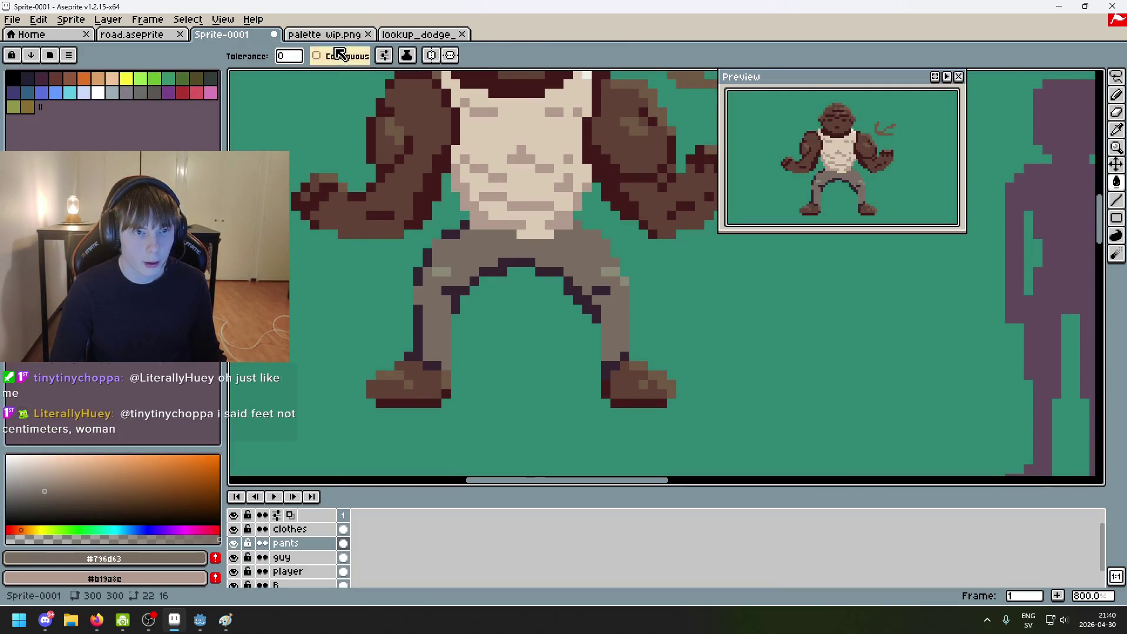
pyautogui.click(325, 36)
pyautogui.keyDown('alt'); pyautogui.click(552, 294); pyautogui.keyUp('alt')
pyautogui.hotkey('ctrl', 'shift', 'Tab')
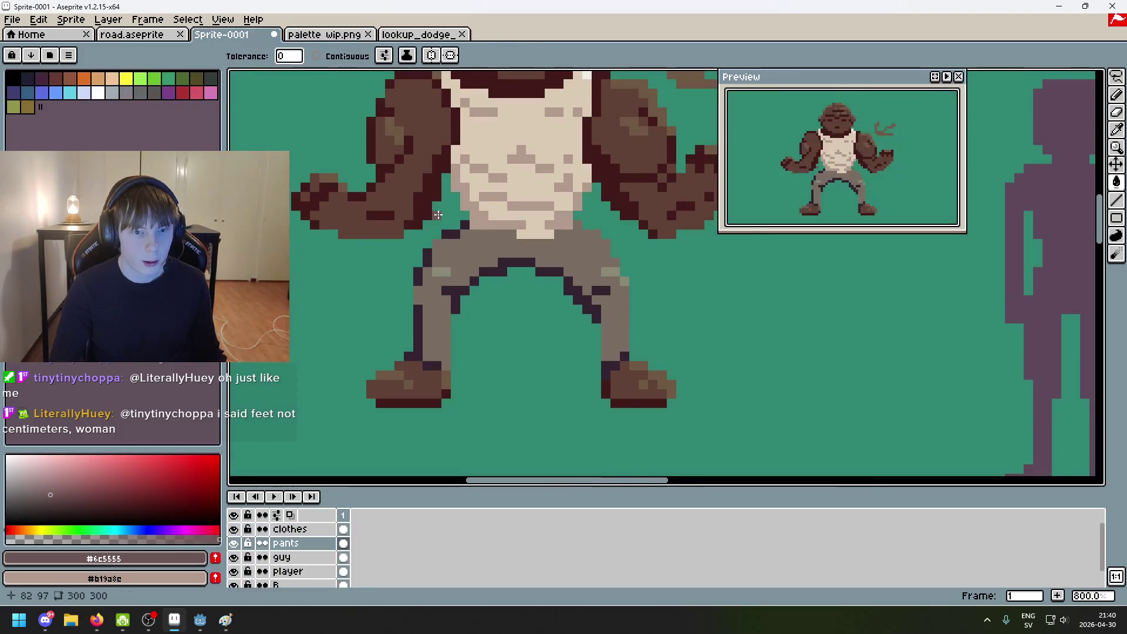
# Step: Toggle the pants fill with undo/redo to compare, ending on dark plum #5b4550
pyautogui.scroll(-3, 570, 322)
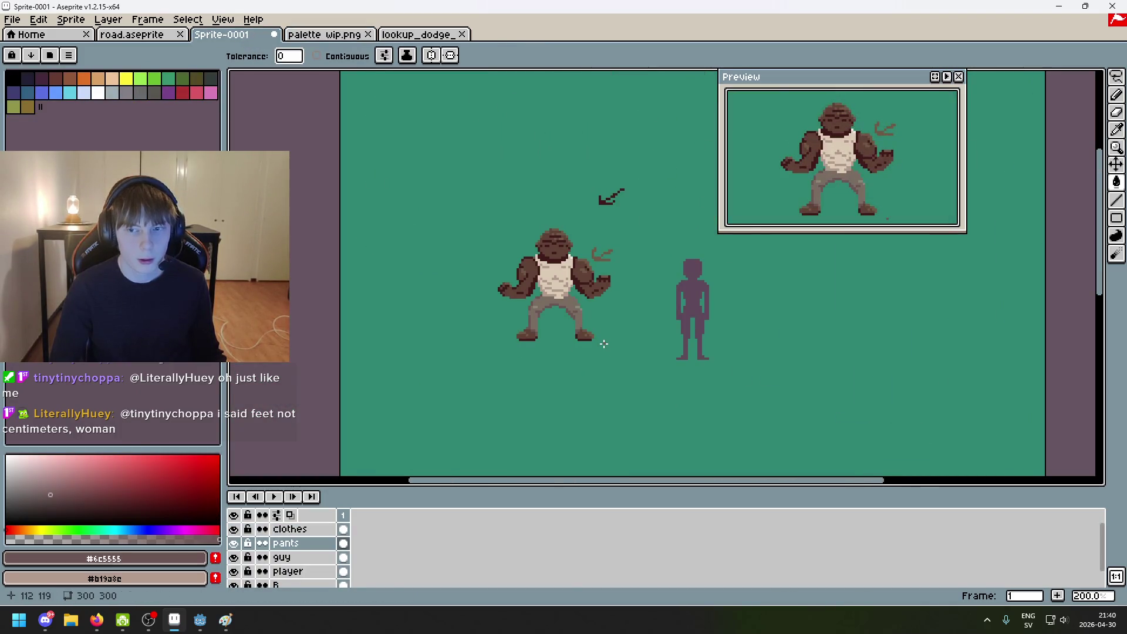
pyautogui.moveTo(605, 343)
pyautogui.mouseDown()
pyautogui.moveTo(549, 361)
pyautogui.moveTo(568, 375)
pyautogui.moveTo(640, 367)
pyautogui.moveTo(572, 364)
pyautogui.moveTo(563, 377)
pyautogui.mouseUp()
pyautogui.scroll(1, 626, 366)
pyautogui.scroll(1, 557, 380)
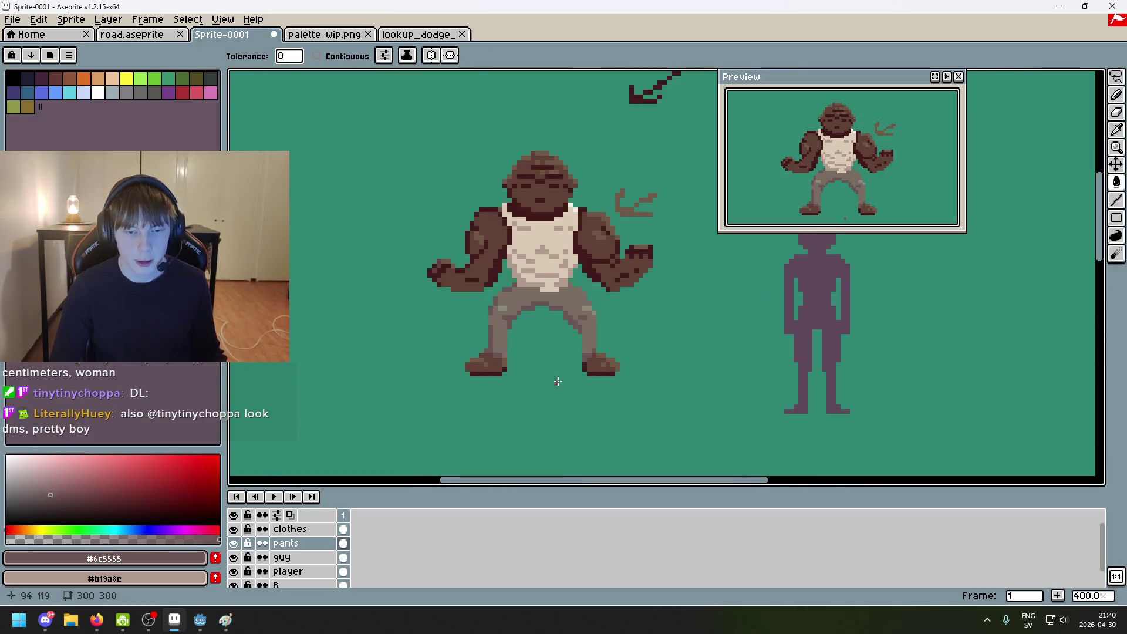
pyautogui.moveTo(558, 381); pyautogui.dragTo(521, 426)
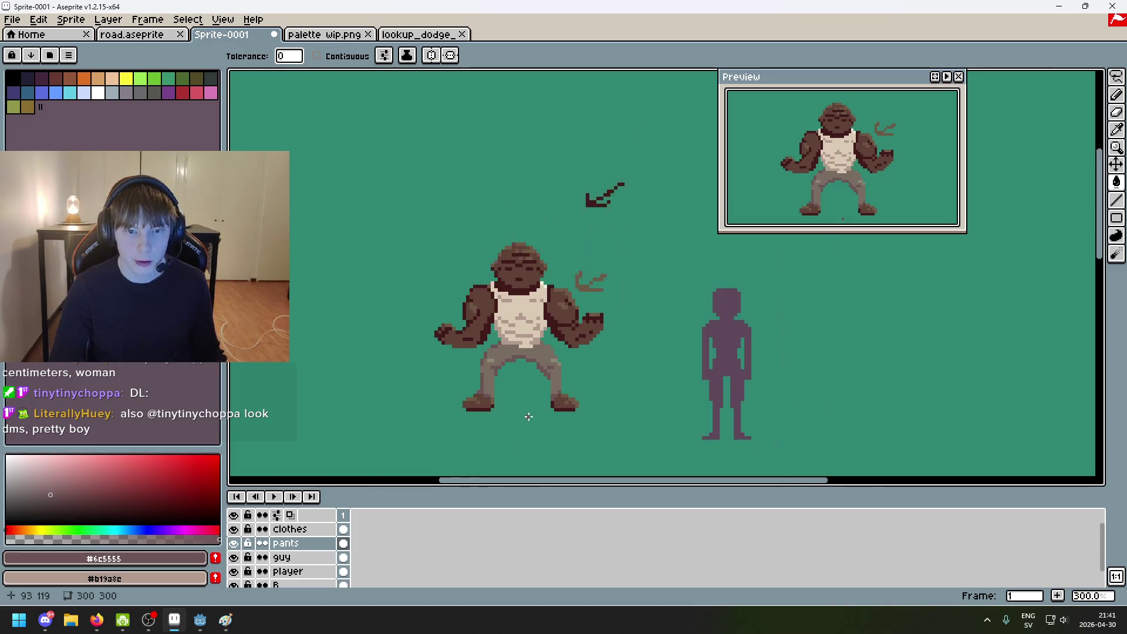
pyautogui.hotkey('ctrl', 'z')
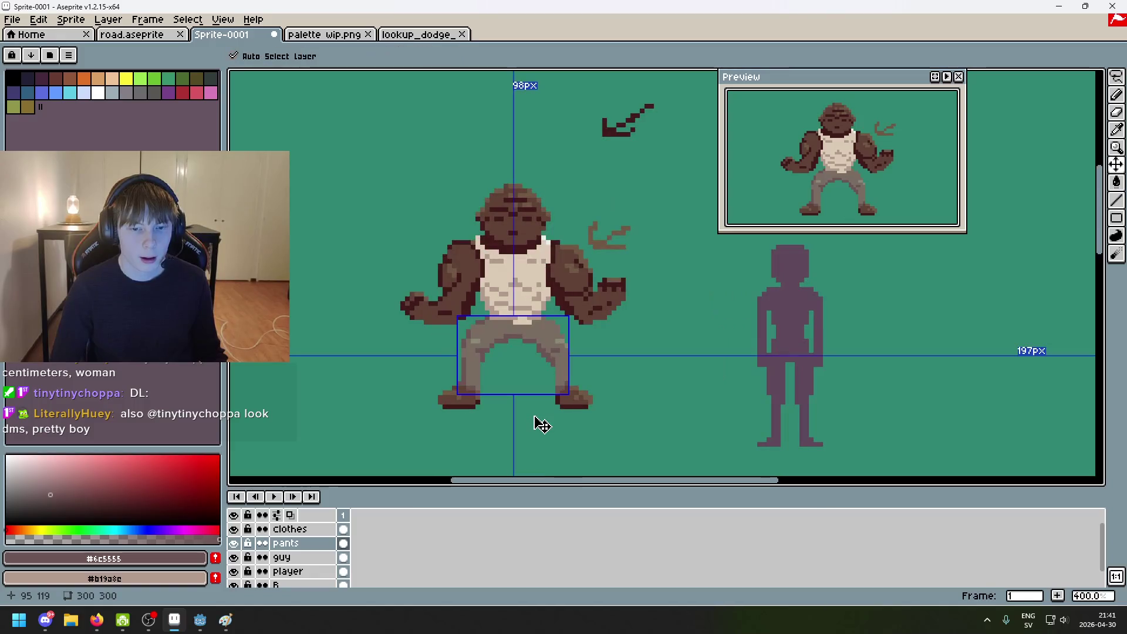
pyautogui.hotkey('ctrl', 'y')
pyautogui.hotkey('ctrl', 'z')
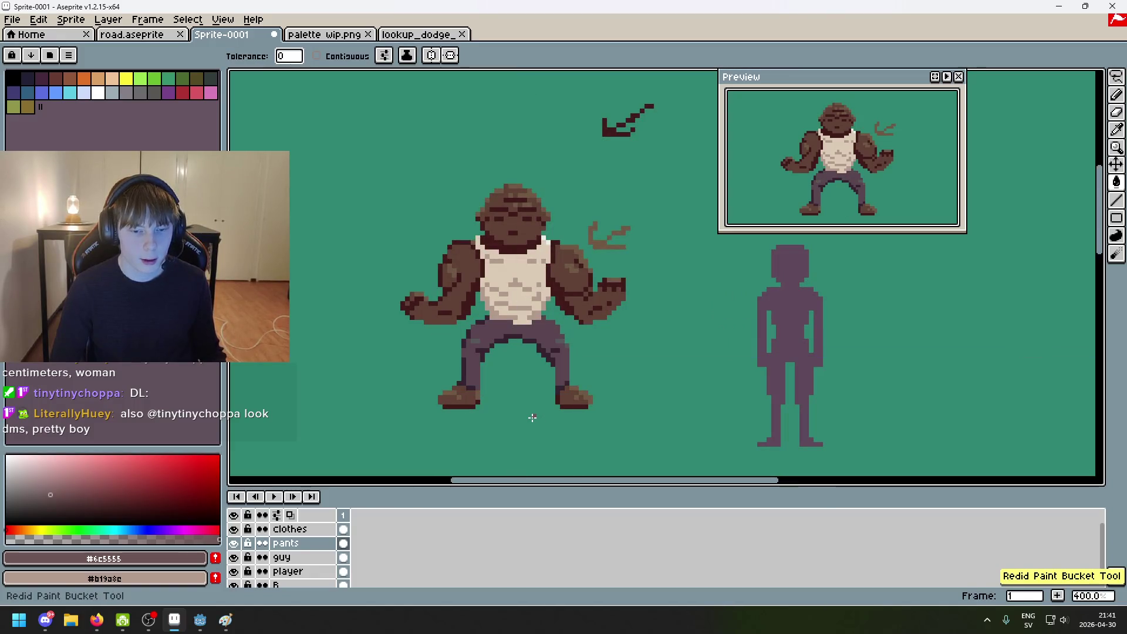
pyautogui.hotkey('ctrl', 'y')
pyautogui.hotkey('ctrl', 'y')
pyautogui.hotkey('ctrl', 'y')
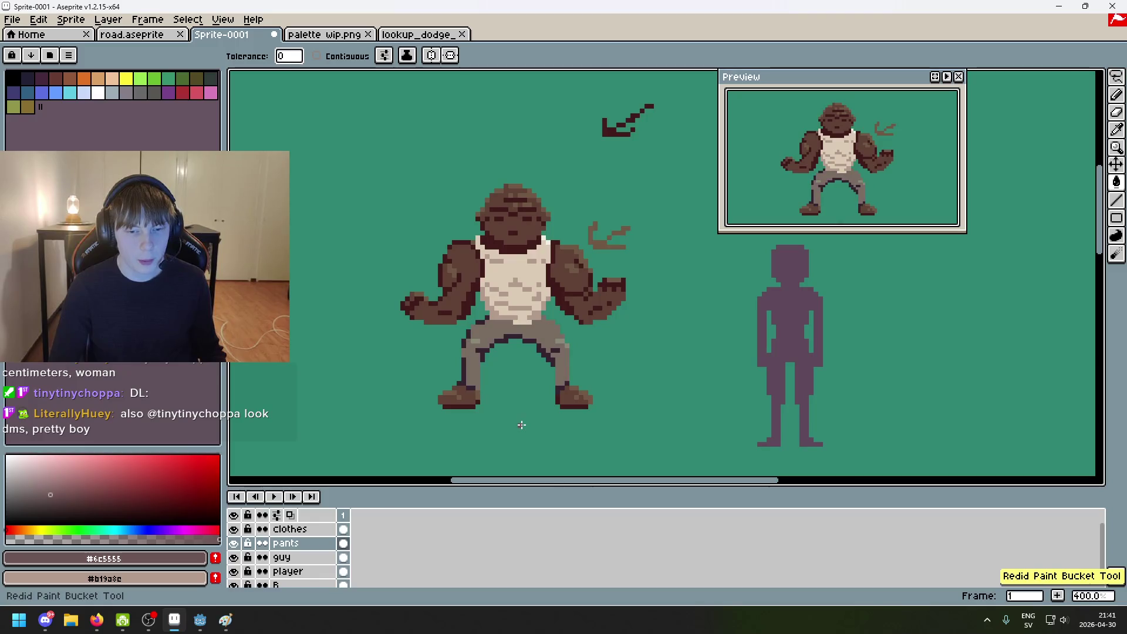
pyautogui.hotkey('ctrl', 'z')
pyautogui.hotkey('ctrl', 'z')
pyautogui.hotkey('ctrl', 'y')
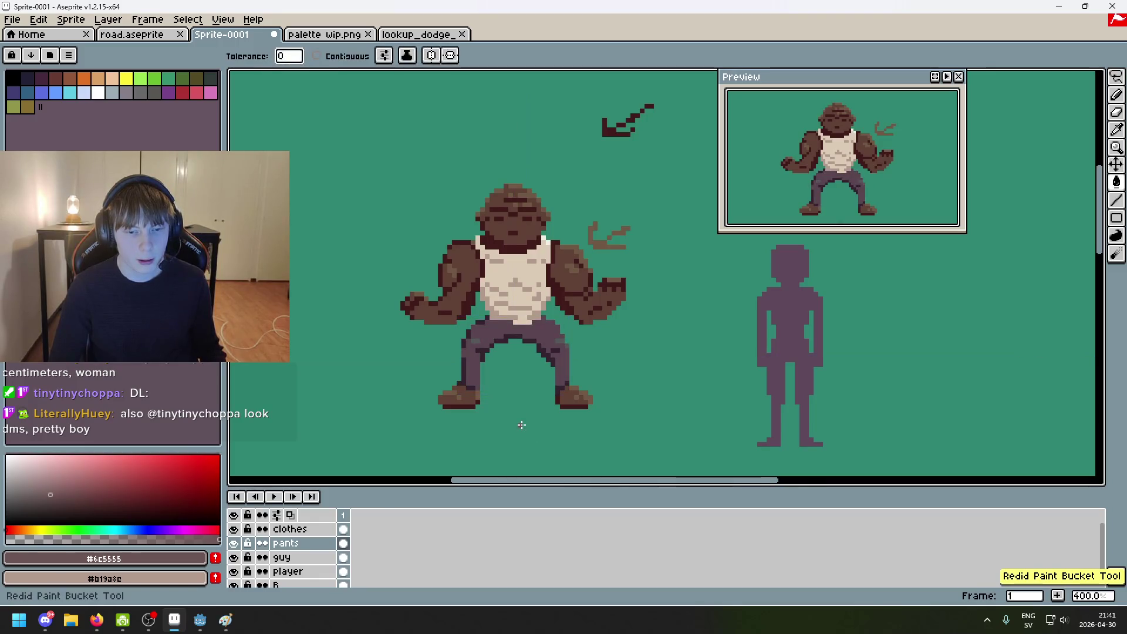
pyautogui.hotkey('ctrl', 'z')
pyautogui.hotkey('ctrl', 'y')
pyautogui.scroll(5, 485, 321)
pyautogui.press('alt')
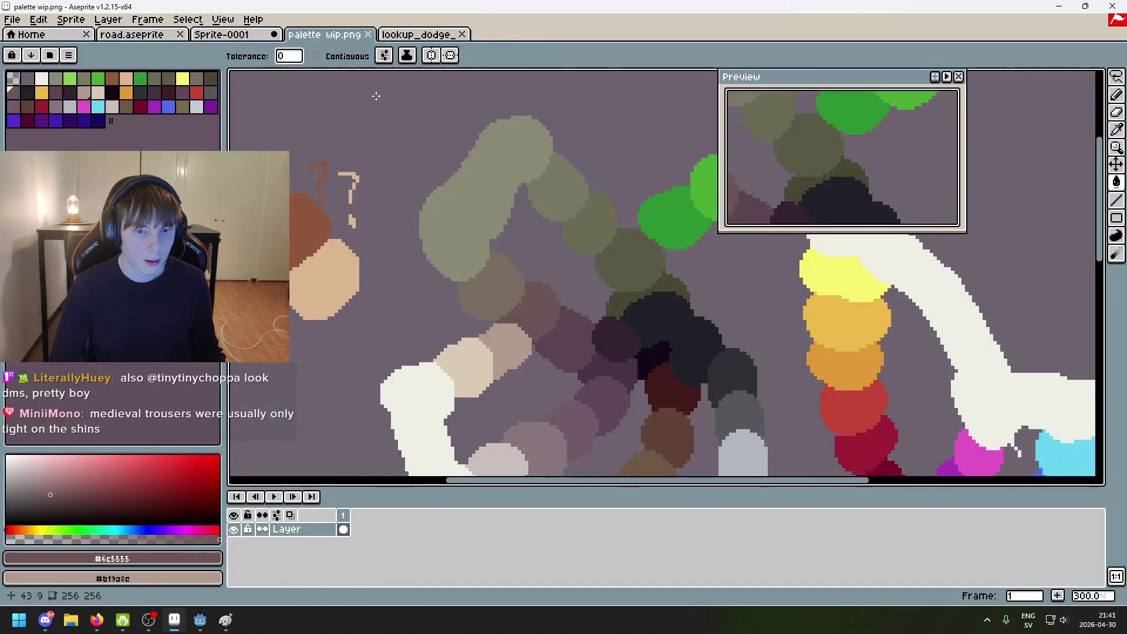
# Step: Eyedrop the pants' purple #5b4550 as foreground colour, then open the Windows Start menu
pyautogui.hotkey('ctrl', 'Tab')
pyautogui.press('alt')
pyautogui.keyDown('alt'); pyautogui.click(586, 341); pyautogui.keyUp('alt')
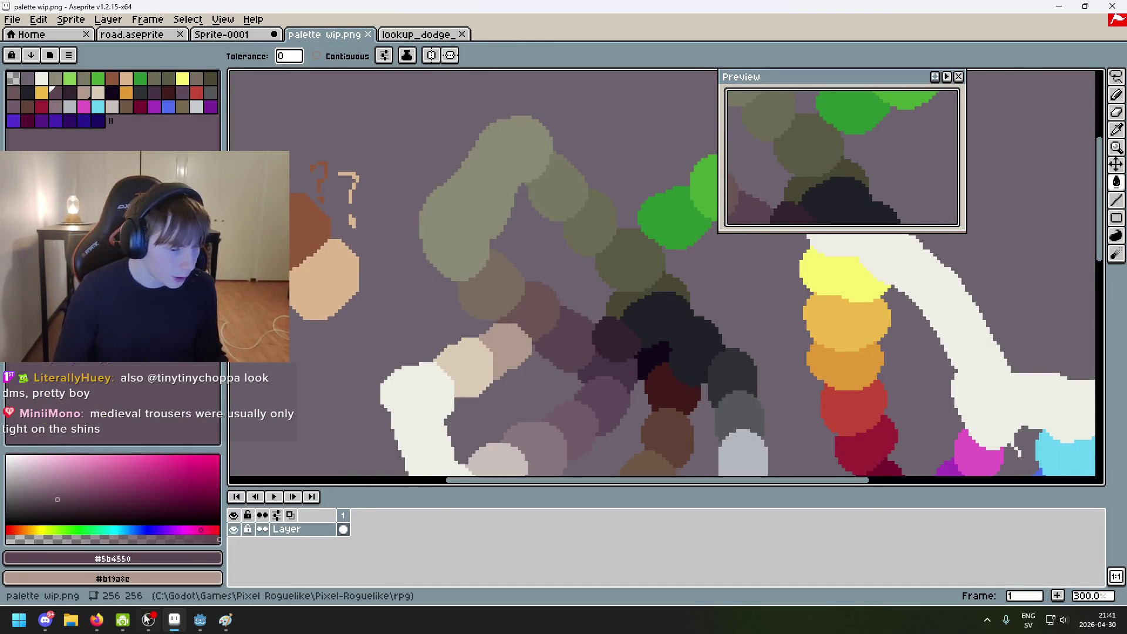
pyautogui.click(45, 620)
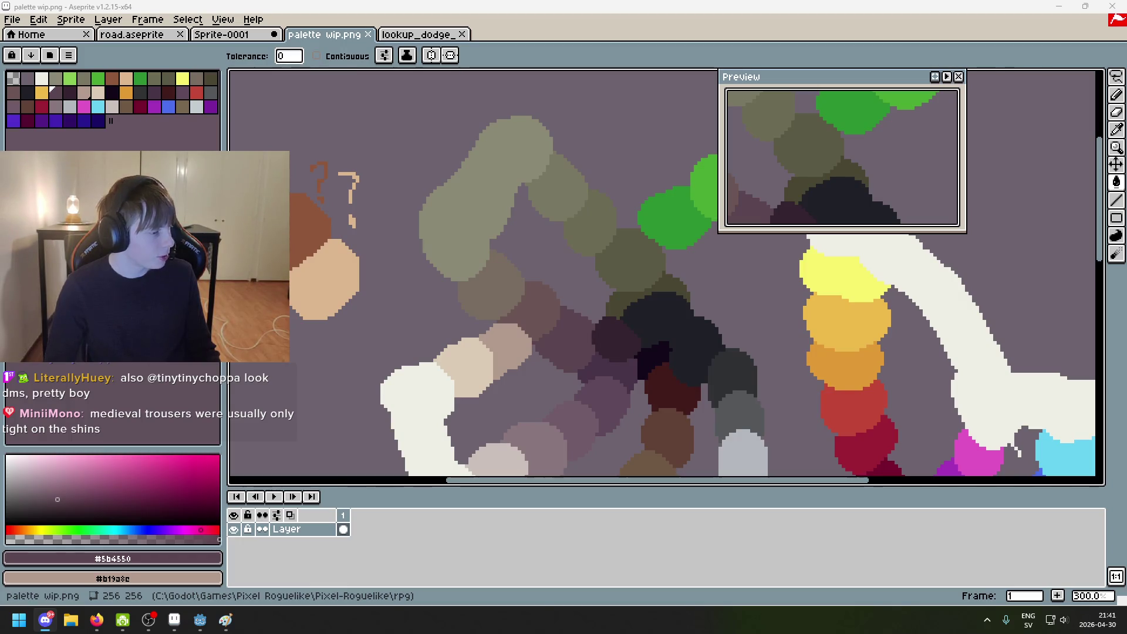
pyautogui.press('super')
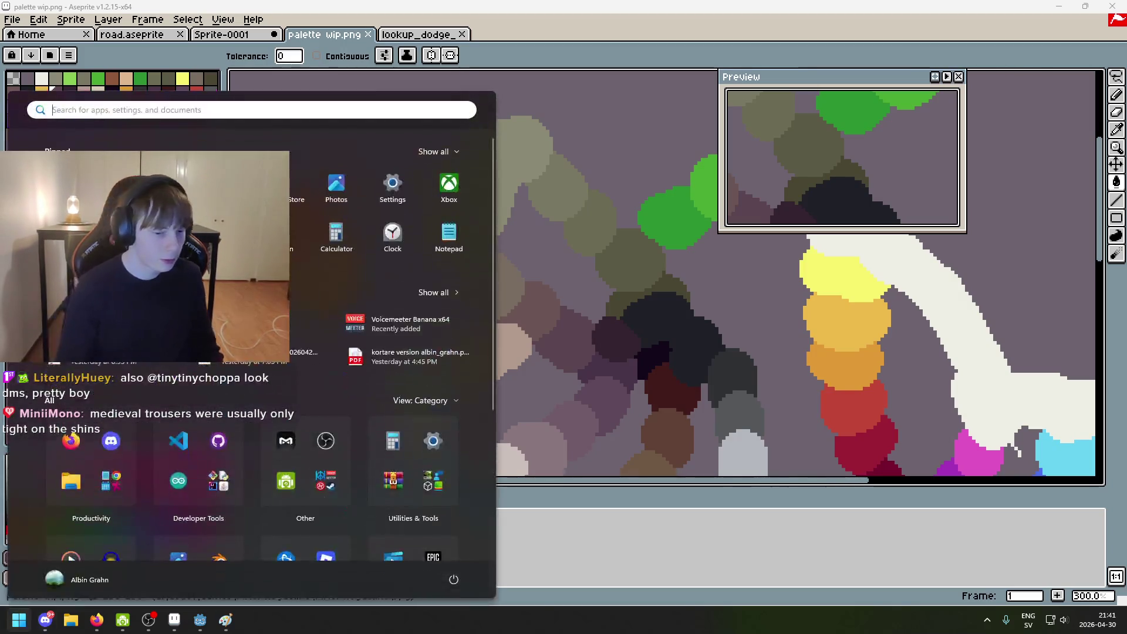
pyautogui.write('paint')
pyautogui.press('Return')
pyautogui.hotkey('ctrl', 'v')
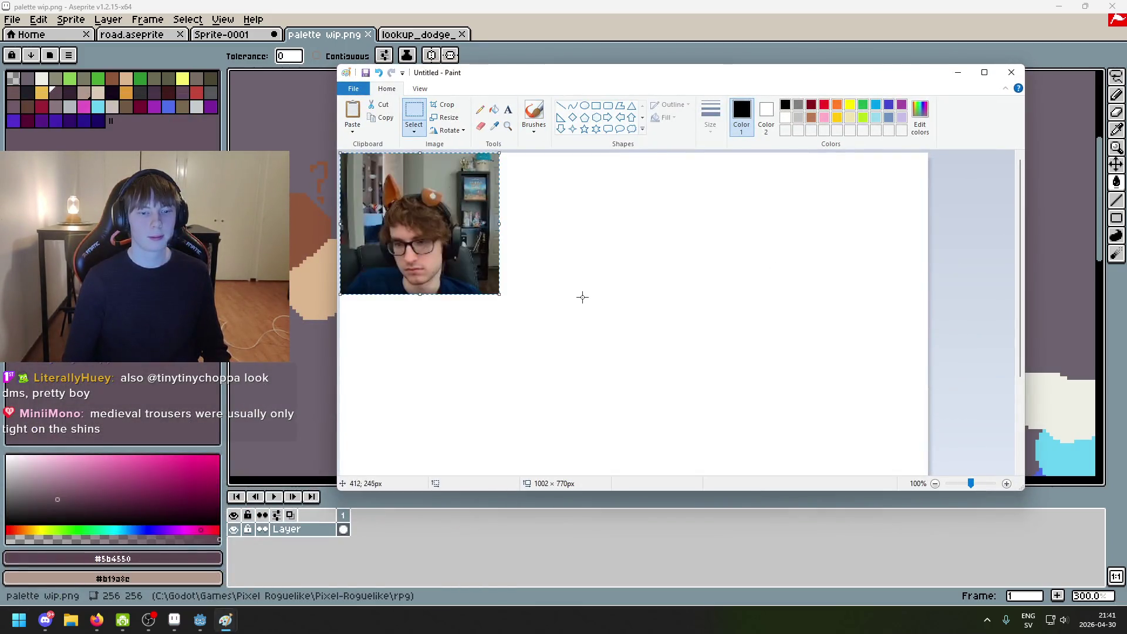
pyautogui.keyDown('ctrl'); pyautogui.scroll(1, 582, 298); pyautogui.keyUp('ctrl')
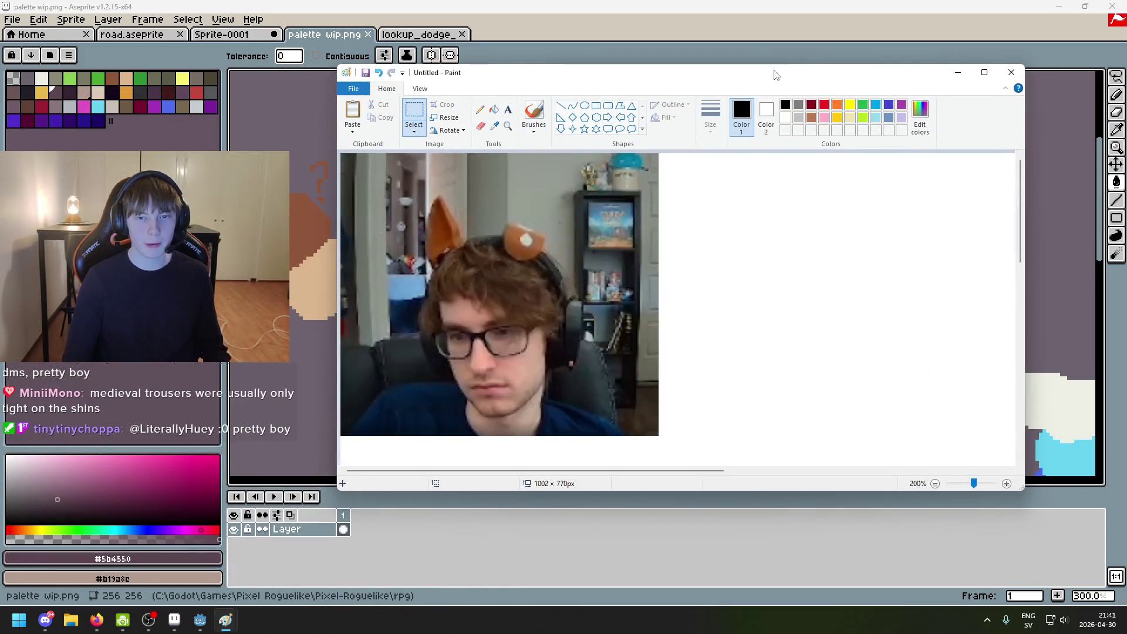
pyautogui.moveTo(774, 75); pyautogui.dragTo(918, 62)
pyautogui.keyDown('ctrl'); pyautogui.scroll(1, 784, 270); pyautogui.keyUp('ctrl')
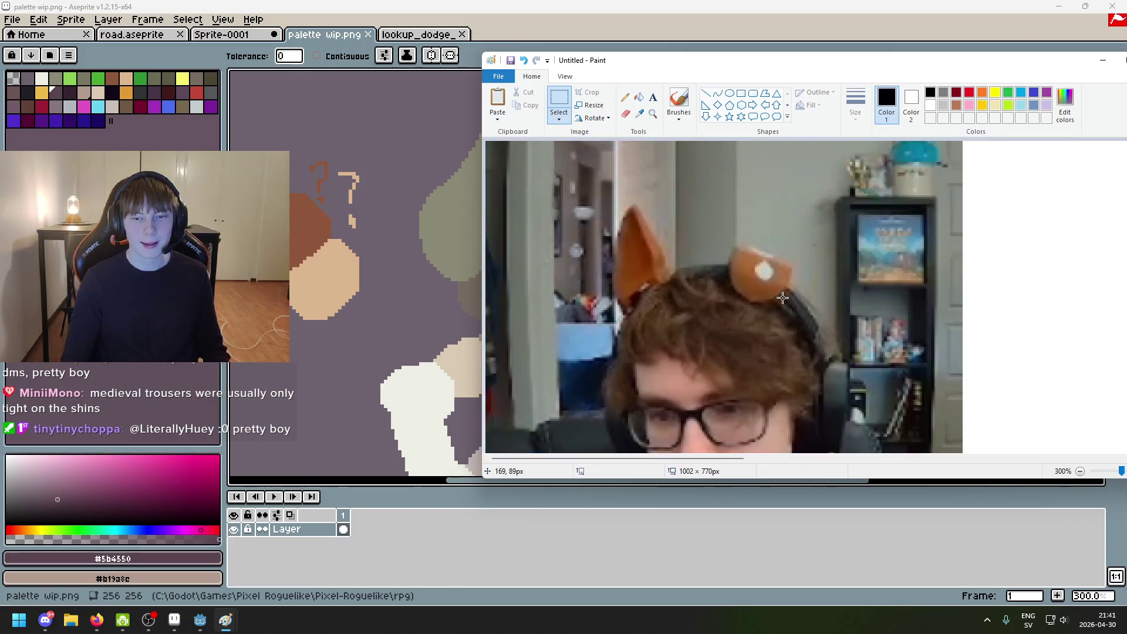
pyautogui.keyDown('ctrl'); pyautogui.scroll(1, 783, 299); pyautogui.keyUp('ctrl')
pyautogui.keyDown('ctrl'); pyautogui.scroll(1, 657, 464); pyautogui.keyUp('ctrl')
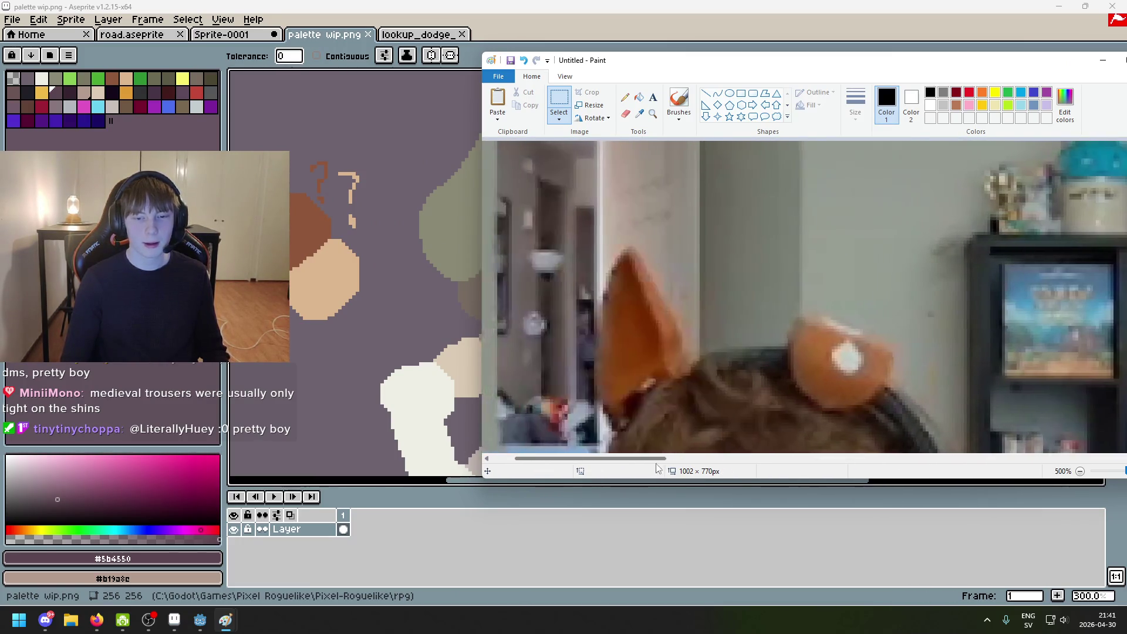
pyautogui.keyDown('ctrl'); pyautogui.scroll(-3, 706, 407); pyautogui.keyUp('ctrl')
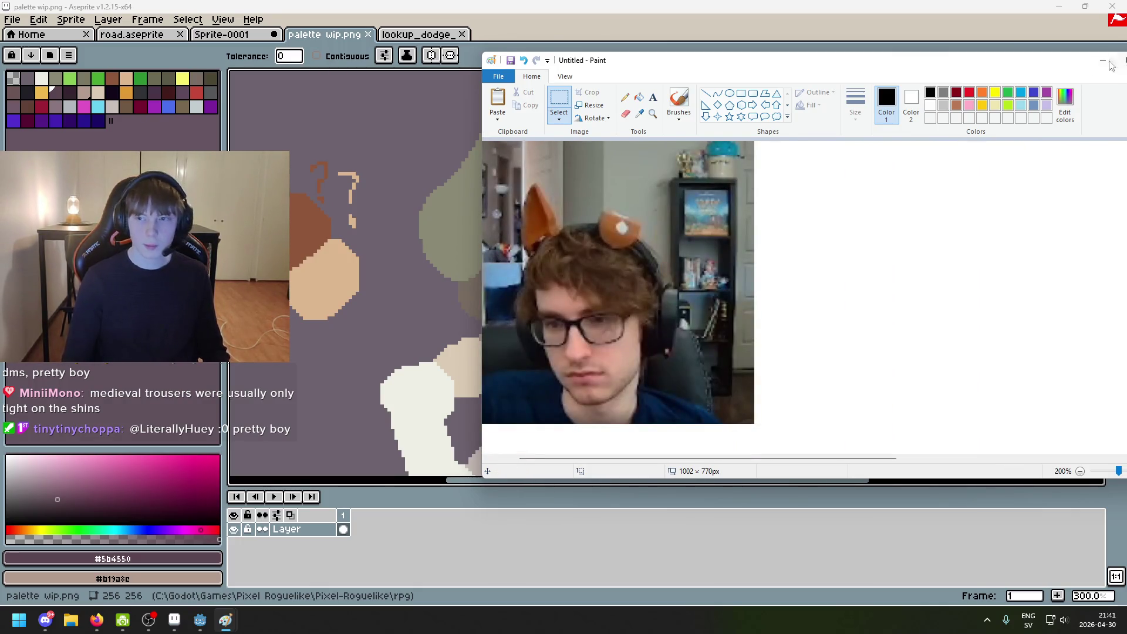
pyautogui.moveTo(1109, 62); pyautogui.dragTo(970, 77)
pyautogui.click(1018, 76)
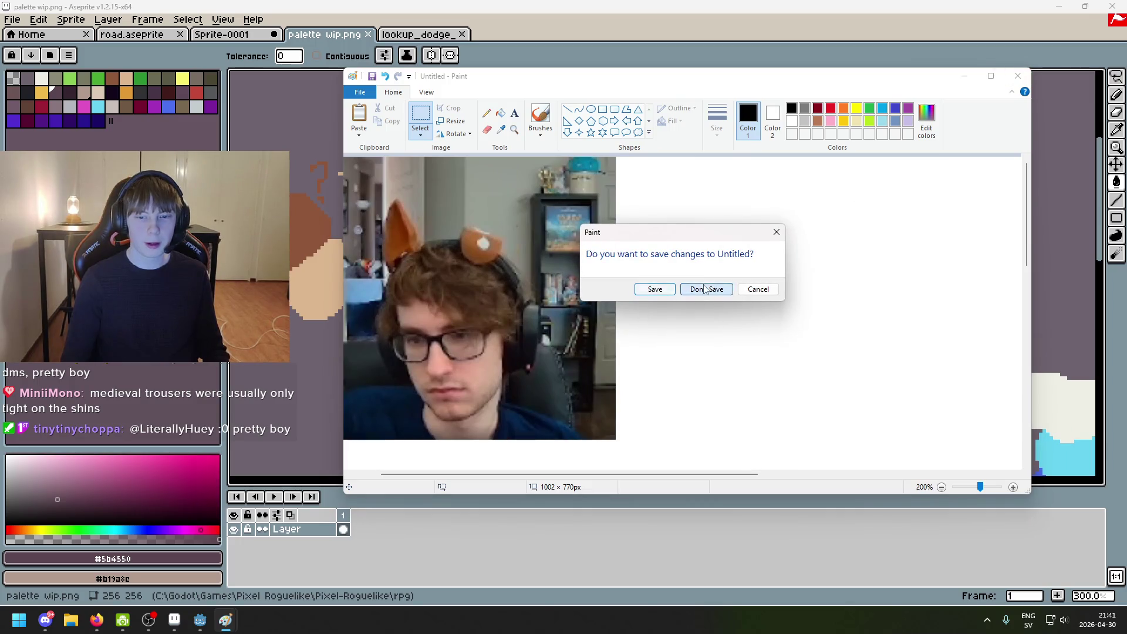
pyautogui.click(705, 289)
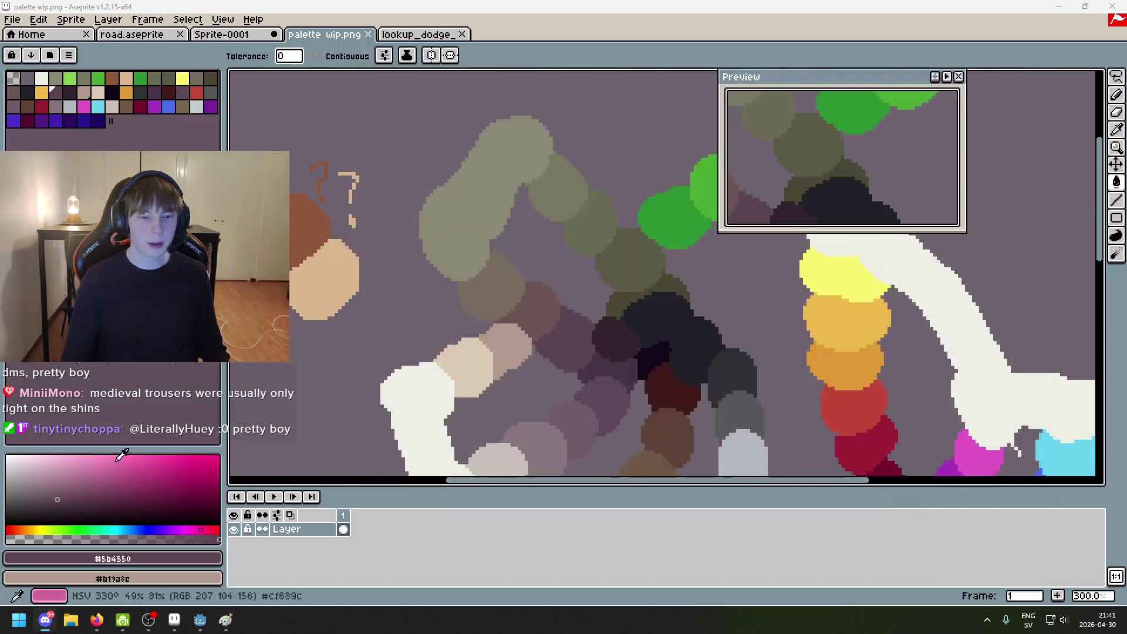
# Step: Switch windows and return to the Sprite-0001 gorilla tab, zooming its canvas
pyautogui.click(96, 621)
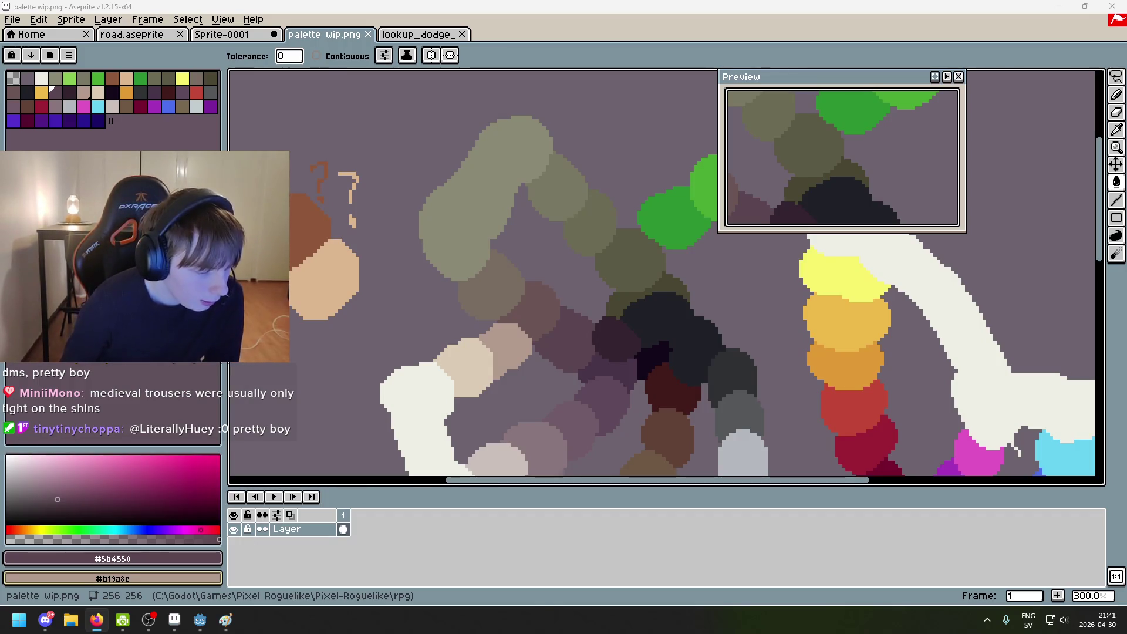
pyautogui.scroll(-1, 397, 334)
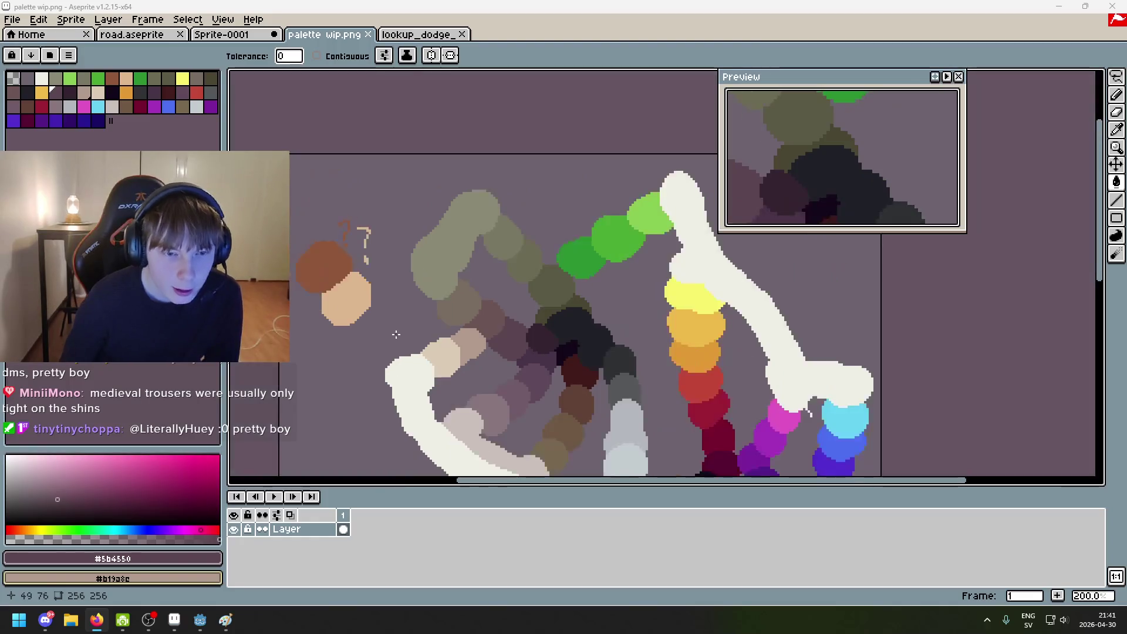
pyautogui.scroll(1, 392, 306)
pyautogui.hotkey('ctrl', 'shift', 'Tab')
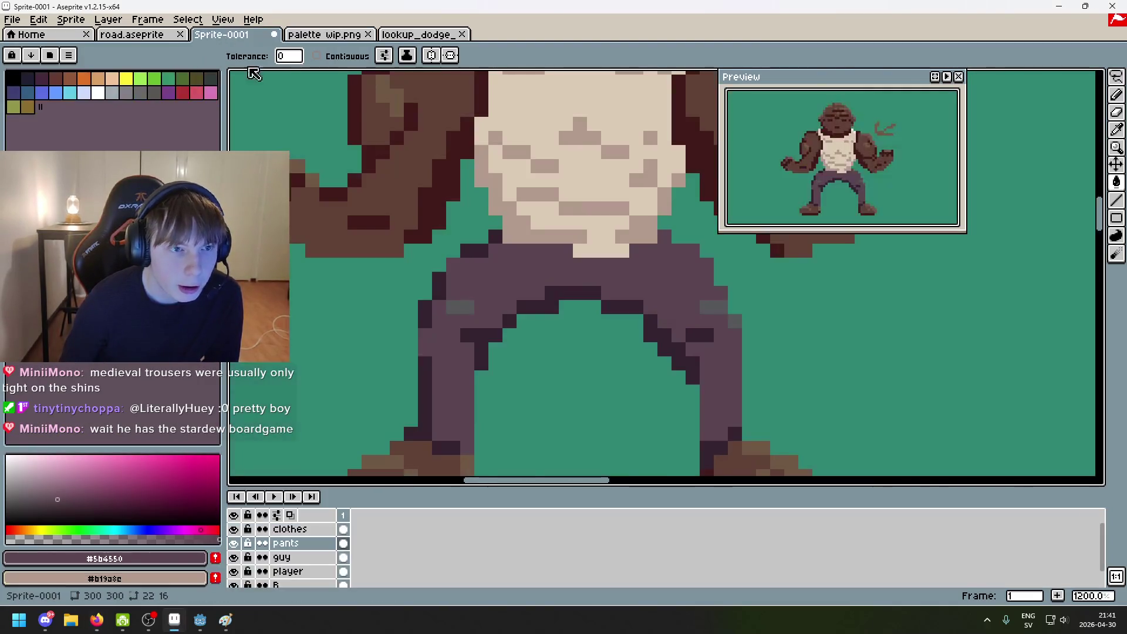
pyautogui.scroll(-1, 404, 239)
pyautogui.scroll(3, 404, 239)
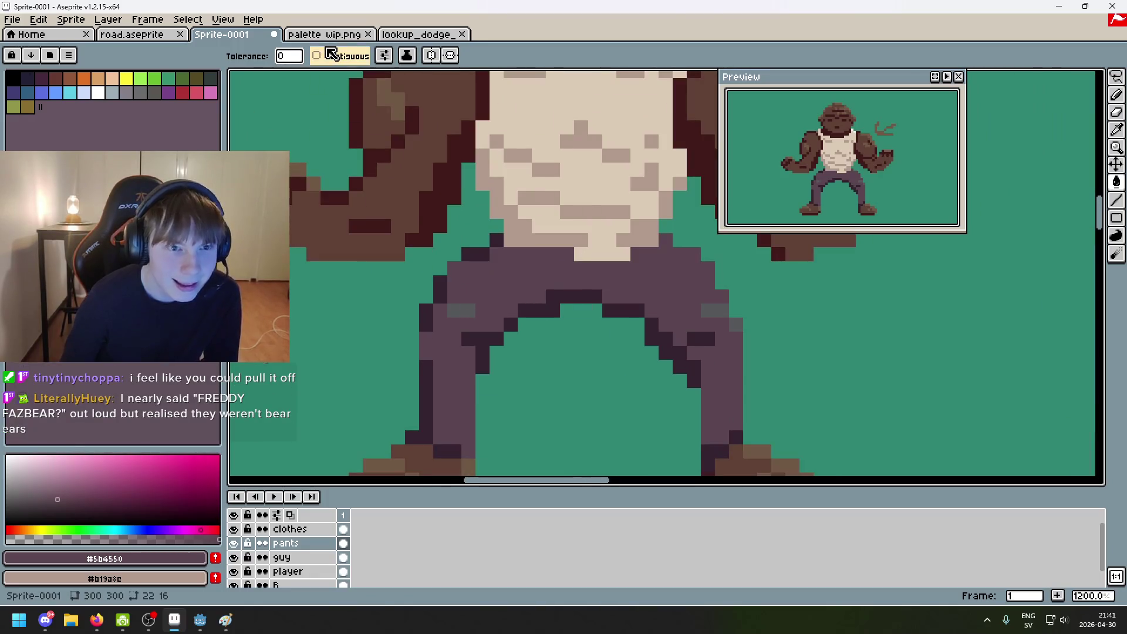
# Step: Compare the gorilla's pants with the palette wip.png sketch, ending on Sprite-0001
pyautogui.click(330, 40)
pyautogui.scroll(-1, 508, 260)
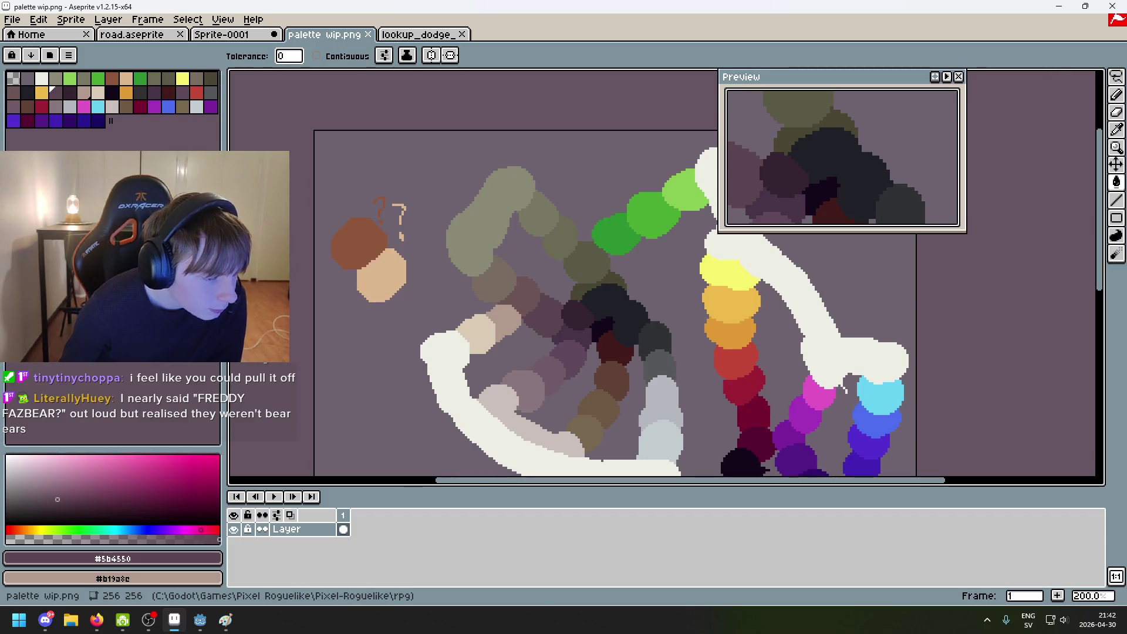
pyautogui.click(231, 37)
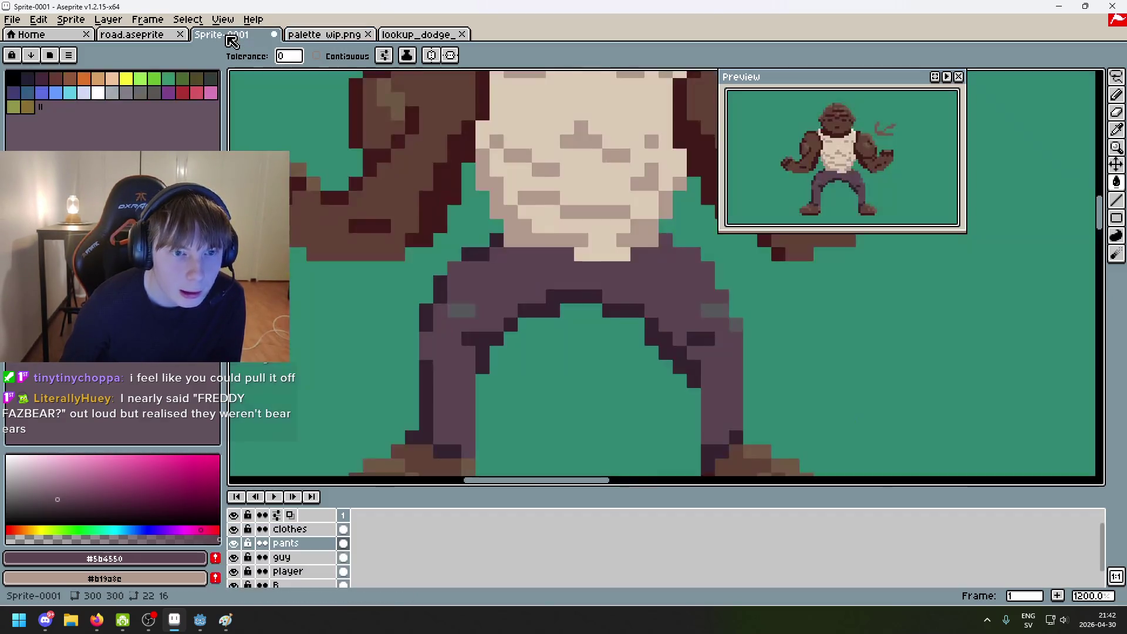
pyautogui.click(299, 35)
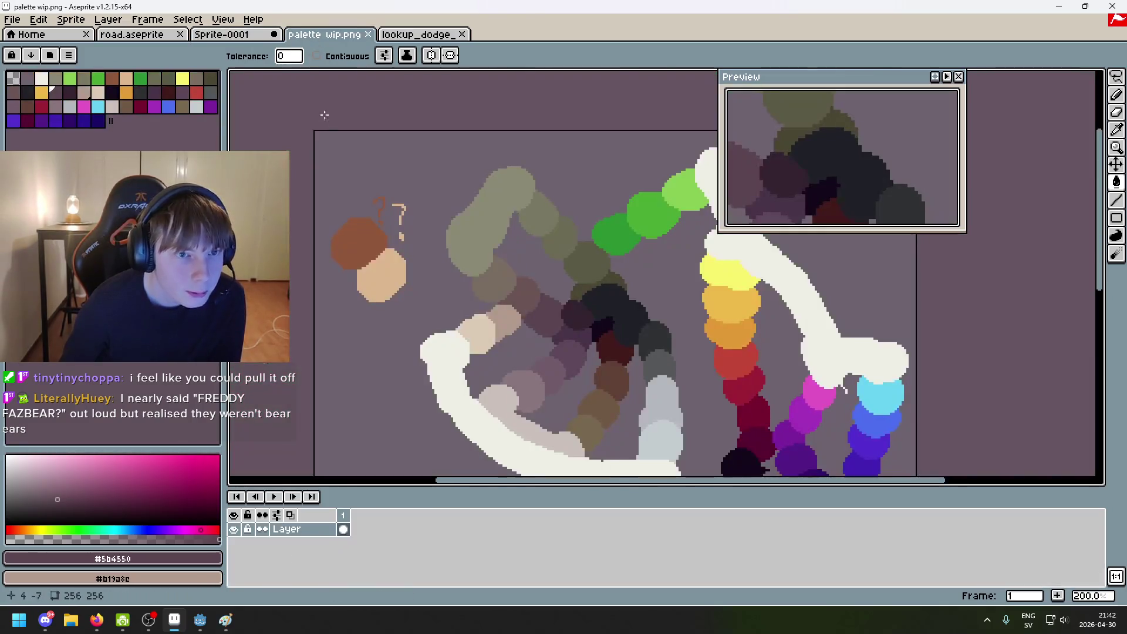
pyautogui.click(251, 36)
pyautogui.click(320, 35)
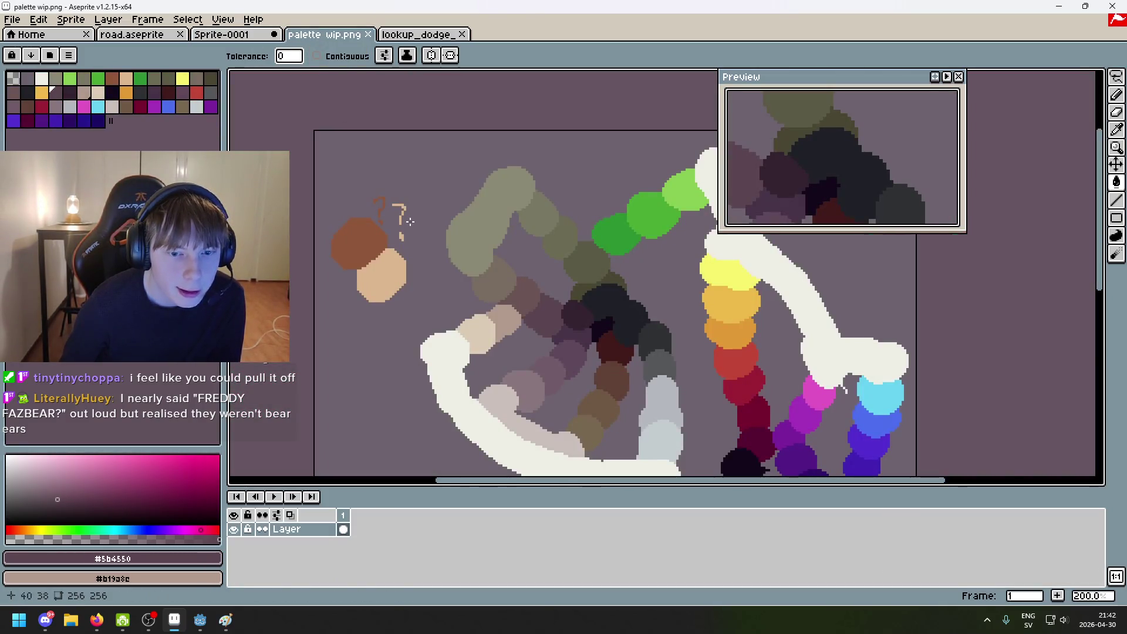
pyautogui.scroll(-1, 407, 239)
pyautogui.scroll(4, 407, 239)
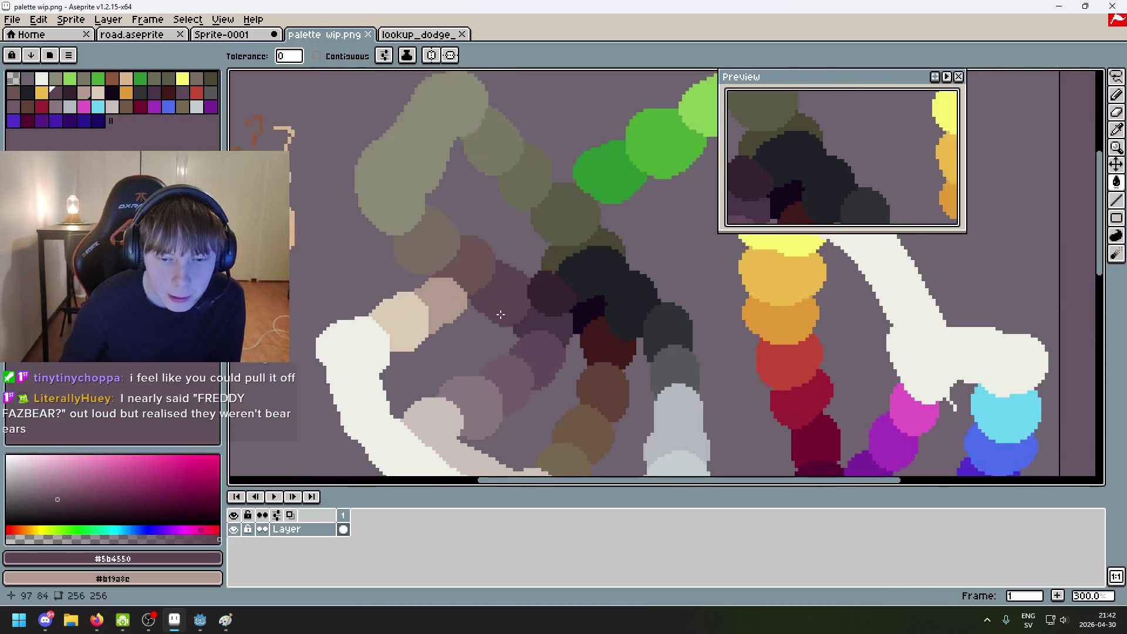
pyautogui.scroll(-1, 413, 270)
pyautogui.scroll(-1, 427, 282)
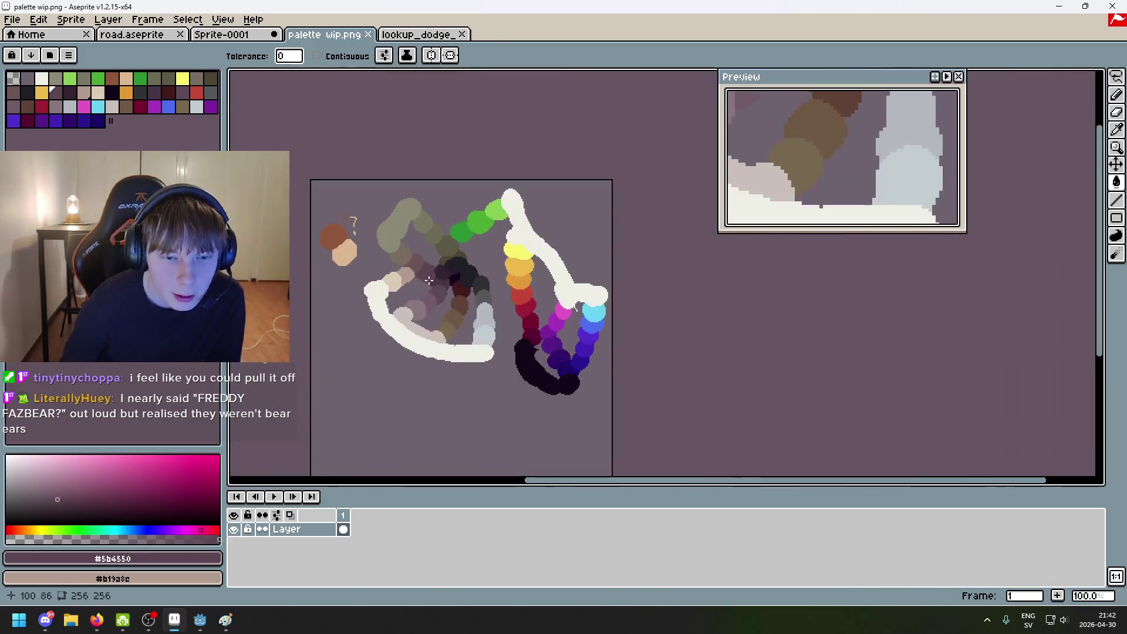
pyautogui.scroll(1, 429, 282)
pyautogui.scroll(-1, 432, 280)
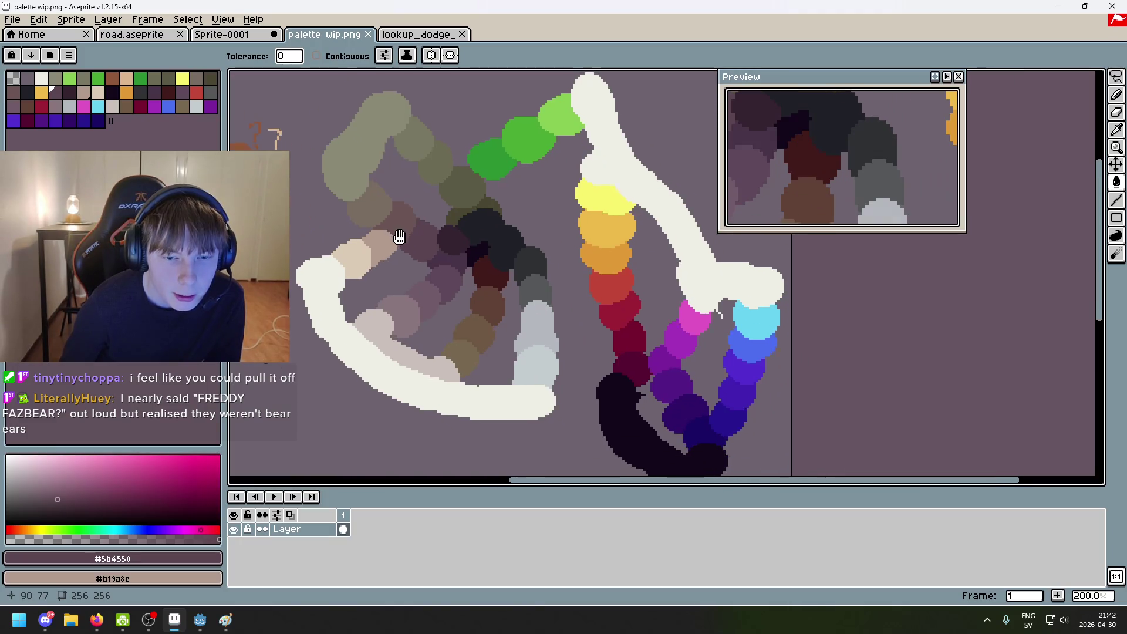
pyautogui.hotkey('ctrl', 'shift', 'Tab')
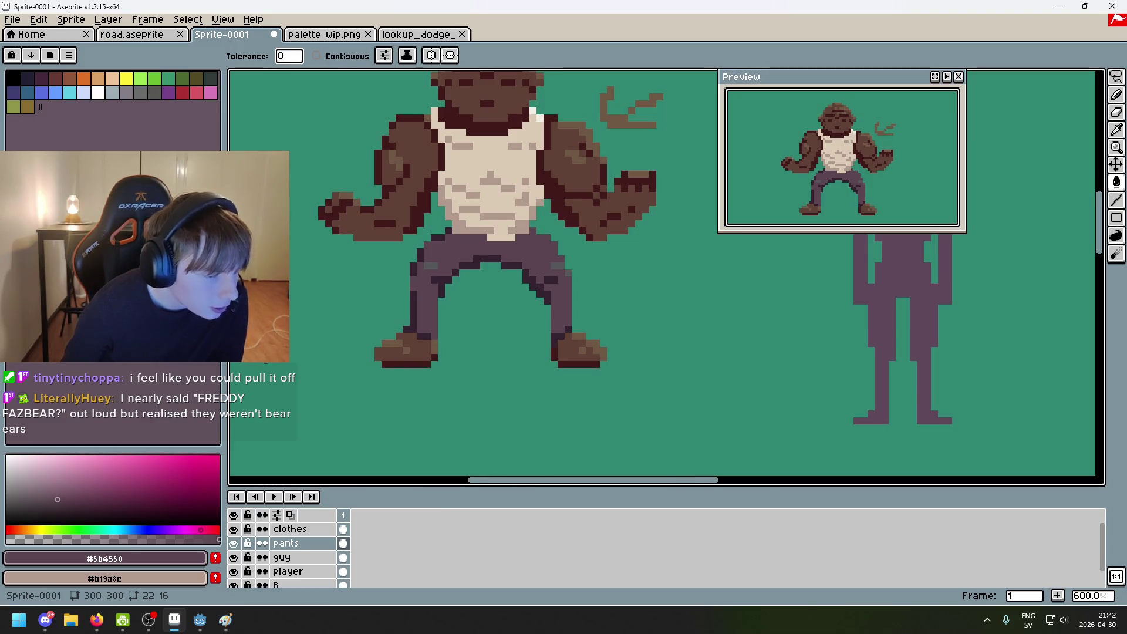
# Step: Darken one pants pixel to the outline colour and restore another outline pixel to purple
pyautogui.scroll(3, 504, 360)
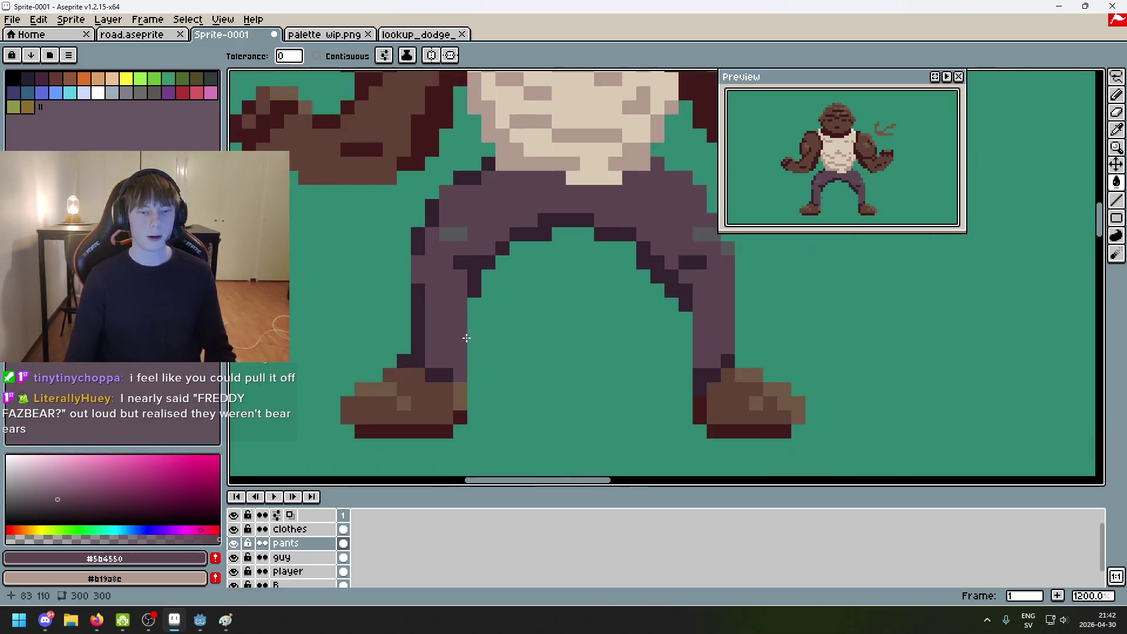
pyautogui.scroll(-2, 469, 341)
pyautogui.scroll(3, 536, 335)
pyautogui.click(622, 394)
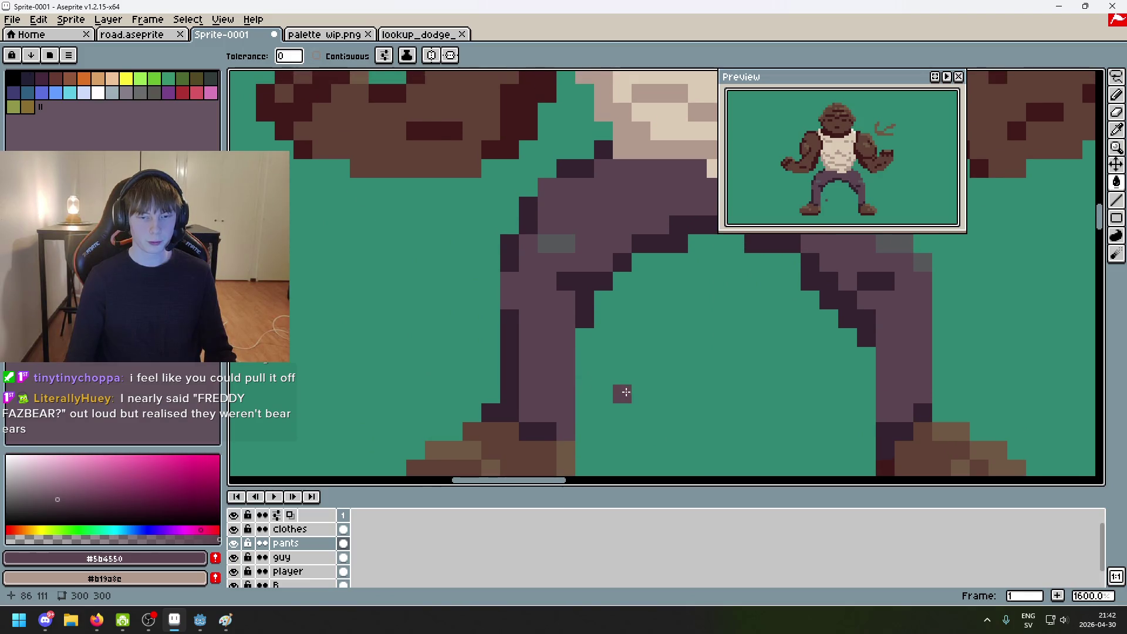
pyautogui.scroll(-1, 622, 393)
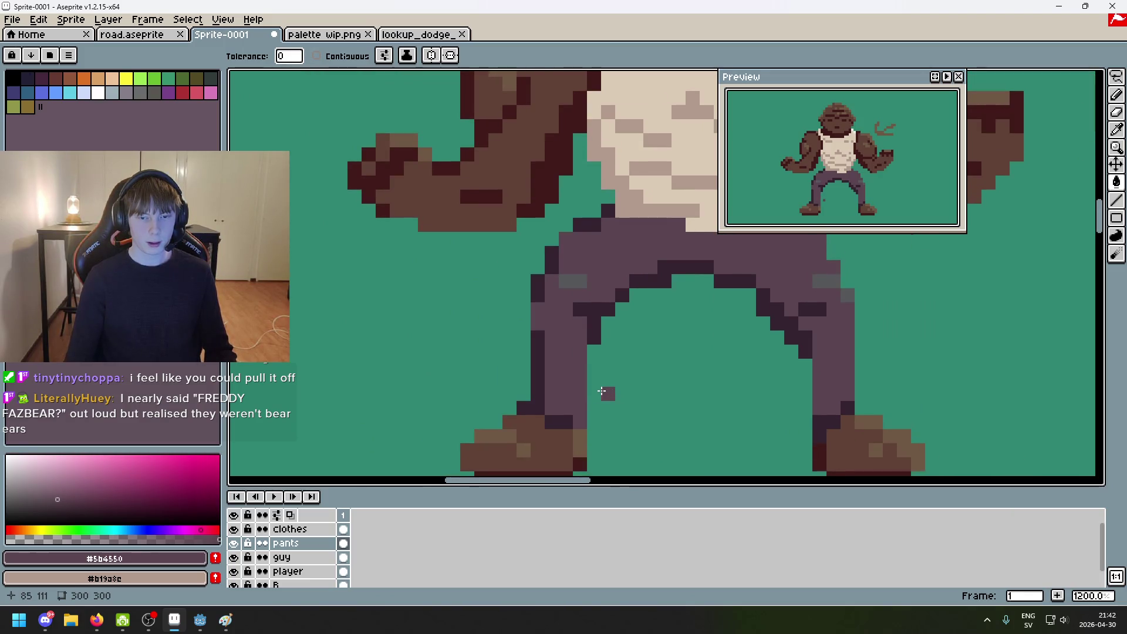
pyautogui.hotkey('ctrl', 'z')
pyautogui.scroll(2, 579, 397)
pyautogui.scroll(1, 622, 322)
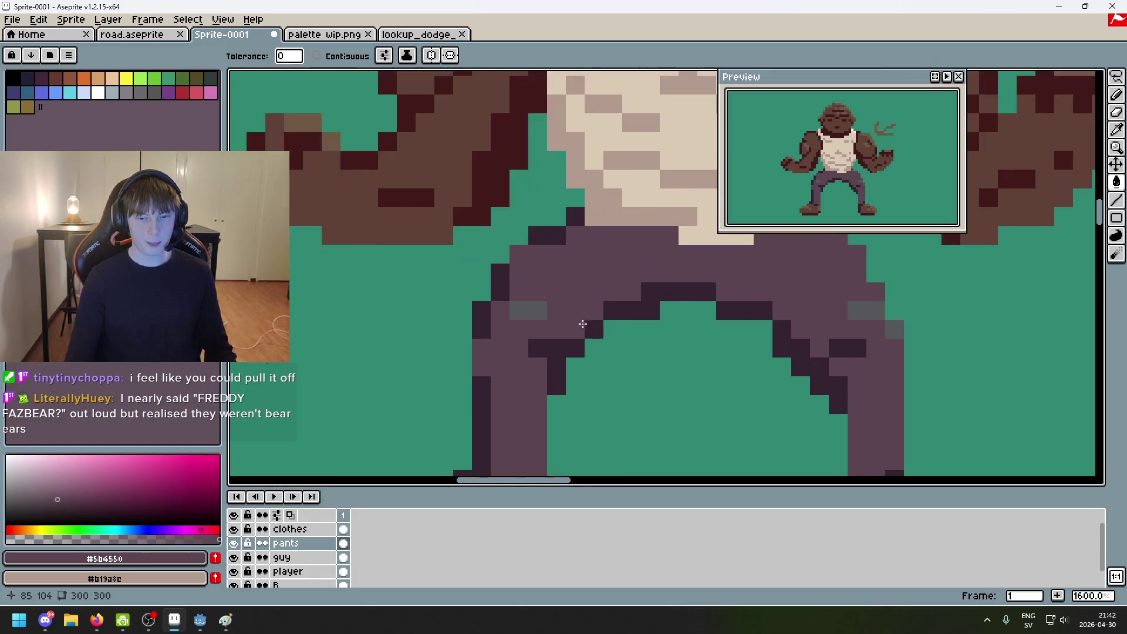
pyautogui.scroll(-3, 640, 403)
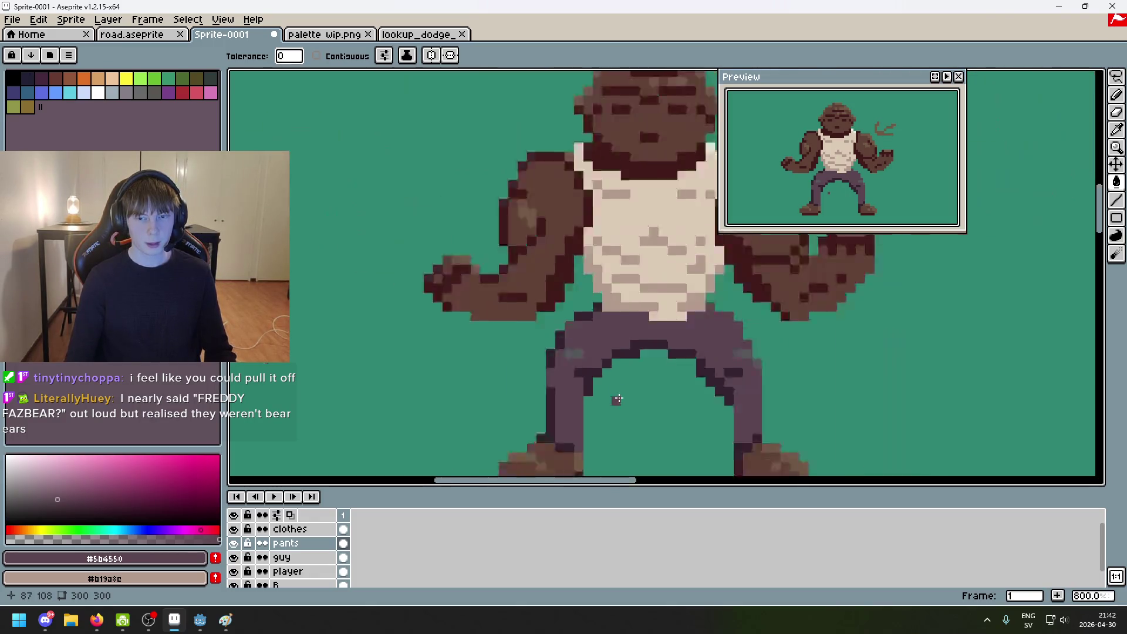
pyautogui.scroll(3, 522, 197)
pyautogui.click(487, 187)
pyautogui.click(429, 223)
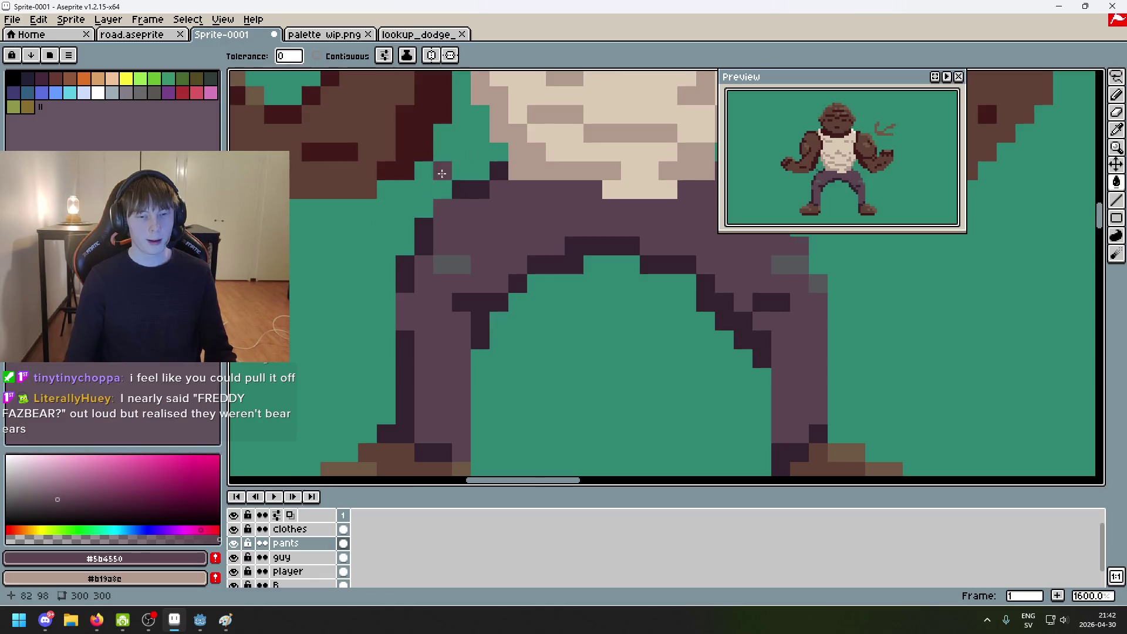
# Step: Pick dark #34232f and add a crotch outline pixel, undoing an accidental bucket fill
pyautogui.scroll(3, 546, 293)
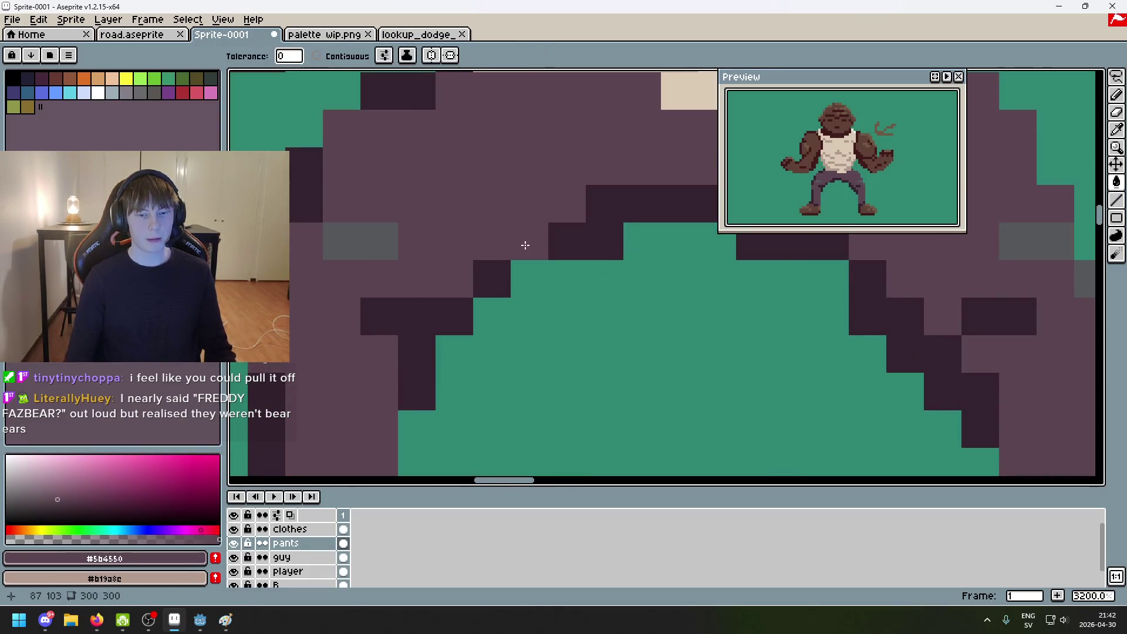
pyautogui.keyDown('alt'); pyautogui.click(552, 250); pyautogui.keyUp('alt')
pyautogui.click(567, 282)
pyautogui.hotkey('ctrl', 'z')
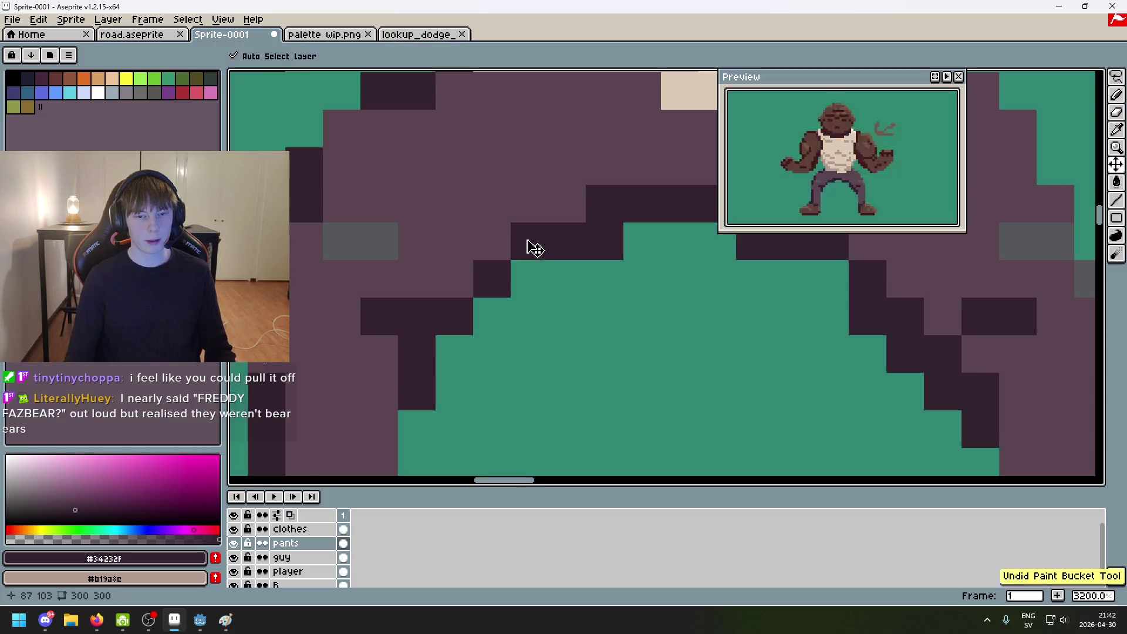
pyautogui.press('b')
pyautogui.click(554, 276)
# Step: Repaint two dark step pixels purple and place a dark outline pixel below the crotch
pyautogui.keyDown('alt'); pyautogui.click(531, 198); pyautogui.keyUp('alt')
pyautogui.click(538, 232)
pyautogui.click(553, 236)
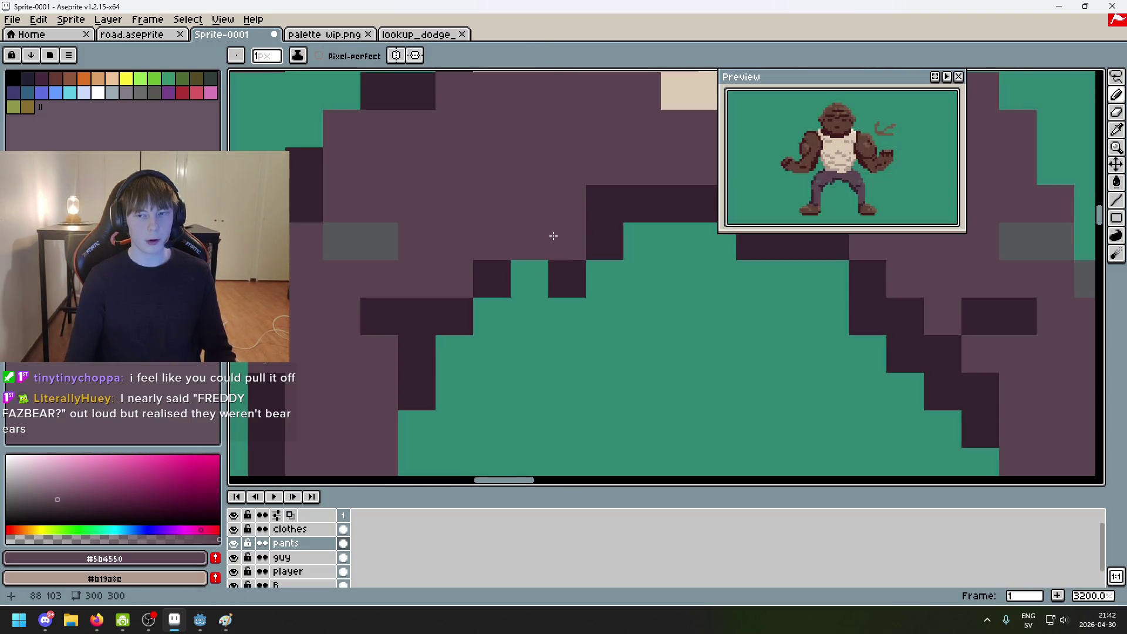
pyautogui.keyDown('alt'); pyautogui.click(490, 271); pyautogui.keyUp('alt')
pyautogui.click(512, 249)
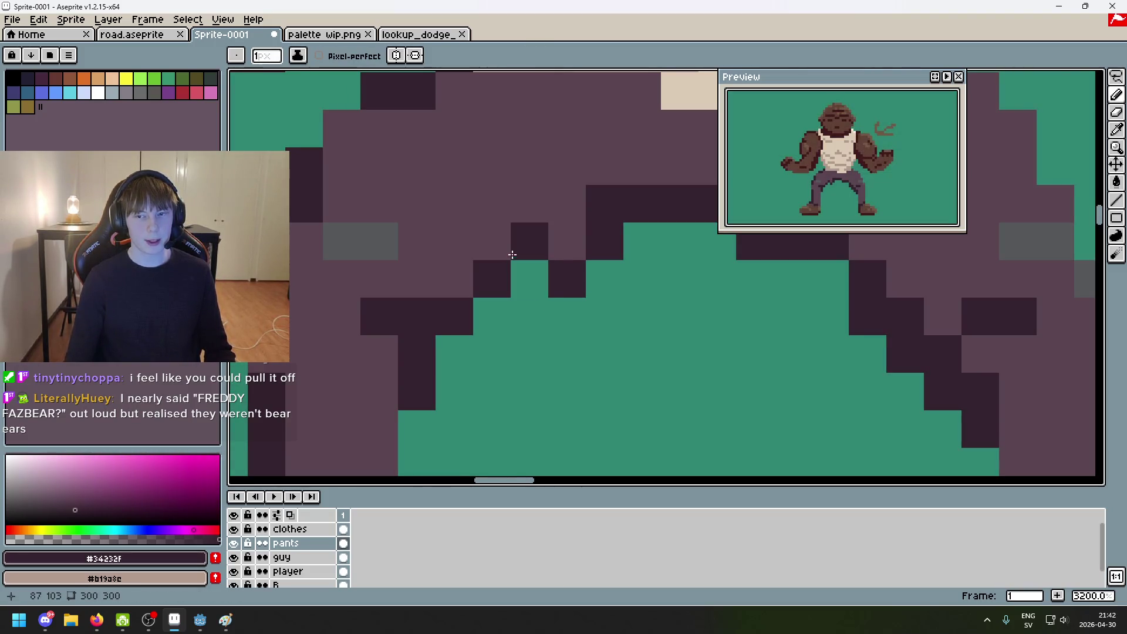
pyautogui.hotkey('ctrl', 'z')
pyautogui.click(512, 275)
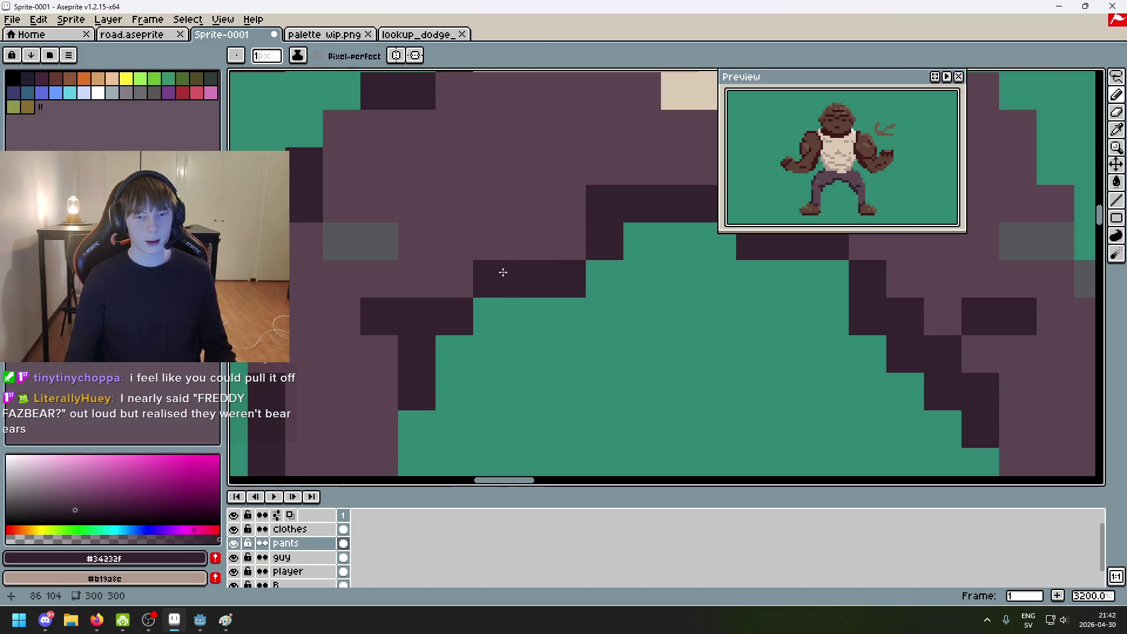
# Step: Add dark outline pixels along the inner left leg, repainting one stray pixel purple
pyautogui.scroll(-4, 521, 239)
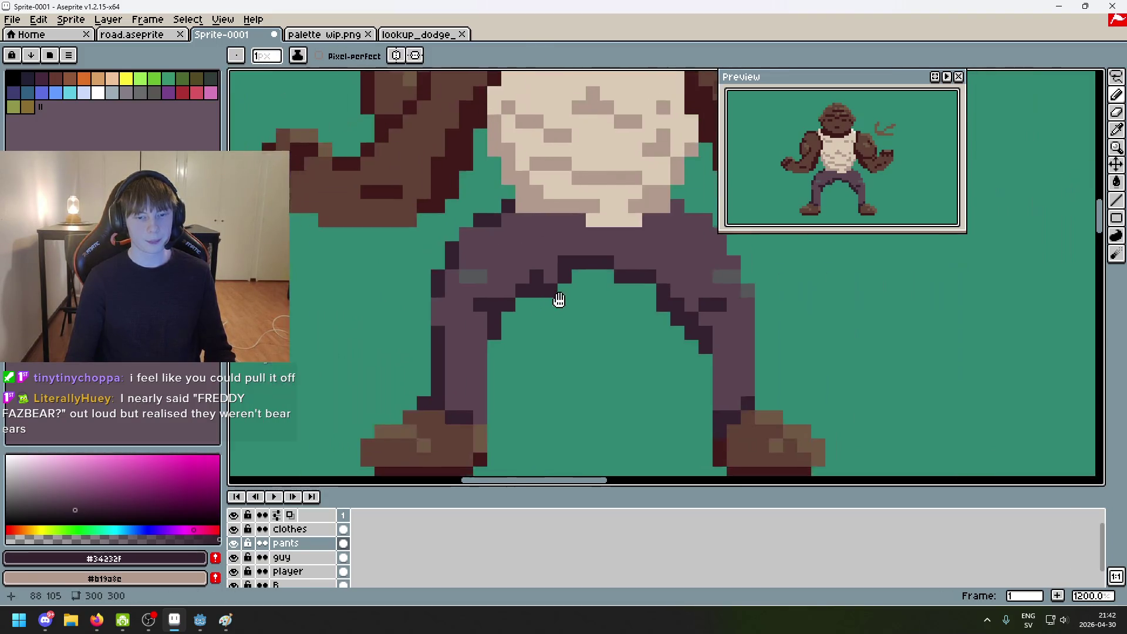
pyautogui.scroll(3, 558, 302)
pyautogui.click(503, 279)
pyautogui.hotkey('ctrl', 'z')
pyautogui.click(475, 334)
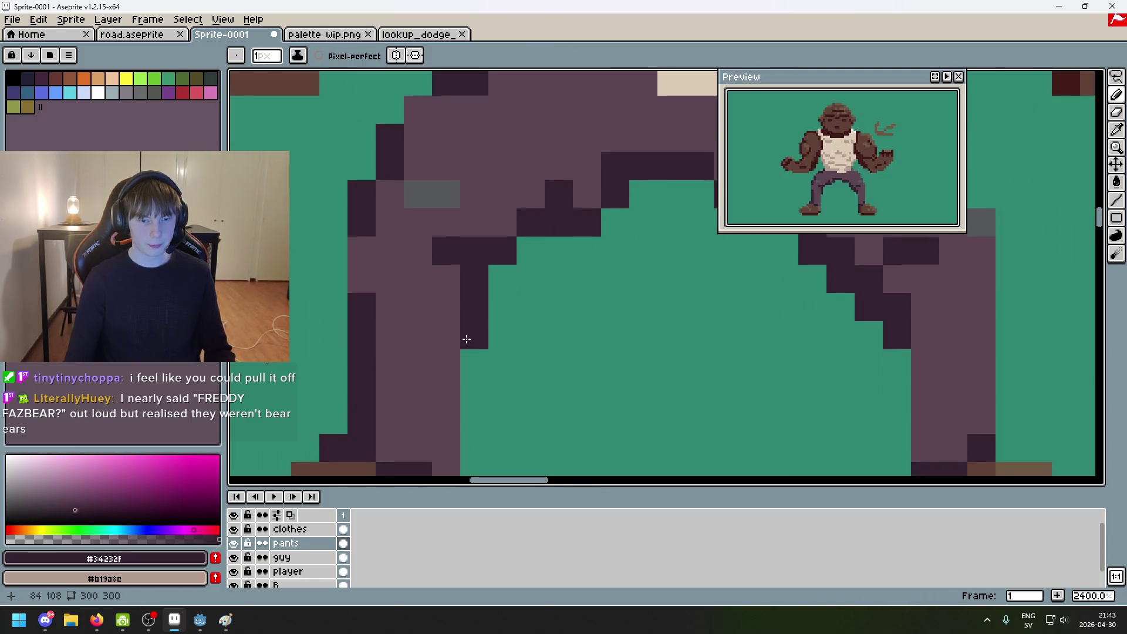
pyautogui.keyDown('alt'); pyautogui.click(455, 301); pyautogui.keyUp('alt')
pyautogui.click(464, 303)
pyautogui.keyDown('alt'); pyautogui.click(473, 277); pyautogui.keyUp('alt')
pyautogui.click(499, 305)
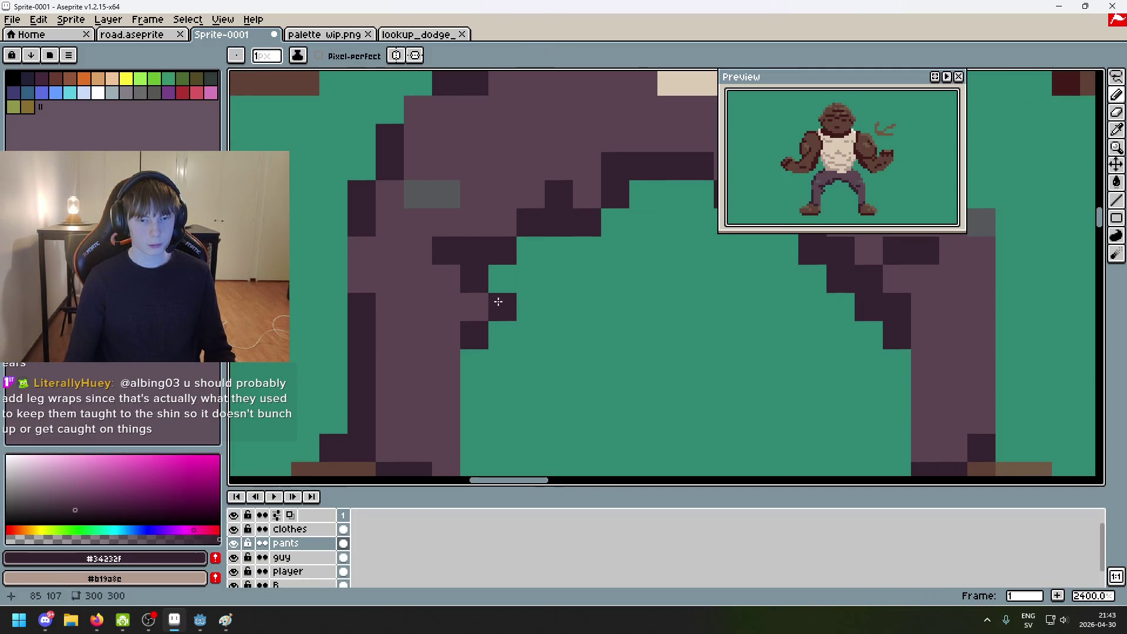
pyautogui.click(526, 267)
# Step: Fill three crotch gap pixels with purple #5b4550 and extend the dark outline column
pyautogui.keyDown('alt'); pyautogui.click(504, 226); pyautogui.keyUp('alt')
pyautogui.click(503, 250)
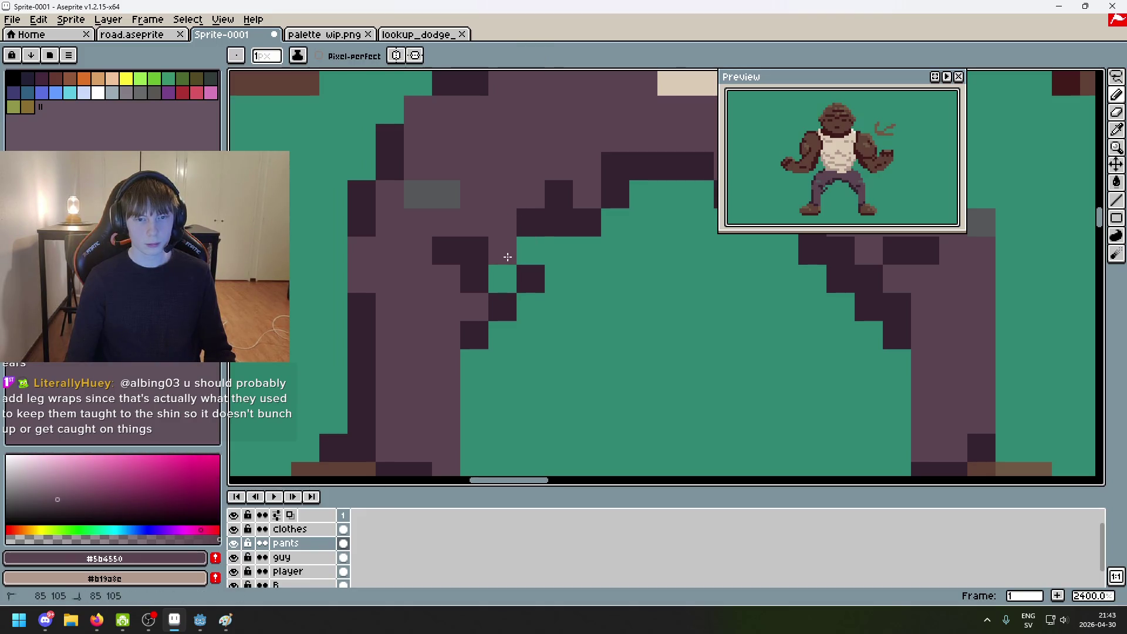
pyautogui.click(530, 250)
pyautogui.click(502, 278)
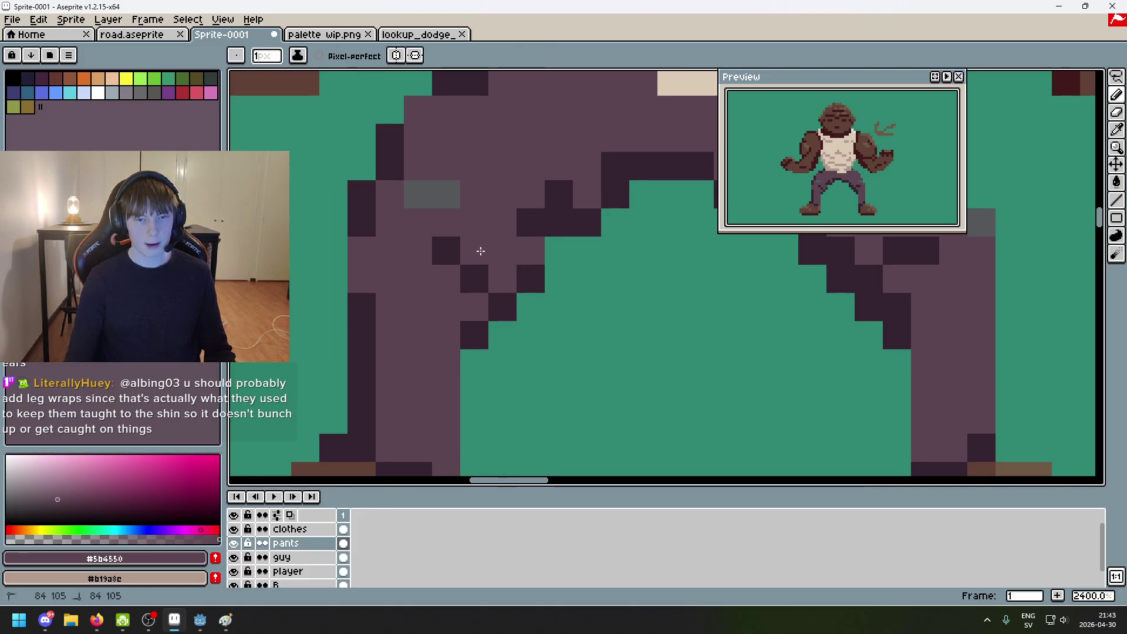
pyautogui.keyDown('alt'); pyautogui.click(485, 242); pyautogui.keyUp('alt')
pyautogui.scroll(-7, 581, 276)
pyautogui.scroll(7, 610, 299)
pyautogui.hotkey('ctrl', 'z')
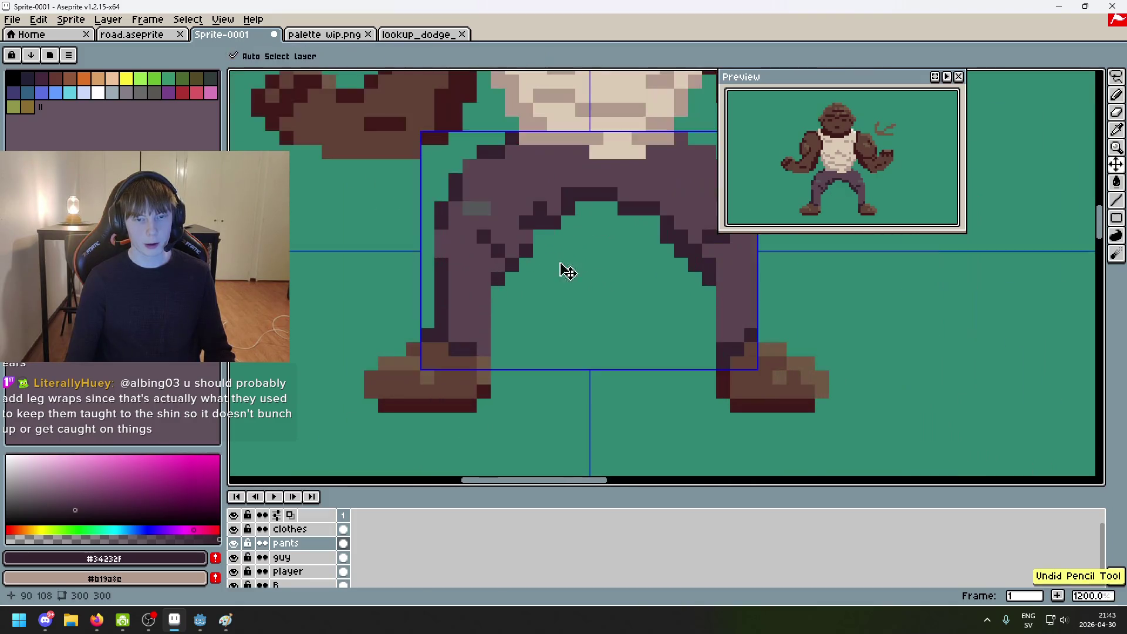
pyautogui.hotkey('ctrl', 'z')
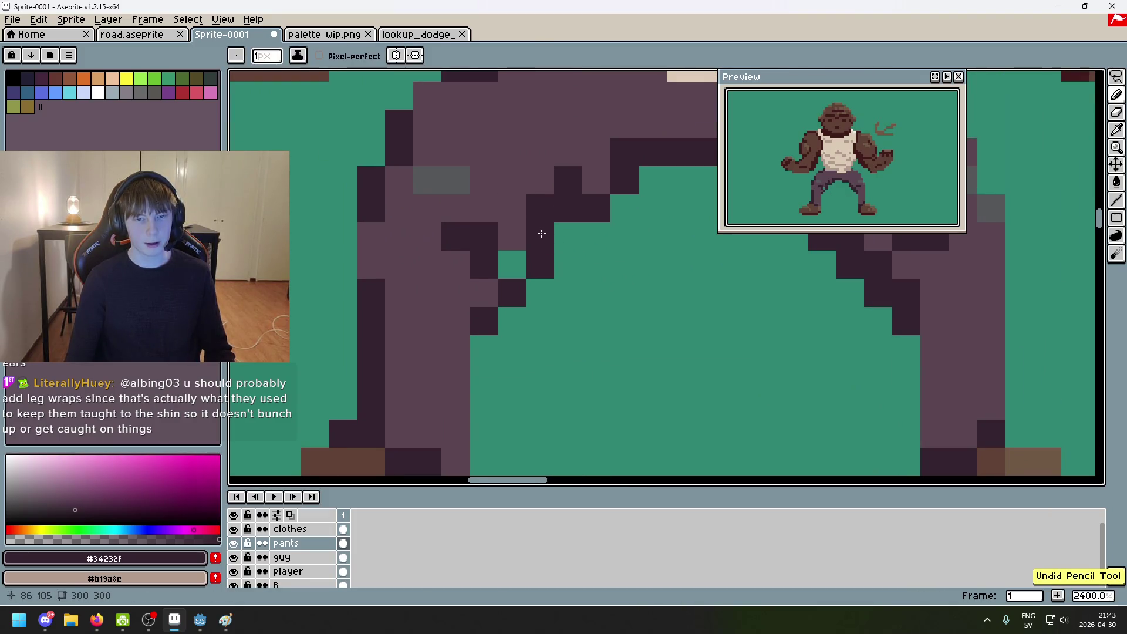
pyautogui.click(540, 236)
# Step: Repaint the dark two-pixel block in pants purple and extend the outline under the crotch
pyautogui.keyDown('alt'); pyautogui.click(488, 231); pyautogui.keyUp('alt')
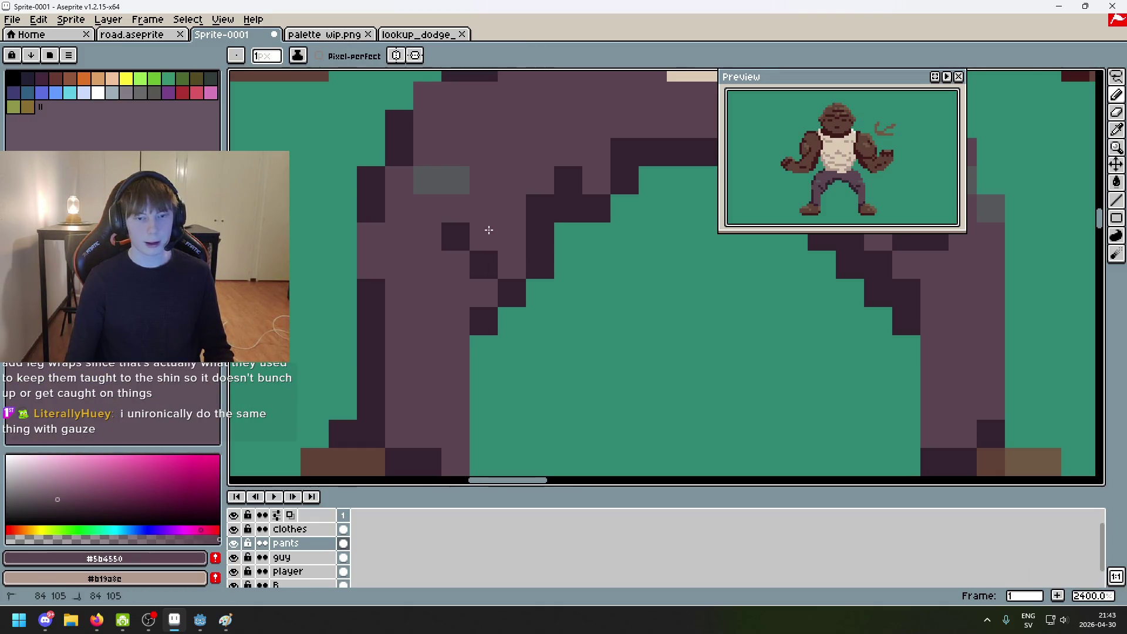
pyautogui.scroll(-7, 488, 232)
pyautogui.hotkey('ctrl', 'z')
pyautogui.scroll(7, 480, 212)
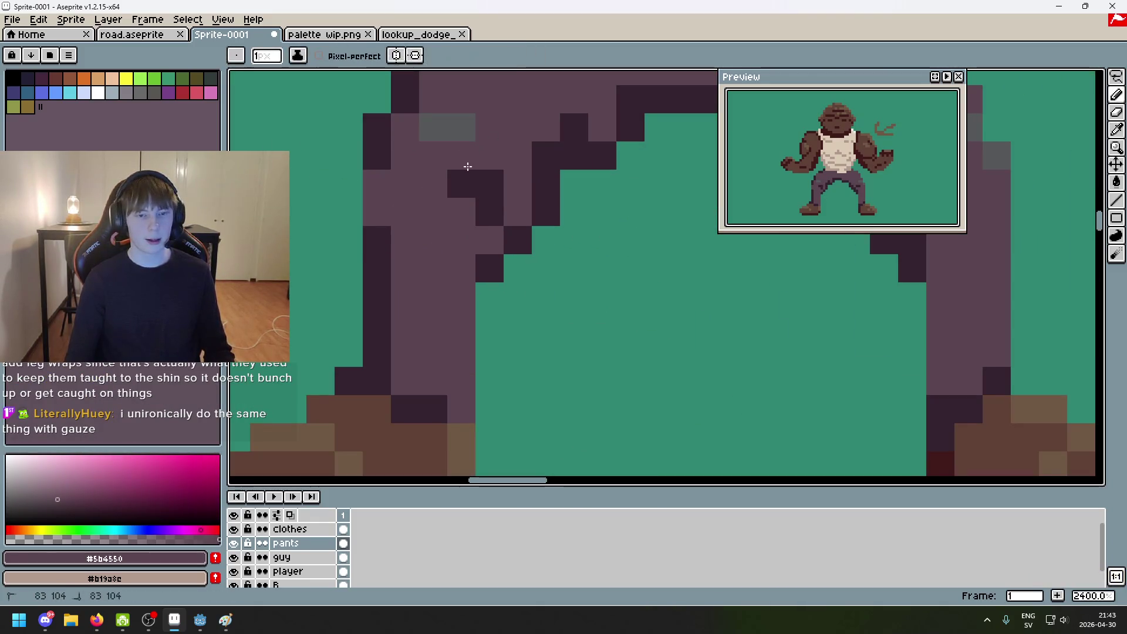
pyautogui.moveTo(463, 168); pyautogui.dragTo(483, 192)
pyautogui.scroll(-5, 658, 292)
pyautogui.scroll(5, 617, 233)
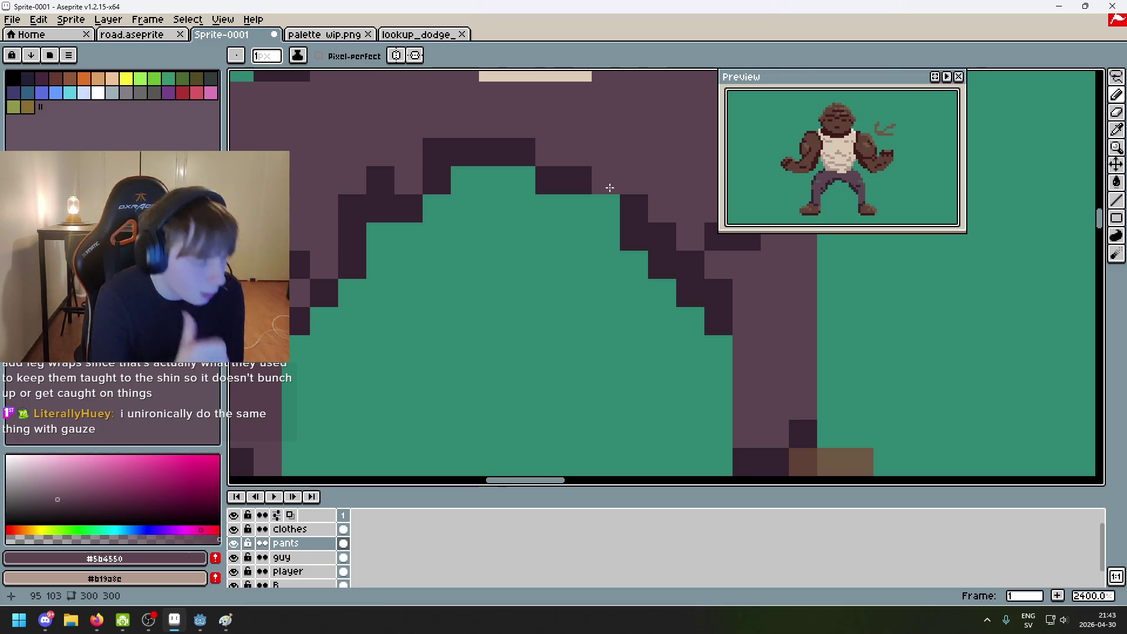
pyautogui.click(608, 185)
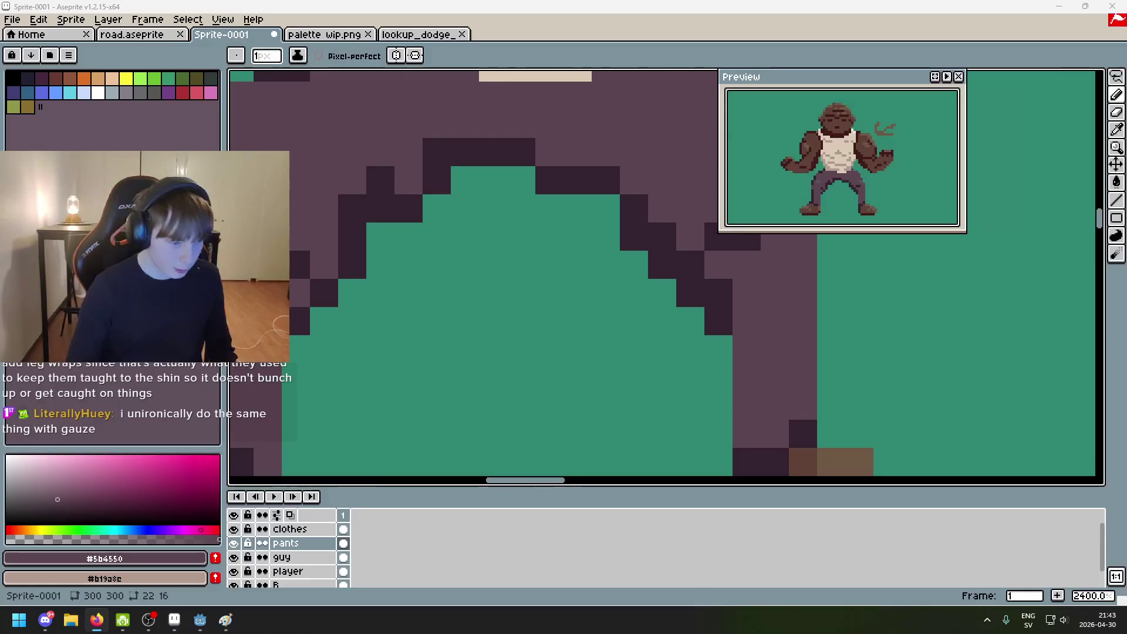
# Step: Search the web for 'gauze' and accept the cookie notice
pyautogui.write('gauze')
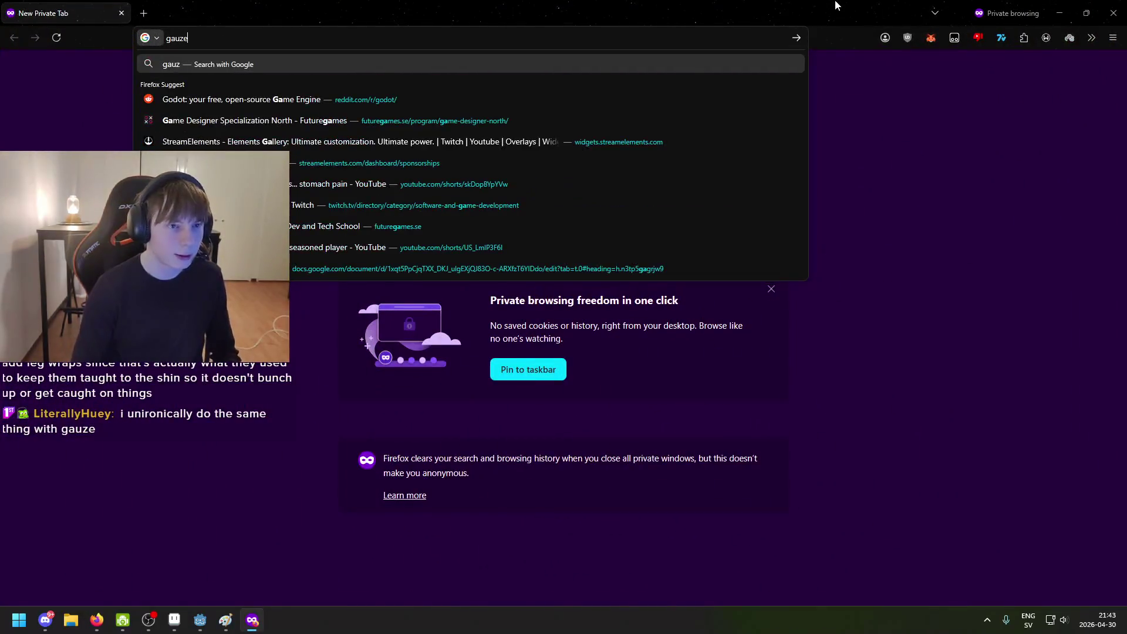
pyautogui.press('Return')
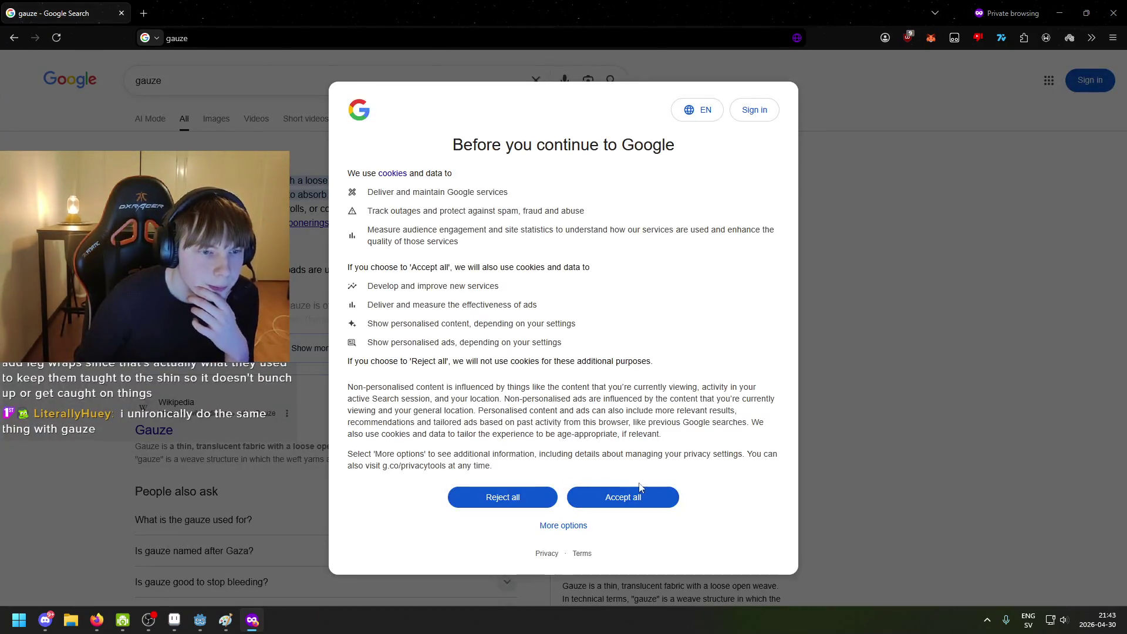
pyautogui.click(625, 499)
pyautogui.write('l')
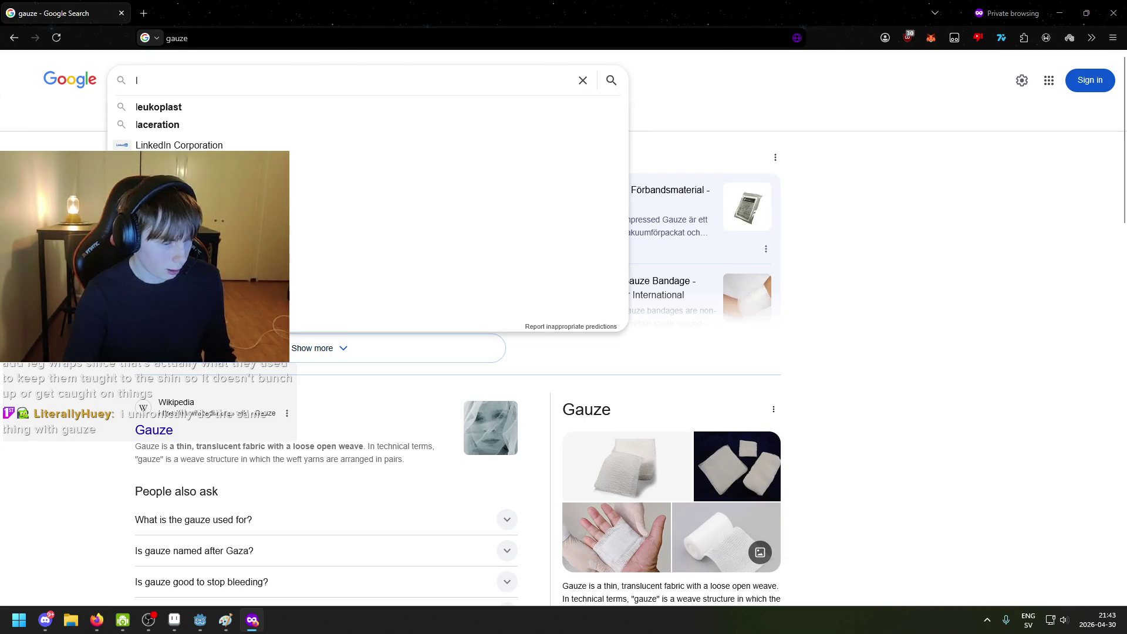
# Step: Search Google Images for 'medieval leg wraps' and enlarge the Viking leg wraps photo
pyautogui.press('BackSpace')
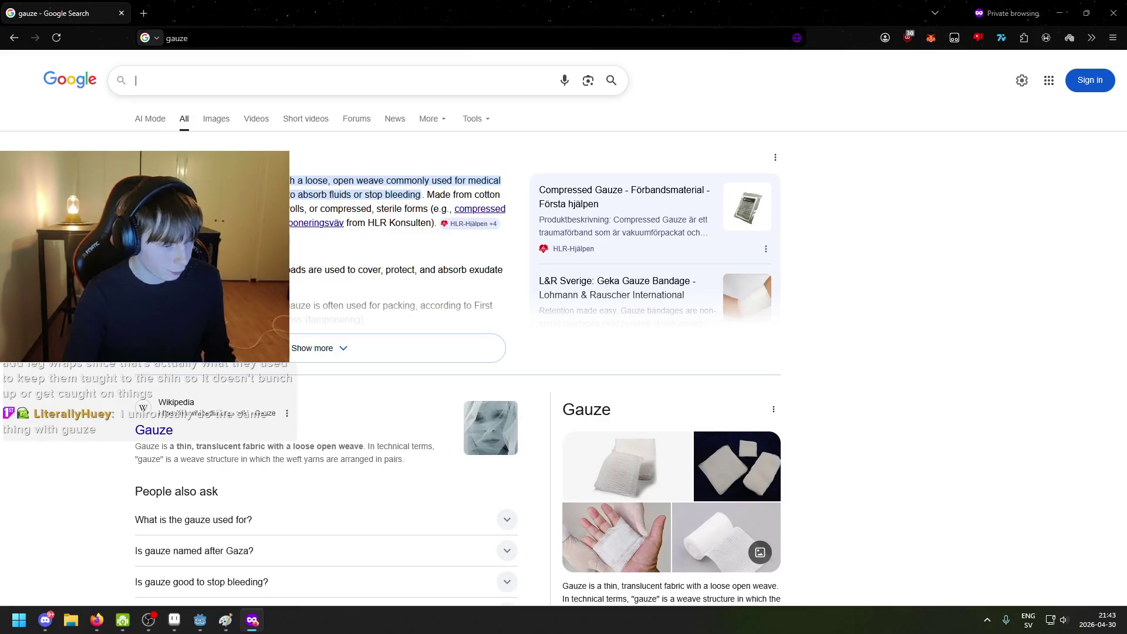
pyautogui.write('meideva')
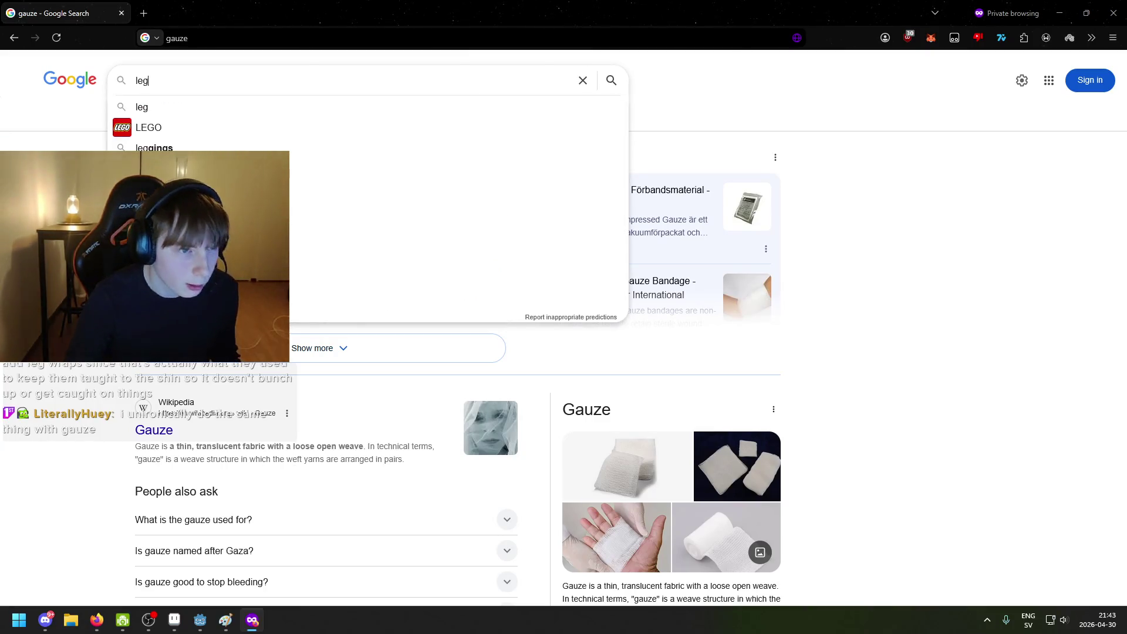
pyautogui.press('BackSpace')
pyautogui.press('BackSpace')
pyautogui.press('BackSpace')
pyautogui.write('medieval leg wraps')
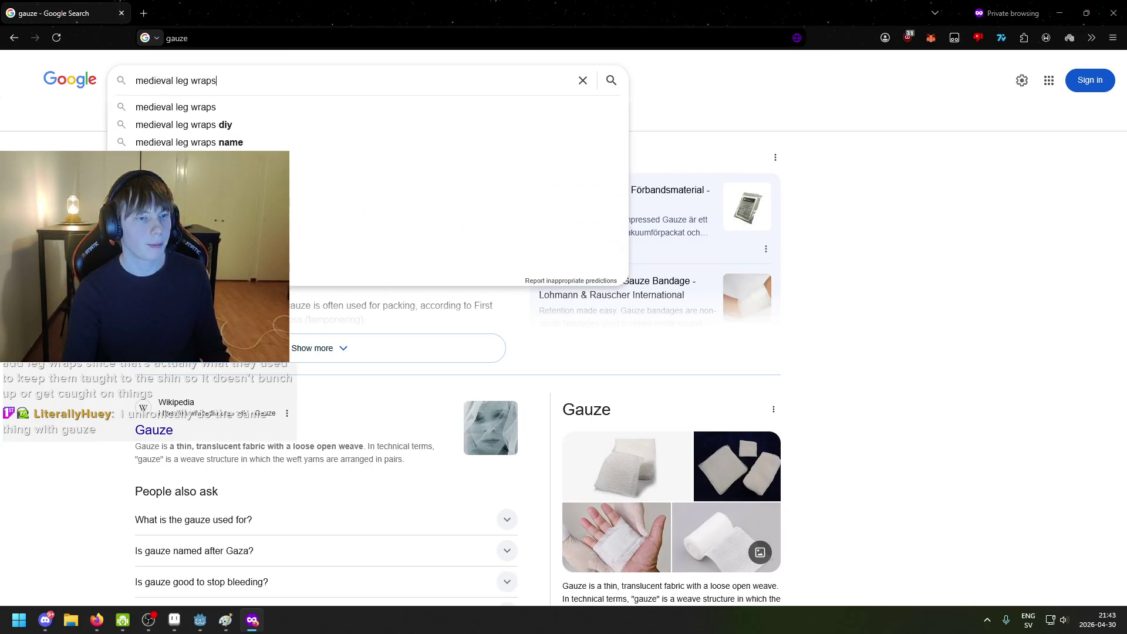
pyautogui.press('Return')
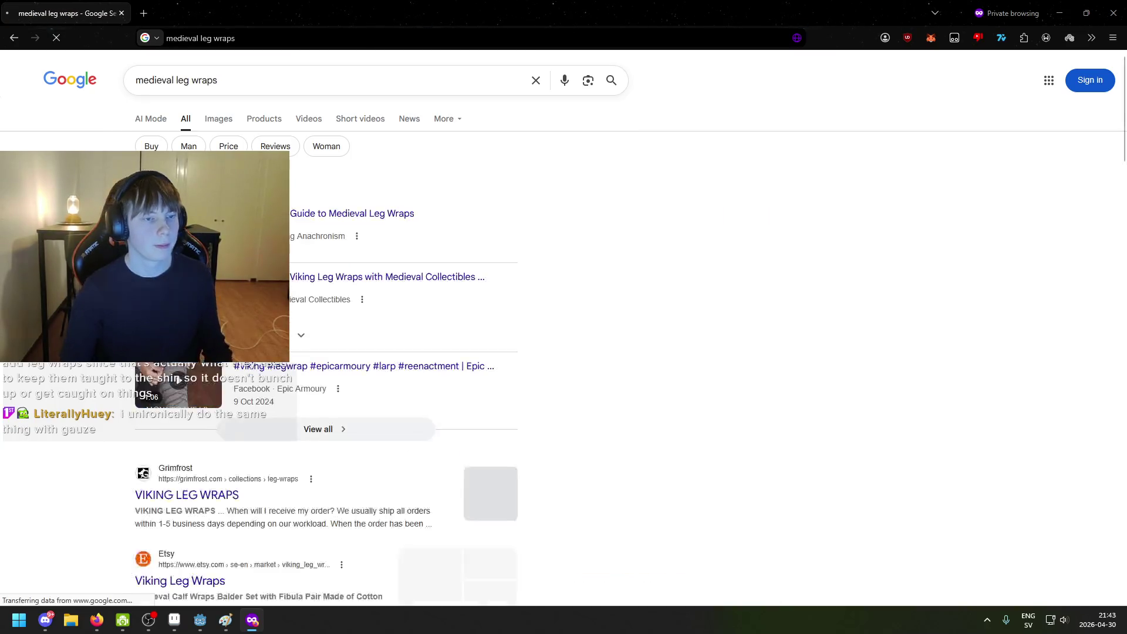
pyautogui.click(222, 118)
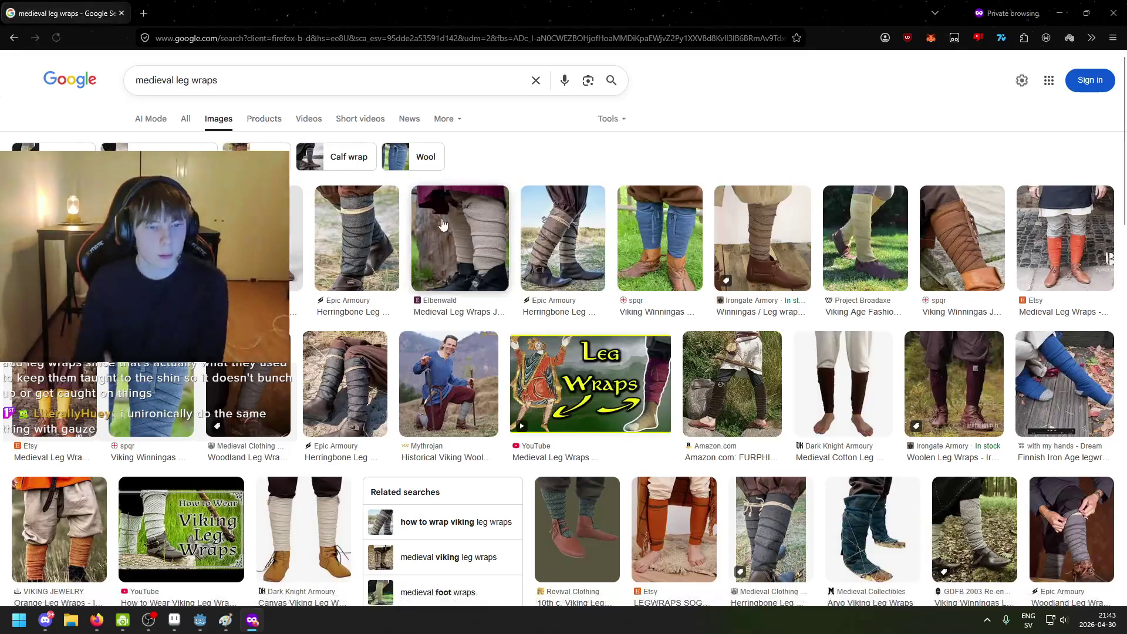
pyautogui.click(276, 240)
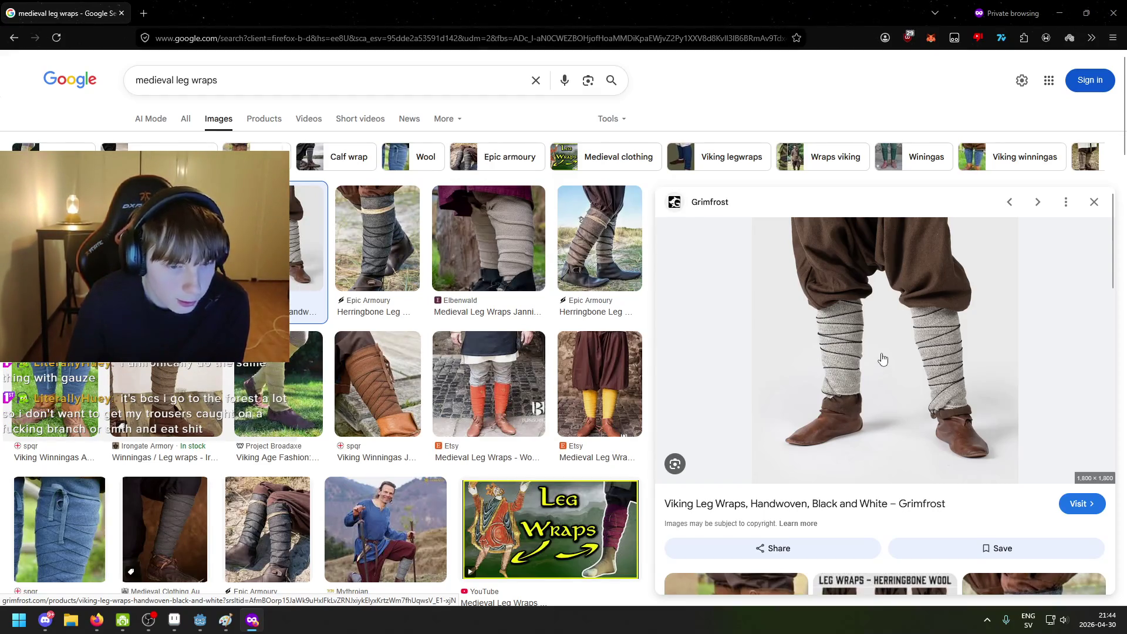
# Step: Minimize Firefox to get back to the gorilla sprite
pyautogui.click(1060, 5)
pyautogui.scroll(-3, 674, 290)
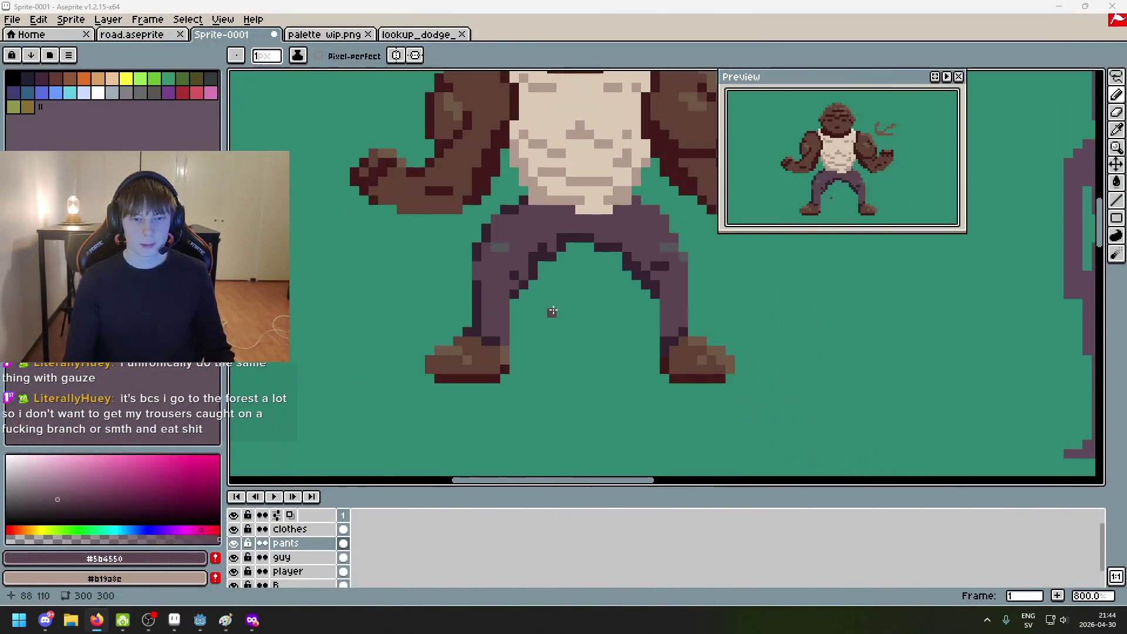
pyautogui.scroll(2, 604, 269)
# Step: Snap the leg-wrap reference photo beside the sprite, then minimize it
pyautogui.click(253, 620)
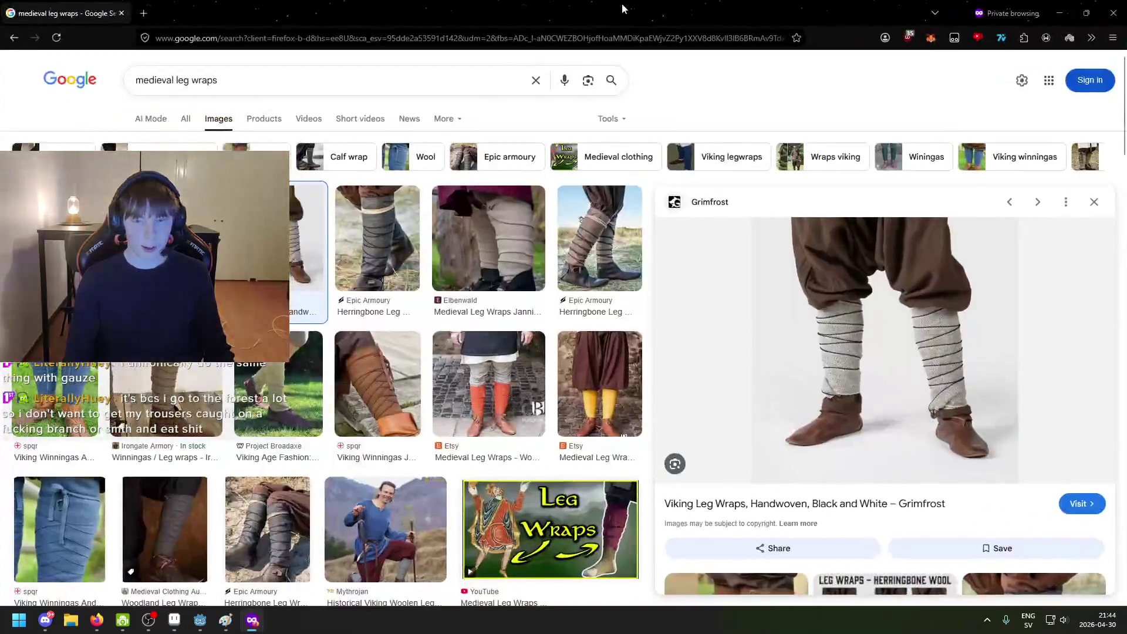
pyautogui.moveTo(458, 8)
pyautogui.mouseDown()
pyautogui.moveTo(453, 38)
pyautogui.moveTo(409, 36)
pyautogui.moveTo(378, 105)
pyautogui.moveTo(371, 93)
pyautogui.moveTo(304, 97)
pyautogui.mouseUp()
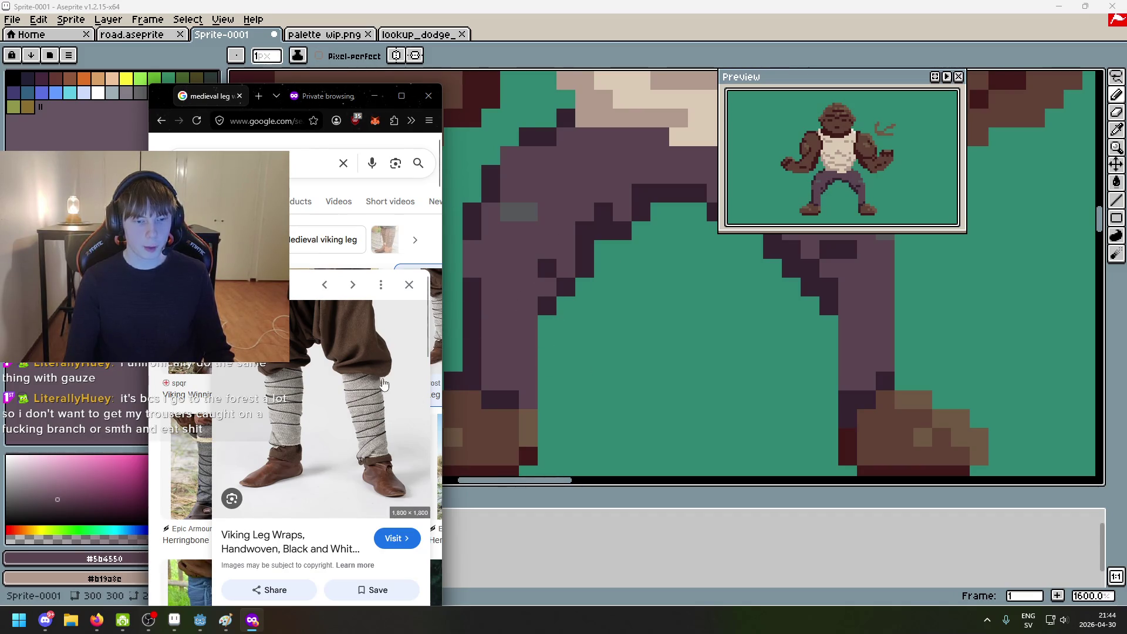
pyautogui.click(374, 96)
pyautogui.scroll(-3, 538, 306)
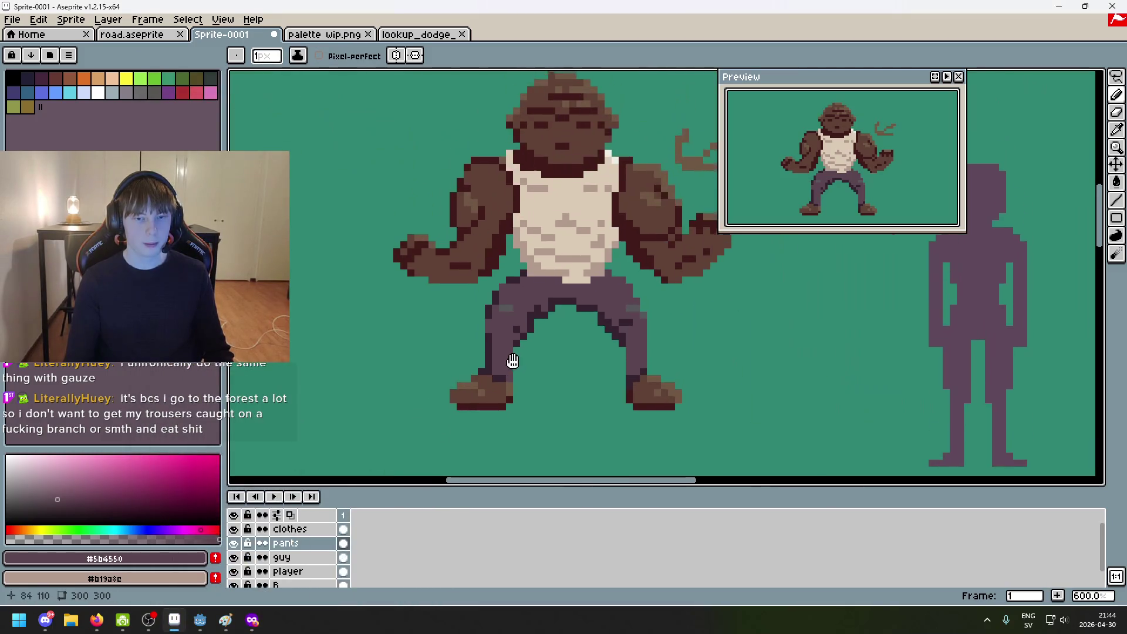
pyautogui.scroll(1, 539, 306)
# Step: Eyedrop cream #dccbb5 and tan #b19a8c from the tank top and paint first pixels on the pant leg
pyautogui.keyDown('alt'); pyautogui.click(529, 214); pyautogui.keyUp('alt')
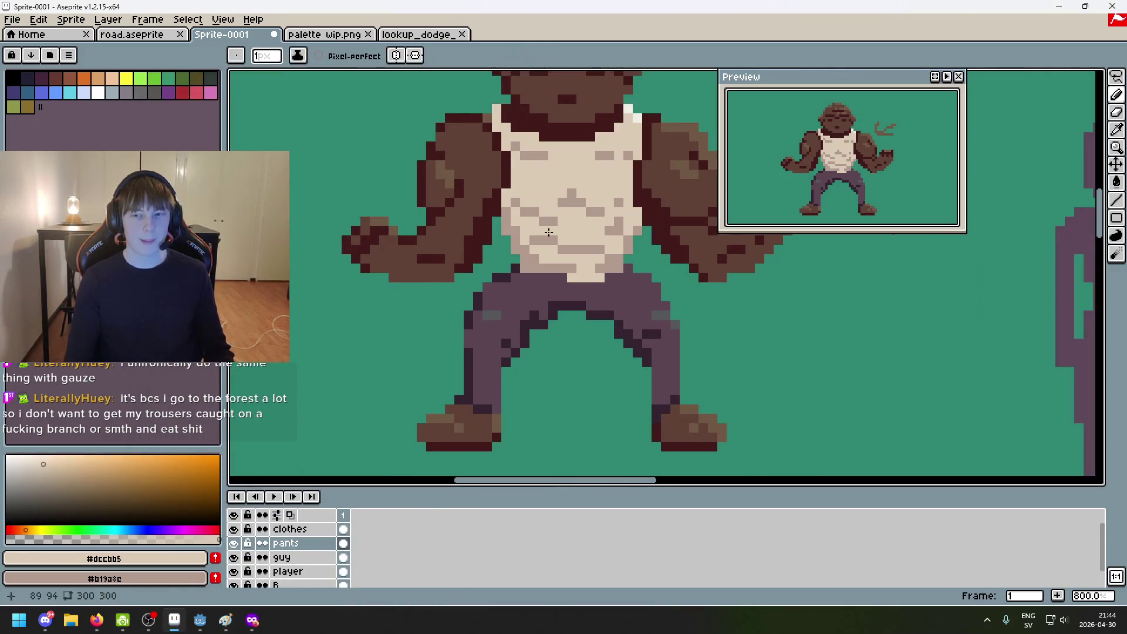
pyautogui.scroll(1, 536, 269)
pyautogui.scroll(-1, 536, 270)
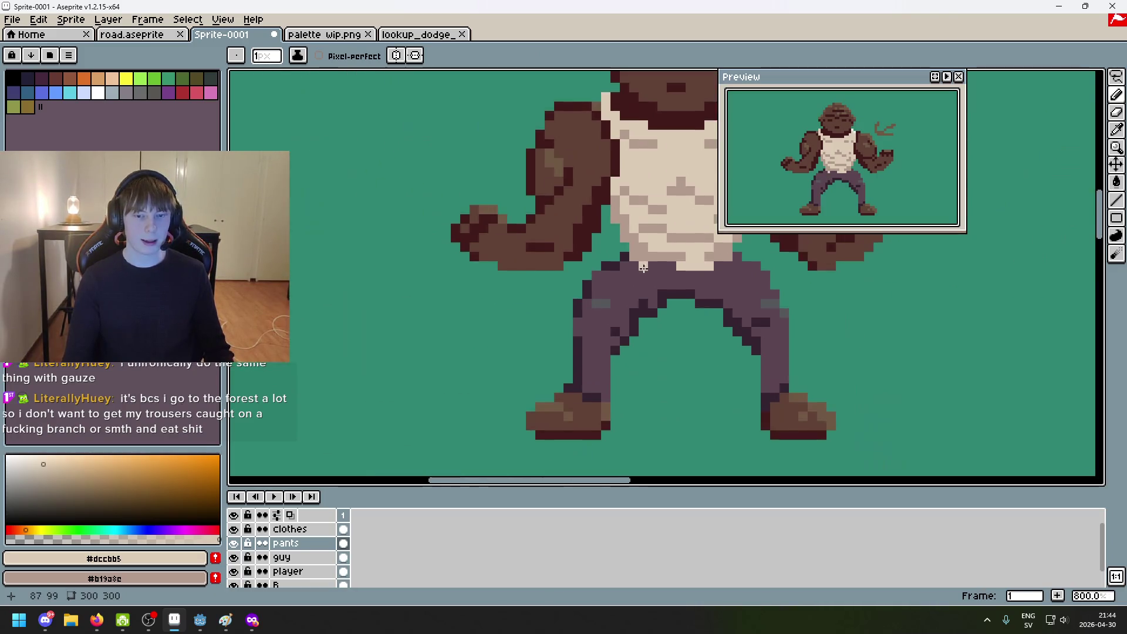
pyautogui.scroll(1, 561, 290)
pyautogui.click(561, 289)
pyautogui.keyDown('alt'); pyautogui.click(579, 108); pyautogui.keyUp('alt')
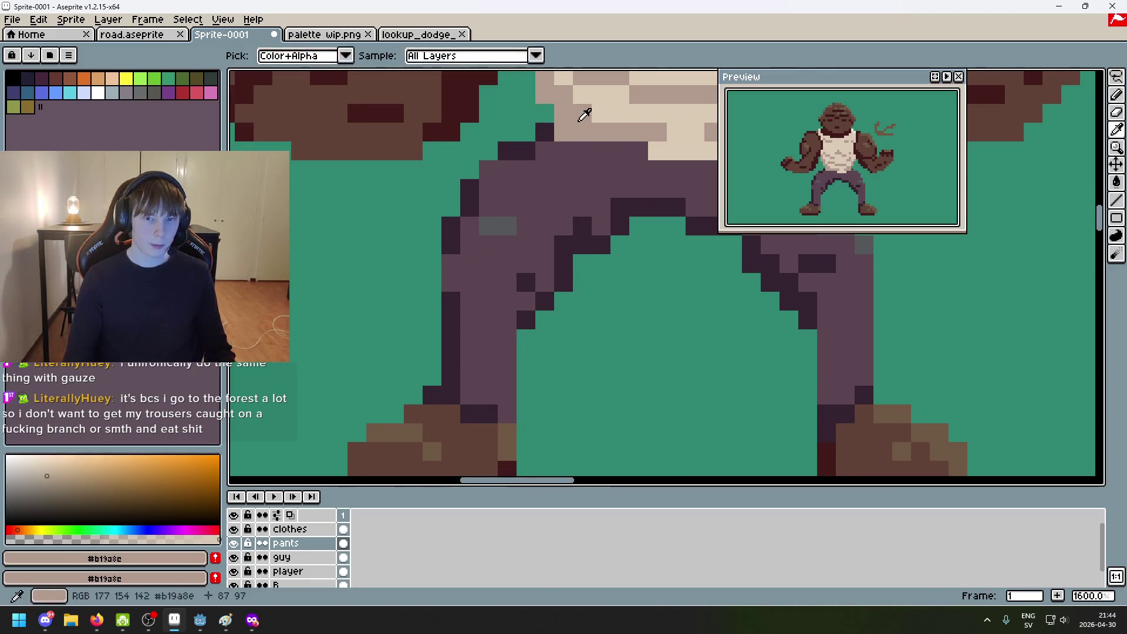
pyautogui.scroll(-1, 569, 135)
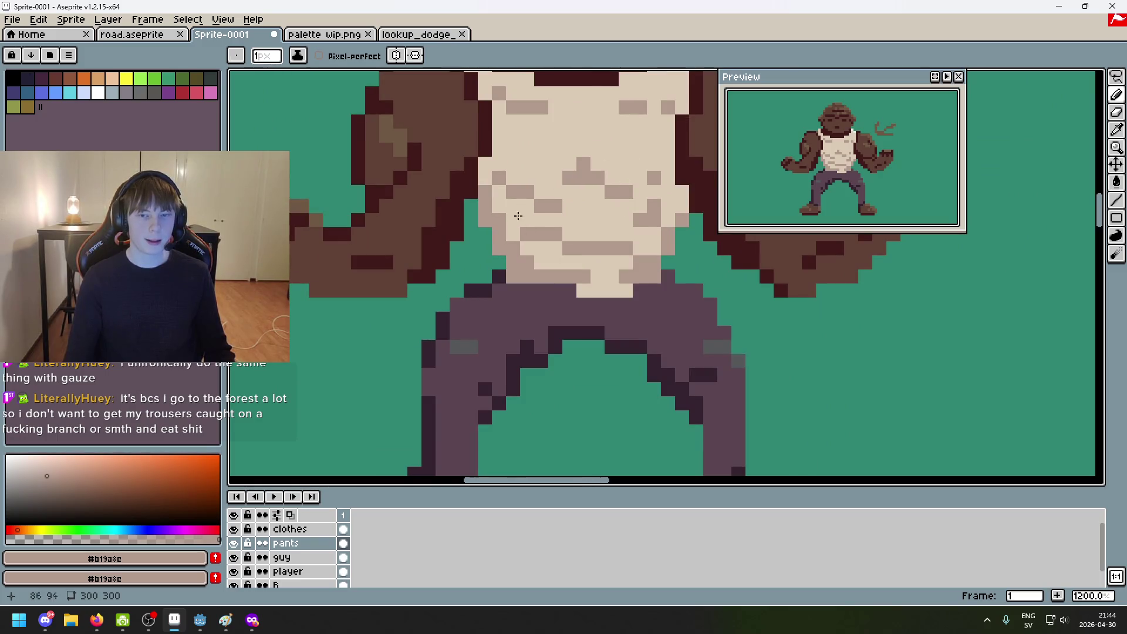
pyautogui.scroll(-3, 487, 254)
pyautogui.scroll(3, 539, 301)
pyautogui.moveTo(539, 302); pyautogui.dragTo(584, 357)
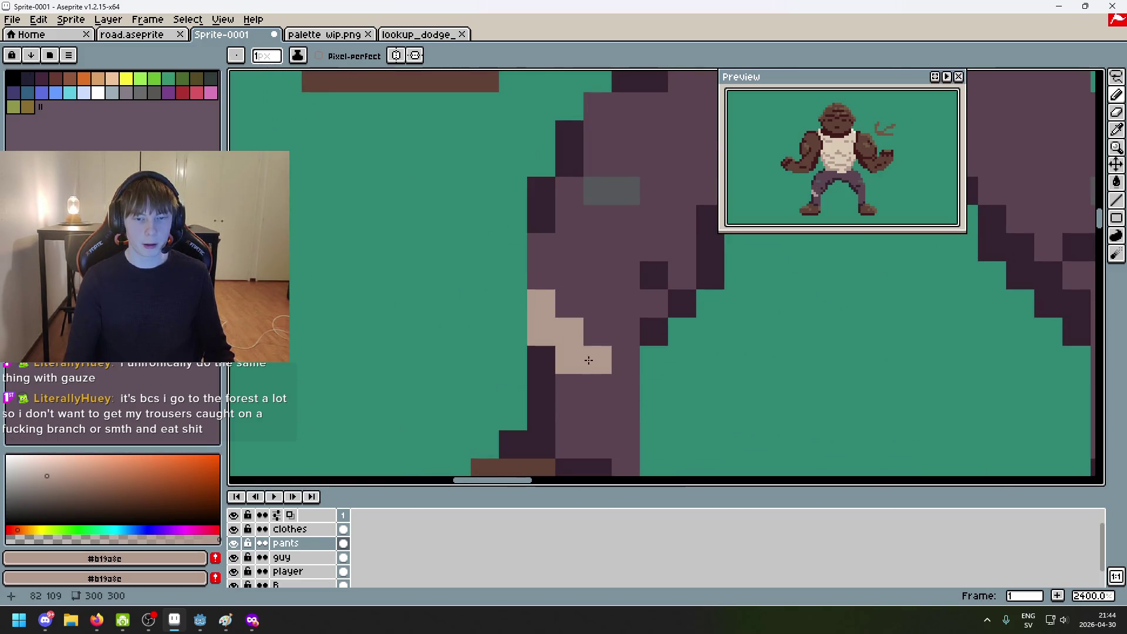
# Step: Fill the left shin with cream #dccbb5 after undoing the trial strokes
pyautogui.hotkey('ctrl', 'z')
pyautogui.click(252, 619)
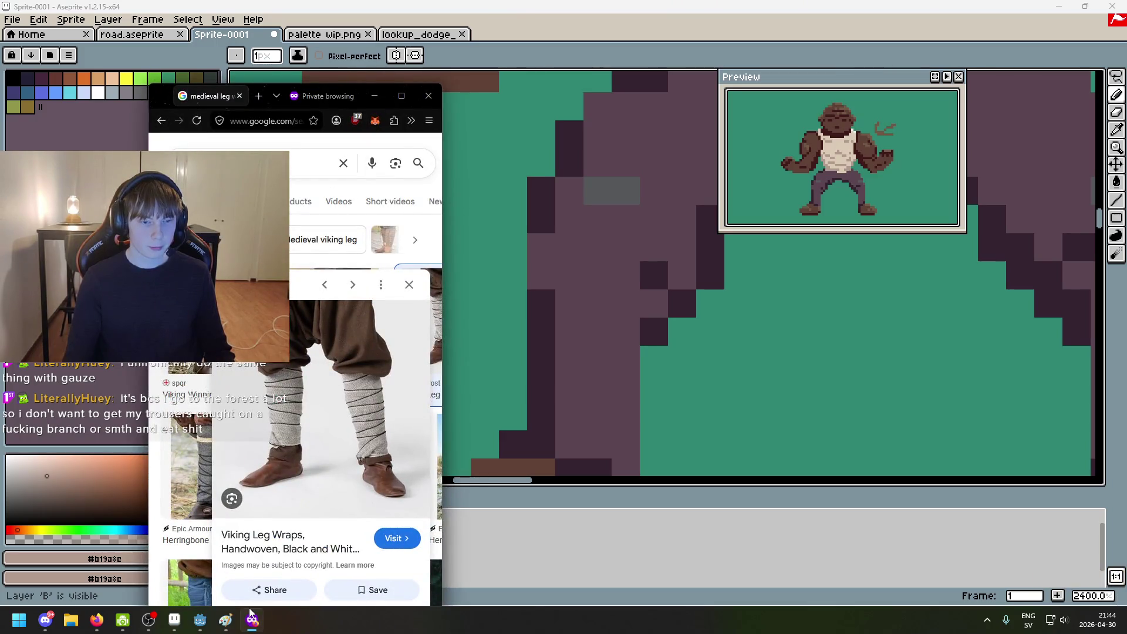
pyautogui.click(252, 620)
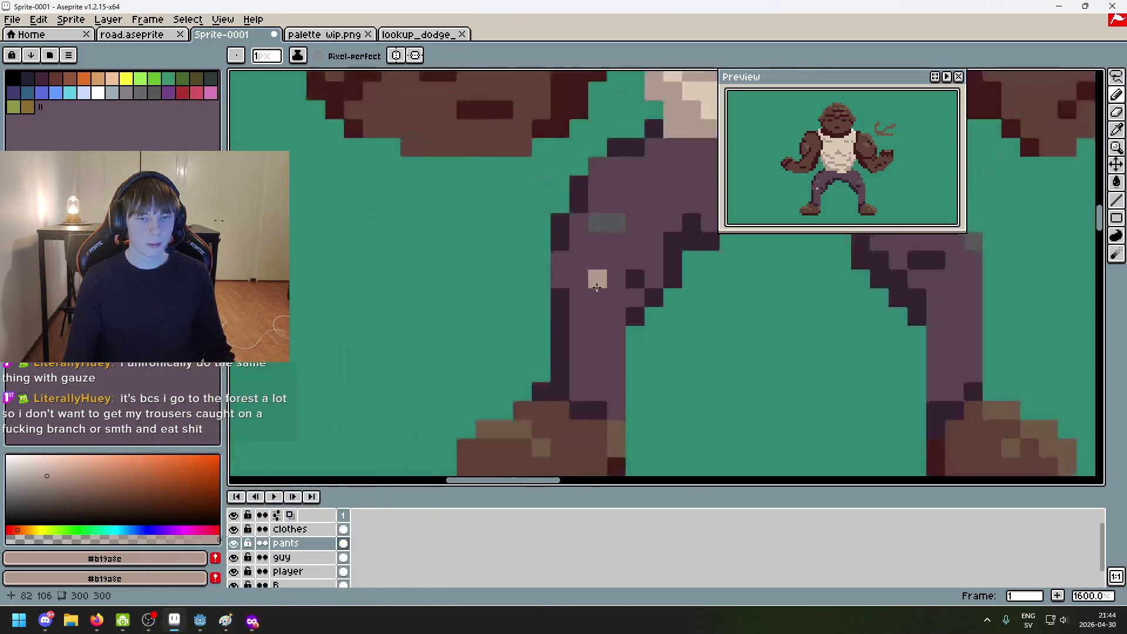
pyautogui.scroll(-1, 597, 276)
pyautogui.scroll(1, 556, 405)
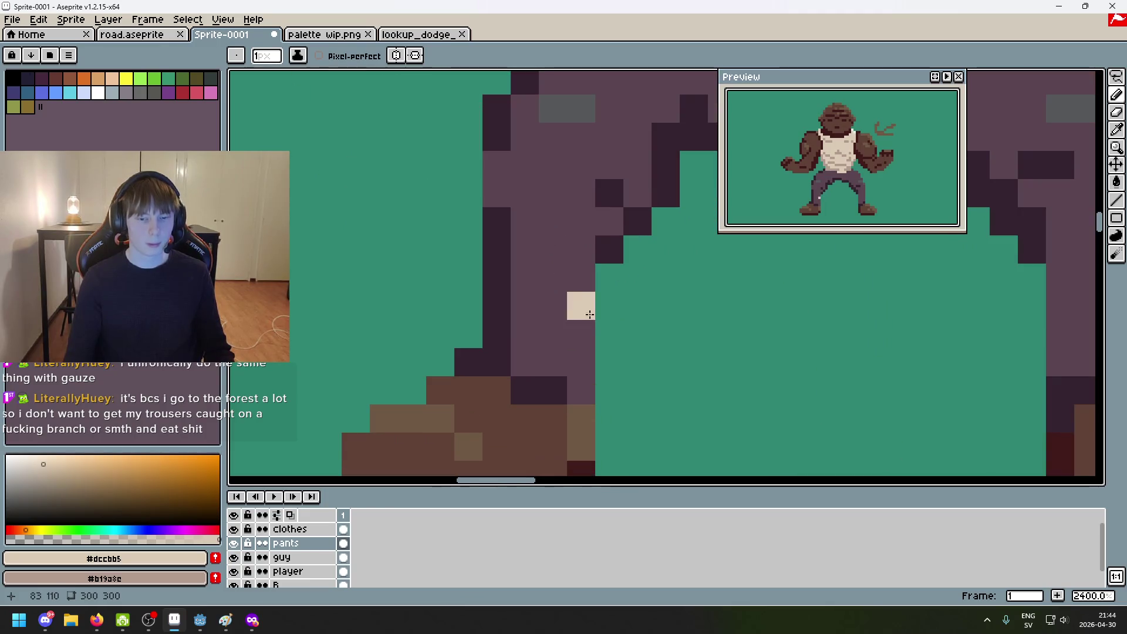
pyautogui.moveTo(582, 306)
pyautogui.mouseDown()
pyautogui.moveTo(544, 252)
pyautogui.moveTo(506, 229)
pyautogui.moveTo(516, 269)
pyautogui.moveTo(503, 327)
pyautogui.moveTo(546, 332)
pyautogui.mouseUp()
pyautogui.hotkey('ctrl', 'z')
pyautogui.click(523, 345)
pyautogui.hotkey('ctrl', 'z')
pyautogui.moveTo(523, 249)
pyautogui.mouseDown()
pyautogui.moveTo(571, 276)
pyautogui.moveTo(531, 350)
pyautogui.moveTo(578, 357)
pyautogui.mouseUp()
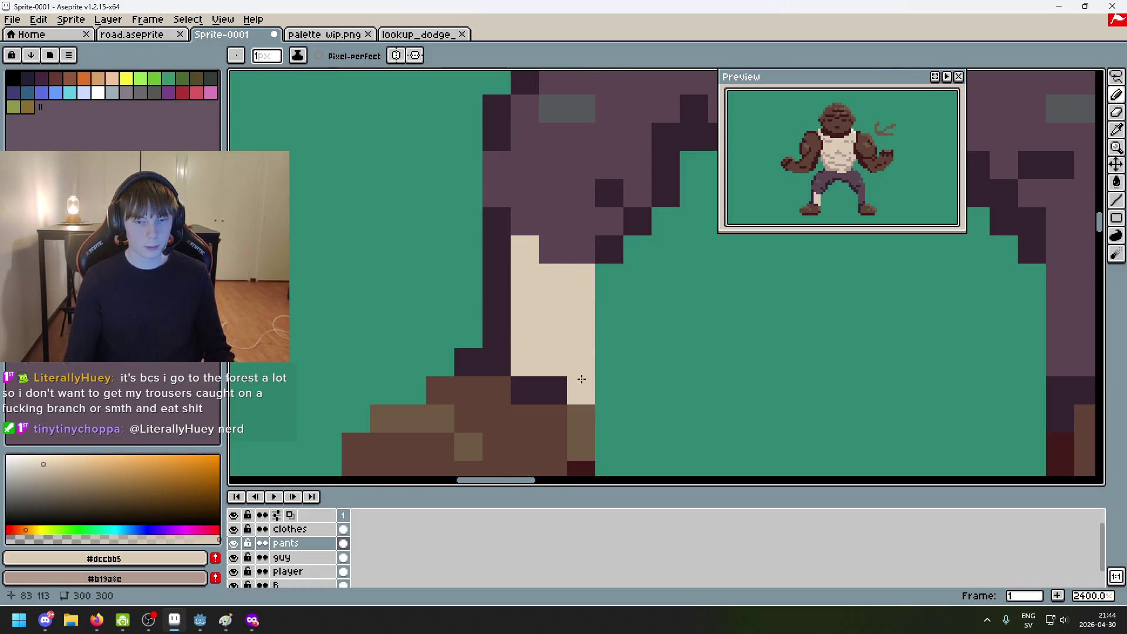
# Step: Shade the wrap's left column with tan #b19a8c down toward the boot
pyautogui.scroll(-3, 587, 309)
pyautogui.keyDown('alt'); pyautogui.click(564, 229); pyautogui.keyUp('alt')
pyautogui.scroll(3, 448, 301)
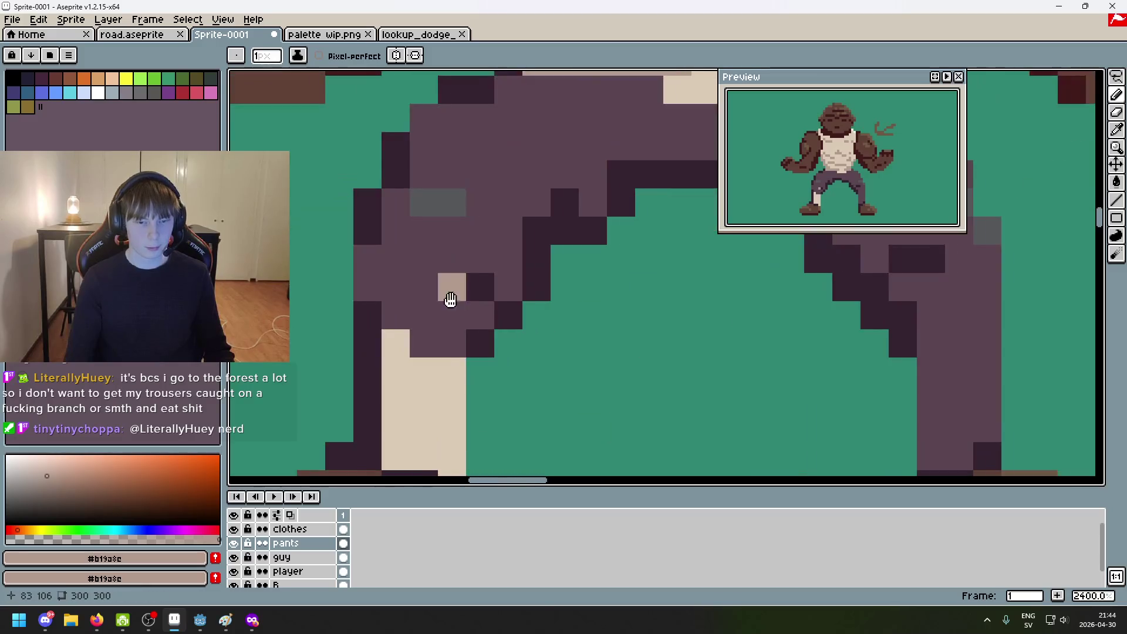
pyautogui.moveTo(487, 305); pyautogui.dragTo(487, 365)
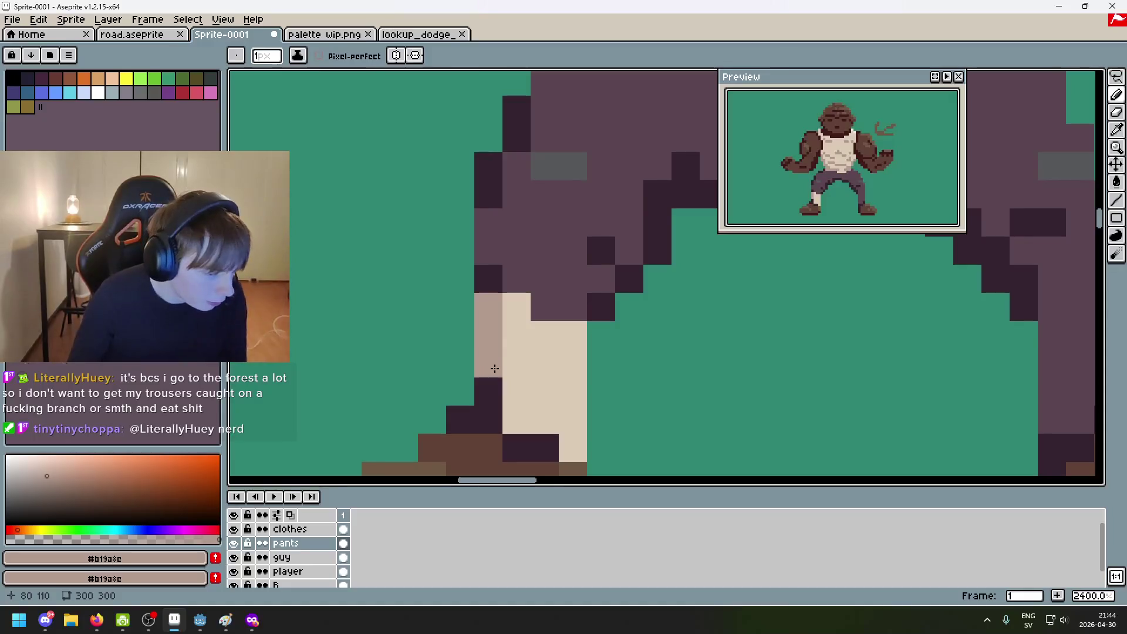
pyautogui.click(515, 356)
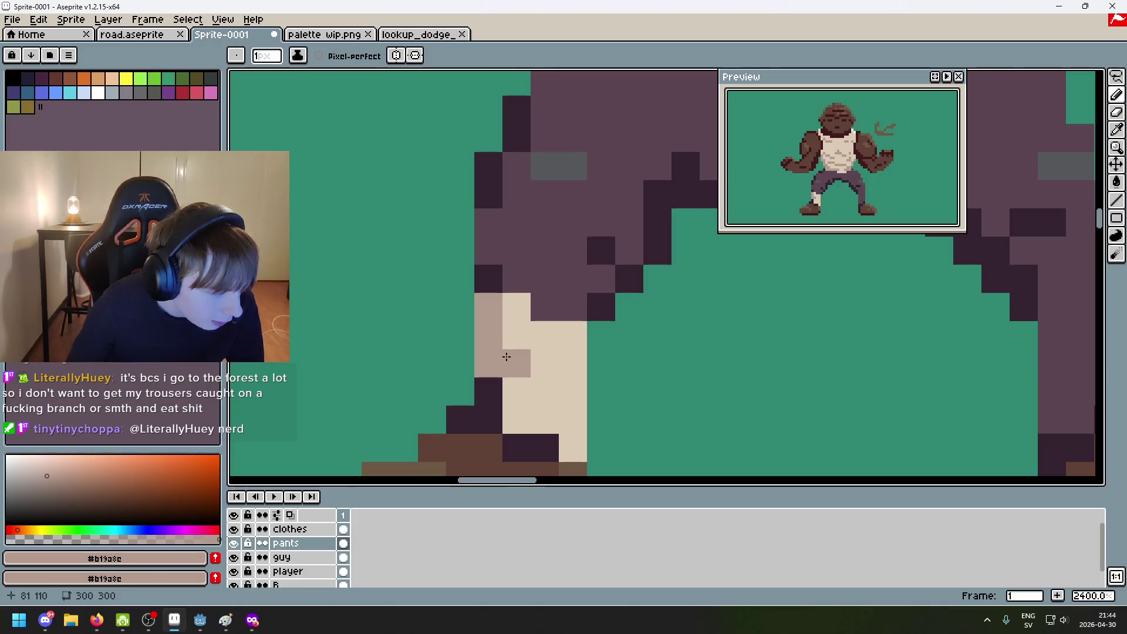
pyautogui.hotkey('ctrl', 'z')
pyautogui.click(484, 372)
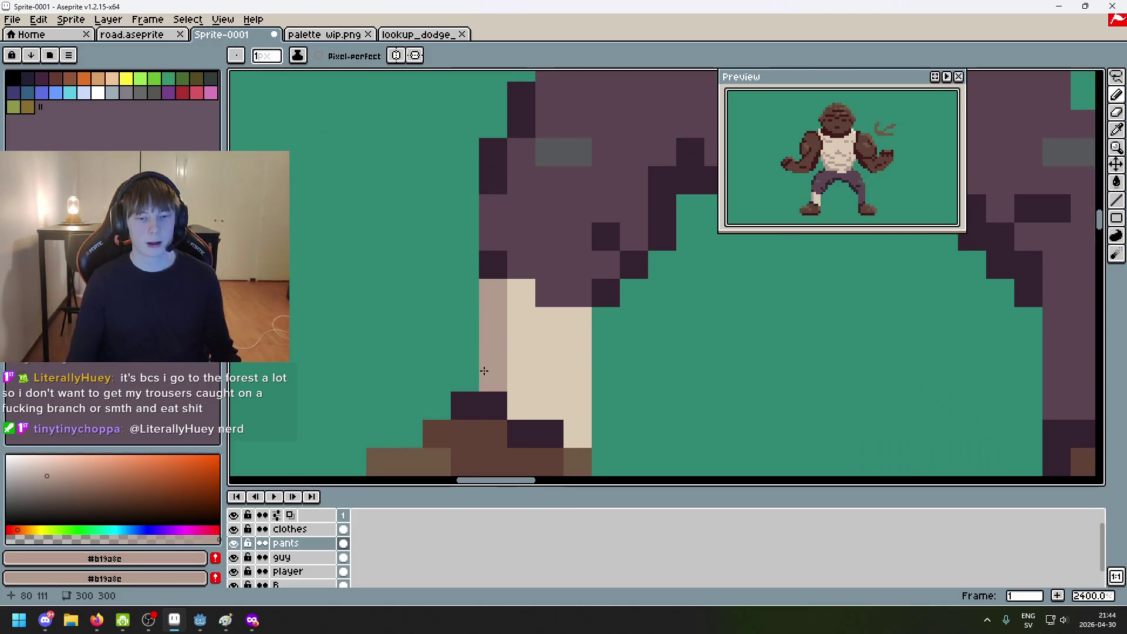
pyautogui.click(480, 413)
pyautogui.click(470, 407)
pyautogui.scroll(-5, 499, 405)
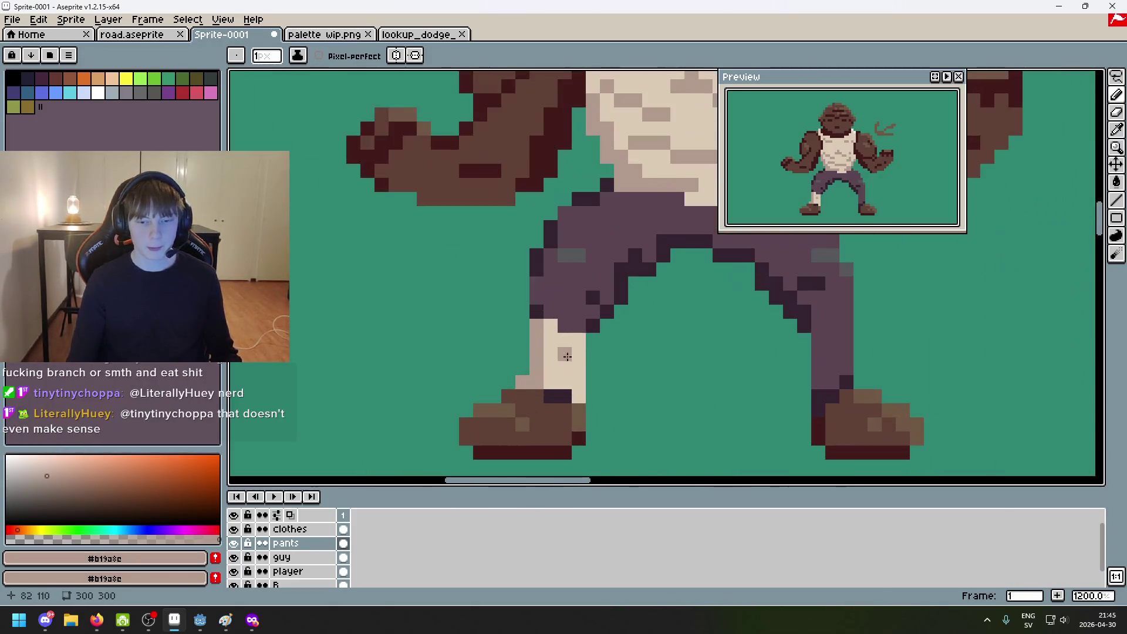
pyautogui.scroll(2, 535, 377)
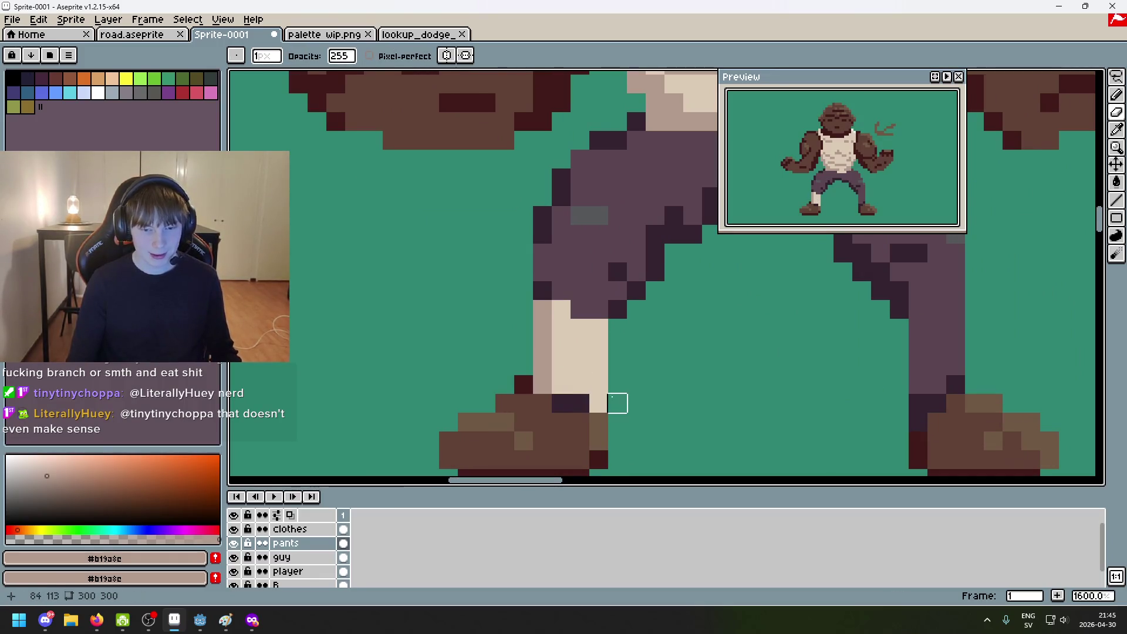
pyautogui.scroll(-2, 616, 397)
pyautogui.moveTo(622, 374); pyautogui.dragTo(533, 281)
pyautogui.scroll(5, 500, 262)
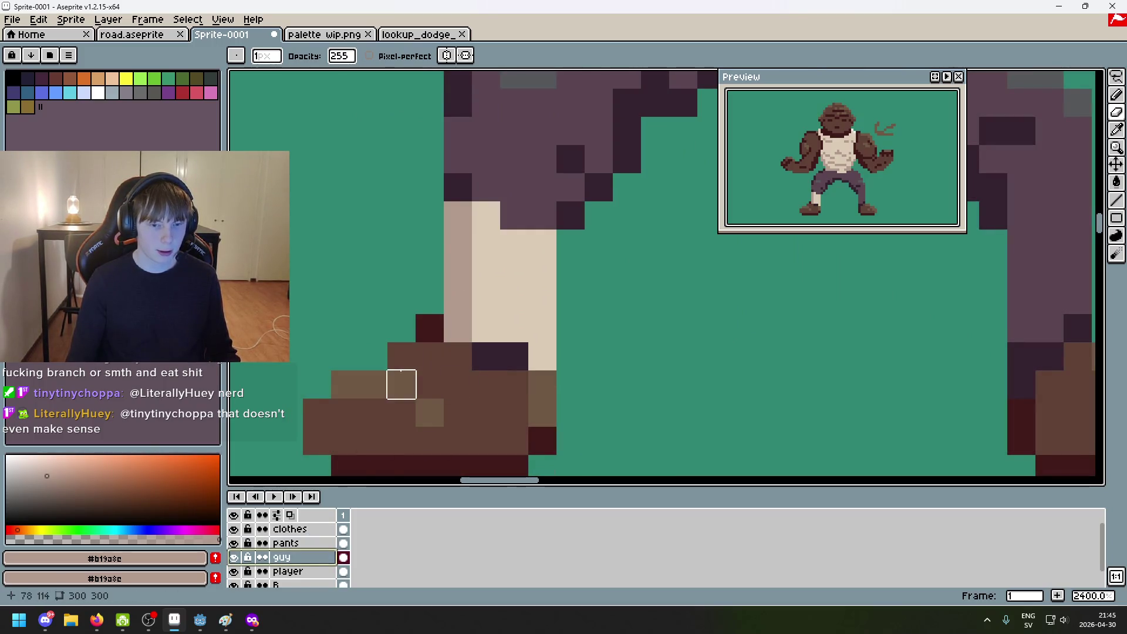
# Step: On the pants layer, touch up the wrap just above the boot and re-pick cream #dccbb5
pyautogui.click(320, 530)
pyautogui.click(318, 544)
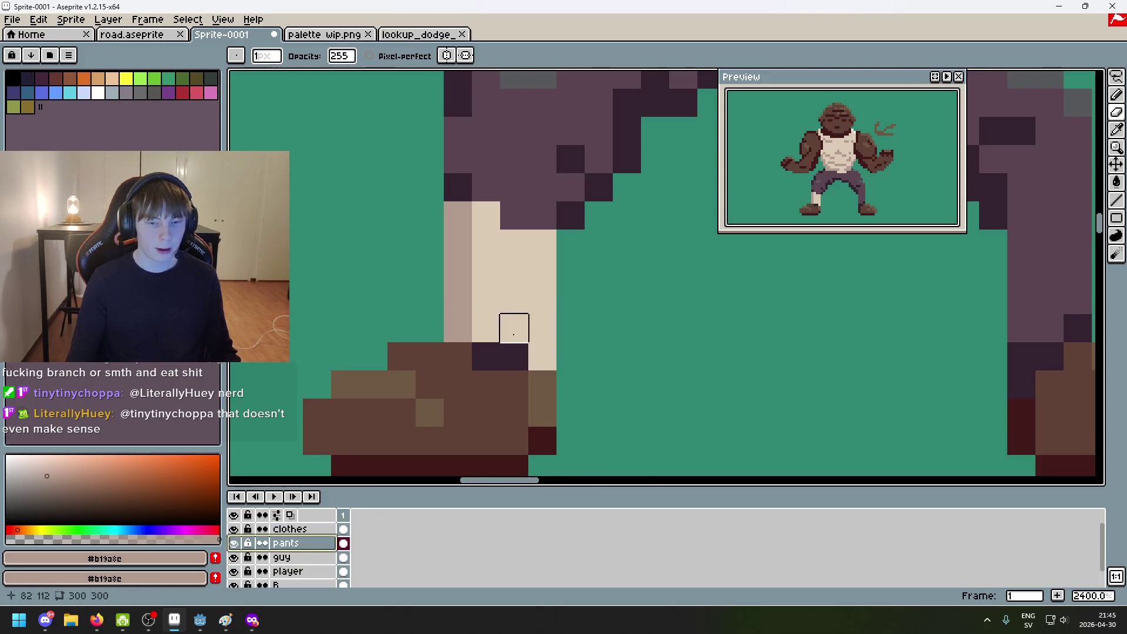
pyautogui.scroll(-4, 564, 352)
pyautogui.scroll(3, 581, 273)
pyautogui.scroll(5, 544, 292)
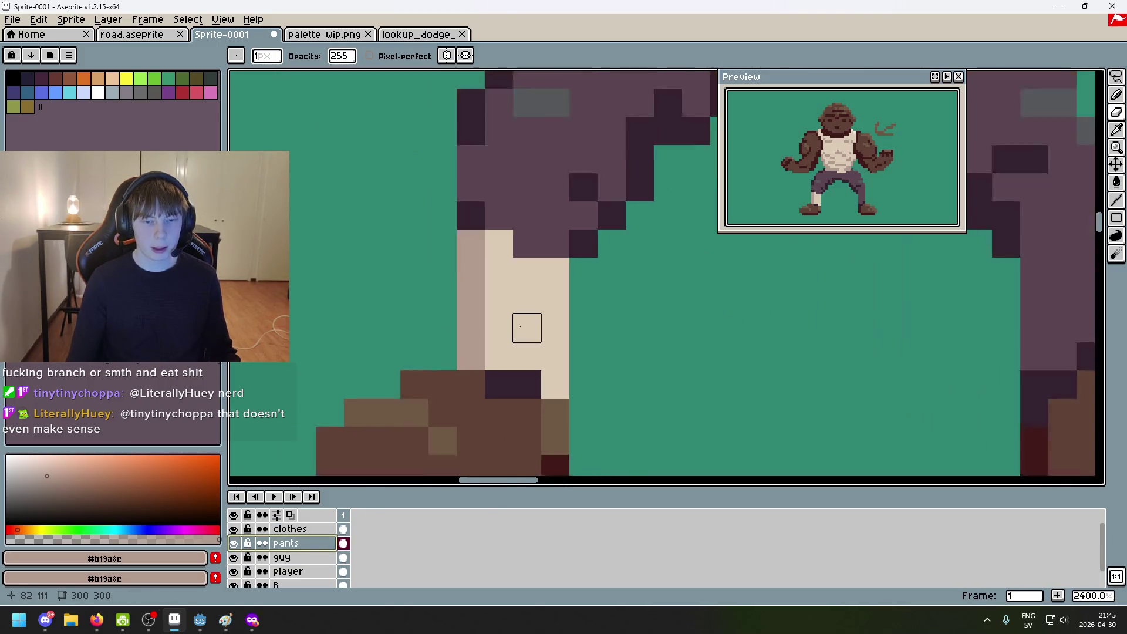
pyautogui.press('b')
pyautogui.moveTo(475, 449); pyautogui.dragTo(510, 454)
pyautogui.scroll(-4, 510, 454)
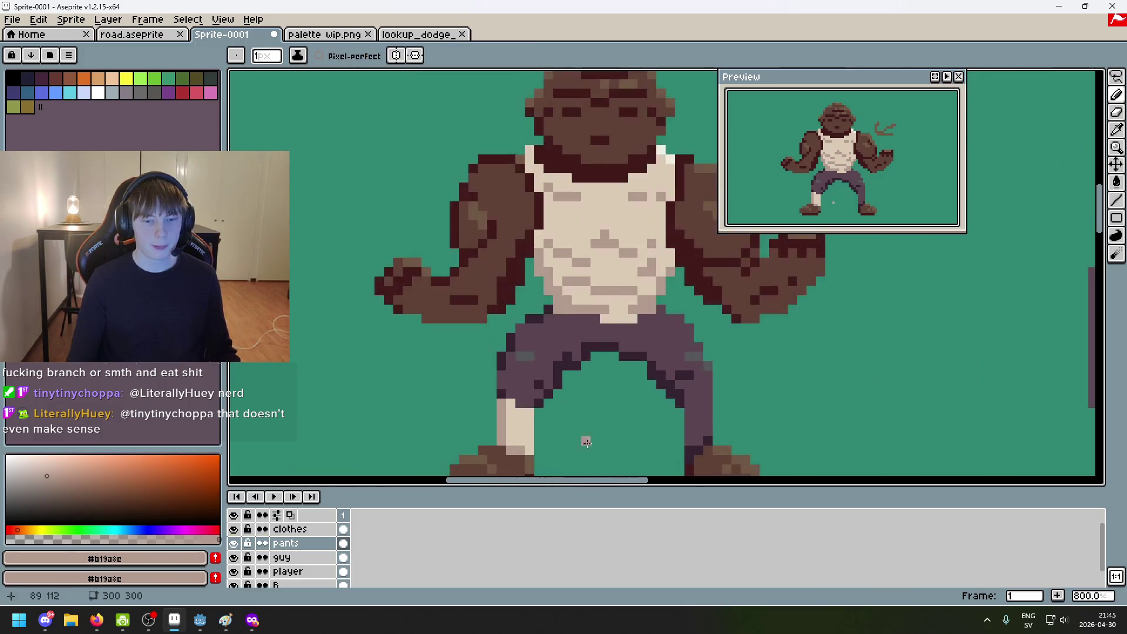
pyautogui.scroll(3, 584, 441)
pyautogui.keyDown('alt'); pyautogui.click(377, 312); pyautogui.keyUp('alt')
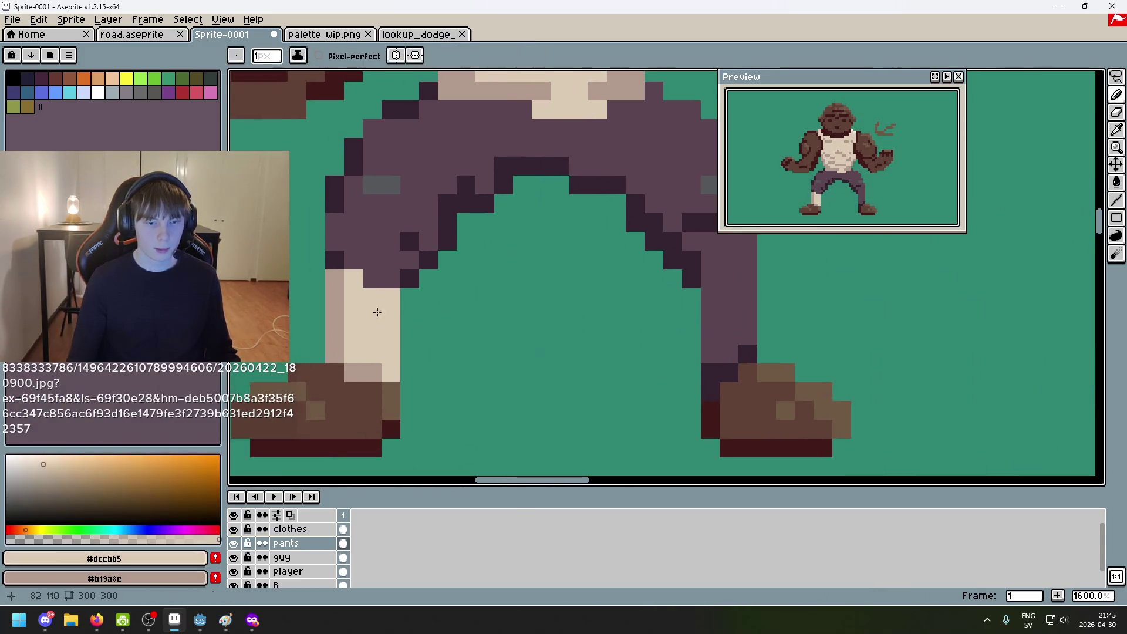
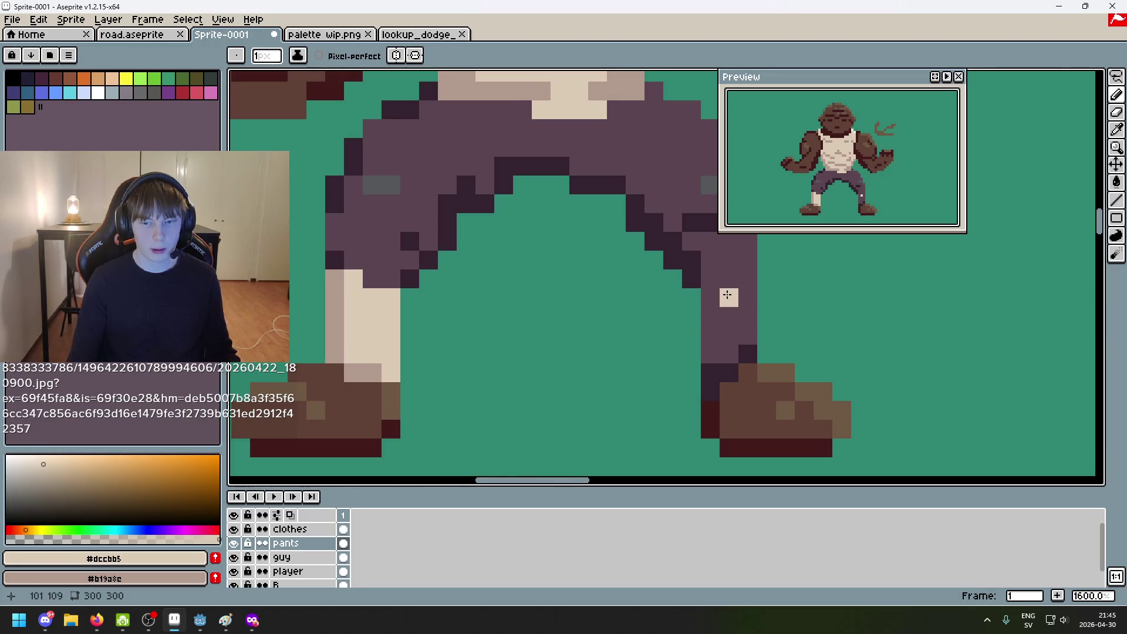
# Step: Paint the light leg colour onto the right leg area
pyautogui.scroll(-5, 728, 296)
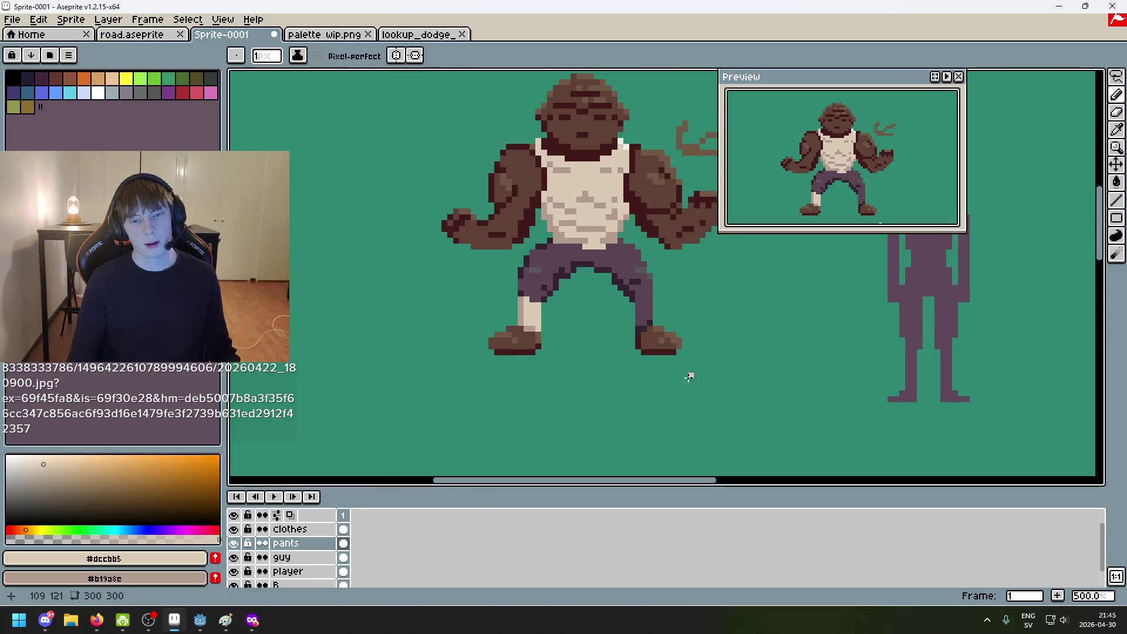
pyautogui.scroll(5, 688, 378)
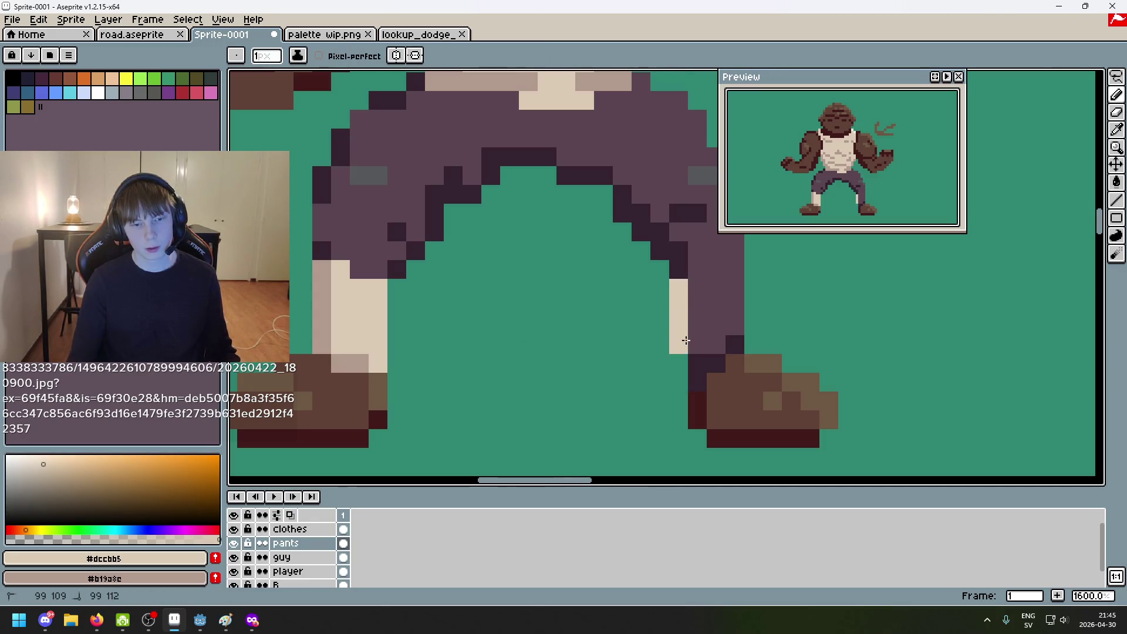
pyautogui.keyDown('alt'); pyautogui.click(319, 302); pyautogui.keyUp('alt')
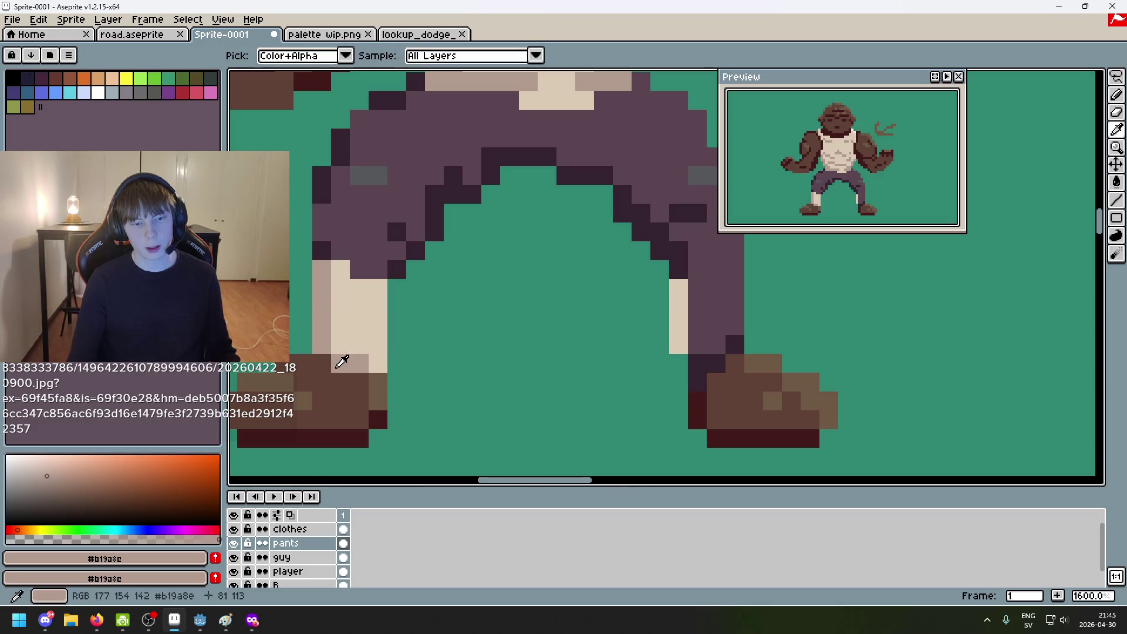
pyautogui.click(688, 360)
pyautogui.moveTo(701, 336)
pyautogui.mouseDown()
pyautogui.moveTo(628, 383)
pyautogui.moveTo(667, 314)
pyautogui.moveTo(640, 355)
pyautogui.mouseUp()
# Step: Paint light #dccbb5 wrap pixels over the right knee, ending the pants leg higher
pyautogui.keyDown('alt'); pyautogui.click(390, 322); pyautogui.keyUp('alt')
pyautogui.moveTo(640, 356); pyautogui.dragTo(653, 364)
pyautogui.hotkey('ctrl', 'z')
pyautogui.click(660, 311)
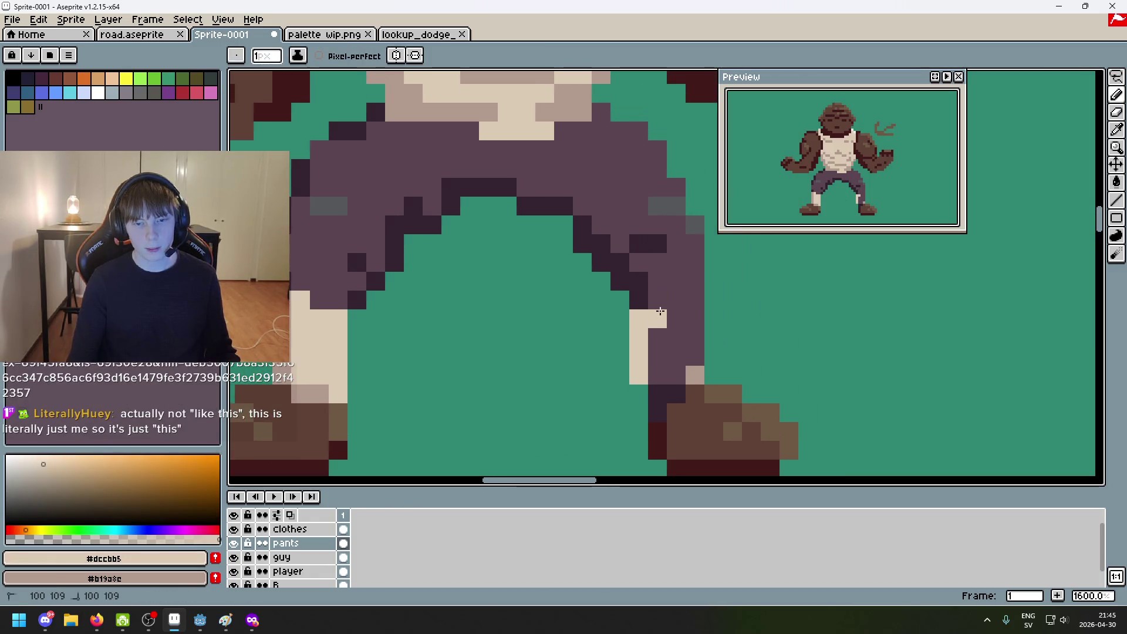
pyautogui.moveTo(687, 304); pyautogui.dragTo(677, 305)
pyautogui.moveTo(691, 329)
pyautogui.mouseDown()
pyautogui.moveTo(657, 346)
pyautogui.moveTo(675, 376)
pyautogui.moveTo(658, 376)
pyautogui.mouseUp()
pyautogui.scroll(-4, 692, 366)
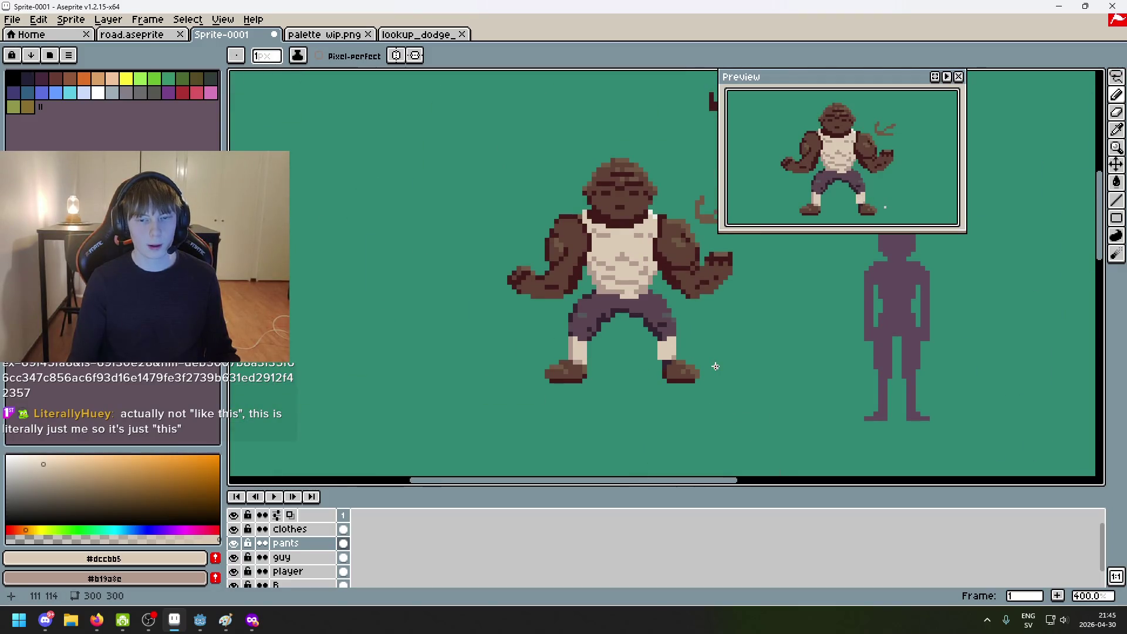
pyautogui.scroll(8, 704, 366)
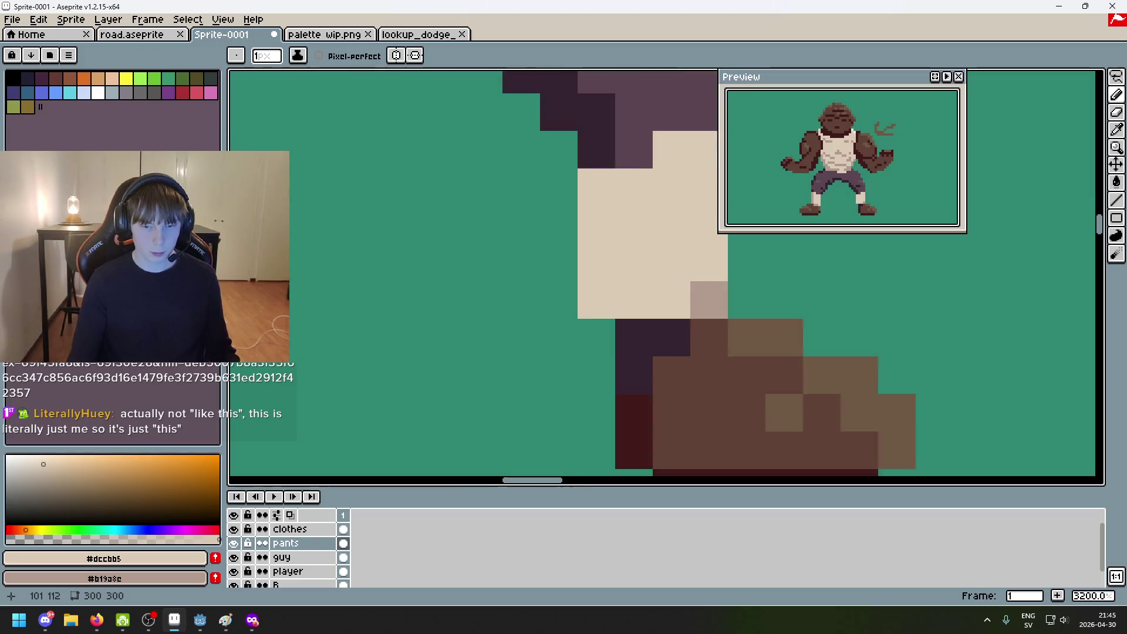
pyautogui.scroll(-7, 646, 373)
pyautogui.scroll(1, 611, 378)
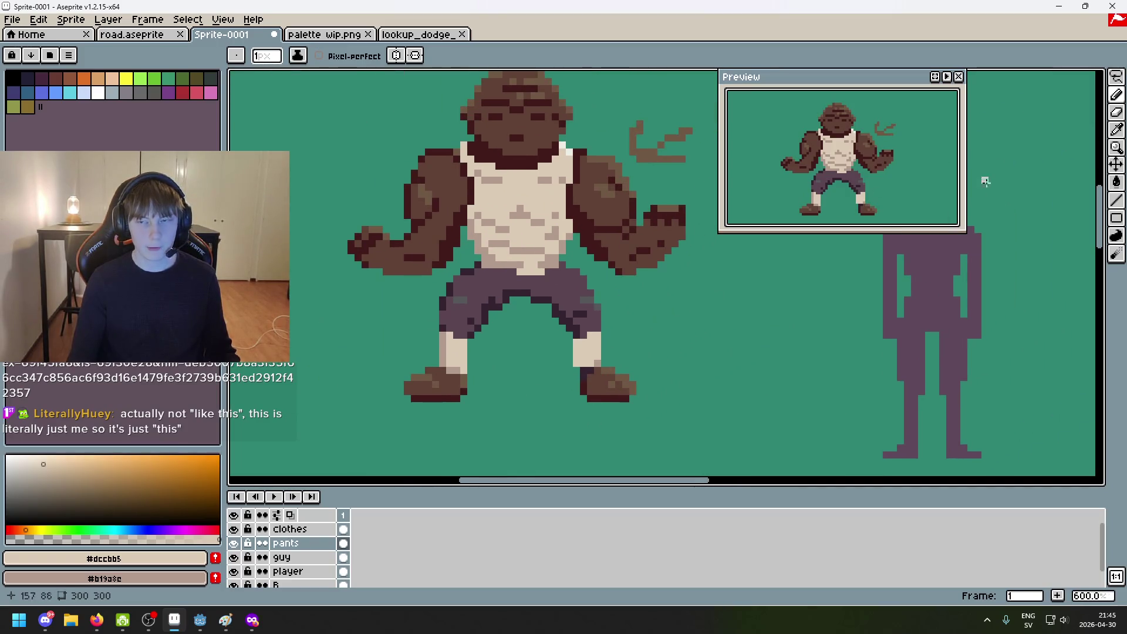
# Step: Lasso the right shoe on the guy layer and move it two pixels left
pyautogui.click(1116, 77)
pyautogui.click(297, 531)
pyautogui.click(287, 557)
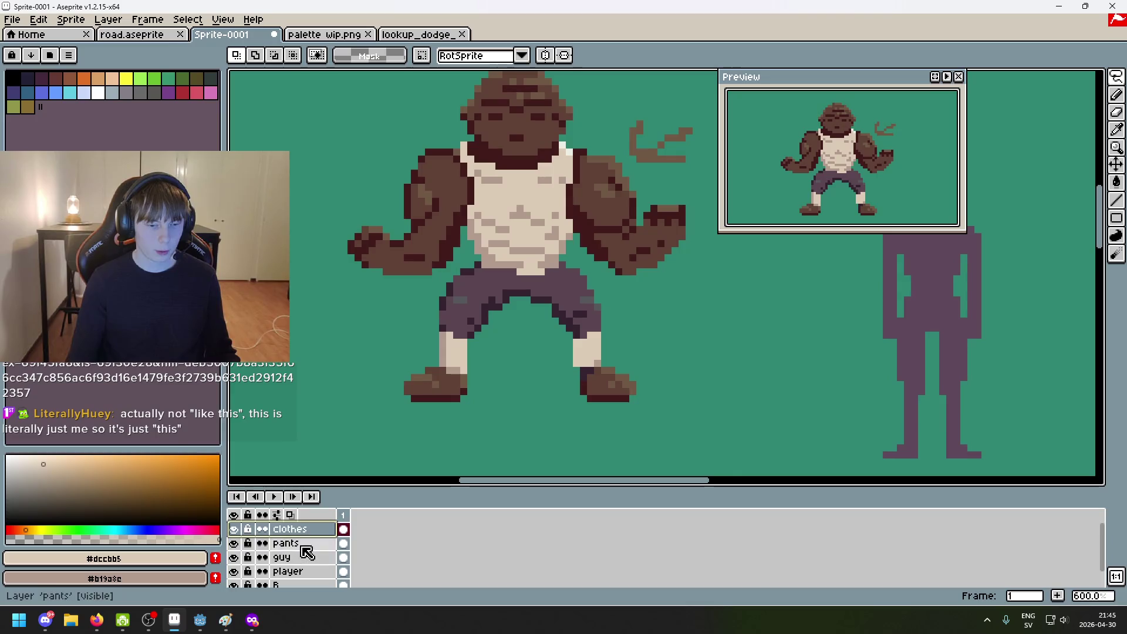
pyautogui.moveTo(631, 440); pyautogui.dragTo(577, 413)
pyautogui.moveTo(575, 372)
pyautogui.mouseDown()
pyautogui.moveTo(610, 370)
pyautogui.moveTo(587, 366)
pyautogui.mouseUp()
pyautogui.moveTo(622, 411); pyautogui.dragTo(616, 412)
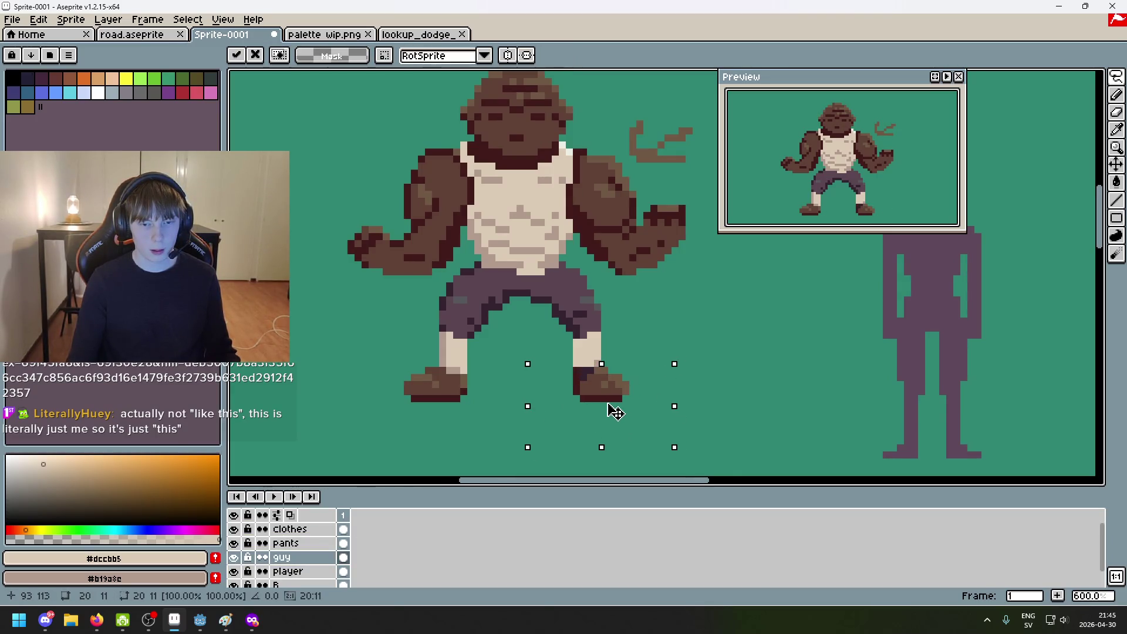
pyautogui.press('Return')
pyautogui.click(512, 392)
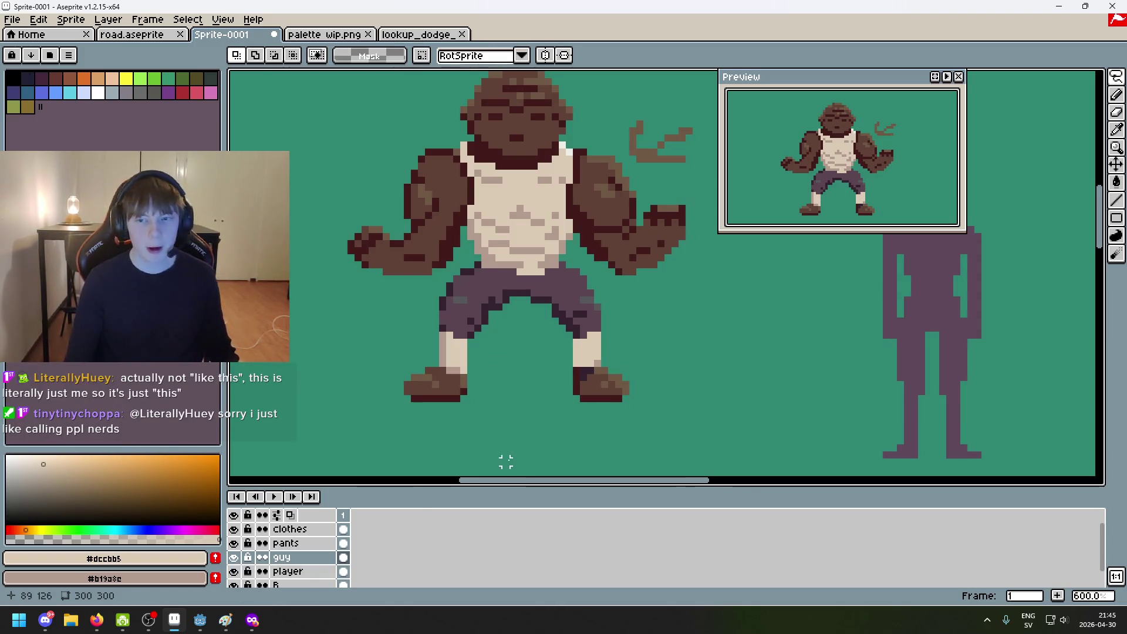
pyautogui.scroll(3, 554, 297)
pyautogui.click(309, 549)
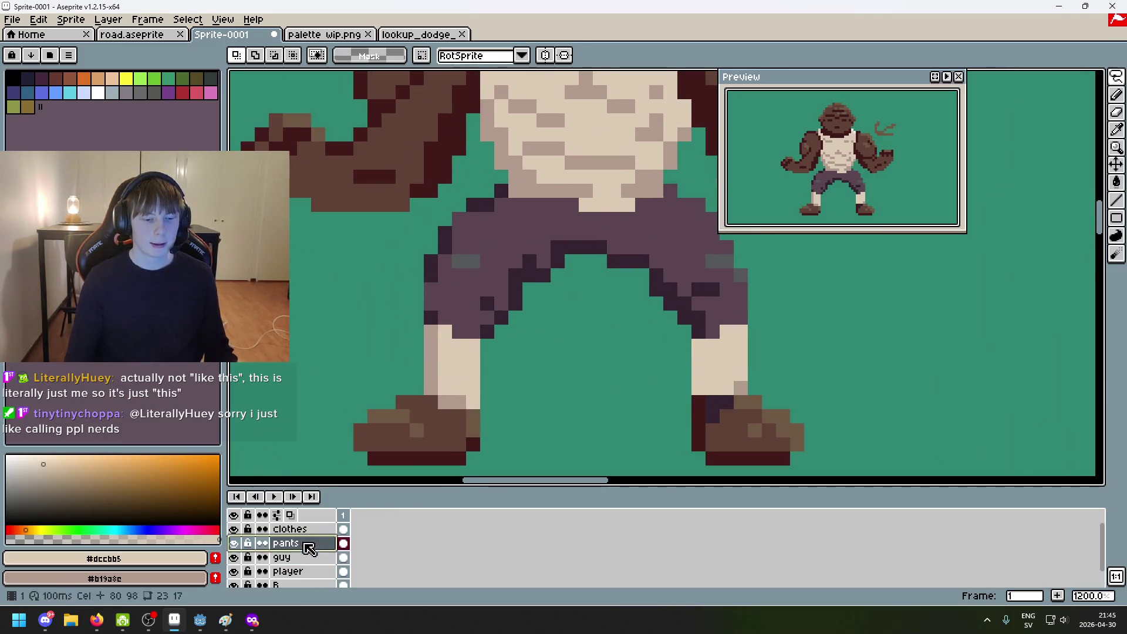
# Step: Add dark #34232f shading pixels at the left pants leg hem below the knee
pyautogui.keyDown('alt'); pyautogui.click(473, 323); pyautogui.keyUp('alt')
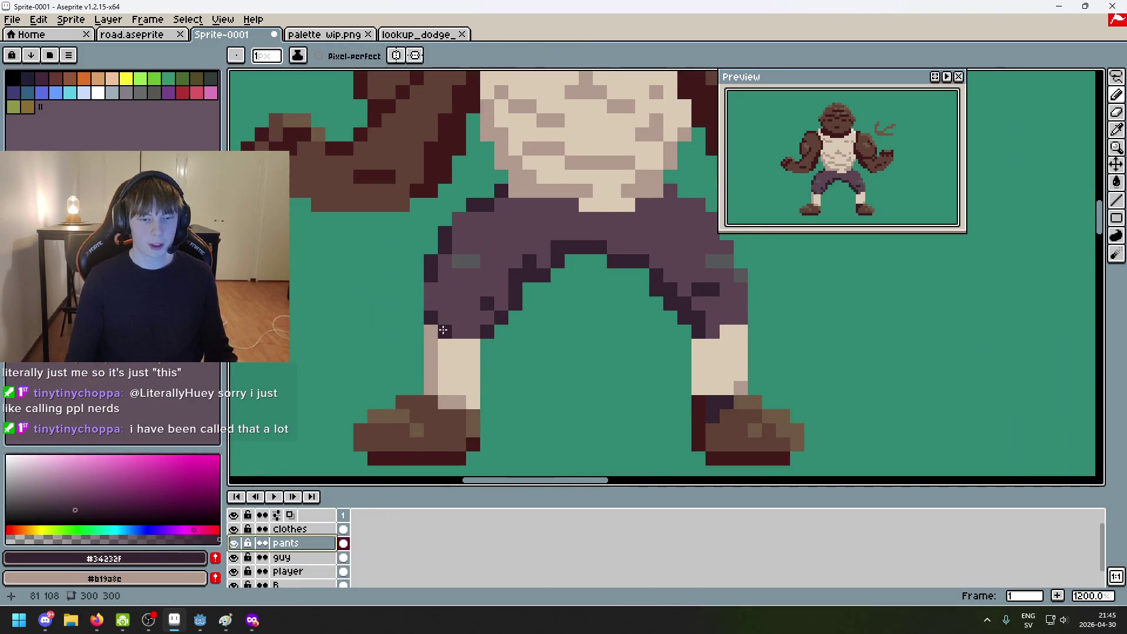
pyautogui.keyDown('alt'); pyautogui.click(448, 327); pyautogui.keyUp('alt')
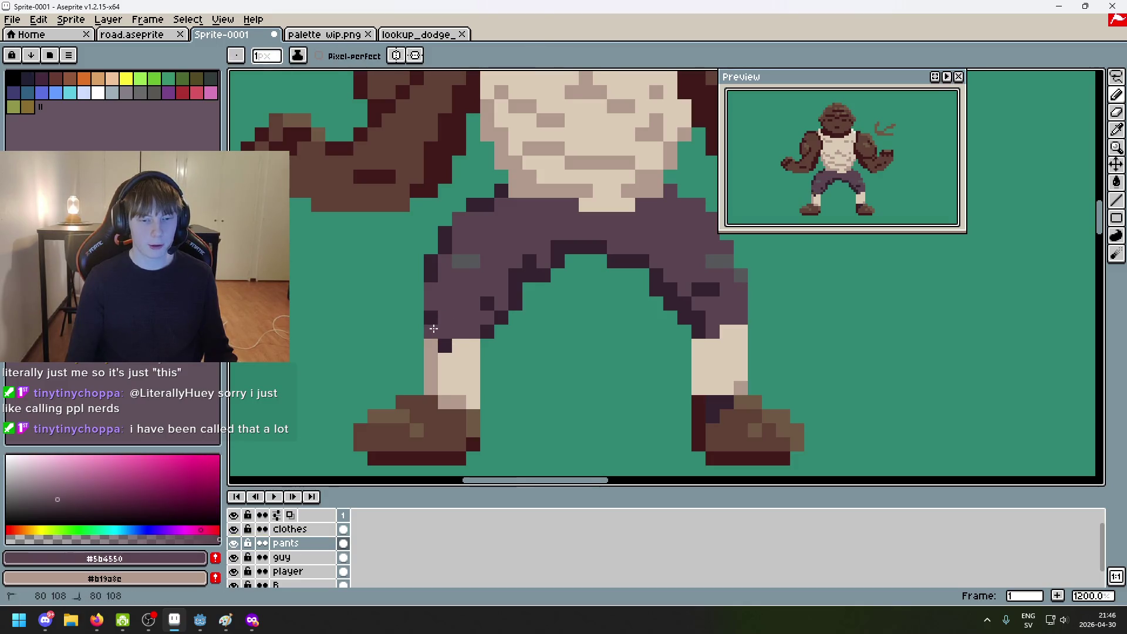
pyautogui.keyDown('alt'); pyautogui.click(445, 346); pyautogui.keyUp('alt')
pyautogui.click(458, 342)
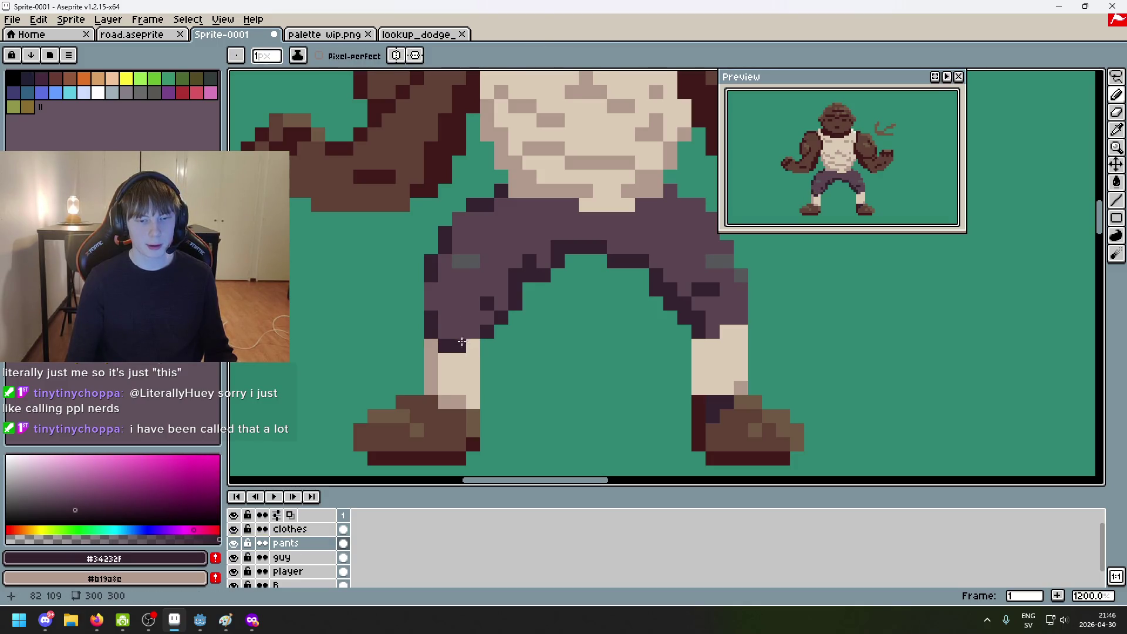
pyautogui.click(459, 345)
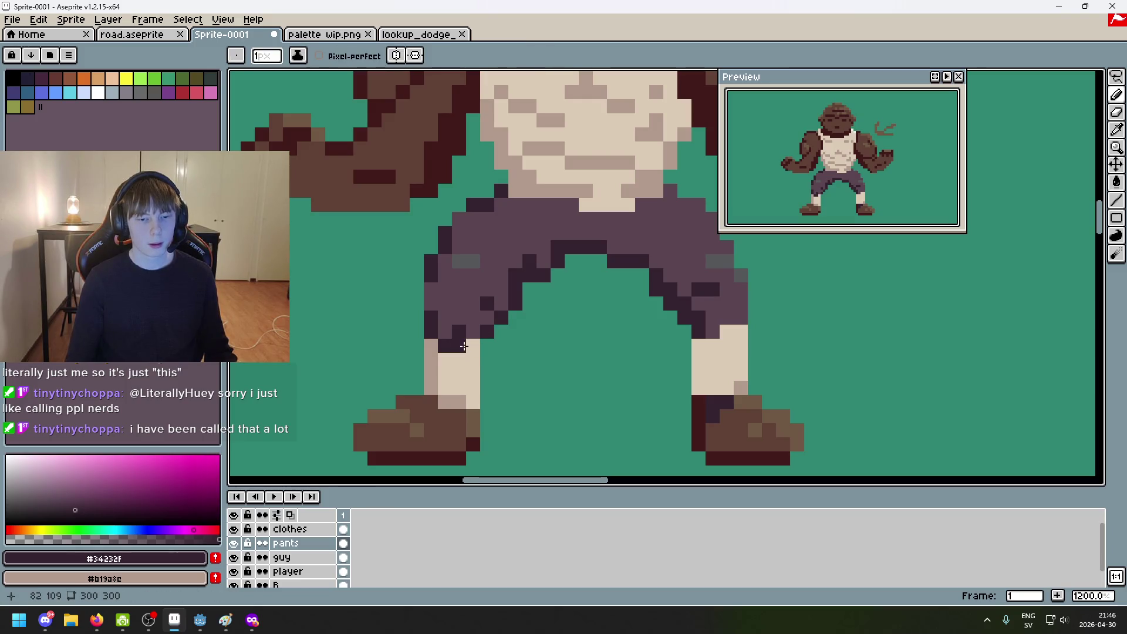
pyautogui.keyDown('alt'); pyautogui.click(478, 330); pyautogui.keyUp('alt')
pyautogui.scroll(-3, 477, 330)
pyautogui.scroll(1, 583, 370)
pyautogui.keyDown('alt'); pyautogui.click(520, 335); pyautogui.keyUp('alt')
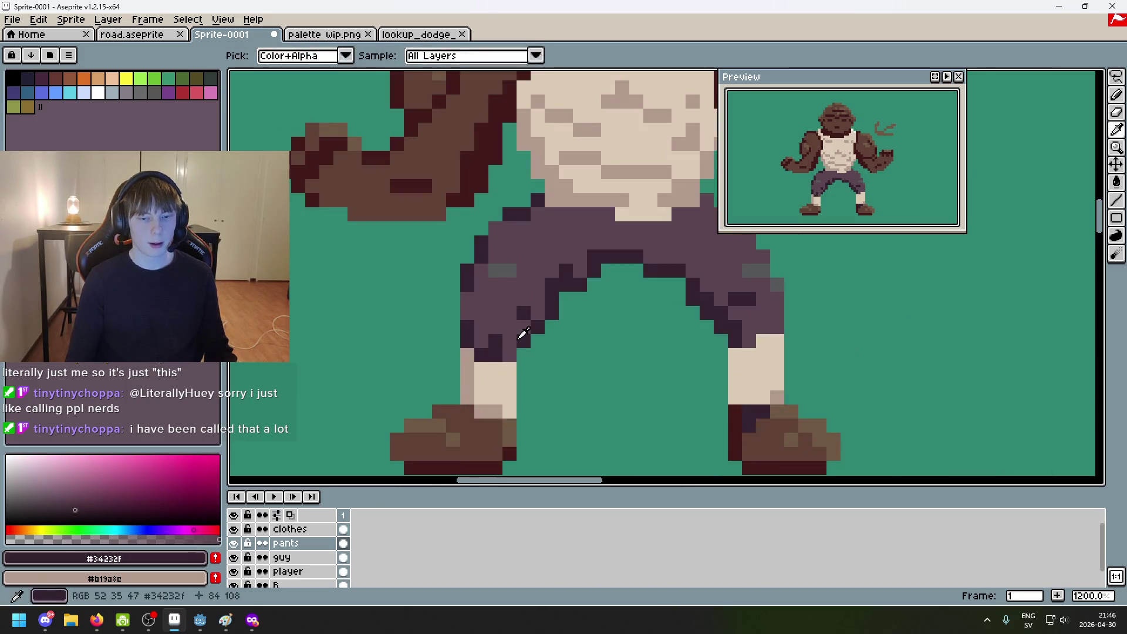
pyautogui.scroll(-3, 564, 369)
pyautogui.scroll(6, 593, 360)
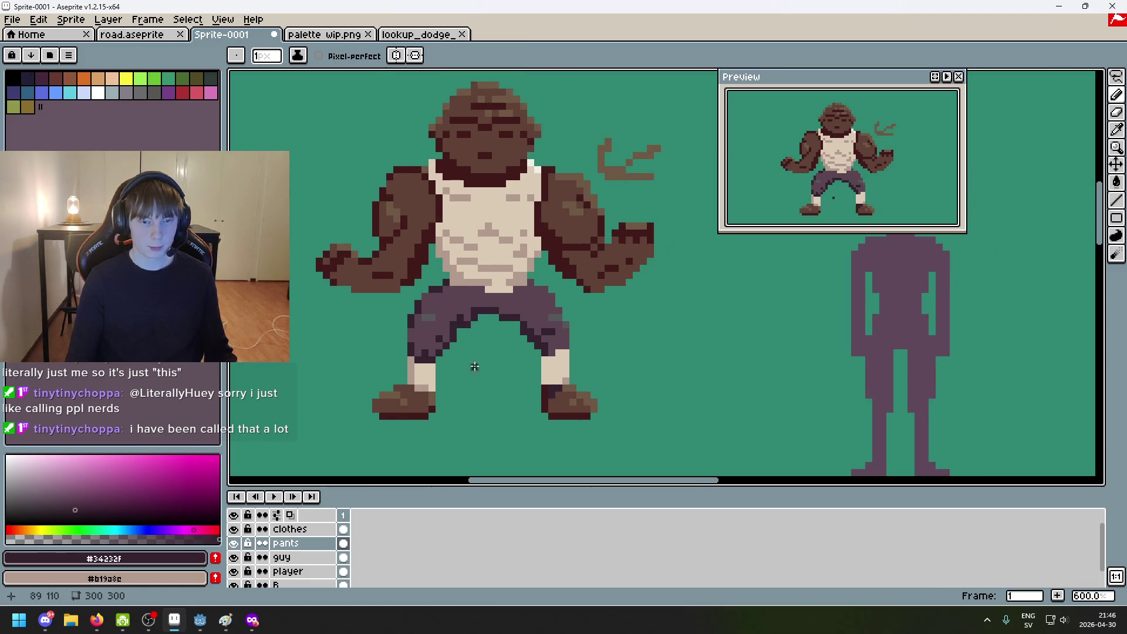
# Step: Bring up the Viking leg wraps reference image in Firefox
pyautogui.scroll(-1, 513, 380)
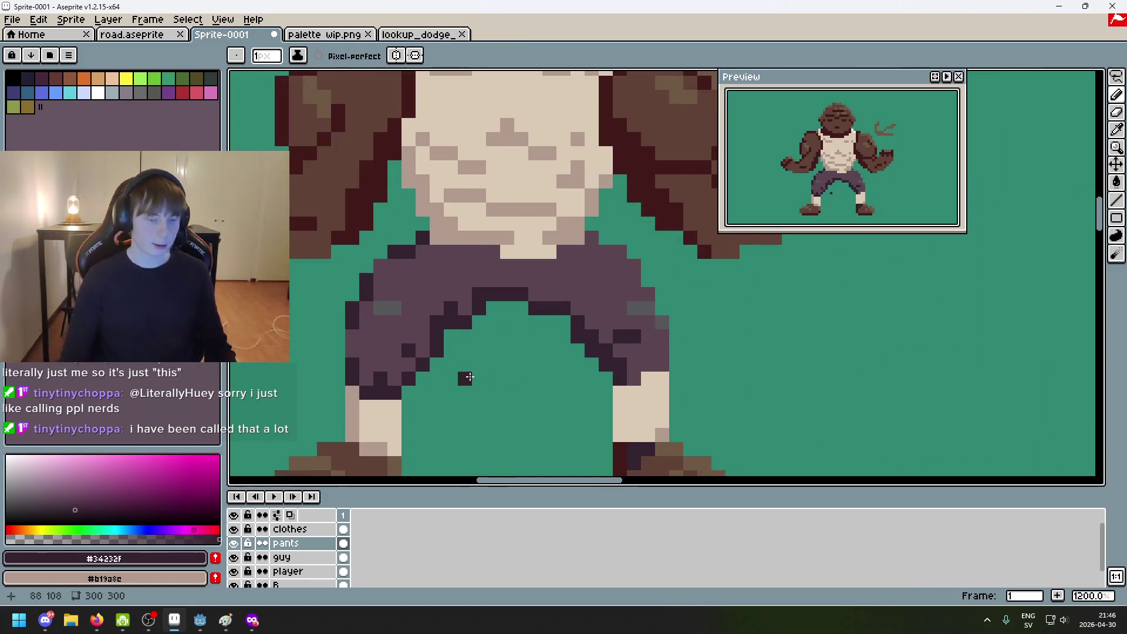
pyautogui.scroll(-3, 340, 373)
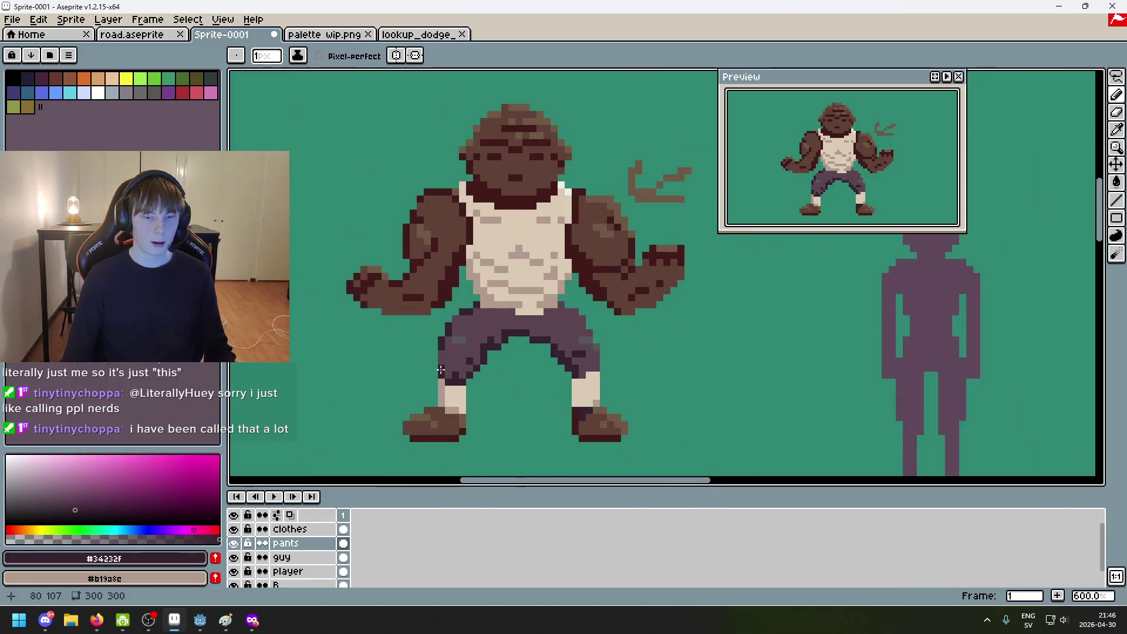
pyautogui.scroll(-4, 510, 388)
pyautogui.scroll(7, 515, 388)
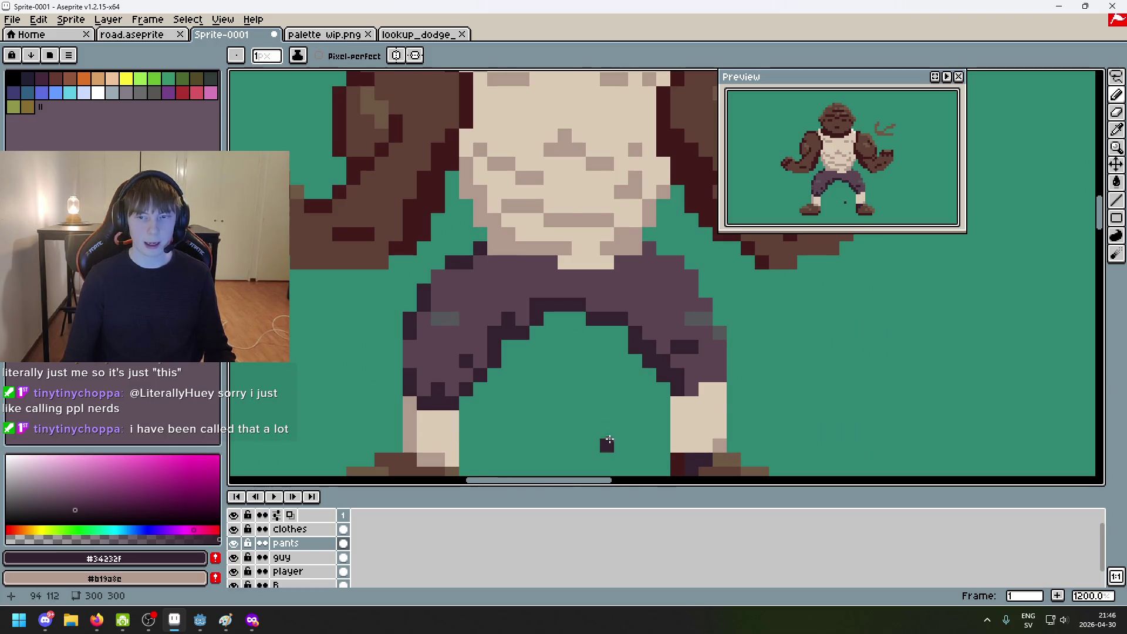
pyautogui.scroll(-4, 610, 441)
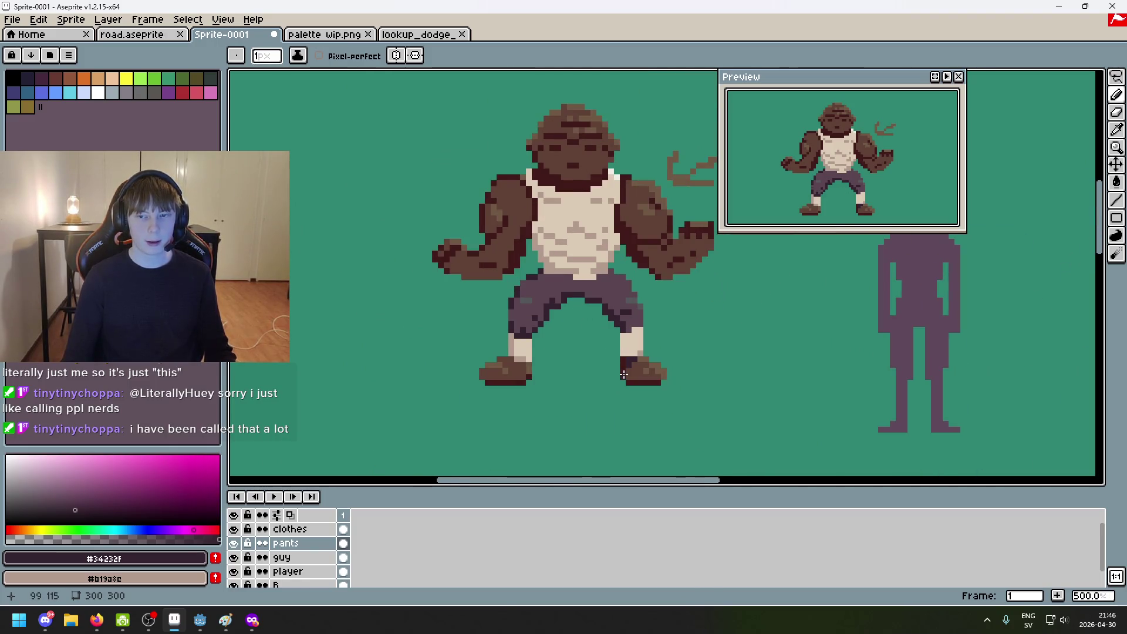
pyautogui.click(262, 621)
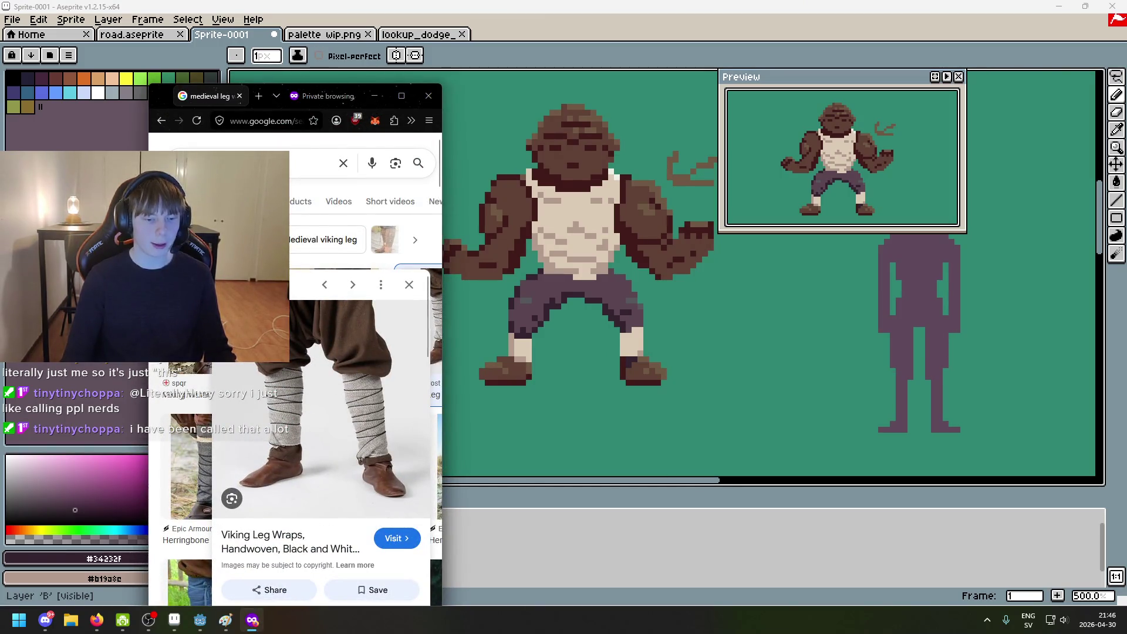
pyautogui.click(253, 620)
pyautogui.scroll(3, 622, 335)
pyautogui.moveTo(622, 336)
pyautogui.mouseDown()
pyautogui.moveTo(506, 335)
pyautogui.moveTo(501, 352)
pyautogui.mouseUp()
pyautogui.click(514, 332)
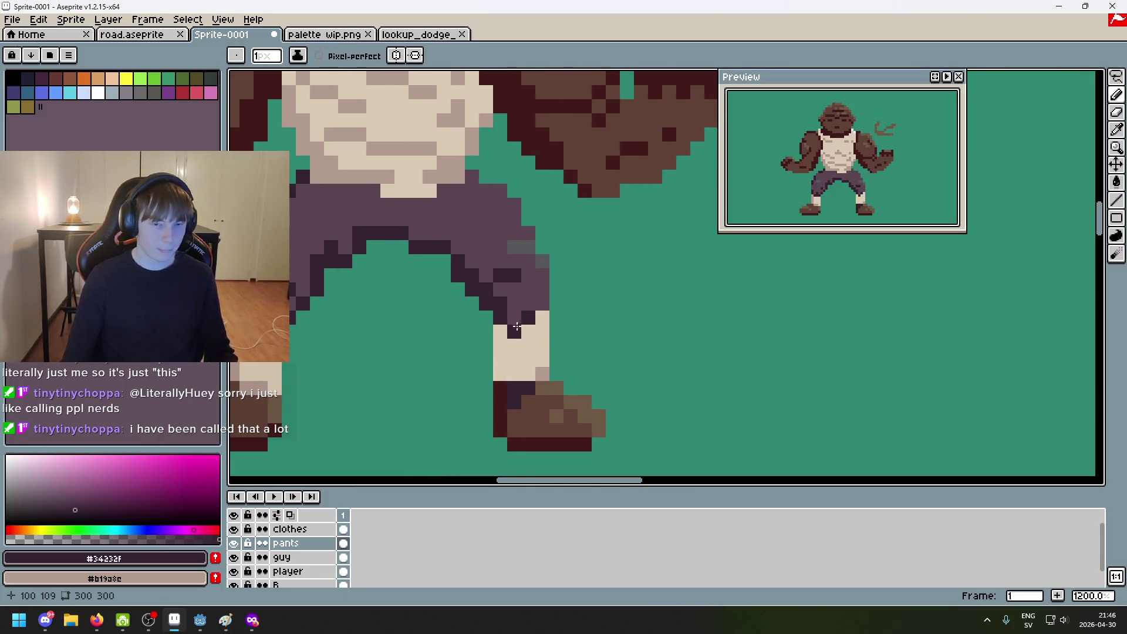
pyautogui.keyDown('alt'); pyautogui.click(545, 312); pyautogui.keyUp('alt')
pyautogui.rightClick(544, 317)
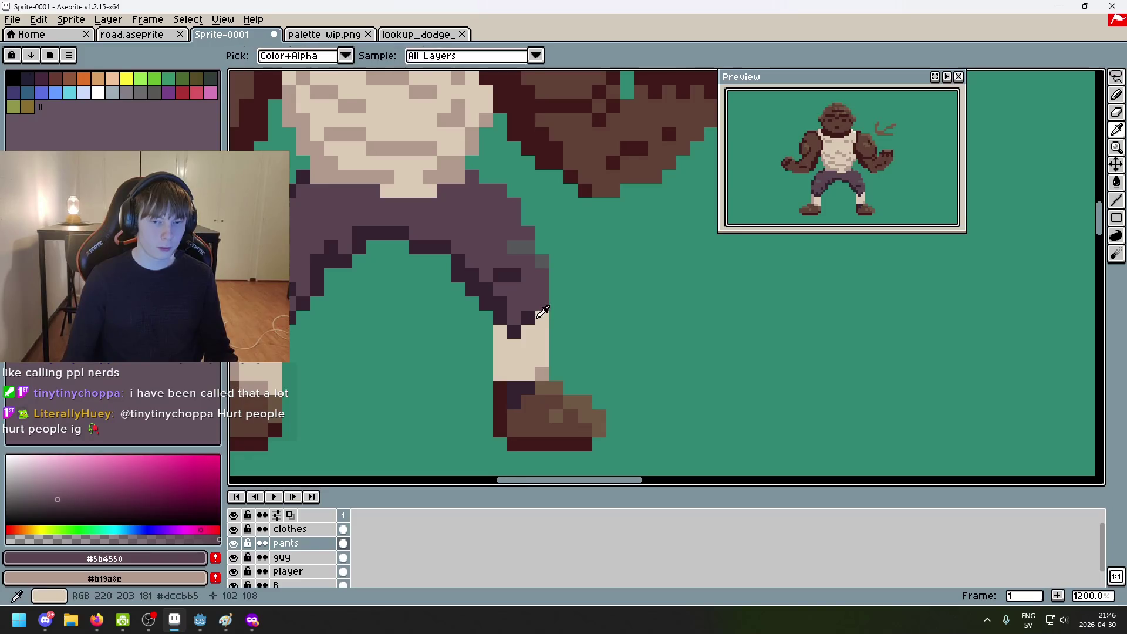
pyautogui.keyDown('alt'); pyautogui.click(544, 317); pyautogui.keyUp('alt')
pyautogui.keyDown('alt'); pyautogui.click(541, 303); pyautogui.keyUp('alt')
pyautogui.keyDown('alt'); pyautogui.click(535, 309); pyautogui.keyUp('alt')
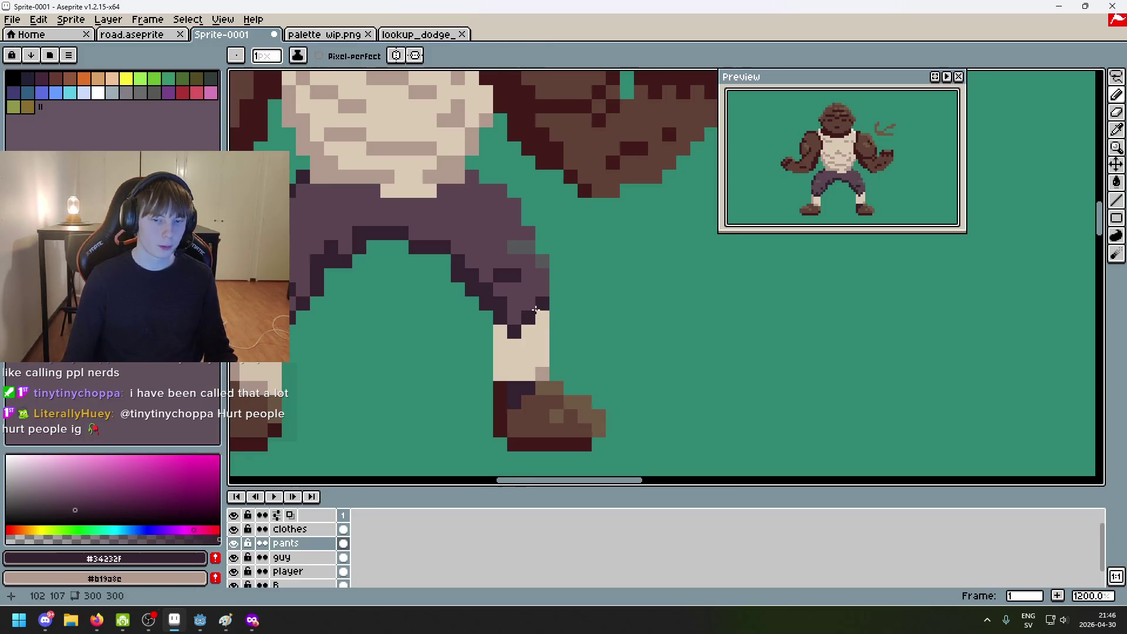
pyautogui.click(529, 303)
pyautogui.keyDown('alt'); pyautogui.click(529, 297); pyautogui.keyUp('alt')
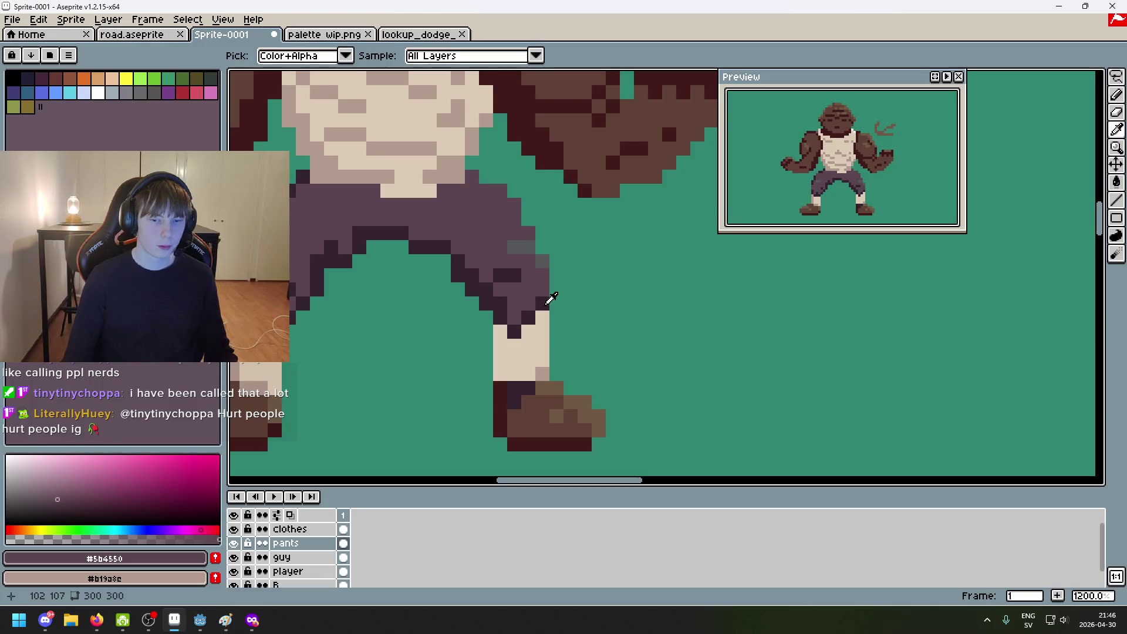
pyautogui.keyDown('alt'); pyautogui.click(544, 305); pyautogui.keyUp('alt')
pyautogui.keyDown('alt'); pyautogui.click(535, 294); pyautogui.keyUp('alt')
pyautogui.scroll(-3, 543, 316)
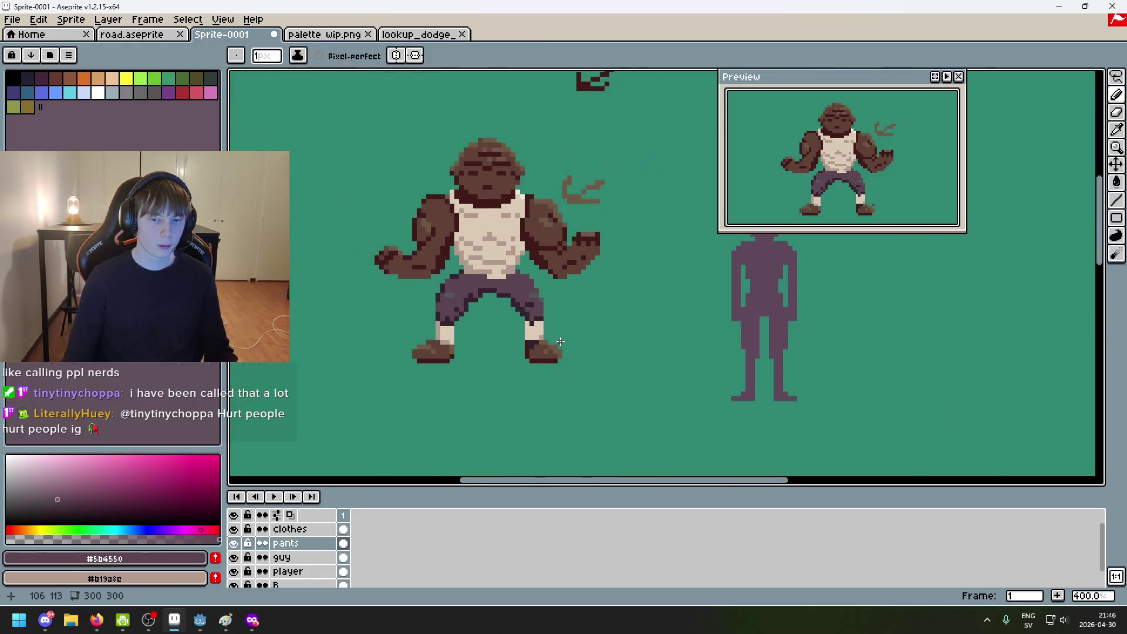
pyautogui.scroll(3, 543, 316)
pyautogui.keyDown('alt'); pyautogui.click(528, 315); pyautogui.keyUp('alt')
pyautogui.keyDown('alt'); pyautogui.click(529, 297); pyautogui.keyUp('alt')
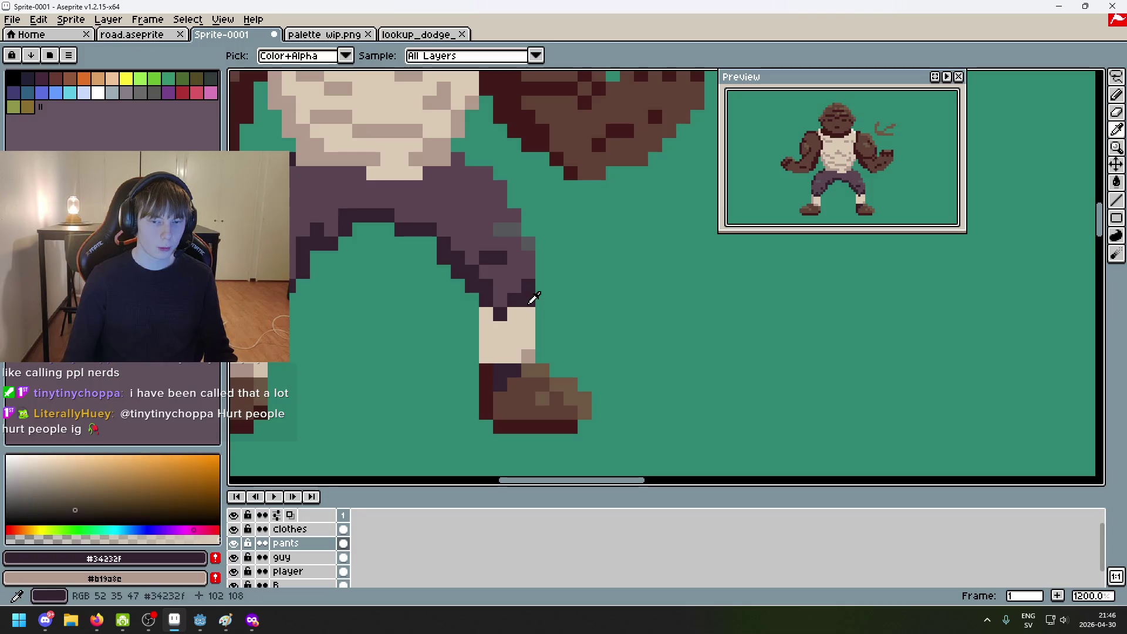
pyautogui.scroll(-5, 503, 389)
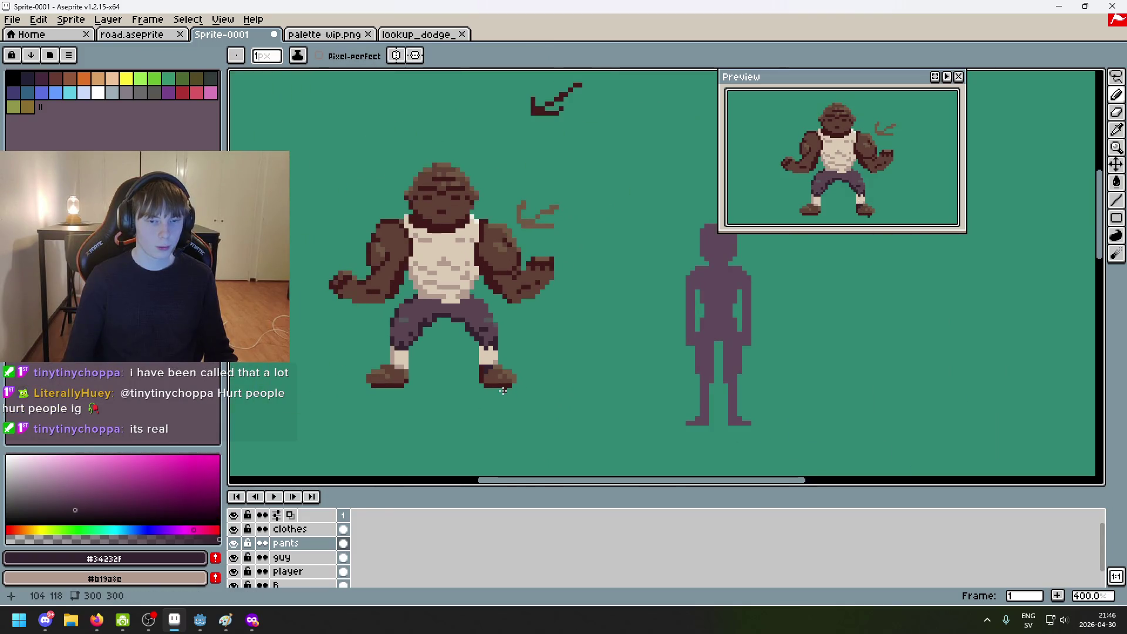
pyautogui.scroll(5, 499, 354)
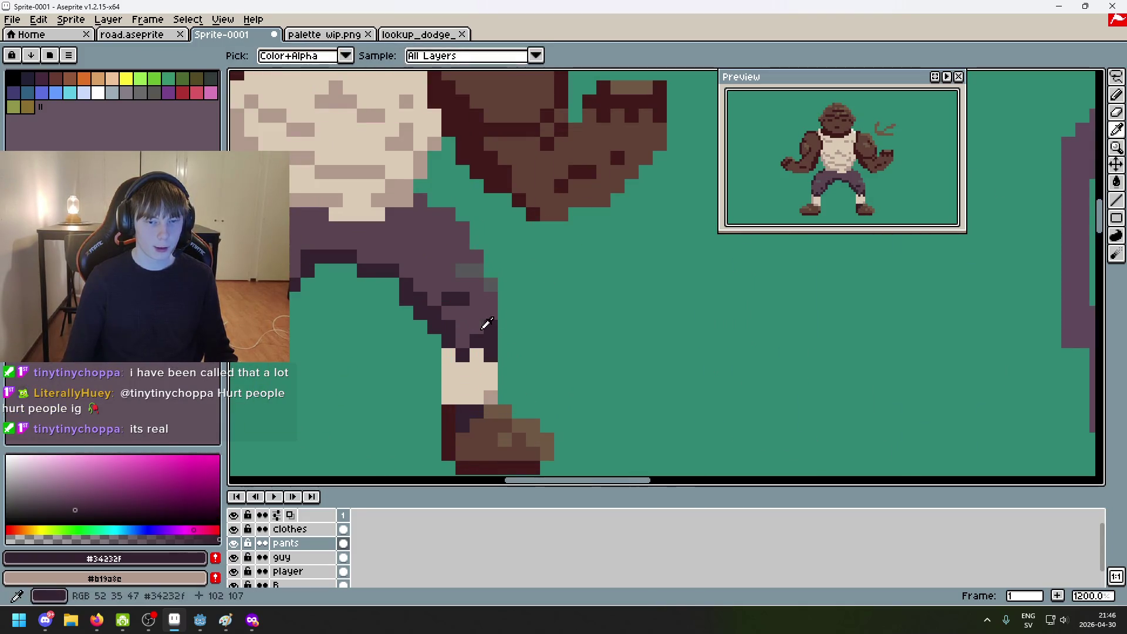
pyautogui.keyDown('alt'); pyautogui.click(481, 311); pyautogui.keyUp('alt')
pyautogui.keyDown('alt'); pyautogui.click(490, 334); pyautogui.keyUp('alt')
pyautogui.keyDown('alt'); pyautogui.click(478, 308); pyautogui.keyUp('alt')
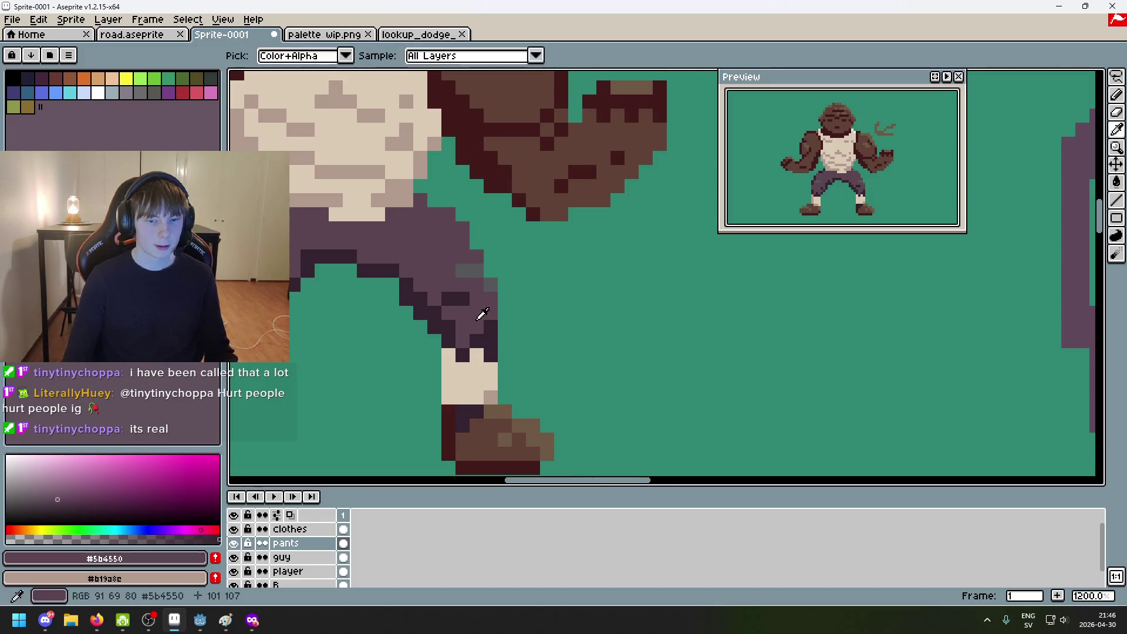
pyautogui.scroll(-5, 569, 400)
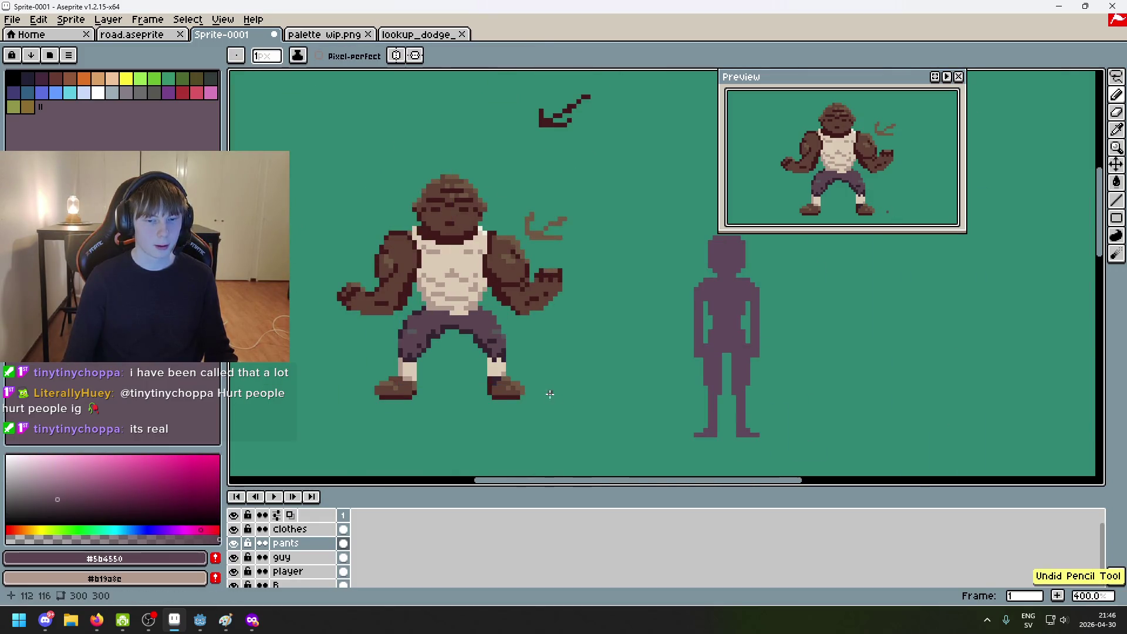
pyautogui.scroll(-2, 546, 394)
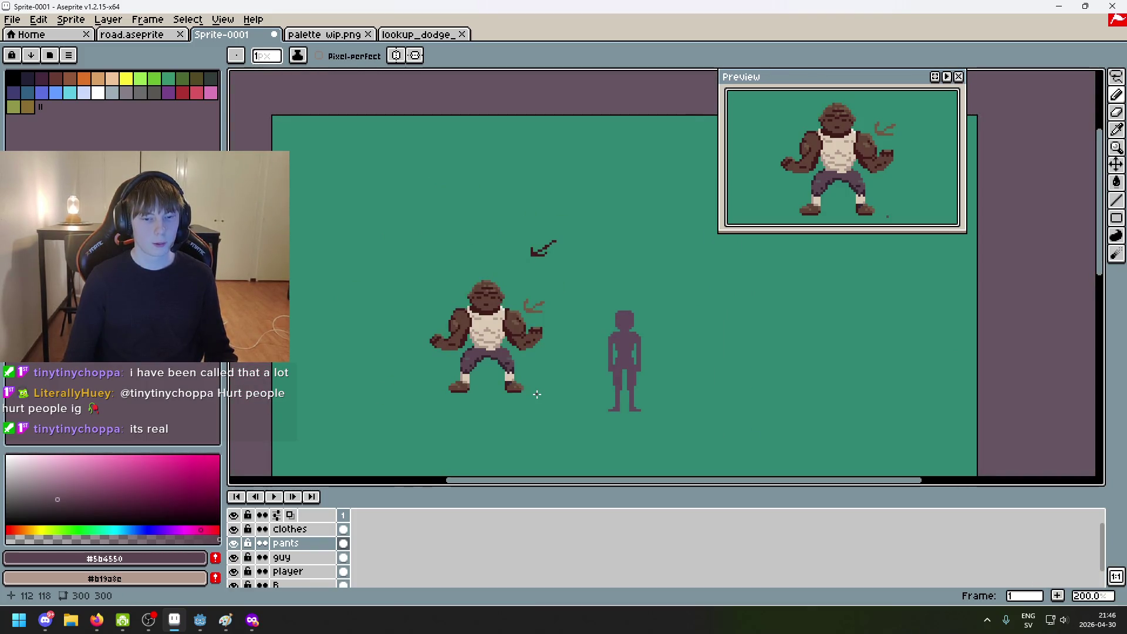
pyautogui.scroll(2, 525, 395)
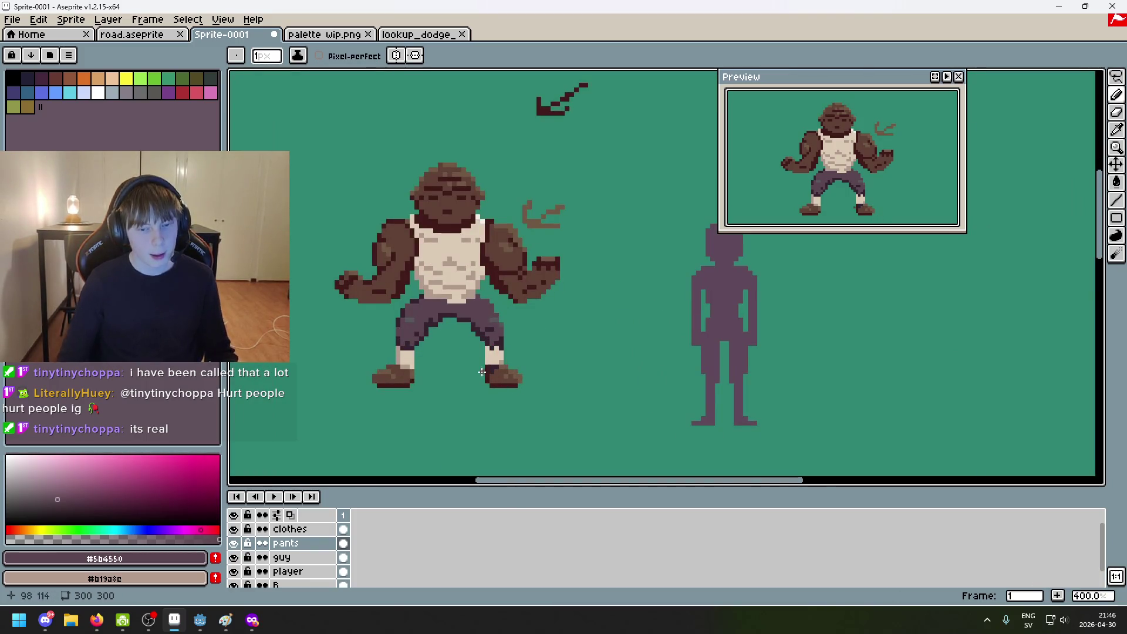
pyautogui.scroll(2, 392, 293)
pyautogui.scroll(3, 396, 298)
pyautogui.scroll(-2, 395, 297)
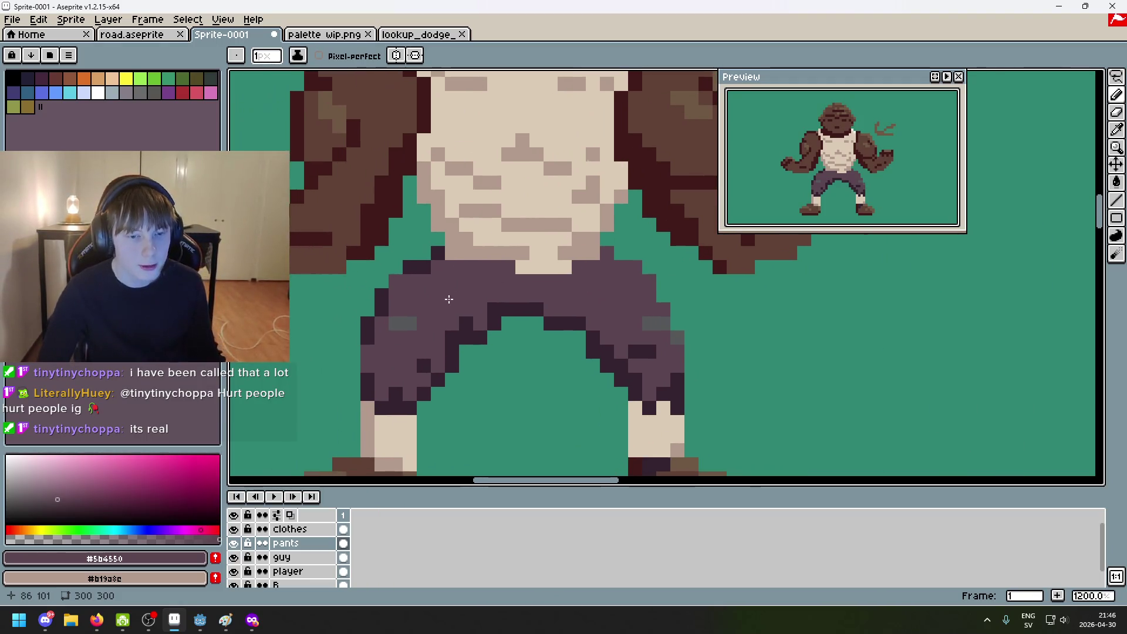
pyautogui.scroll(2, 444, 310)
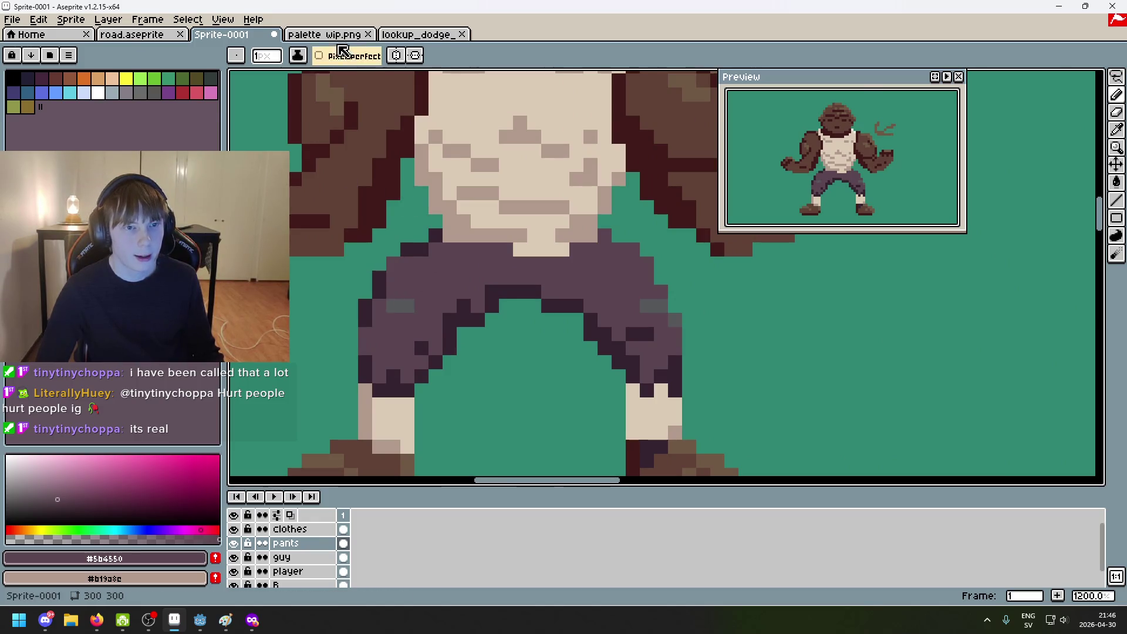
pyautogui.click(313, 36)
# Step: Sample the mauve #6c5555 from the palette wip.png painting
pyautogui.hotkey('ctrl', 'shift', 'Tab')
pyautogui.click(313, 37)
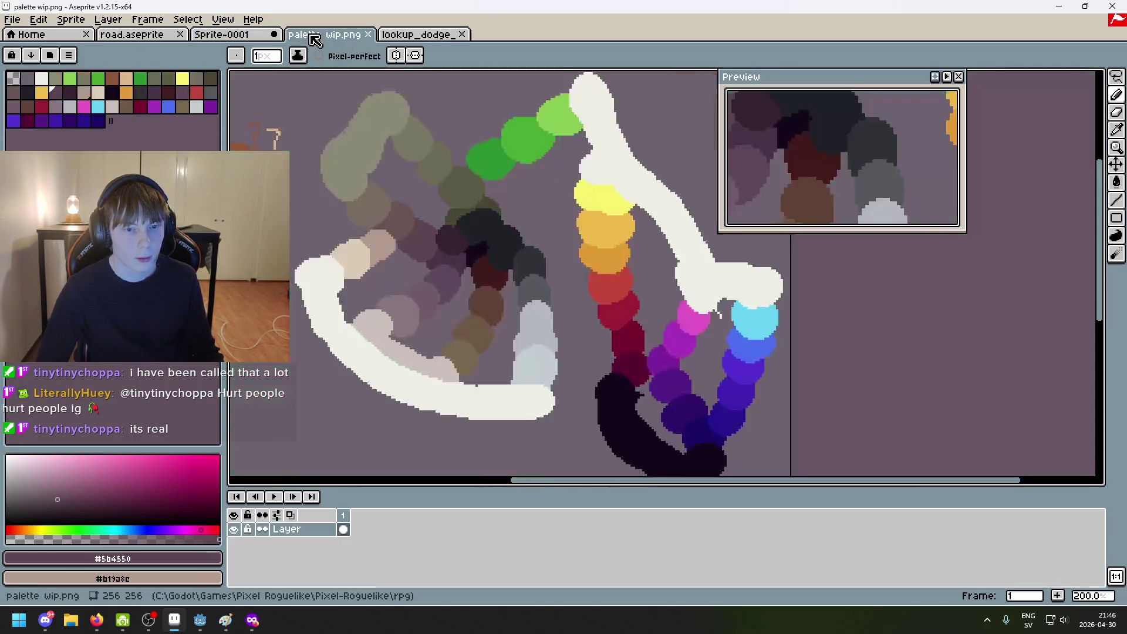
pyautogui.click(229, 34)
pyautogui.press('alt')
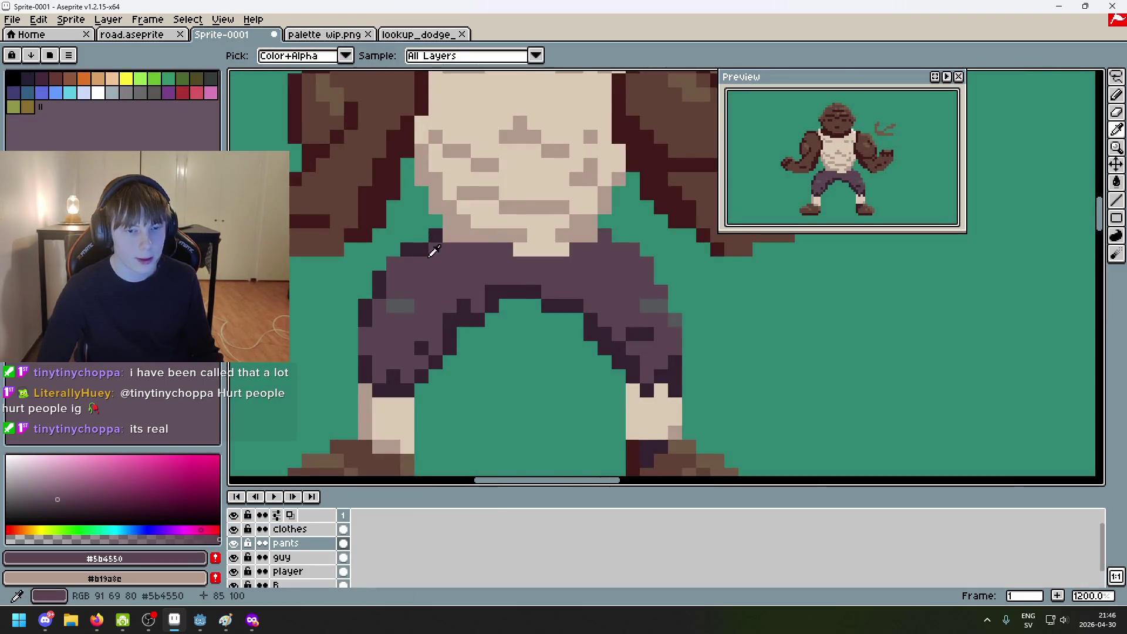
pyautogui.click(319, 34)
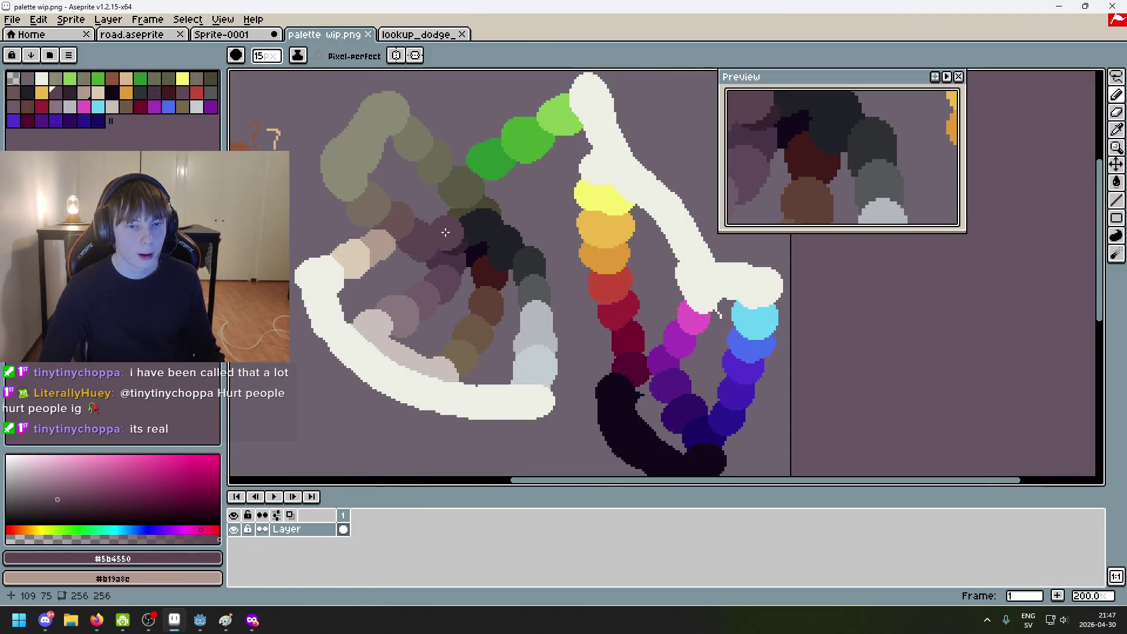
pyautogui.scroll(3, 468, 217)
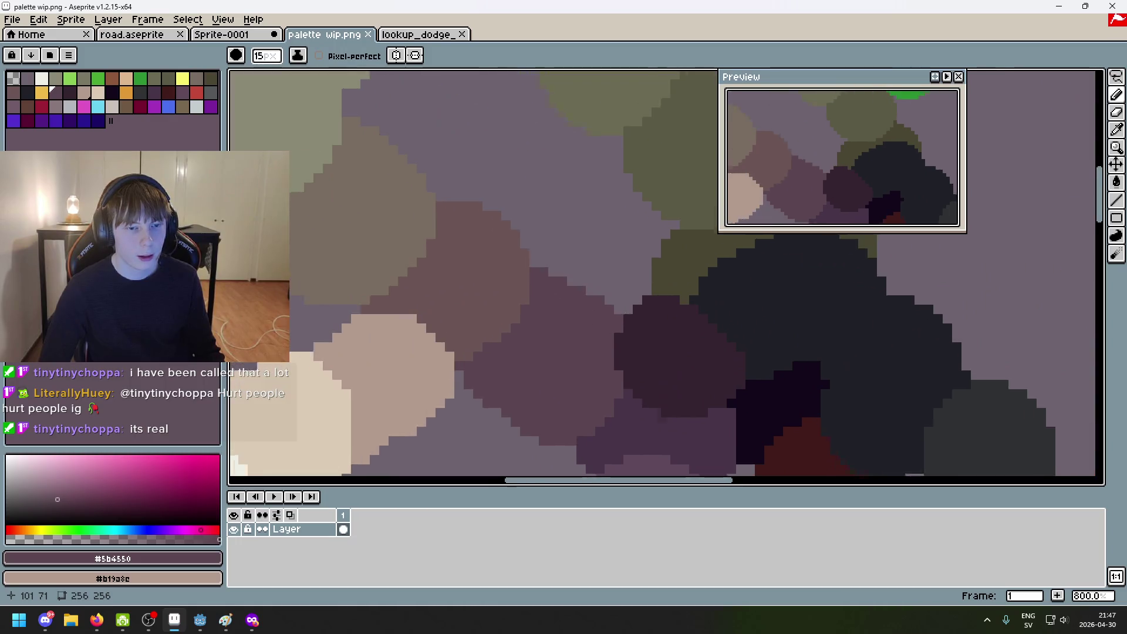
pyautogui.scroll(-2, 478, 261)
pyautogui.keyDown('alt'); pyautogui.click(478, 261); pyautogui.keyUp('alt')
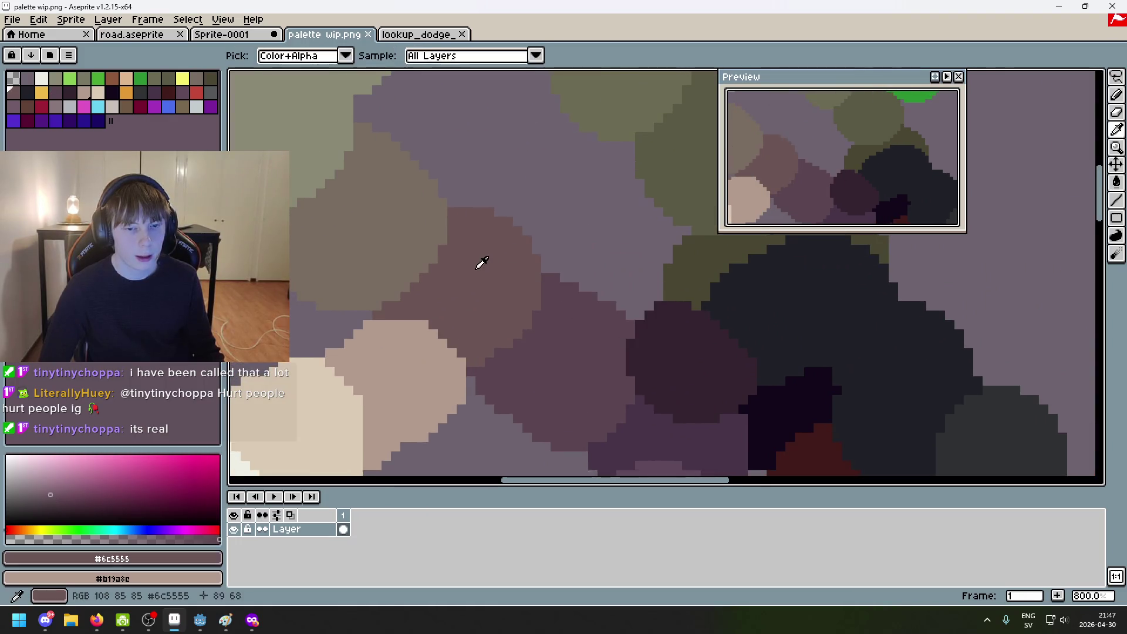
# Step: Return to Sprite-0001 and shrink the brush to 1 pixel
pyautogui.click(221, 34)
pyautogui.scroll(2, 387, 272)
pyautogui.press('-')
pyautogui.press('-')
pyautogui.press('-')
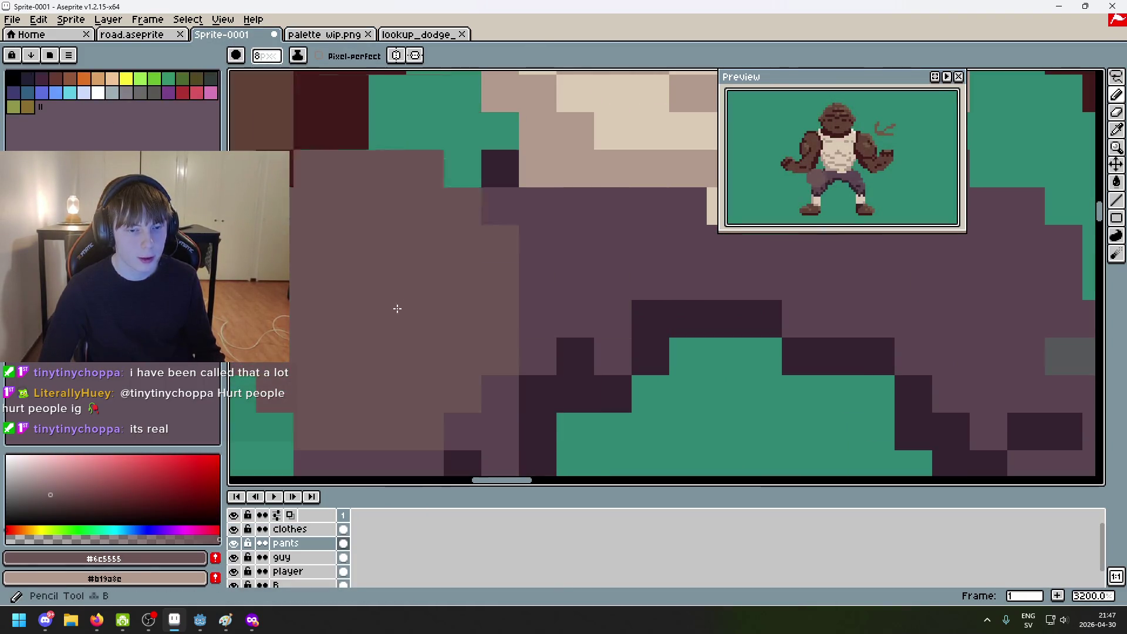
pyautogui.scroll(-3, 396, 347)
pyautogui.scroll(2, 501, 325)
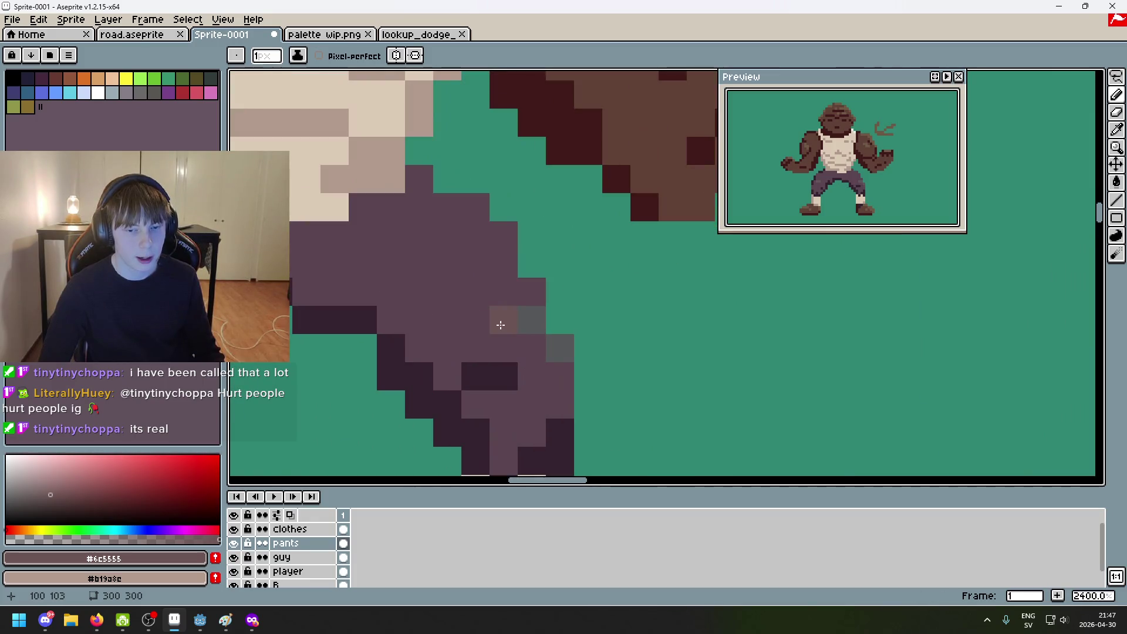
pyautogui.scroll(-8, 556, 342)
pyautogui.scroll(1, 585, 354)
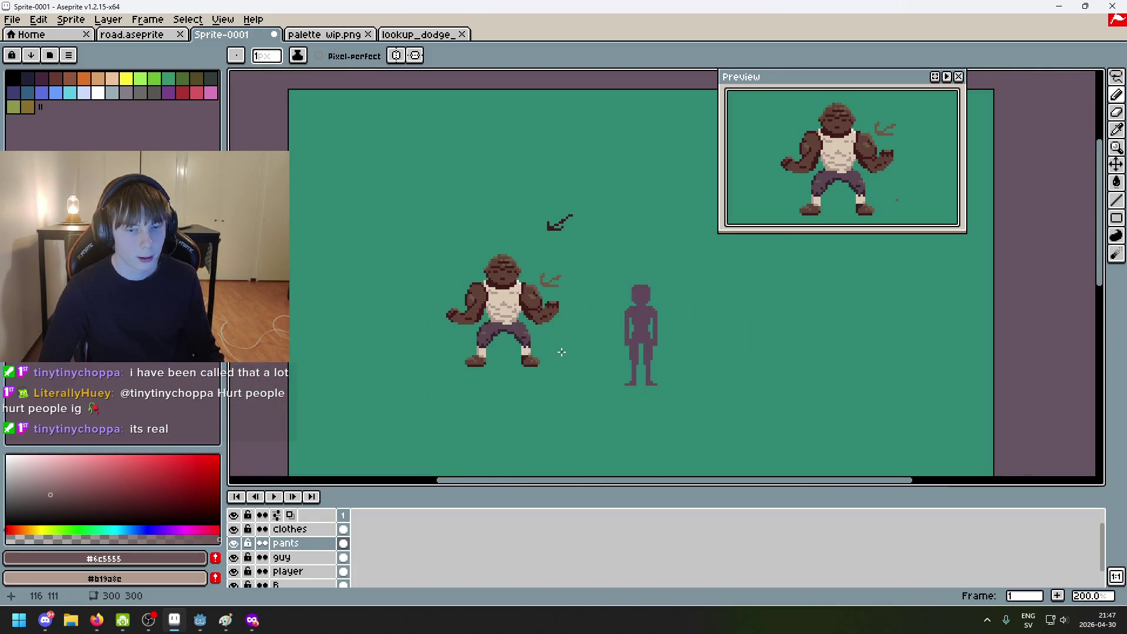
pyautogui.scroll(-1, 548, 355)
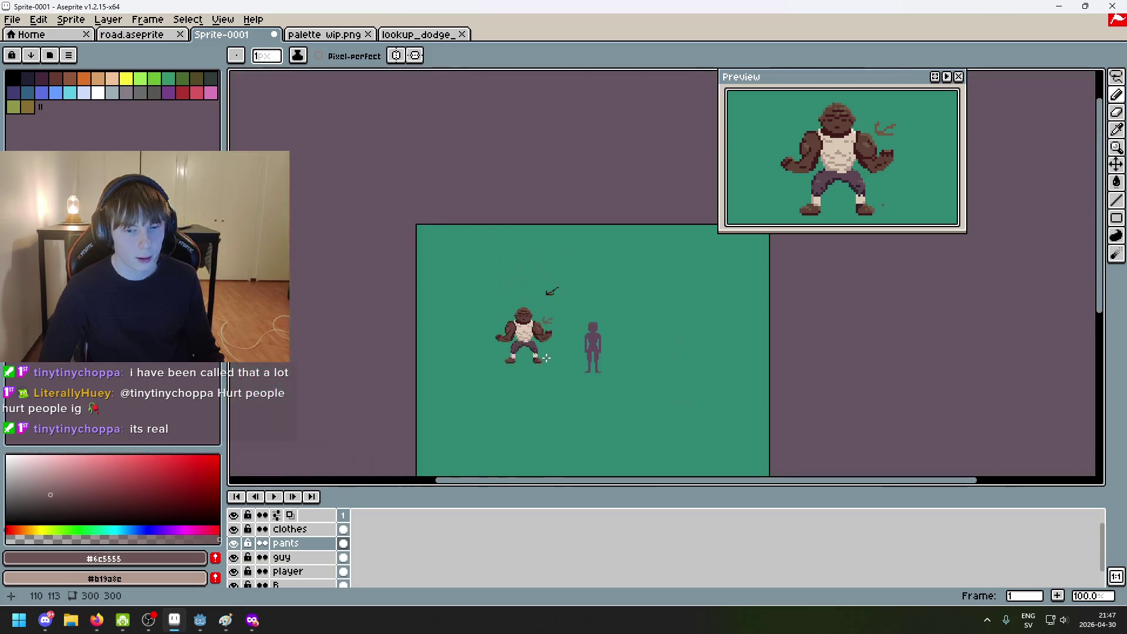
# Step: Cover a stray light pixel on the pants with the purple #5b4550
pyautogui.scroll(1, 548, 360)
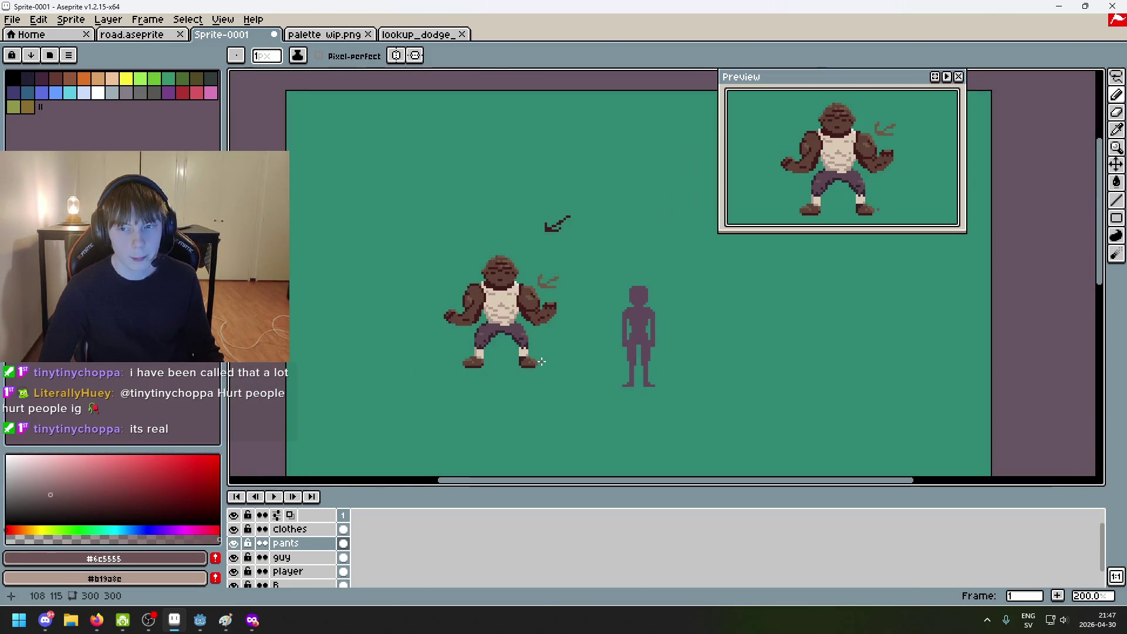
pyautogui.scroll(7, 473, 334)
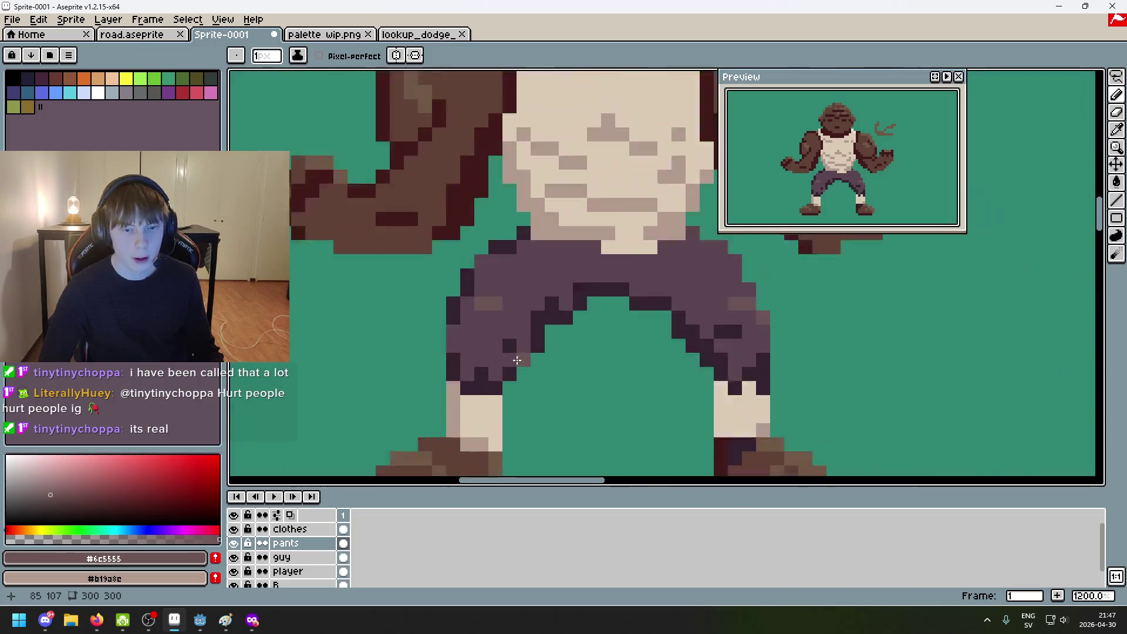
pyautogui.keyDown('alt'); pyautogui.click(458, 235); pyautogui.keyUp('alt')
pyautogui.click(447, 248)
pyautogui.scroll(-3, 521, 279)
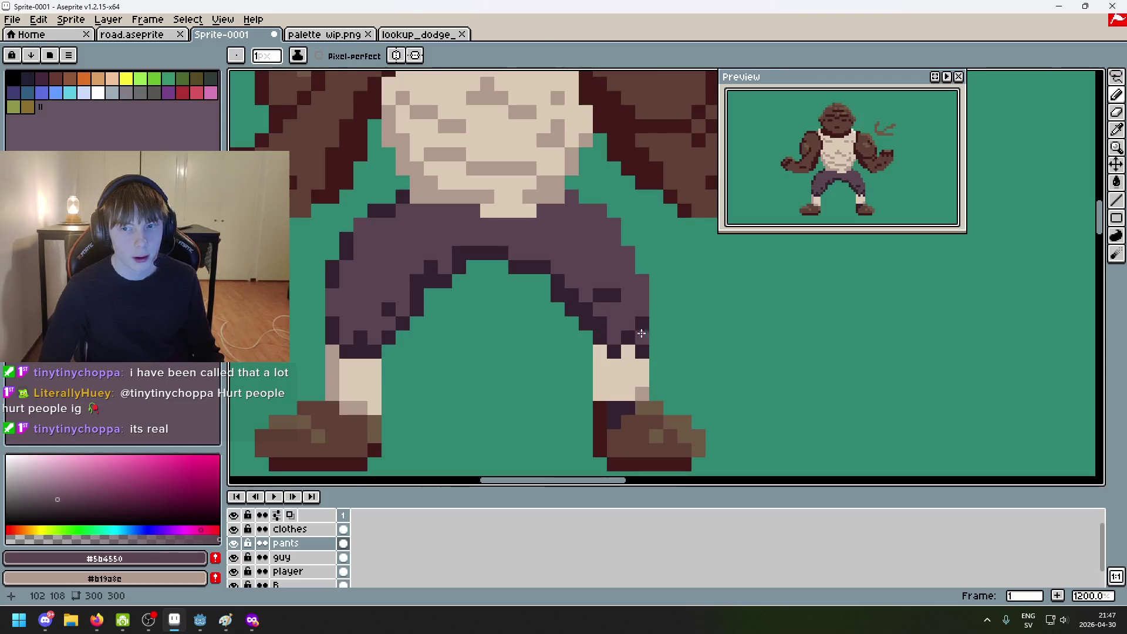
# Step: Try dark #34232f shading pixels on the pants, undoing the misplaced ones
pyautogui.keyDown('alt'); pyautogui.click(641, 333); pyautogui.keyUp('alt')
pyautogui.click(600, 253)
pyautogui.click(626, 267)
pyautogui.hotkey('ctrl', 'z')
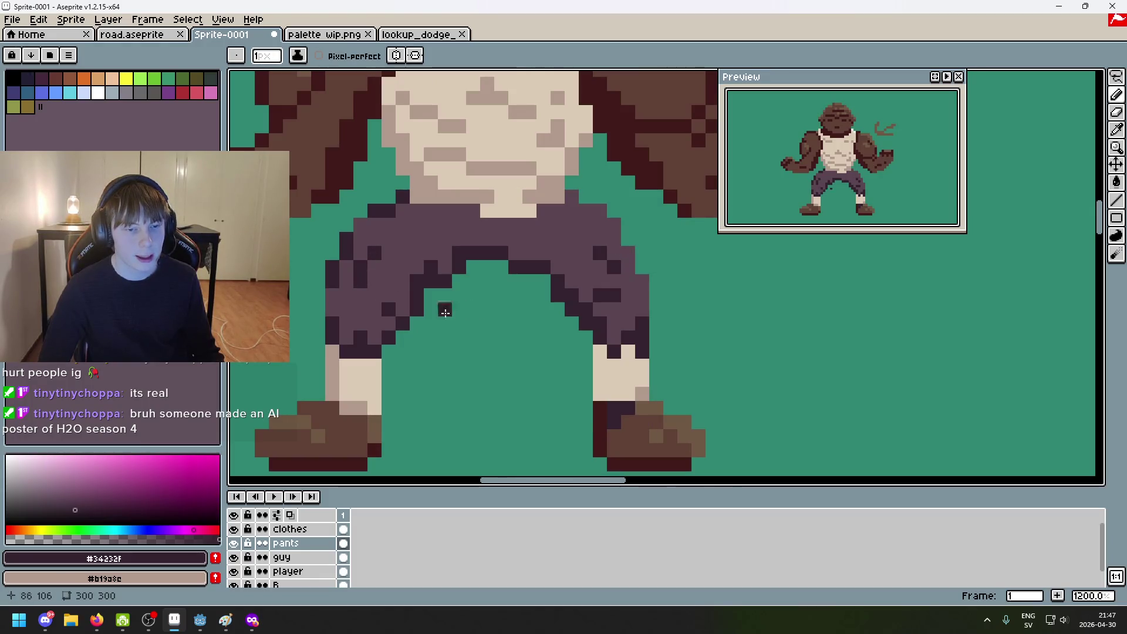
pyautogui.scroll(-4, 445, 311)
pyautogui.scroll(4, 528, 317)
pyautogui.keyDown('alt'); pyautogui.click(396, 281); pyautogui.keyUp('alt')
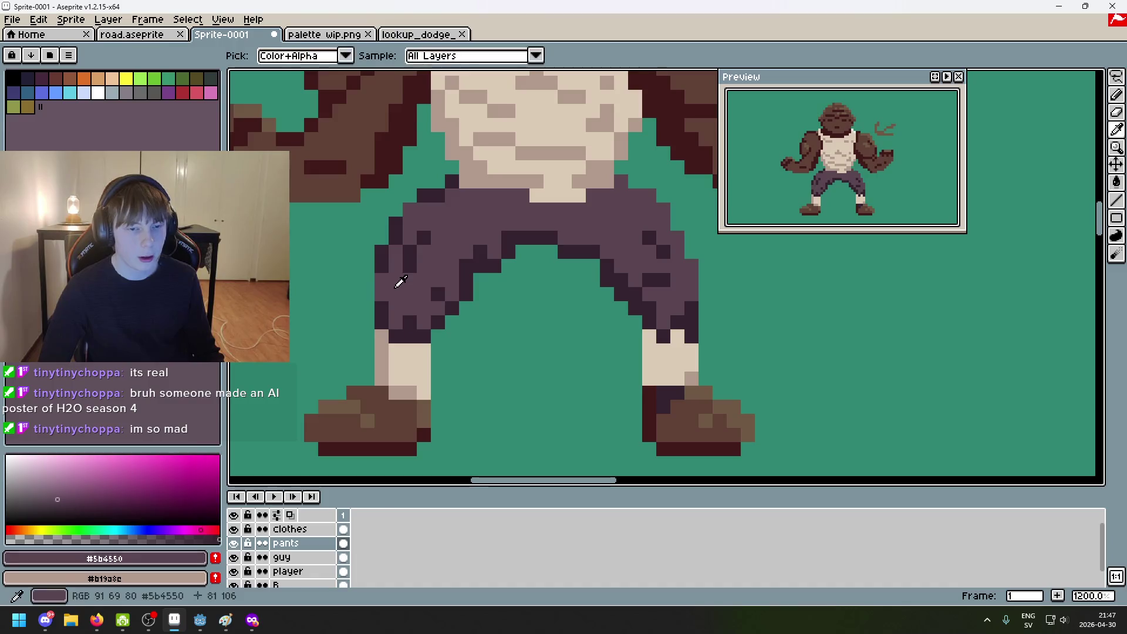
pyautogui.keyDown('alt'); pyautogui.click(410, 244); pyautogui.keyUp('alt')
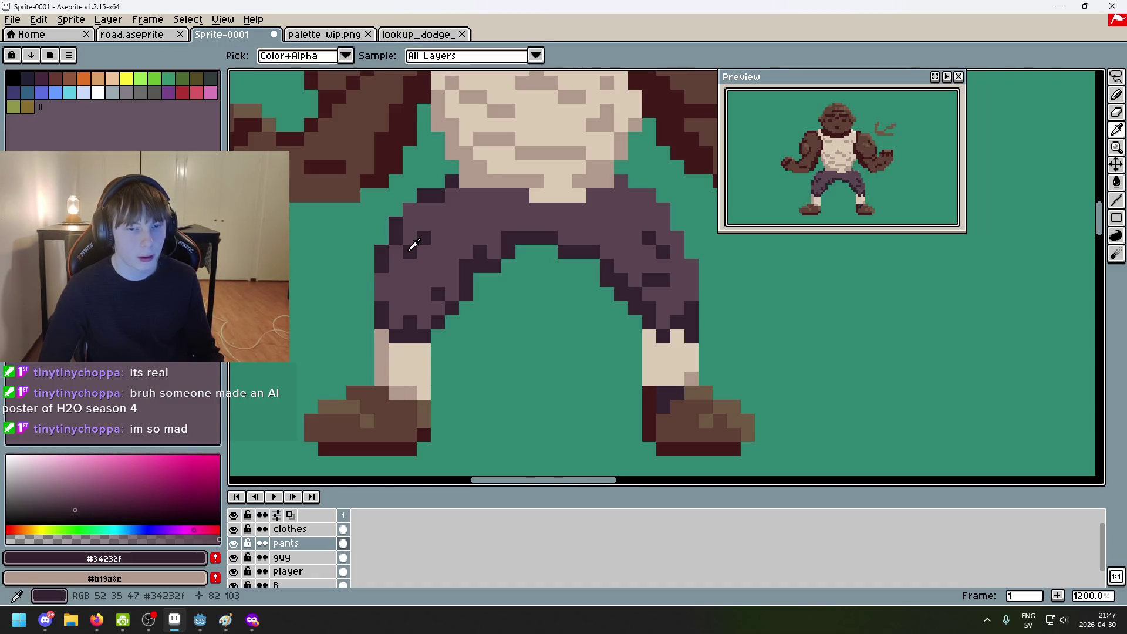
pyautogui.click(452, 210)
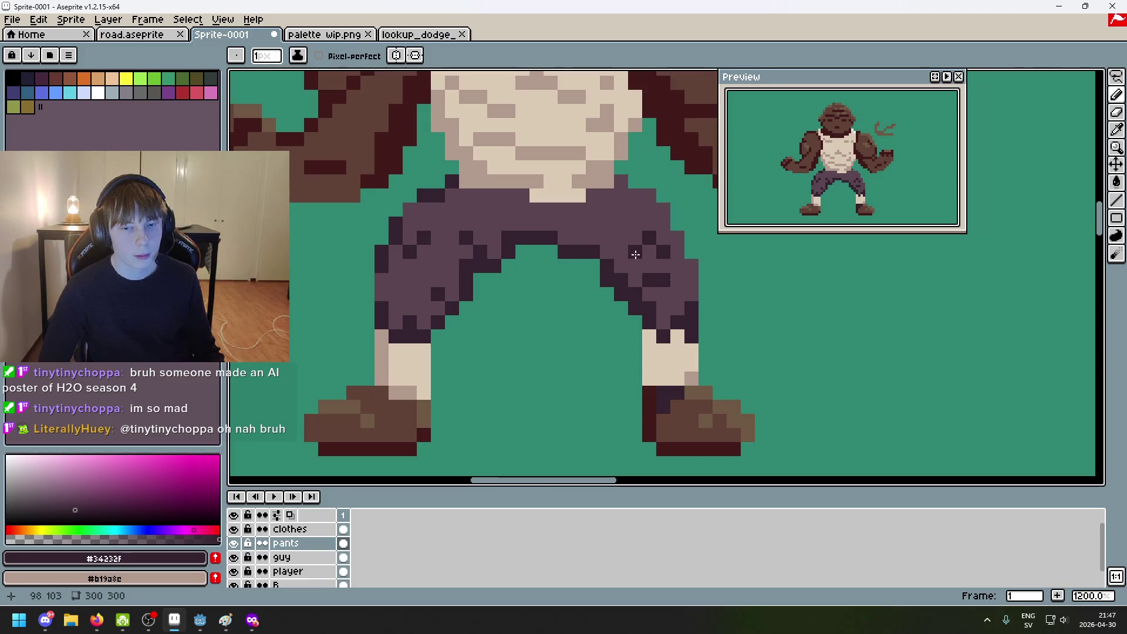
pyautogui.hotkey('ctrl', 'z')
pyautogui.hotkey('ctrl', 'z')
pyautogui.hotkey('ctrl', 'z')
pyautogui.click(466, 238)
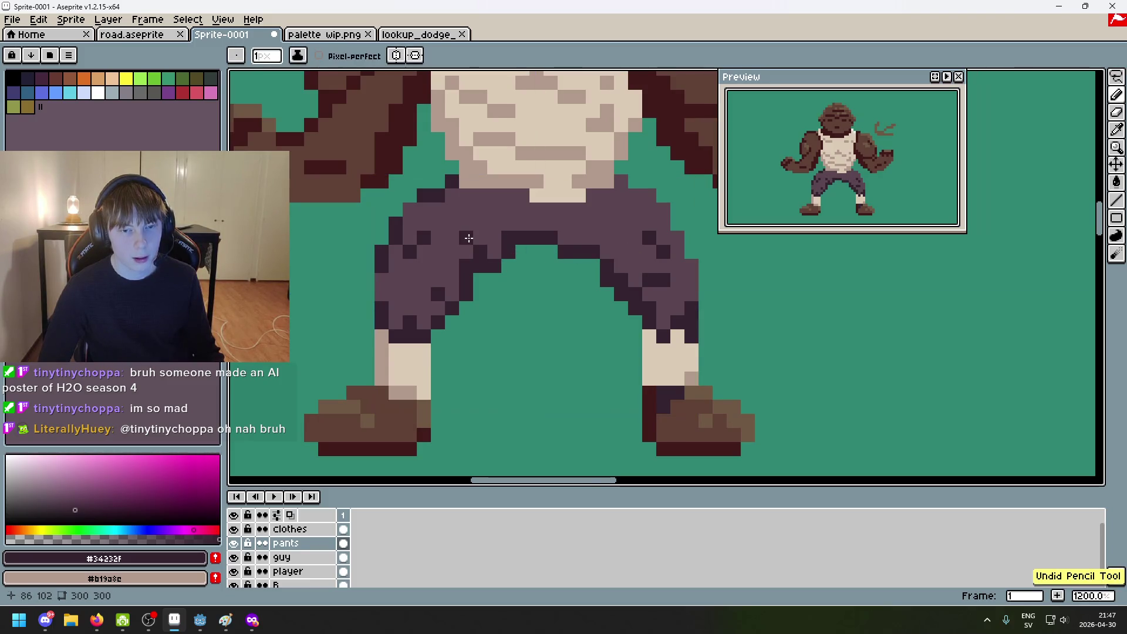
pyautogui.scroll(-4, 483, 262)
pyautogui.hotkey('ctrl', 'z')
pyautogui.hotkey('ctrl', 'z')
pyautogui.hotkey('ctrl', 'z')
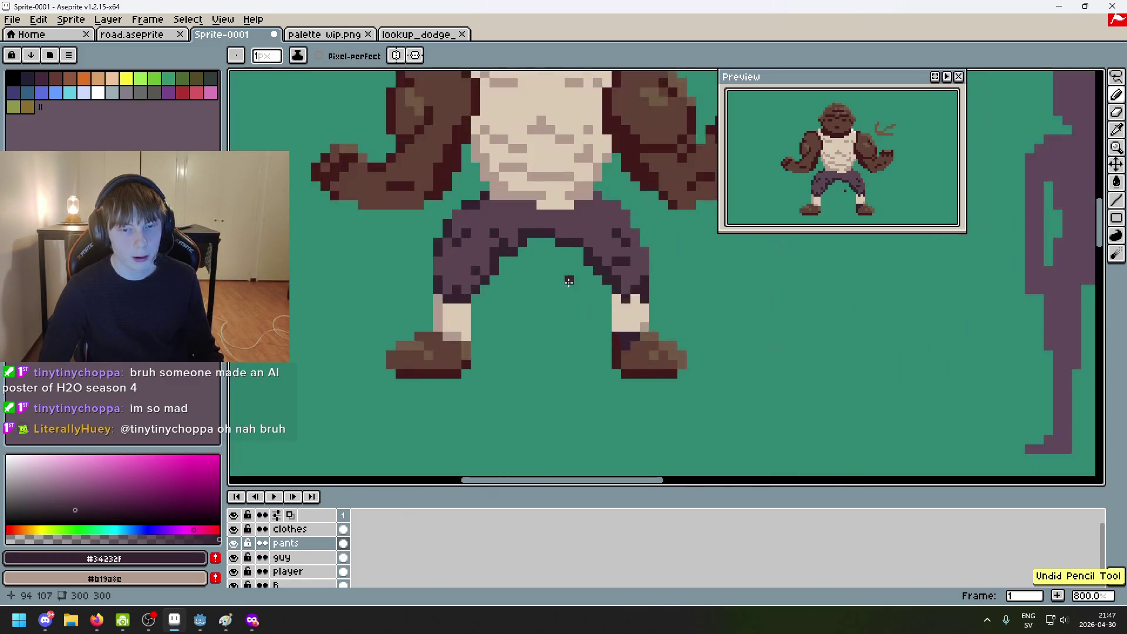
# Step: Darken a pixel near the pant leg's hem with #34232f, then view palette wip.png
pyautogui.scroll(3, 498, 245)
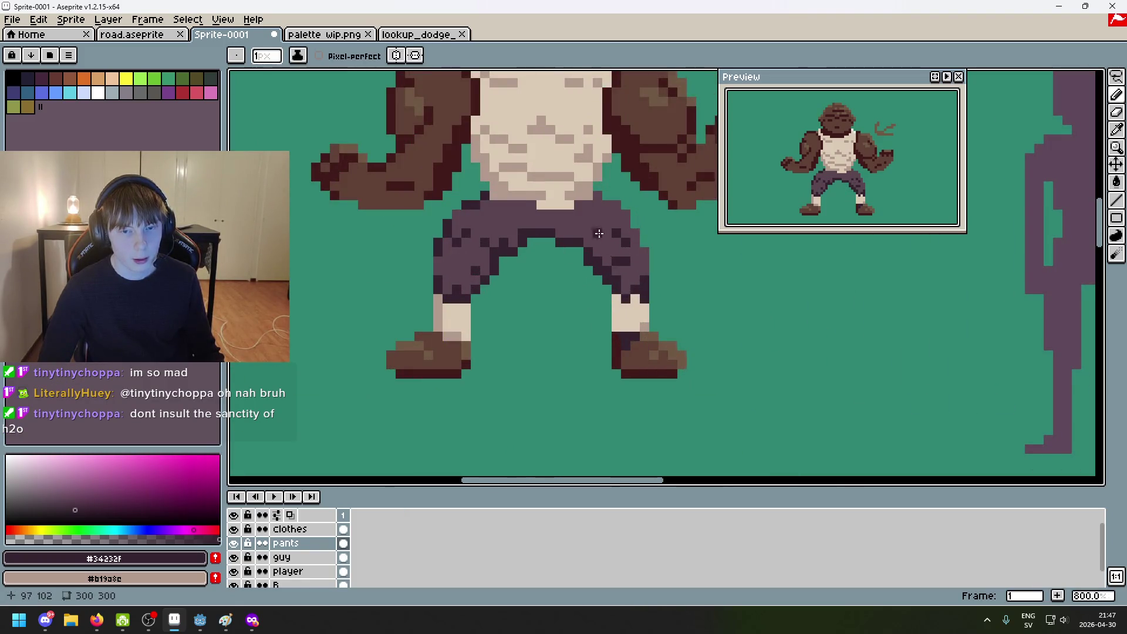
pyautogui.scroll(3, 599, 234)
pyautogui.scroll(-4, 671, 303)
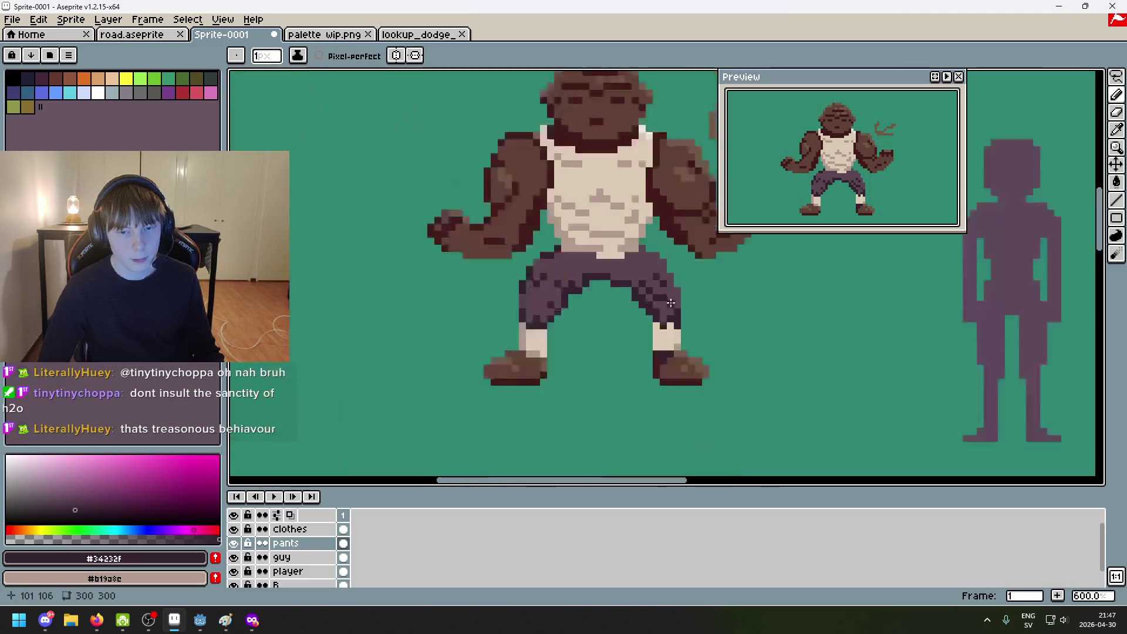
pyautogui.scroll(-2, 671, 303)
pyautogui.scroll(4, 673, 314)
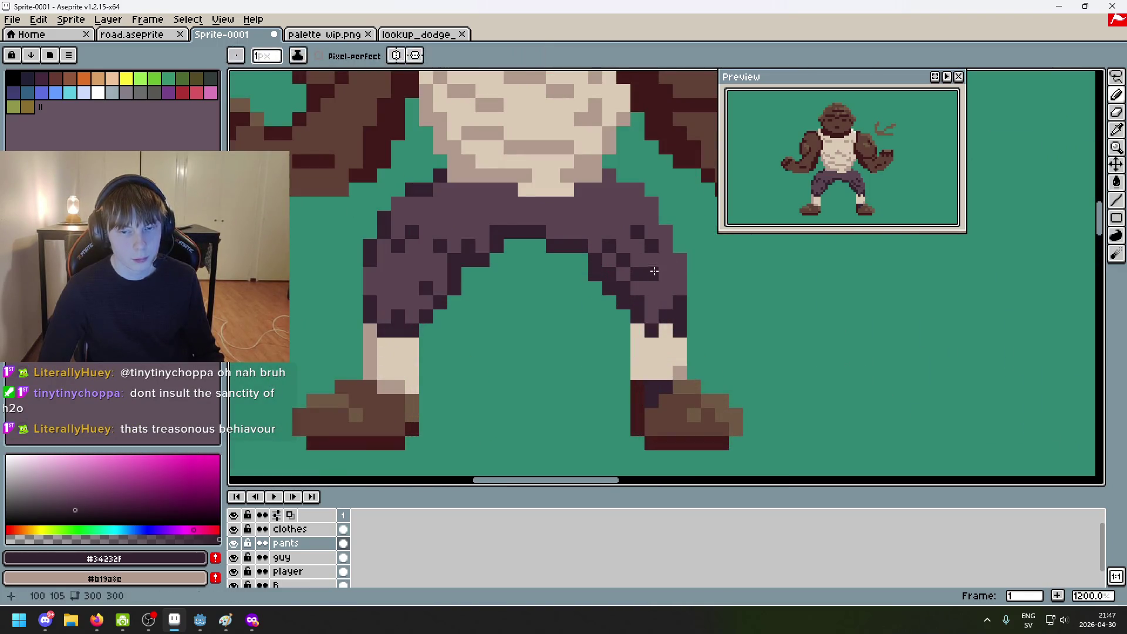
pyautogui.keyDown('alt'); pyautogui.click(659, 272); pyautogui.keyUp('alt')
pyautogui.scroll(-4, 660, 272)
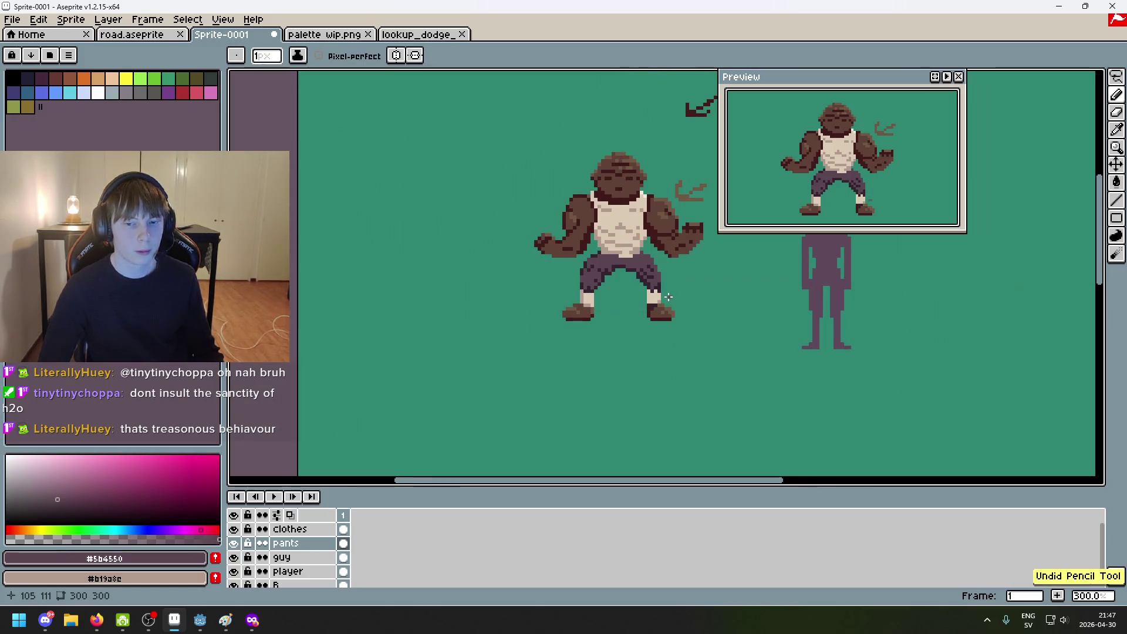
pyautogui.scroll(4, 675, 299)
pyautogui.scroll(-2, 690, 279)
pyautogui.scroll(-3, 690, 278)
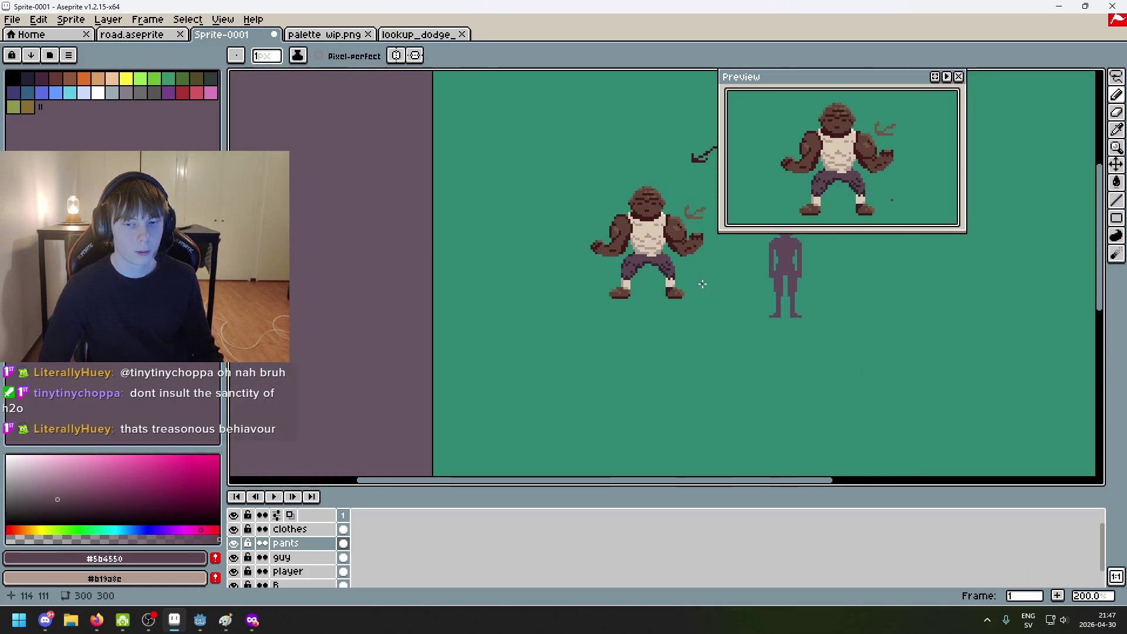
pyautogui.scroll(5, 614, 284)
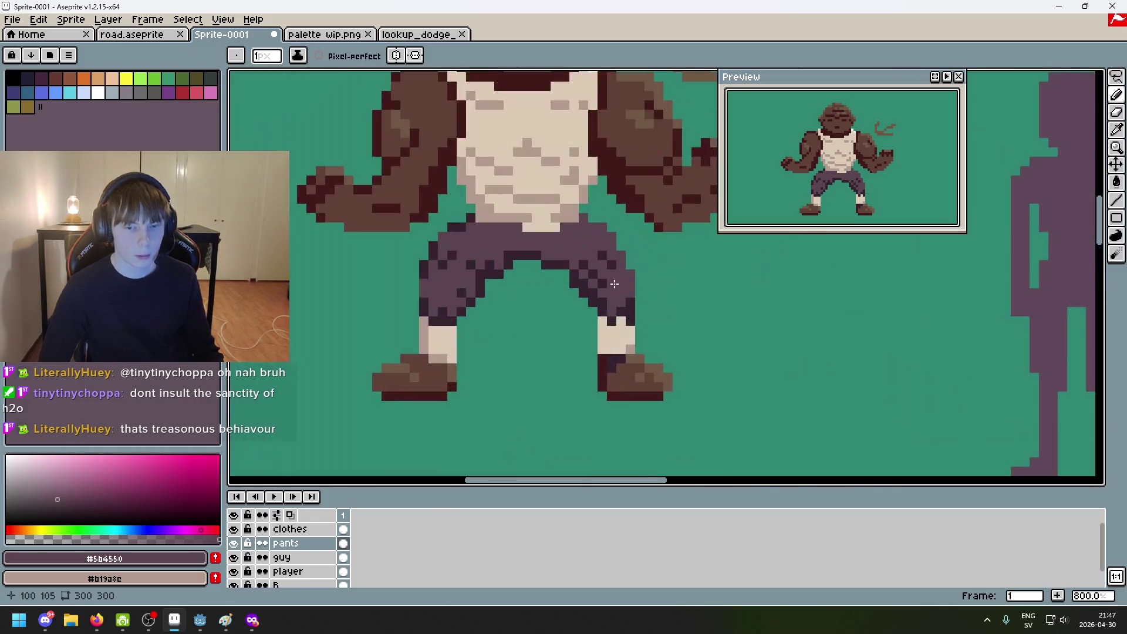
pyautogui.scroll(-2, 611, 287)
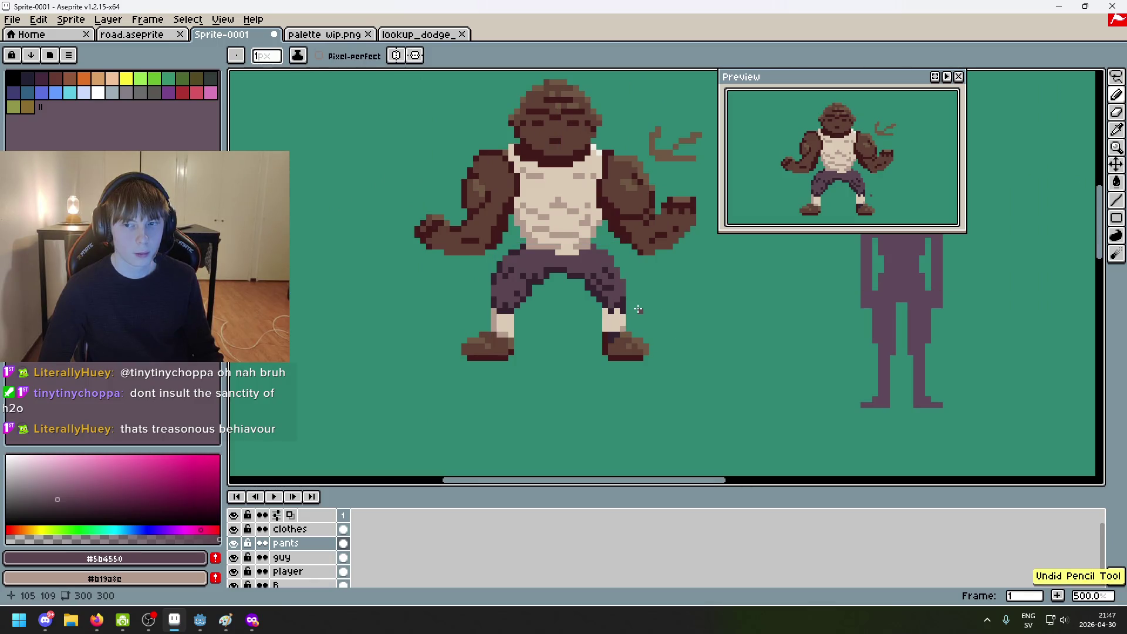
pyautogui.scroll(7, 640, 310)
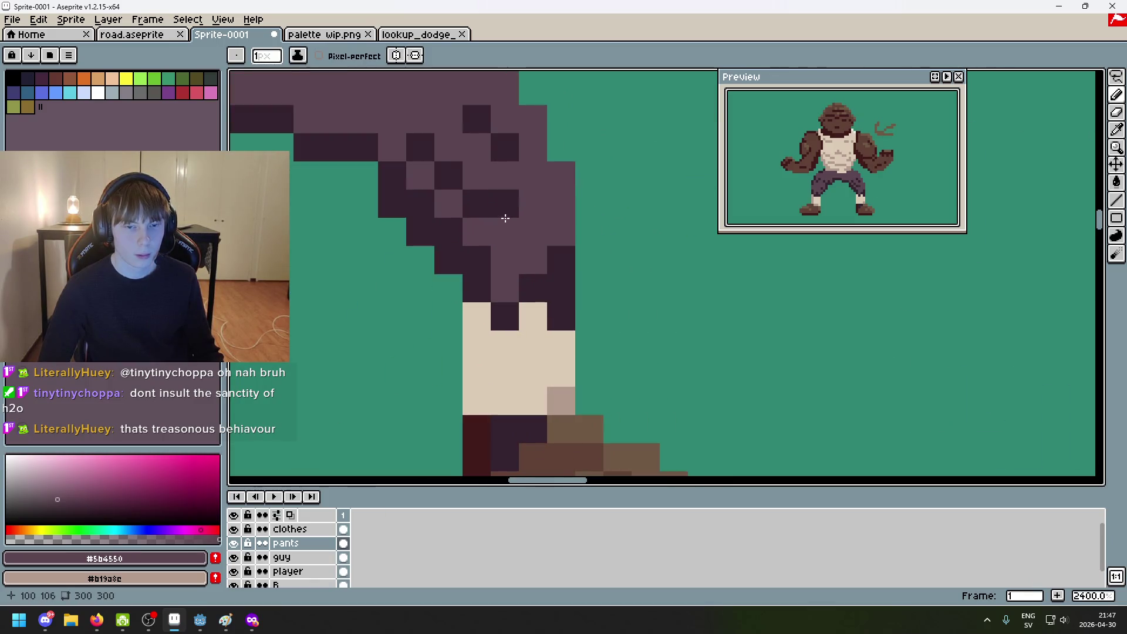
pyautogui.keyDown('alt'); pyautogui.click(508, 158); pyautogui.keyUp('alt')
pyautogui.click(517, 174)
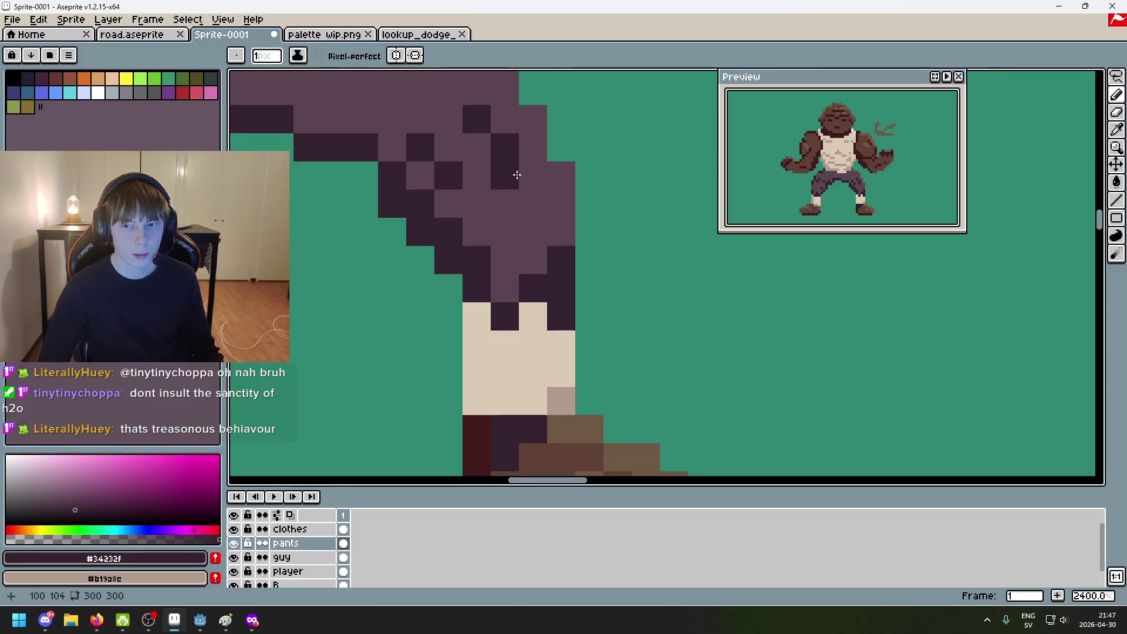
pyautogui.scroll(-8, 516, 175)
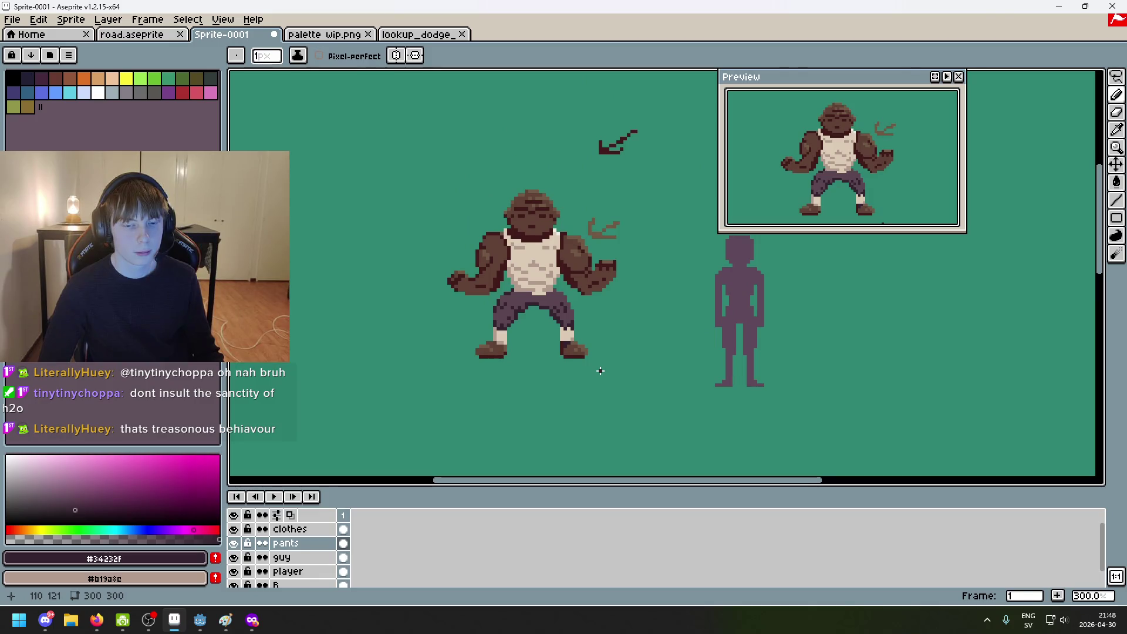
pyautogui.click(305, 34)
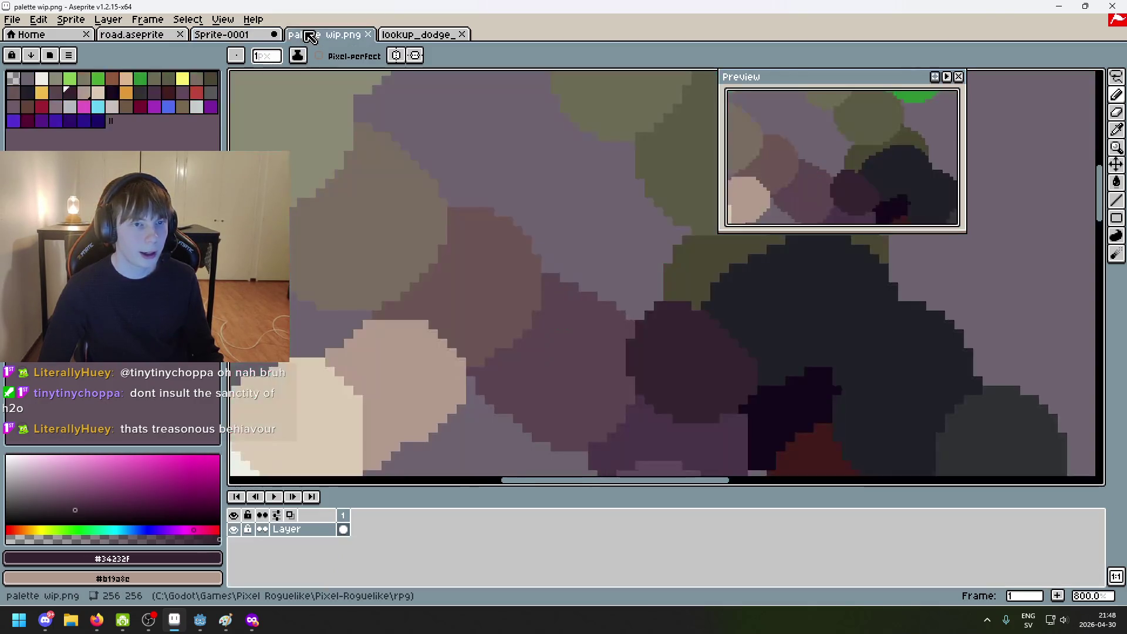
# Step: Pick the lighter #6c5555 from the palette painting and return to the sprite
pyautogui.click(251, 37)
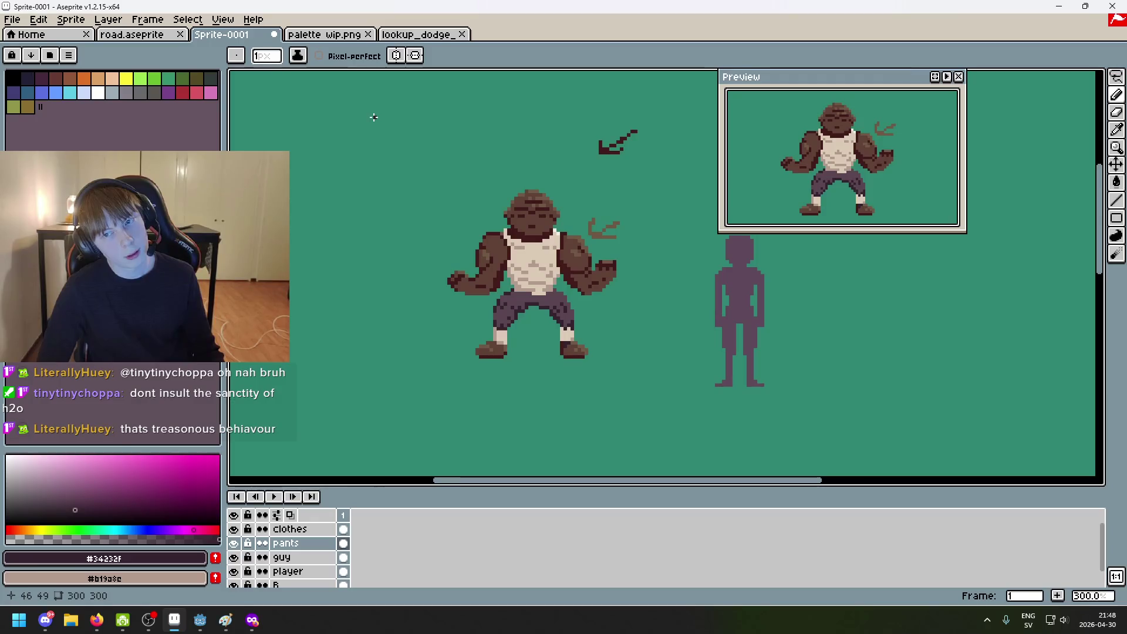
pyautogui.click(324, 34)
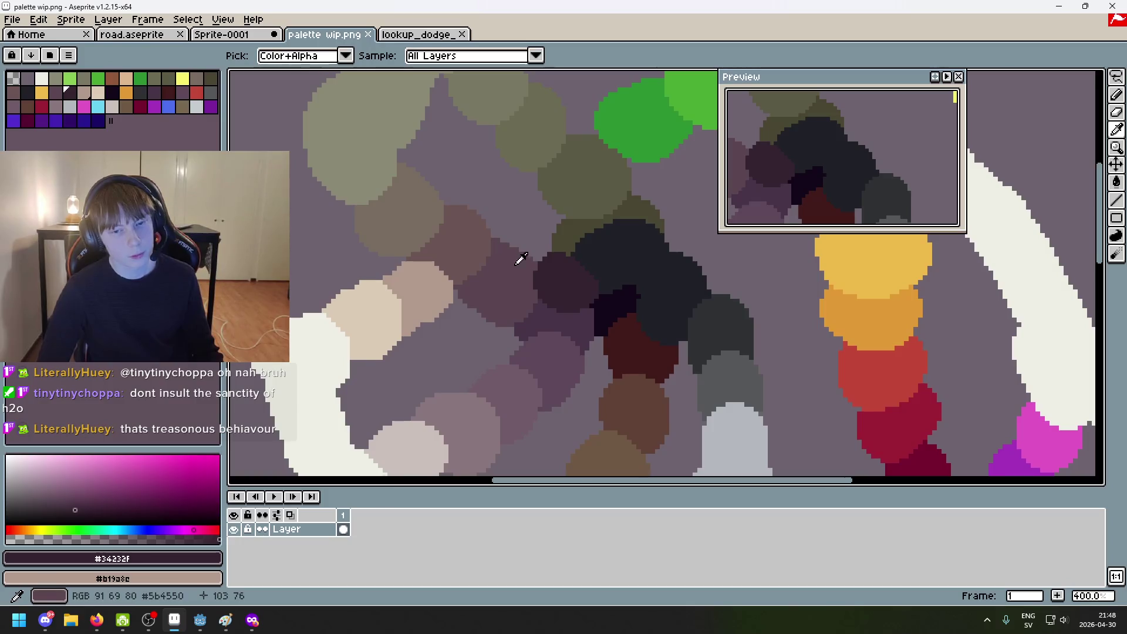
pyautogui.click(464, 220)
pyautogui.hotkey('ctrl', 'shift', 'Tab')
# Step: Paint a #6c5555 highlight run down the right edge of the pants leg
pyautogui.scroll(5, 527, 305)
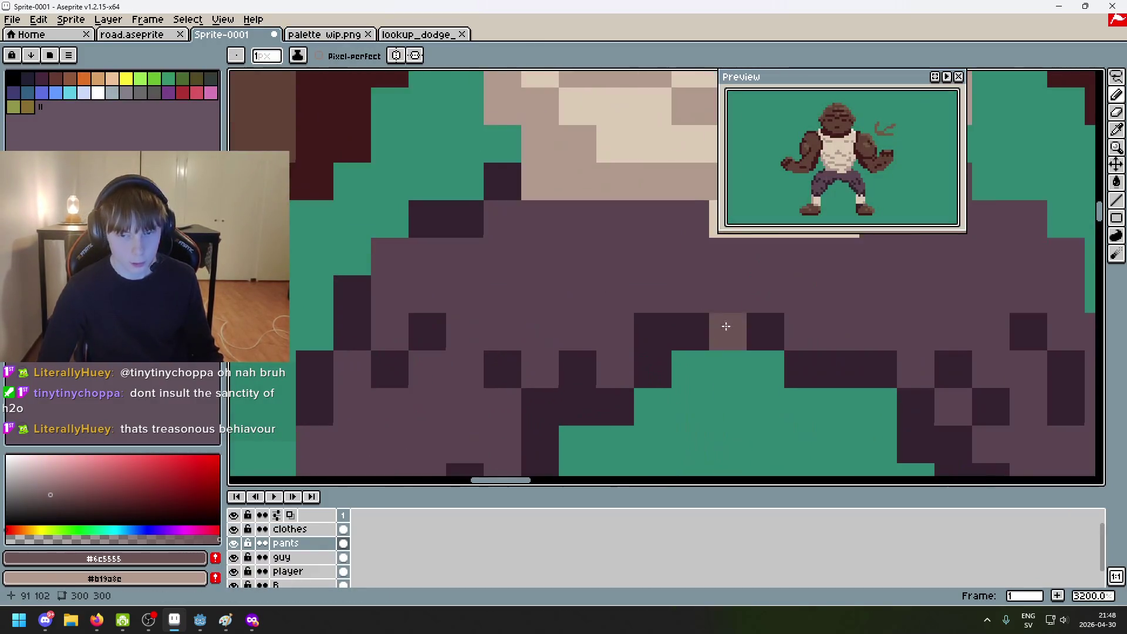
pyautogui.click(594, 244)
pyautogui.moveTo(623, 266)
pyautogui.mouseDown()
pyautogui.moveTo(654, 295)
pyautogui.moveTo(652, 318)
pyautogui.mouseUp()
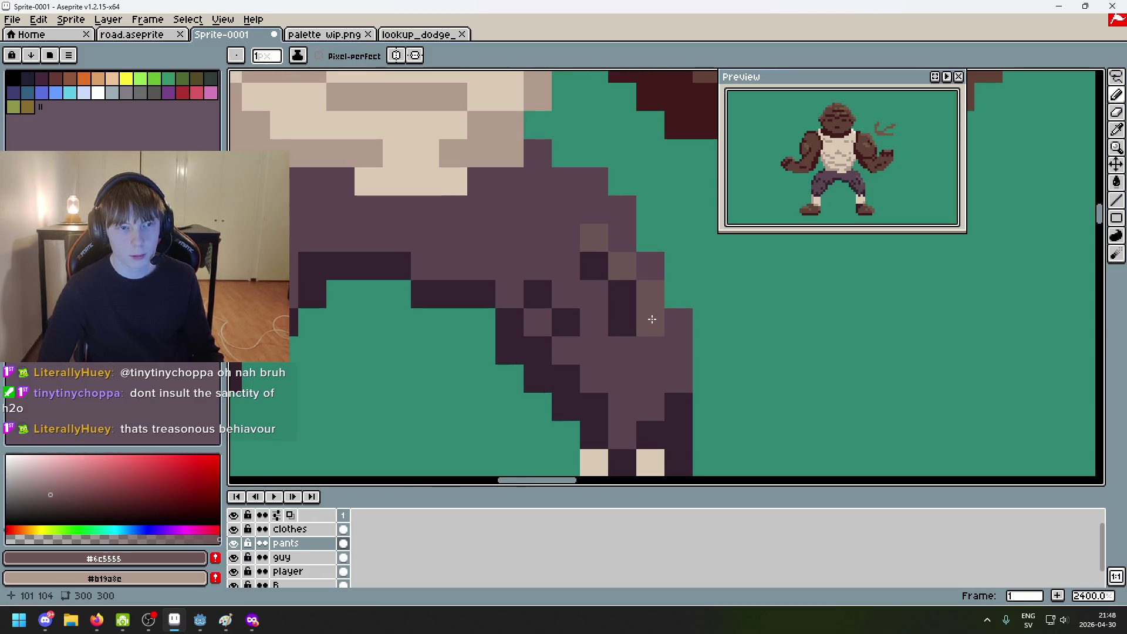
pyautogui.scroll(-7, 652, 319)
pyautogui.scroll(6, 665, 322)
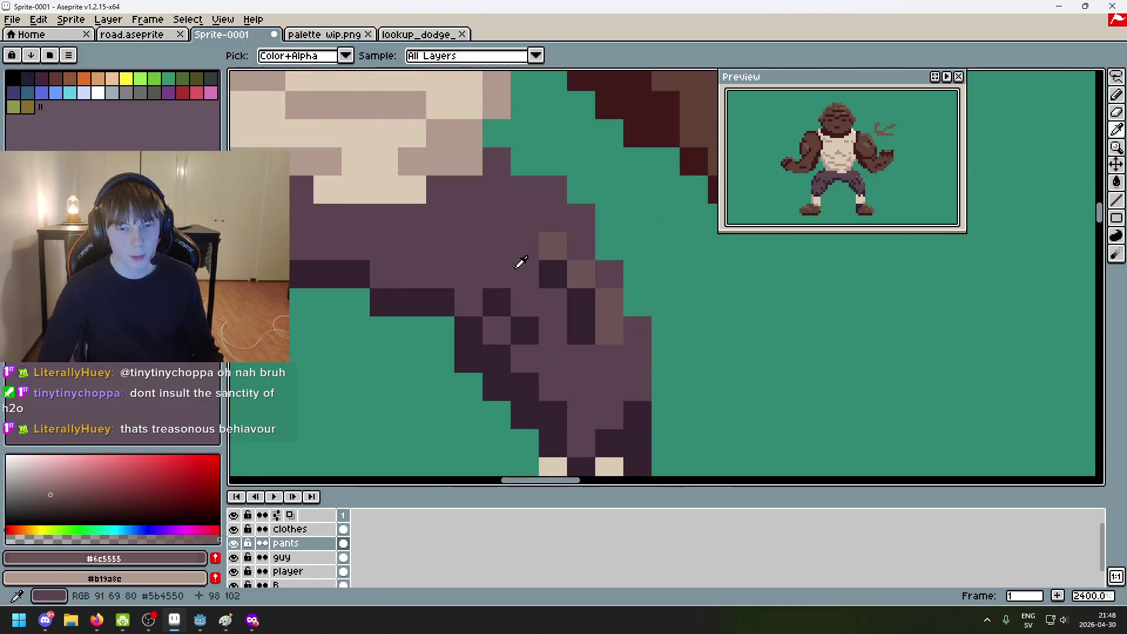
pyautogui.keyDown('alt'); pyautogui.click(516, 262); pyautogui.keyUp('alt')
pyautogui.scroll(-7, 578, 259)
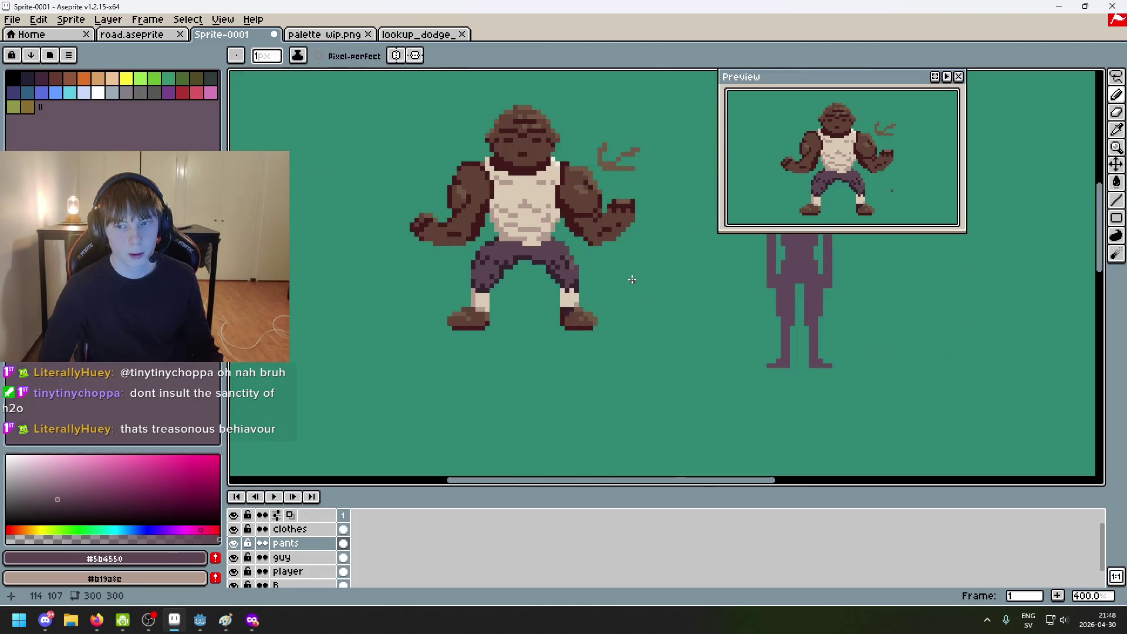
pyautogui.scroll(5, 609, 276)
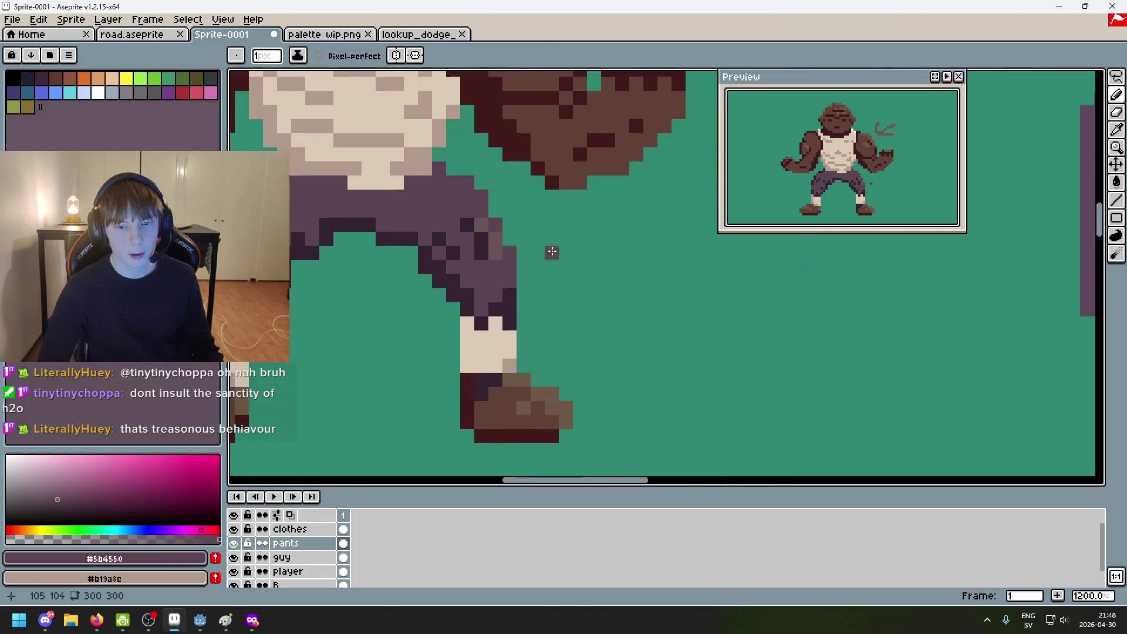
# Step: Draw a first brown #6c5555 stroke to the right of the pants
pyautogui.keyDown('alt'); pyautogui.click(486, 219); pyautogui.keyUp('alt')
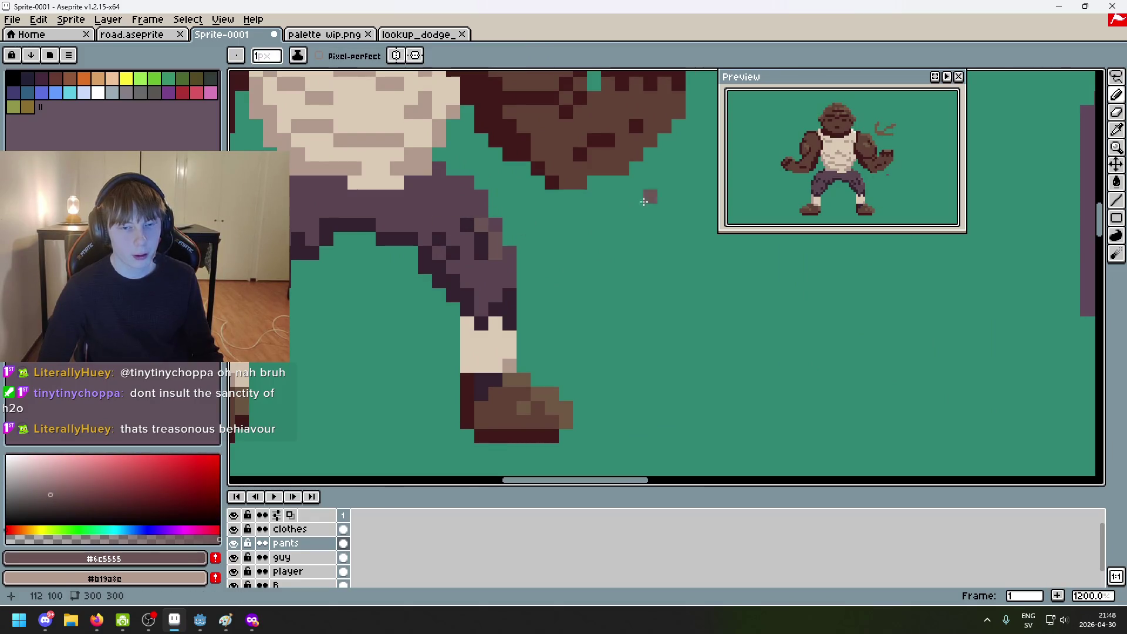
pyautogui.moveTo(640, 210)
pyautogui.mouseDown()
pyautogui.moveTo(524, 223)
pyautogui.moveTo(586, 237)
pyautogui.mouseUp()
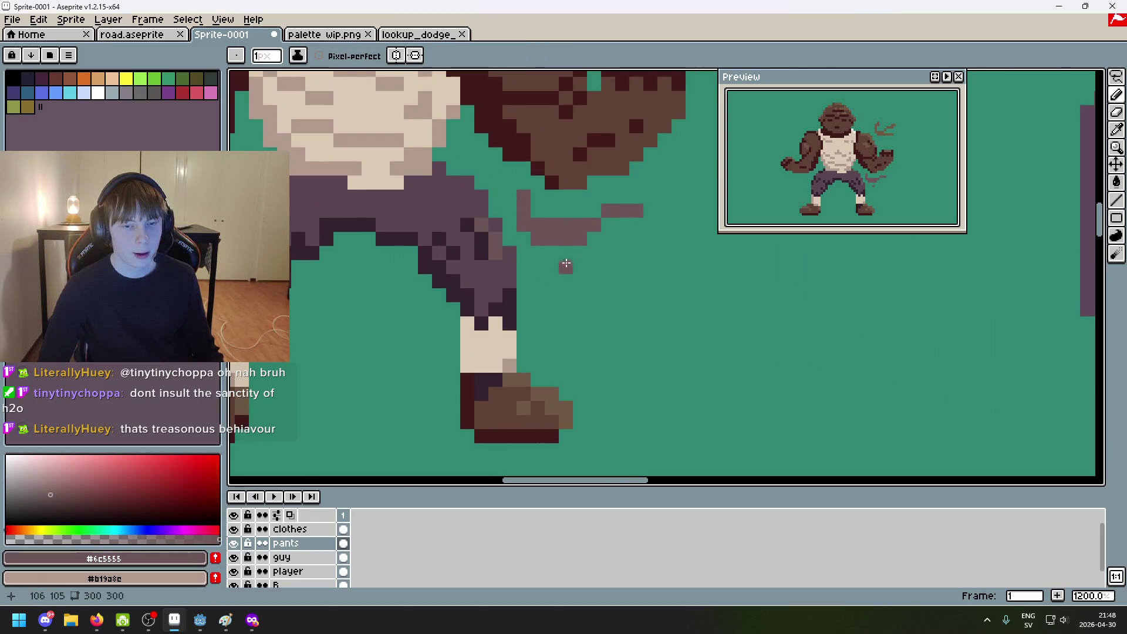
pyautogui.hscroll(3, 561, 256)
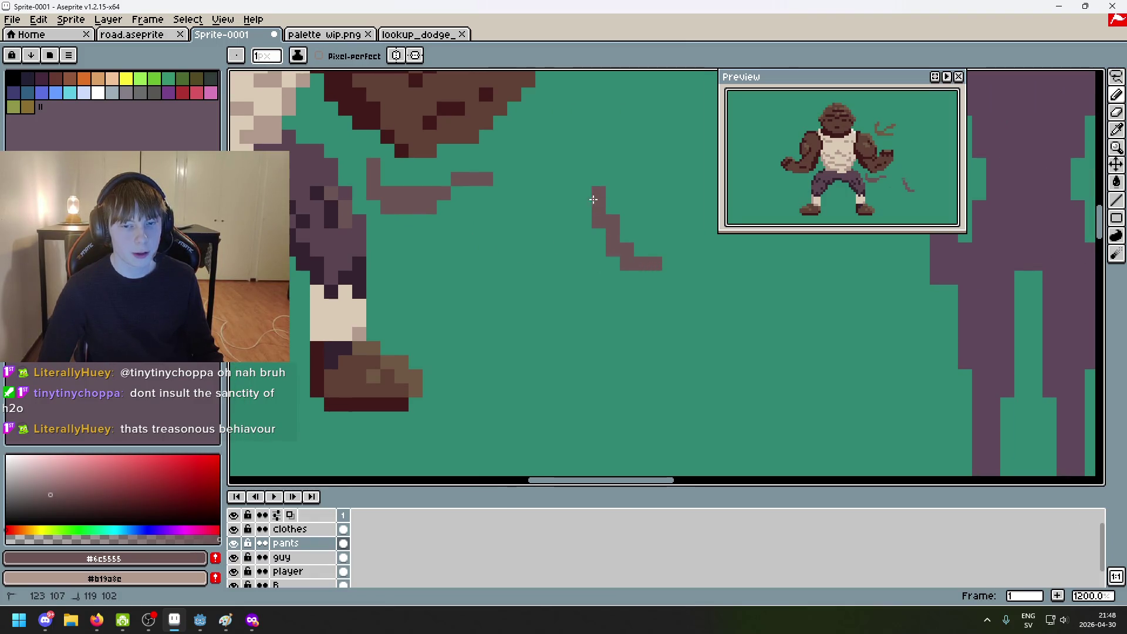
pyautogui.moveTo(554, 221)
pyautogui.mouseDown()
pyautogui.moveTo(548, 265)
pyautogui.moveTo(469, 269)
pyautogui.mouseUp()
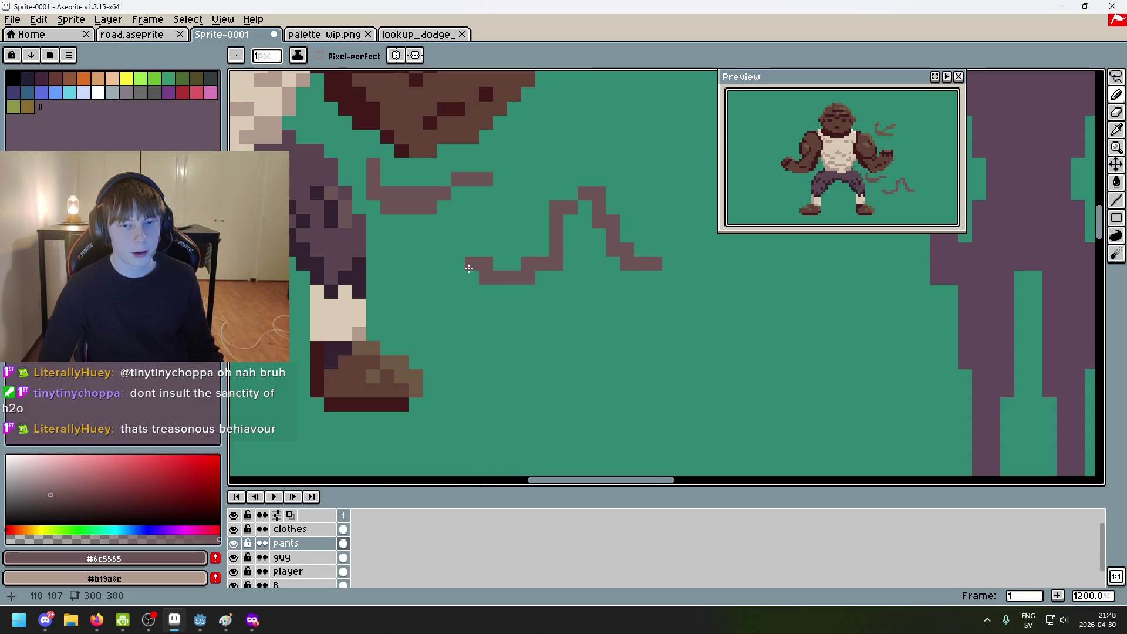
pyautogui.hscroll(2, 460, 229)
pyautogui.scroll(3, 491, 282)
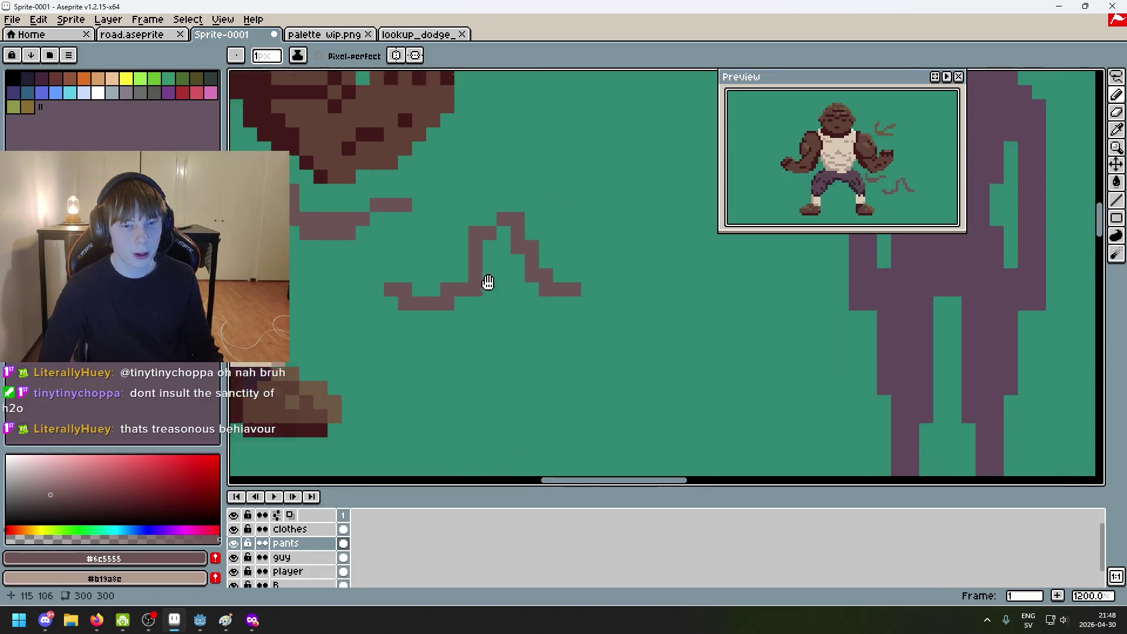
pyautogui.click(403, 280)
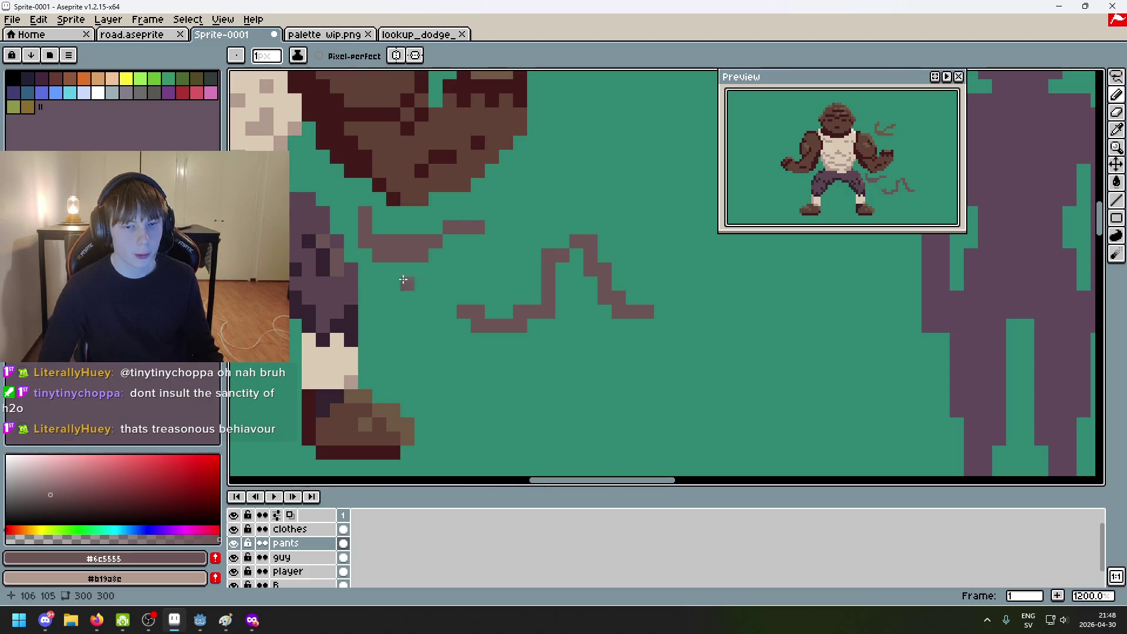
# Step: Redraw the brown zigzag right to left beside the leg and extend its right end
pyautogui.hotkey('ctrl', 'z')
pyautogui.moveTo(668, 304)
pyautogui.mouseDown()
pyautogui.moveTo(687, 283)
pyautogui.moveTo(587, 212)
pyautogui.moveTo(535, 299)
pyautogui.moveTo(464, 224)
pyautogui.moveTo(452, 326)
pyautogui.mouseUp()
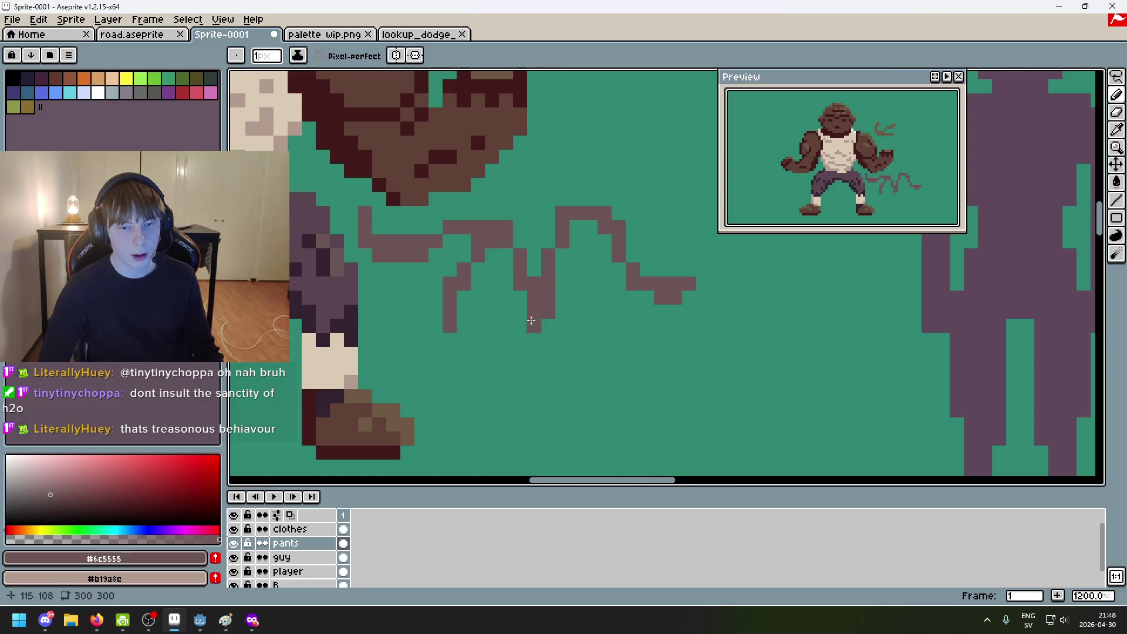
pyautogui.hotkey('ctrl', 'z')
pyautogui.click(722, 365)
pyautogui.moveTo(673, 256)
pyautogui.mouseDown()
pyautogui.moveTo(630, 257)
pyautogui.moveTo(453, 155)
pyautogui.moveTo(371, 257)
pyautogui.moveTo(291, 257)
pyautogui.mouseUp()
pyautogui.scroll(-4, 372, 286)
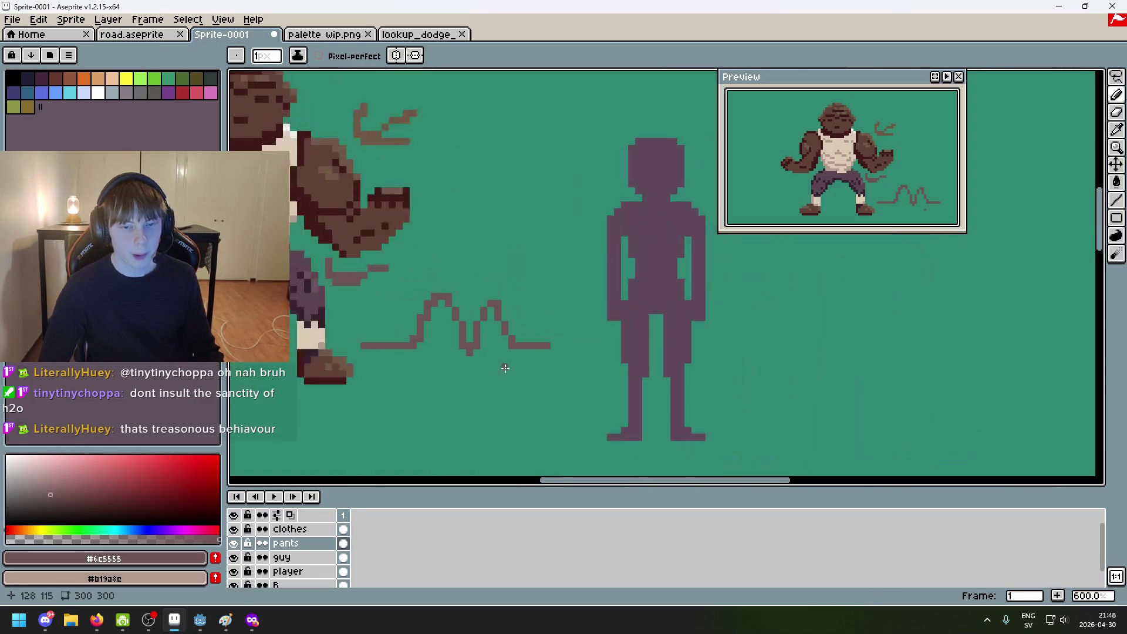
pyautogui.scroll(2, 372, 286)
pyautogui.moveTo(692, 303); pyautogui.dragTo(634, 316)
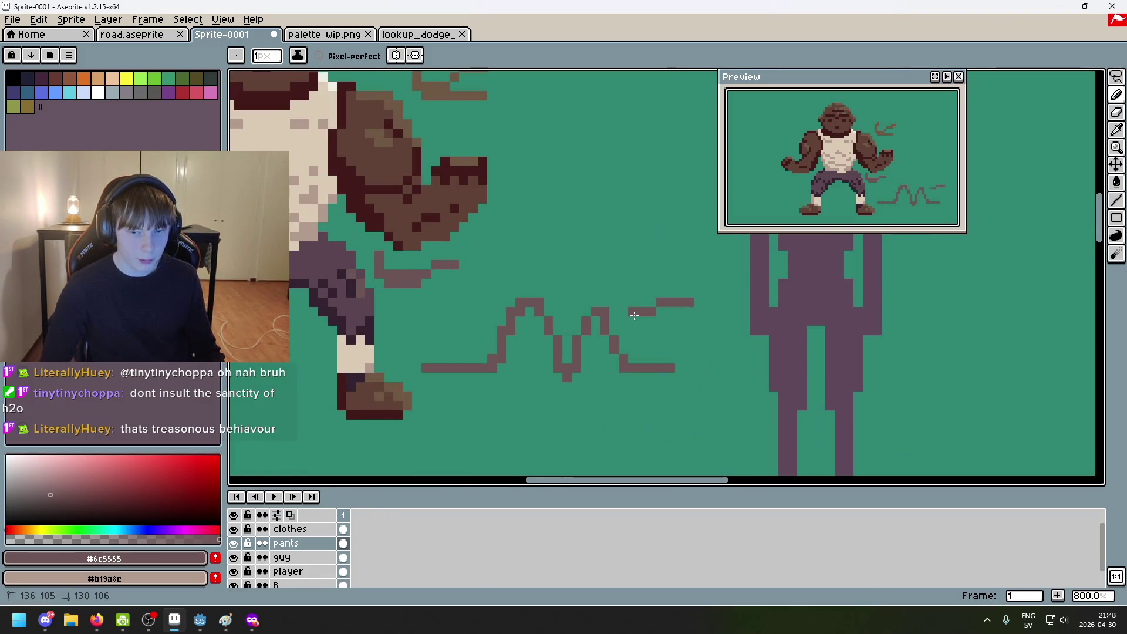
pyautogui.scroll(4, 574, 339)
pyautogui.scroll(-4, 526, 385)
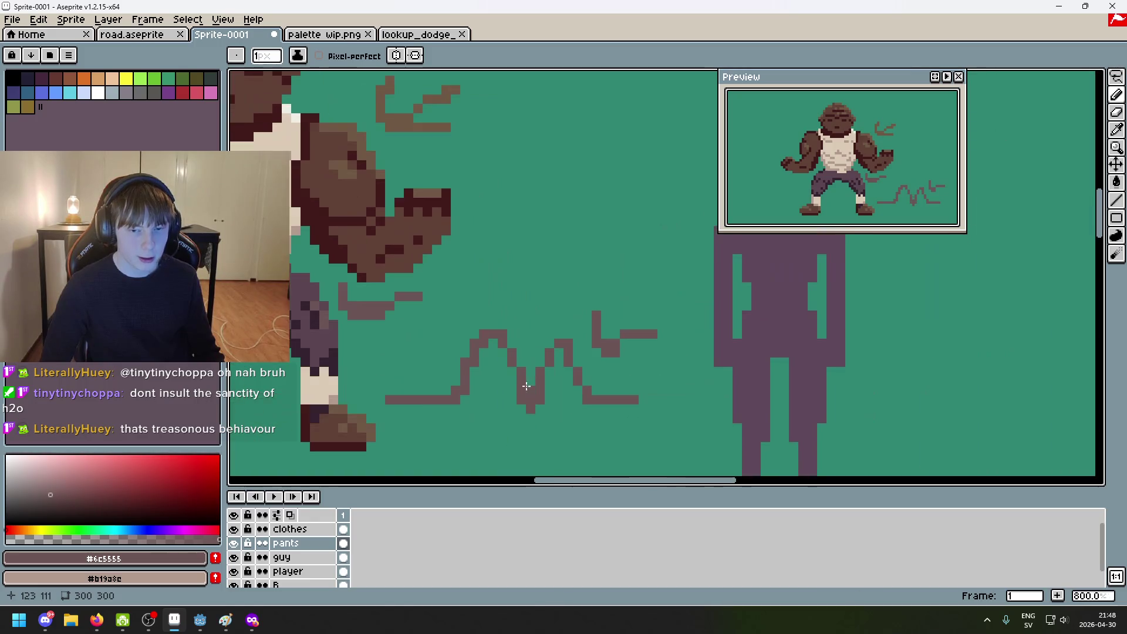
# Step: Shade the zigzag's V dip in dark #34232f
pyautogui.keyDown('alt'); pyautogui.click(307, 306); pyautogui.keyUp('alt')
pyautogui.moveTo(531, 381); pyautogui.dragTo(531, 398)
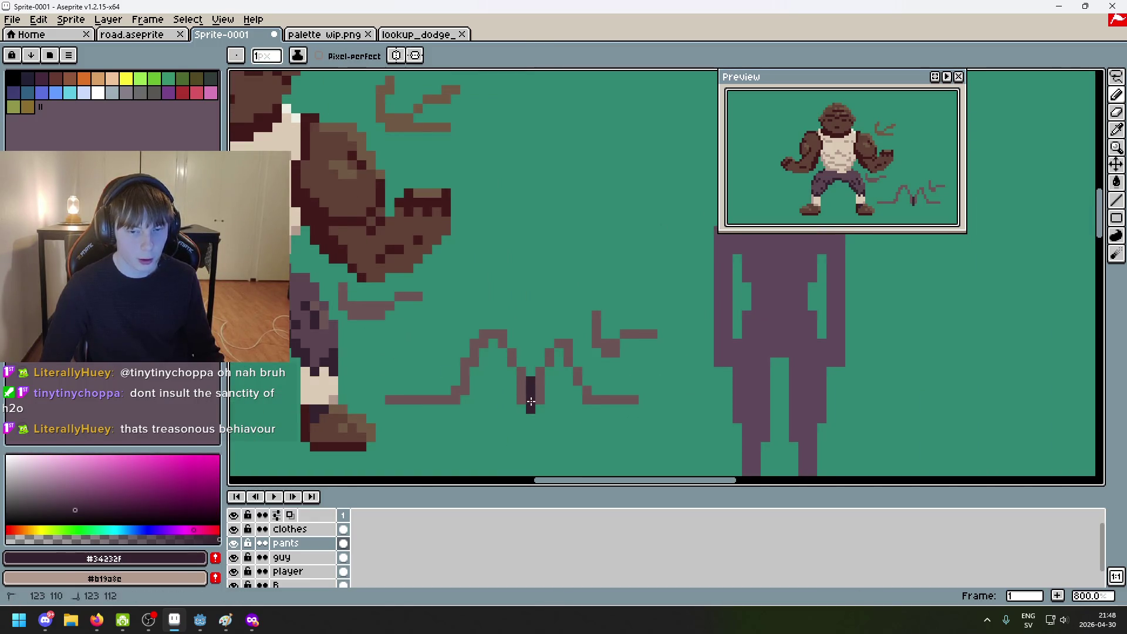
pyautogui.scroll(3, 295, 293)
pyautogui.moveTo(324, 312); pyautogui.dragTo(477, 318)
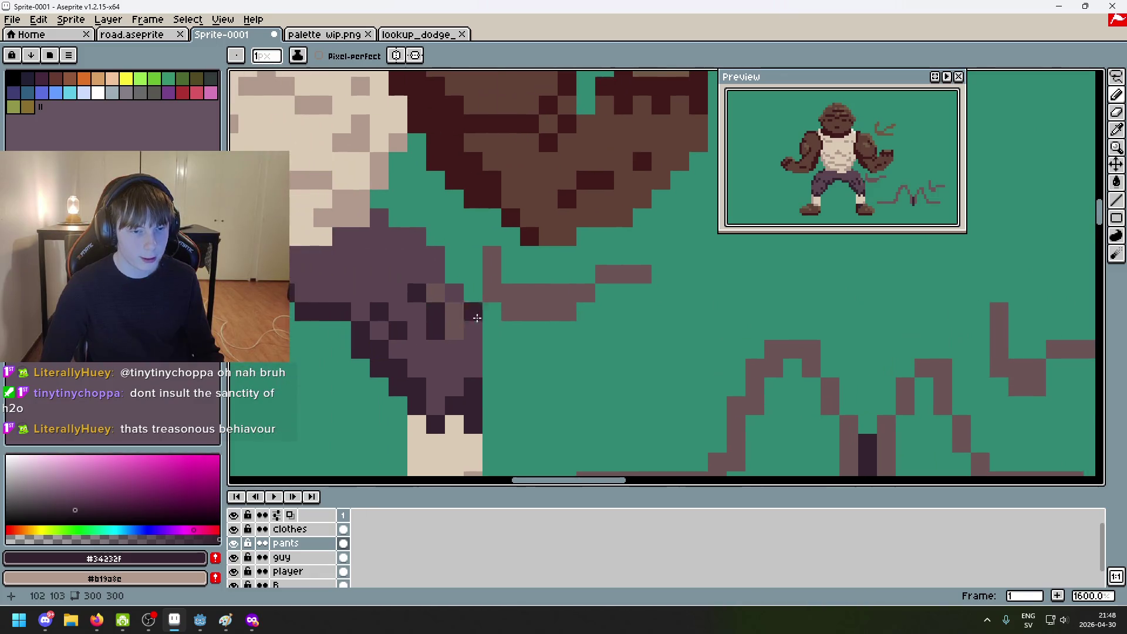
pyautogui.scroll(-1, 432, 317)
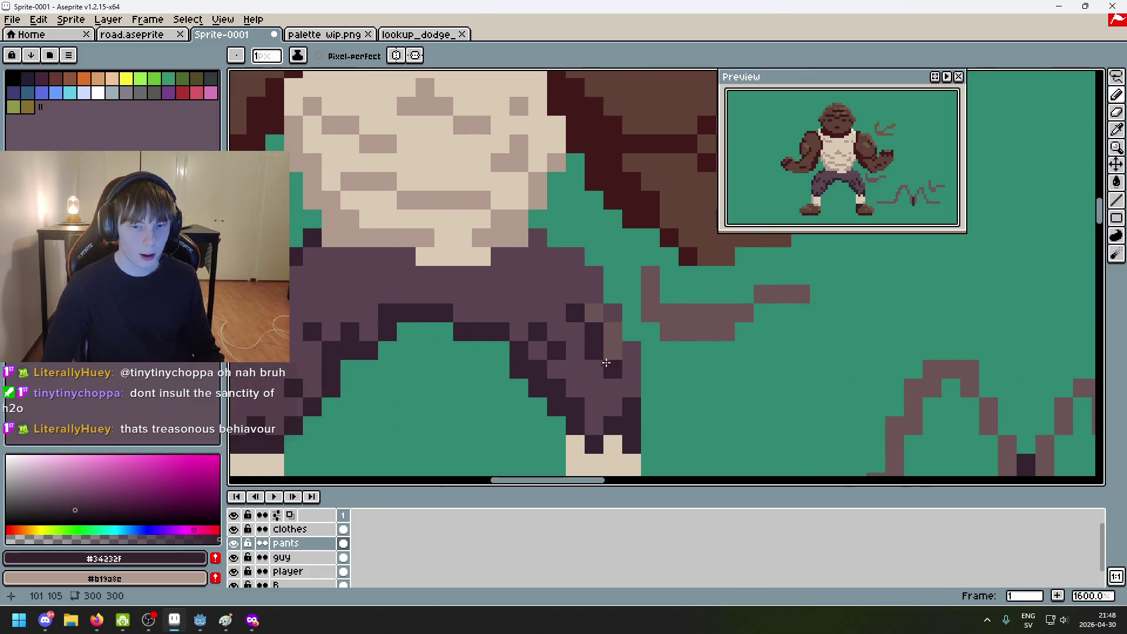
pyautogui.moveTo(970, 357)
pyautogui.mouseDown()
pyautogui.moveTo(720, 243)
pyautogui.moveTo(762, 285)
pyautogui.mouseUp()
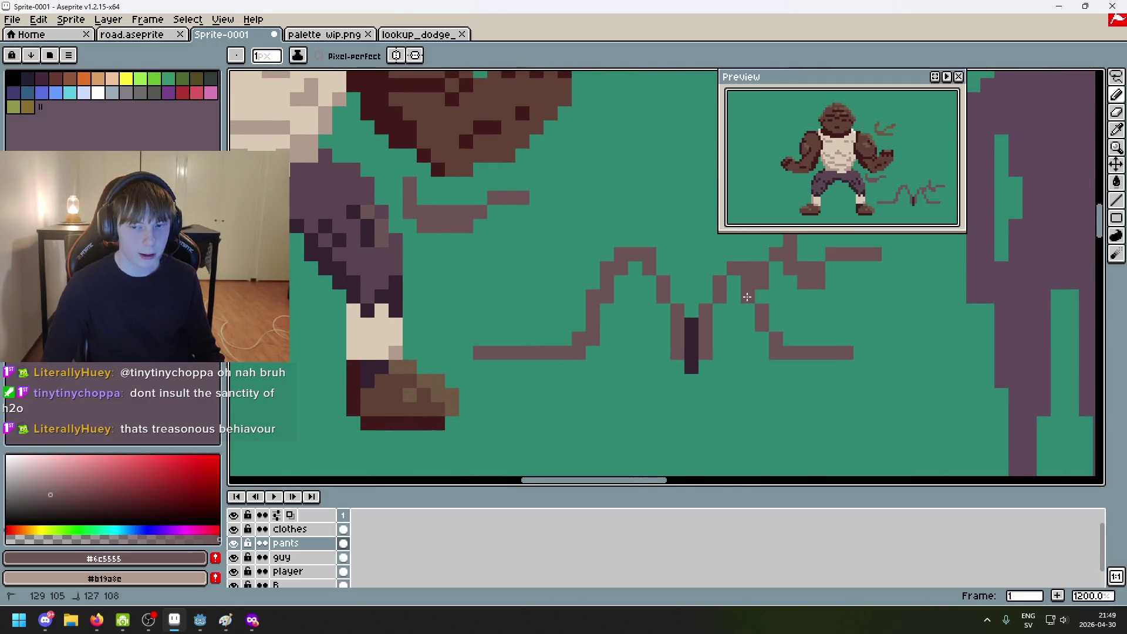
# Step: Add beige #dccbb5 highlight strokes on the zigzag, including its left peak
pyautogui.hotkey('ctrl', 'z')
pyautogui.hotkey('ctrl', 'z')
pyautogui.press('i')
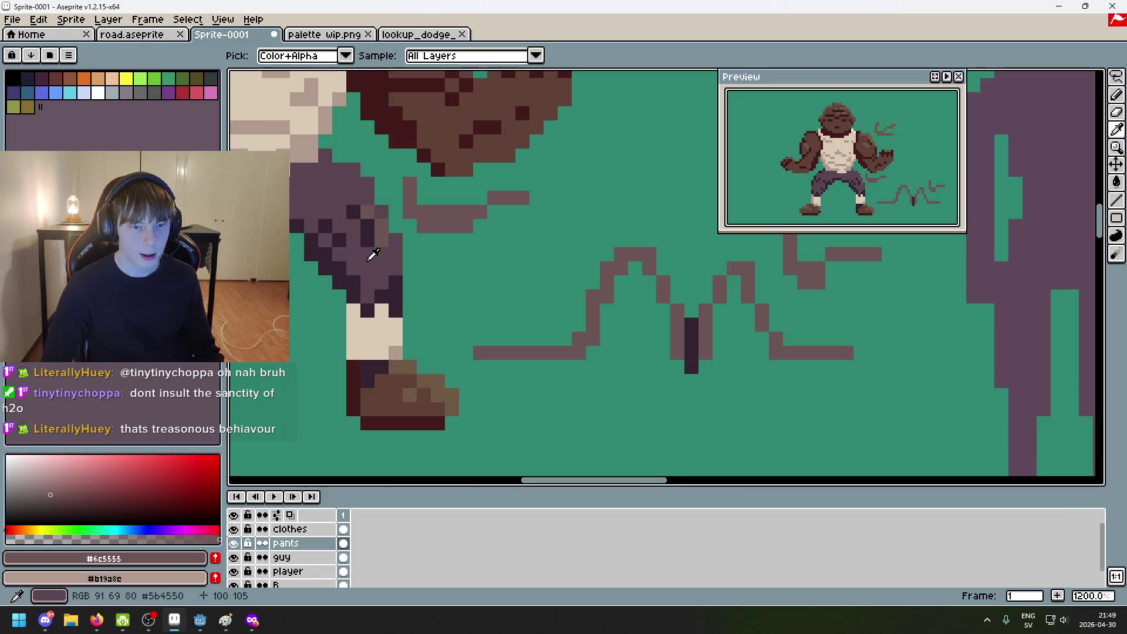
pyautogui.click(380, 317)
pyautogui.press('b')
pyautogui.moveTo(744, 266); pyautogui.dragTo(775, 352)
pyautogui.scroll(-2, 740, 371)
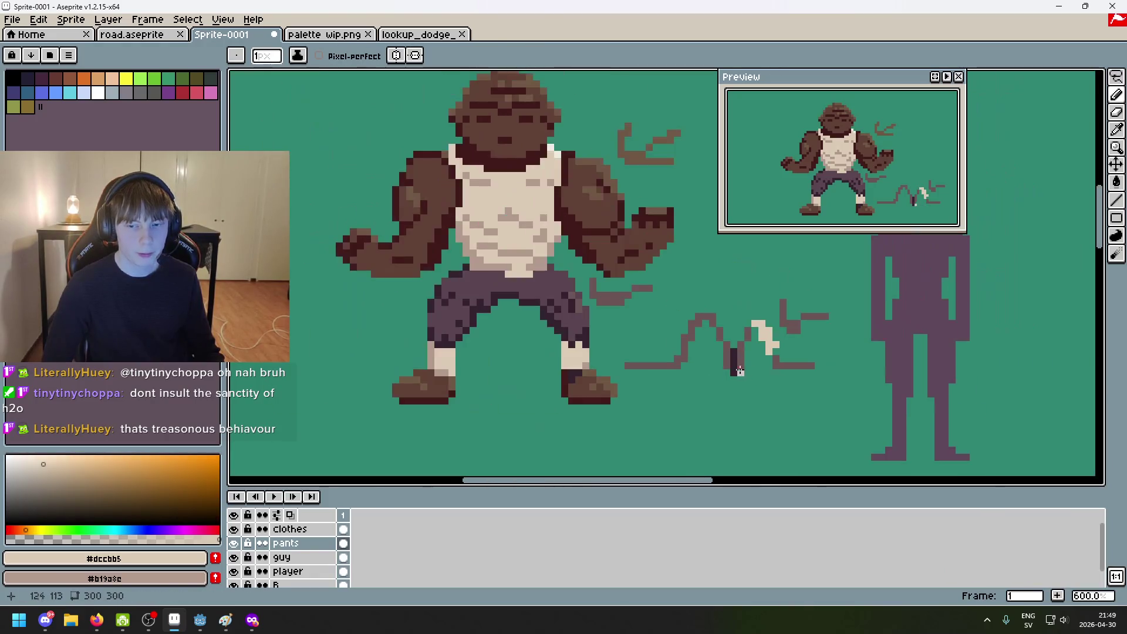
pyautogui.scroll(1, 795, 356)
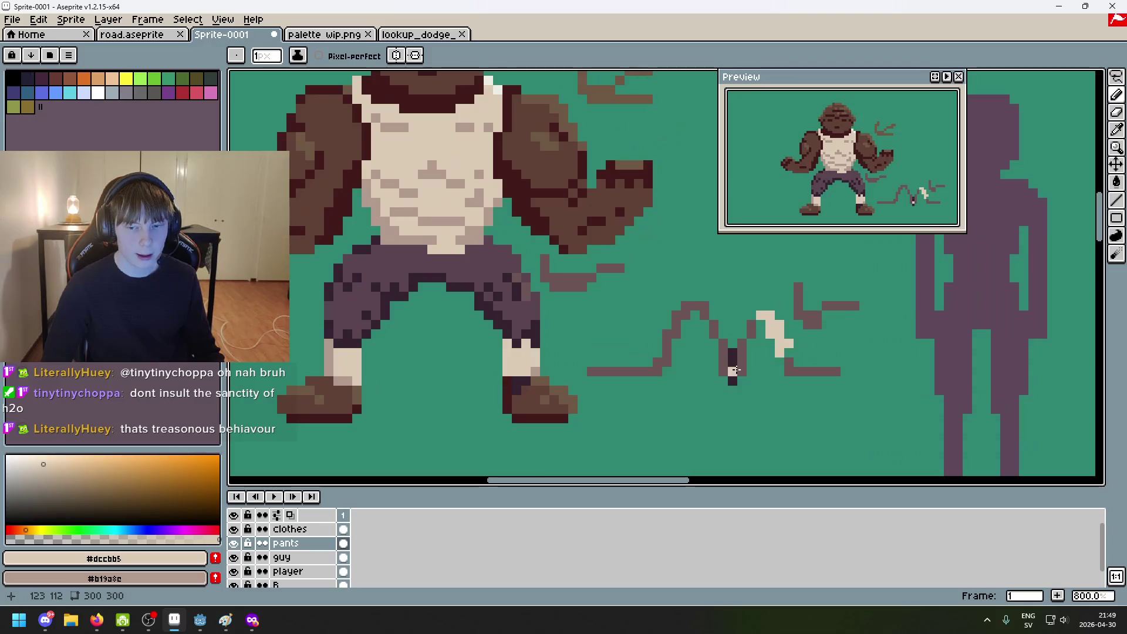
pyautogui.moveTo(711, 309); pyautogui.dragTo(728, 351)
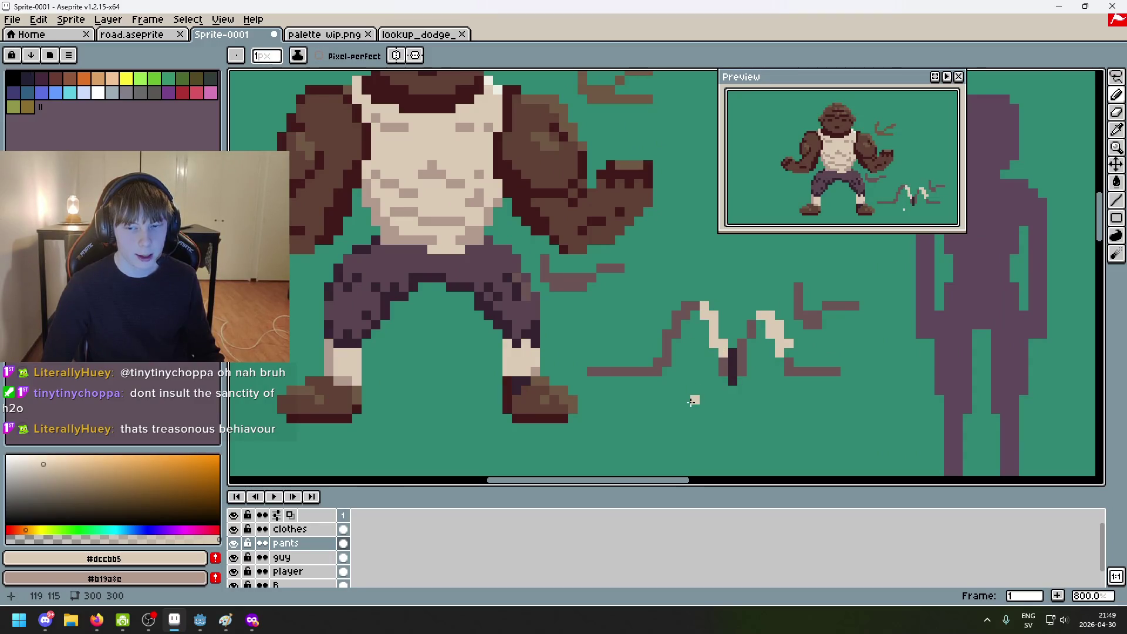
pyautogui.scroll(3, 522, 279)
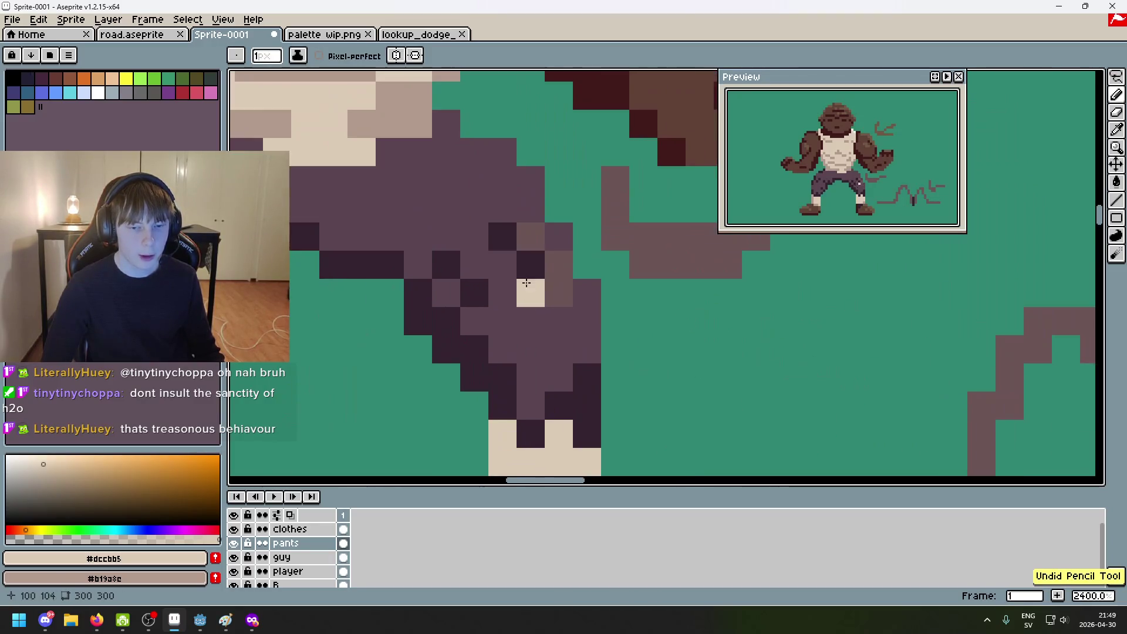
# Step: Lighten a pixel on the pants' knee using the brown #6c5555
pyautogui.scroll(-1, 517, 272)
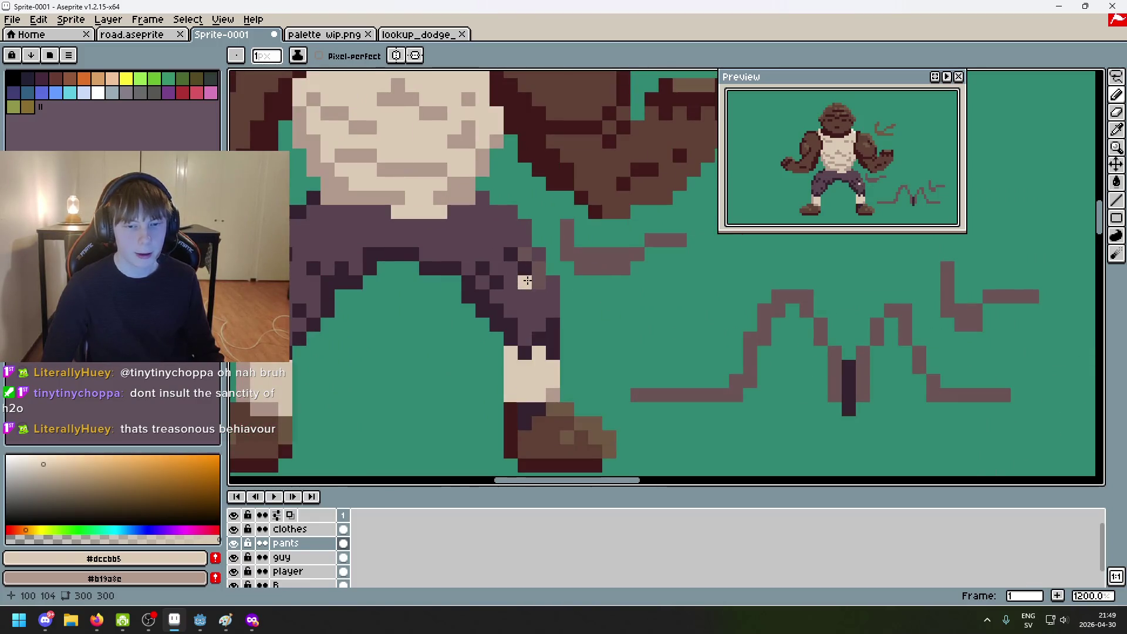
pyautogui.keyDown('alt'); pyautogui.click(527, 252); pyautogui.keyUp('alt')
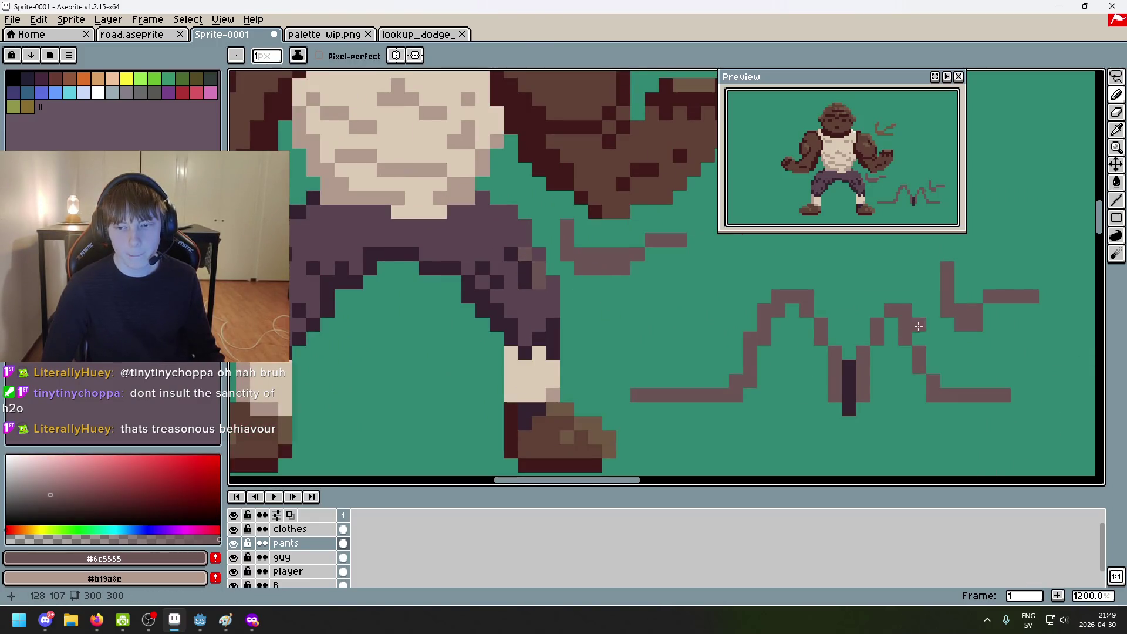
pyautogui.keyDown('alt'); pyautogui.click(529, 245); pyautogui.keyUp('alt')
pyautogui.click(490, 261)
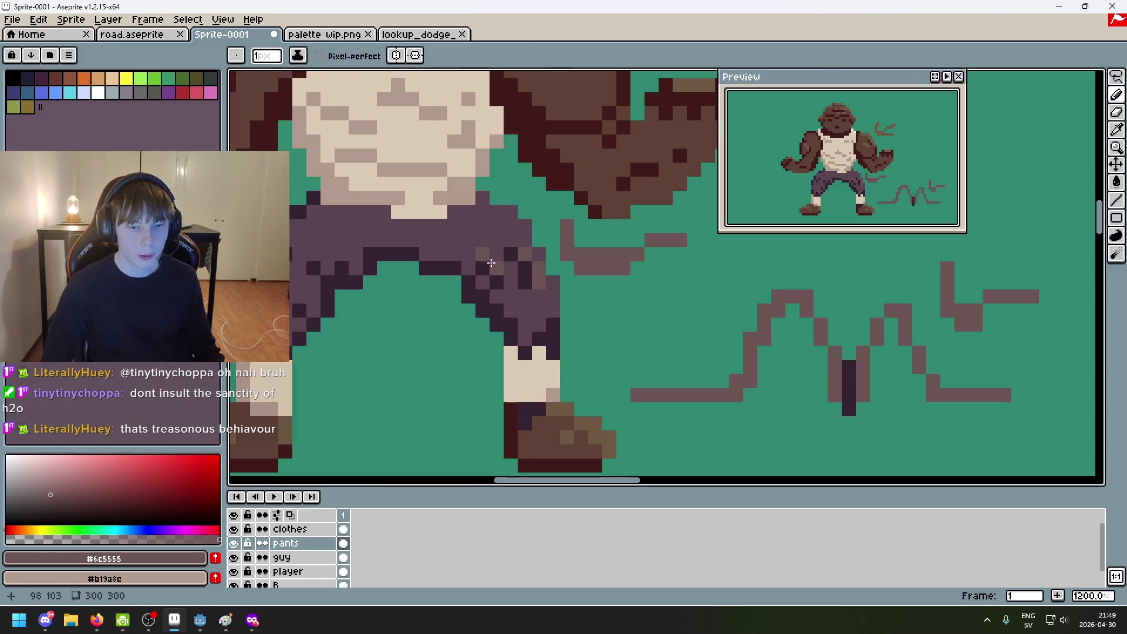
pyautogui.scroll(-4, 540, 304)
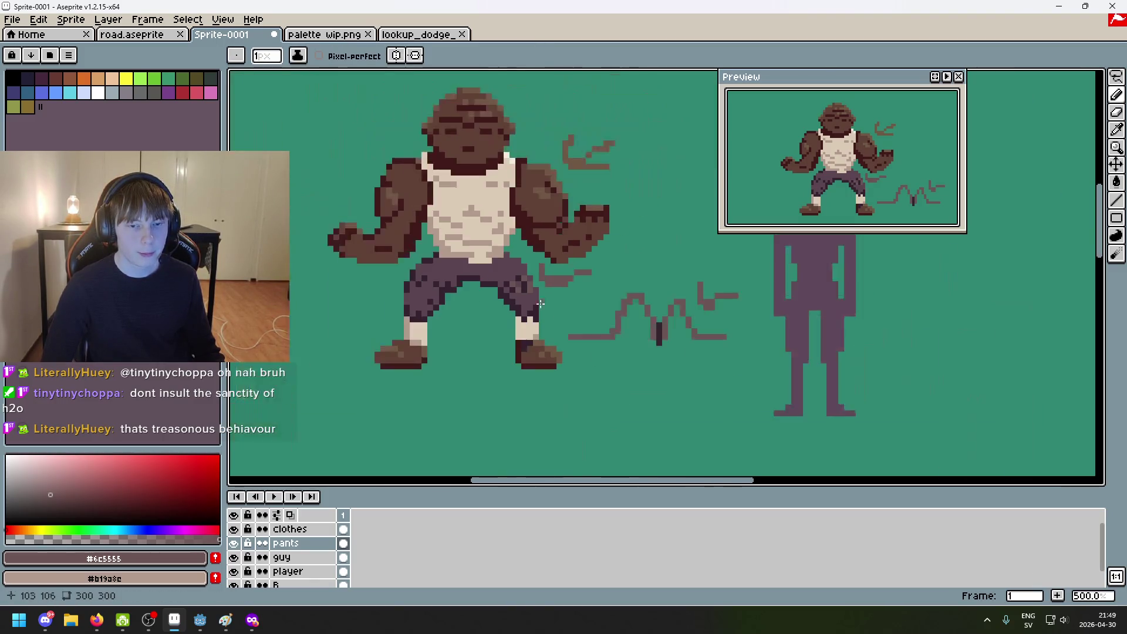
pyautogui.scroll(3, 575, 317)
pyautogui.scroll(-3, 645, 323)
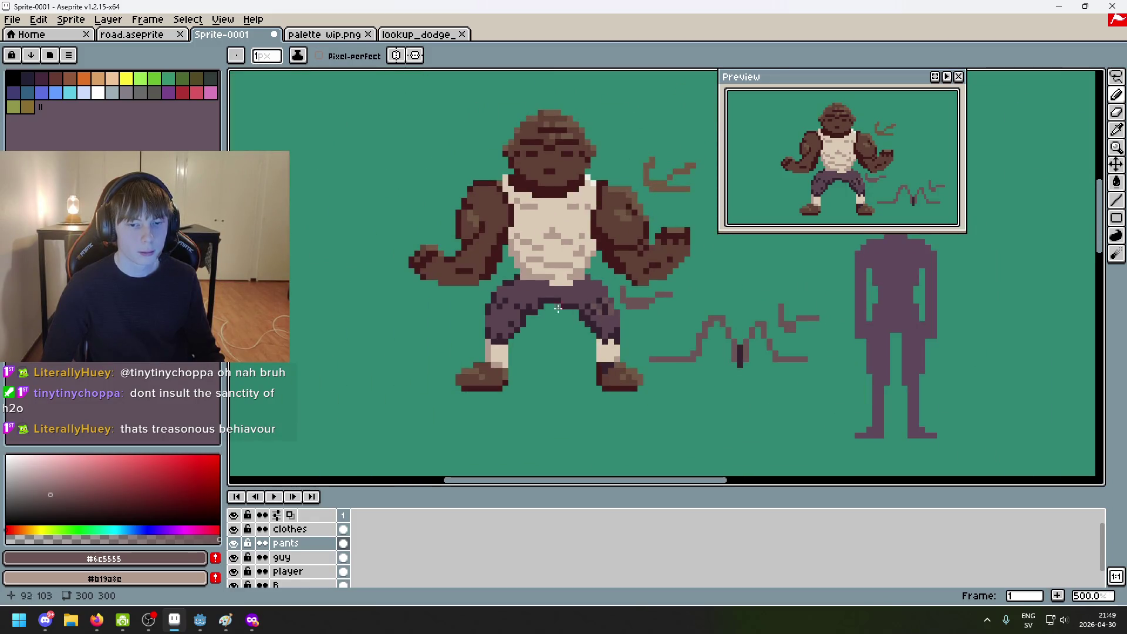
pyautogui.scroll(3, 557, 308)
pyautogui.scroll(-3, 484, 377)
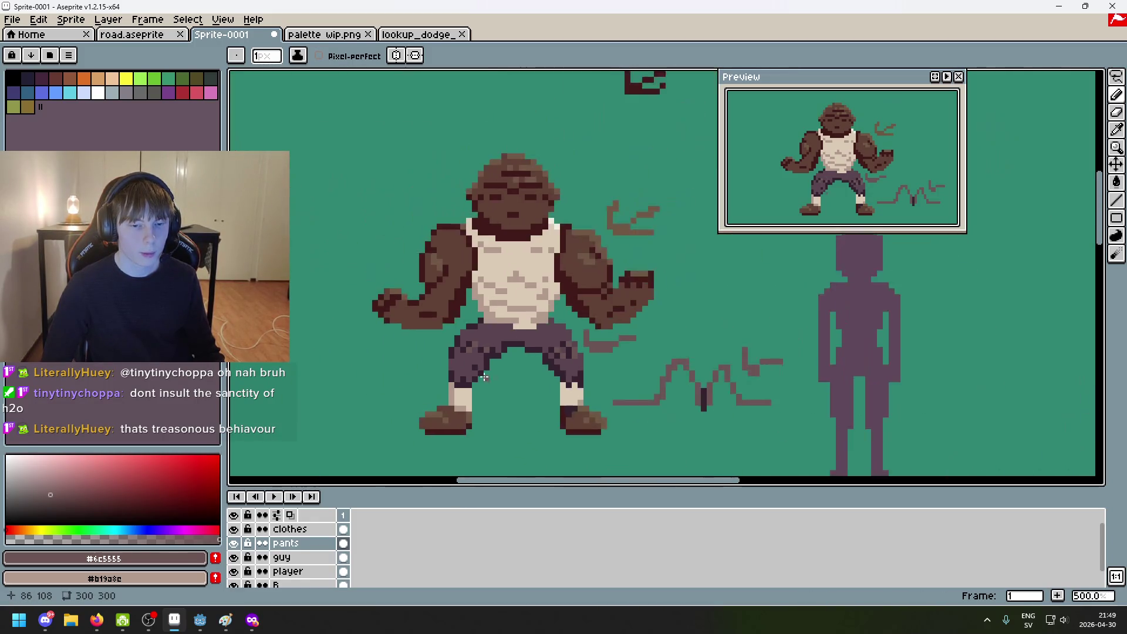
pyautogui.scroll(7, 483, 377)
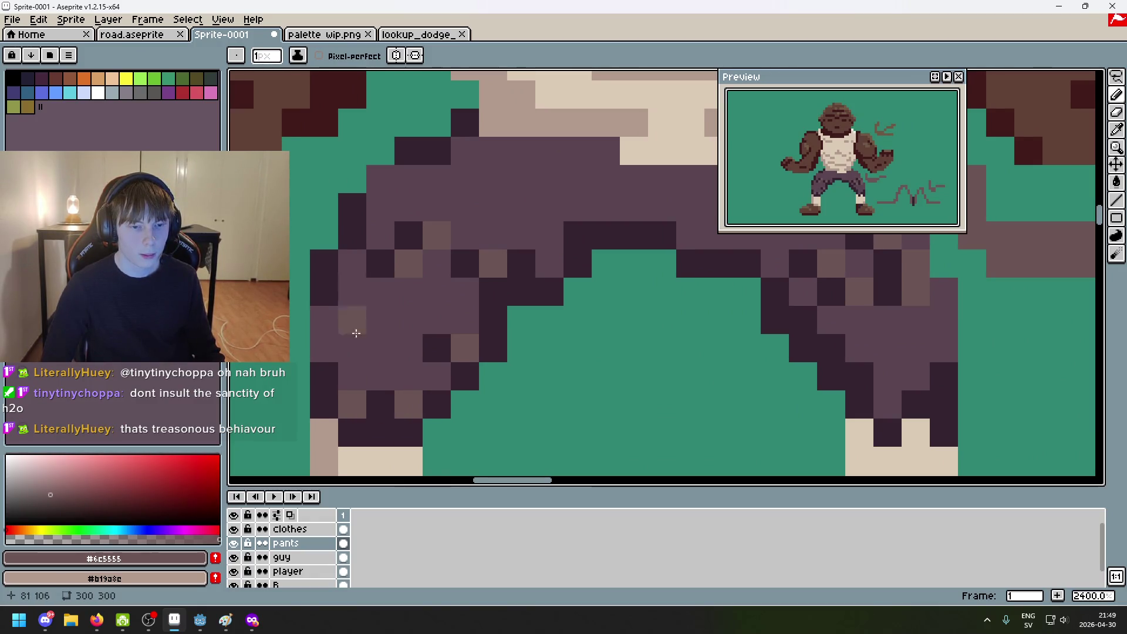
# Step: Undo the last few pencil strokes on the pants
pyautogui.hotkey('ctrl', 'z')
pyautogui.press('v')
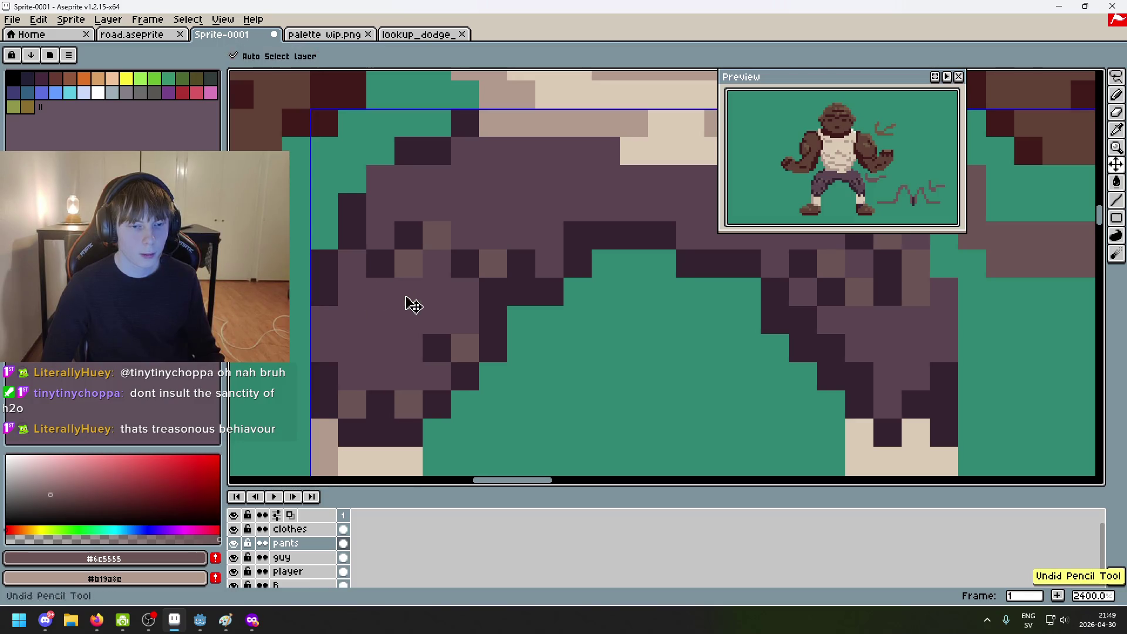
pyautogui.scroll(-6, 464, 327)
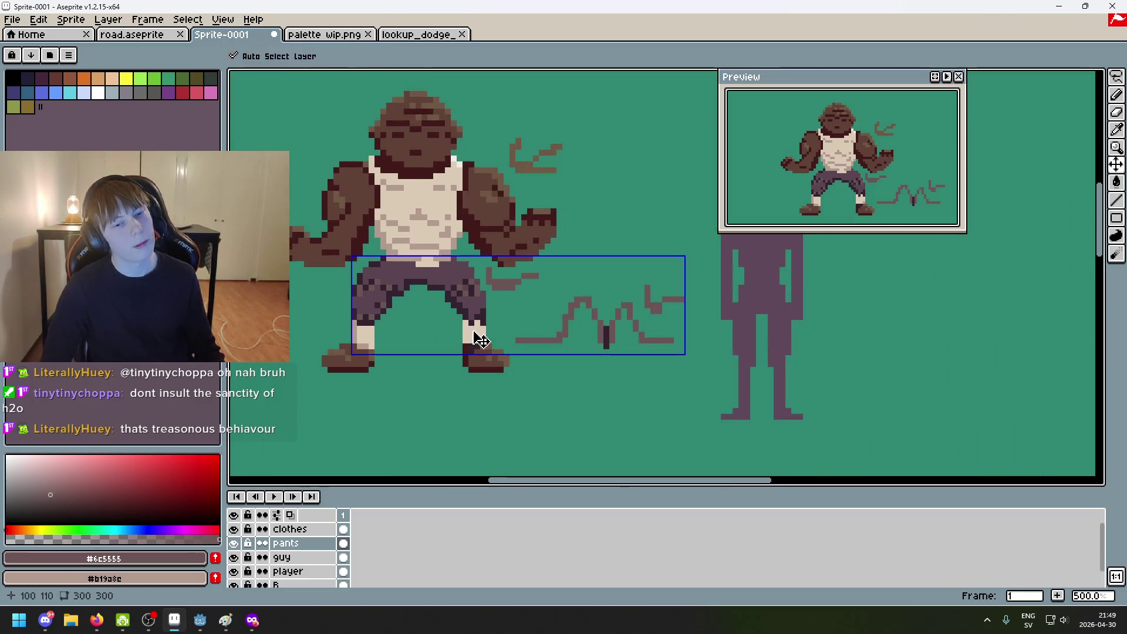
pyautogui.hotkey('ctrl', 'z')
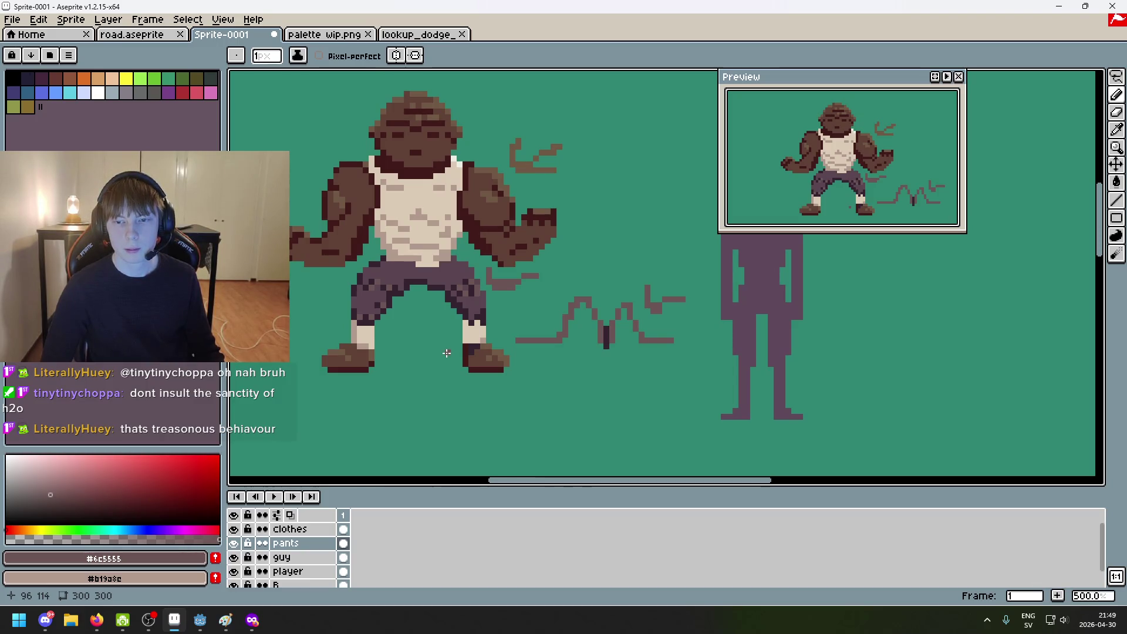
# Step: Recolour a single pants pixel and pick the dark shade #34232f
pyautogui.scroll(4, 446, 352)
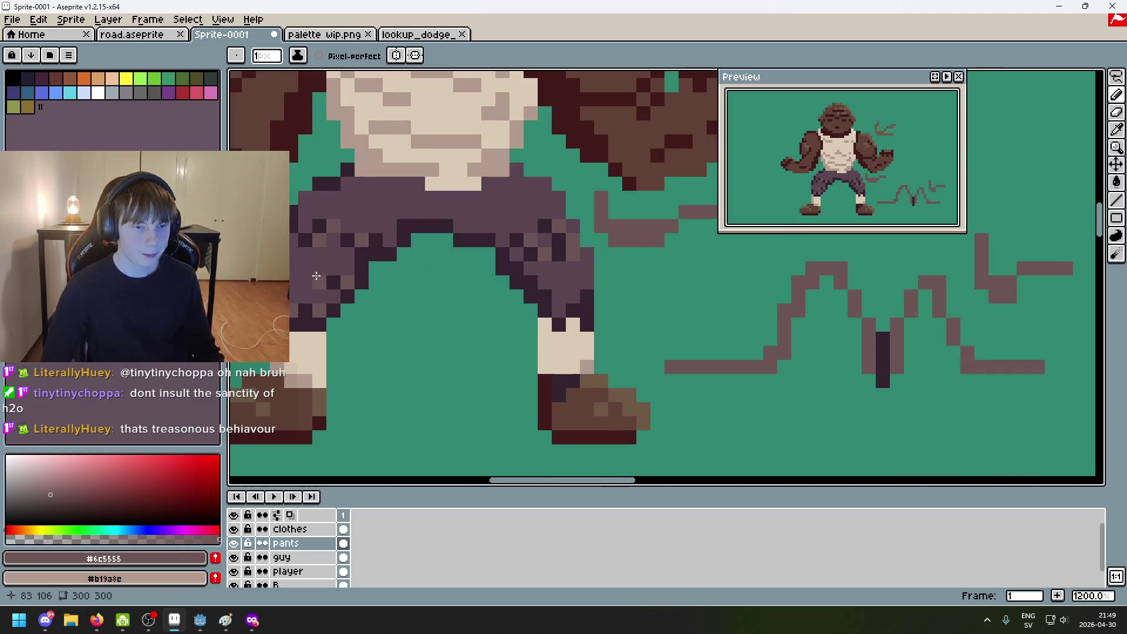
pyautogui.click(316, 256)
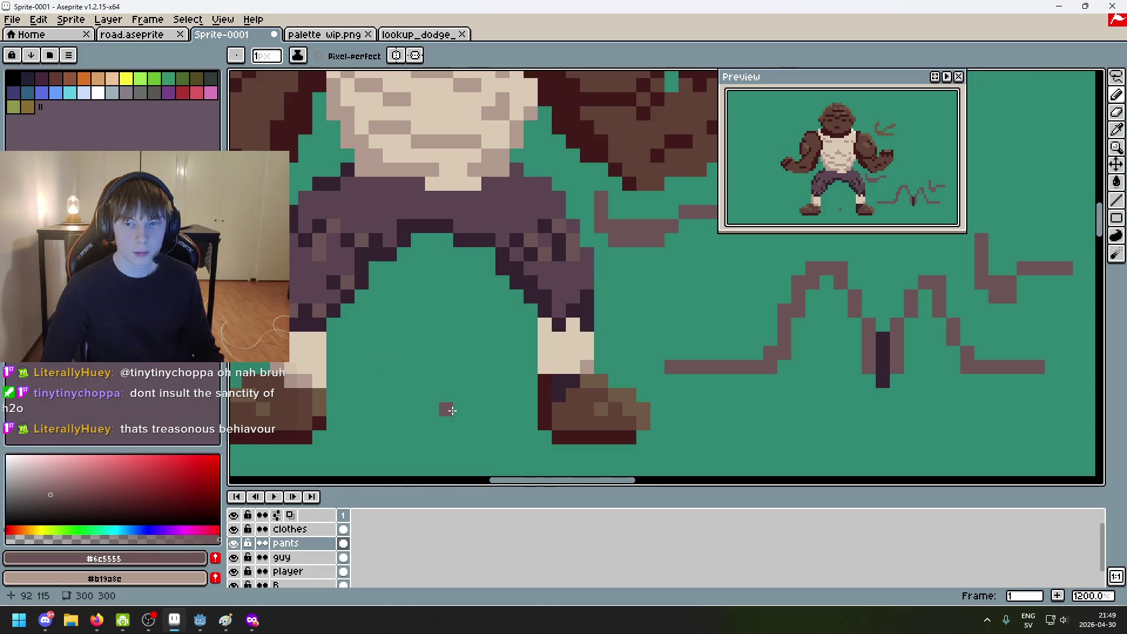
pyautogui.keyDown('alt'); pyautogui.click(304, 238); pyautogui.keyUp('alt')
pyautogui.scroll(-6, 454, 323)
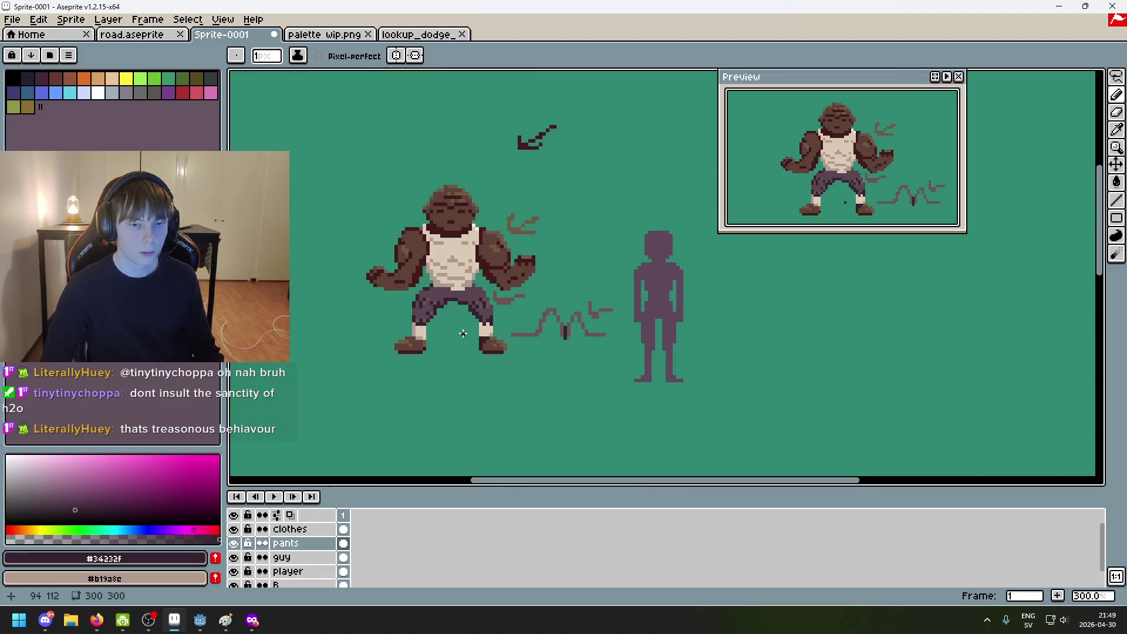
# Step: Draw a dark #34232f waistband line across the top of the pants
pyautogui.scroll(6, 463, 323)
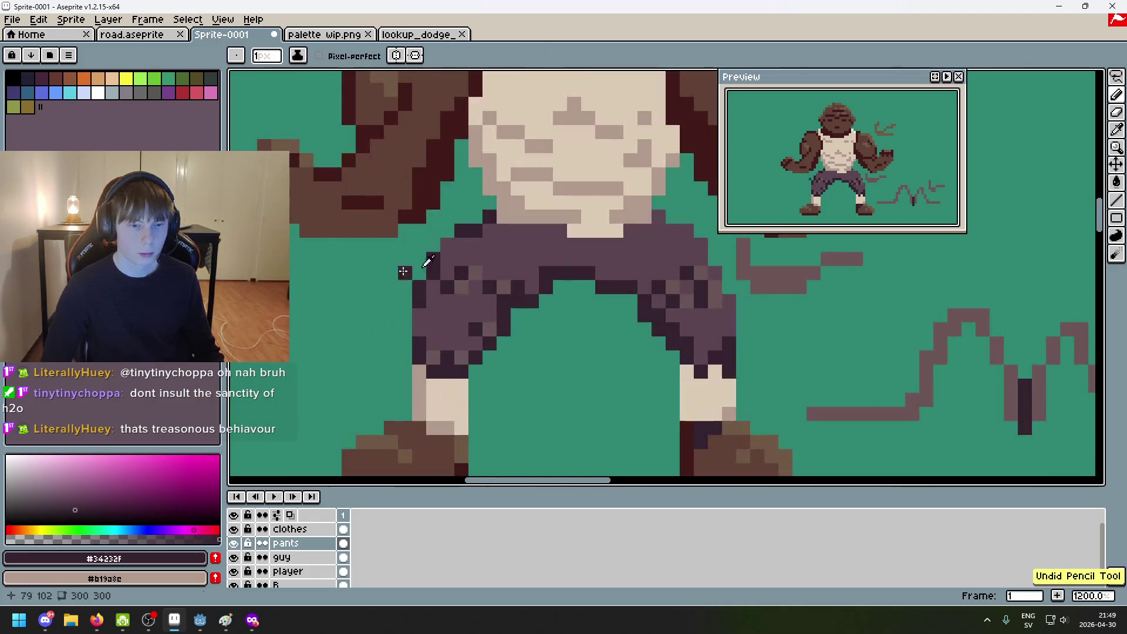
pyautogui.keyDown('alt'); pyautogui.click(462, 290); pyautogui.keyUp('alt')
pyautogui.scroll(-5, 700, 378)
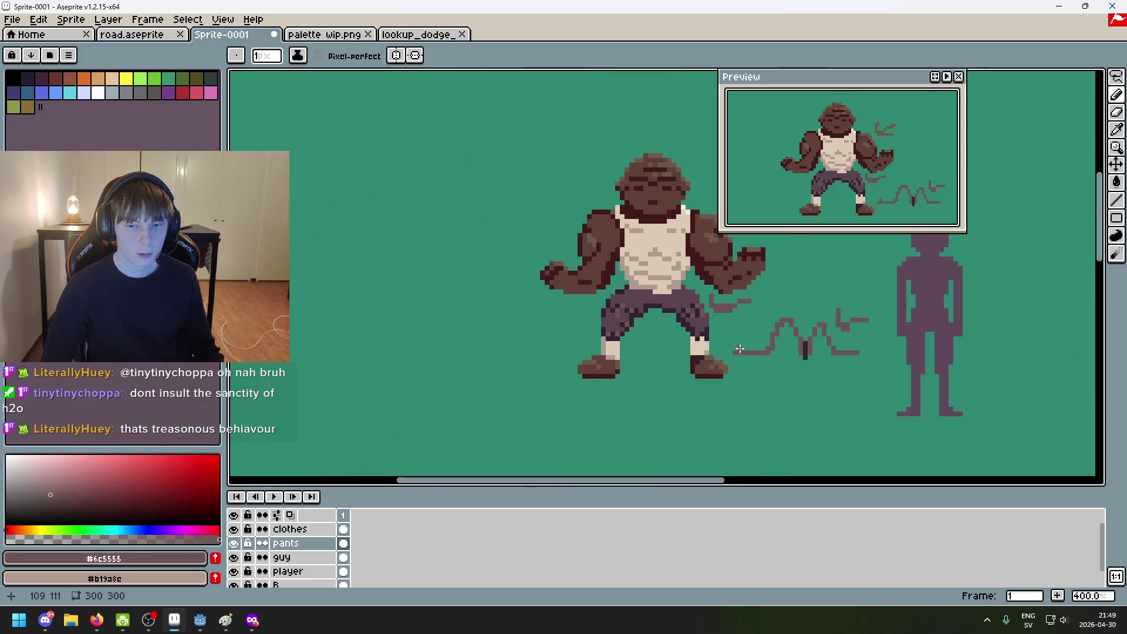
pyautogui.scroll(8, 623, 332)
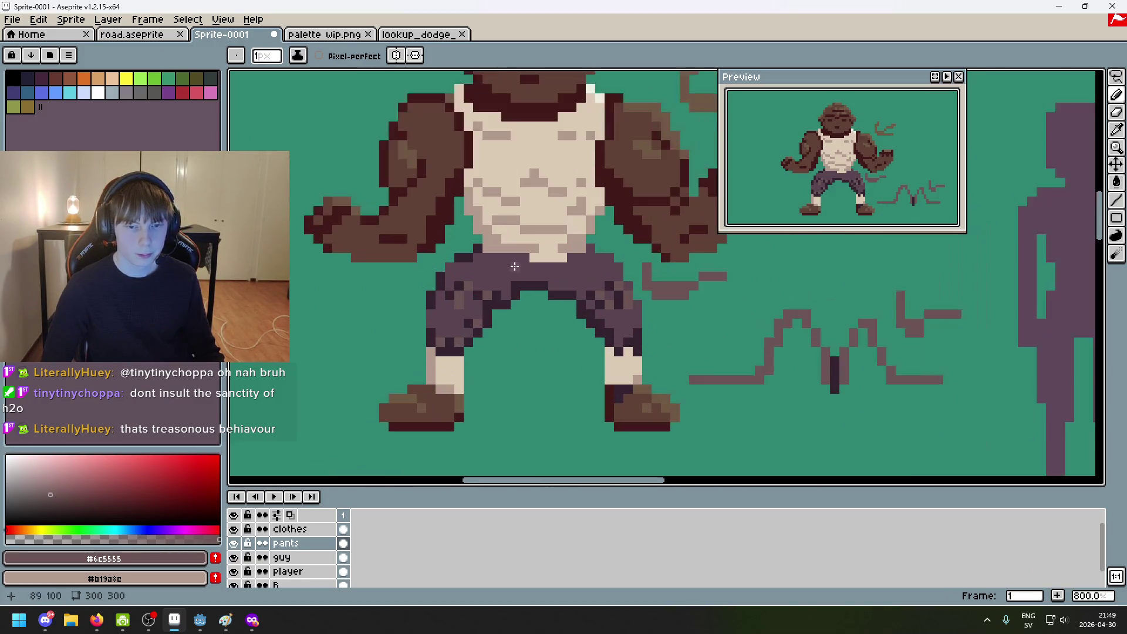
pyautogui.keyDown('alt'); pyautogui.click(435, 253); pyautogui.keyUp('alt')
pyautogui.moveTo(473, 259)
pyautogui.mouseDown()
pyautogui.moveTo(581, 259)
pyautogui.moveTo(654, 294)
pyautogui.mouseUp()
pyautogui.hscroll(3, 466, 303)
pyautogui.moveTo(466, 302); pyautogui.dragTo(590, 310)
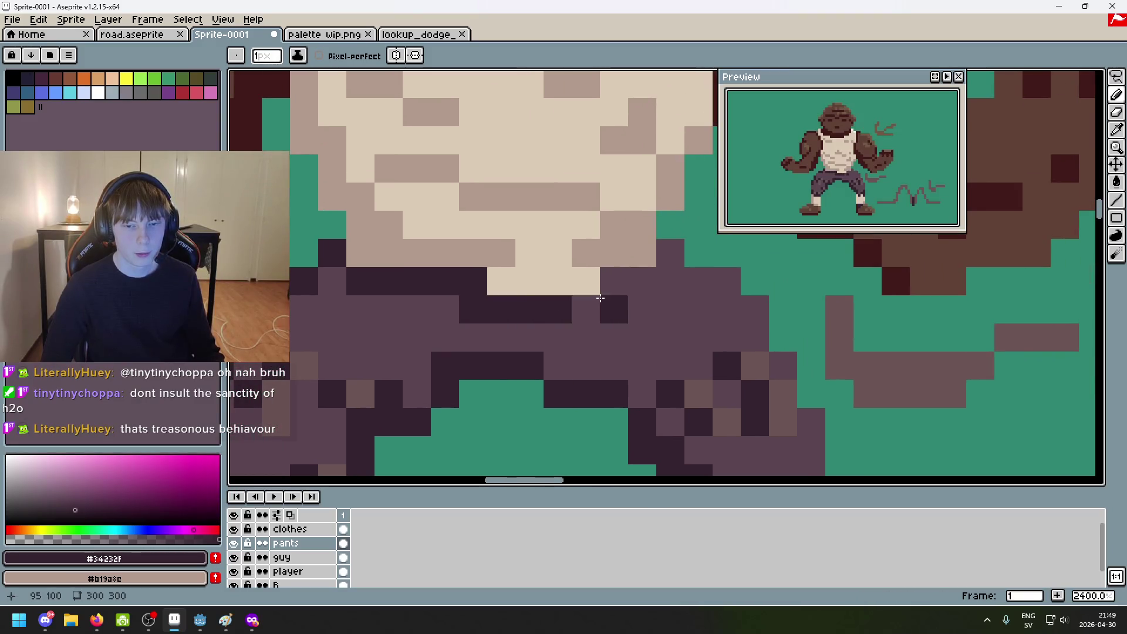
# Step: Re-pick the lighter pants shade with the character recentred in view
pyautogui.scroll(-5, 669, 252)
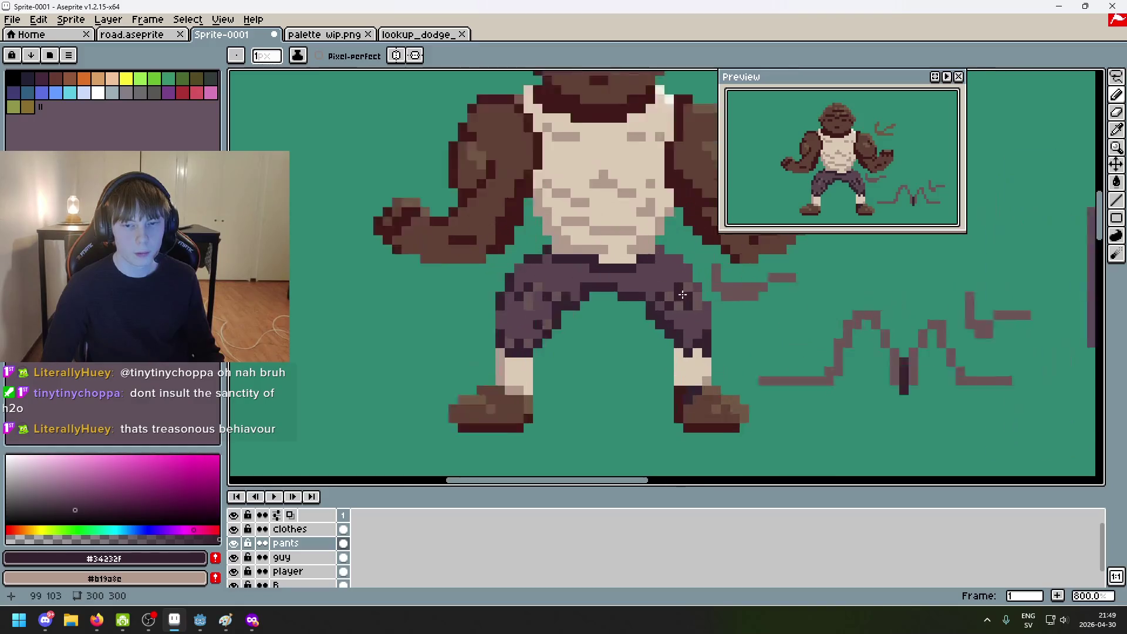
pyautogui.scroll(3, 675, 264)
pyautogui.keyDown('alt'); pyautogui.click(699, 278); pyautogui.keyUp('alt')
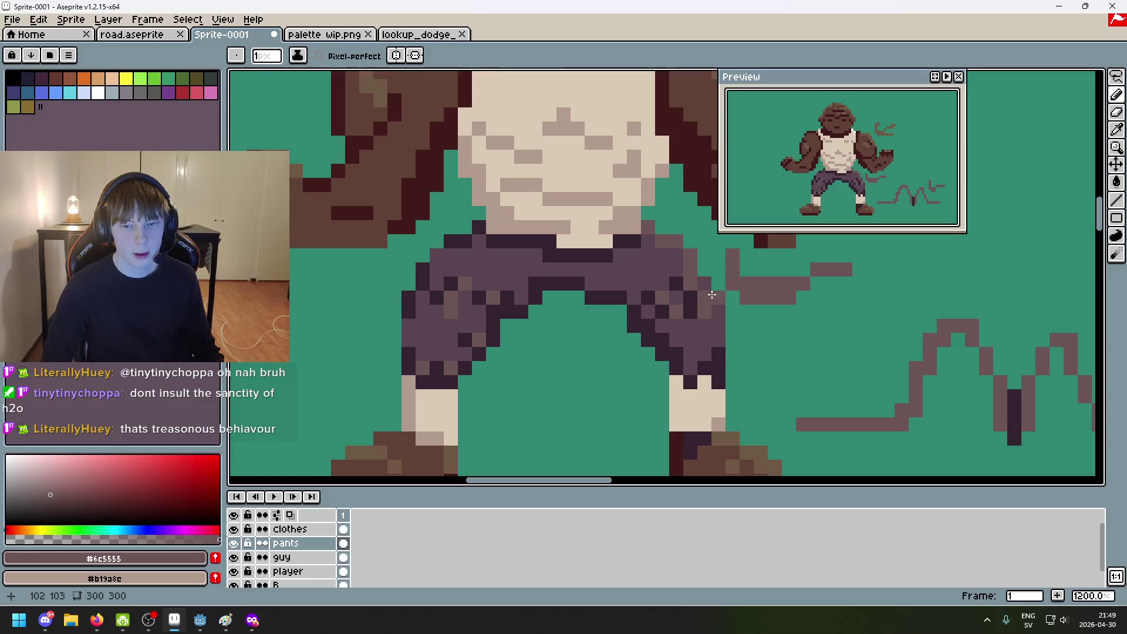
pyautogui.scroll(-4, 716, 299)
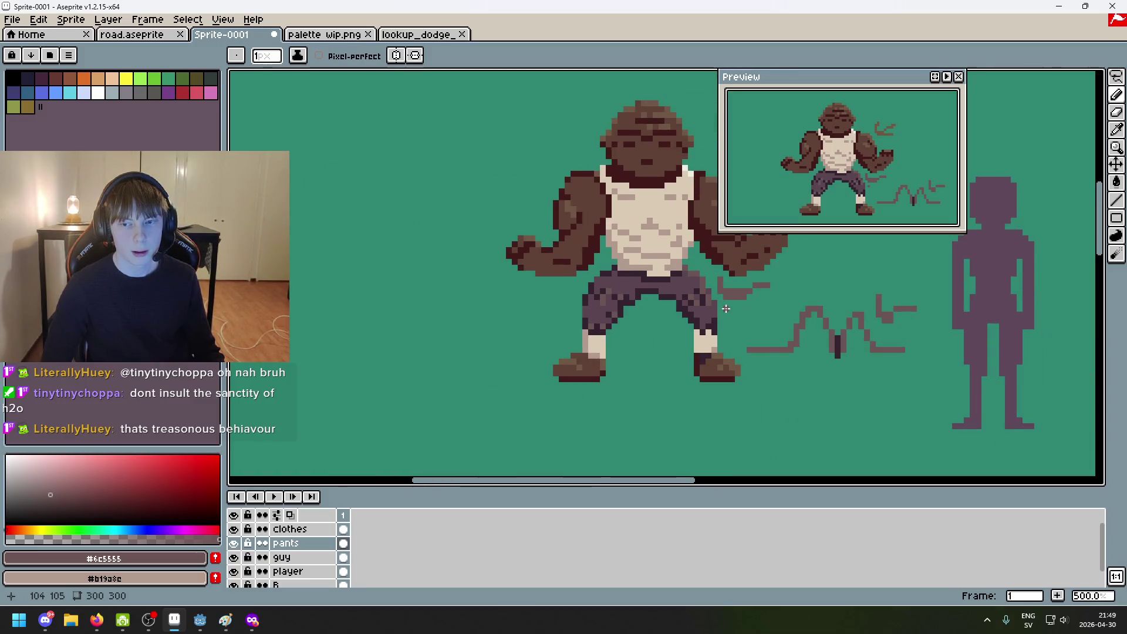
pyautogui.scroll(2, 726, 309)
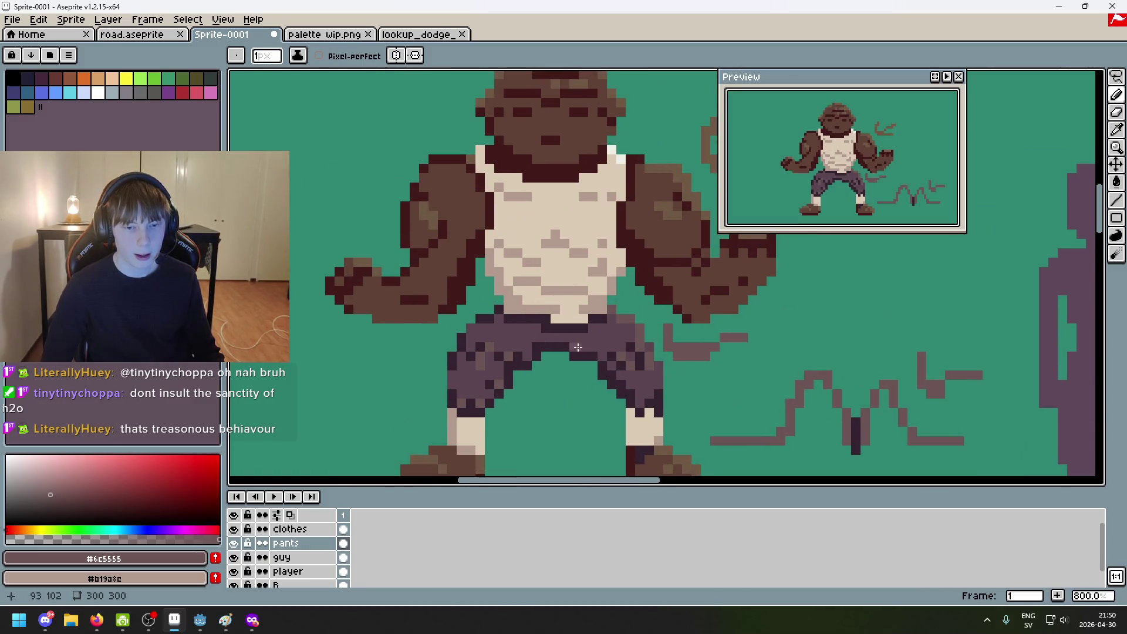
pyautogui.moveTo(578, 347); pyautogui.dragTo(542, 311)
pyautogui.scroll(3, 524, 301)
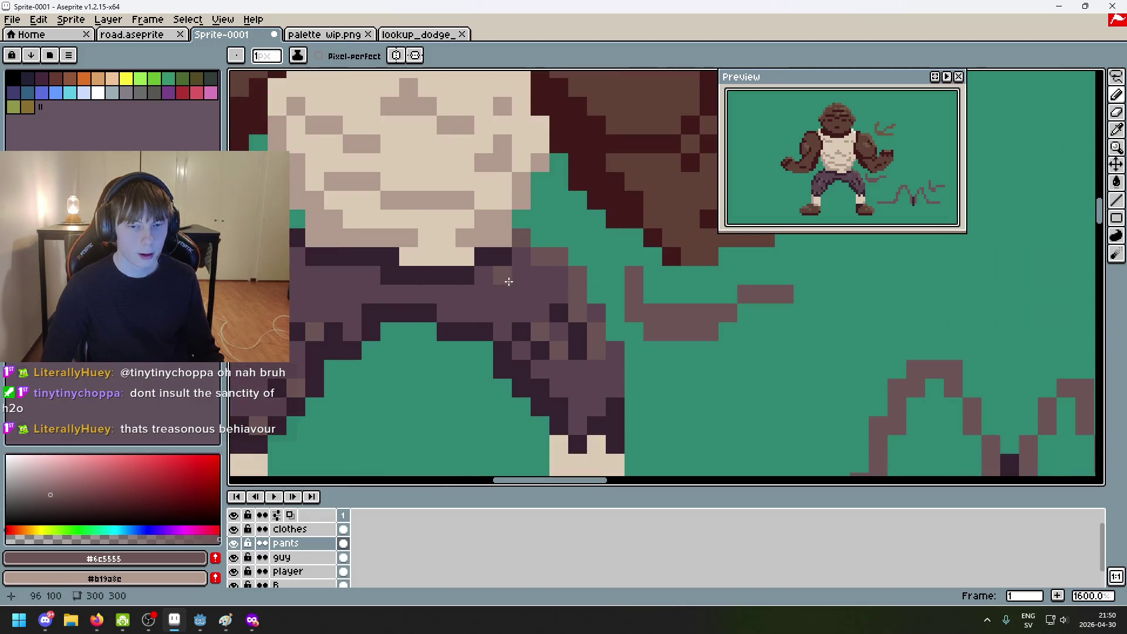
pyautogui.scroll(-6, 515, 282)
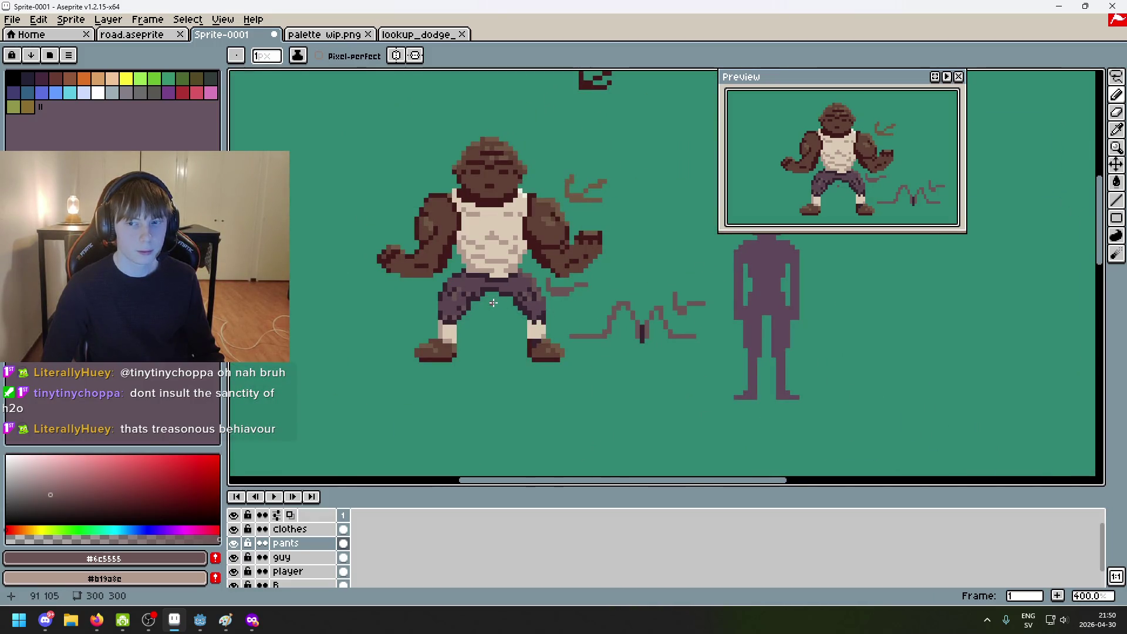
pyautogui.scroll(4, 493, 303)
# Step: Sample the pants' mid purple #5b4550 and dark outline shades
pyautogui.keyDown('alt'); pyautogui.click(440, 239); pyautogui.keyUp('alt')
pyautogui.scroll(-5, 512, 271)
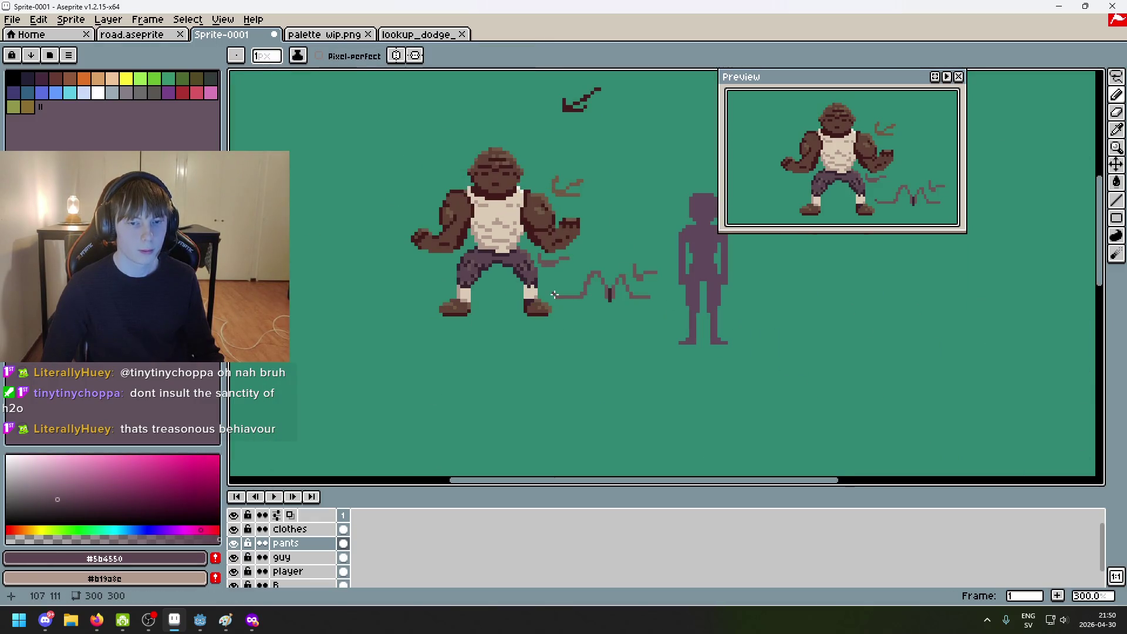
pyautogui.scroll(6, 531, 296)
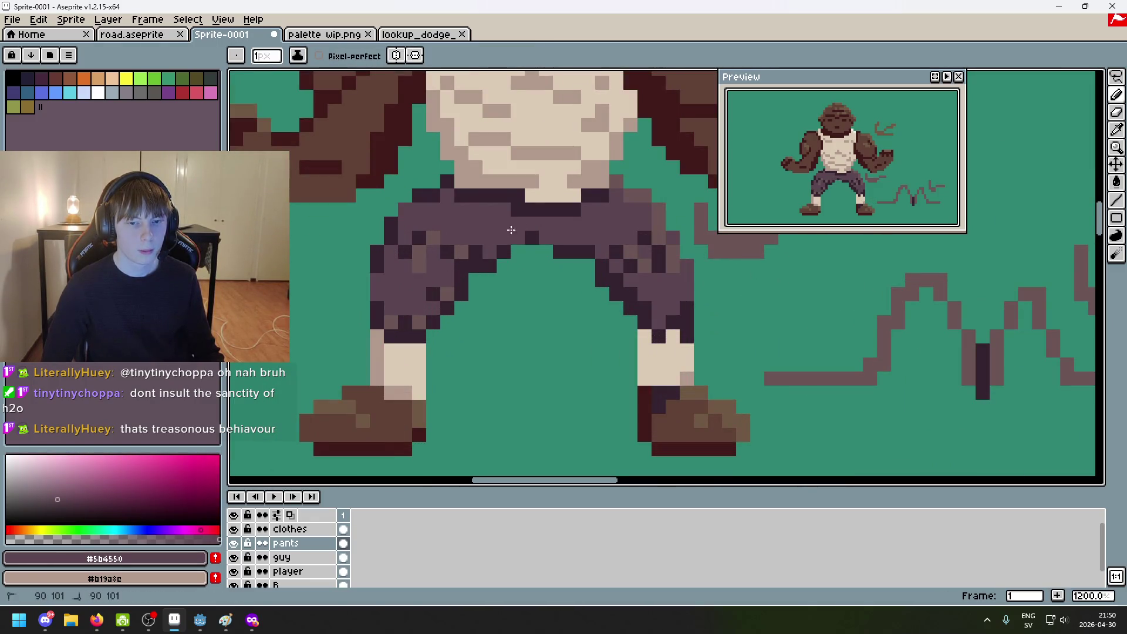
pyautogui.keyDown('alt'); pyautogui.click(543, 245); pyautogui.keyUp('alt')
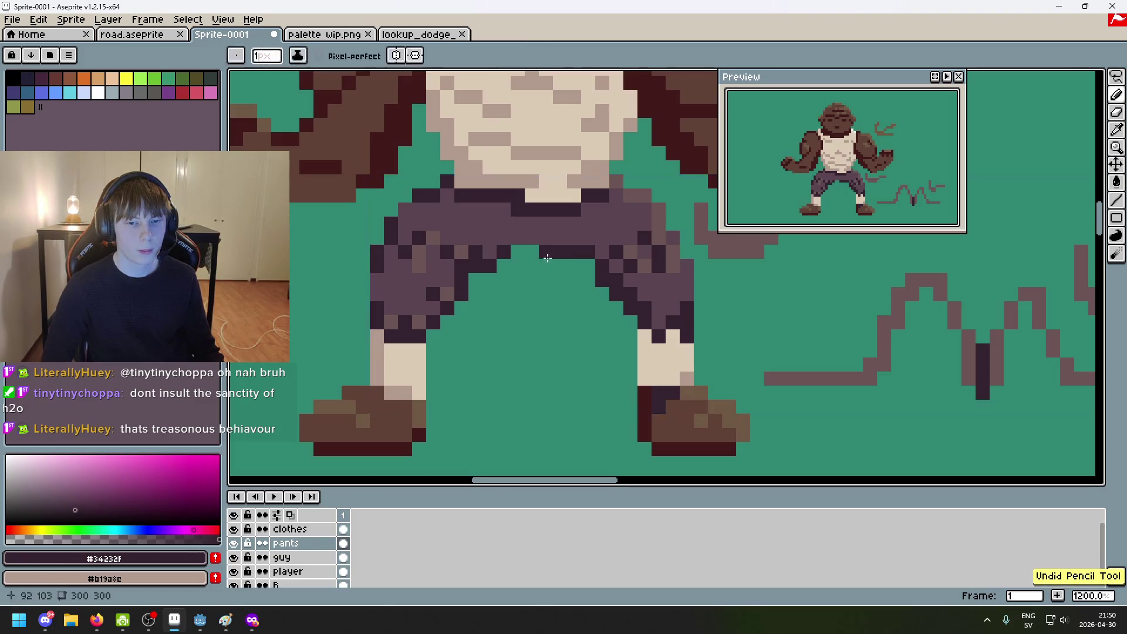
pyautogui.scroll(-5, 546, 267)
pyautogui.scroll(-2, 546, 267)
pyautogui.scroll(4, 543, 282)
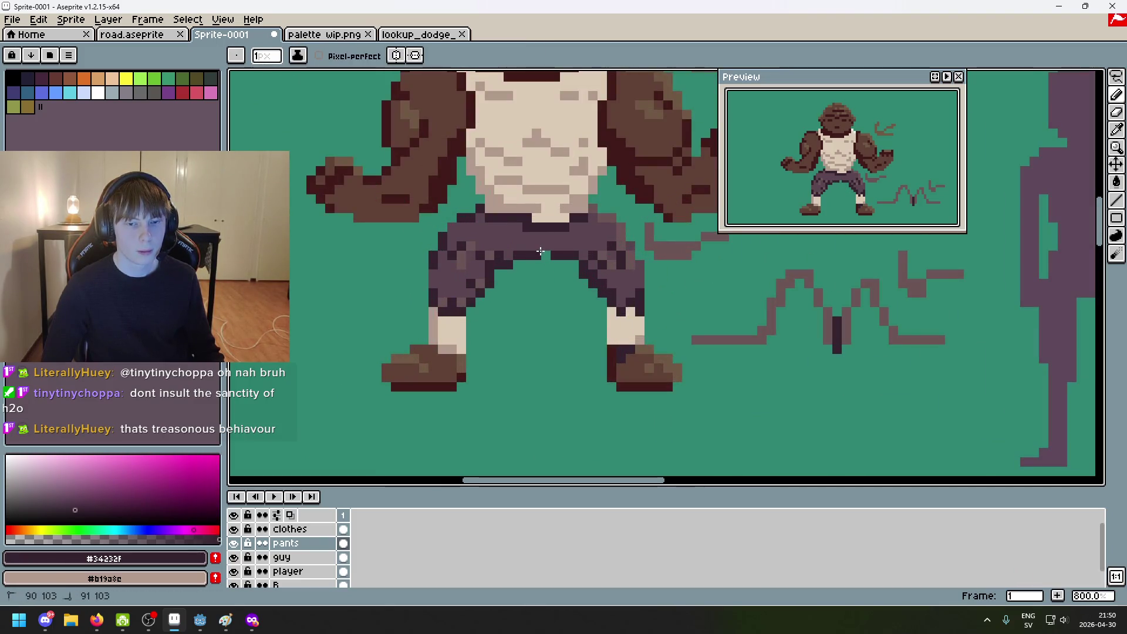
pyautogui.scroll(-6, 568, 313)
pyautogui.scroll(2, 568, 312)
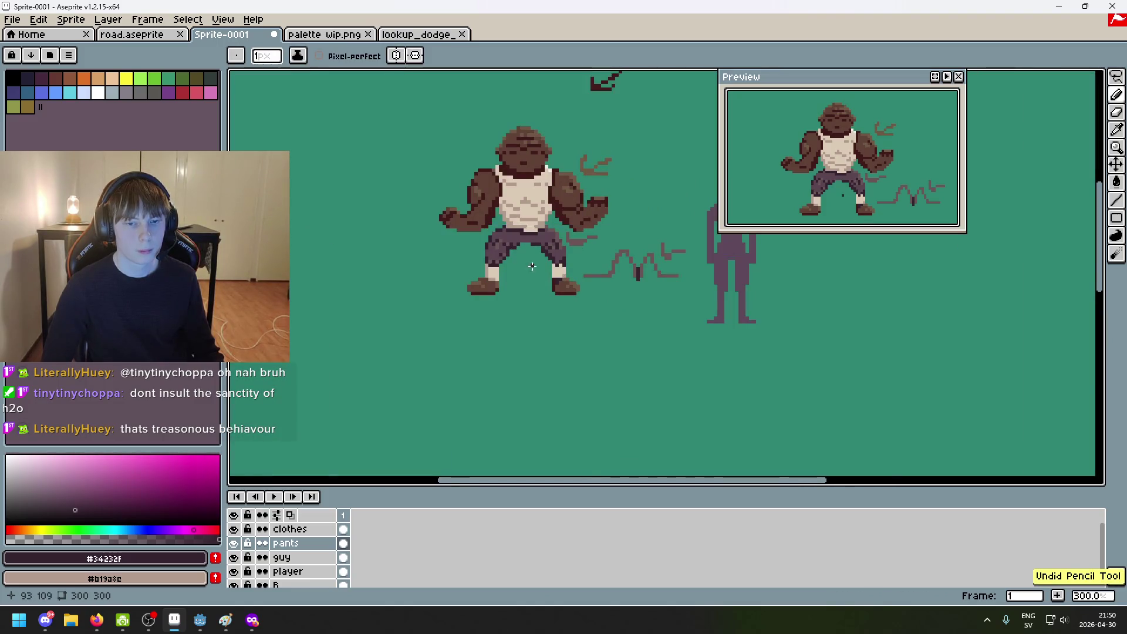
pyautogui.scroll(4, 561, 297)
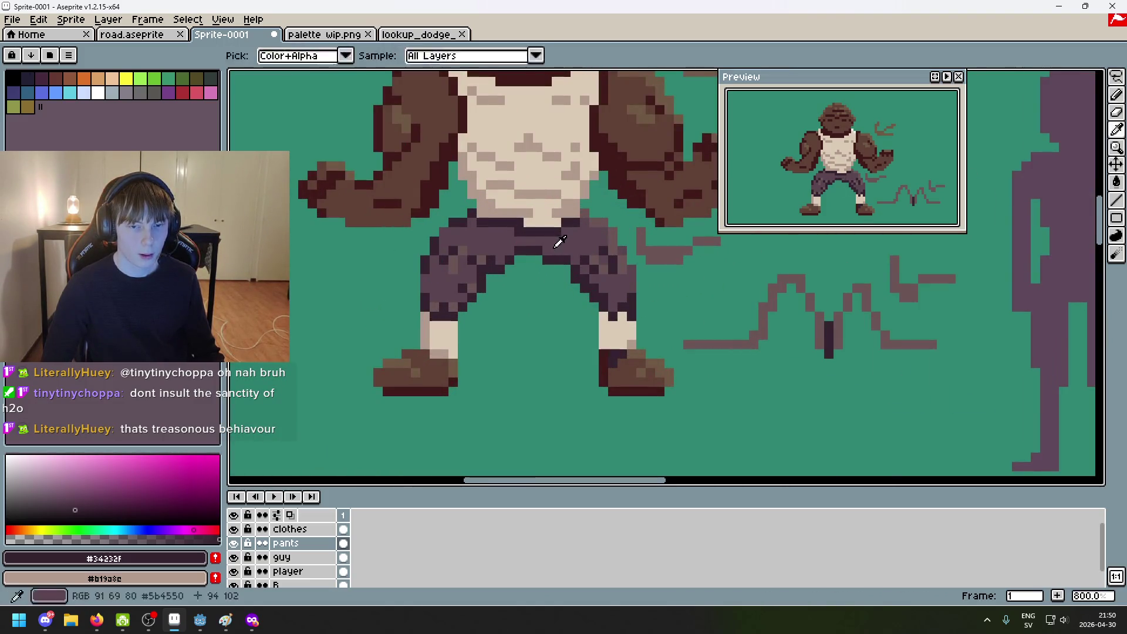
pyautogui.keyDown('alt'); pyautogui.click(552, 249); pyautogui.keyUp('alt')
# Step: Erase a pixel with the eraser, then undo the erase
pyautogui.press('e')
pyautogui.scroll(-2, 574, 278)
pyautogui.click(573, 278)
pyautogui.hotkey('ctrl', 'z')
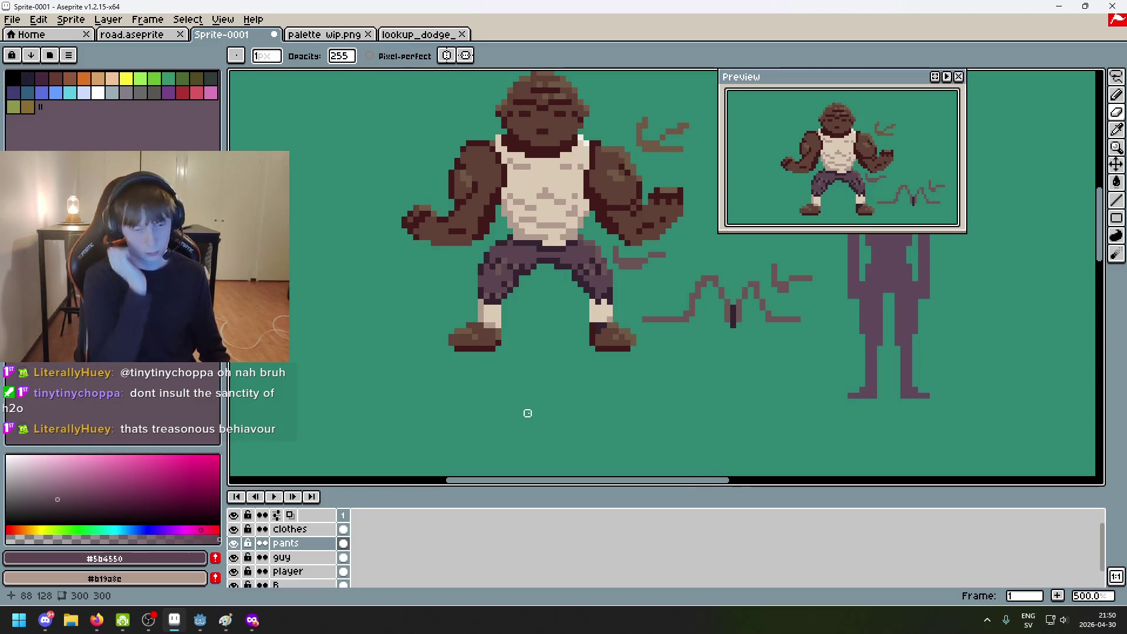
# Step: On the guy layer, enlarge the eraser to 8 px, erase, then undo it
pyautogui.click(291, 558)
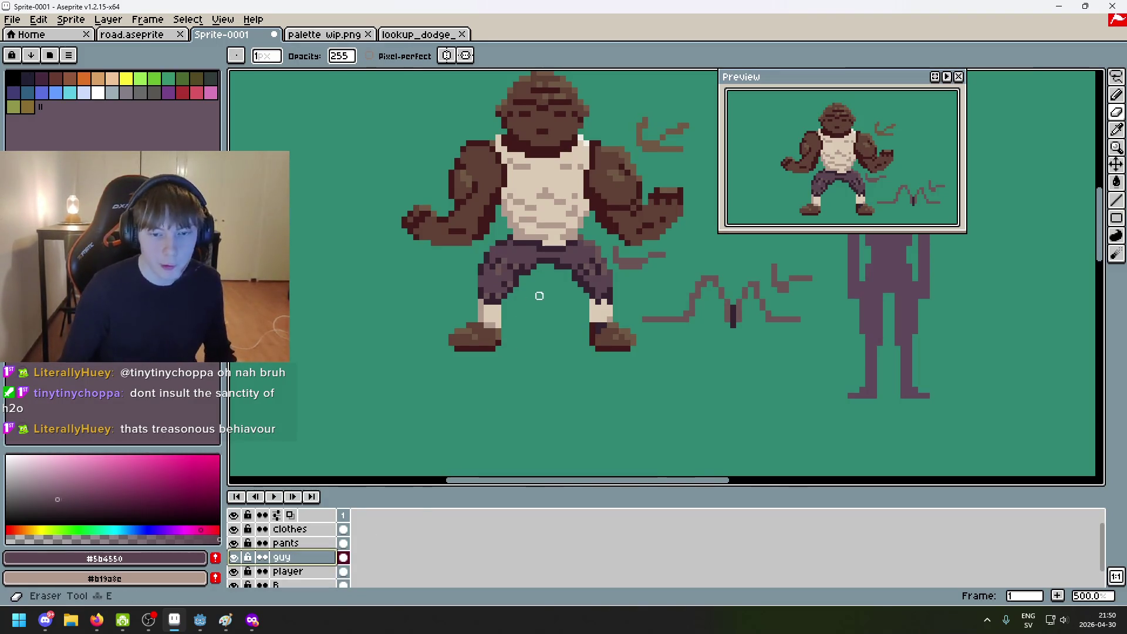
pyautogui.press('+')
pyautogui.press('+')
pyautogui.press('+')
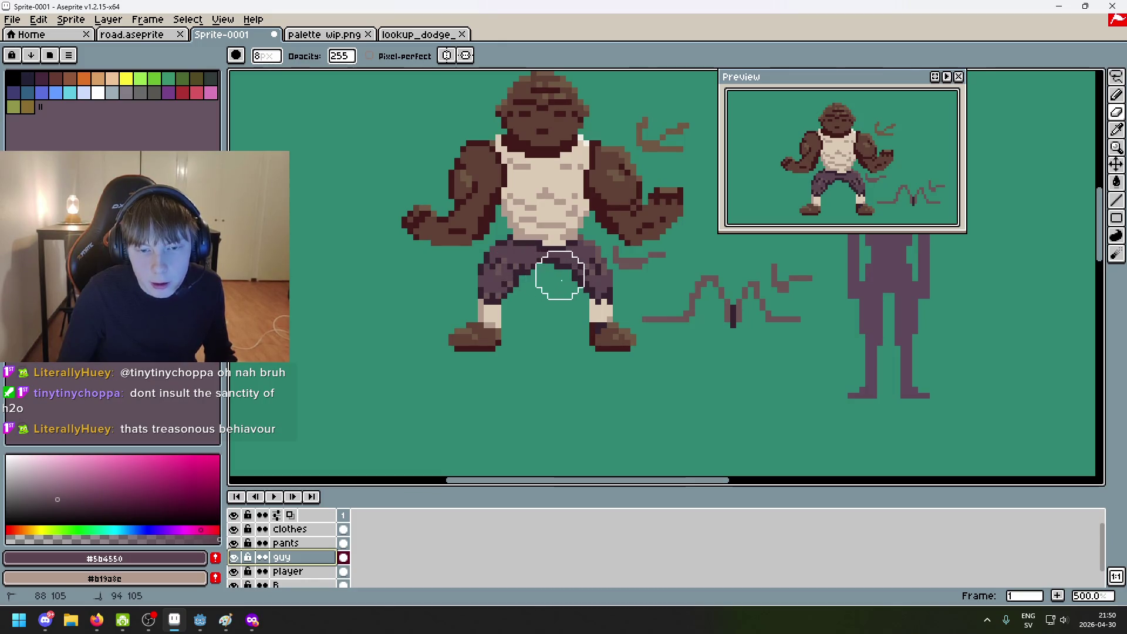
pyautogui.click(578, 276)
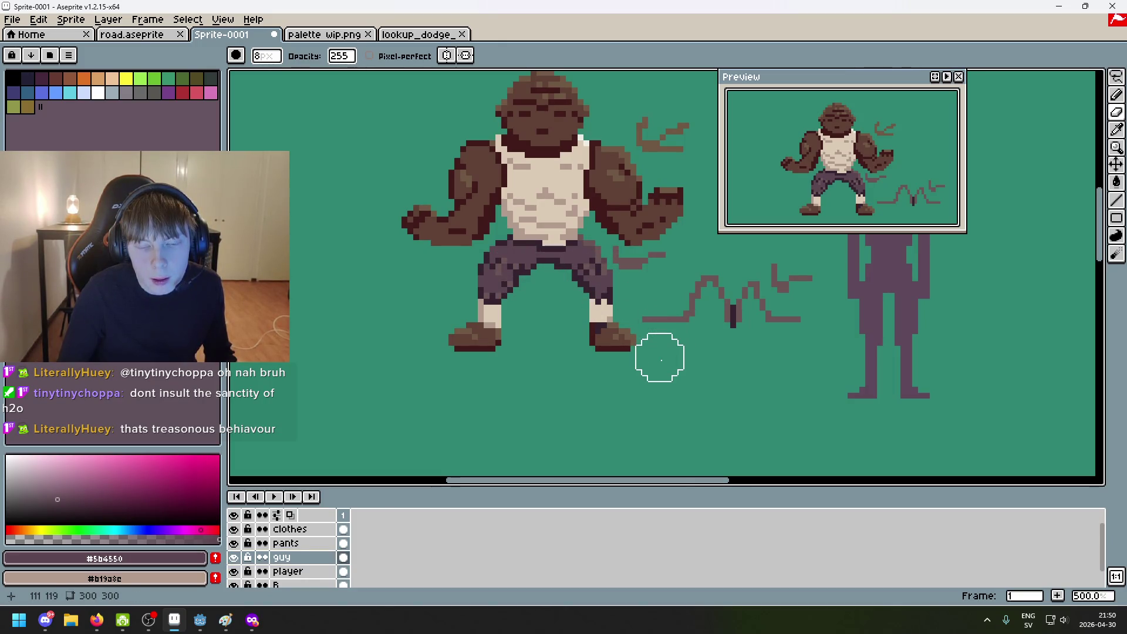
pyautogui.hotkey('ctrl', 'z')
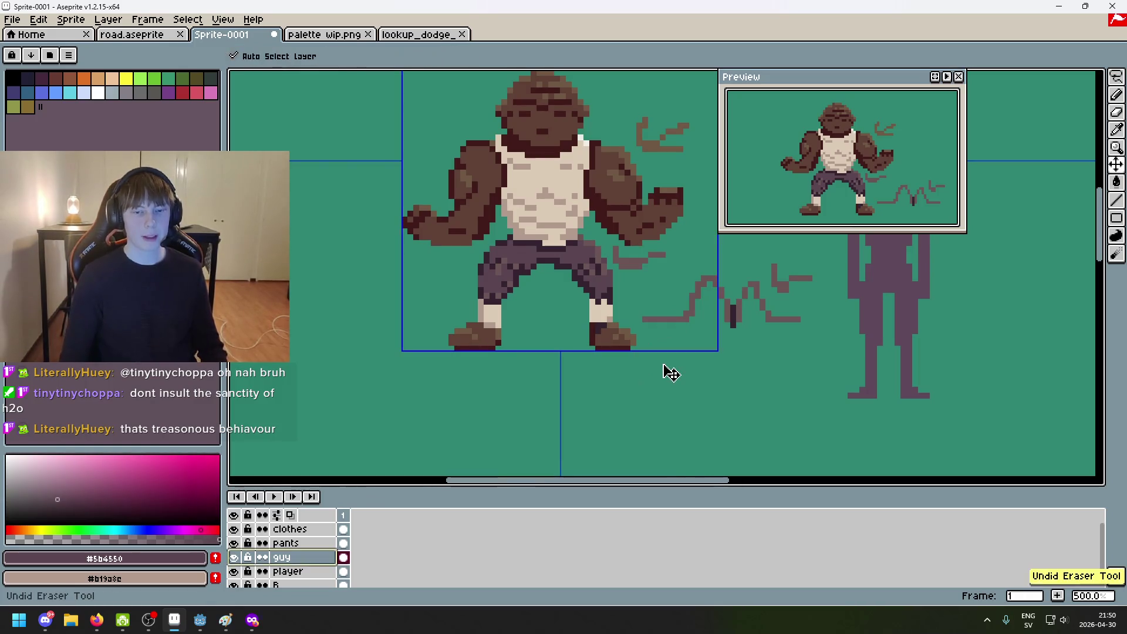
# Step: Select the clothes layer and toggle the pants layer's visibility to check it
pyautogui.scroll(1, 711, 322)
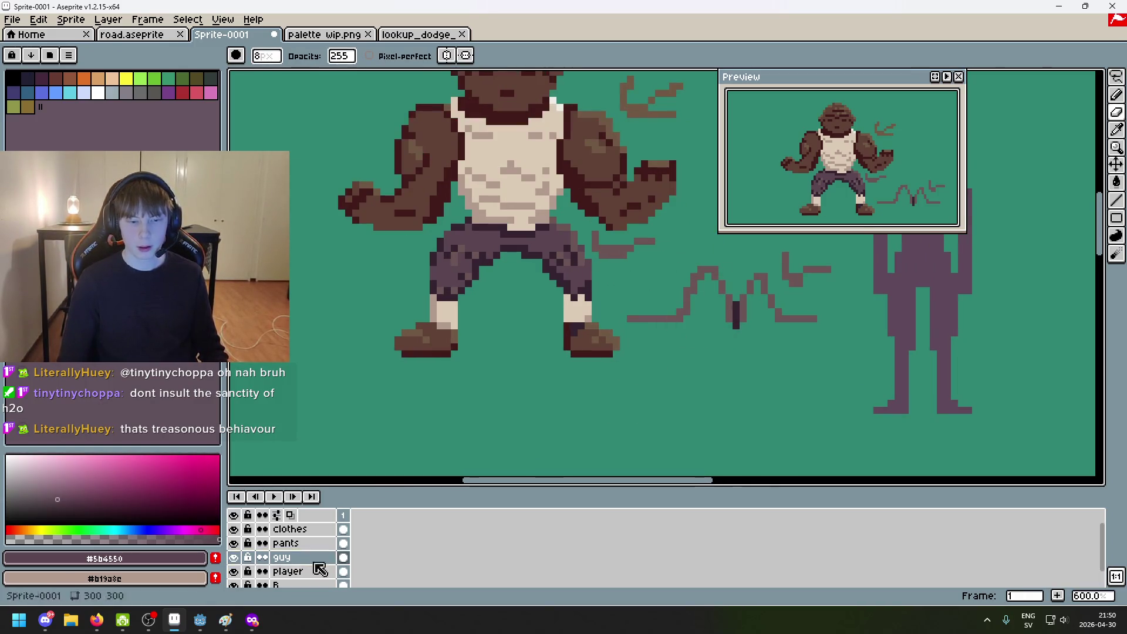
pyautogui.click(290, 529)
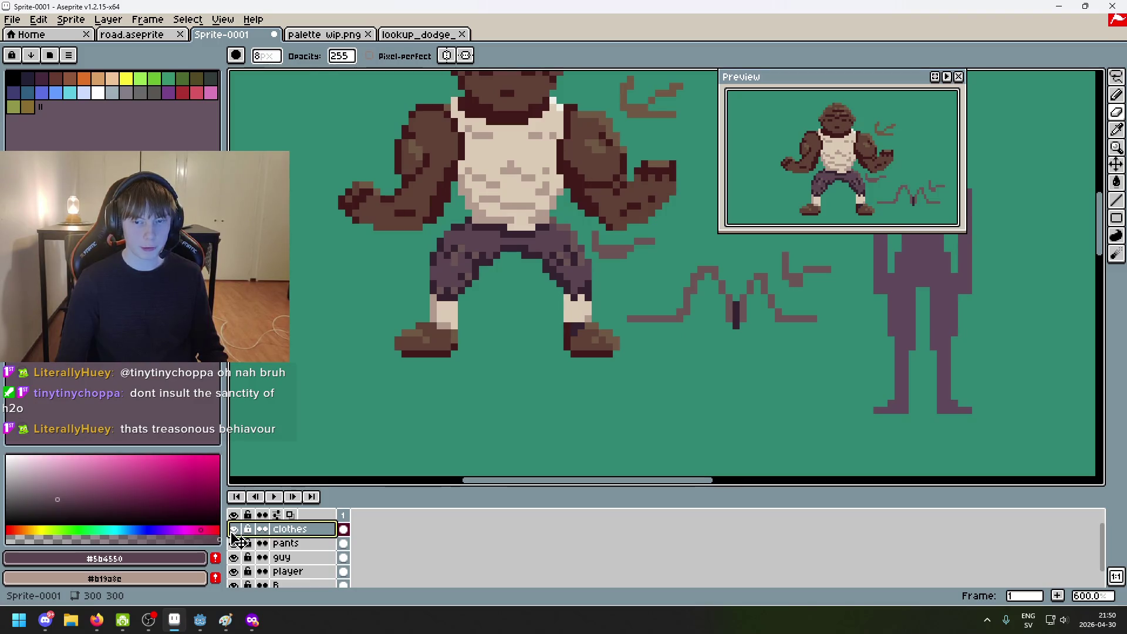
pyautogui.doubleClick(233, 543)
pyautogui.scroll(2, 609, 448)
pyautogui.hscroll(3, 609, 448)
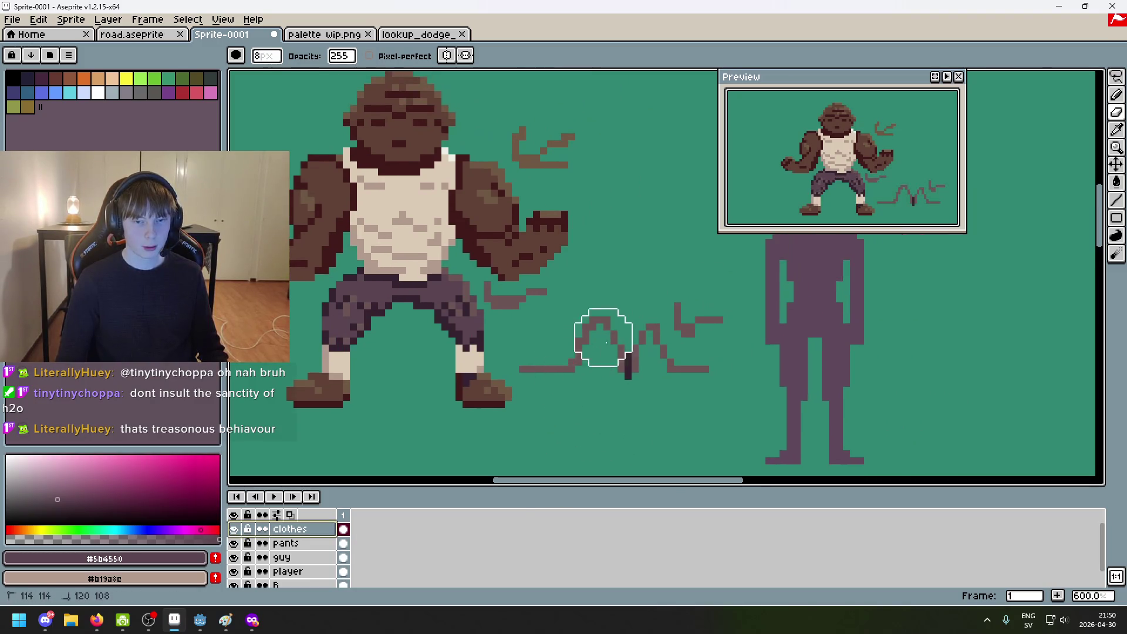
pyautogui.click(237, 544)
pyautogui.click(238, 545)
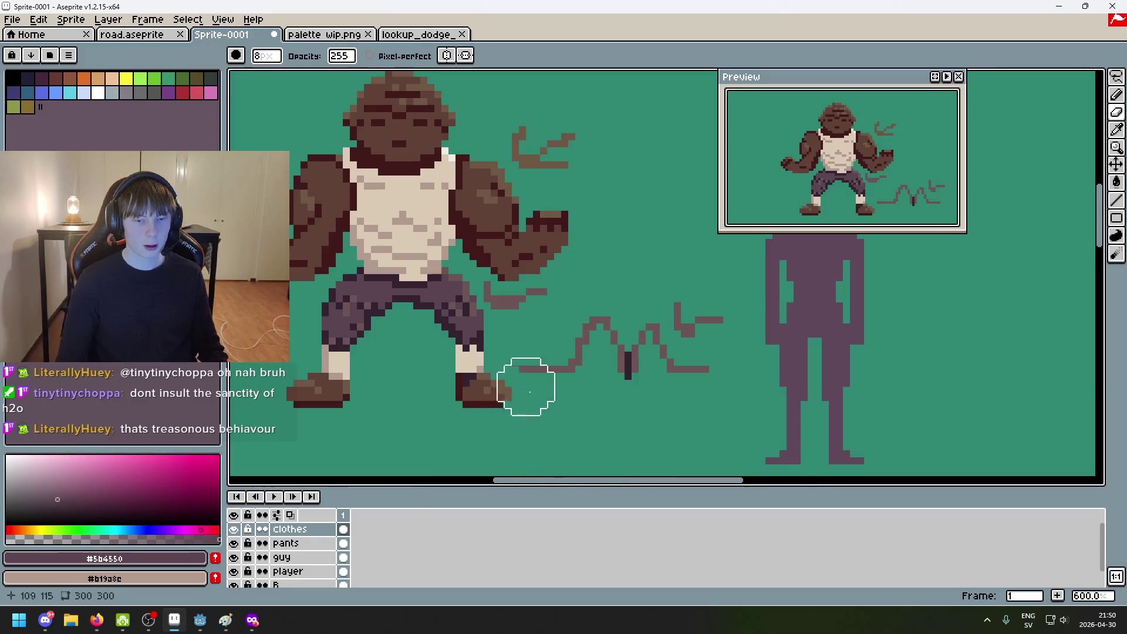
pyautogui.scroll(-2, 589, 396)
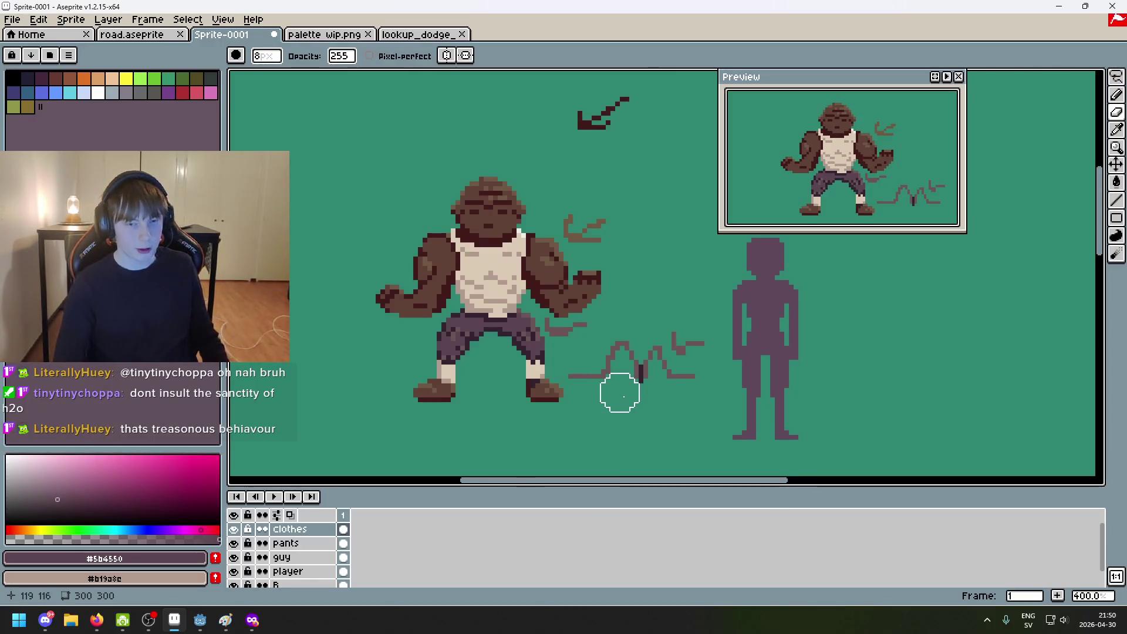
# Step: Toggle the clothes layer's visibility to check what lies beneath
pyautogui.scroll(2, 464, 275)
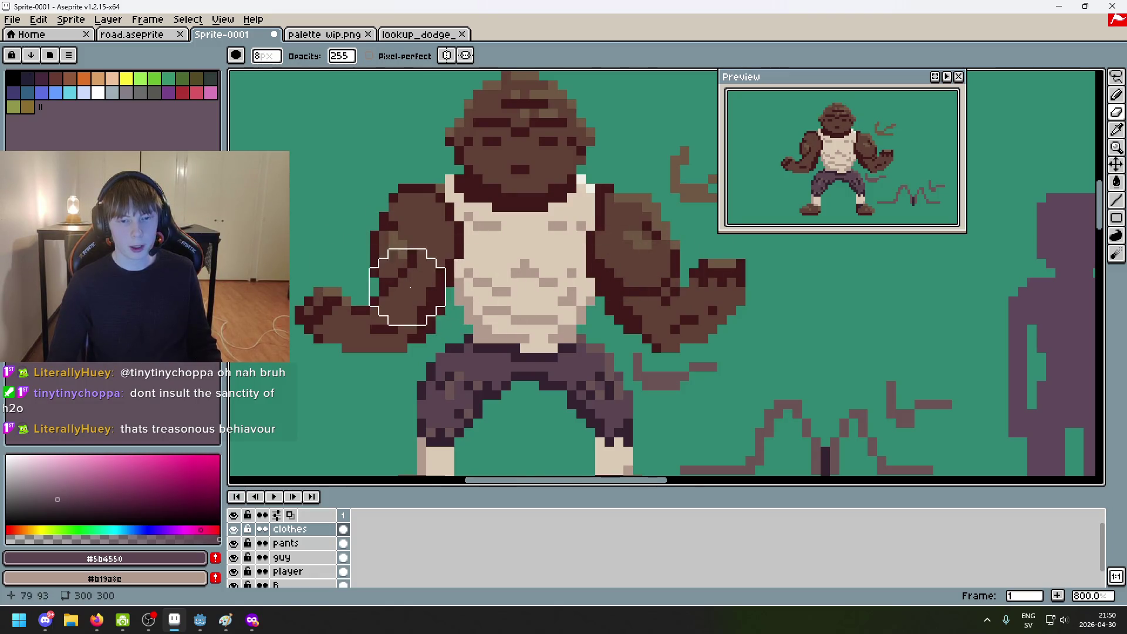
pyautogui.scroll(3, 487, 282)
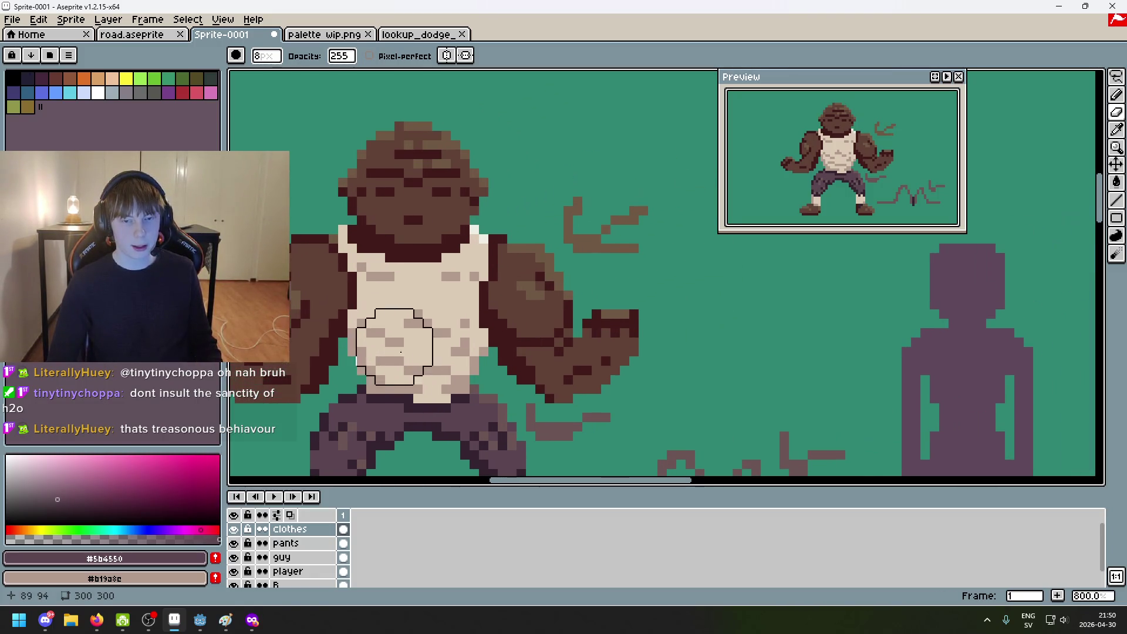
pyautogui.scroll(-1, 504, 365)
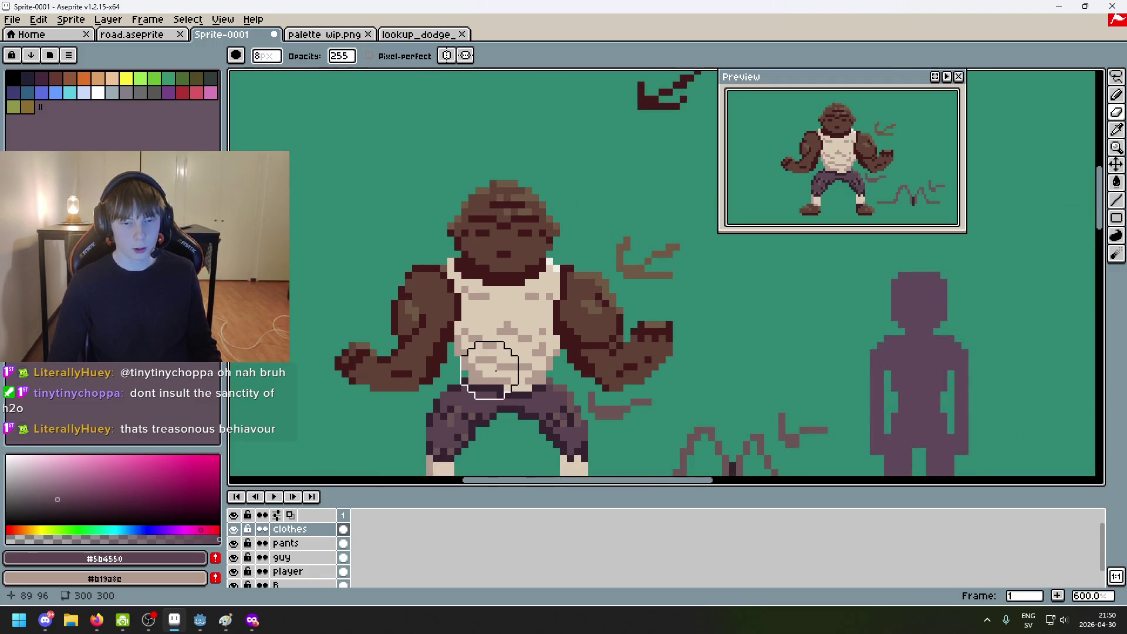
pyautogui.scroll(4, 496, 371)
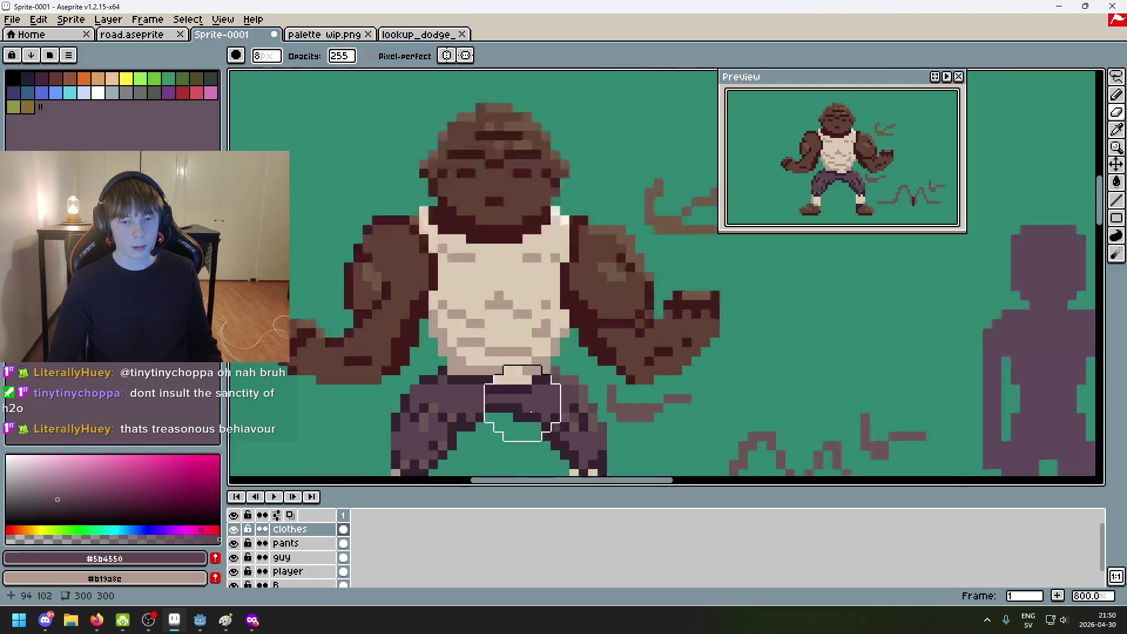
pyautogui.scroll(-3, 401, 434)
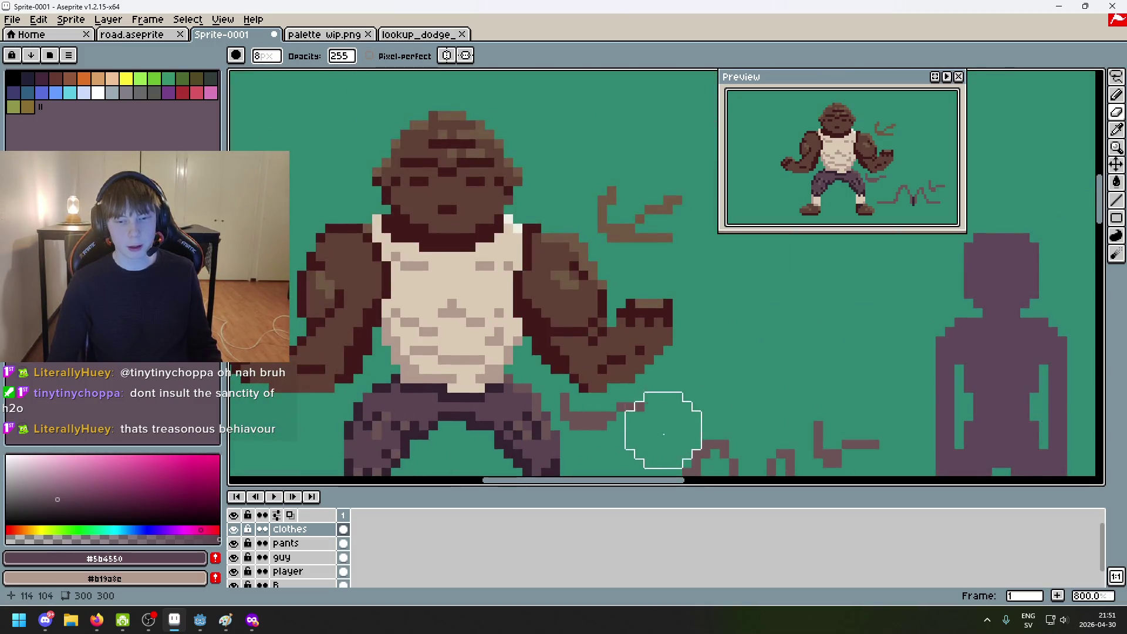
pyautogui.hscroll(3, 659, 451)
pyautogui.scroll(-1, 659, 451)
pyautogui.click(234, 530)
pyautogui.click(234, 530)
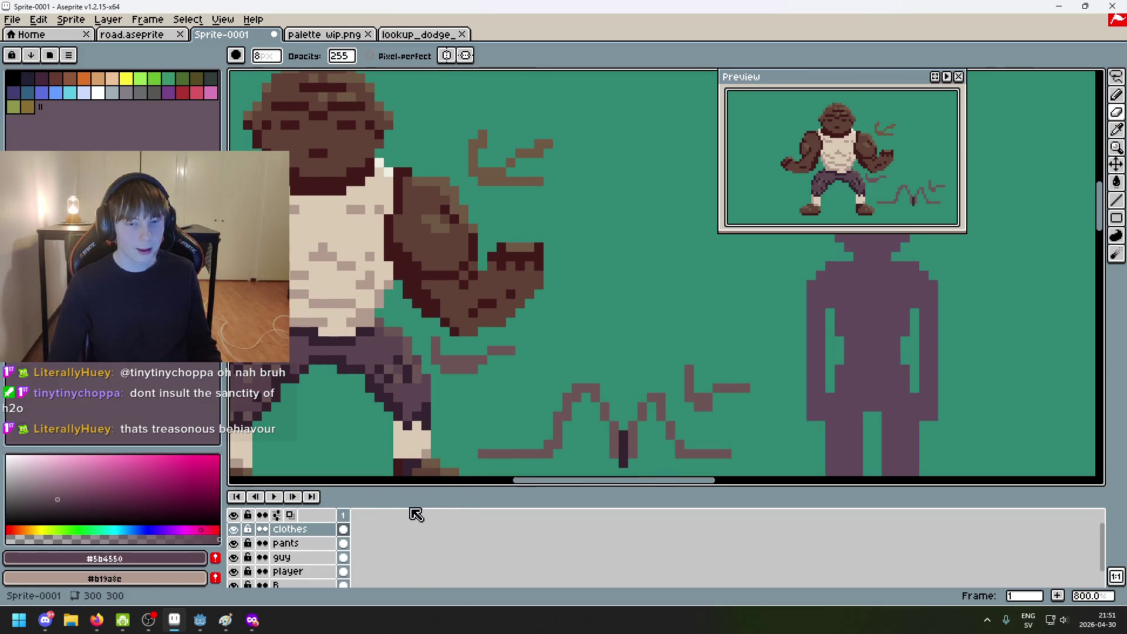
# Step: Undo the brown sketch strokes near the fist on the guy layer
pyautogui.scroll(2, 473, 470)
pyautogui.hscroll(-1, 473, 470)
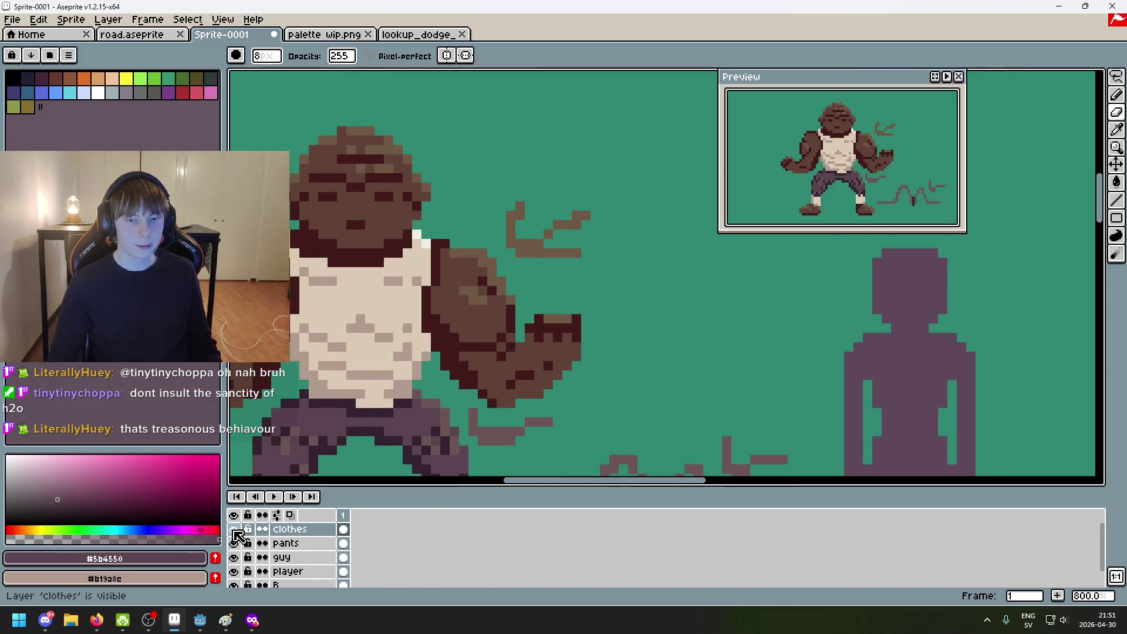
pyautogui.scroll(2, 429, 464)
pyautogui.hscroll(2, 461, 403)
pyautogui.hscroll(-1, 381, 415)
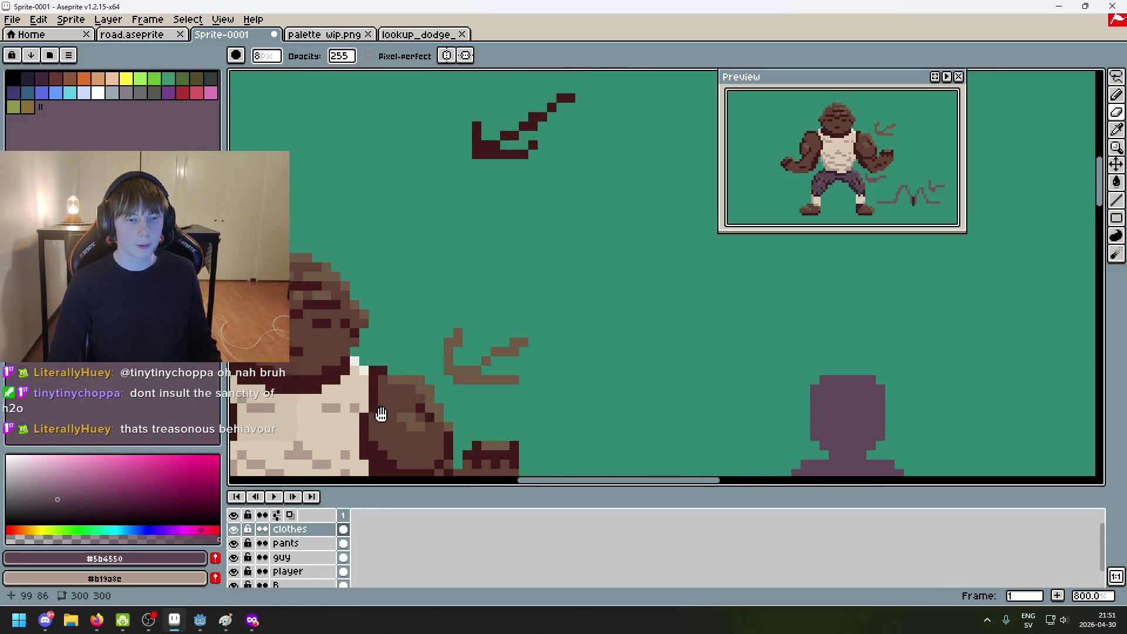
pyautogui.hscroll(-2, 381, 414)
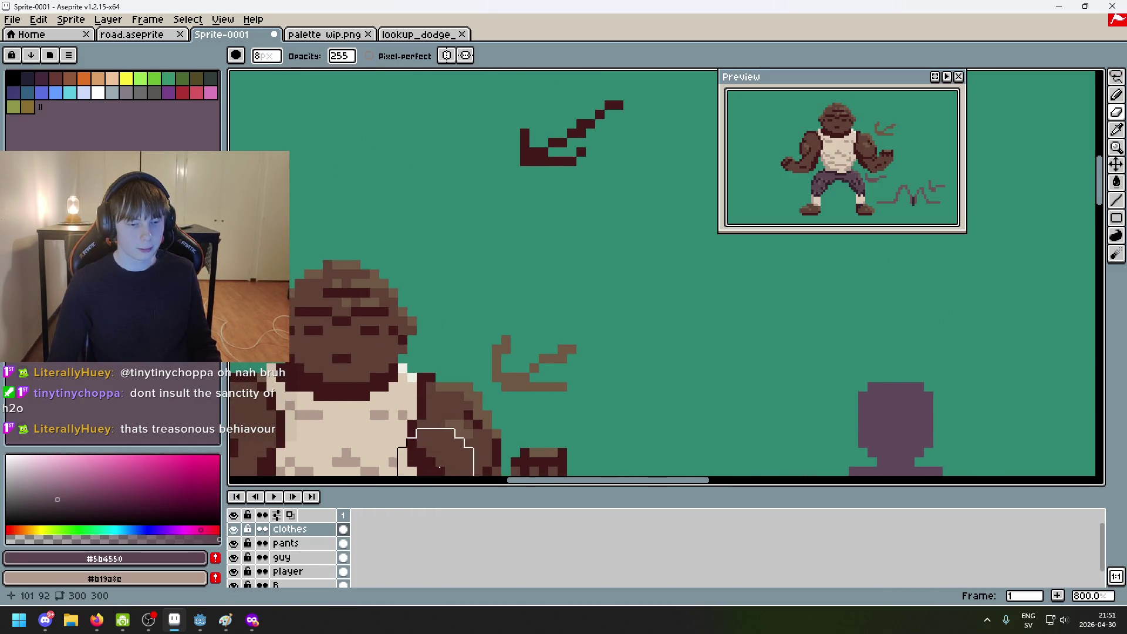
pyautogui.scroll(-3, 504, 339)
pyautogui.click(317, 557)
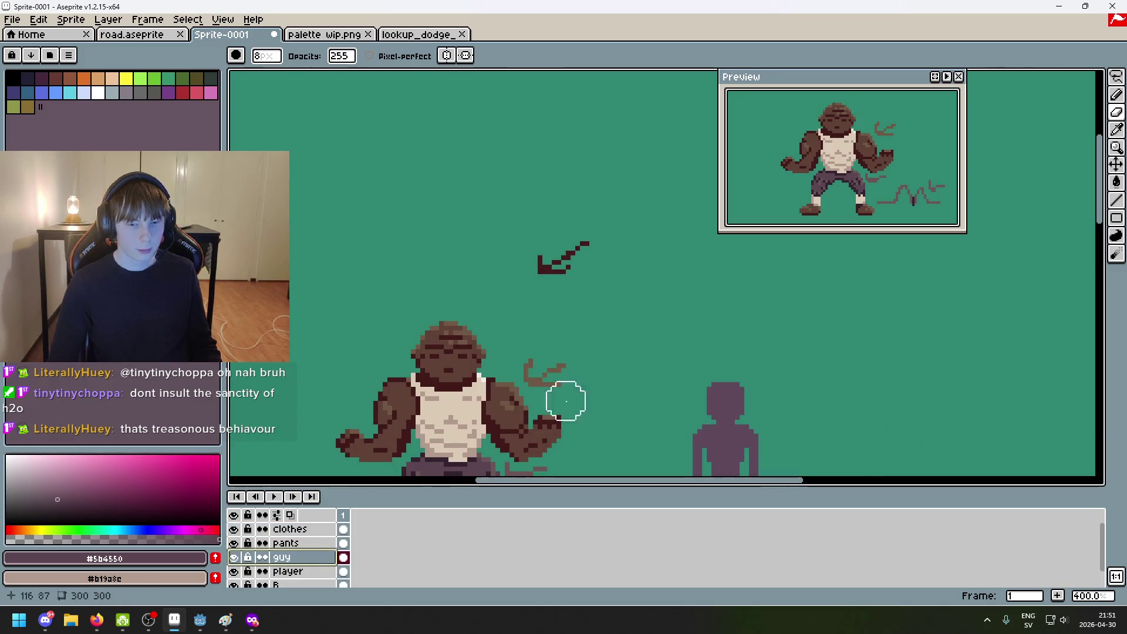
pyautogui.hotkey('ctrl', 'z')
pyautogui.hotkey('ctrl', 'z')
pyautogui.hotkey('ctrl', 'z')
pyautogui.moveTo(594, 321); pyautogui.dragTo(614, 217)
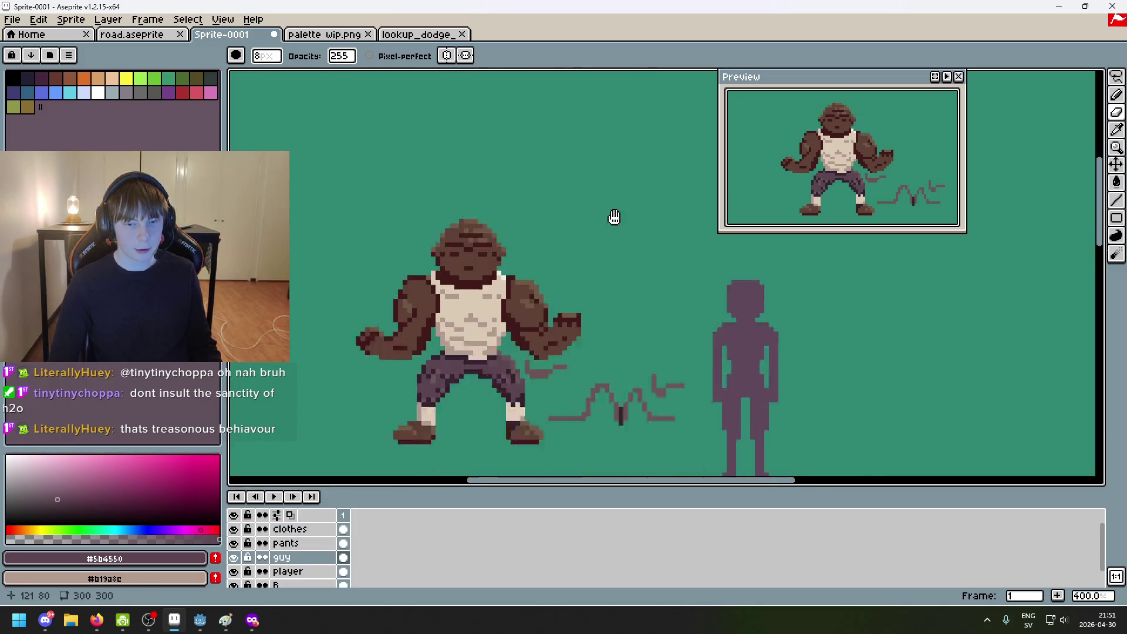
pyautogui.scroll(1, 581, 347)
# Step: Select the pants layer and shrink the brush to 1 px
pyautogui.click(289, 543)
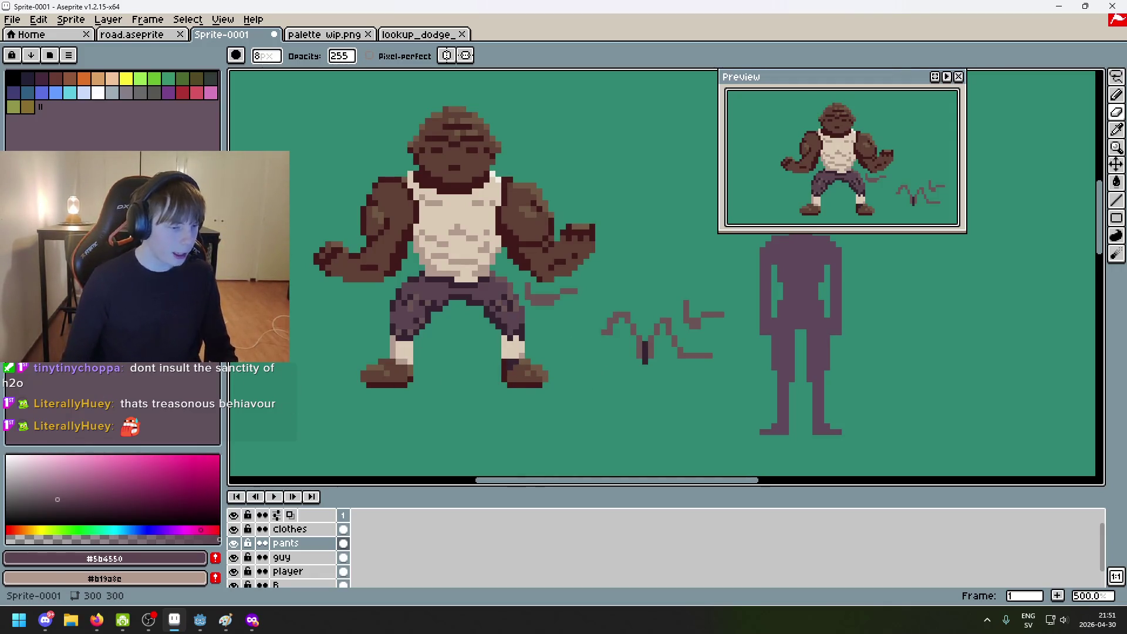
pyautogui.scroll(2, 588, 338)
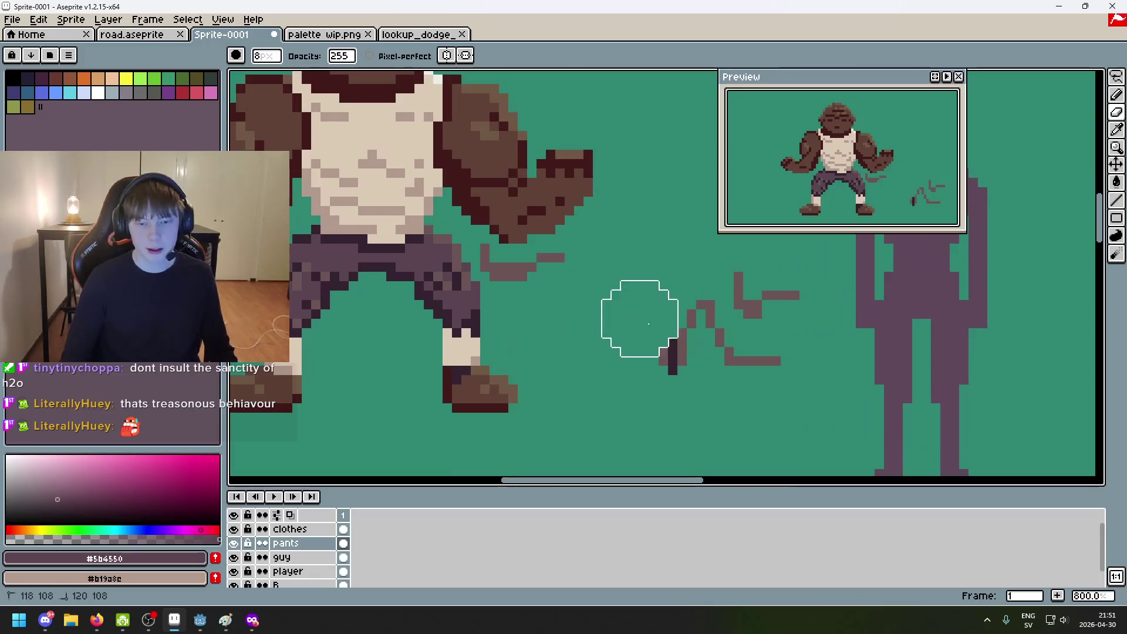
pyautogui.press('-')
pyautogui.press('-')
pyautogui.press('-')
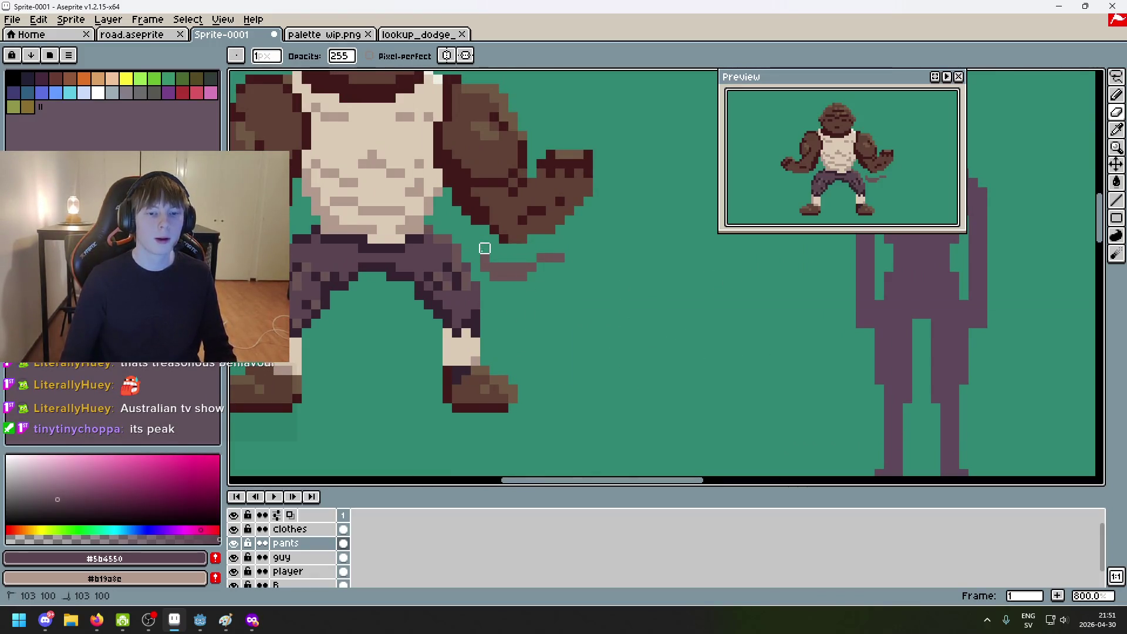
pyautogui.scroll(-4, 485, 276)
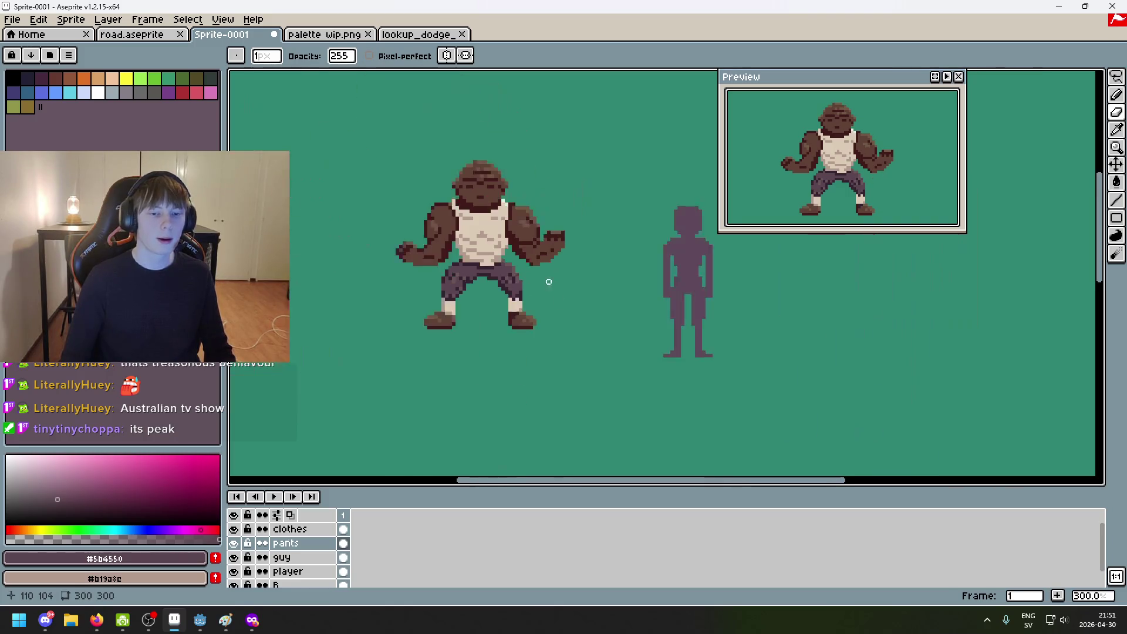
# Step: Eyedrop #6c5555 from the pants, undo the latest pencil stroke, and select the clothes layer
pyautogui.moveTo(546, 338); pyautogui.dragTo(576, 389)
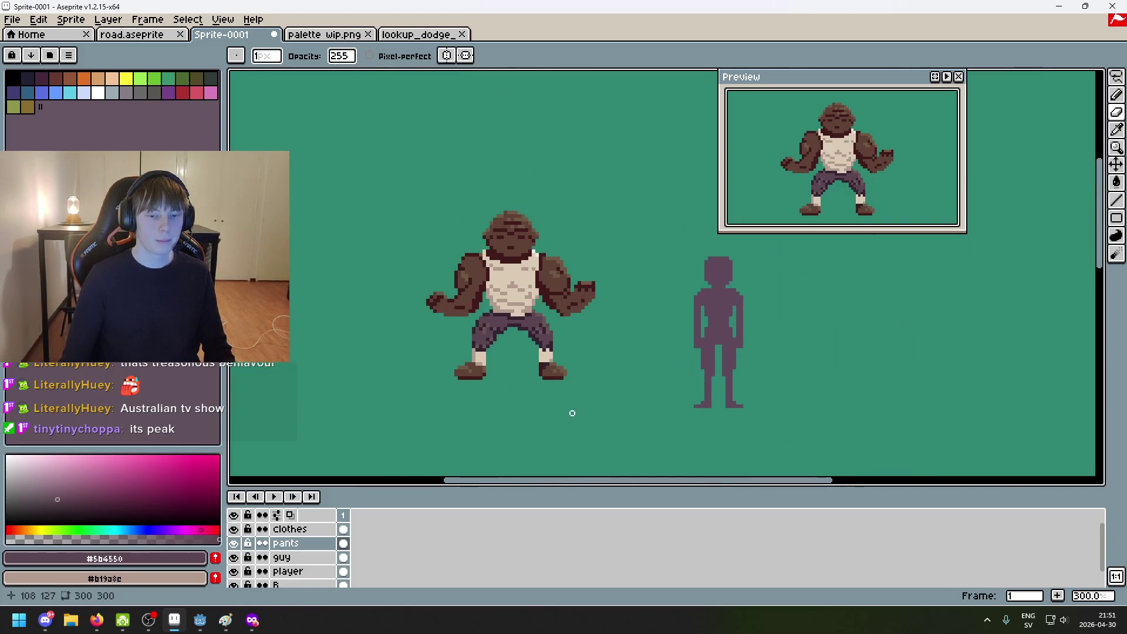
pyautogui.scroll(4, 485, 352)
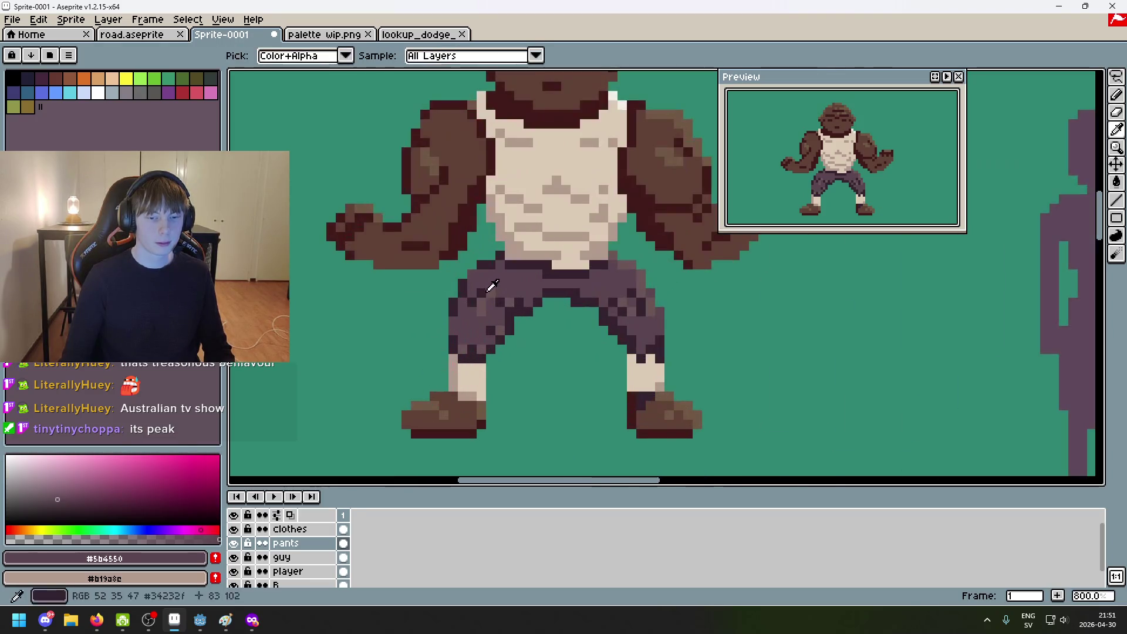
pyautogui.keyDown('alt'); pyautogui.click(478, 277); pyautogui.keyUp('alt')
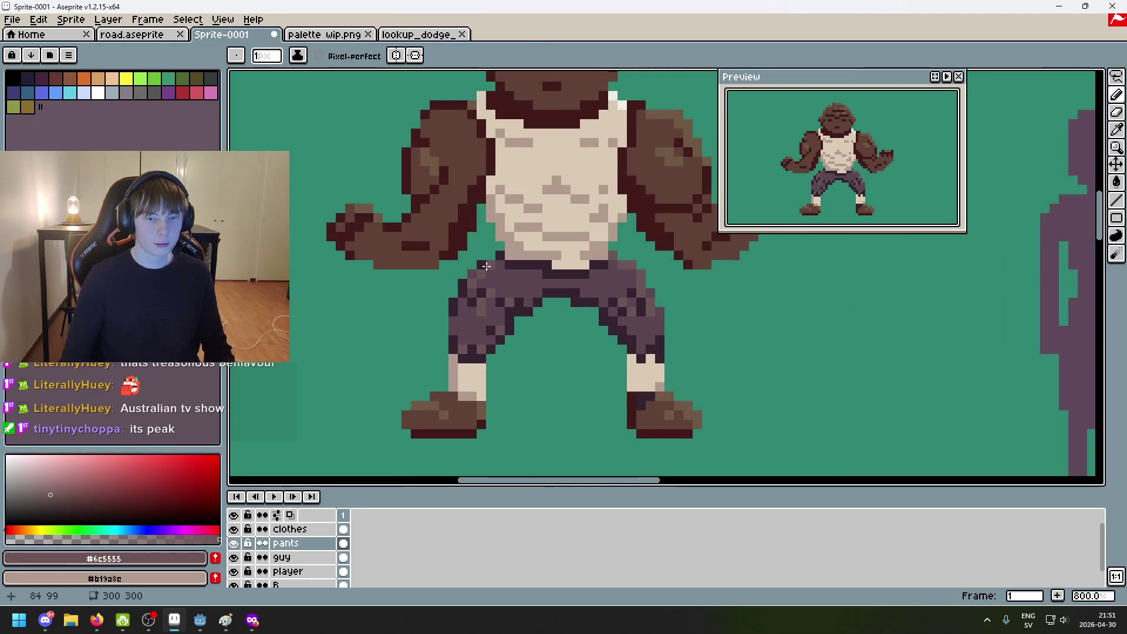
pyautogui.scroll(-5, 546, 306)
pyautogui.hotkey('ctrl', 'z')
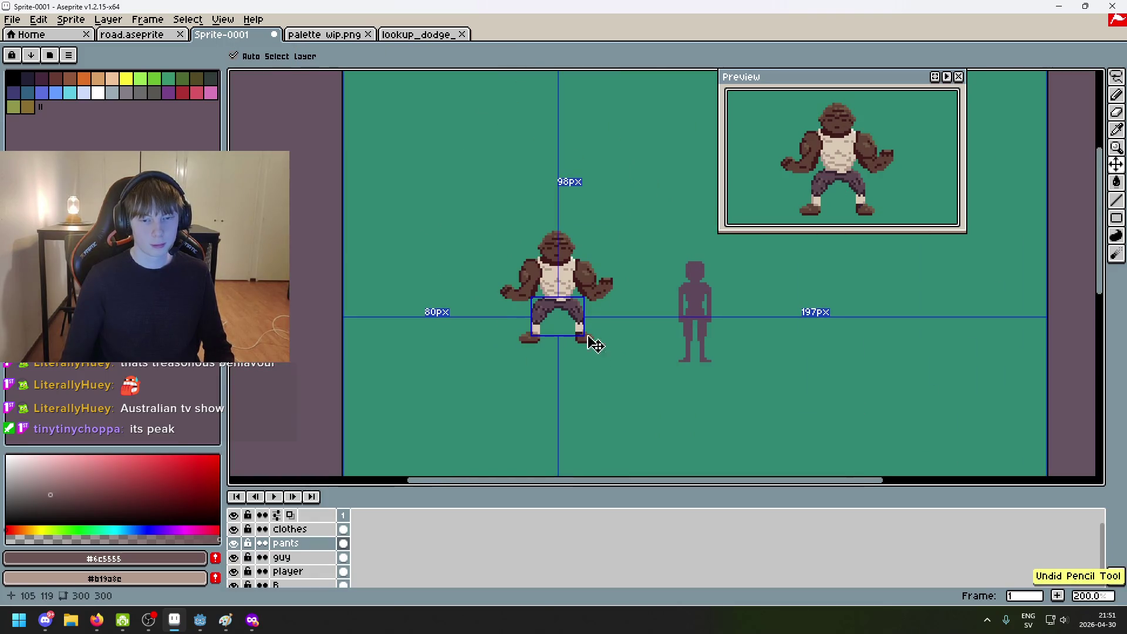
pyautogui.scroll(5, 526, 302)
pyautogui.scroll(-5, 601, 382)
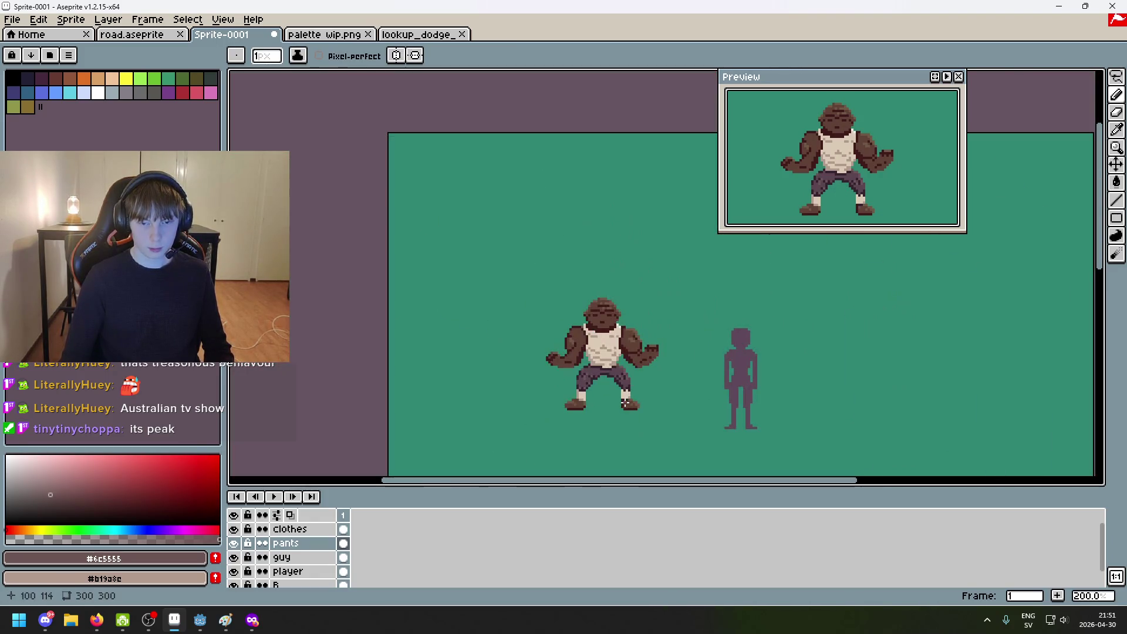
pyautogui.scroll(3, 625, 404)
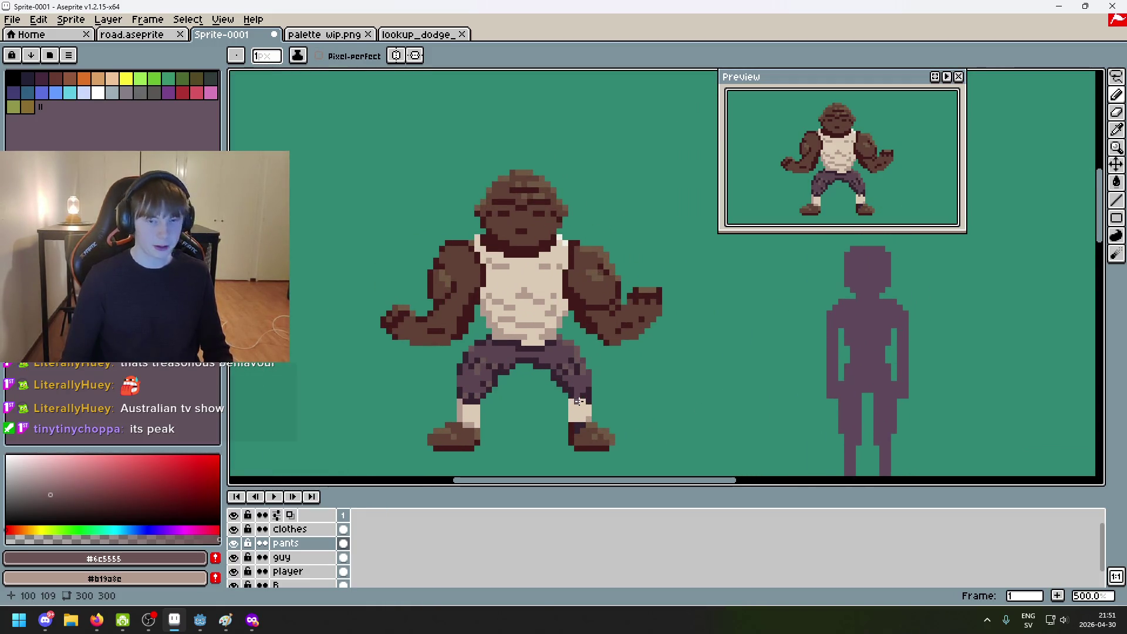
pyautogui.scroll(-1, 579, 401)
pyautogui.scroll(1, 490, 403)
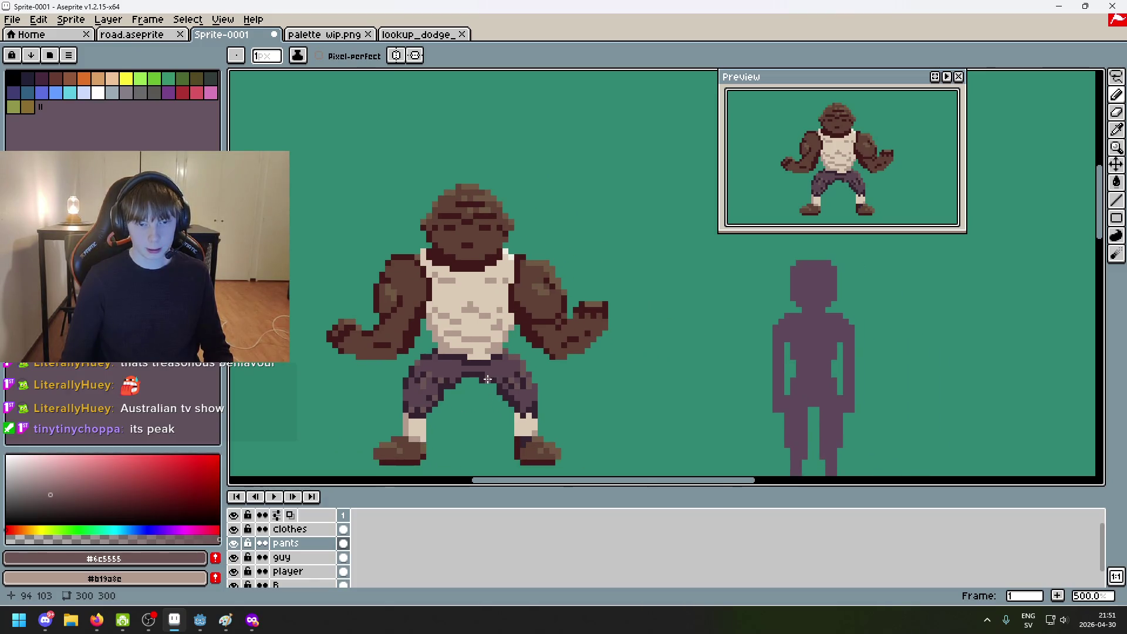
pyautogui.scroll(4, 435, 310)
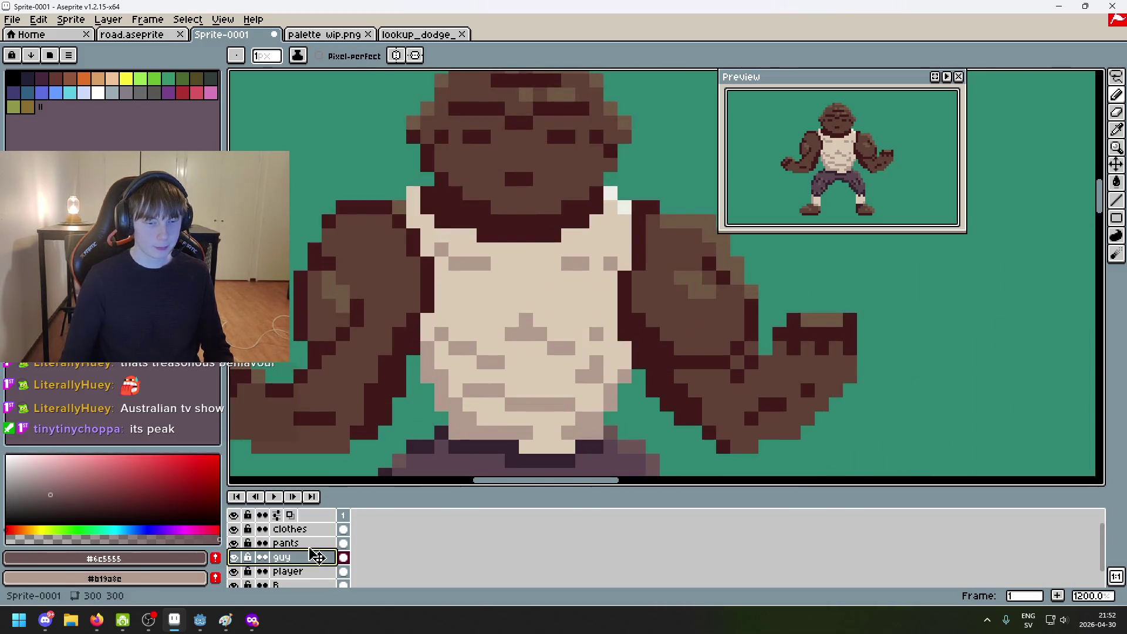
pyautogui.click(303, 529)
# Step: Sample tan #b19a8c and light #cecec5 near the neck and remove a stray shirt pixel
pyautogui.keyDown('alt'); pyautogui.click(431, 326); pyautogui.keyUp('alt')
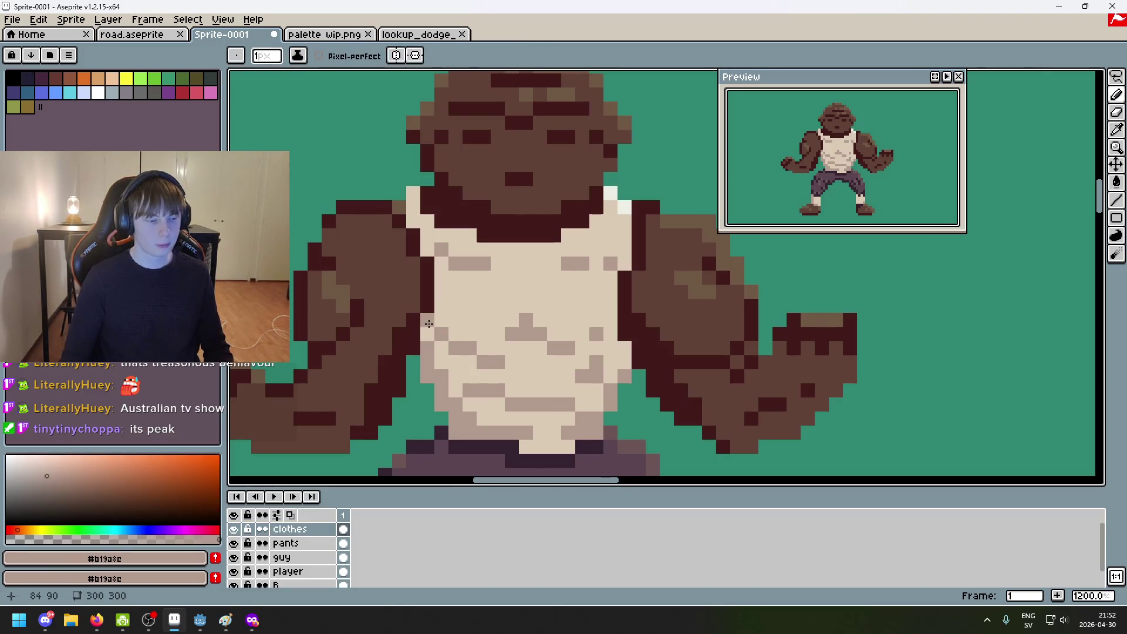
pyautogui.moveTo(430, 324)
pyautogui.mouseDown()
pyautogui.moveTo(426, 388)
pyautogui.moveTo(458, 350)
pyautogui.moveTo(482, 360)
pyautogui.mouseUp()
pyautogui.scroll(-5, 483, 329)
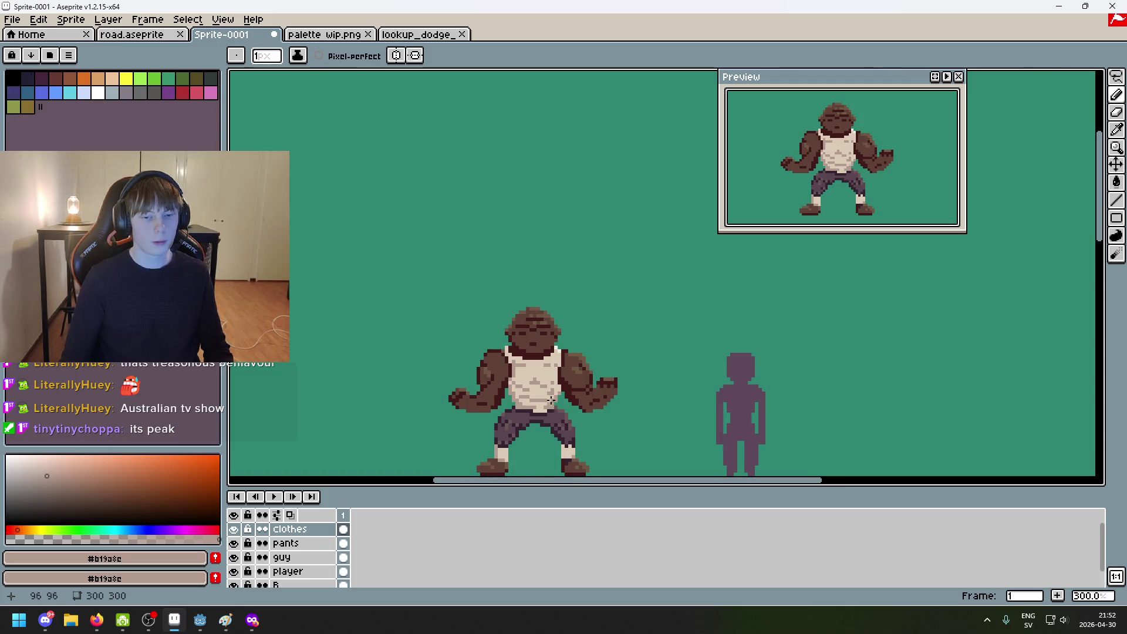
pyautogui.scroll(4, 551, 400)
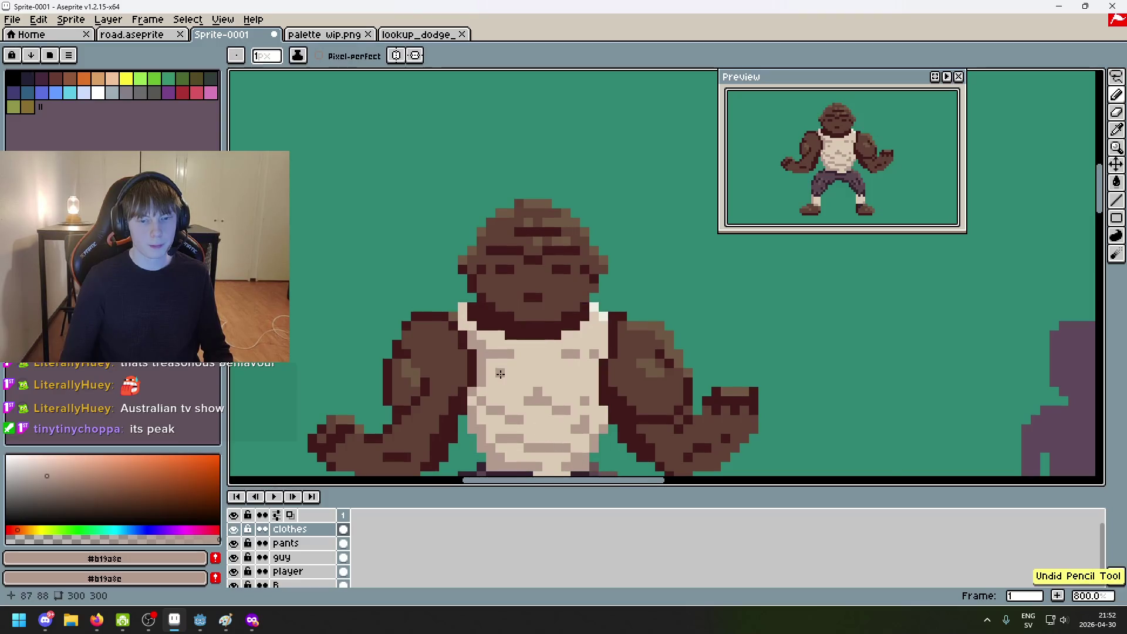
pyautogui.scroll(2, 482, 351)
pyautogui.keyDown('alt'); pyautogui.click(448, 285); pyautogui.keyUp('alt')
pyautogui.keyDown('alt'); pyautogui.click(454, 306); pyautogui.keyUp('alt')
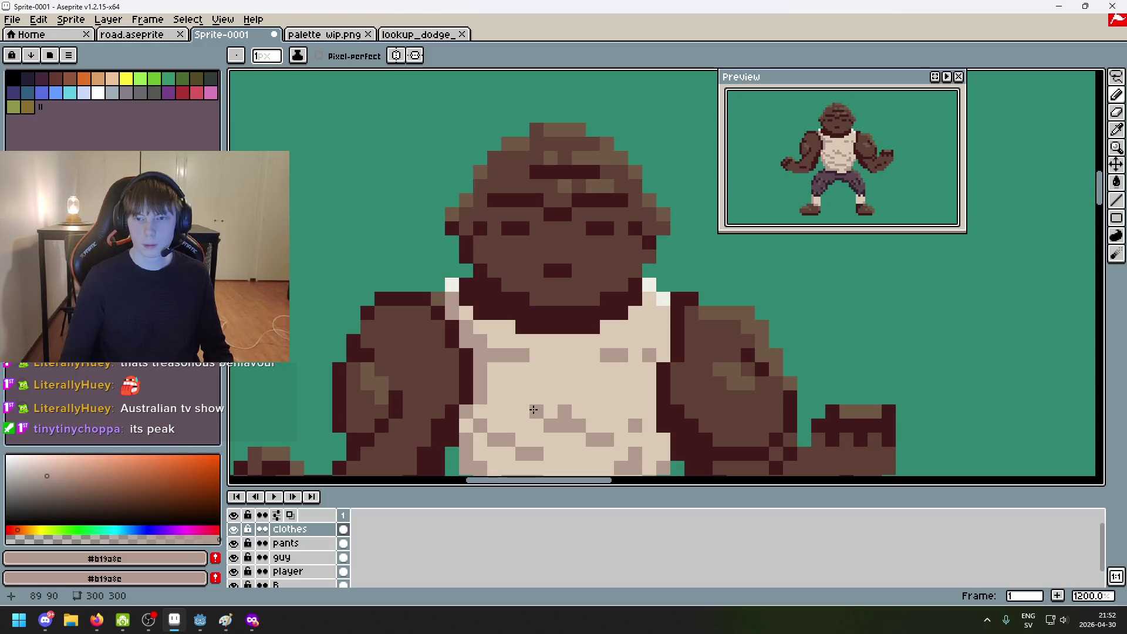
pyautogui.hotkey('ctrl', 'z')
pyautogui.keyDown('alt'); pyautogui.click(456, 281); pyautogui.keyUp('alt')
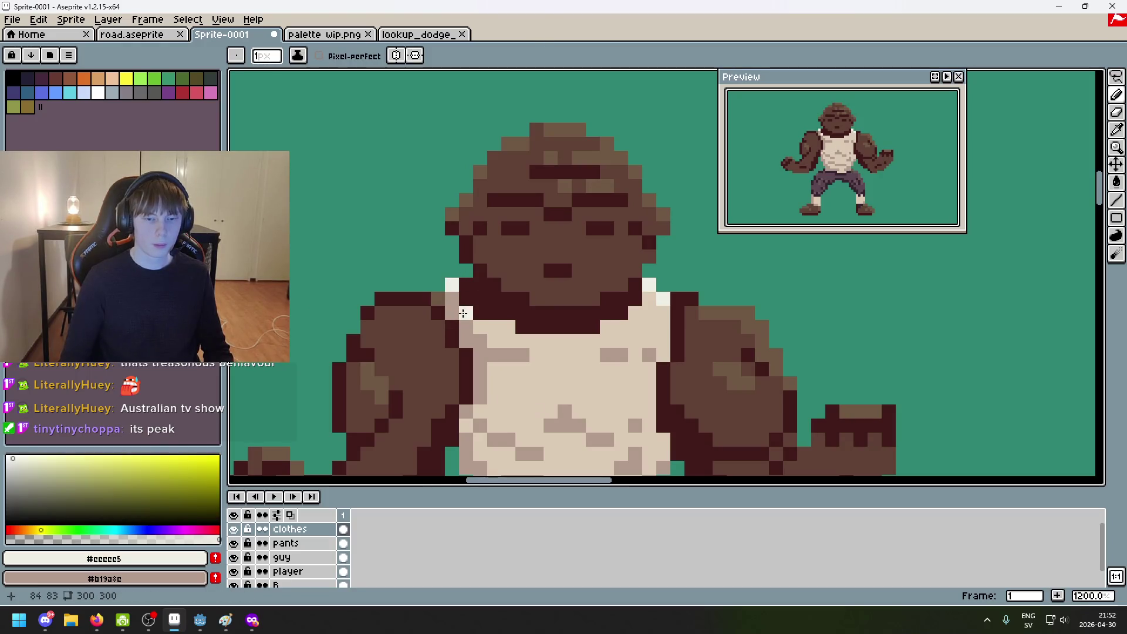
# Step: Pick the light tan #dccbb5 from the shirt and shrink the brush back to one pixel
pyautogui.keyDown('alt'); pyautogui.click(464, 317); pyautogui.keyUp('alt')
pyautogui.scroll(-2, 465, 317)
pyautogui.scroll(5, 461, 305)
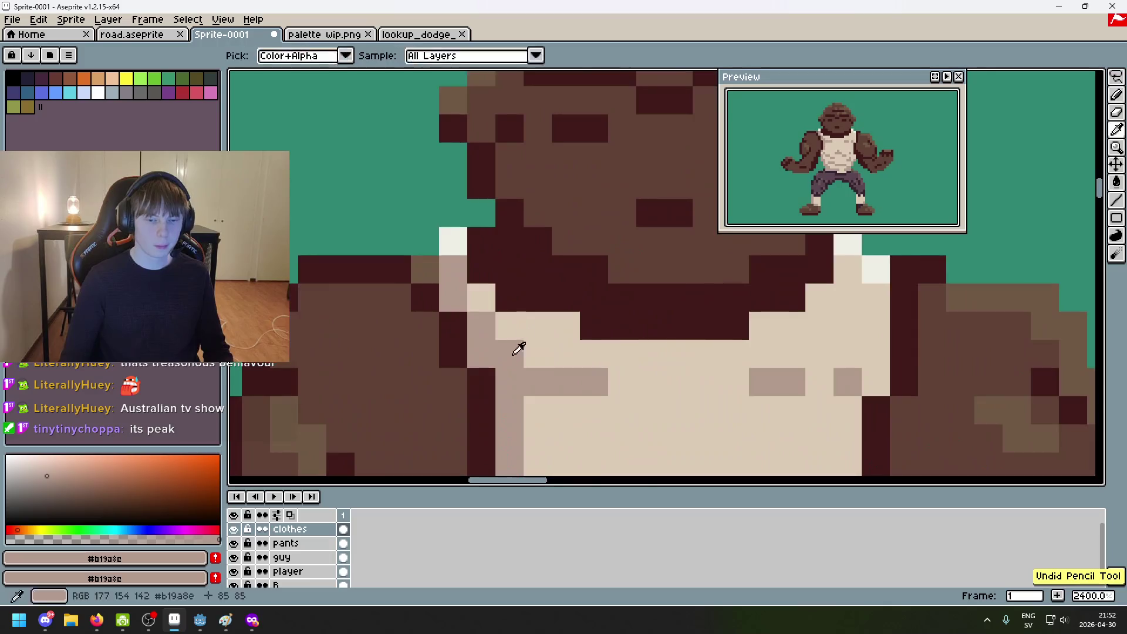
pyautogui.keyDown('alt'); pyautogui.click(453, 284); pyautogui.keyUp('alt')
pyautogui.press('-')
pyautogui.press('-')
pyautogui.scroll(-1, 485, 294)
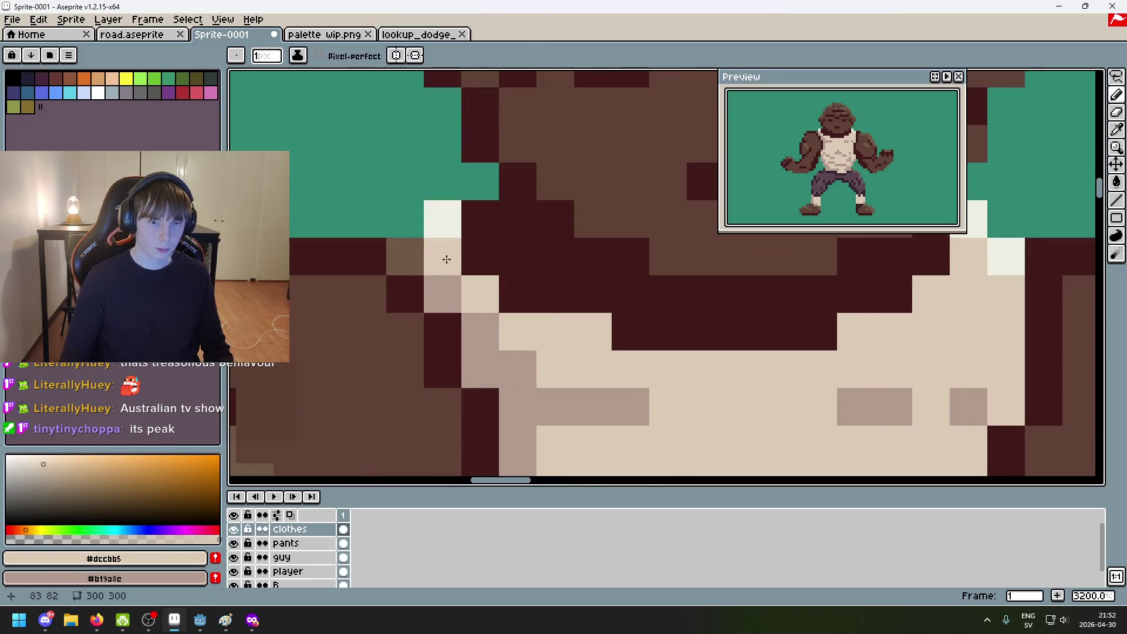
pyautogui.scroll(-3, 565, 338)
pyautogui.scroll(1, 555, 375)
pyautogui.scroll(-1, 555, 376)
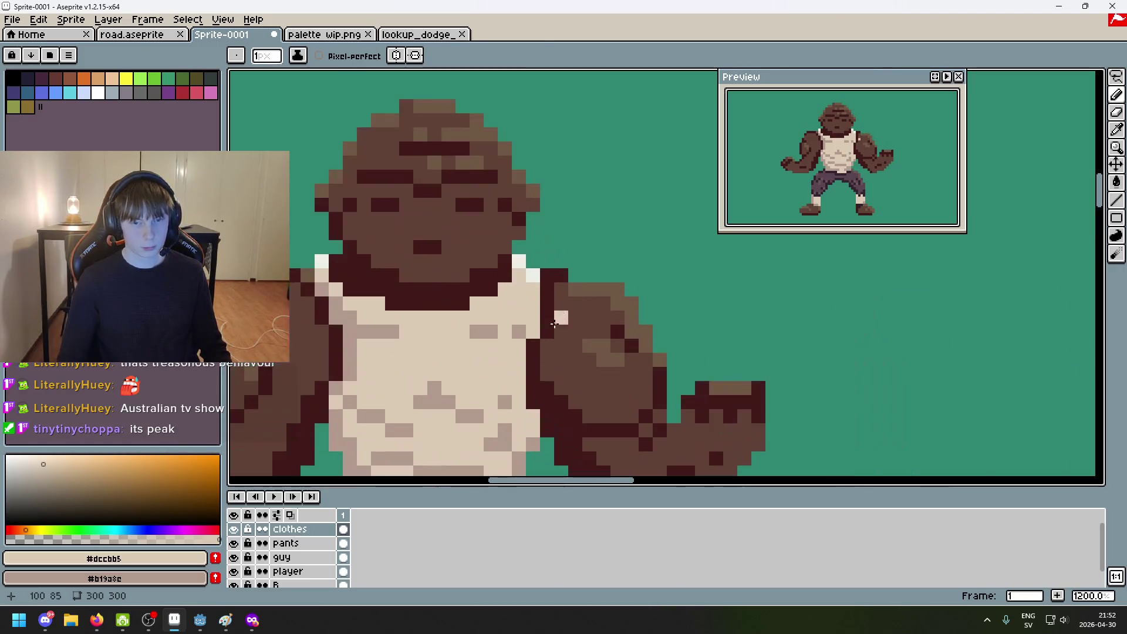
pyautogui.scroll(4, 558, 317)
# Step: Shade the tank top's right edge in darker beige, then undo that shading
pyautogui.keyDown('alt'); pyautogui.click(523, 325); pyautogui.keyUp('alt')
pyautogui.click(531, 309)
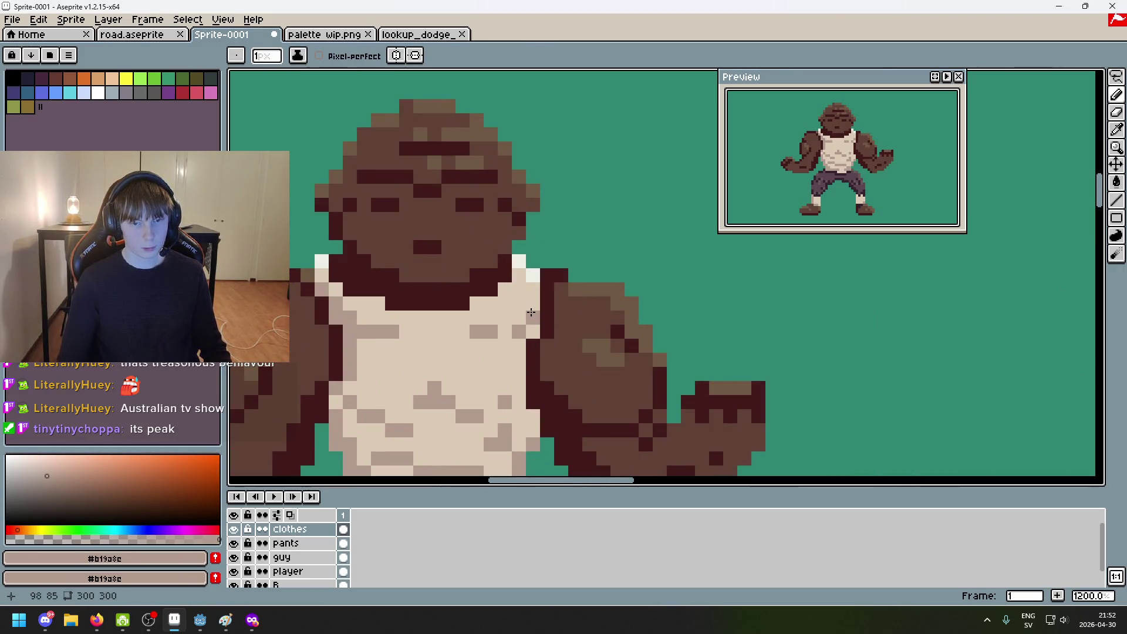
pyautogui.moveTo(532, 312); pyautogui.dragTo(531, 340)
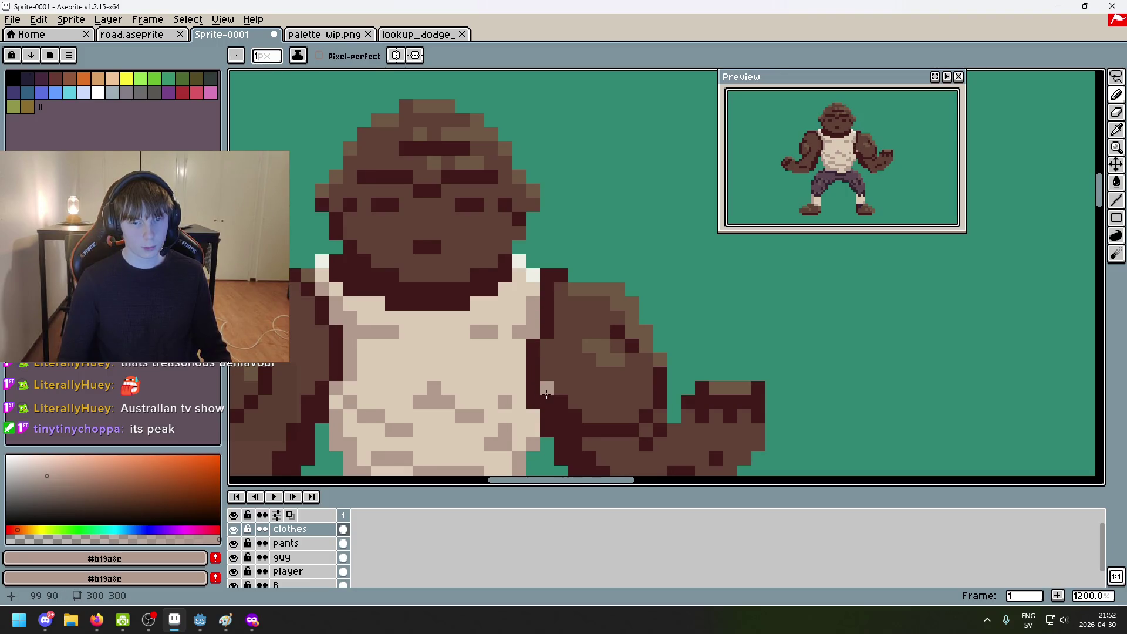
pyautogui.hotkey('ctrl', 'z')
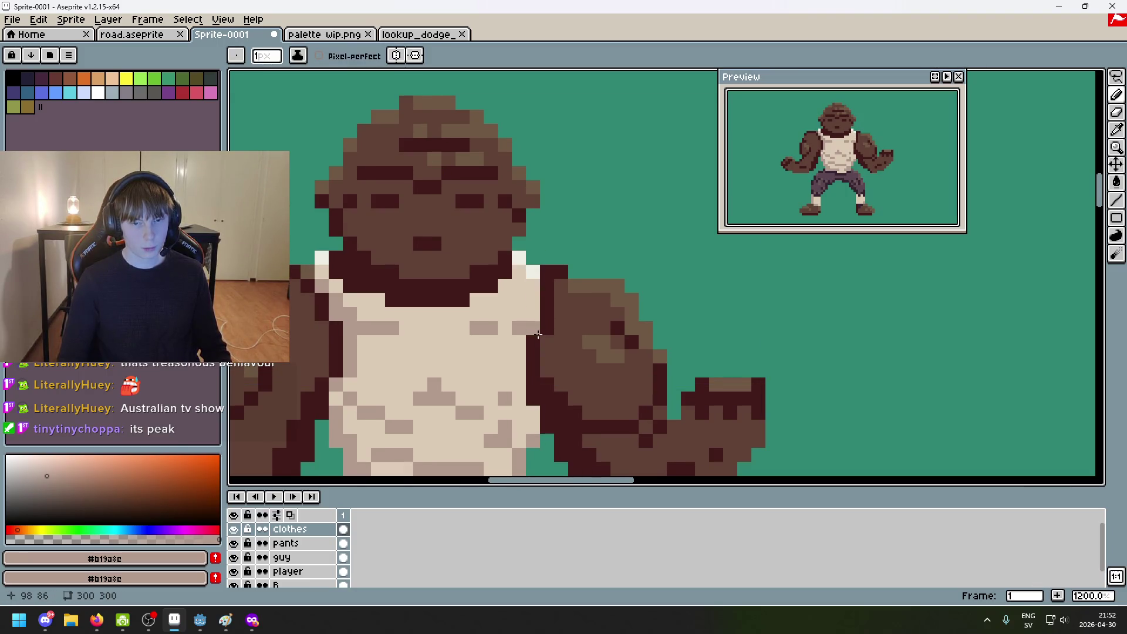
pyautogui.scroll(-5, 559, 321)
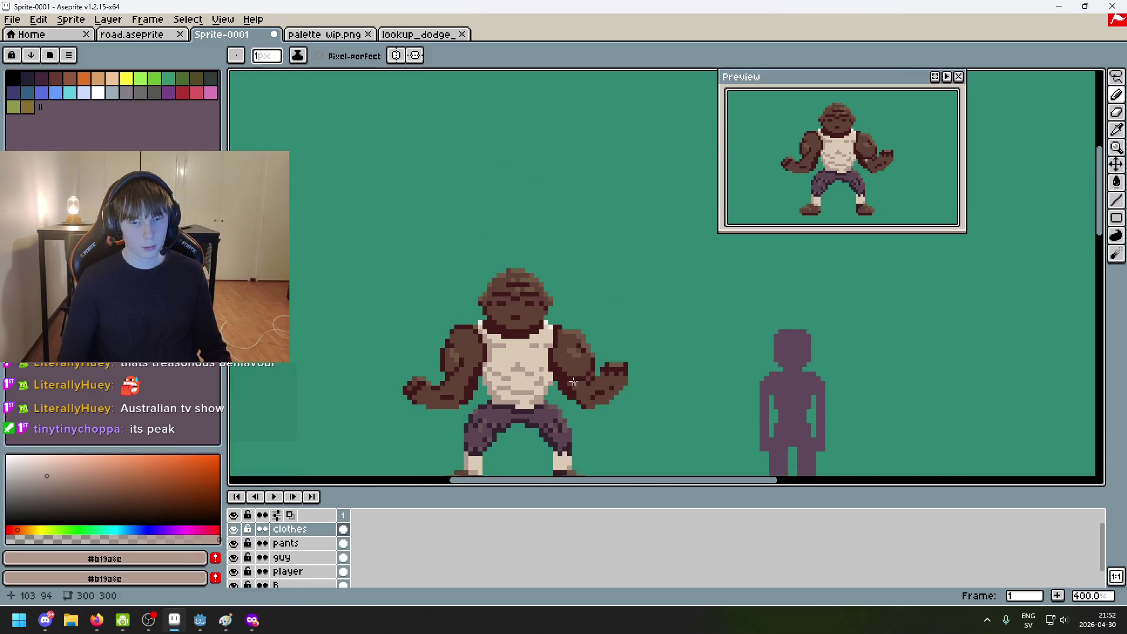
# Step: Eyedrop the darker beige #b19a8c and paint shirt pixels where the tank top meets the arm
pyautogui.scroll(3, 563, 369)
pyautogui.keyDown('alt'); pyautogui.click(551, 333); pyautogui.keyUp('alt')
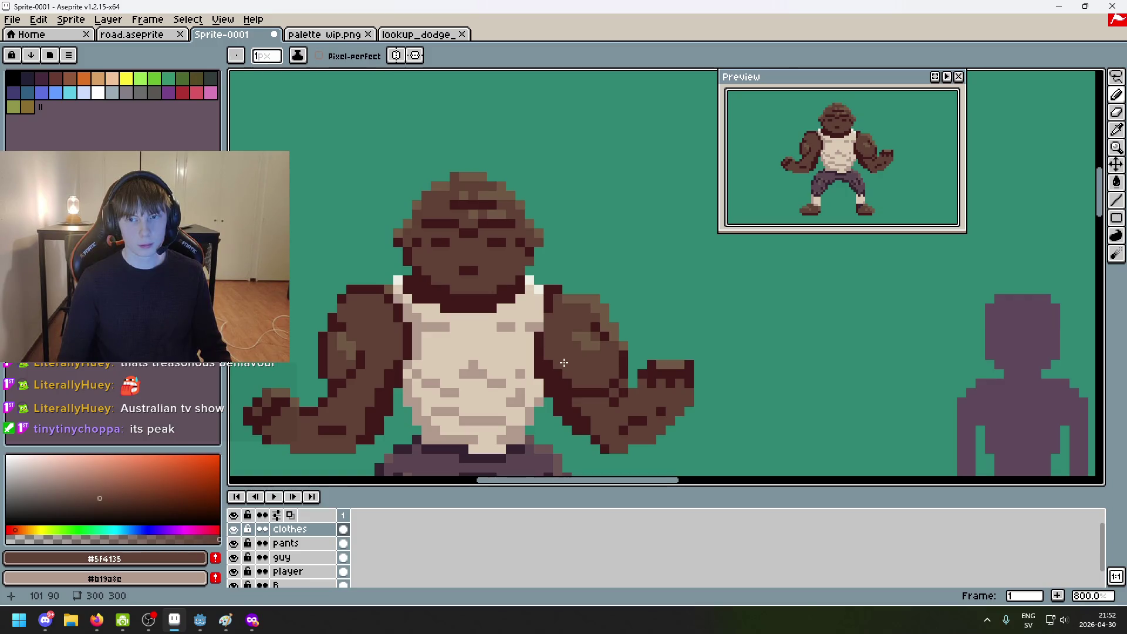
pyautogui.scroll(5, 557, 348)
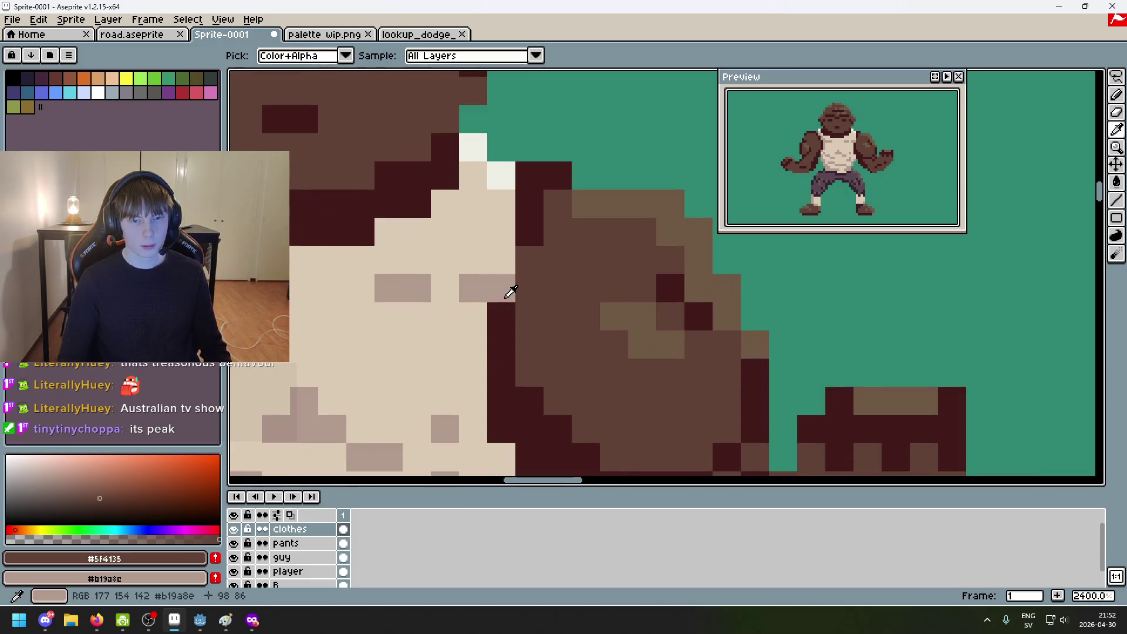
pyautogui.keyDown('alt'); pyautogui.click(507, 298); pyautogui.keyUp('alt')
pyautogui.scroll(-5, 531, 355)
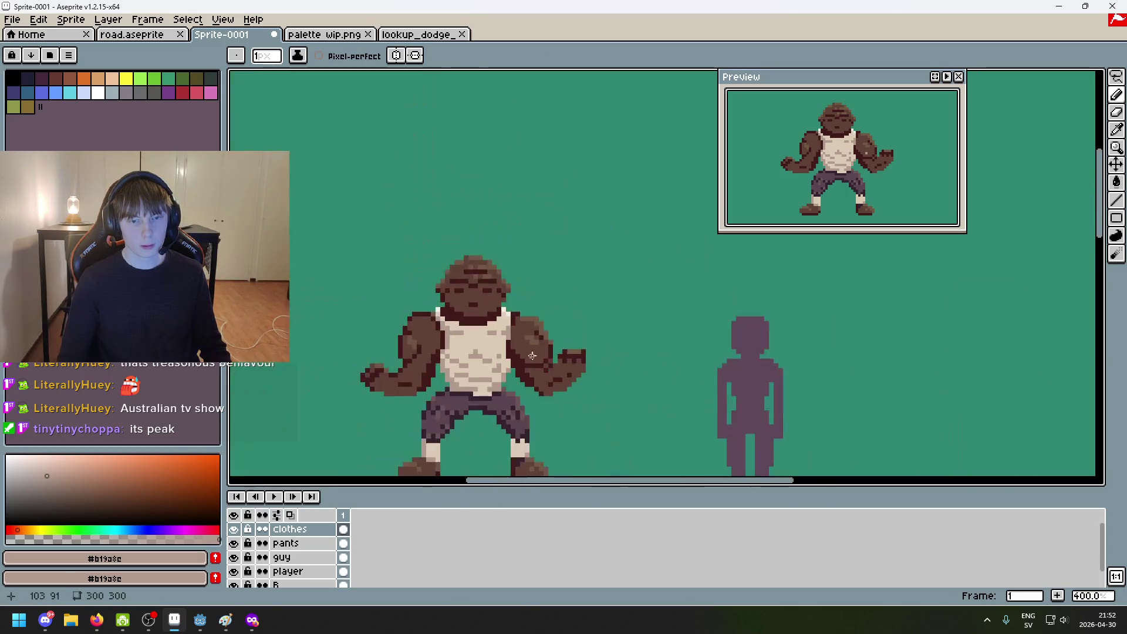
pyautogui.scroll(5, 539, 363)
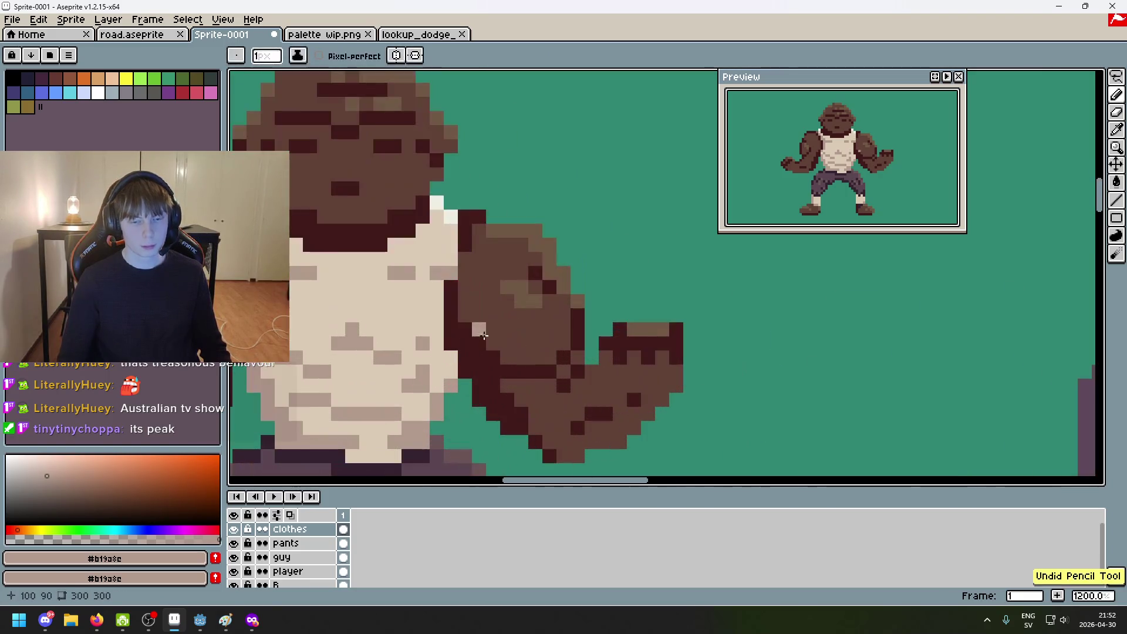
pyautogui.click(432, 292)
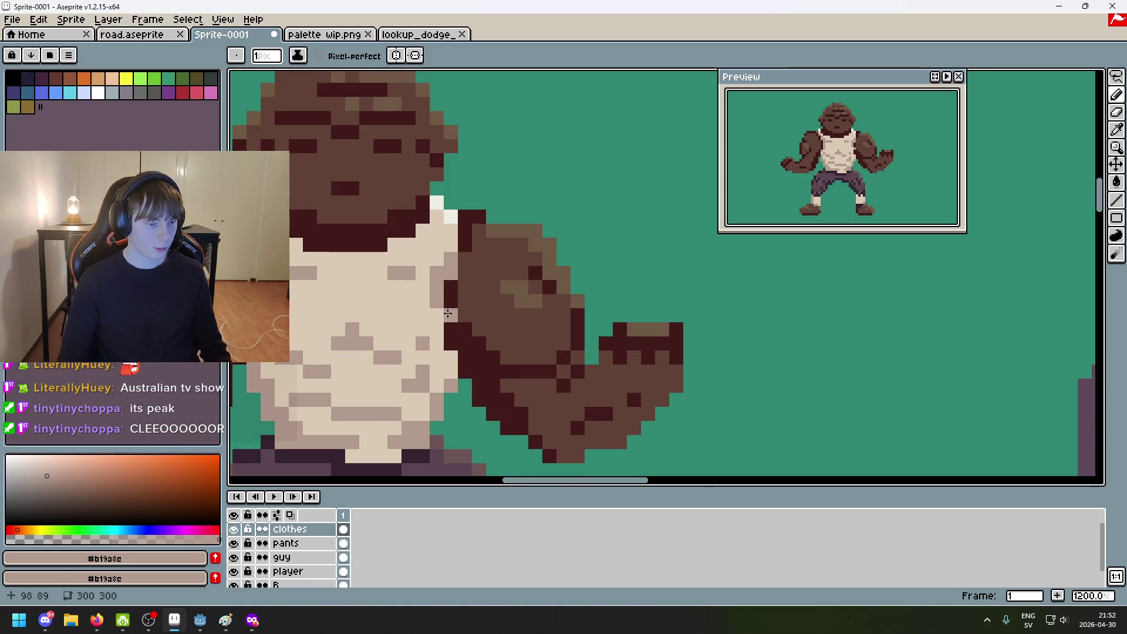
pyautogui.click(477, 302)
# Step: Resample the arm brown and light shirt beige, undoing two mistaken pencil marks
pyautogui.scroll(1, 477, 301)
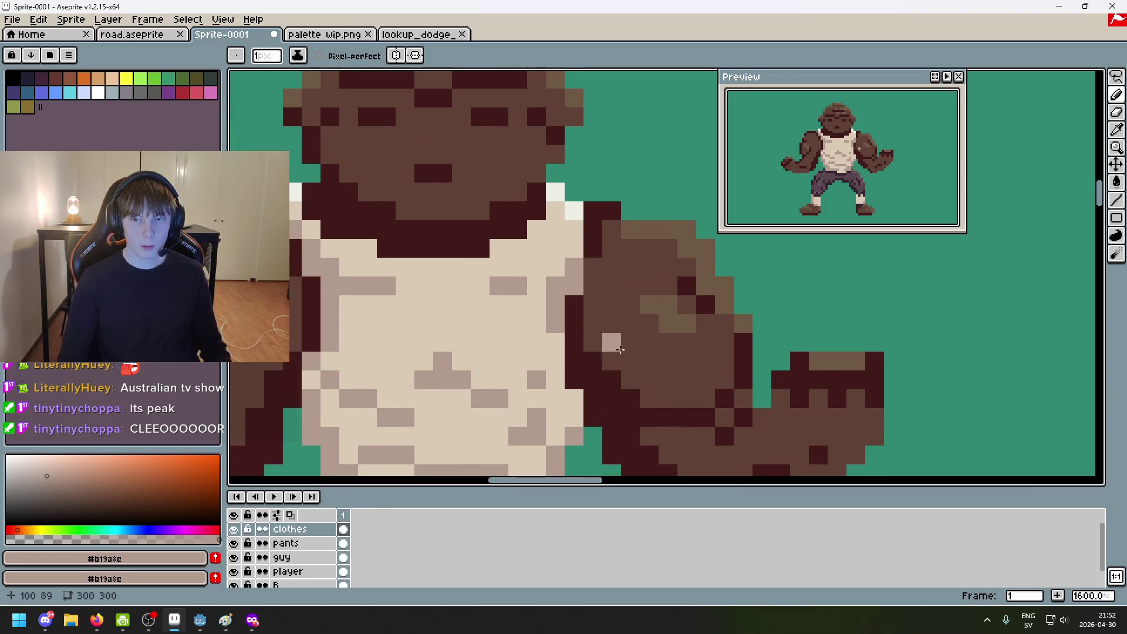
pyautogui.keyDown('alt'); pyautogui.click(592, 322); pyautogui.keyUp('alt')
pyautogui.scroll(-5, 587, 358)
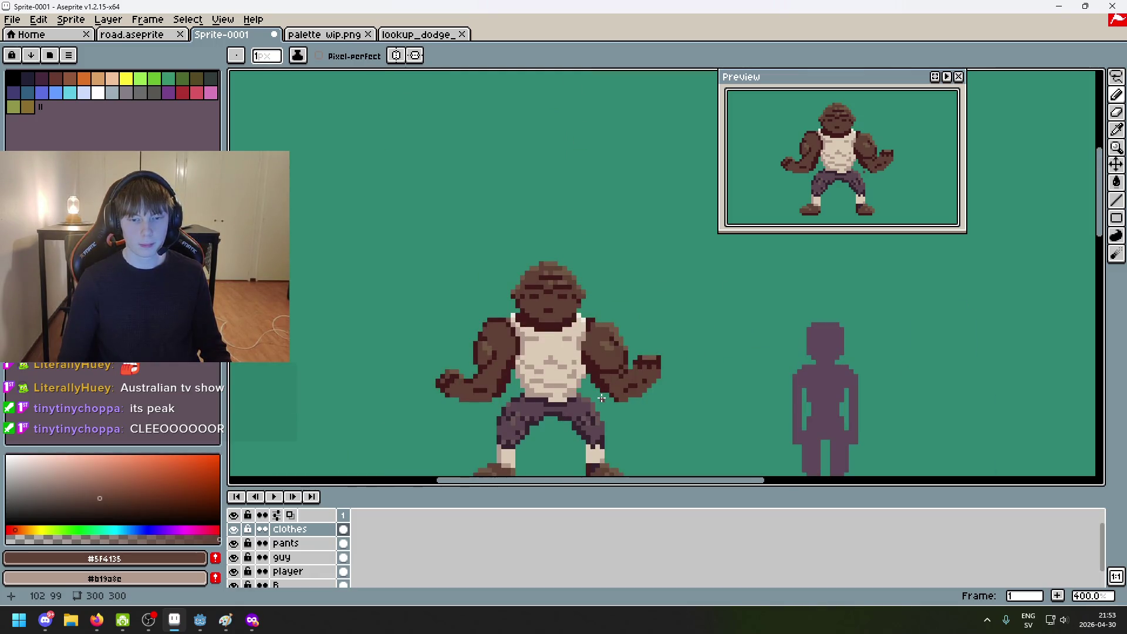
pyautogui.scroll(3, 586, 340)
pyautogui.keyDown('alt'); pyautogui.click(579, 320); pyautogui.keyUp('alt')
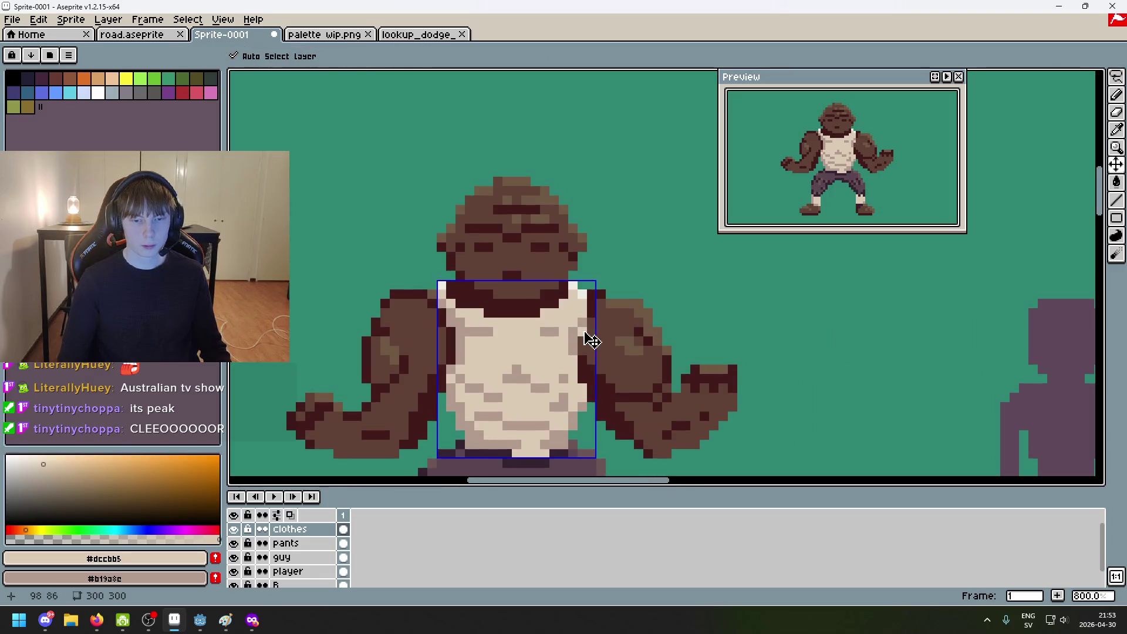
pyautogui.hotkey('ctrl', 'z')
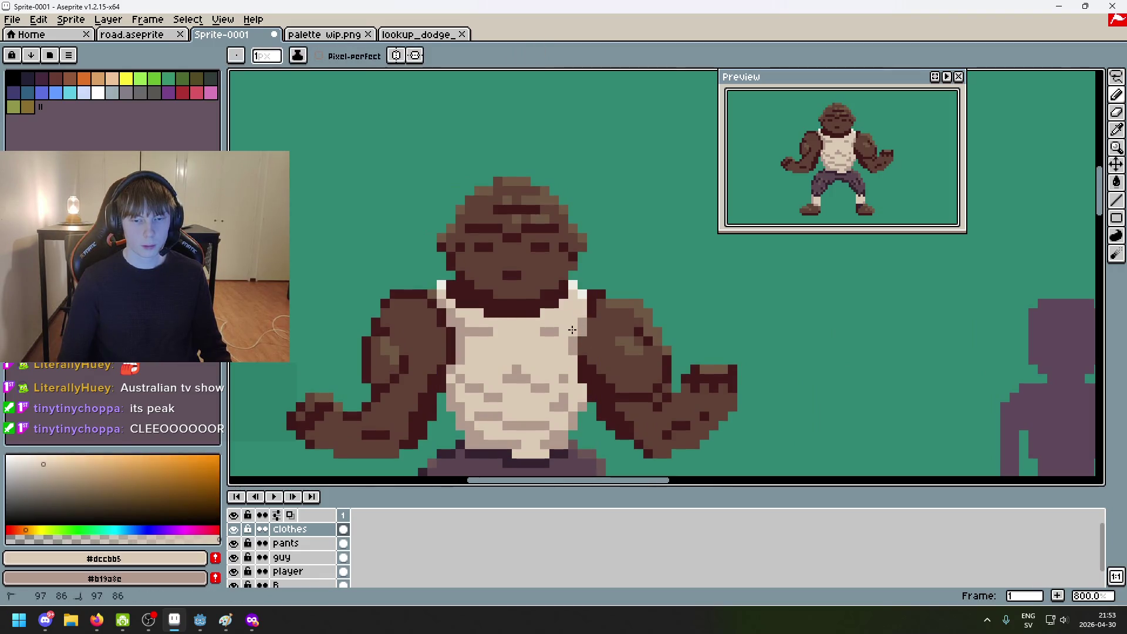
pyautogui.scroll(-4, 581, 333)
pyautogui.scroll(3, 582, 333)
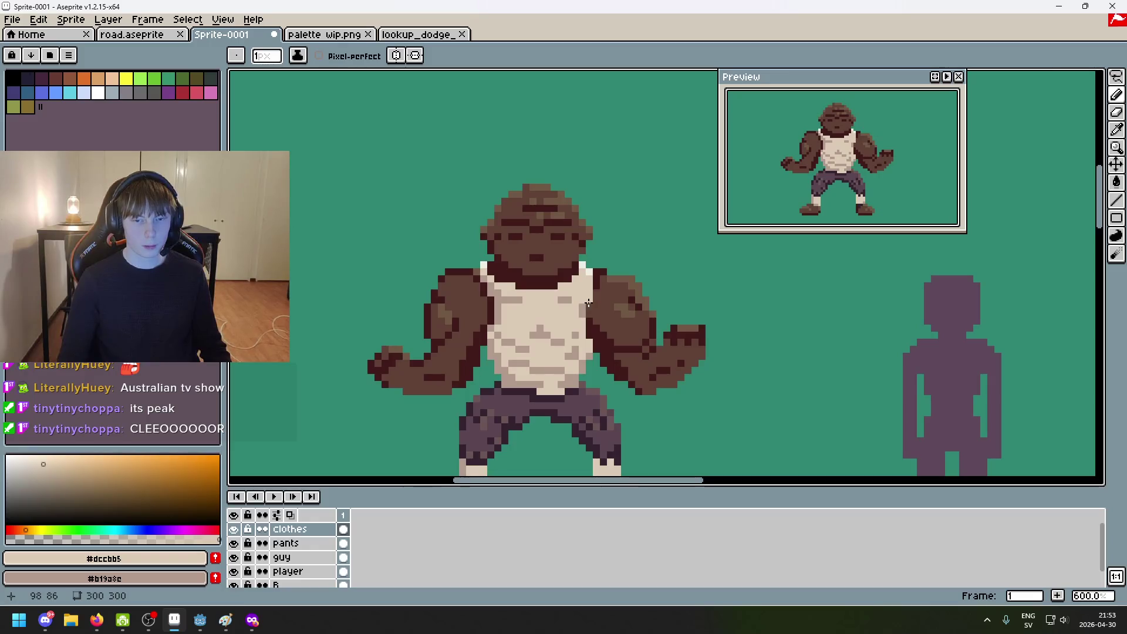
pyautogui.scroll(-2, 602, 336)
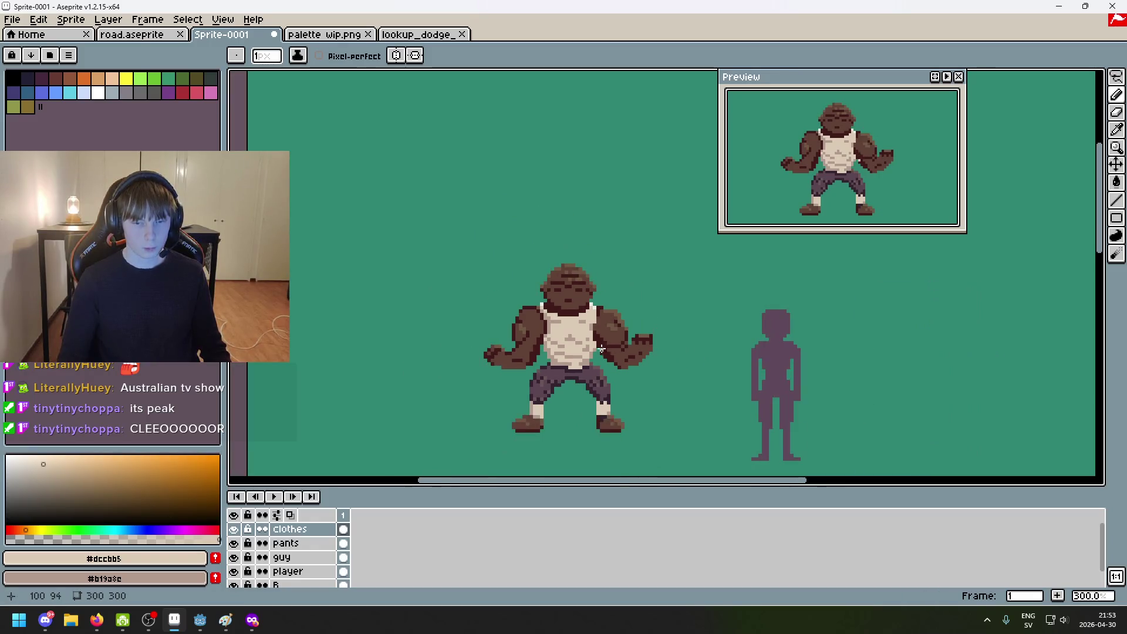
pyautogui.scroll(1, 605, 348)
pyautogui.scroll(3, 599, 352)
pyautogui.hotkey('ctrl', 'z')
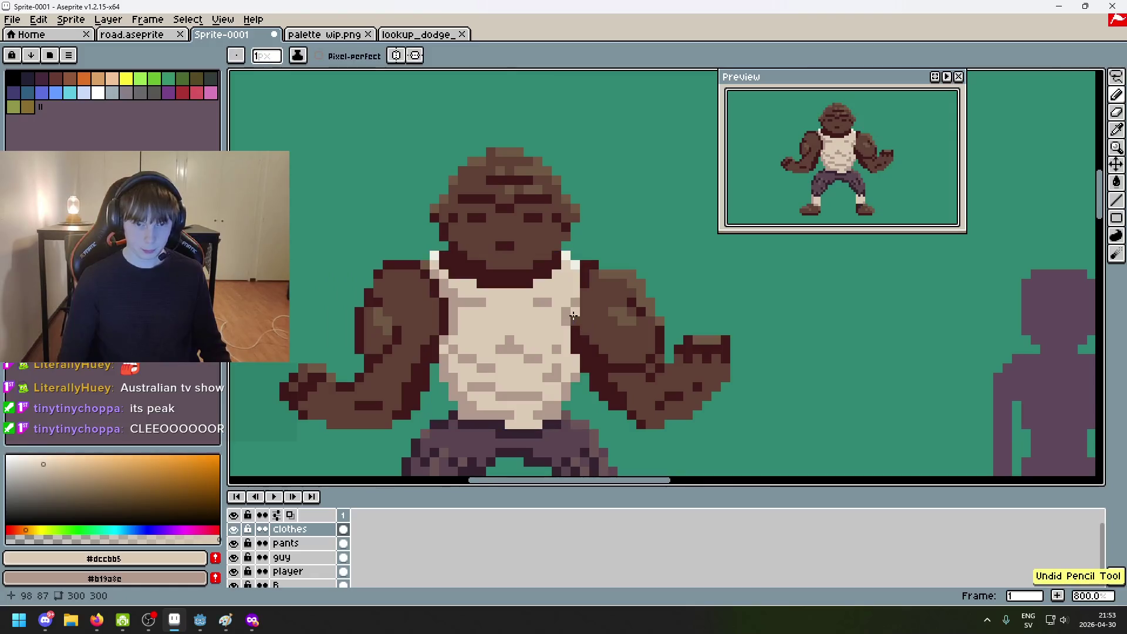
pyautogui.scroll(-3, 586, 362)
pyautogui.scroll(-2, 587, 363)
pyautogui.scroll(2, 591, 368)
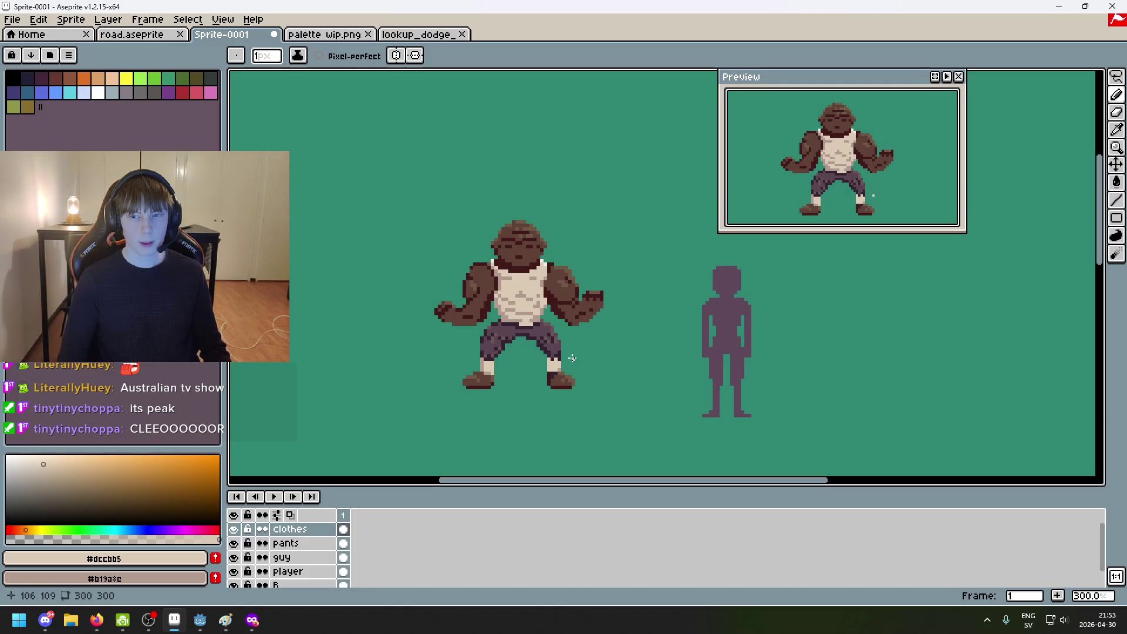
pyautogui.scroll(6, 517, 274)
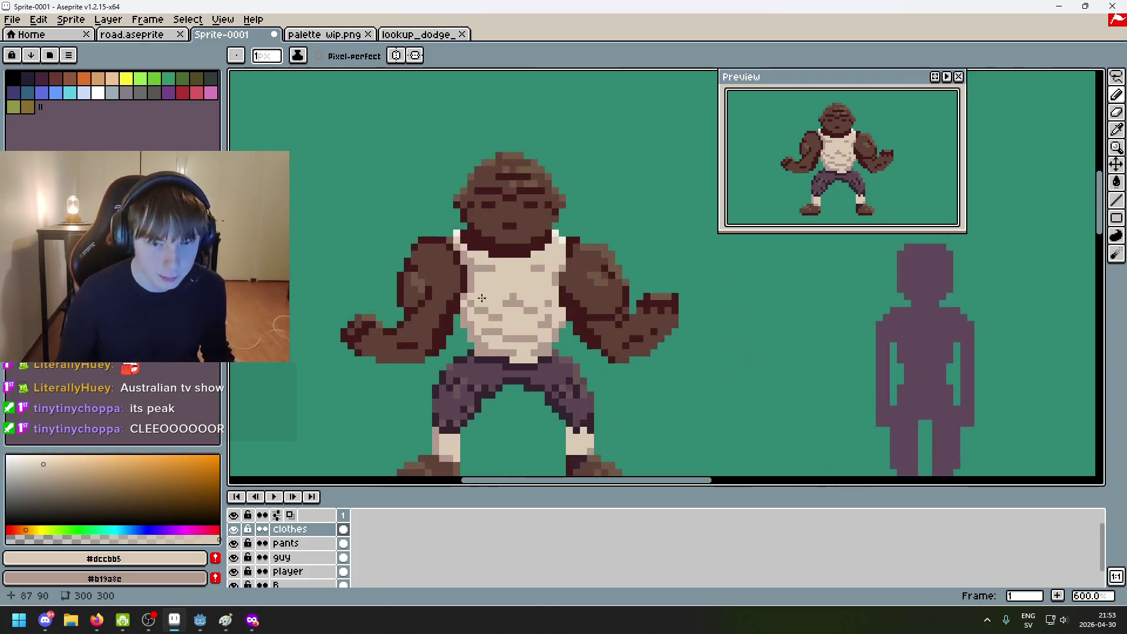
# Step: Pencil a horizontal darker beige shading row across the tank top's chest
pyautogui.keyDown('alt'); pyautogui.click(485, 228); pyautogui.keyUp('alt')
pyautogui.moveTo(492, 229)
pyautogui.mouseDown()
pyautogui.moveTo(578, 228)
pyautogui.moveTo(475, 228)
pyautogui.mouseUp()
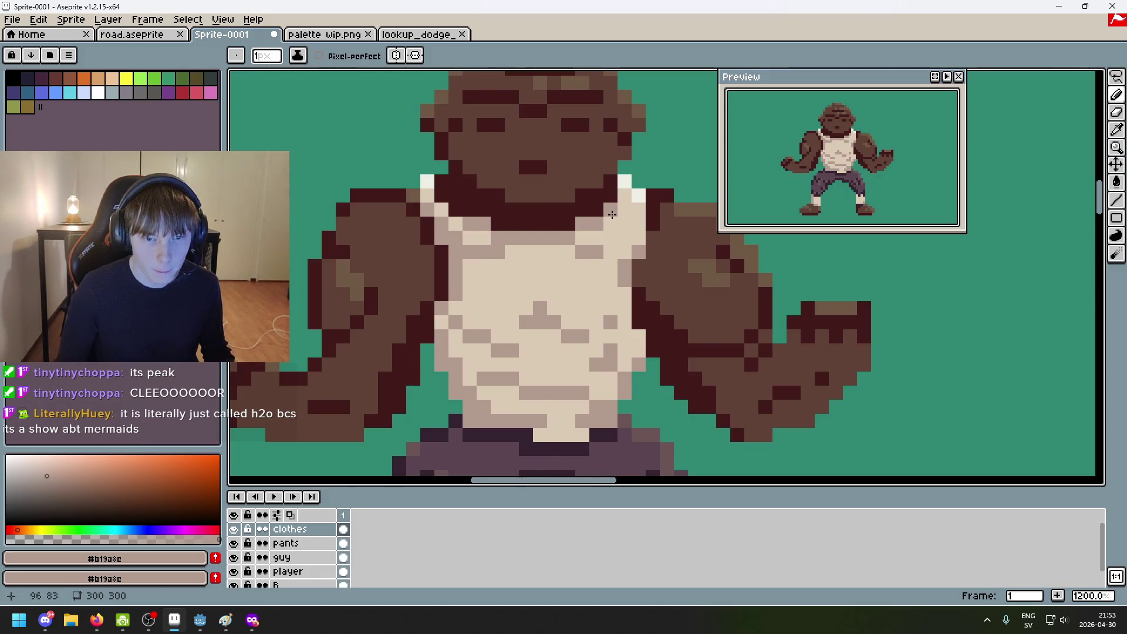
pyautogui.scroll(-5, 613, 215)
pyautogui.scroll(6, 621, 305)
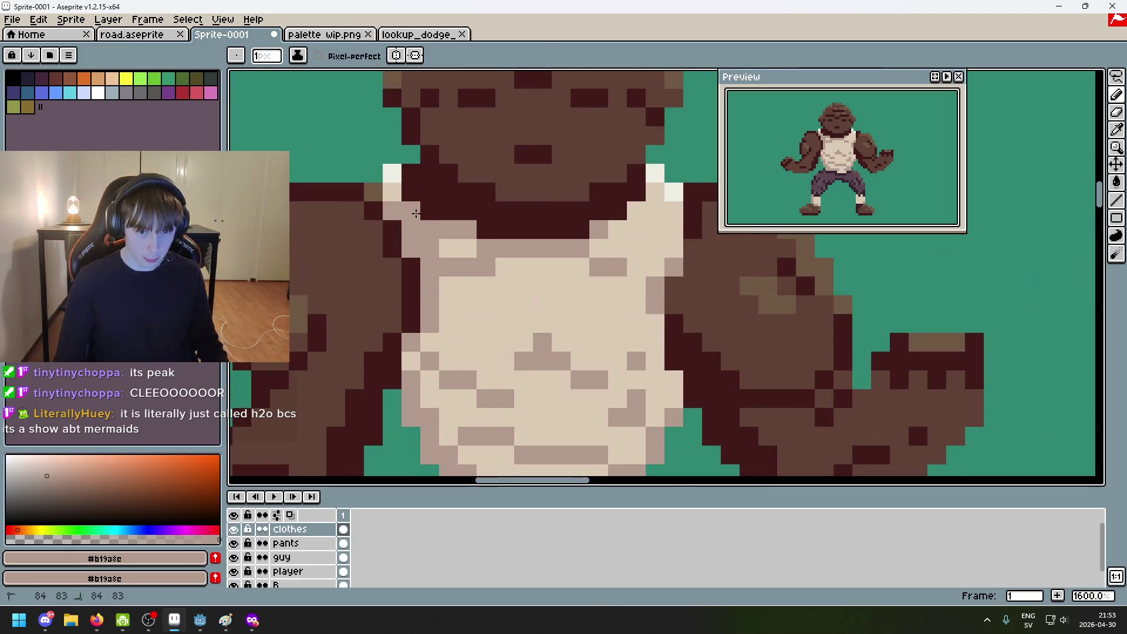
pyautogui.scroll(-4, 441, 238)
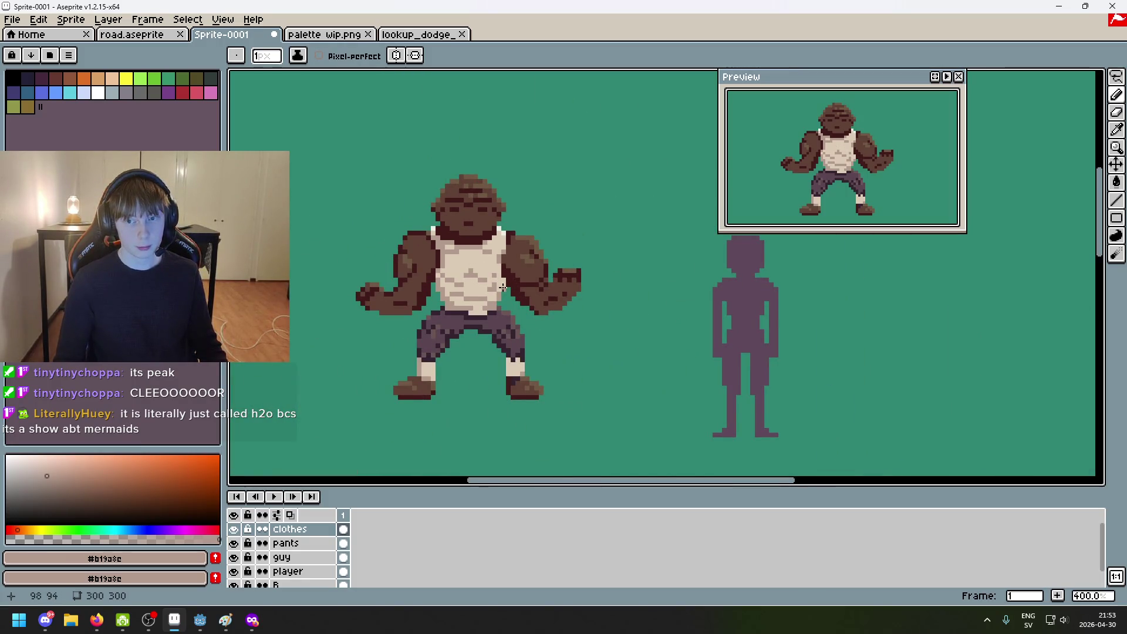
pyautogui.scroll(-1, 503, 288)
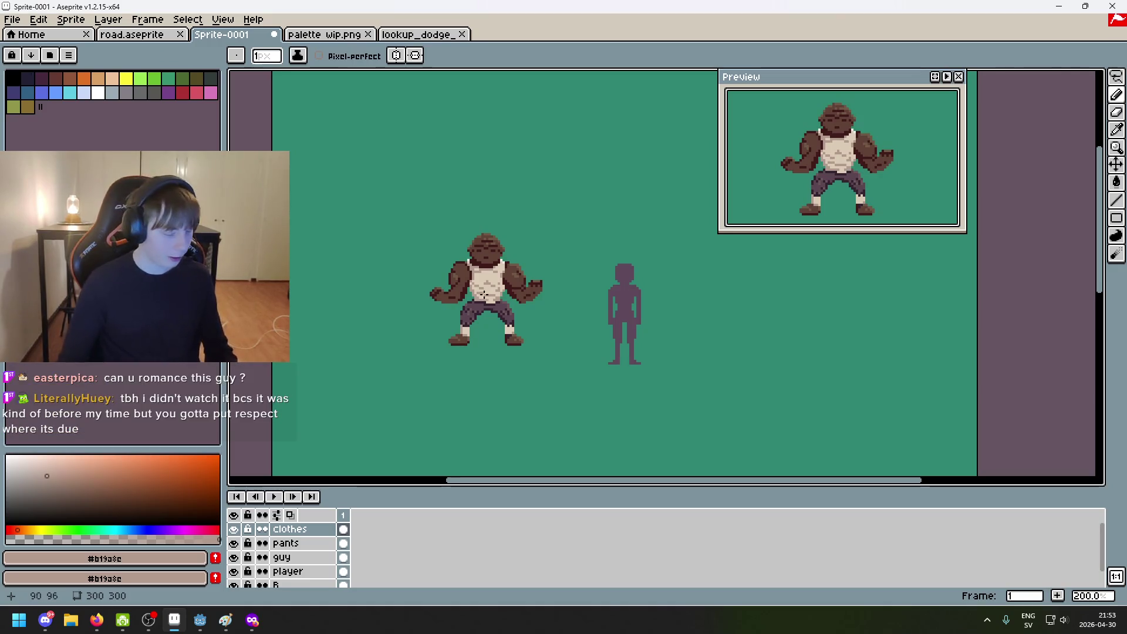
pyautogui.scroll(2, 527, 305)
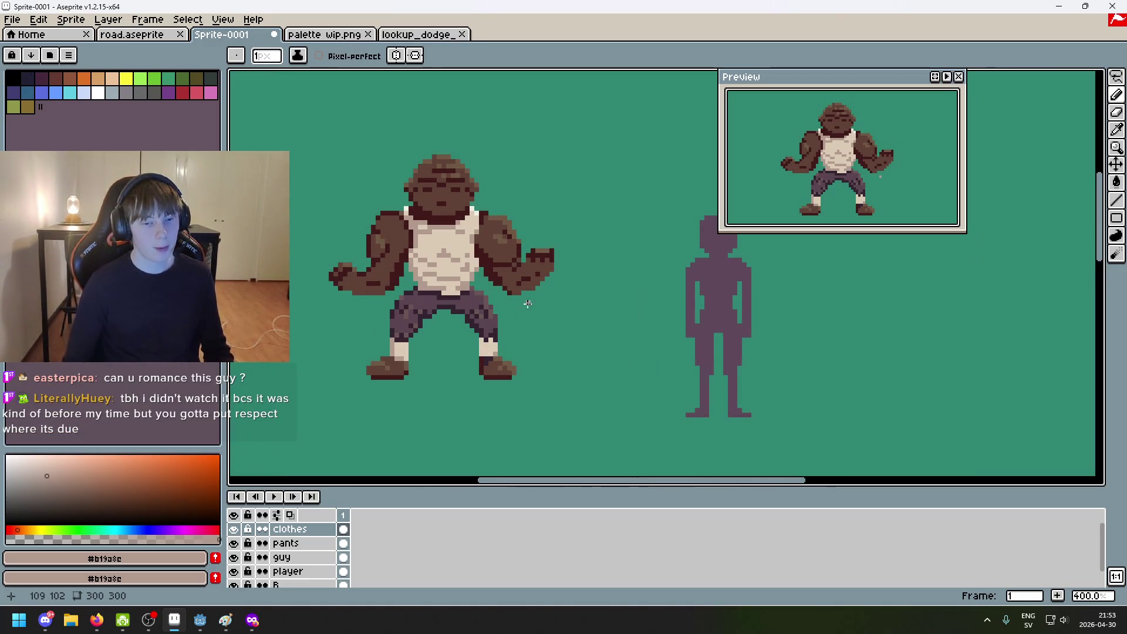
pyautogui.scroll(4, 528, 306)
pyautogui.keyDown('alt'); pyautogui.click(613, 304); pyautogui.keyUp('alt')
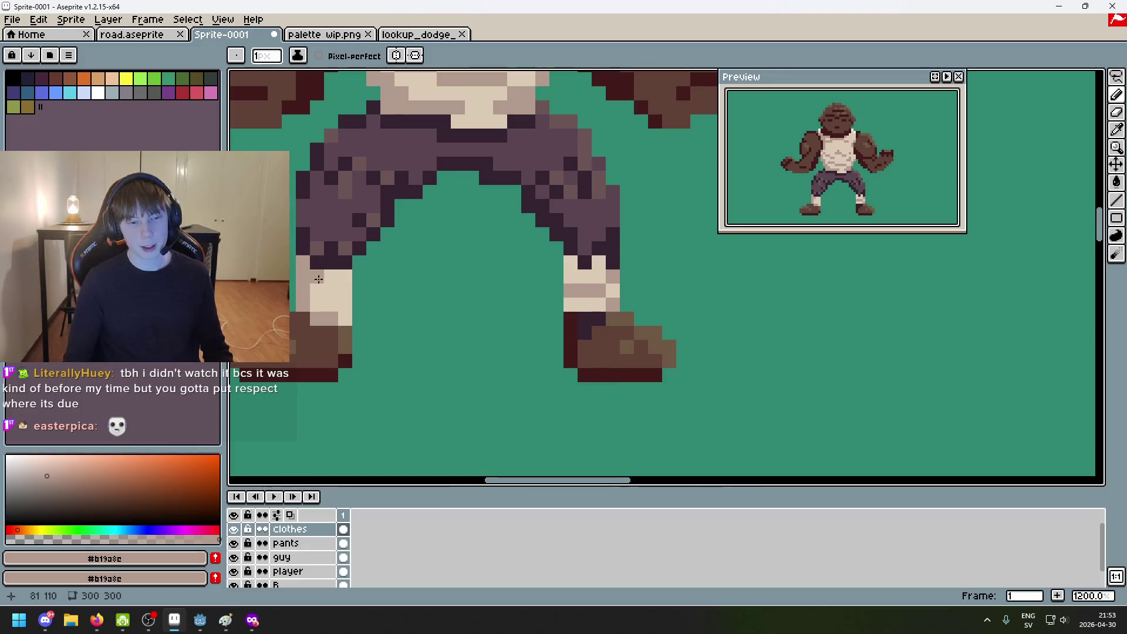
pyautogui.moveTo(317, 277); pyautogui.dragTo(430, 292)
pyautogui.click(454, 308)
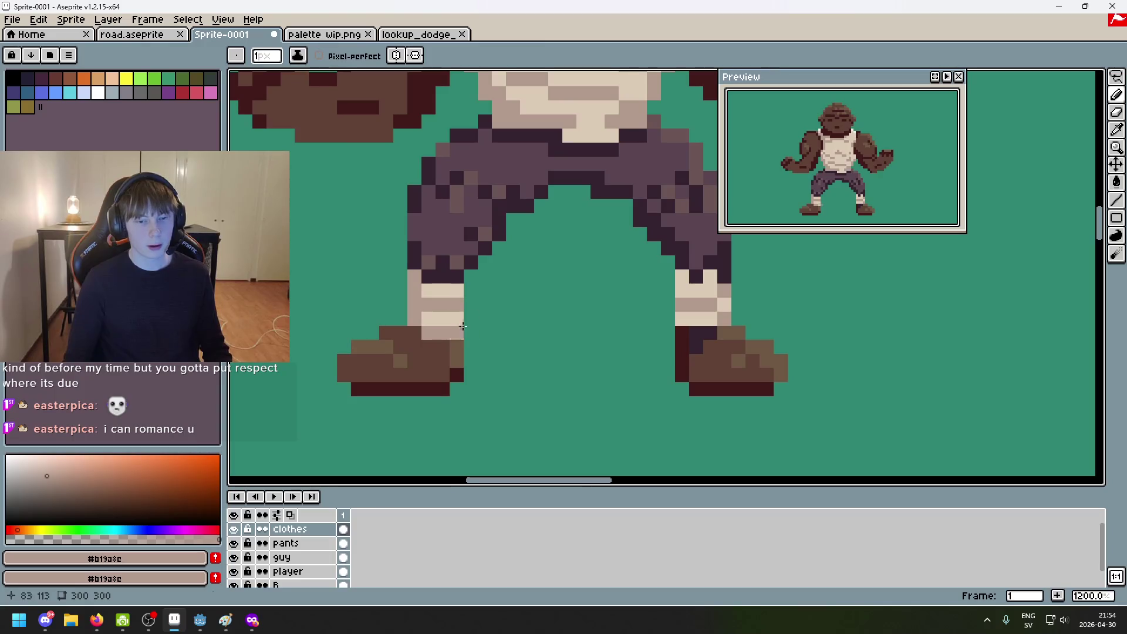
pyautogui.click(457, 320)
pyautogui.moveTo(433, 309); pyautogui.dragTo(444, 305)
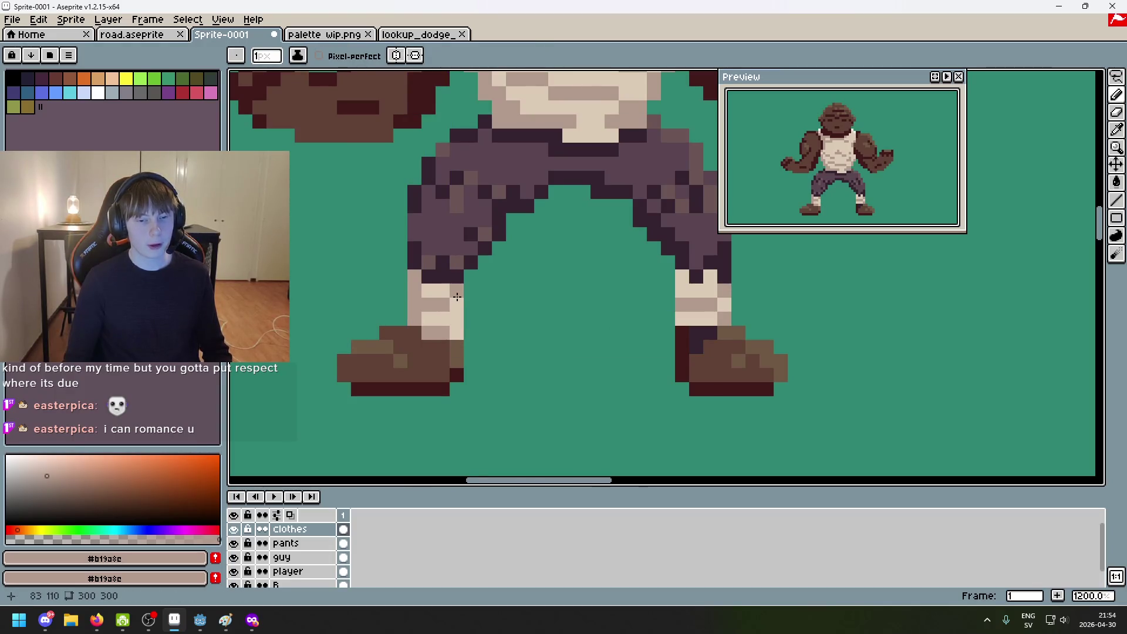
pyautogui.scroll(-5, 496, 299)
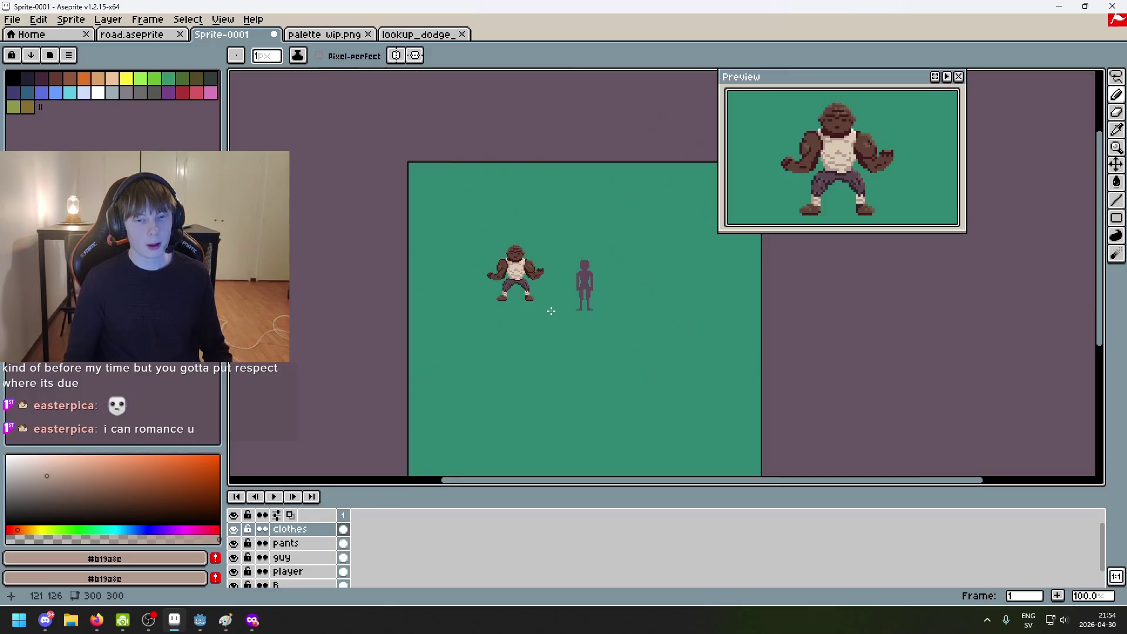
pyautogui.scroll(5, 493, 264)
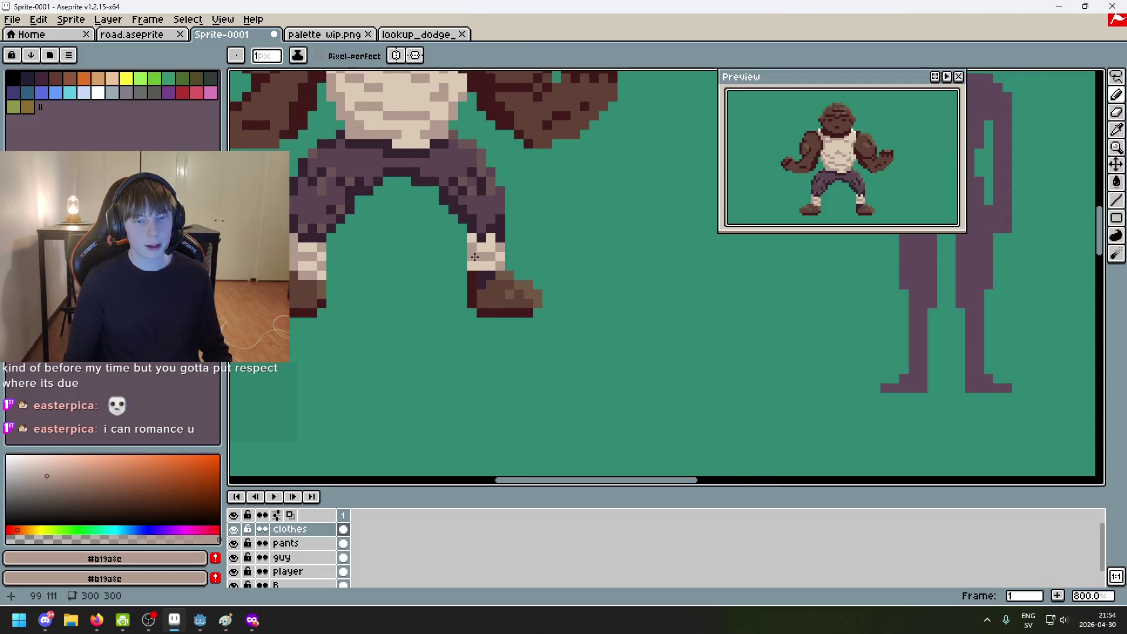
pyautogui.scroll(-6, 474, 257)
pyautogui.scroll(4, 503, 264)
pyautogui.scroll(4, 533, 295)
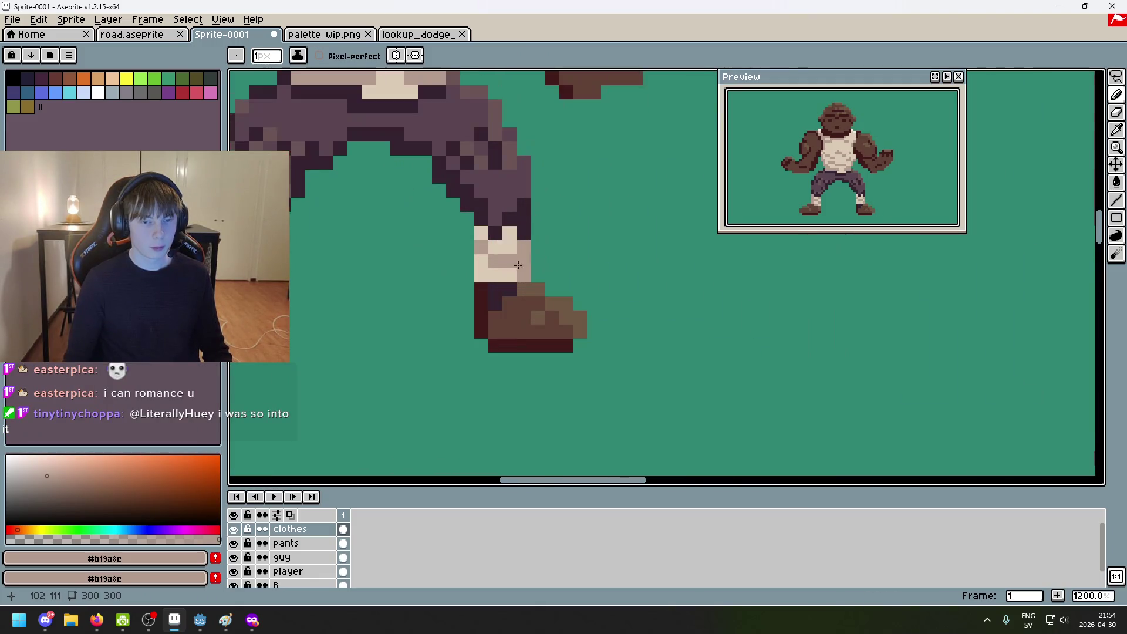
pyautogui.scroll(-6, 482, 270)
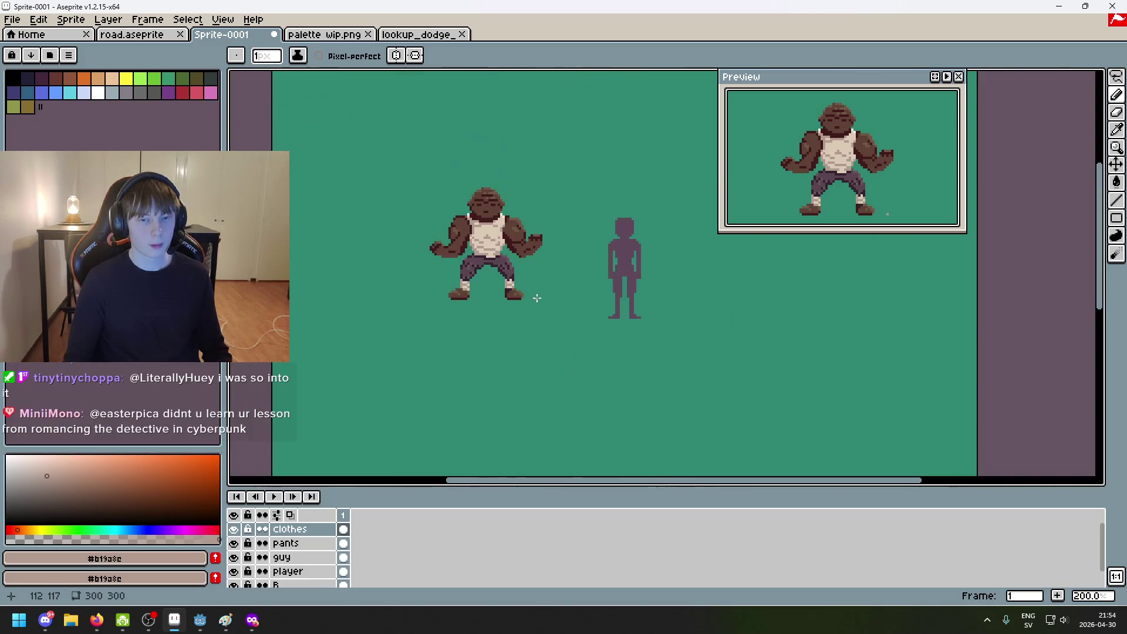
pyautogui.scroll(1, 537, 298)
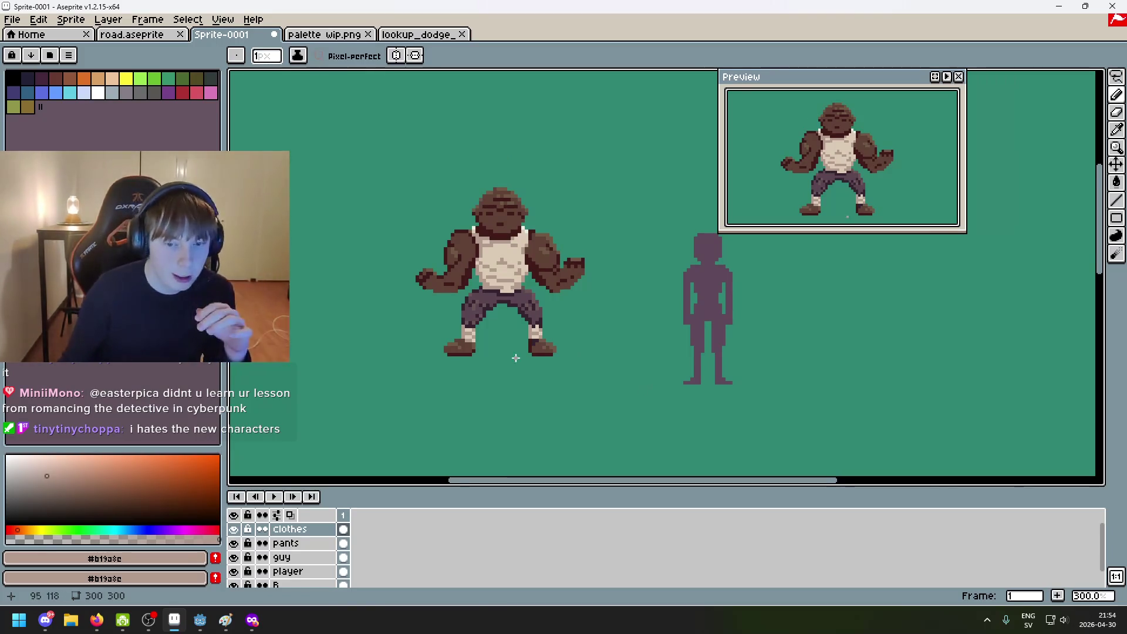
pyautogui.scroll(5, 528, 341)
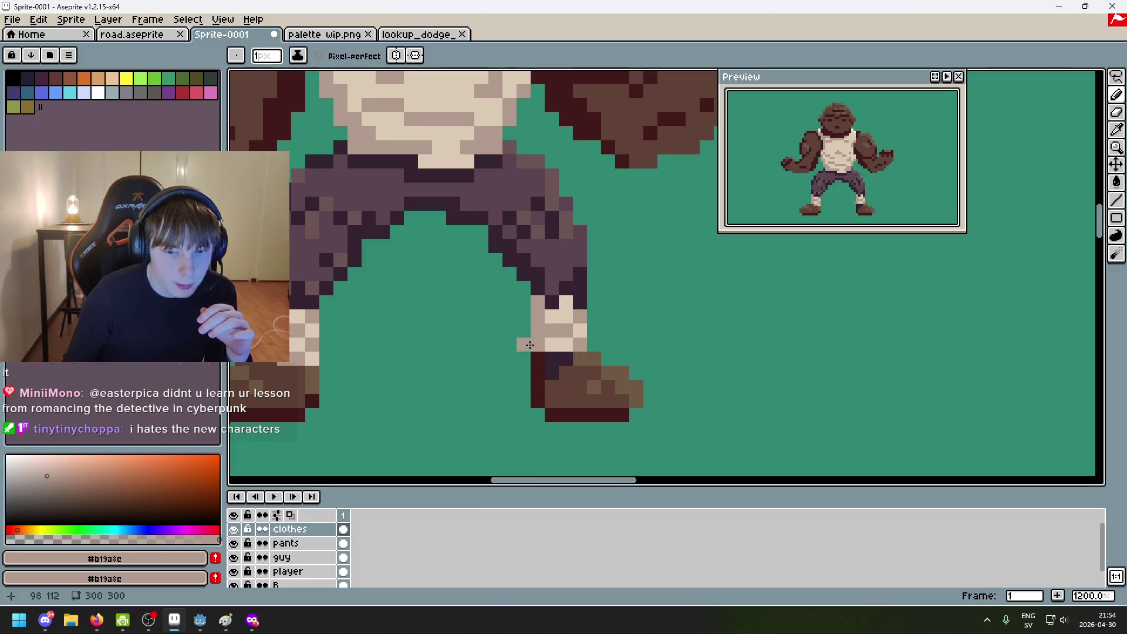
pyautogui.scroll(-3, 532, 347)
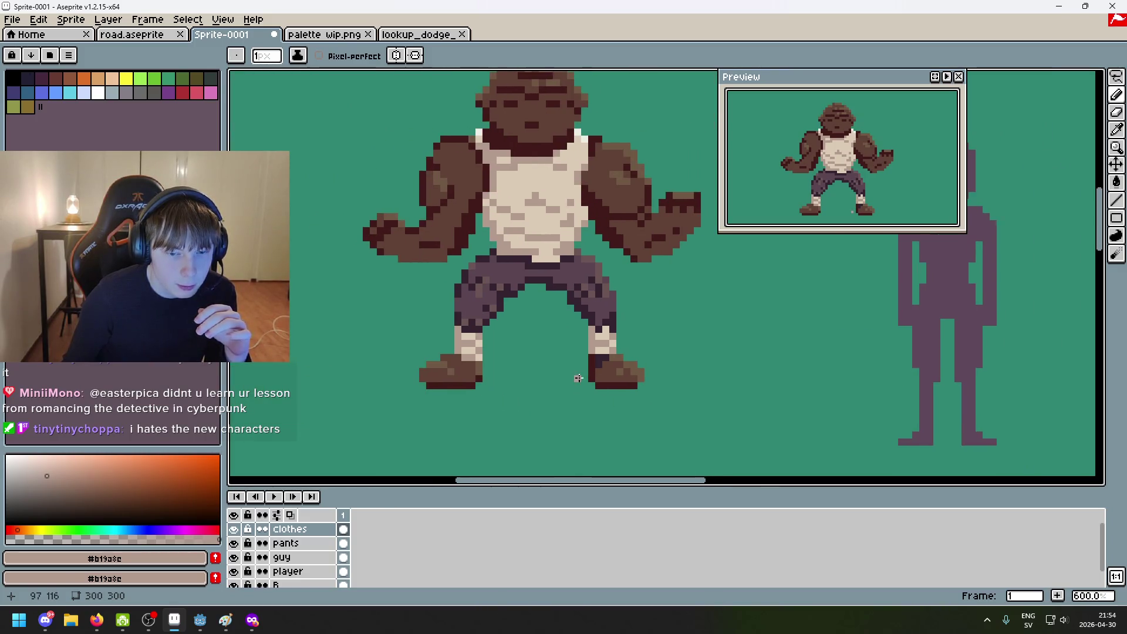
pyautogui.scroll(1, 505, 365)
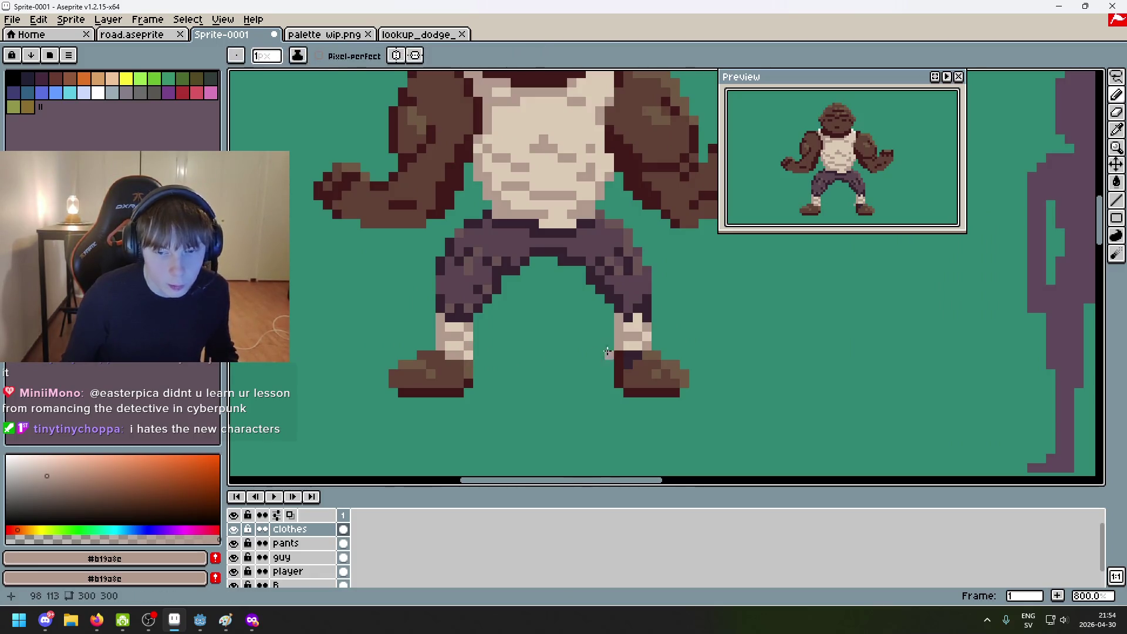
pyautogui.scroll(-4, 673, 361)
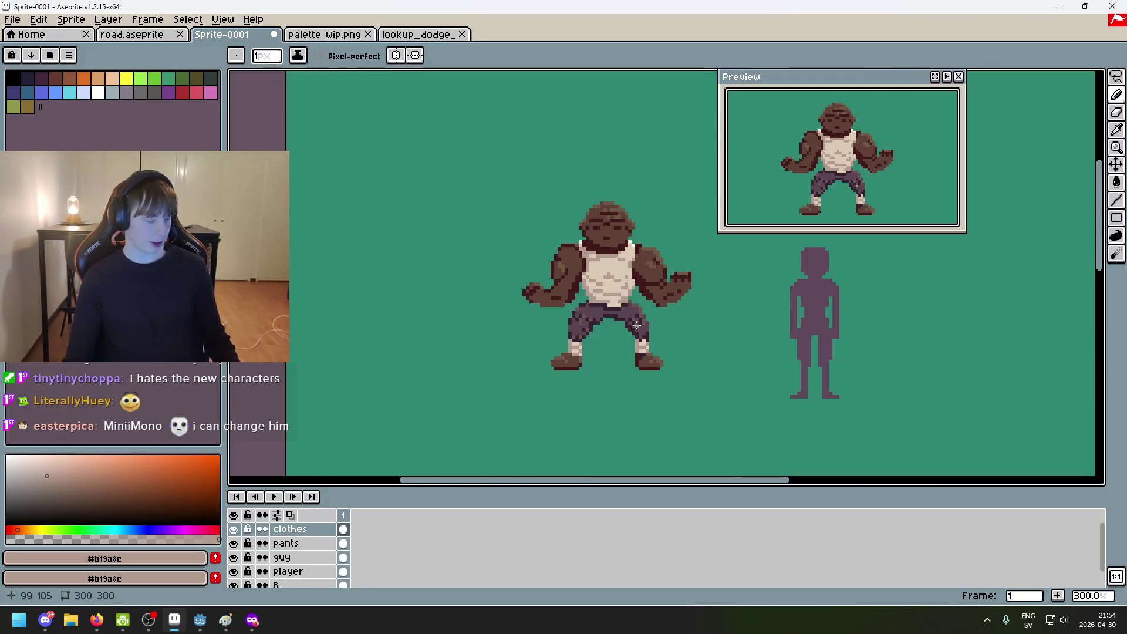
pyautogui.scroll(2, 693, 315)
pyautogui.scroll(2, 457, 285)
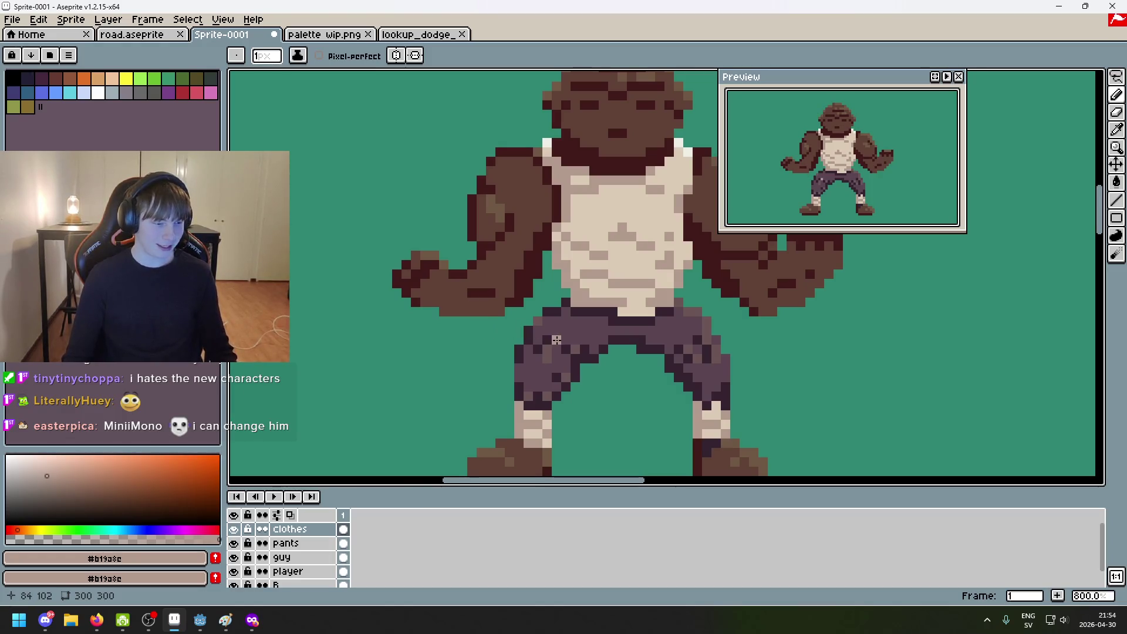
pyautogui.scroll(-2, 538, 379)
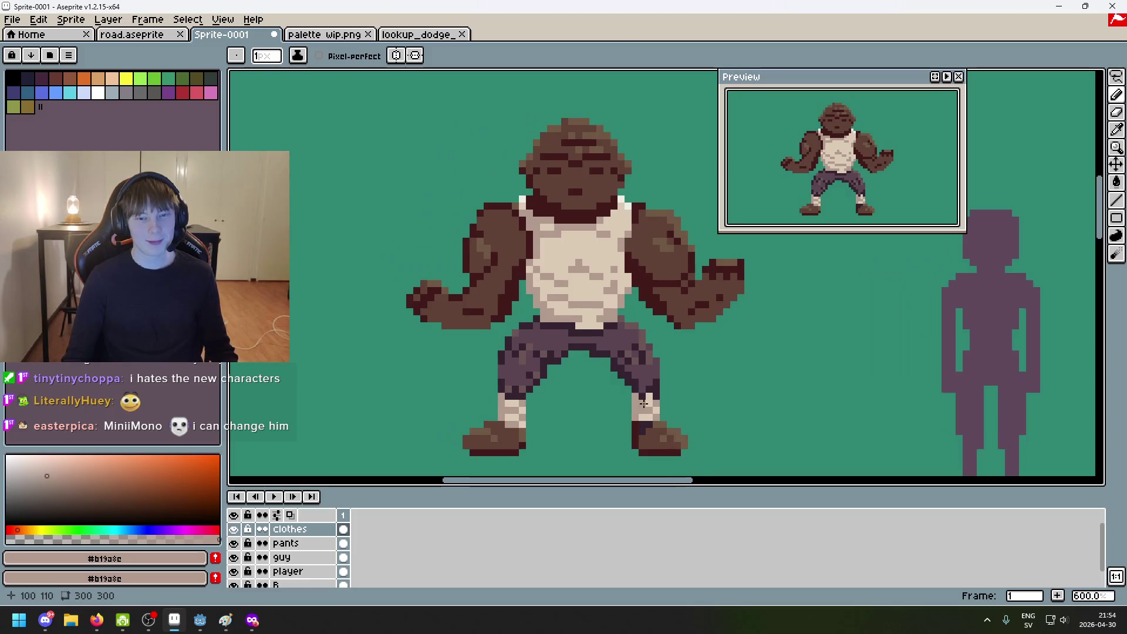
pyautogui.scroll(-1, 659, 333)
pyautogui.scroll(1, 646, 352)
pyautogui.scroll(-1, 610, 411)
pyautogui.scroll(1, 600, 430)
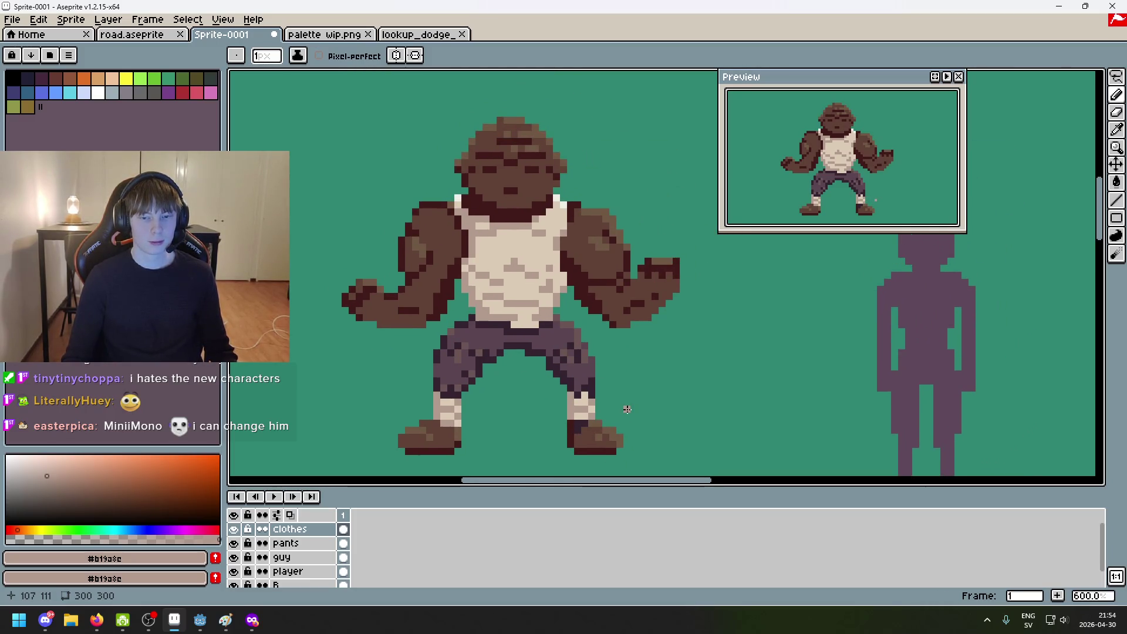
pyautogui.scroll(3, 625, 316)
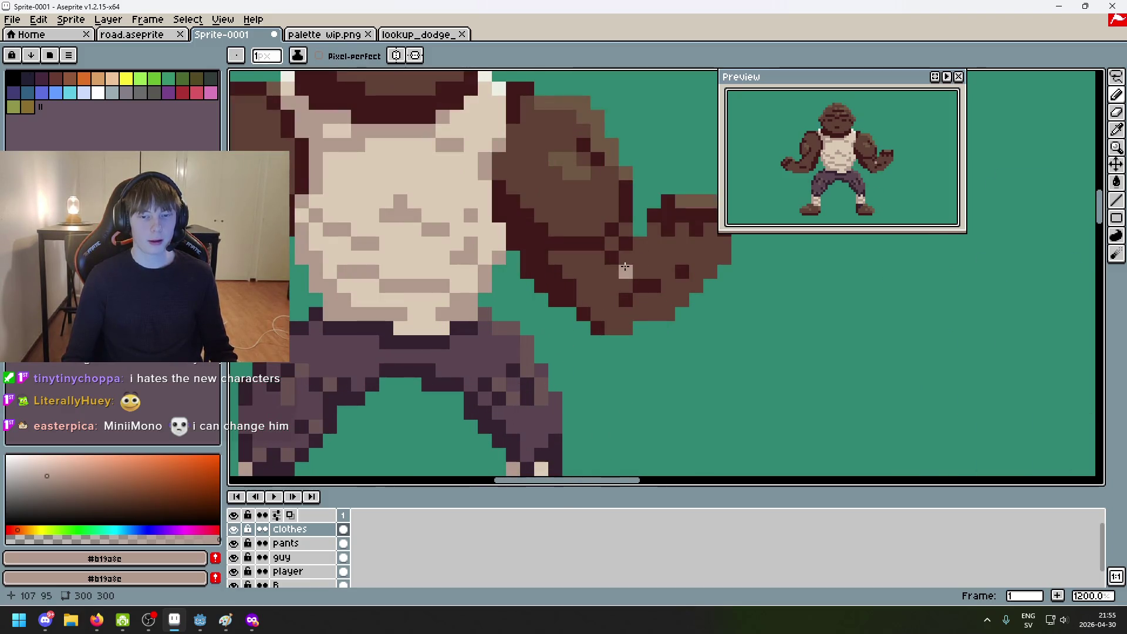
pyautogui.scroll(-2, 573, 407)
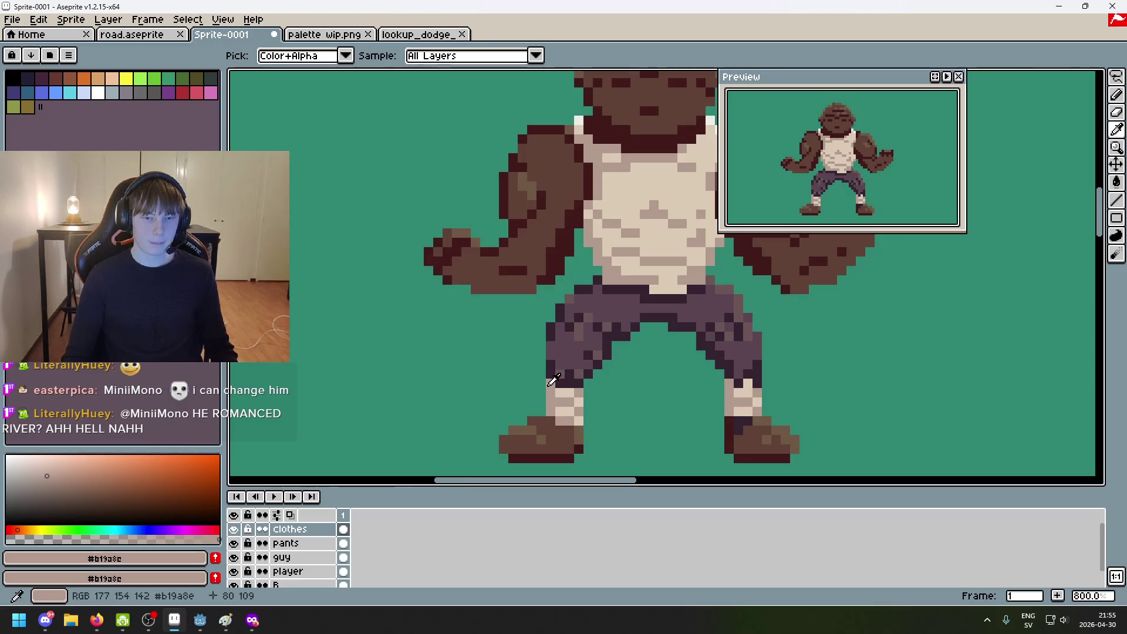
# Step: Undo a stray fist highlight and add a new layer above clothes named 'arm wraps'
pyautogui.scroll(3, 464, 297)
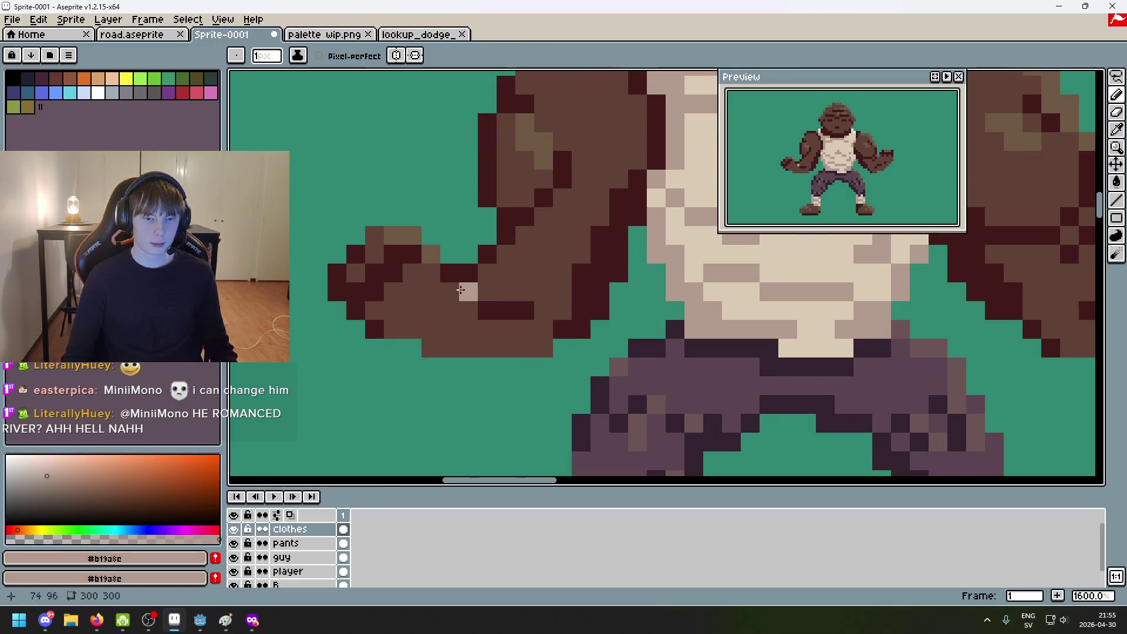
pyautogui.moveTo(460, 300); pyautogui.dragTo(456, 313)
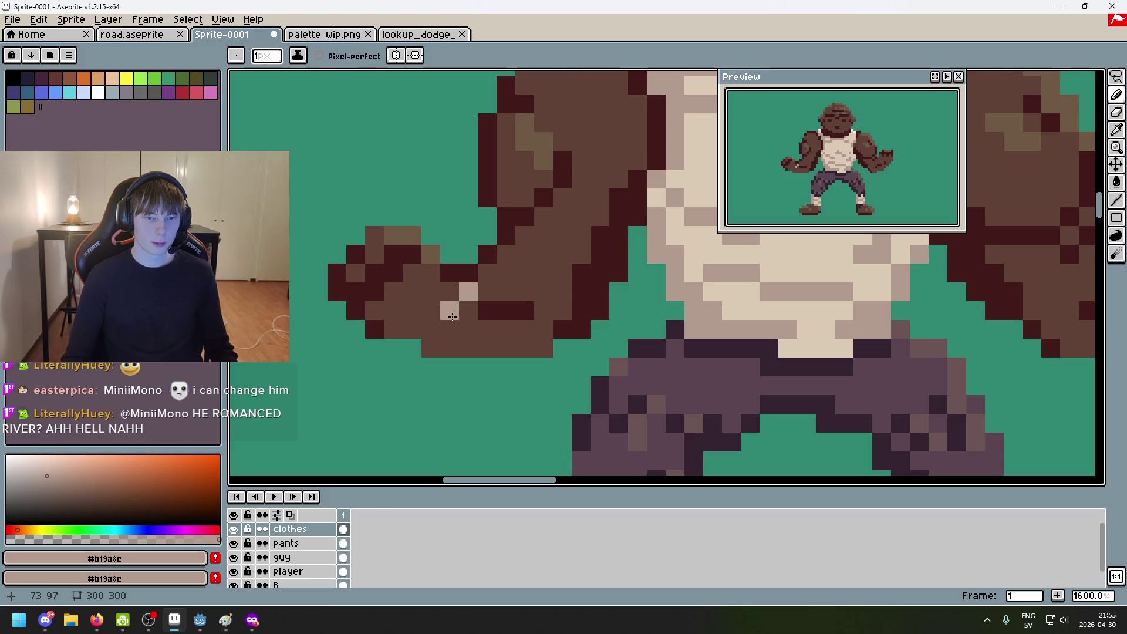
pyautogui.hotkey('ctrl', 'z')
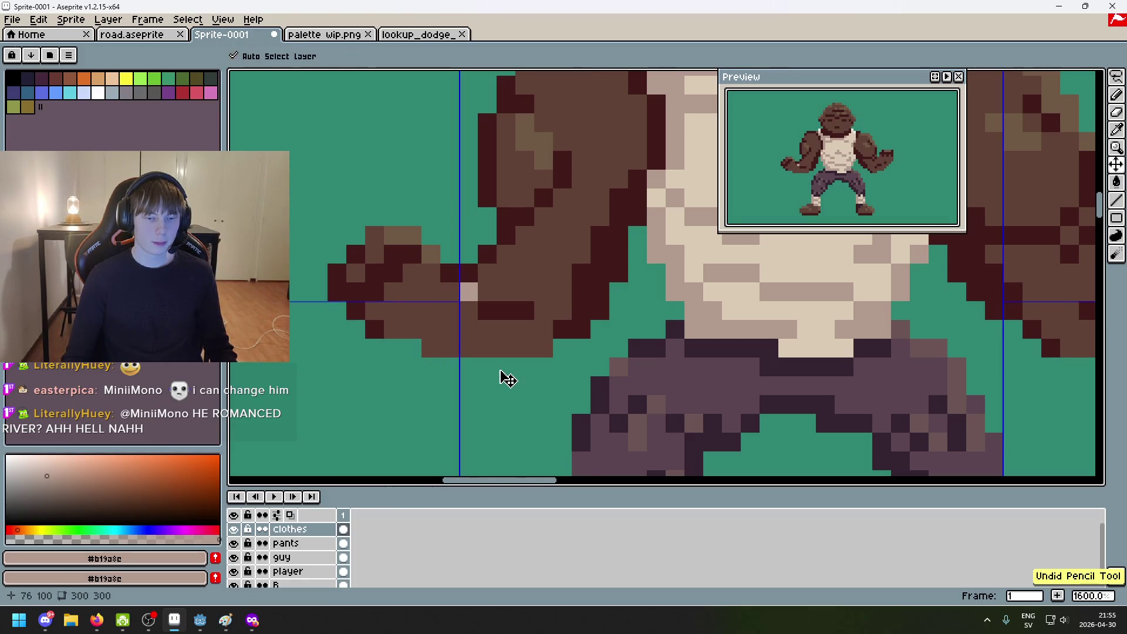
pyautogui.rightClick(297, 529)
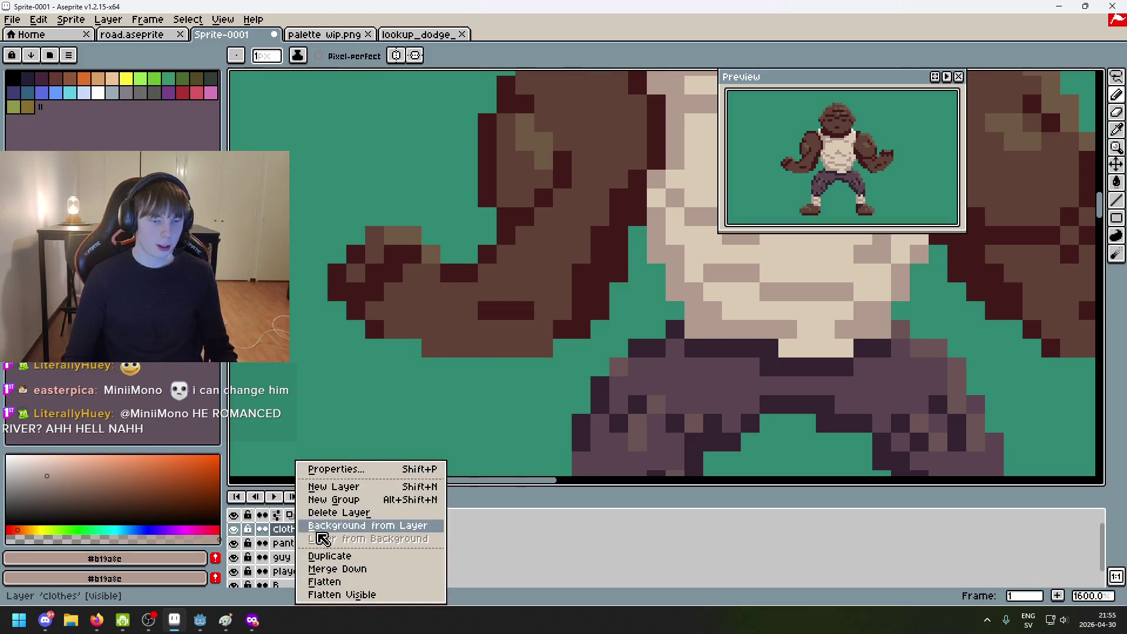
pyautogui.click(317, 487)
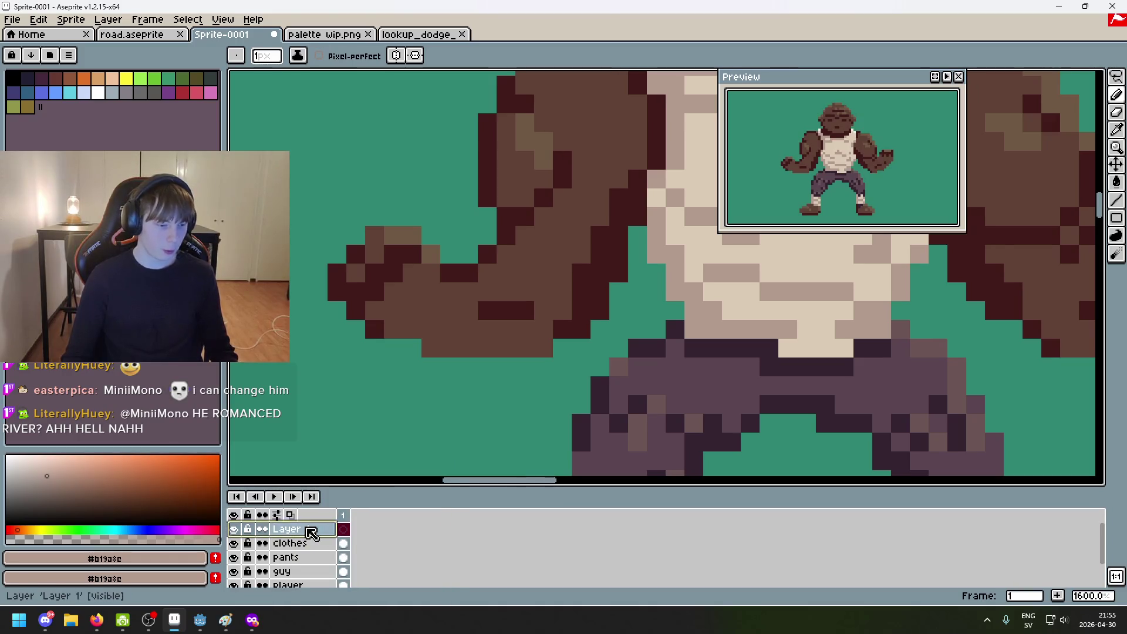
pyautogui.doubleClick(311, 530)
pyautogui.press('BackSpace')
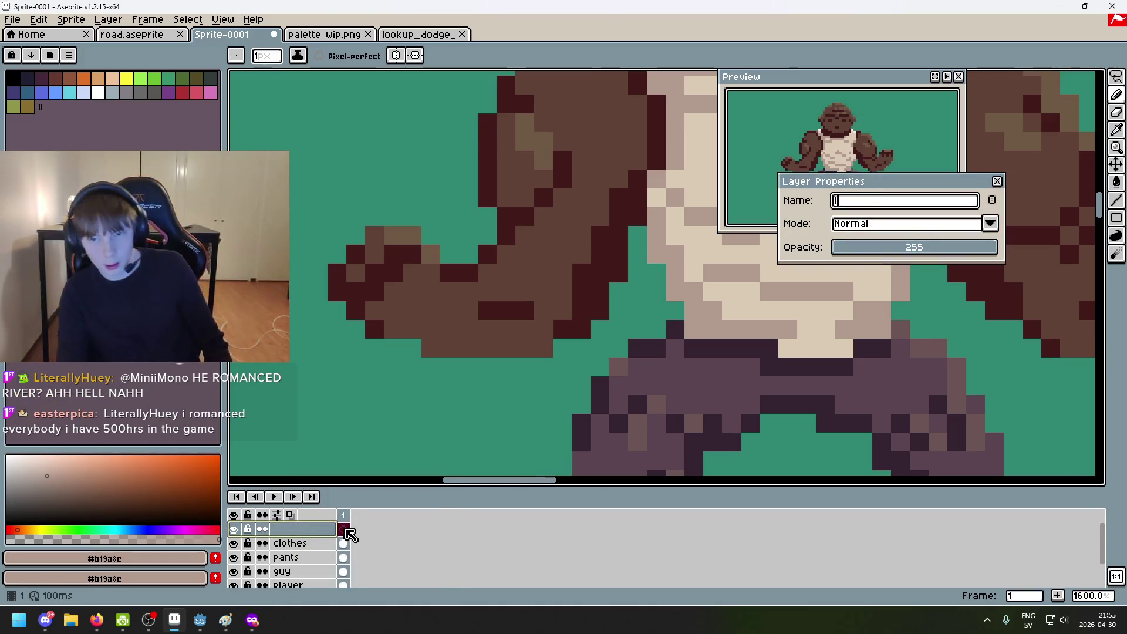
pyautogui.write('arm warps')
pyautogui.press('BackSpace')
pyautogui.press('BackSpace')
pyautogui.press('BackSpace')
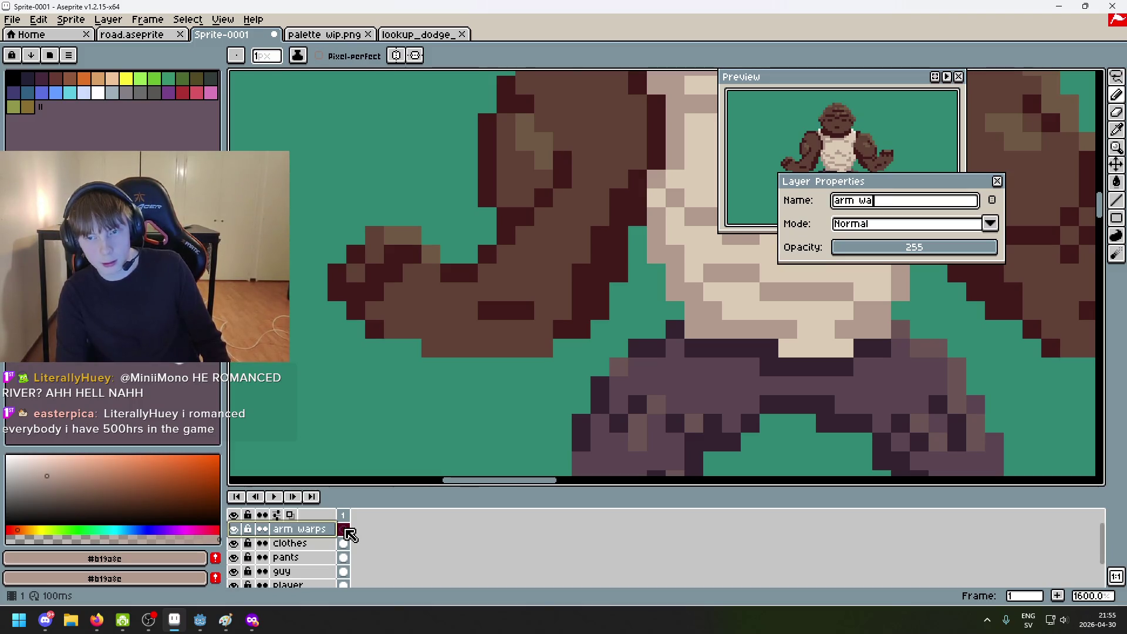
pyautogui.write('s')
pyautogui.press('Return')
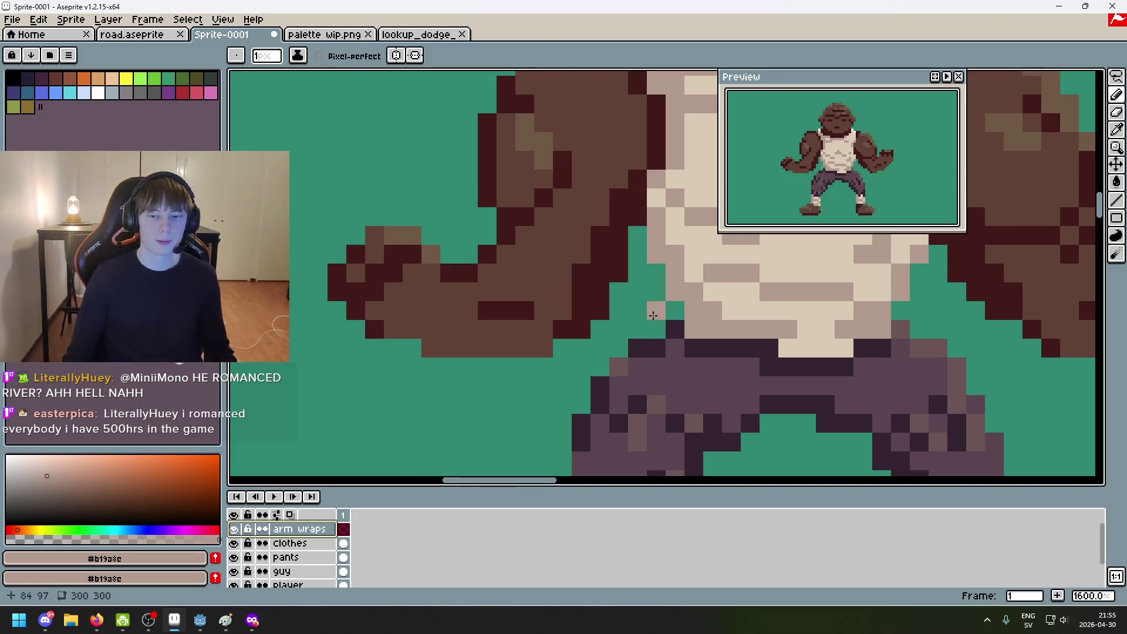
# Step: Sample the light wrap colour and paint light wrap pixels onto the left fist
pyautogui.press('i')
pyautogui.press('b')
pyautogui.scroll(3, 541, 347)
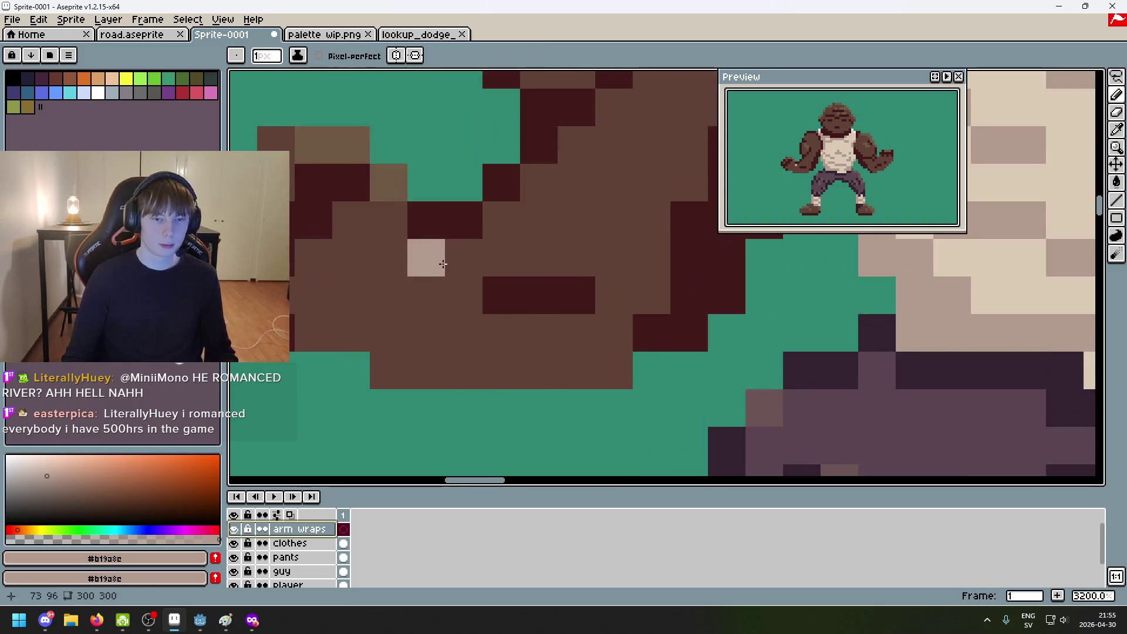
pyautogui.moveTo(427, 258)
pyautogui.mouseDown()
pyautogui.moveTo(421, 296)
pyautogui.moveTo(395, 328)
pyautogui.mouseUp()
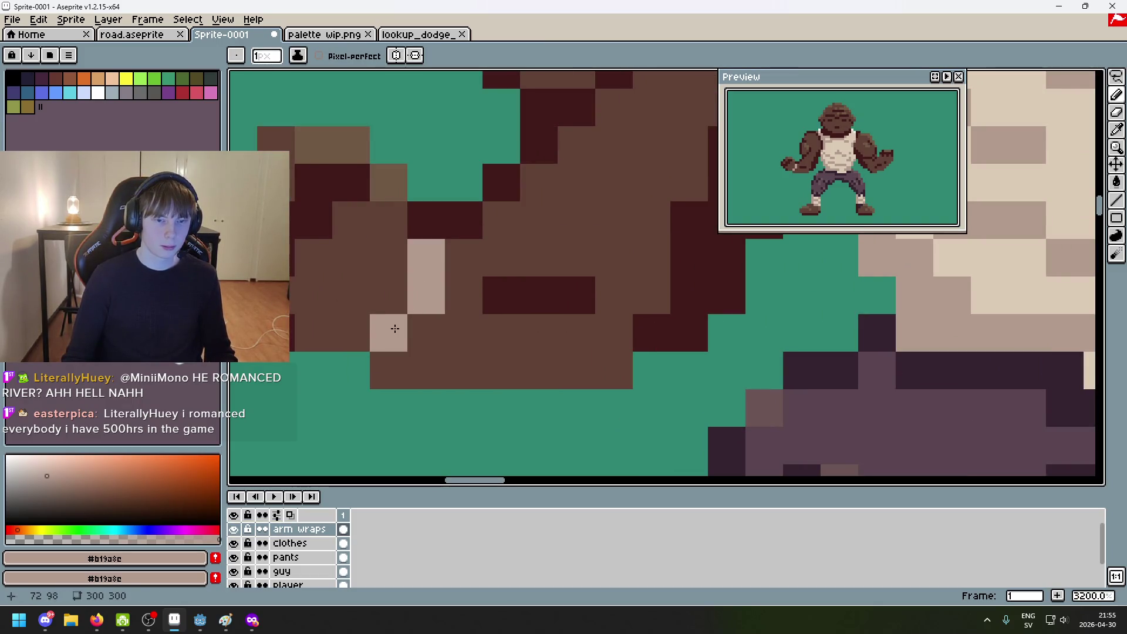
pyautogui.scroll(-5, 395, 333)
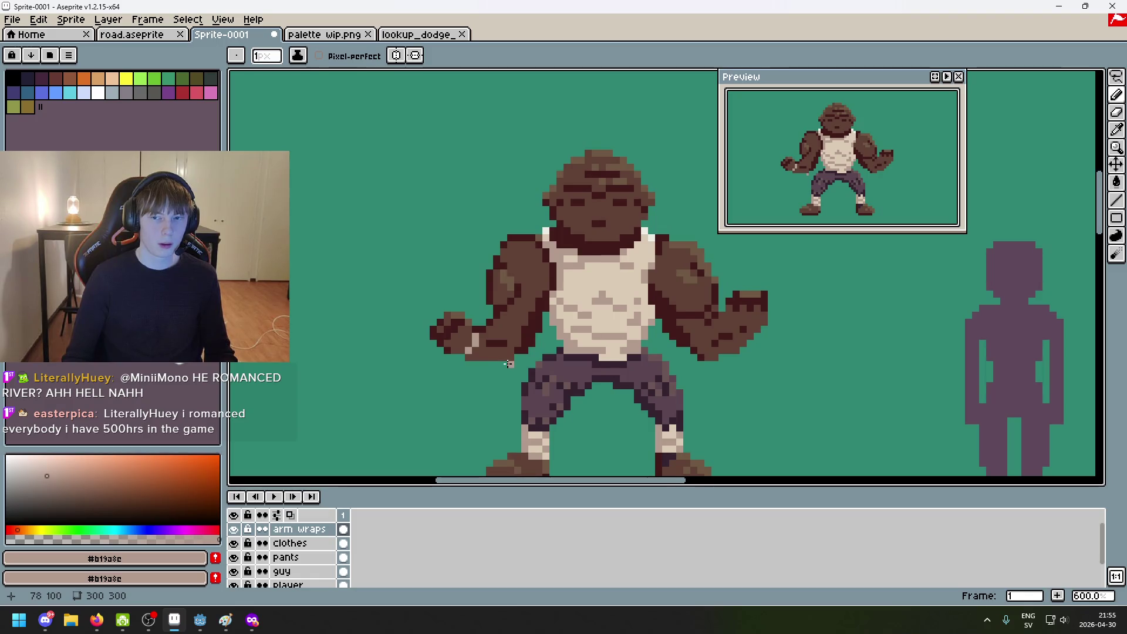
pyautogui.scroll(4, 505, 363)
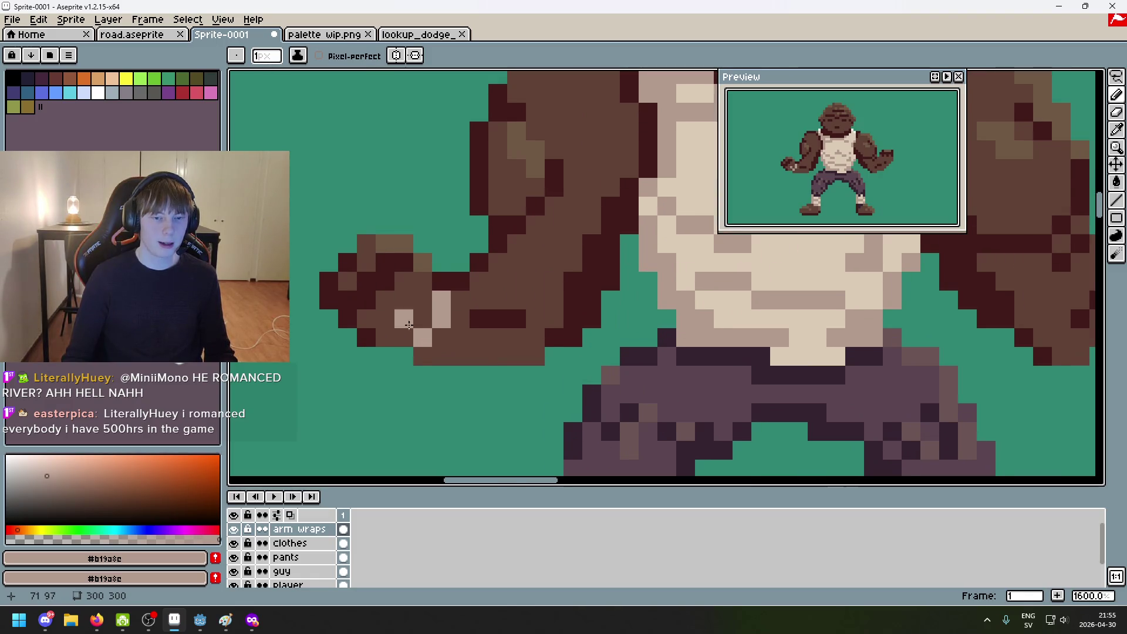
# Step: Darken several of the fist's light wrap pixels with dark brown #411b1b
pyautogui.hotkey('ctrl', 'z')
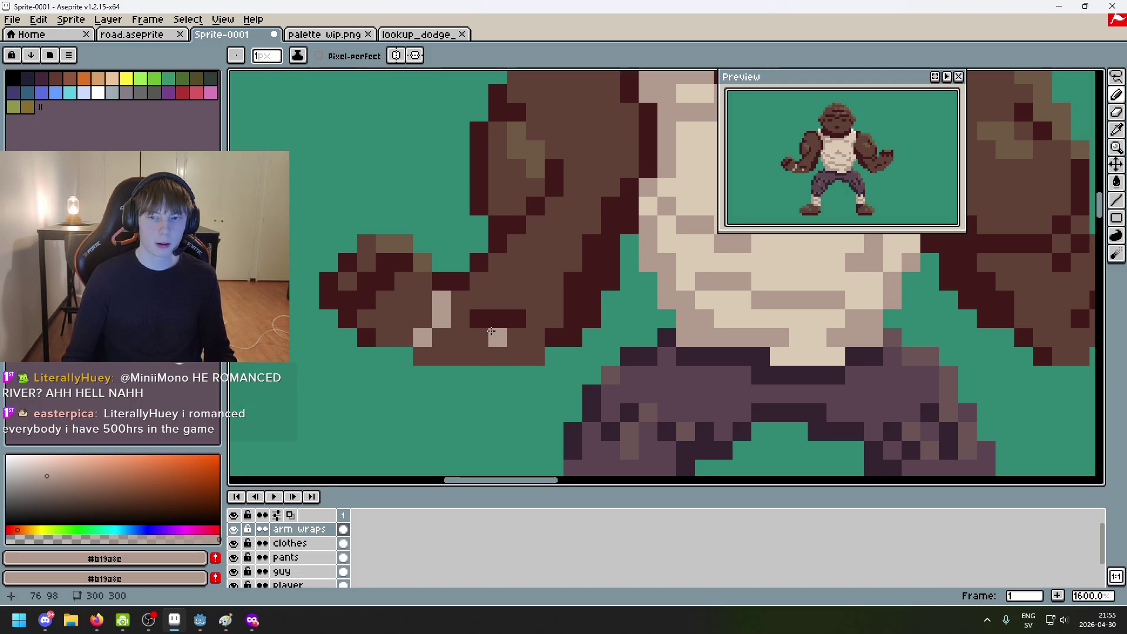
pyautogui.keyDown('alt'); pyautogui.click(491, 314); pyautogui.keyUp('alt')
pyautogui.click(442, 305)
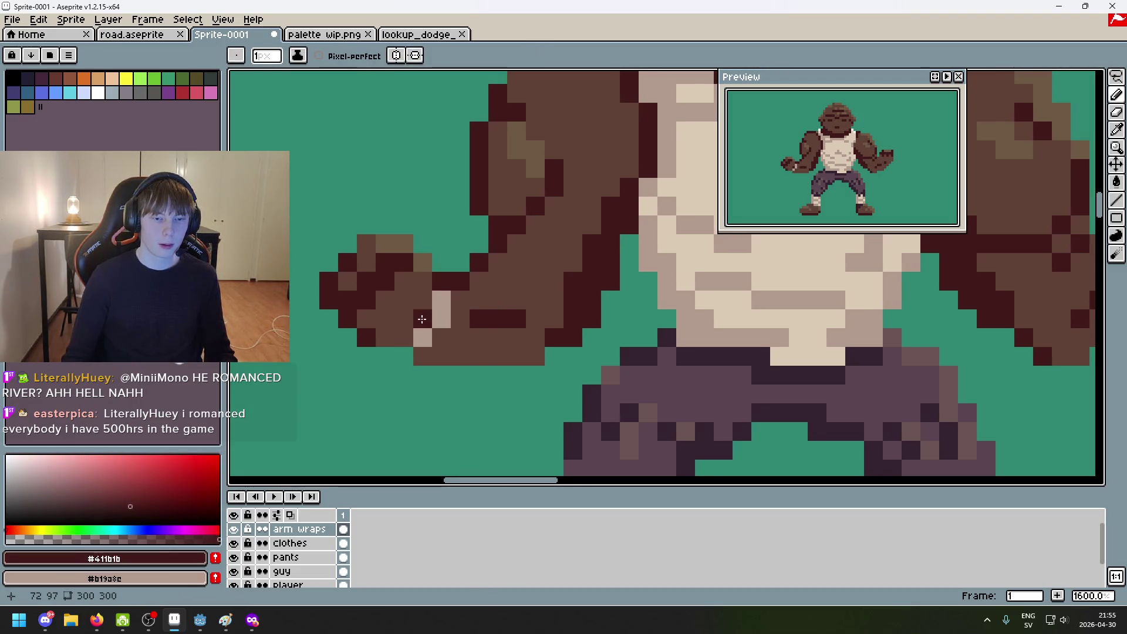
pyautogui.moveTo(441, 300); pyautogui.dragTo(441, 319)
pyautogui.click(423, 338)
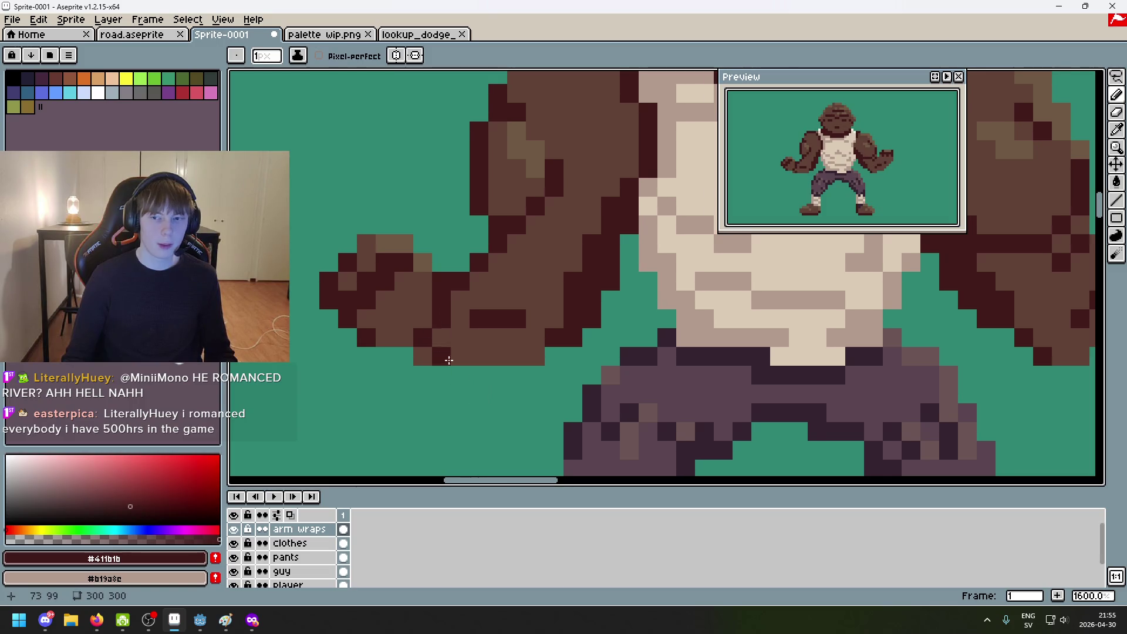
pyautogui.scroll(-4, 505, 427)
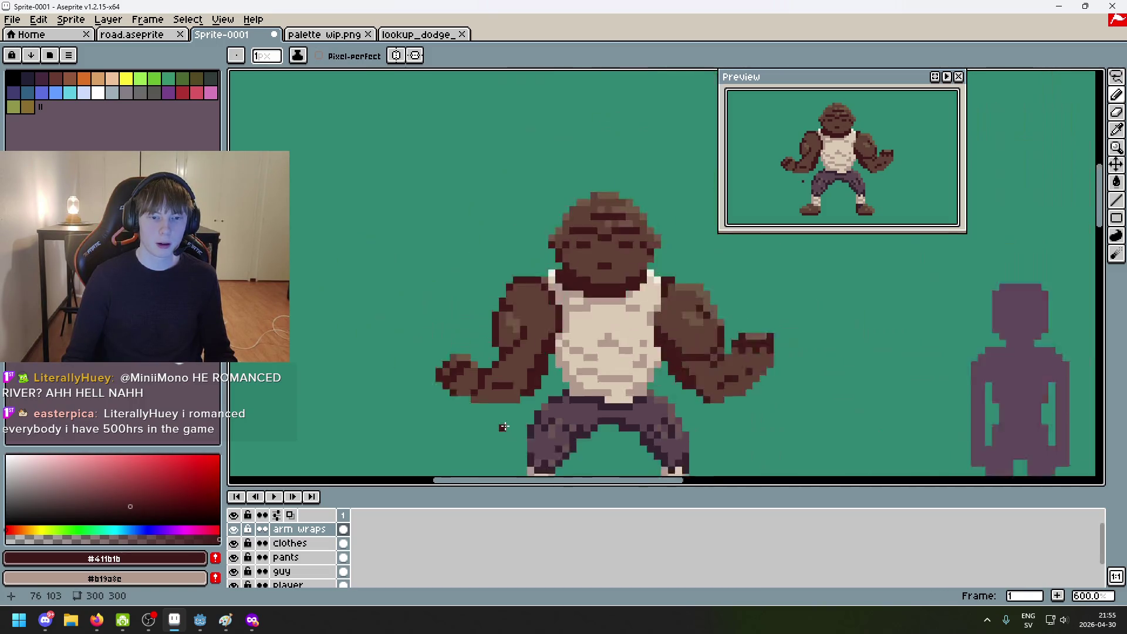
pyautogui.scroll(5, 486, 411)
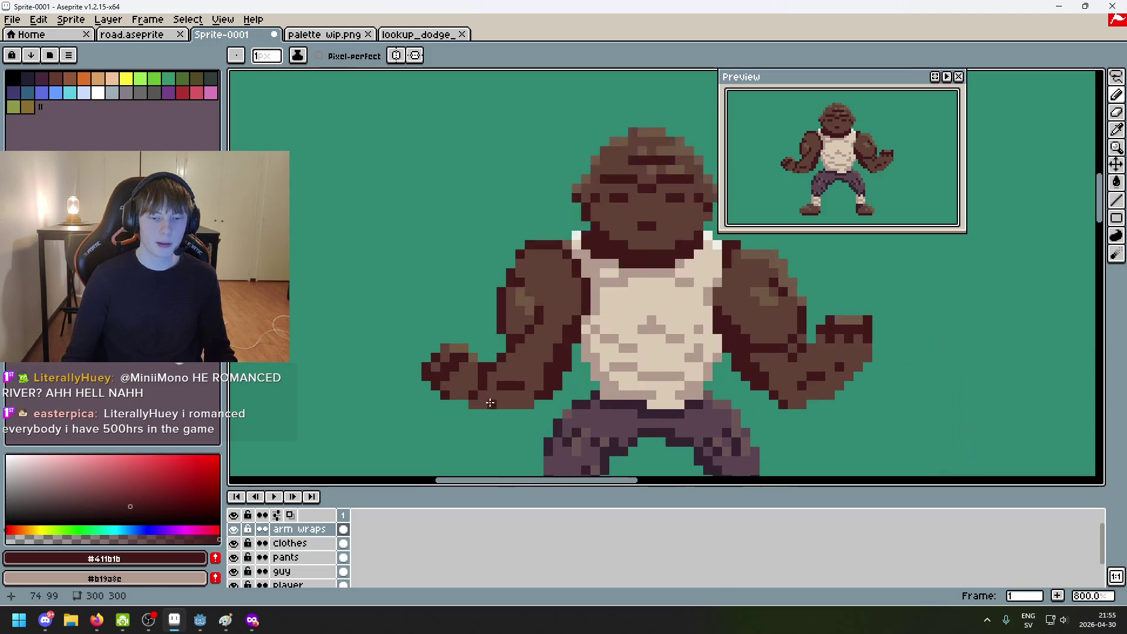
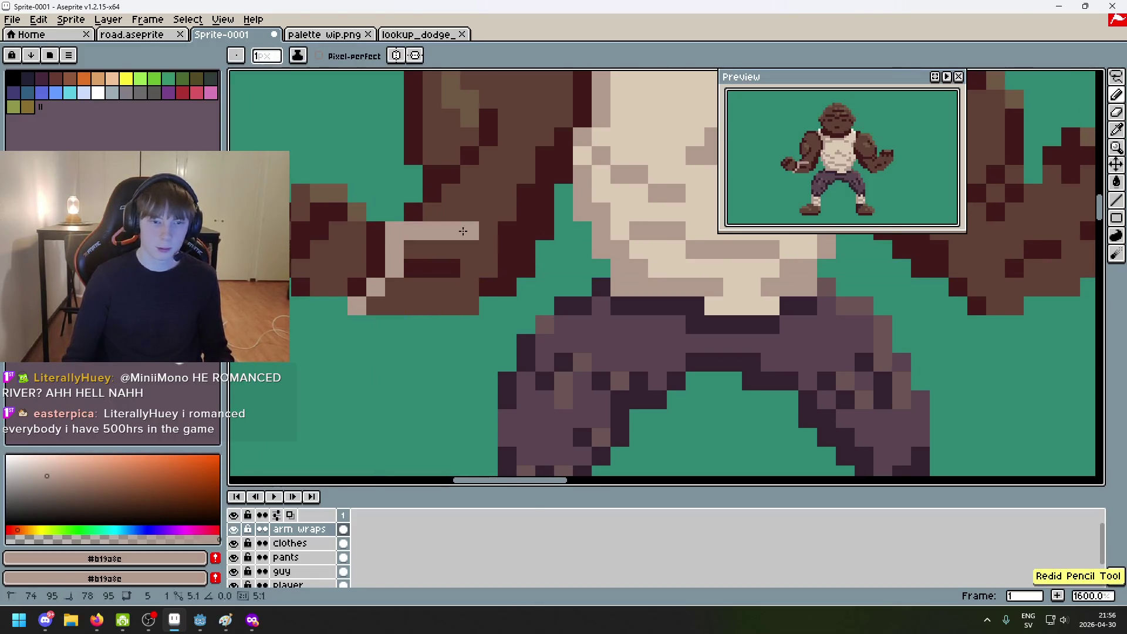
# Step: Dot two light skin knuckle pixels on the left fist and erase a stray one
pyautogui.click(395, 231)
pyautogui.click(364, 244)
pyautogui.press('e')
pyautogui.click(362, 247)
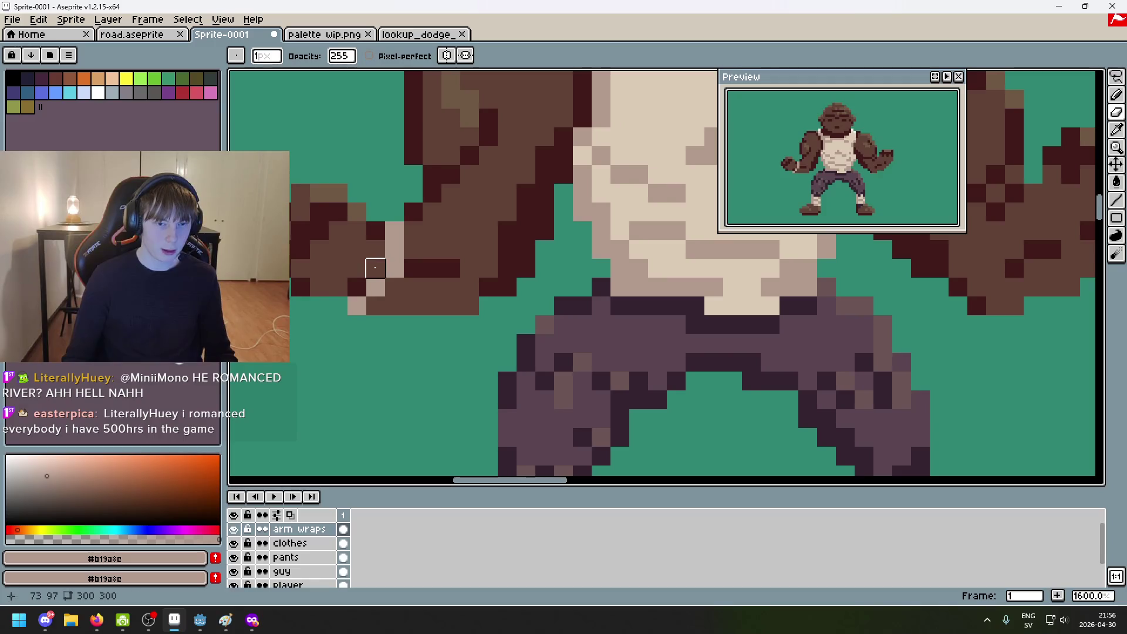
# Step: Eyedrop the dark outline #411b1b and draw it along the right fist's underside
pyautogui.click(294, 572)
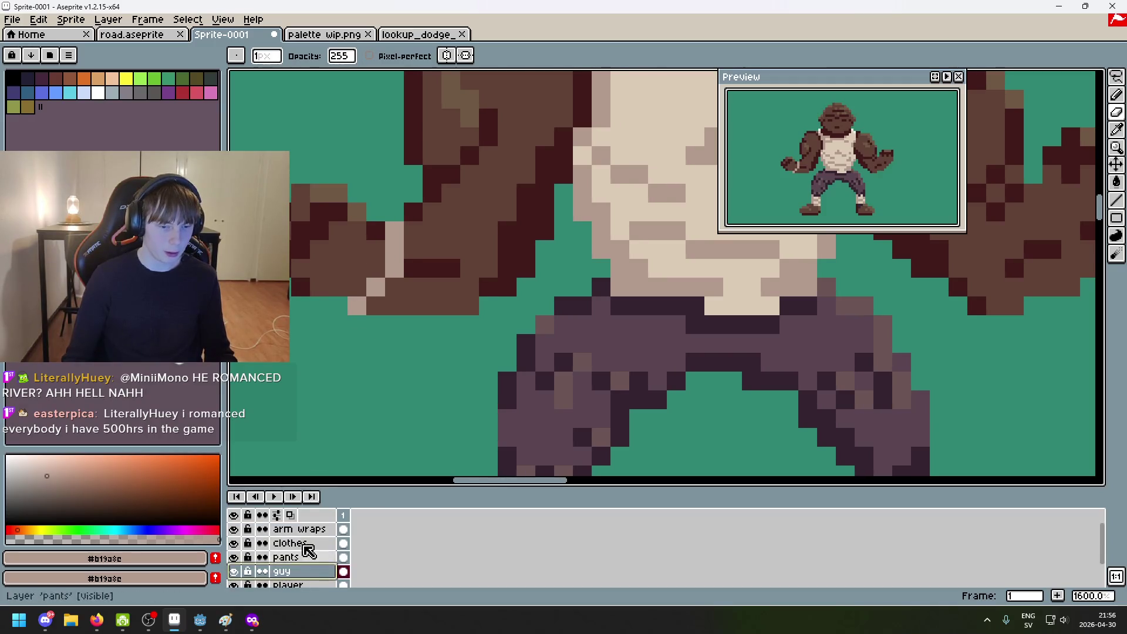
pyautogui.press('b')
pyautogui.keyDown('alt'); pyautogui.click(376, 253); pyautogui.keyUp('alt')
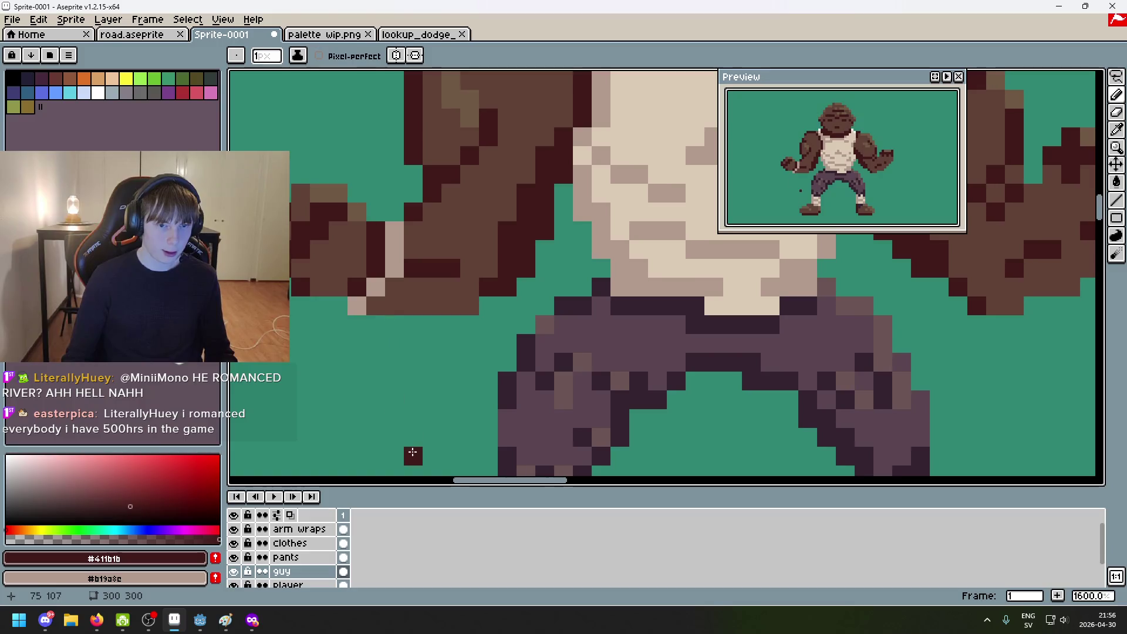
pyautogui.scroll(-3, 394, 405)
pyautogui.scroll(4, 669, 303)
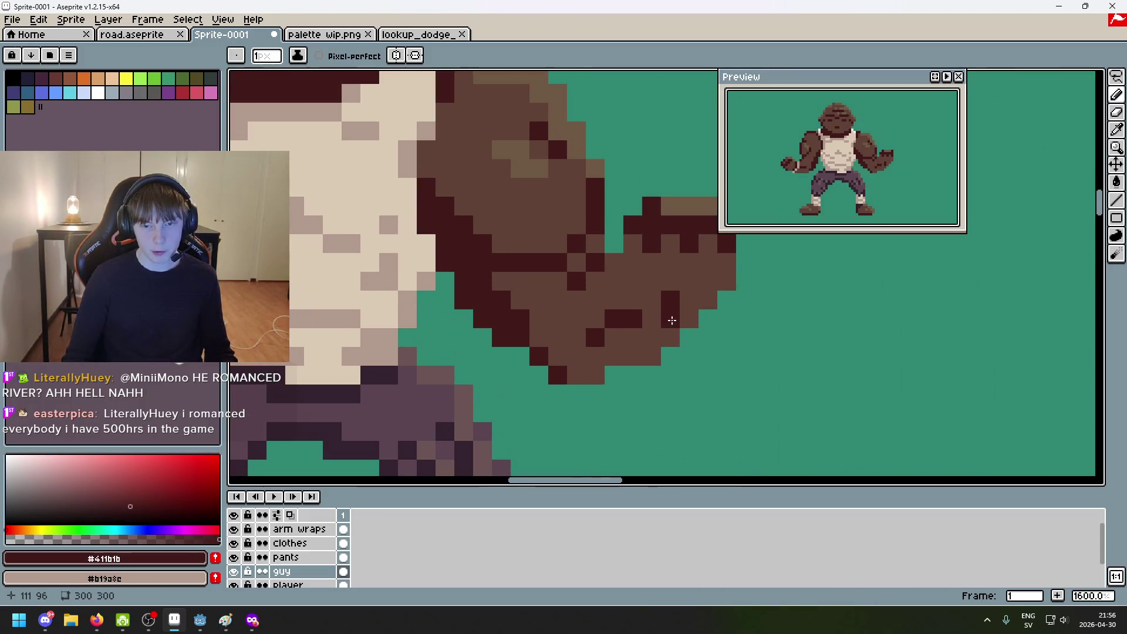
pyautogui.moveTo(654, 317)
pyautogui.mouseDown()
pyautogui.moveTo(695, 322)
pyautogui.moveTo(610, 282)
pyautogui.mouseUp()
pyautogui.scroll(-4, 692, 445)
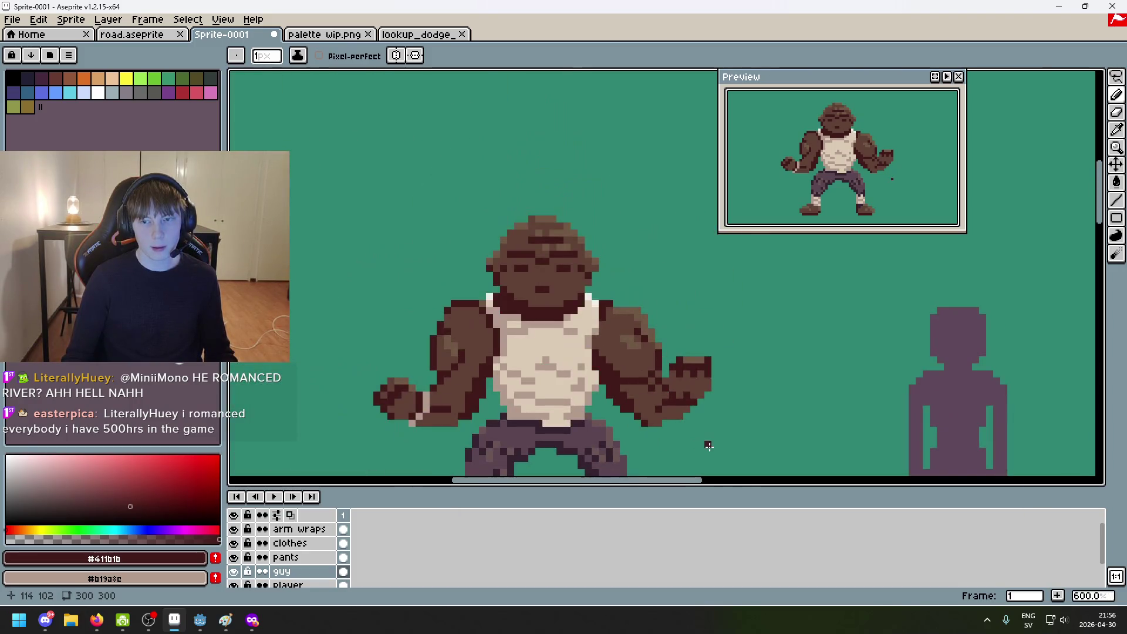
# Step: Undo and redo the recent pencil strokes to compare the fist outline
pyautogui.hotkey('ctrl', 'z')
pyautogui.scroll(4, 726, 437)
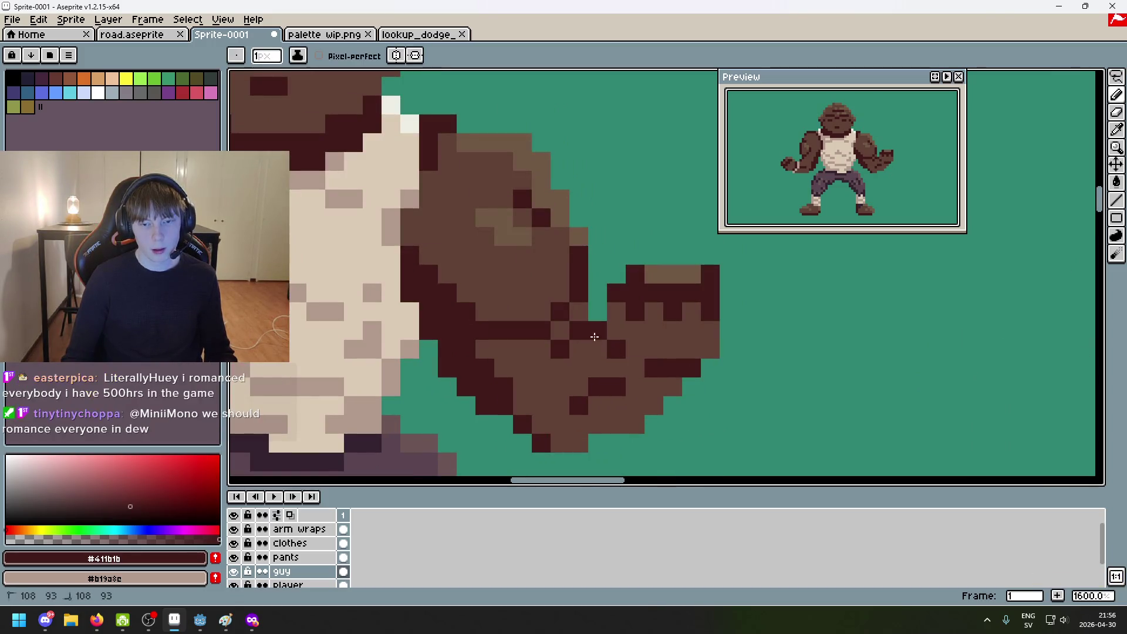
pyautogui.scroll(-6, 680, 401)
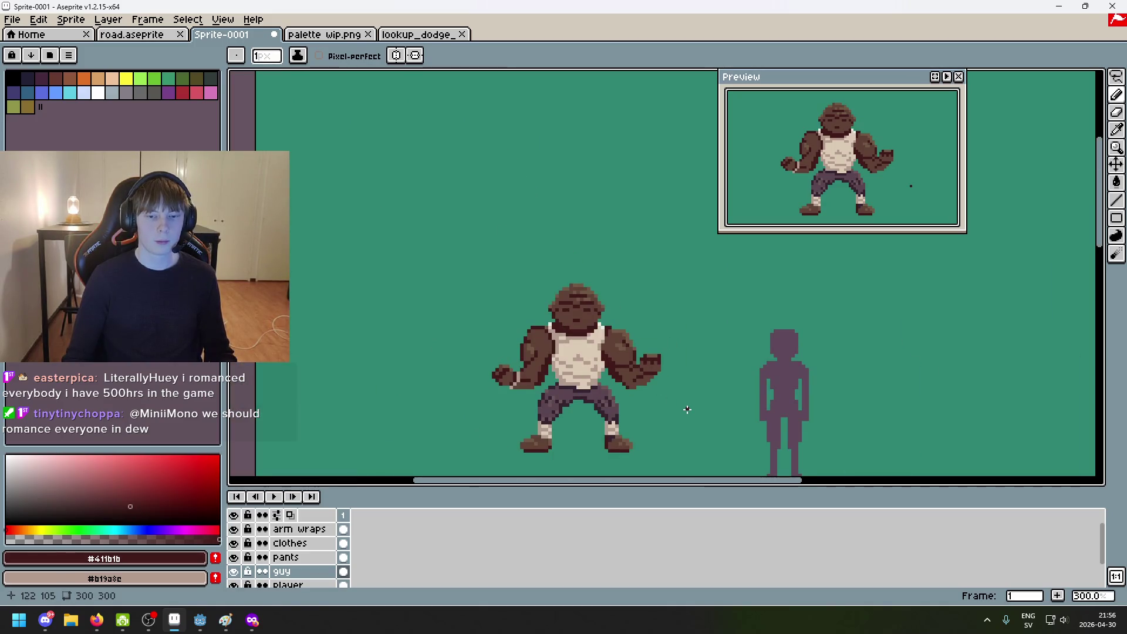
pyautogui.hotkey('ctrl', 'z')
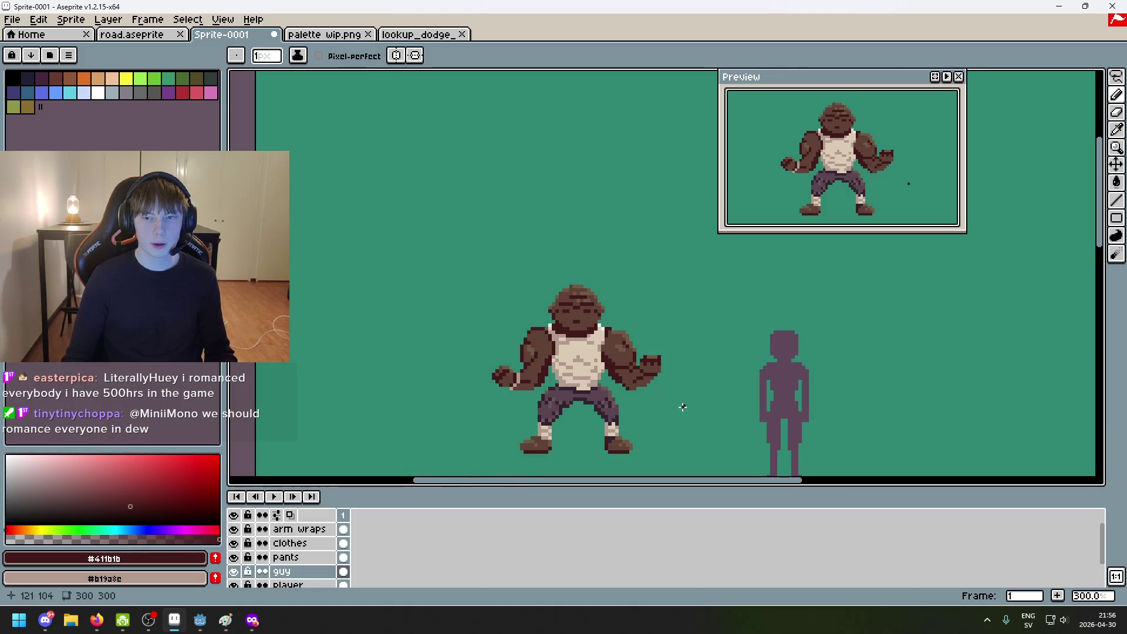
pyautogui.scroll(1, 683, 407)
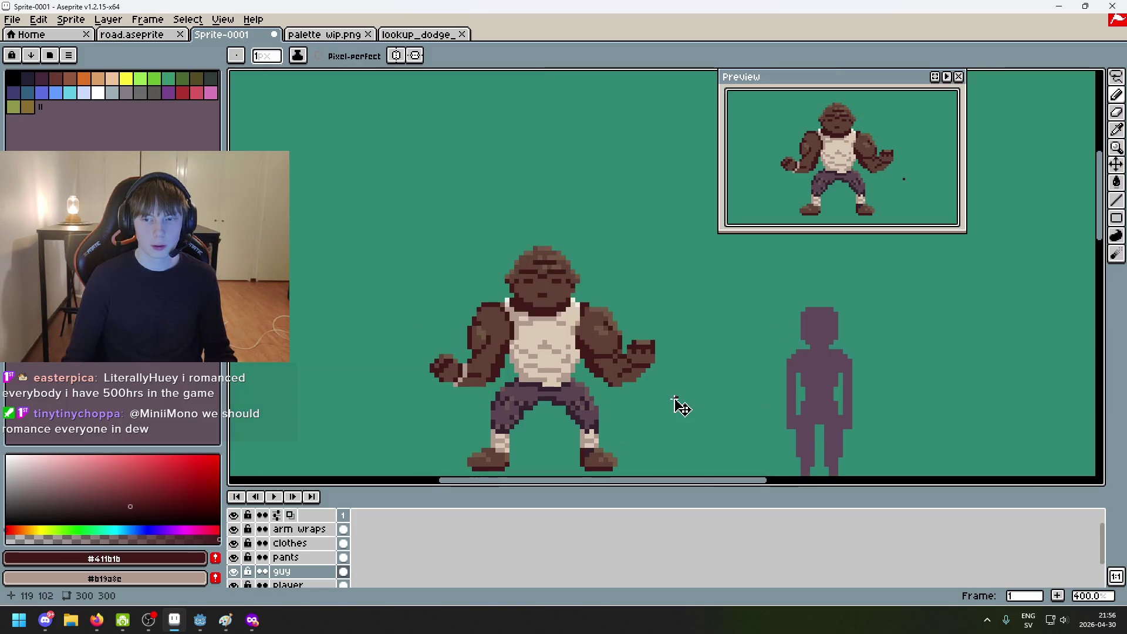
pyautogui.hotkey('ctrl', 'z')
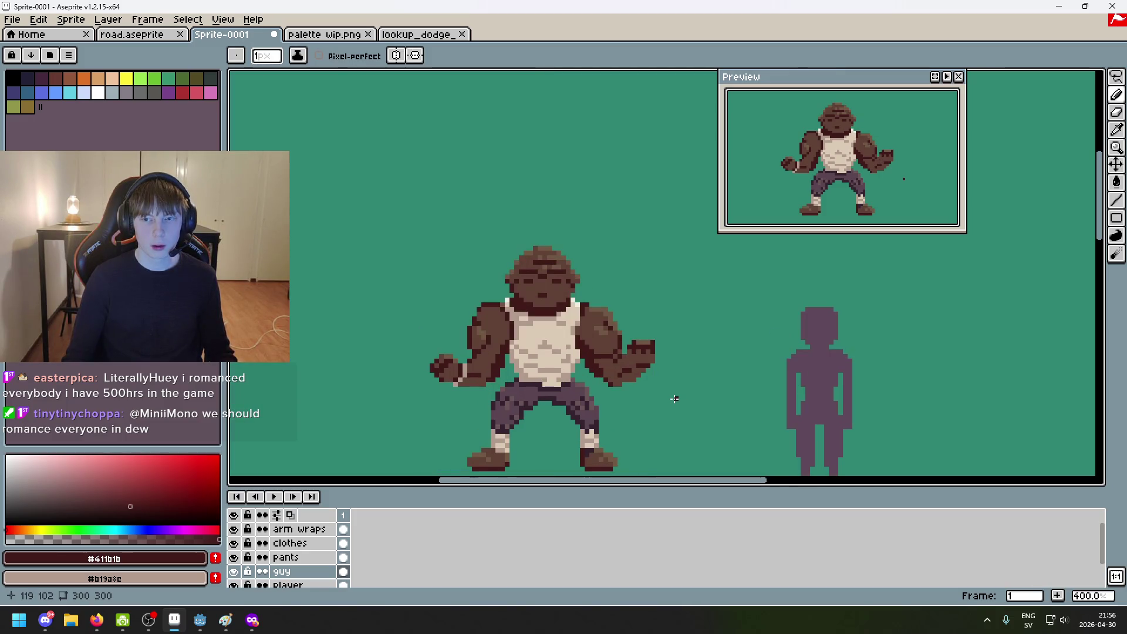
pyautogui.hotkey('ctrl', 'shift', 'z')
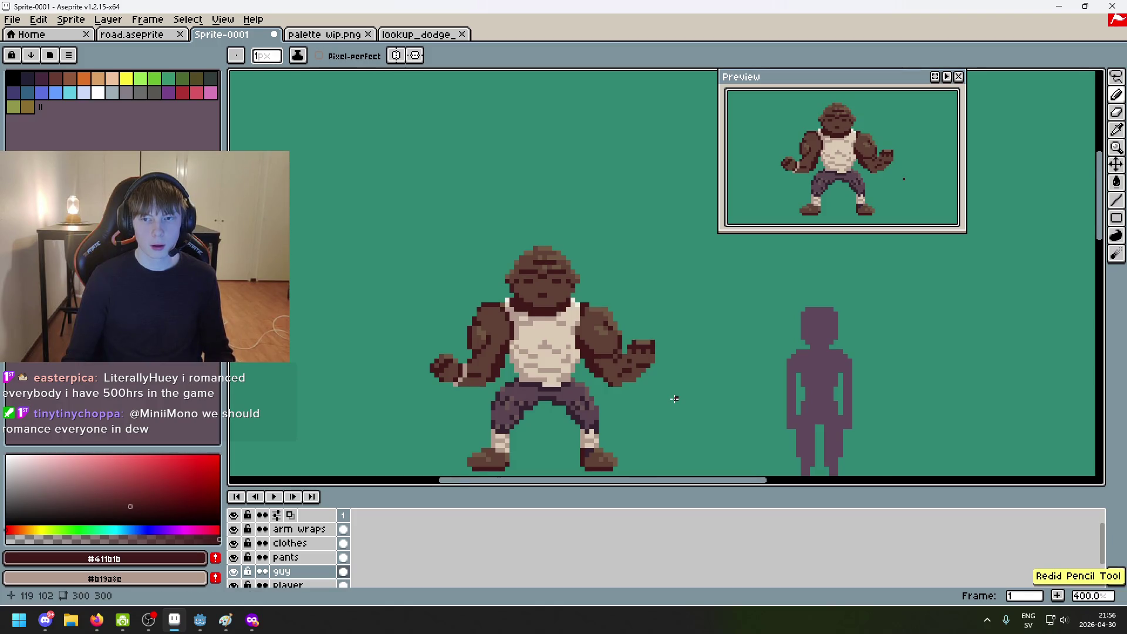
pyautogui.scroll(1, 674, 399)
pyautogui.scroll(1, 661, 395)
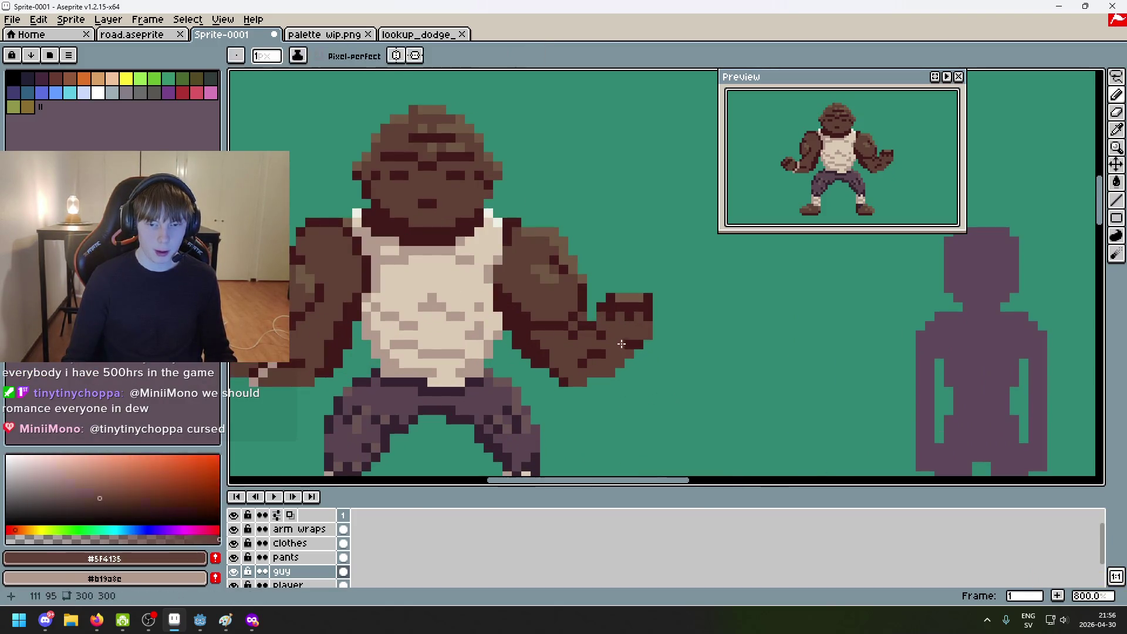
# Step: Add another dark #411b1b outline pixel beside the fist and sample the light shirt colour
pyautogui.keyDown('alt'); pyautogui.click(605, 322); pyautogui.keyUp('alt')
pyautogui.click(705, 365)
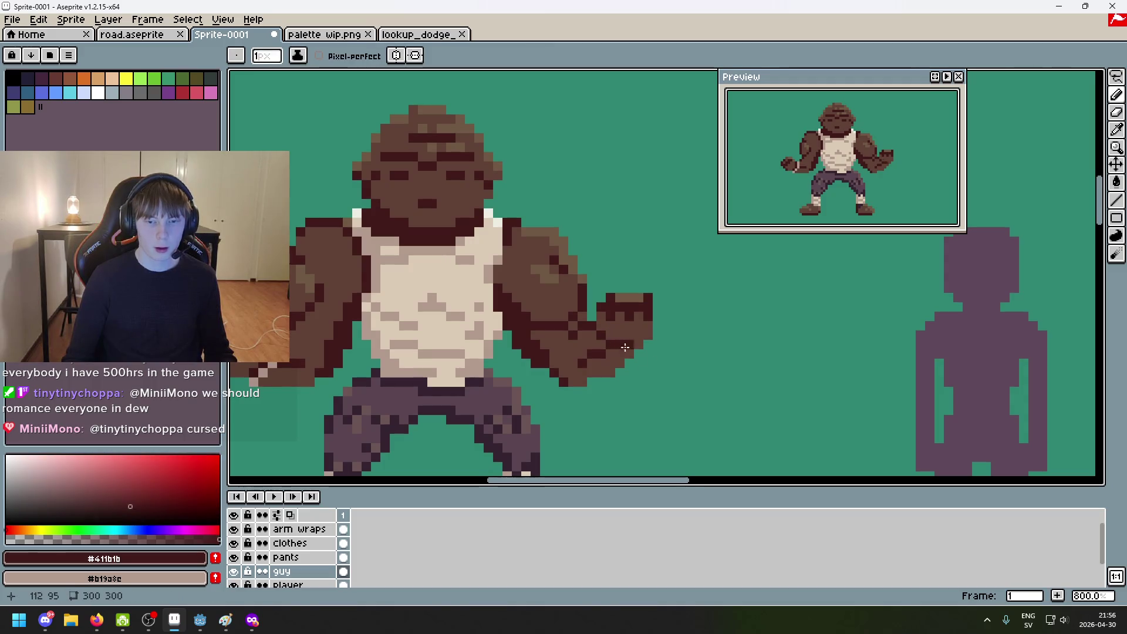
pyautogui.scroll(-3, 701, 381)
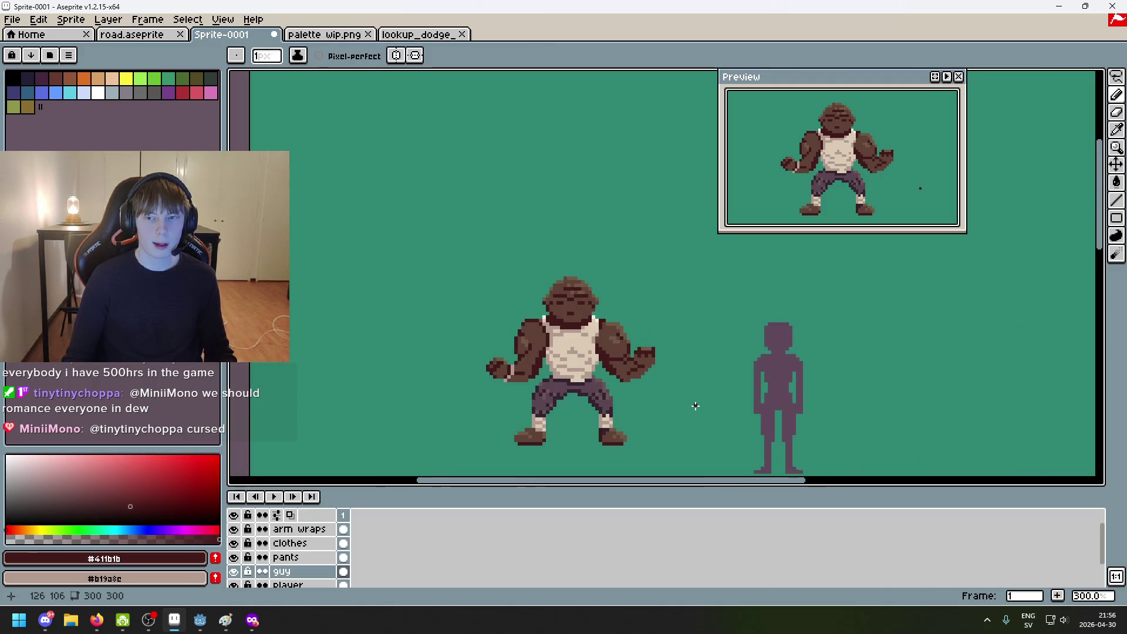
pyautogui.scroll(-1, 687, 411)
pyautogui.scroll(5, 693, 402)
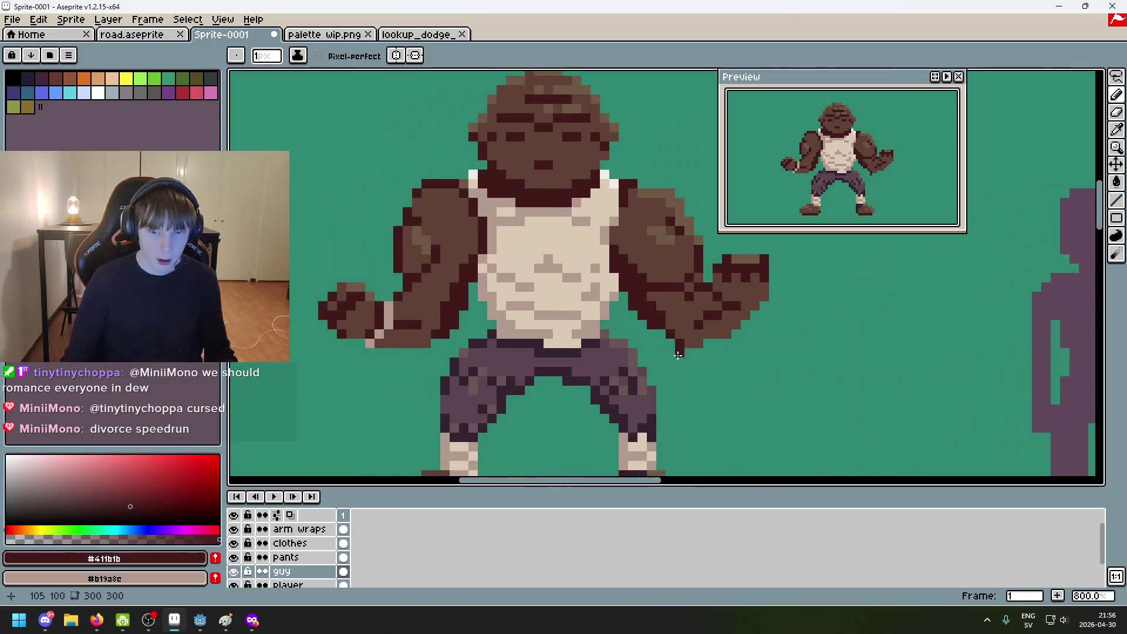
pyautogui.keyDown('alt'); pyautogui.click(520, 317); pyautogui.keyUp('alt')
# Step: Paint two light wrap pixels on the forearm, then undo that stroke
pyautogui.scroll(2, 539, 320)
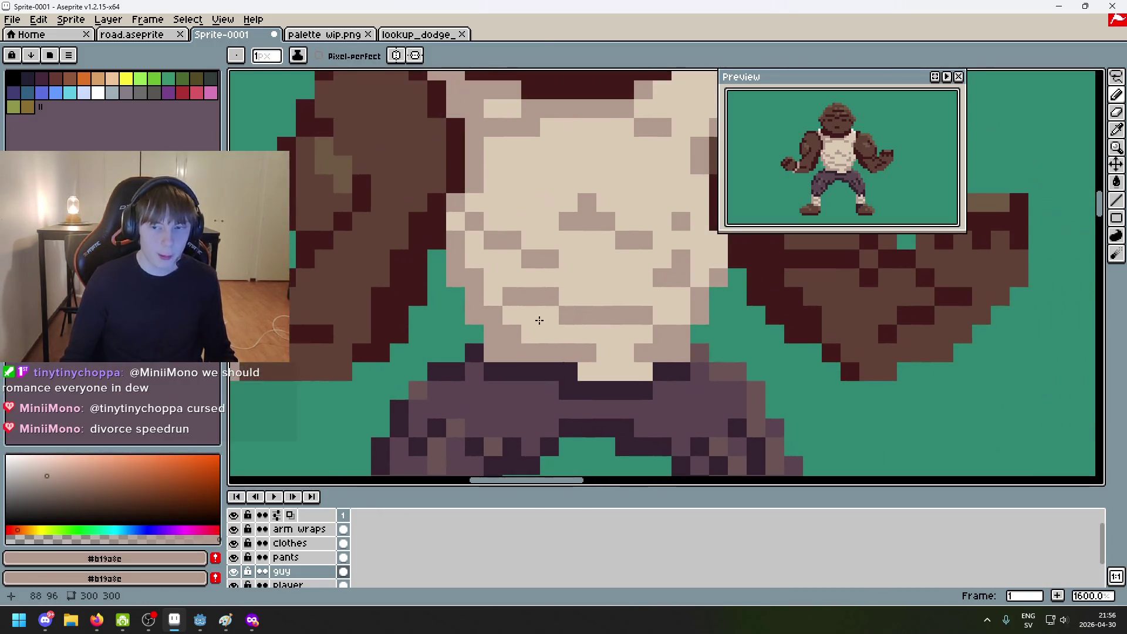
pyautogui.hscroll(-3, 487, 340)
pyautogui.scroll(1, 488, 340)
pyautogui.click(479, 349)
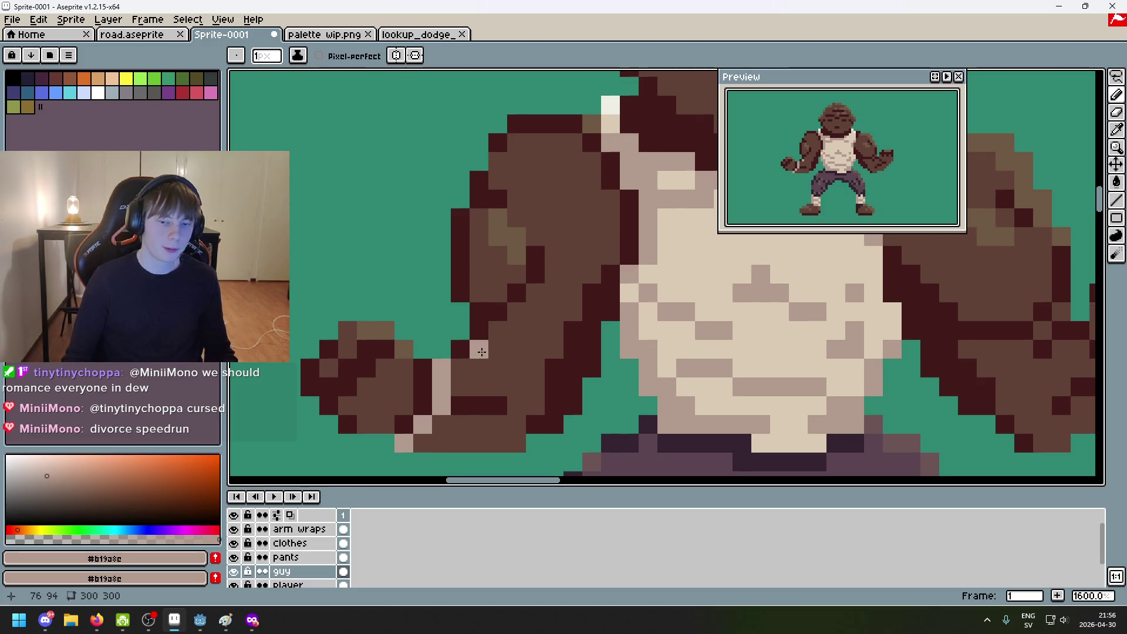
pyautogui.click(497, 349)
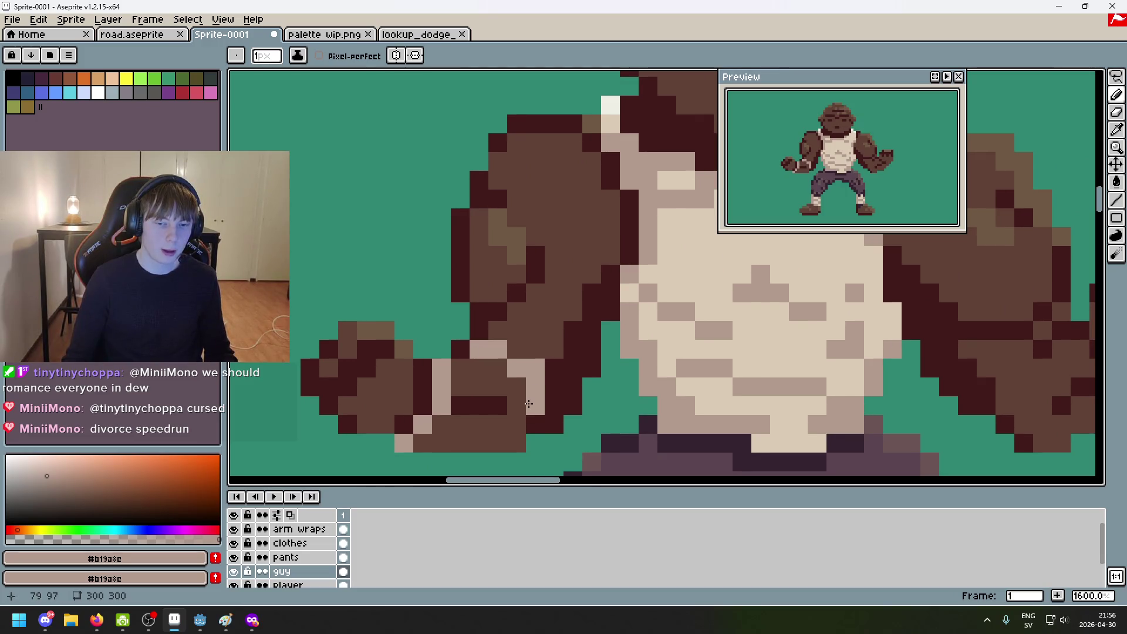
pyautogui.scroll(-4, 603, 263)
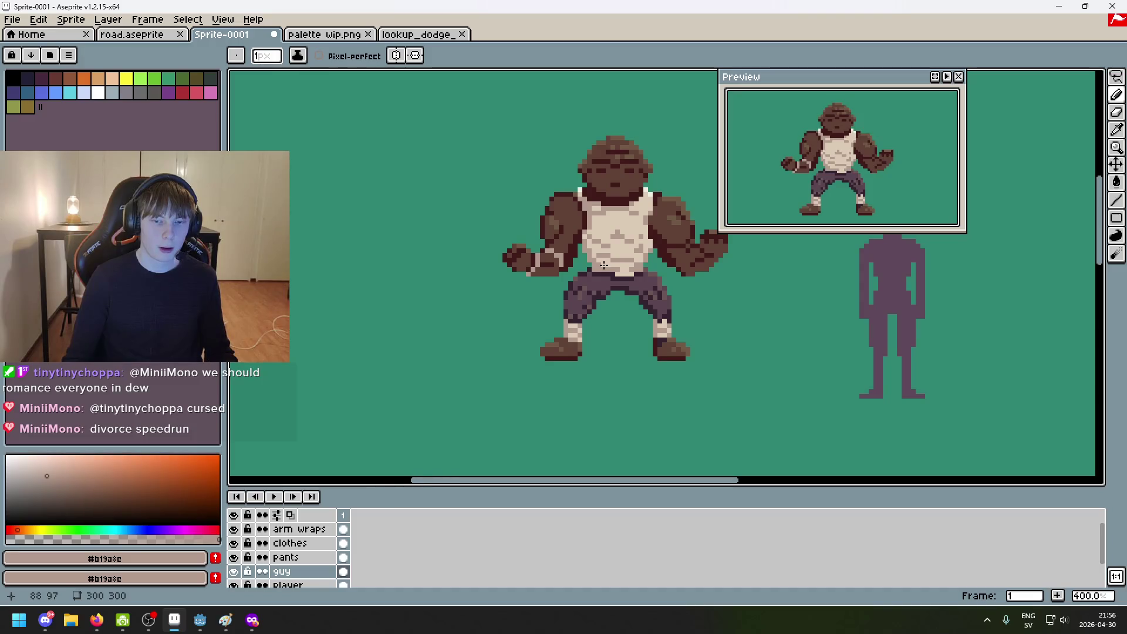
pyautogui.scroll(3, 592, 264)
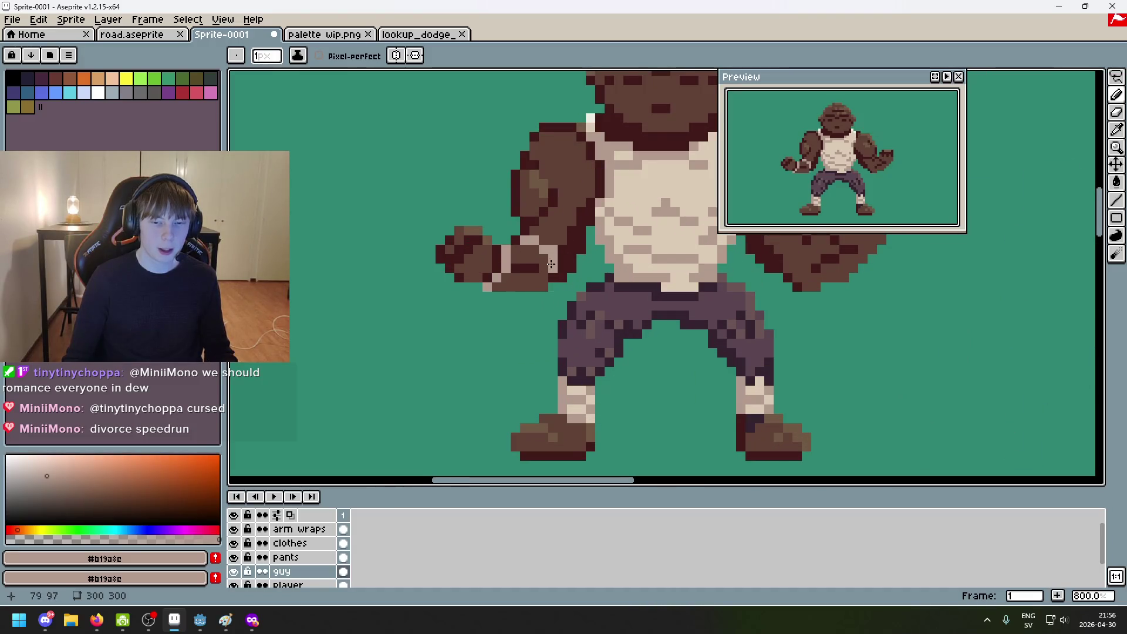
pyautogui.scroll(2, 550, 265)
pyautogui.hotkey('ctrl', 'z')
# Step: Draw a column of light wrap pixels down the forearm and add lighter beige pixels below
pyautogui.press('b')
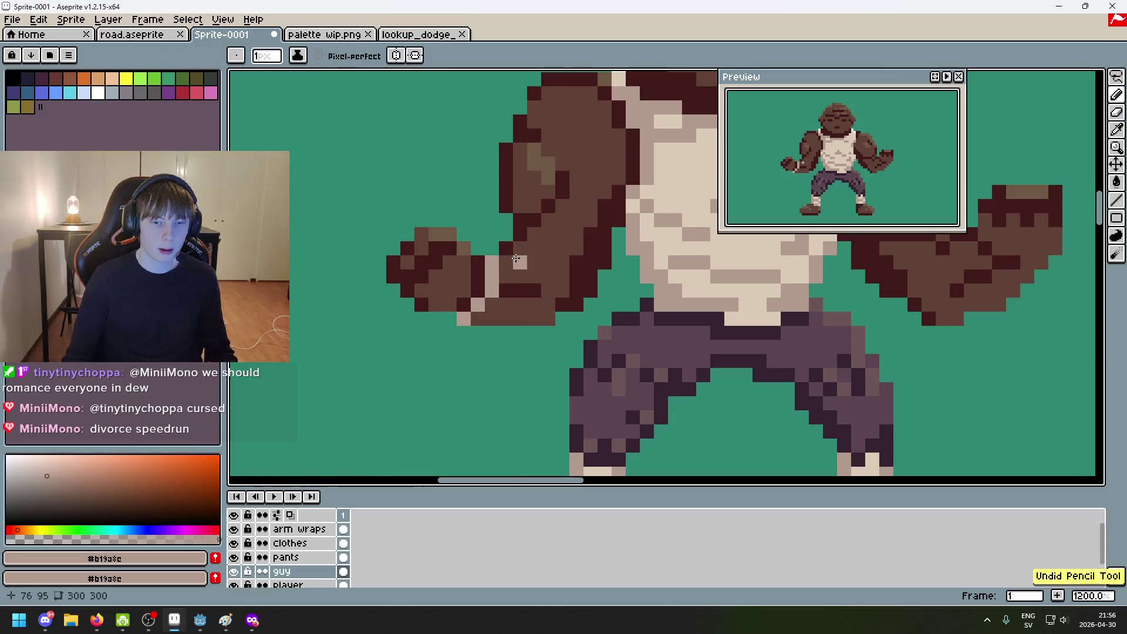
pyautogui.moveTo(546, 292); pyautogui.dragTo(547, 321)
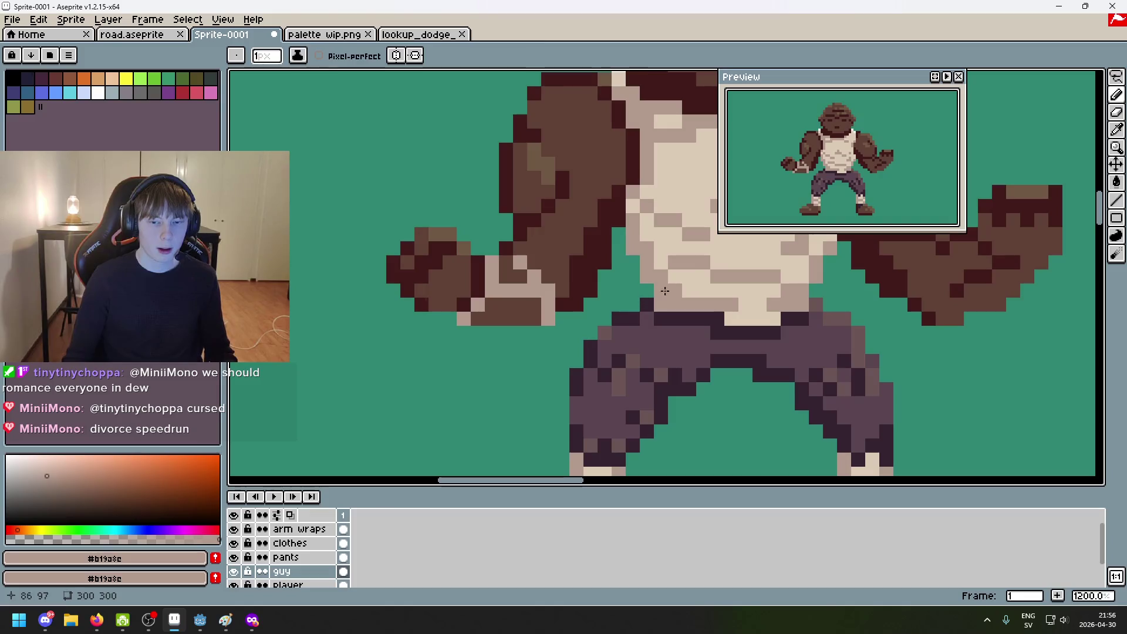
pyautogui.keyDown('alt'); pyautogui.click(616, 290); pyautogui.keyUp('alt')
pyautogui.click(504, 272)
pyautogui.moveTo(492, 304); pyautogui.dragTo(481, 318)
pyautogui.scroll(-7, 524, 320)
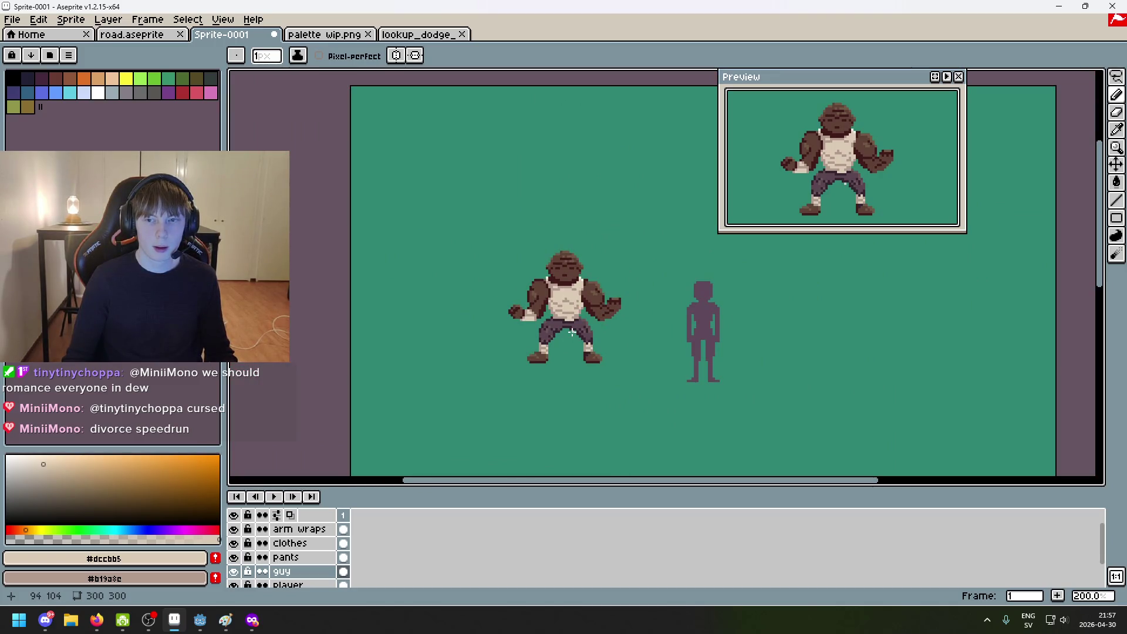
pyautogui.scroll(8, 566, 329)
# Step: Sample the mid beige from the wrap and undo the latest strokes on the left fist
pyautogui.keyDown('alt'); pyautogui.click(503, 297); pyautogui.keyUp('alt')
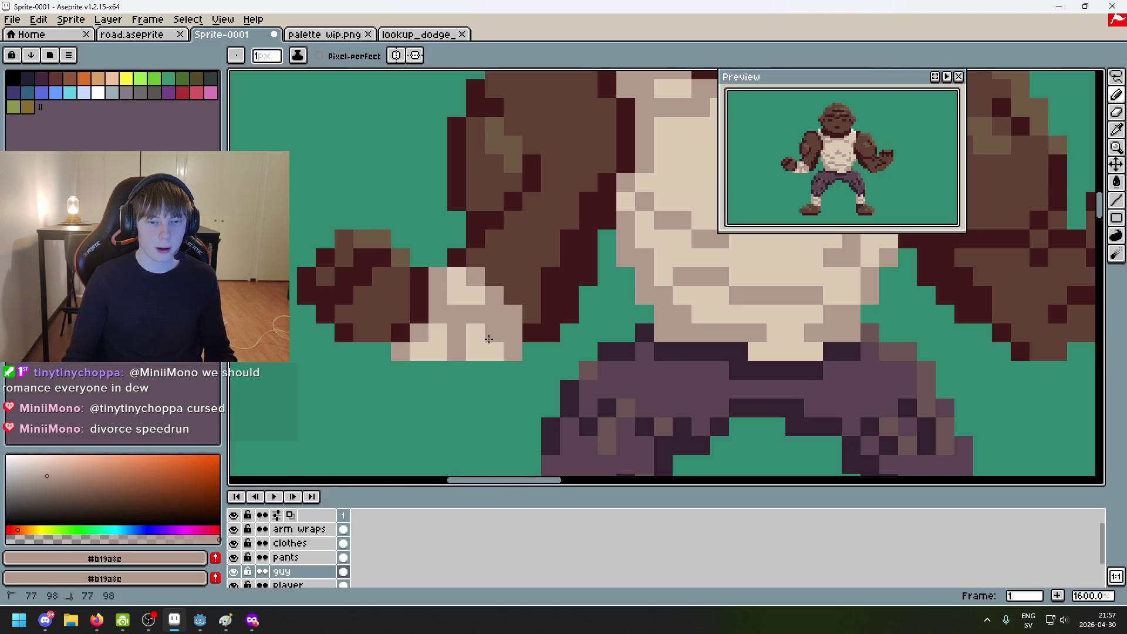
pyautogui.scroll(-5, 498, 372)
pyautogui.scroll(2, 498, 364)
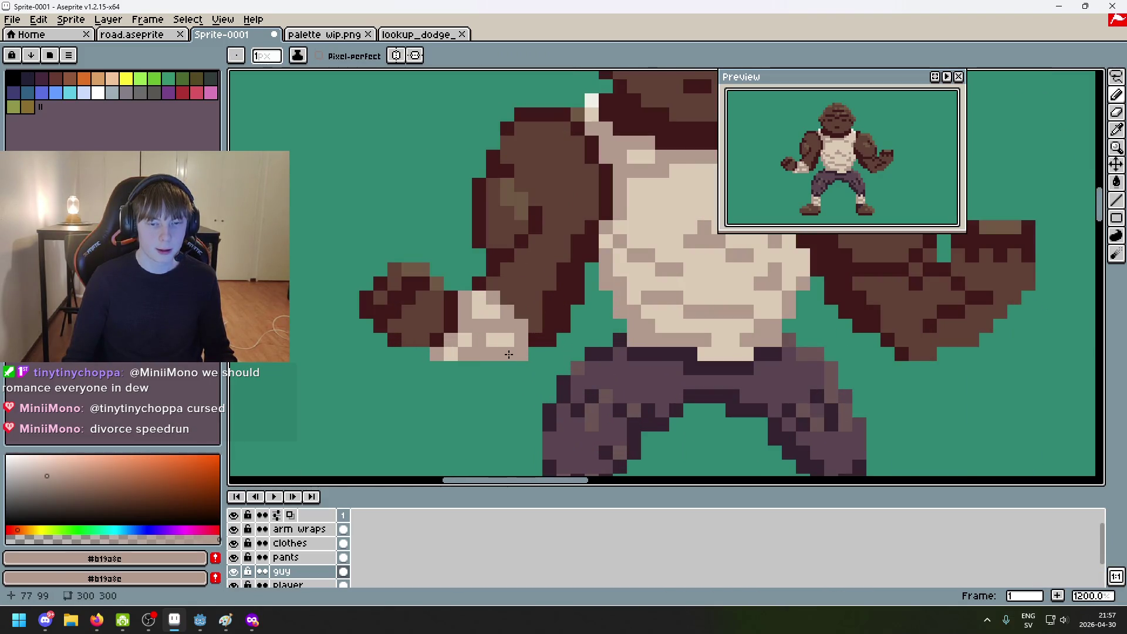
pyautogui.scroll(-4, 535, 370)
pyautogui.scroll(6, 533, 374)
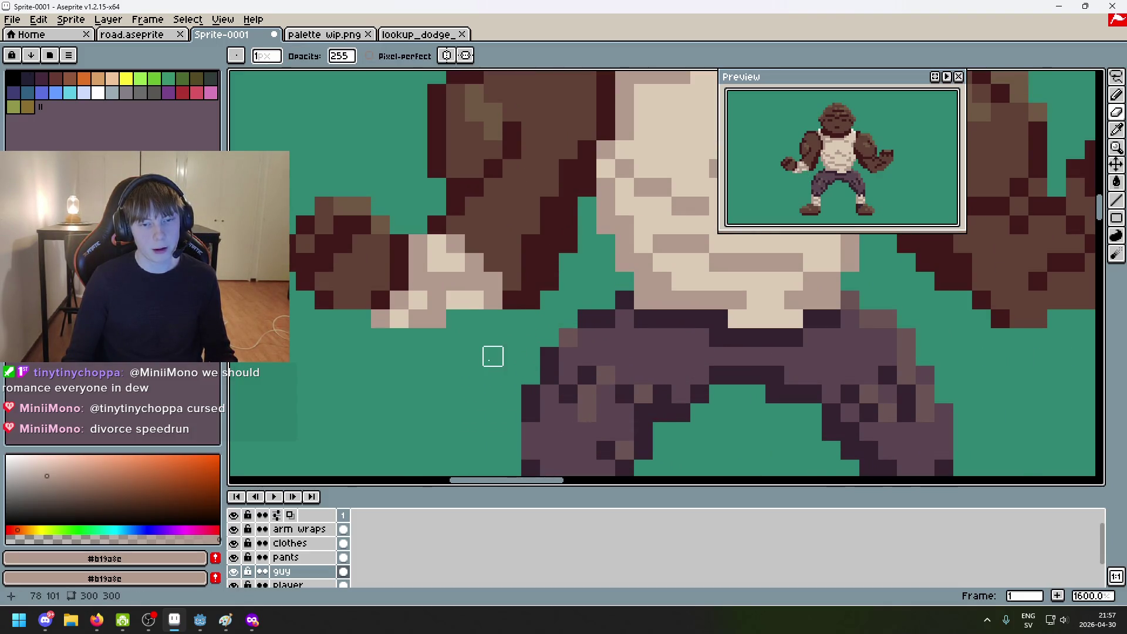
pyautogui.scroll(-4, 493, 355)
pyautogui.hotkey('ctrl', 'z')
pyautogui.scroll(1, 479, 356)
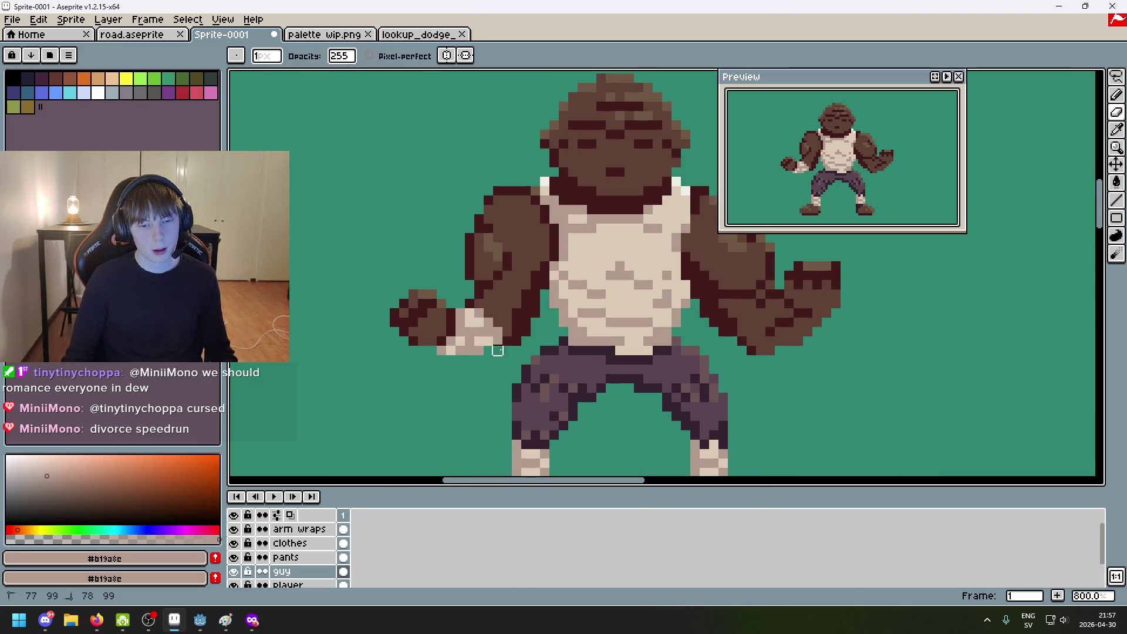
pyautogui.scroll(-3, 511, 387)
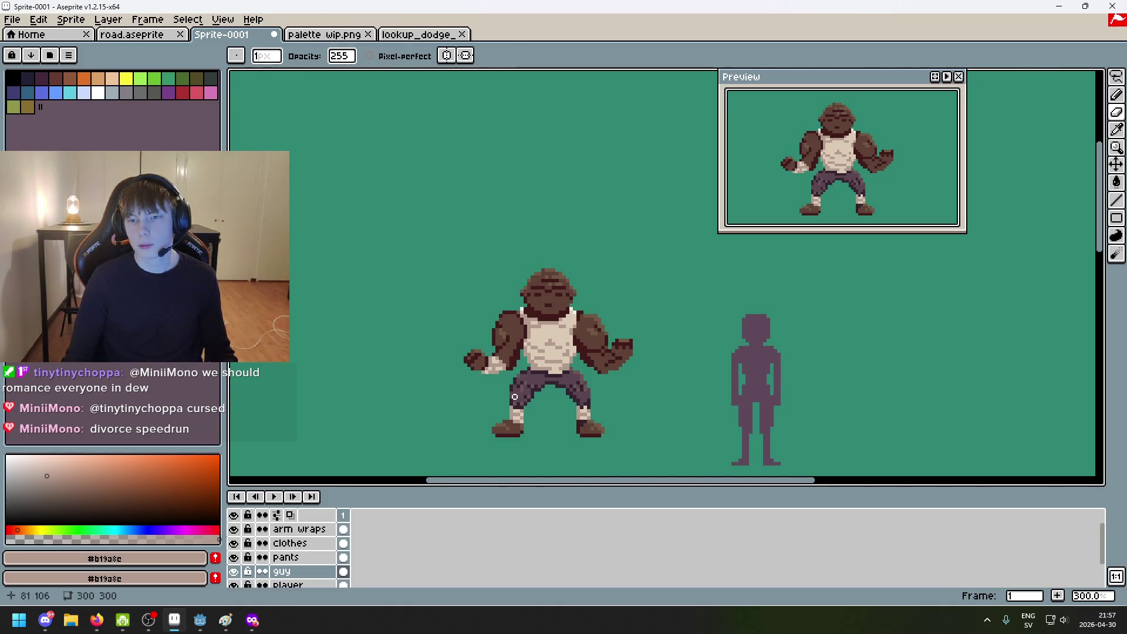
pyautogui.scroll(4, 539, 366)
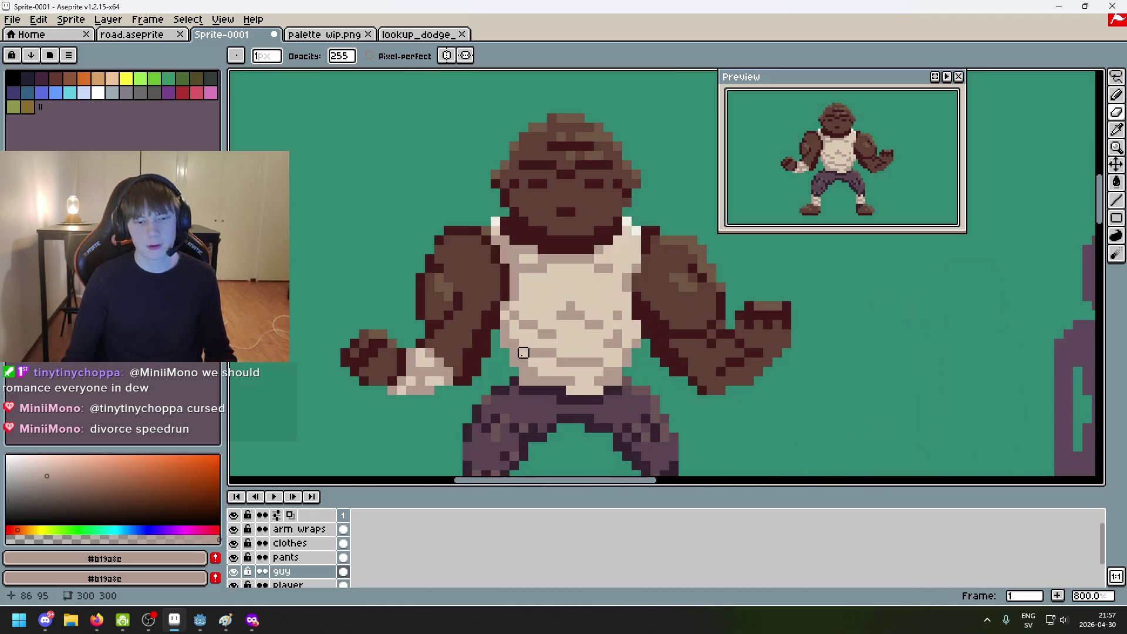
pyautogui.press('b')
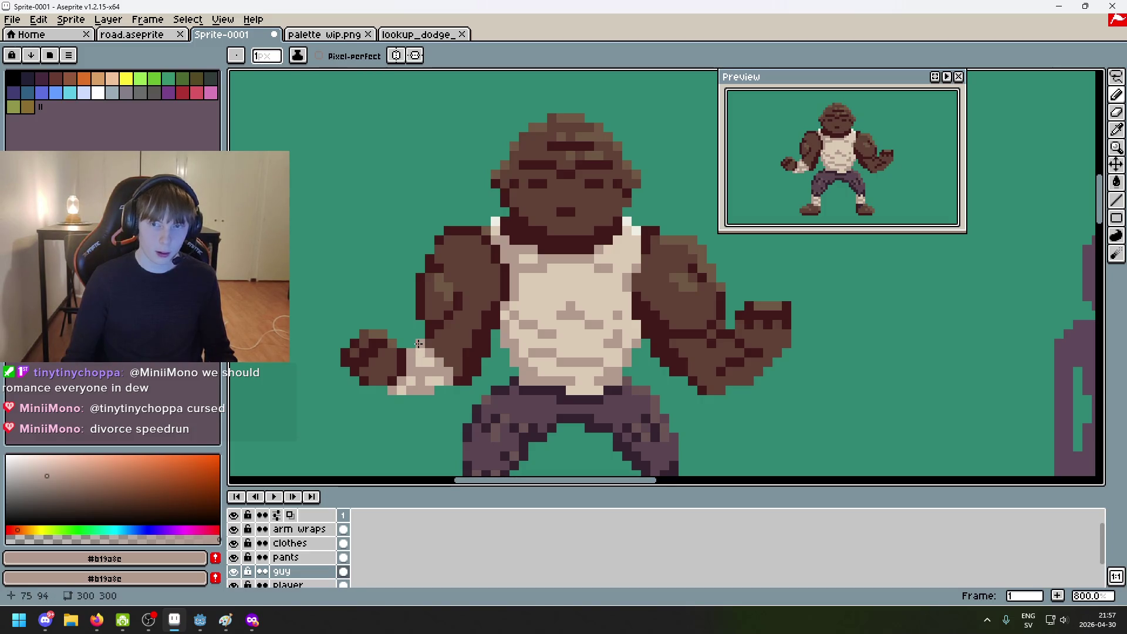
pyautogui.hotkey('ctrl', 'z')
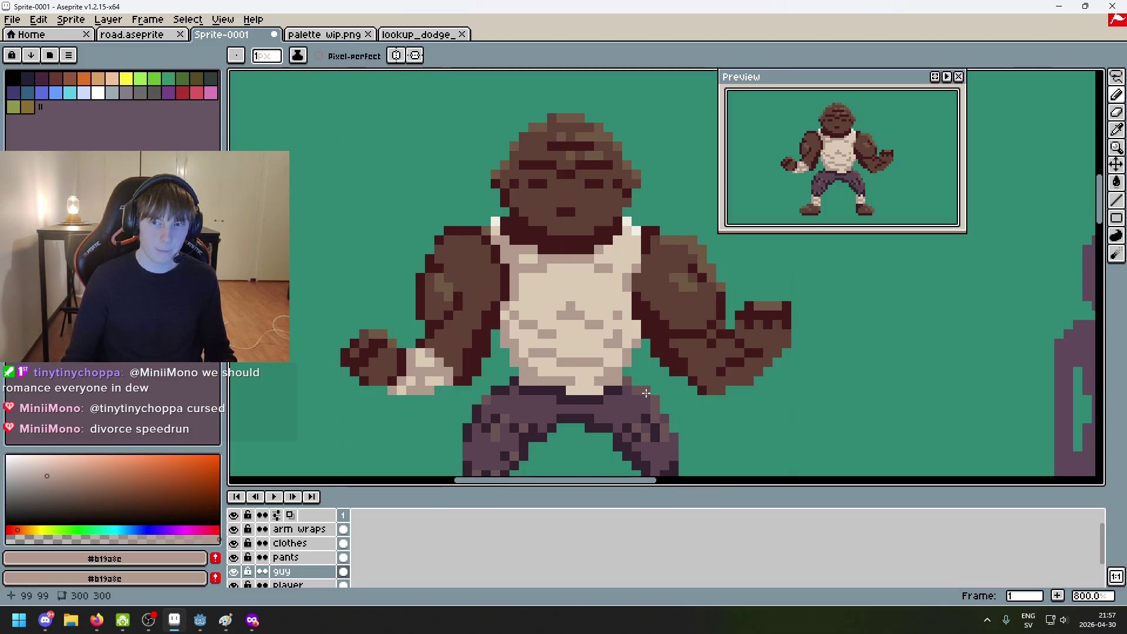
pyautogui.scroll(2, 503, 364)
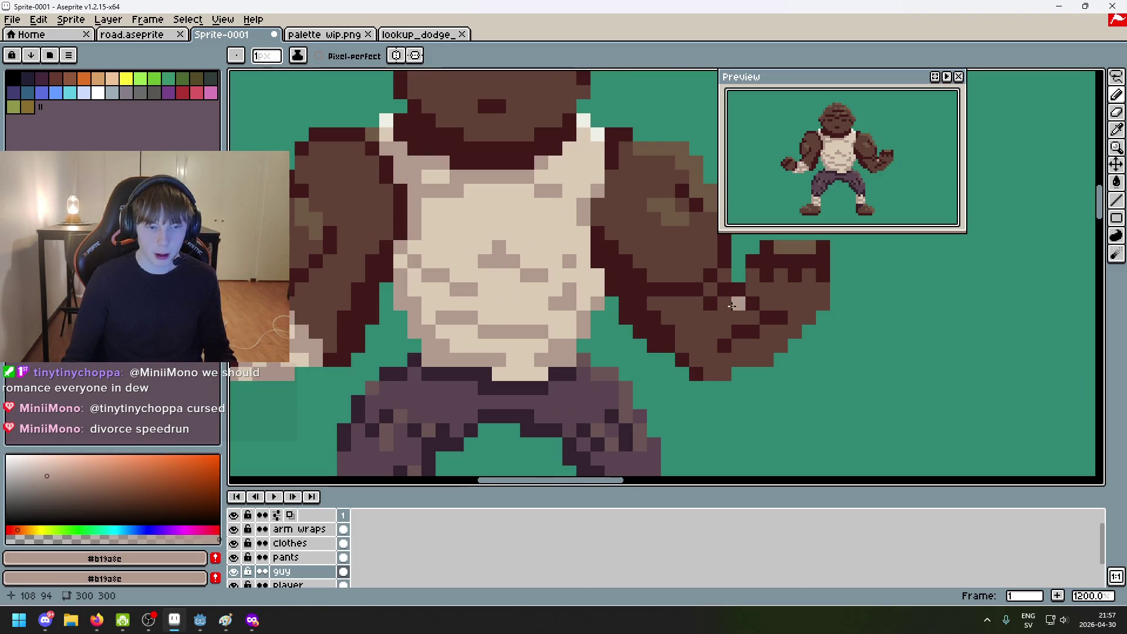
# Step: Try light #b19a8c wrap pixels on the right fist, undoing the misplaced ones
pyautogui.moveTo(788, 329); pyautogui.dragTo(771, 330)
pyautogui.hotkey('ctrl', 'z')
pyautogui.hotkey('ctrl', 'z')
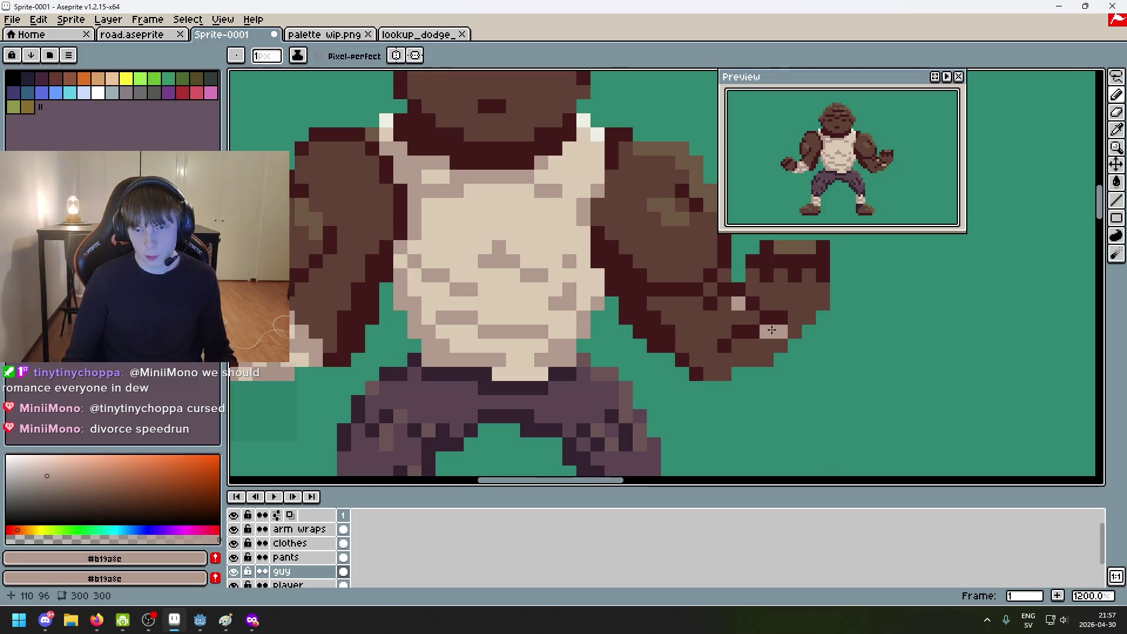
pyautogui.scroll(-2, 774, 330)
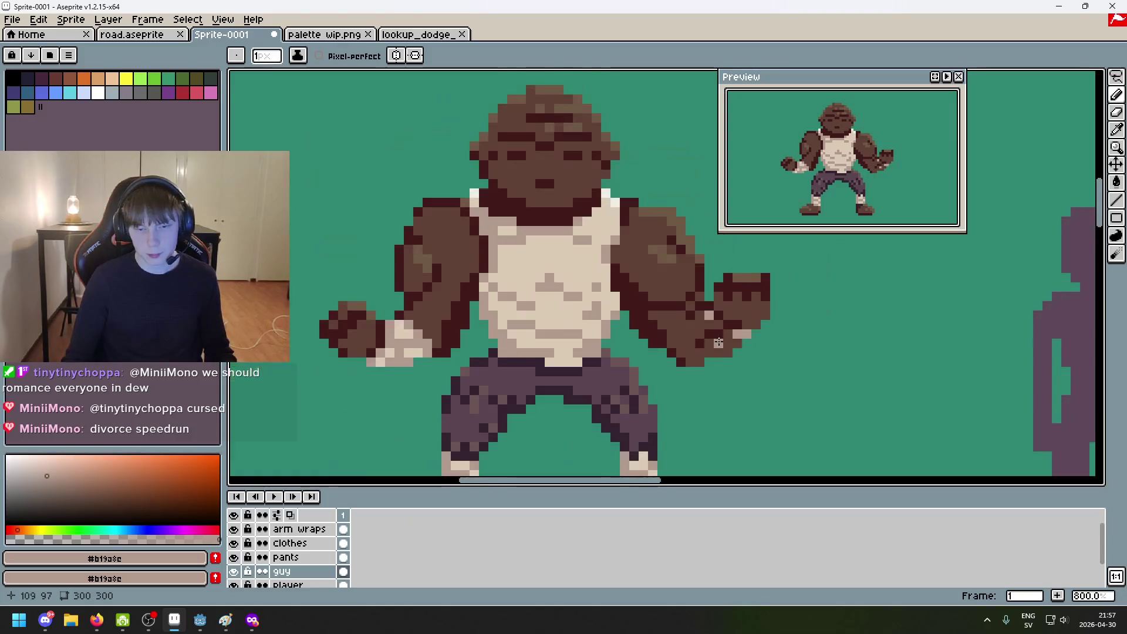
pyautogui.scroll(3, 714, 325)
pyautogui.scroll(-4, 684, 306)
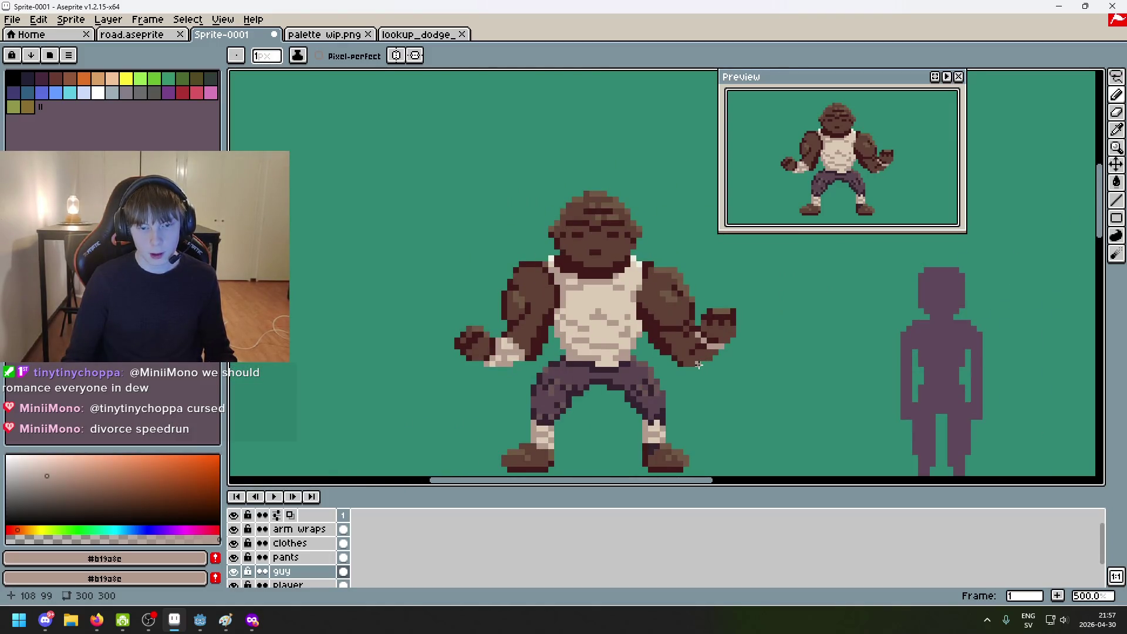
pyautogui.scroll(5, 693, 329)
pyautogui.click(635, 295)
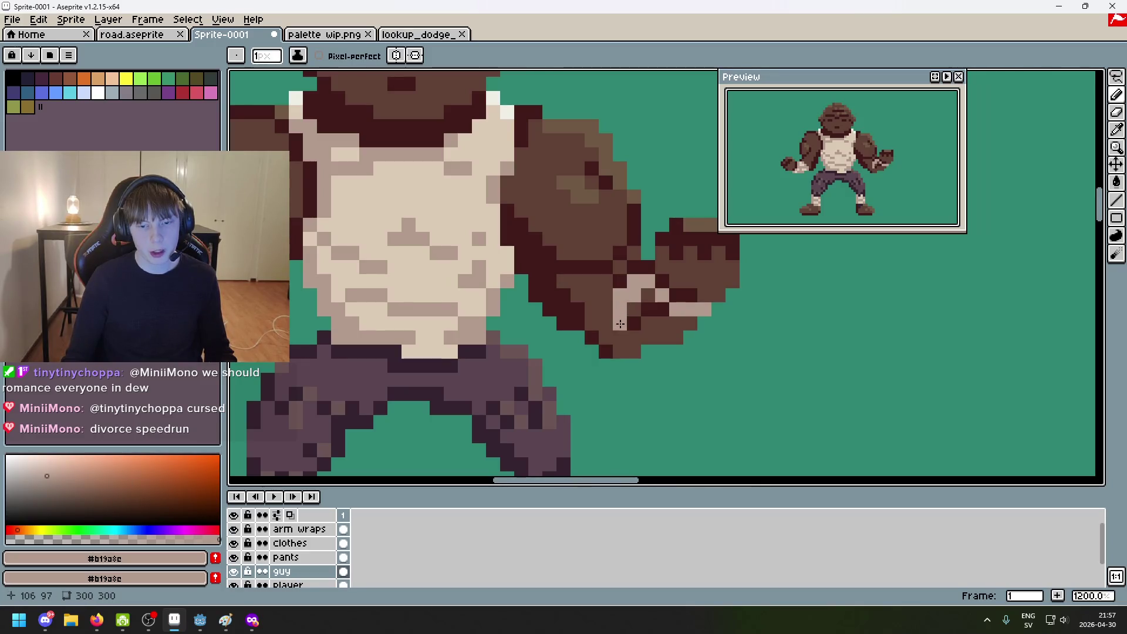
pyautogui.moveTo(624, 346)
pyautogui.mouseDown()
pyautogui.moveTo(635, 351)
pyautogui.moveTo(655, 320)
pyautogui.mouseUp()
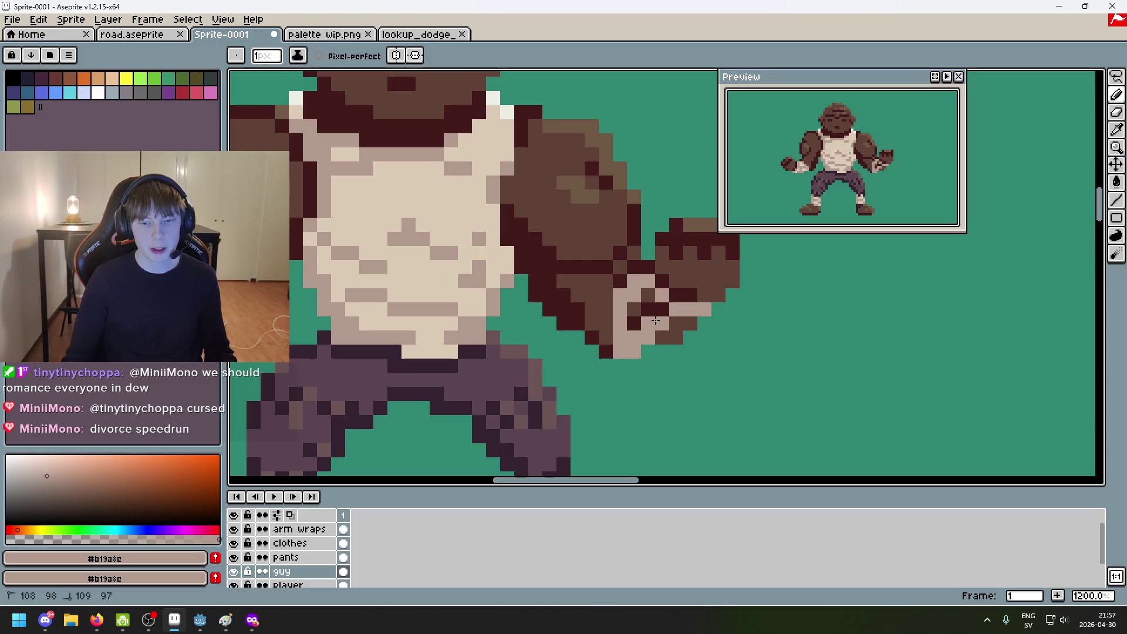
pyautogui.hotkey('ctrl', 'z')
pyautogui.hotkey('ctrl', 'z')
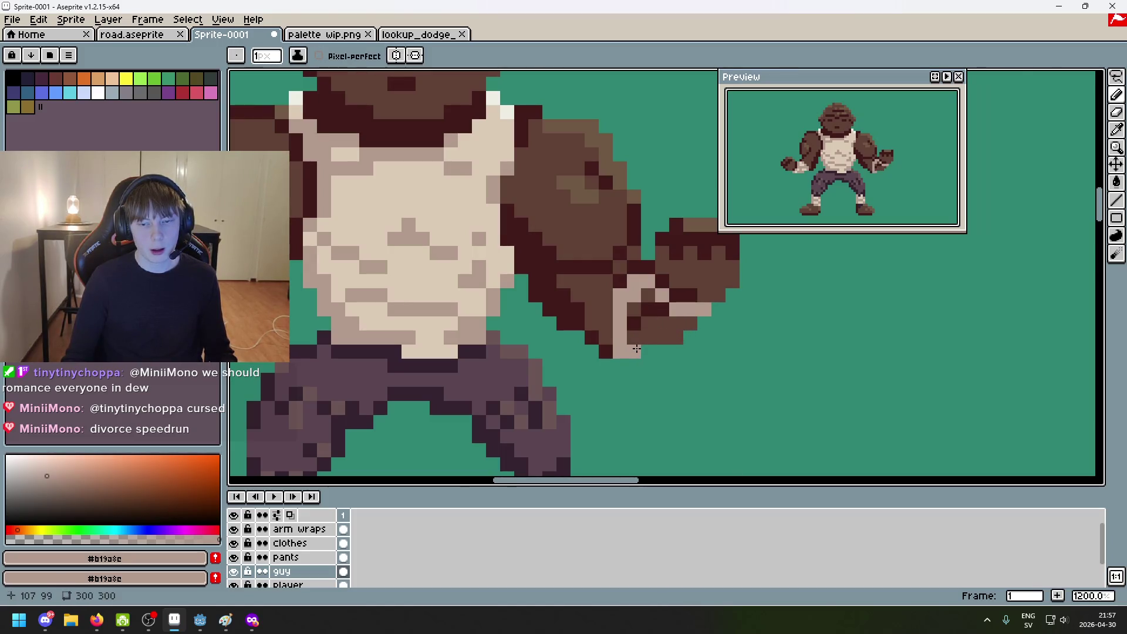
# Step: Paint cream #dccbb5 highlights across the right fist wrap, undoing one misplaced pixel
pyautogui.scroll(-4, 650, 339)
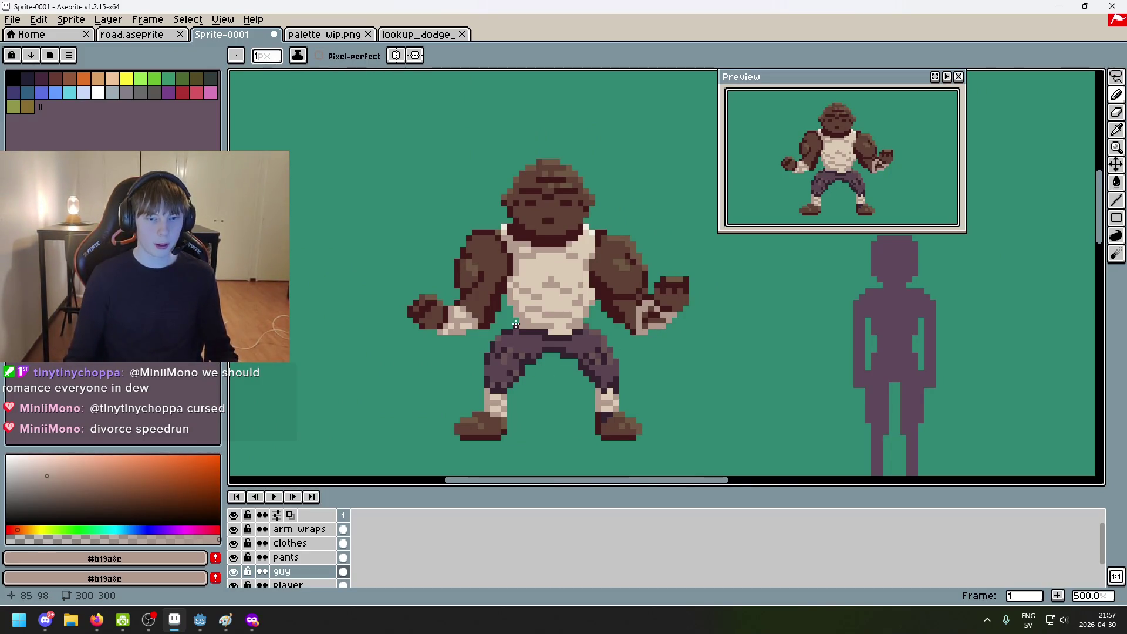
pyautogui.scroll(5, 476, 317)
pyautogui.keyDown('alt'); pyautogui.click(458, 301); pyautogui.keyUp('alt')
pyautogui.moveTo(968, 294); pyautogui.dragTo(711, 275)
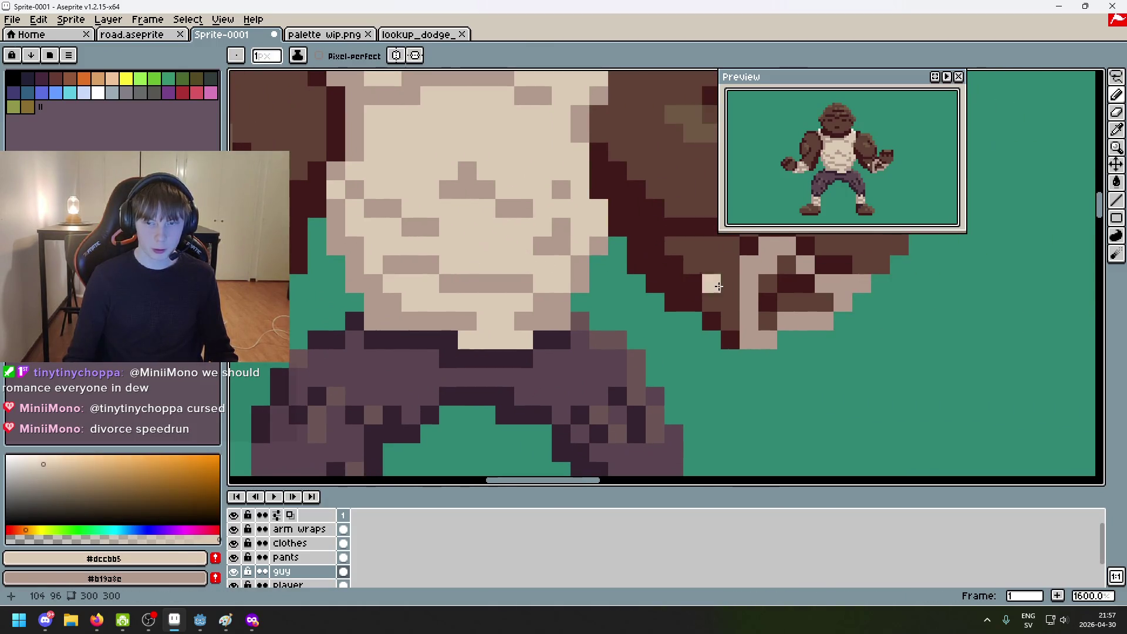
pyautogui.keyDown('alt'); pyautogui.click(786, 292); pyautogui.keyUp('alt')
pyautogui.click(769, 302)
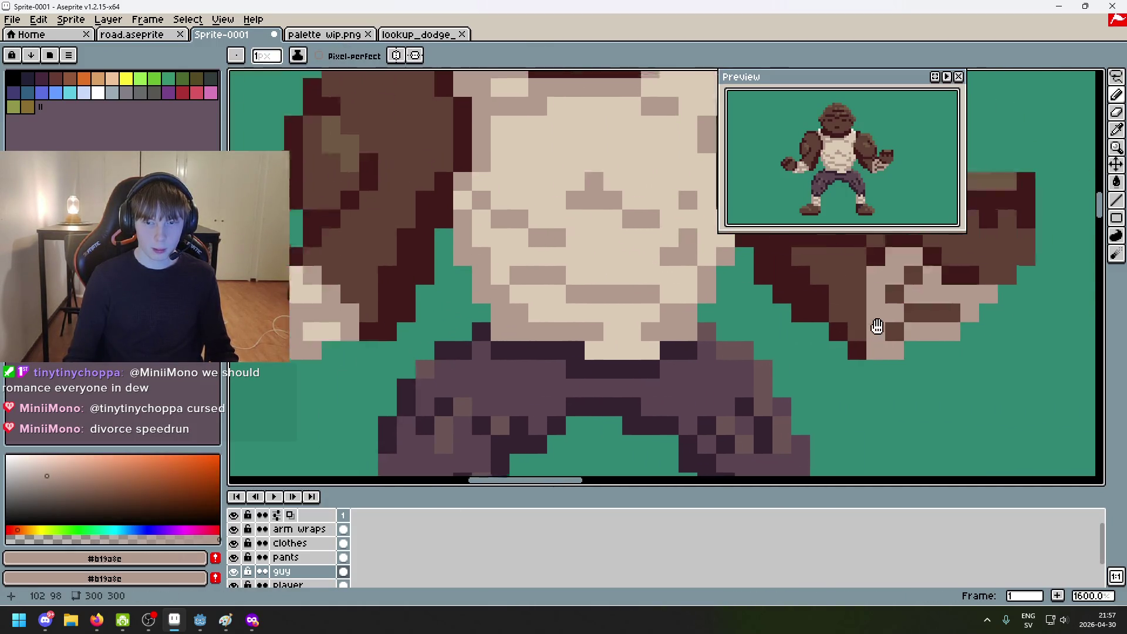
pyautogui.moveTo(769, 301); pyautogui.dragTo(974, 302)
pyautogui.keyDown('alt'); pyautogui.click(477, 302); pyautogui.keyUp('alt')
pyautogui.click(799, 323)
pyautogui.moveTo(477, 302)
pyautogui.mouseDown()
pyautogui.moveTo(742, 334)
pyautogui.moveTo(789, 366)
pyautogui.mouseUp()
pyautogui.hotkey('ctrl', 'z')
pyautogui.click(772, 328)
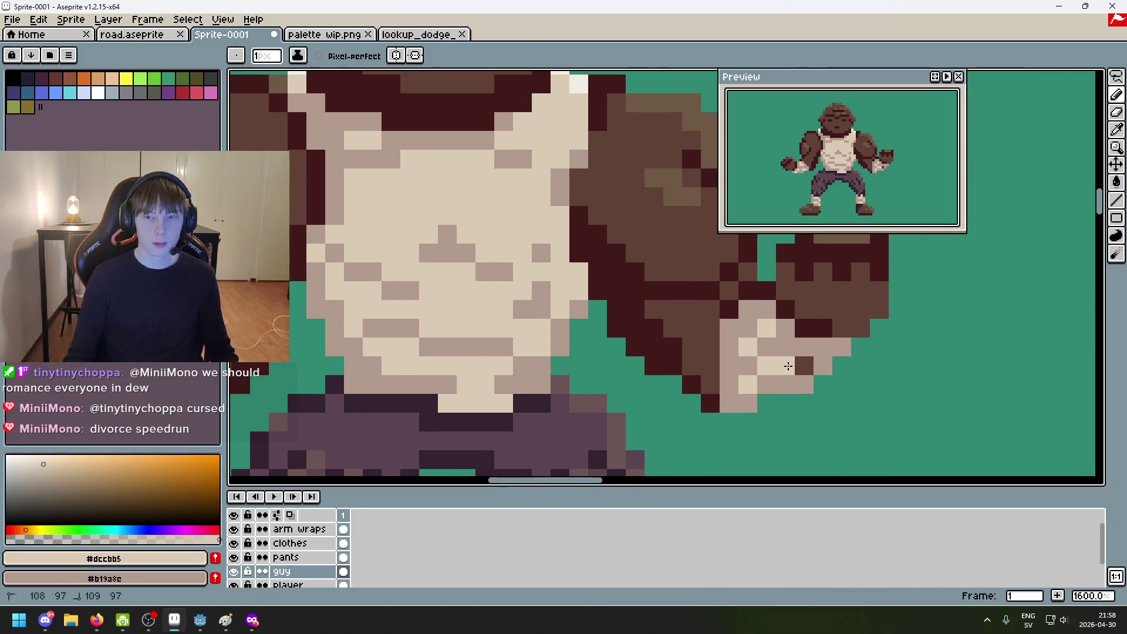
# Step: Add a dark brown #5f4135 accent pixel to the hand and re-pick the light wrap colour
pyautogui.keyDown('alt'); pyautogui.click(749, 405); pyautogui.keyUp('alt')
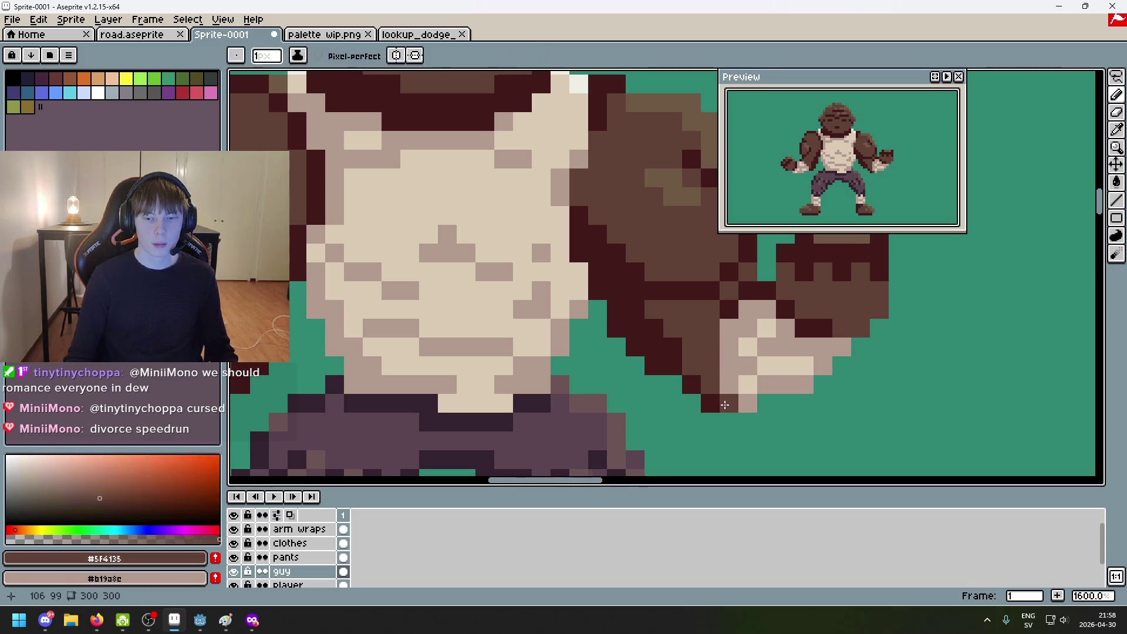
pyautogui.click(751, 407)
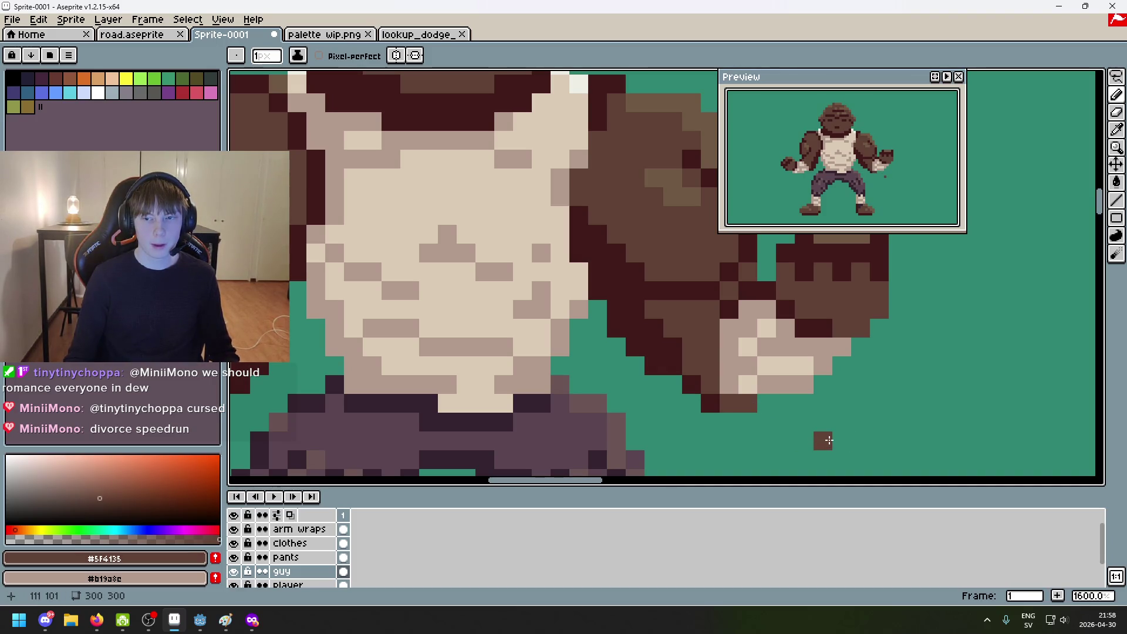
pyautogui.keyDown('alt'); pyautogui.click(724, 385); pyautogui.keyUp('alt')
pyautogui.press('2')
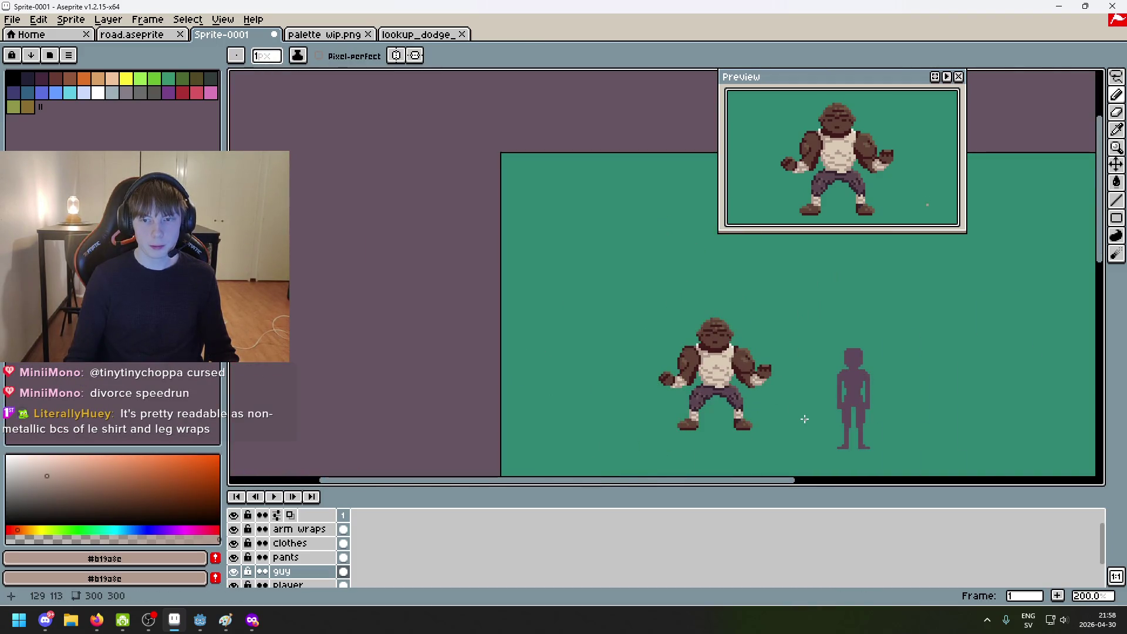
# Step: Pan and zoom the canvas to recentre the brawler and review the sprite
pyautogui.moveTo(804, 419); pyautogui.dragTo(734, 403)
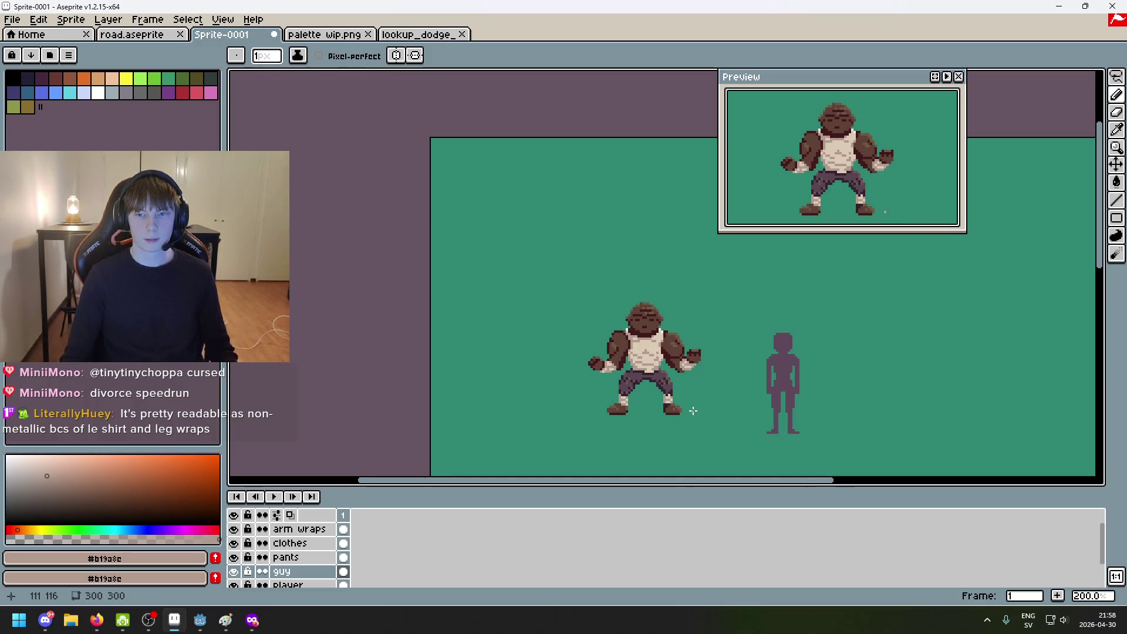
pyautogui.moveTo(693, 411); pyautogui.dragTo(643, 407)
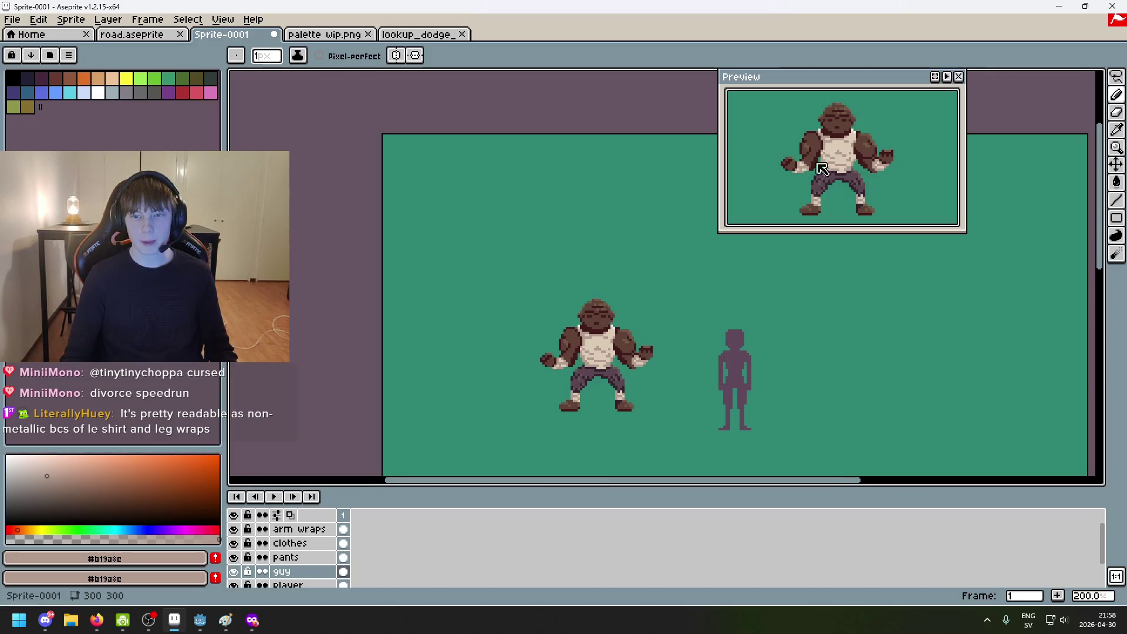
pyautogui.scroll(3, 823, 160)
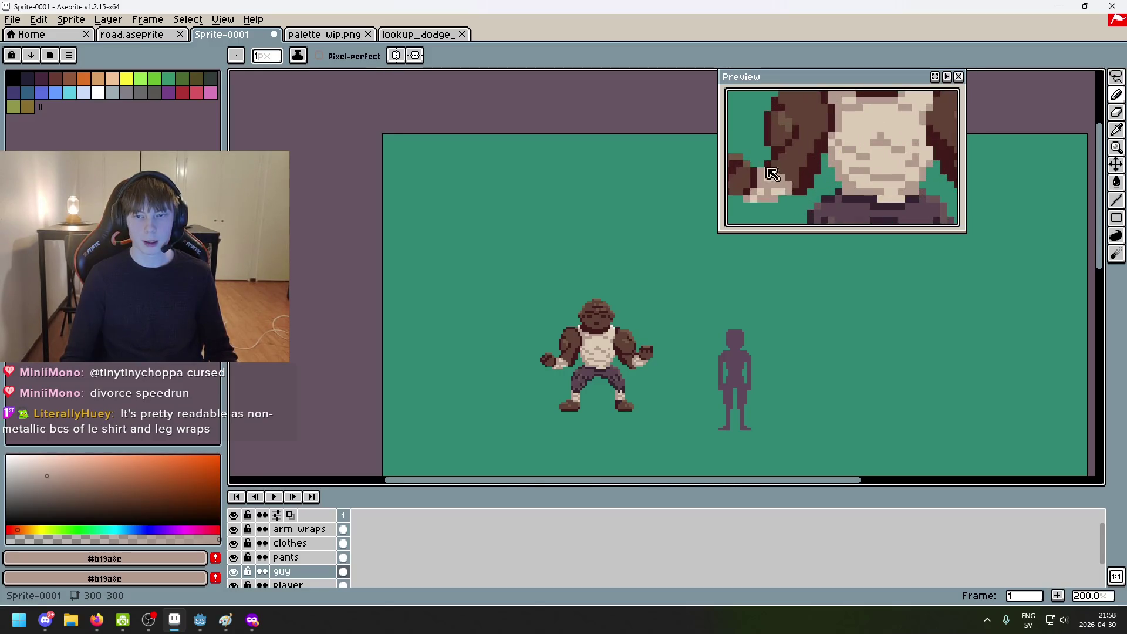
pyautogui.scroll(-3, 811, 172)
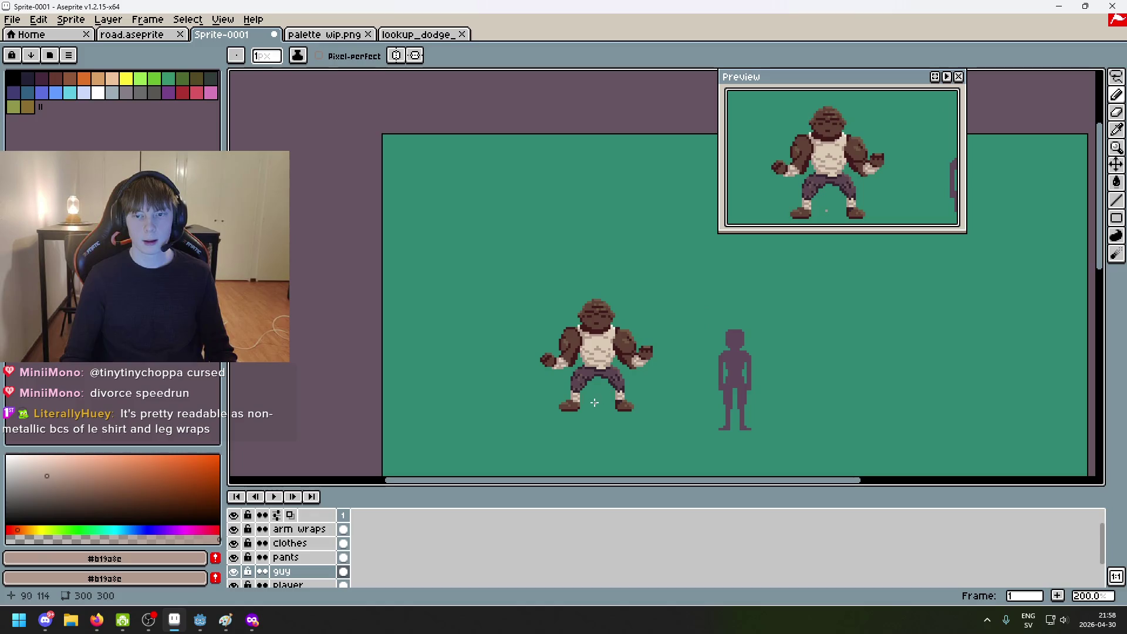
pyautogui.scroll(4, 590, 404)
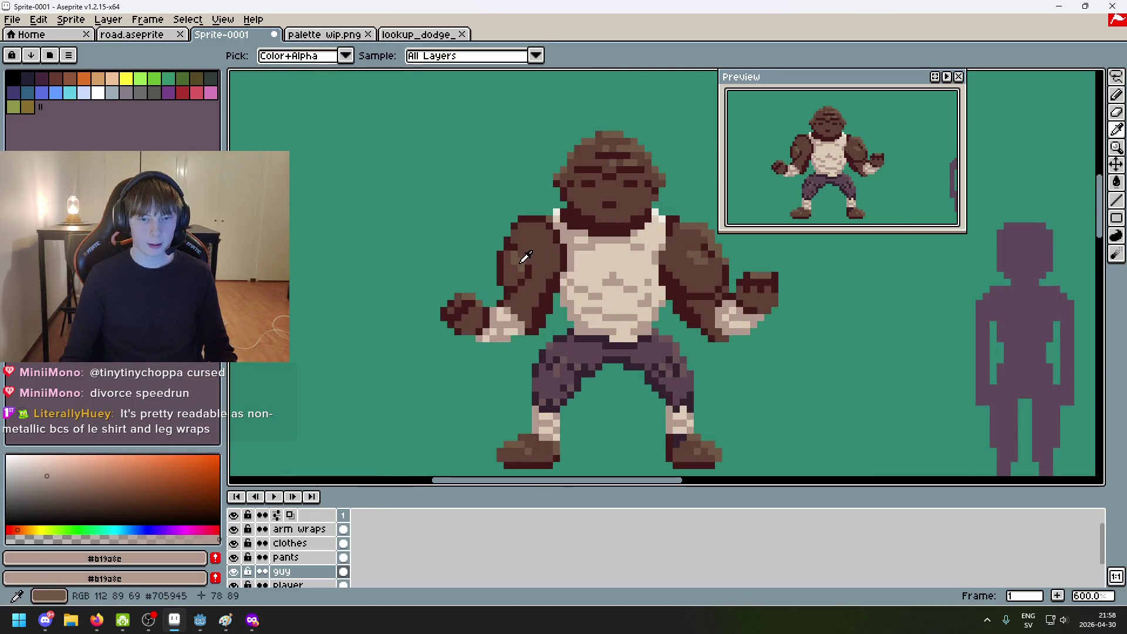
pyautogui.keyDown('alt'); pyautogui.click(553, 301); pyautogui.keyUp('alt')
pyautogui.scroll(4, 553, 301)
pyautogui.click(506, 291)
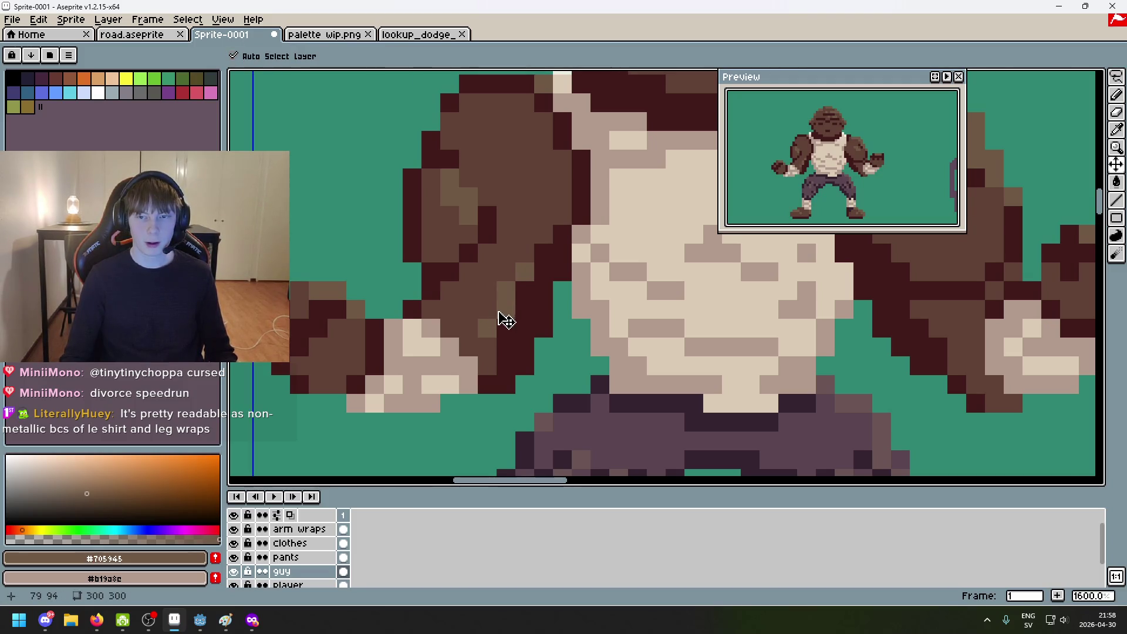
pyautogui.hotkey('ctrl', 'z')
pyautogui.hotkey('ctrl', 'z')
pyautogui.click(509, 281)
pyautogui.click(505, 290)
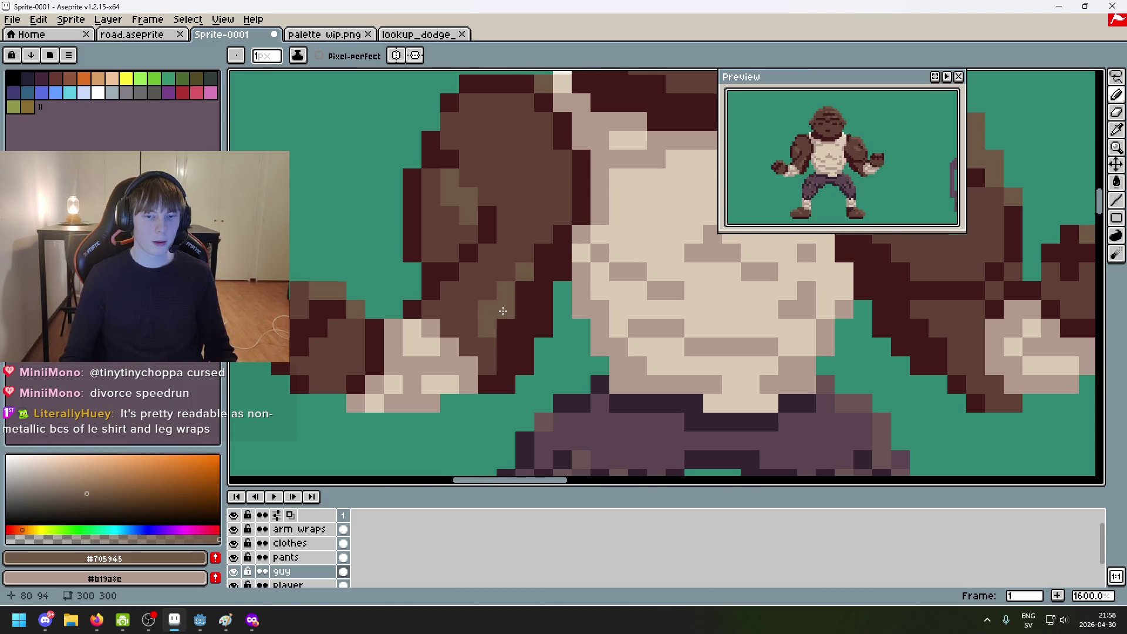
pyautogui.press('3')
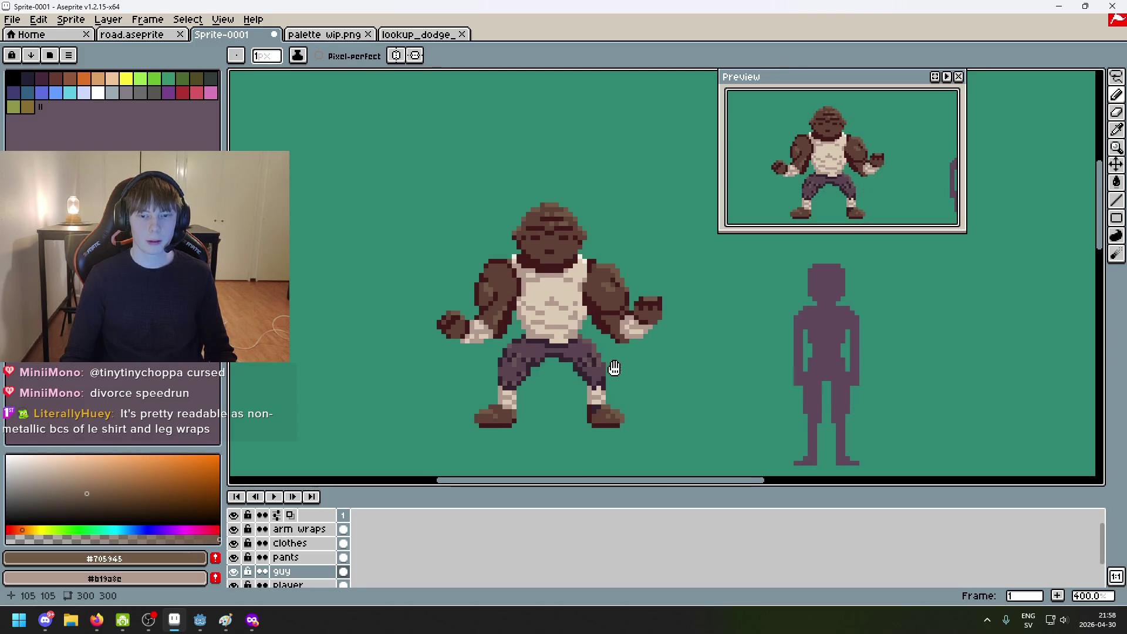
pyautogui.hscroll(1, 610, 371)
pyautogui.scroll(5, 610, 371)
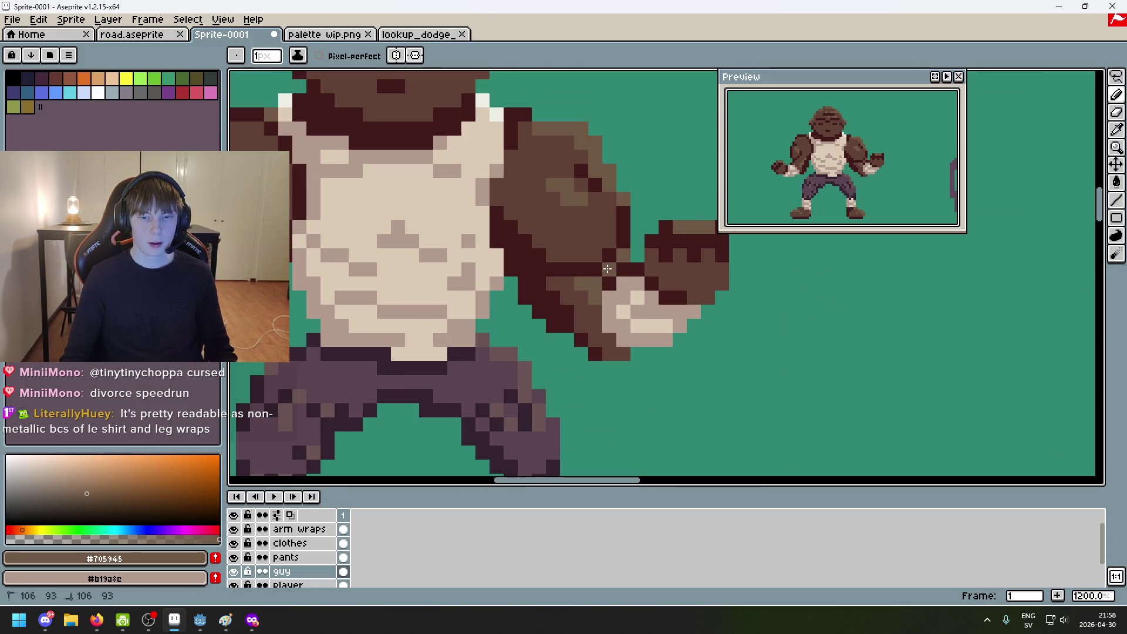
pyautogui.scroll(-5, 641, 341)
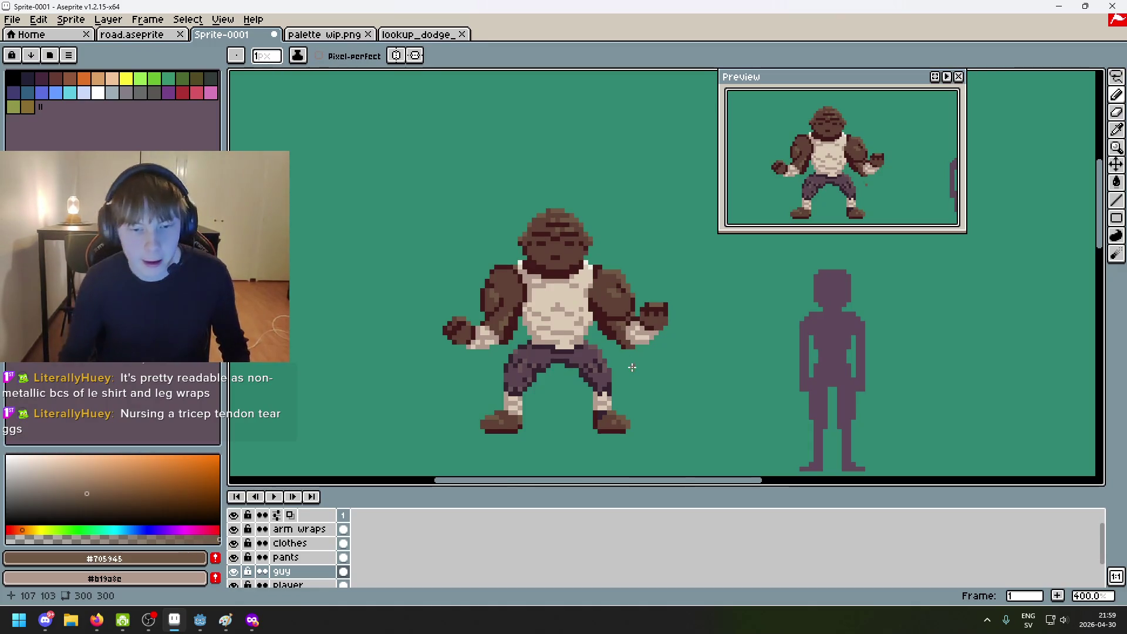
pyautogui.scroll(2, 587, 329)
pyautogui.scroll(3, 551, 279)
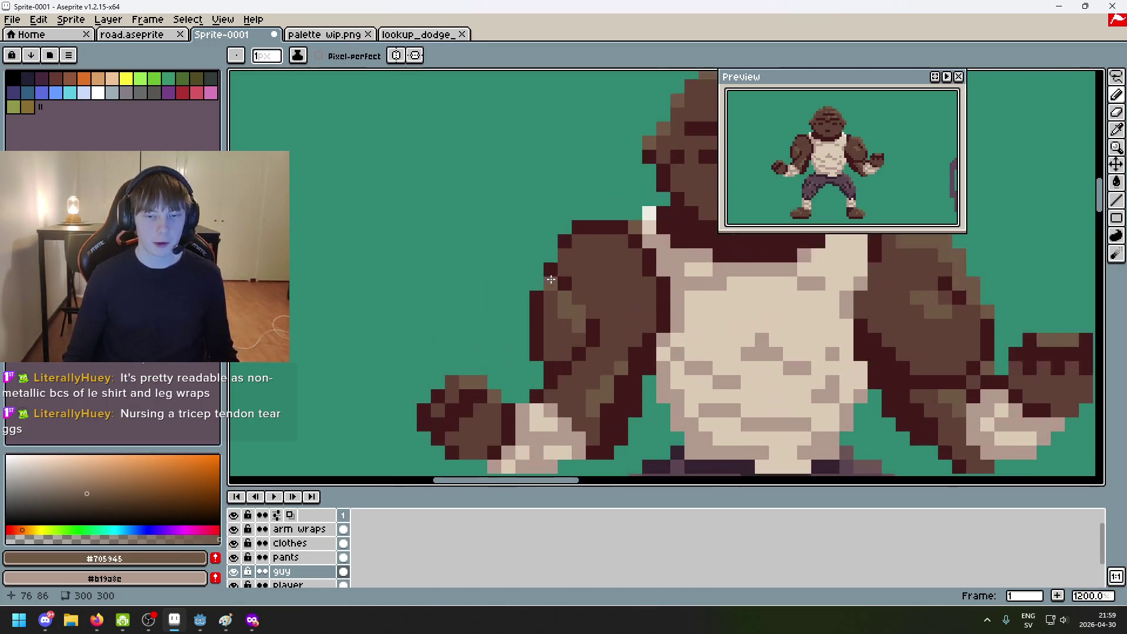
pyautogui.moveTo(551, 279)
pyautogui.mouseDown()
pyautogui.moveTo(528, 368)
pyautogui.moveTo(446, 329)
pyautogui.moveTo(548, 317)
pyautogui.moveTo(607, 355)
pyautogui.mouseUp()
pyautogui.scroll(-3, 548, 317)
pyautogui.scroll(1, 549, 317)
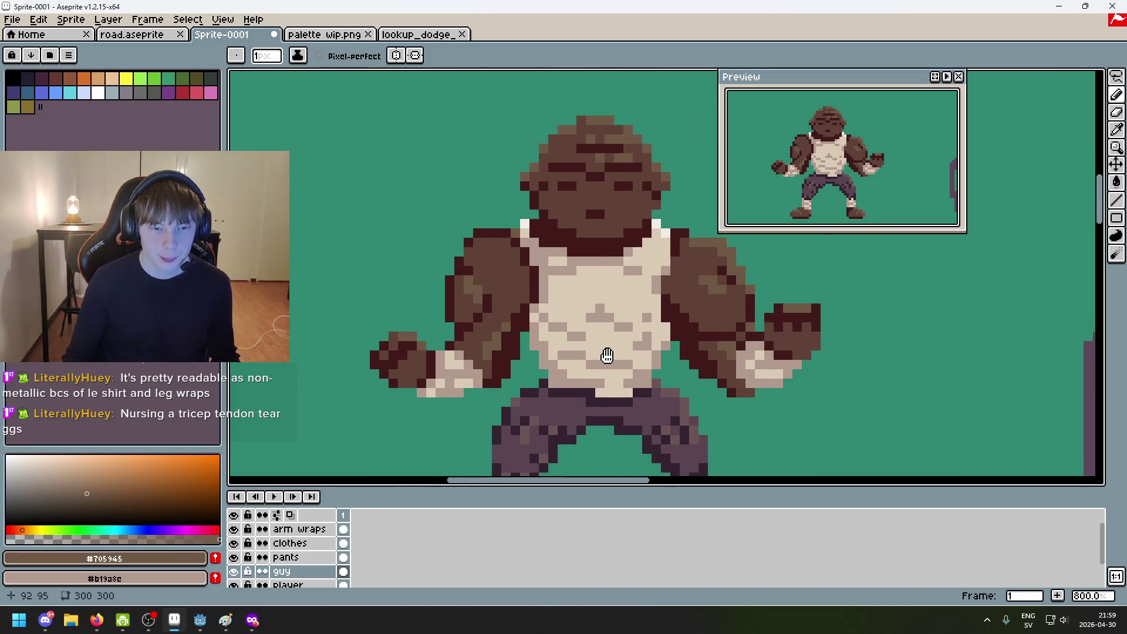
pyautogui.scroll(3, 470, 297)
pyautogui.moveTo(470, 298)
pyautogui.mouseDown()
pyautogui.moveTo(549, 327)
pyautogui.moveTo(484, 342)
pyautogui.mouseUp()
pyautogui.scroll(-1, 548, 327)
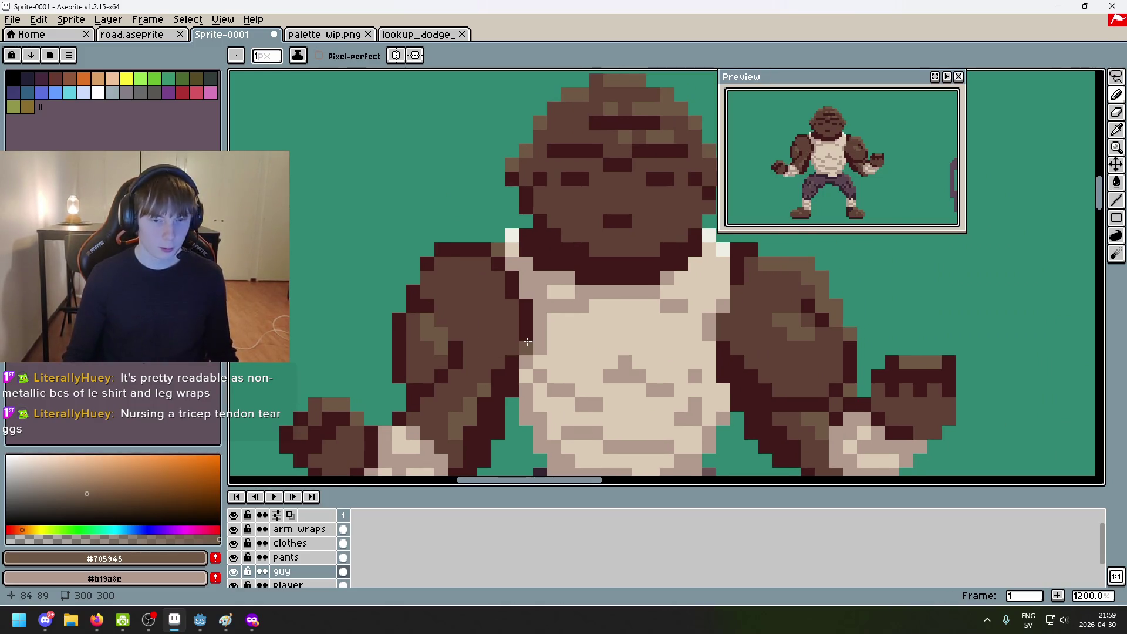
pyautogui.scroll(-2, 515, 347)
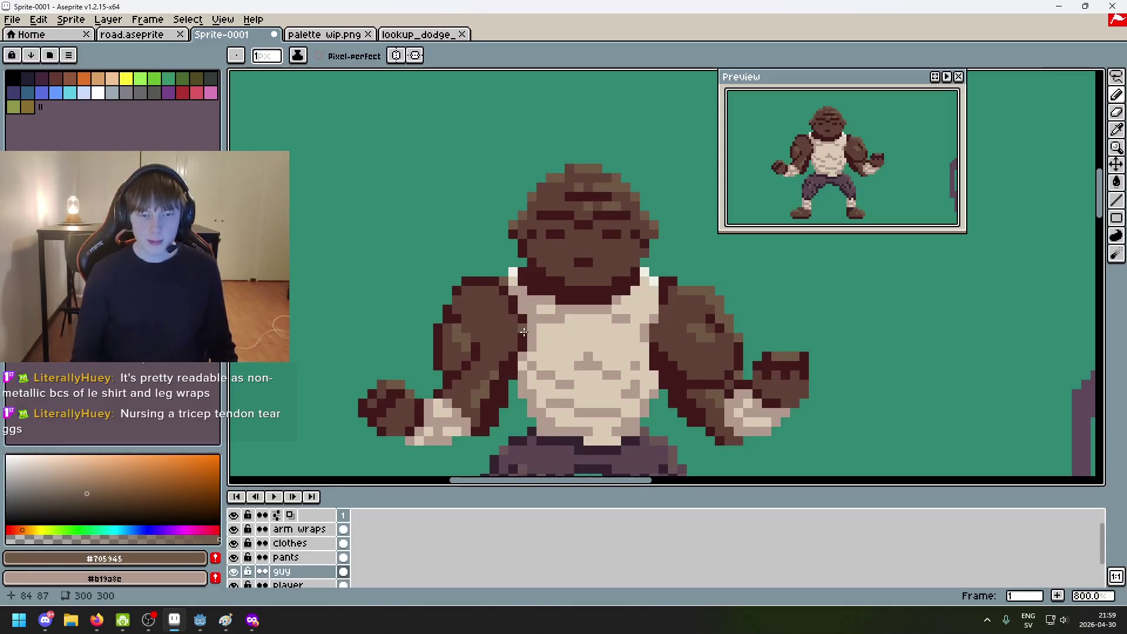
pyautogui.scroll(-3, 524, 332)
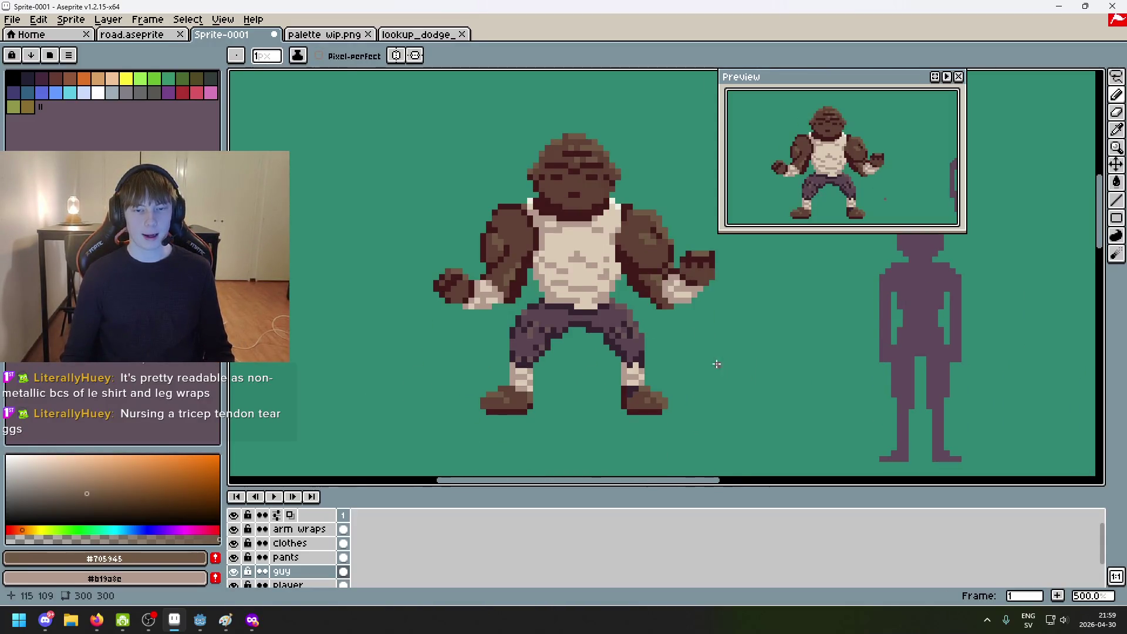
pyautogui.moveTo(660, 359); pyautogui.dragTo(605, 357)
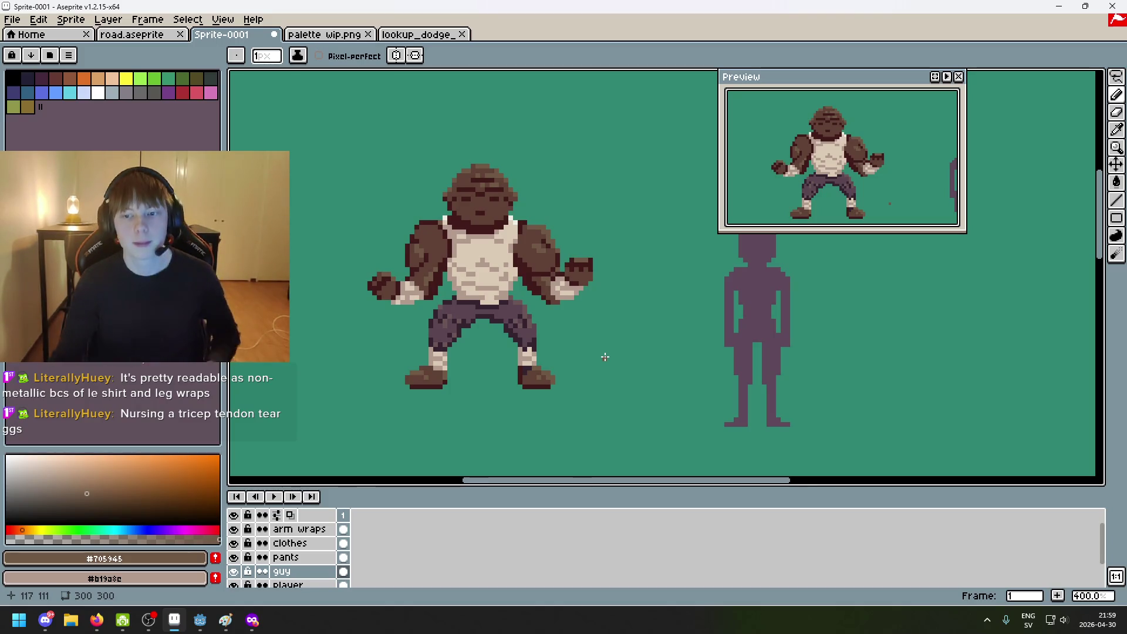
pyautogui.scroll(2, 554, 202)
pyautogui.moveTo(604, 263); pyautogui.dragTo(656, 259)
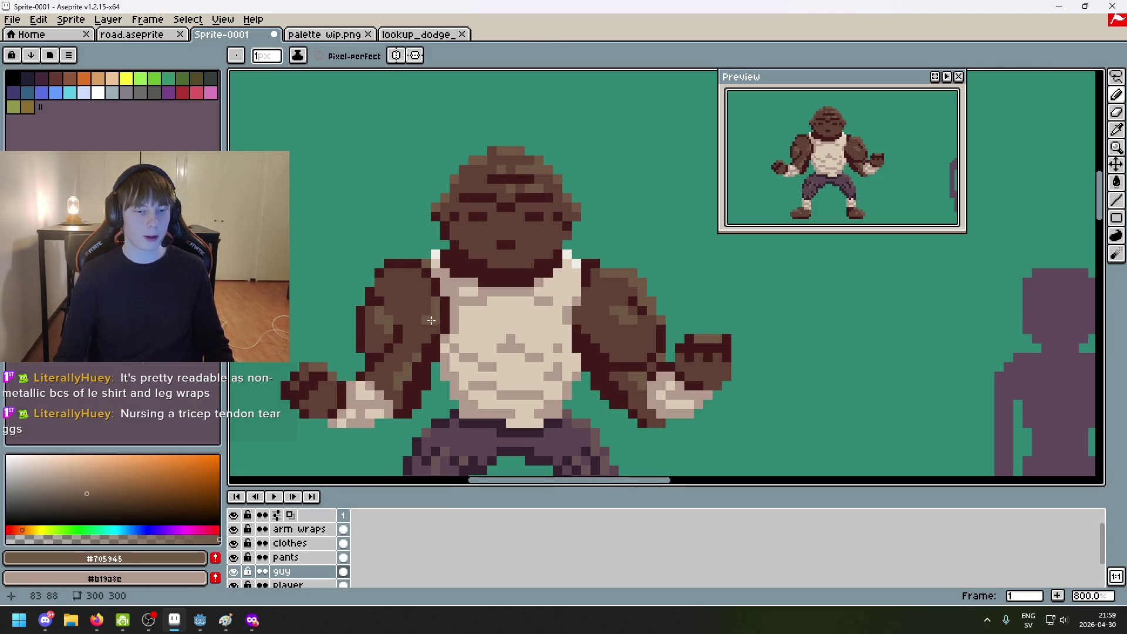
pyautogui.scroll(5, 416, 266)
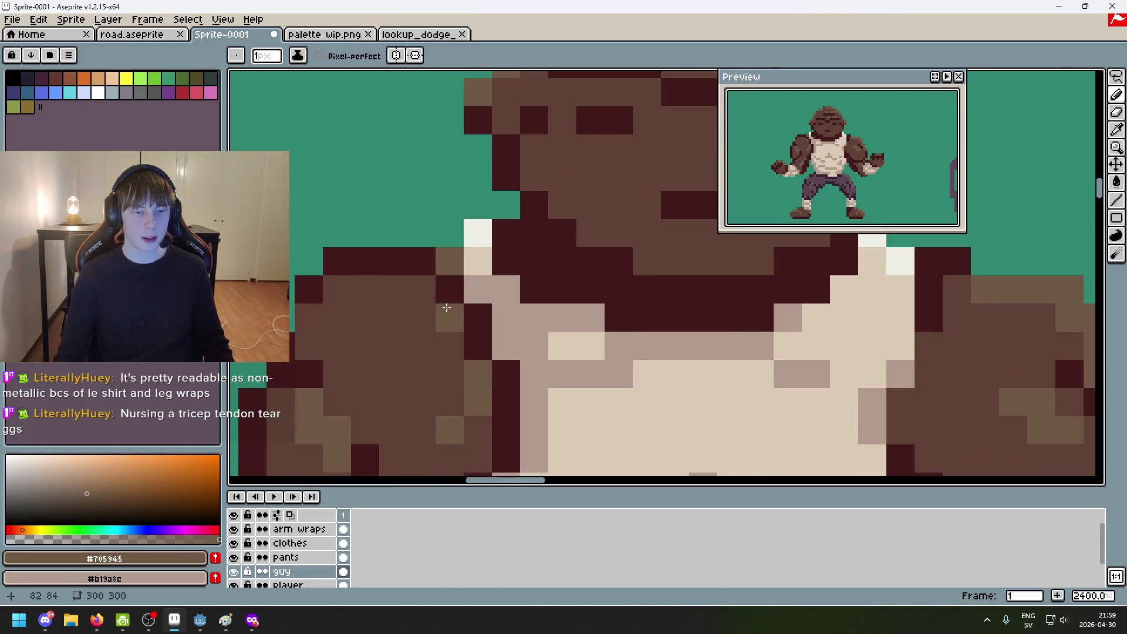
pyautogui.scroll(-3, 529, 342)
pyautogui.moveTo(529, 343); pyautogui.dragTo(557, 339)
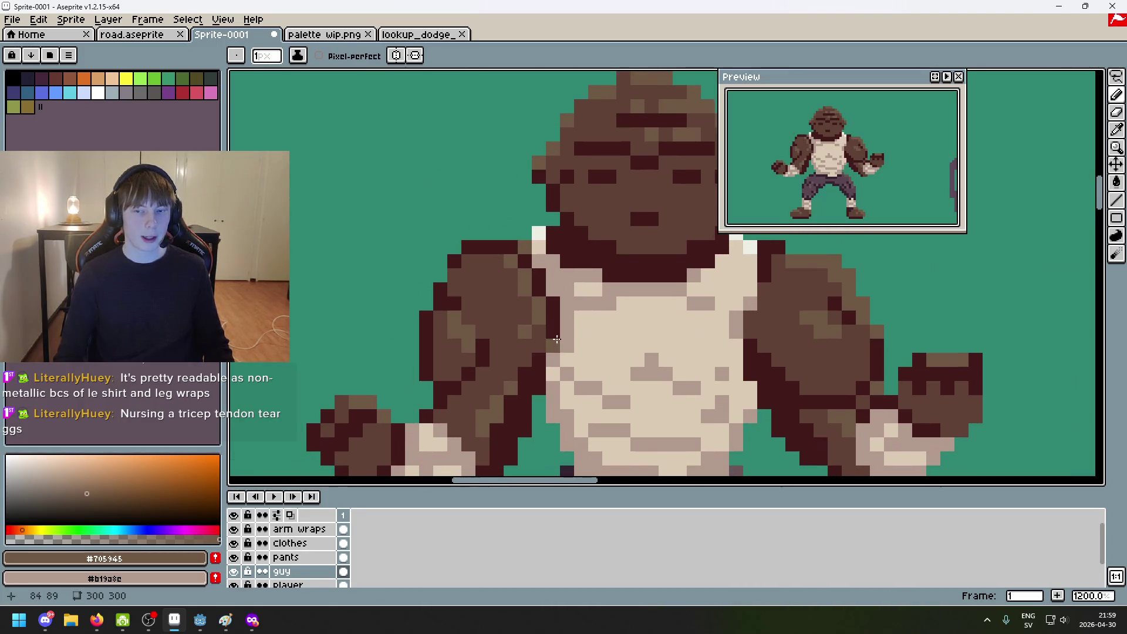
pyautogui.scroll(3, 487, 320)
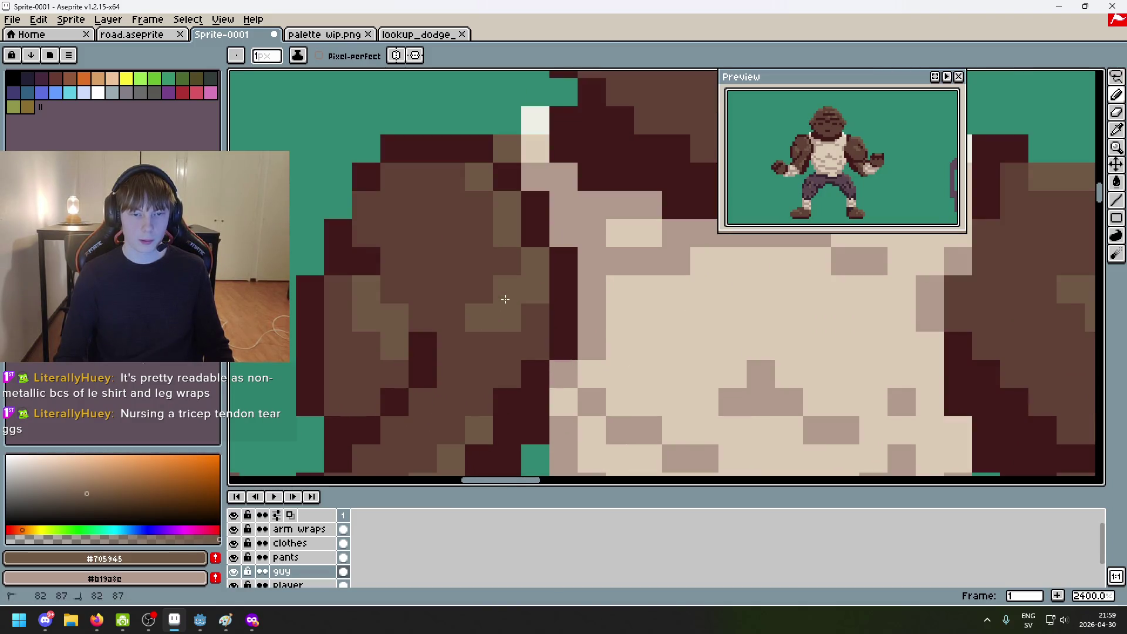
pyautogui.scroll(-5, 561, 324)
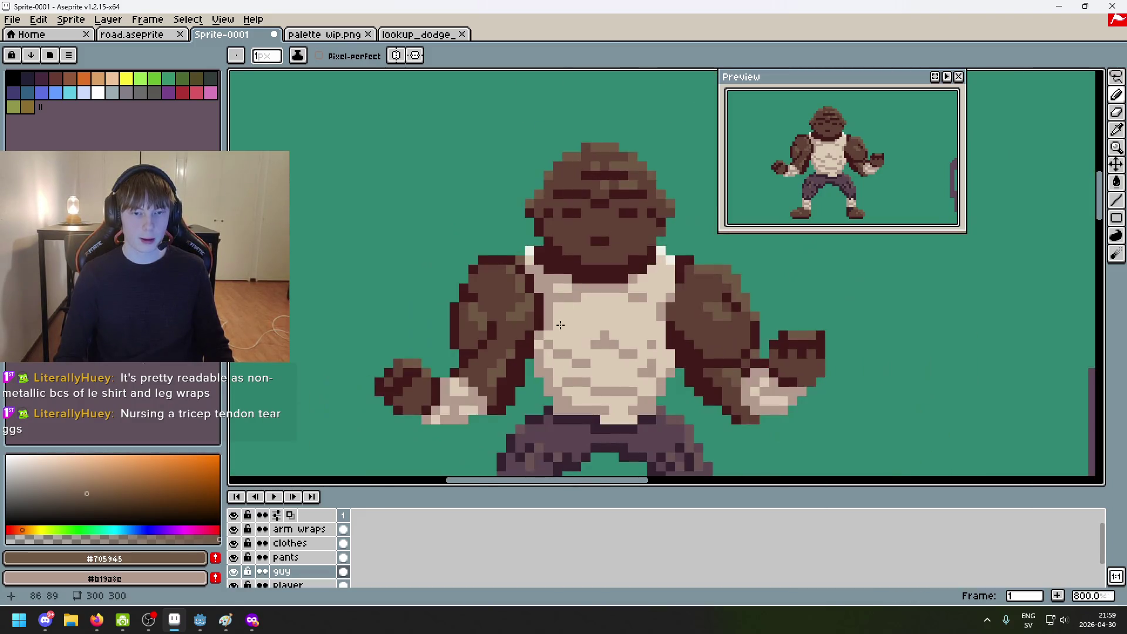
pyautogui.keyDown('alt'); pyautogui.click(526, 315); pyautogui.keyUp('alt')
pyautogui.scroll(-1, 531, 309)
pyautogui.scroll(2, 534, 306)
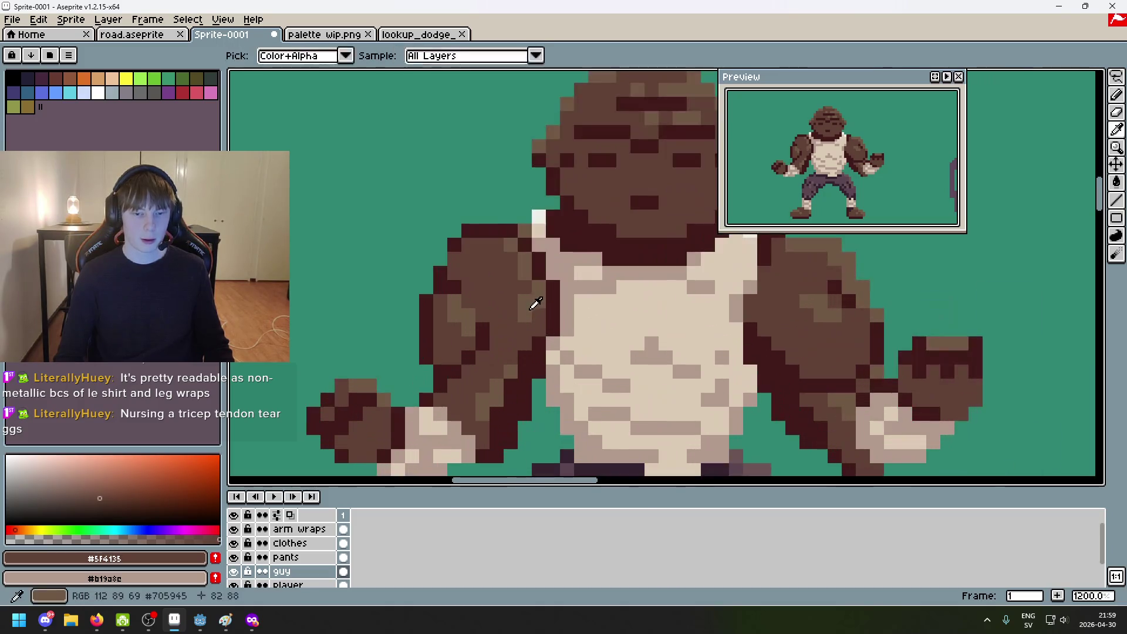
pyautogui.keyDown('alt'); pyautogui.click(536, 303); pyautogui.keyUp('alt')
pyautogui.scroll(-4, 497, 288)
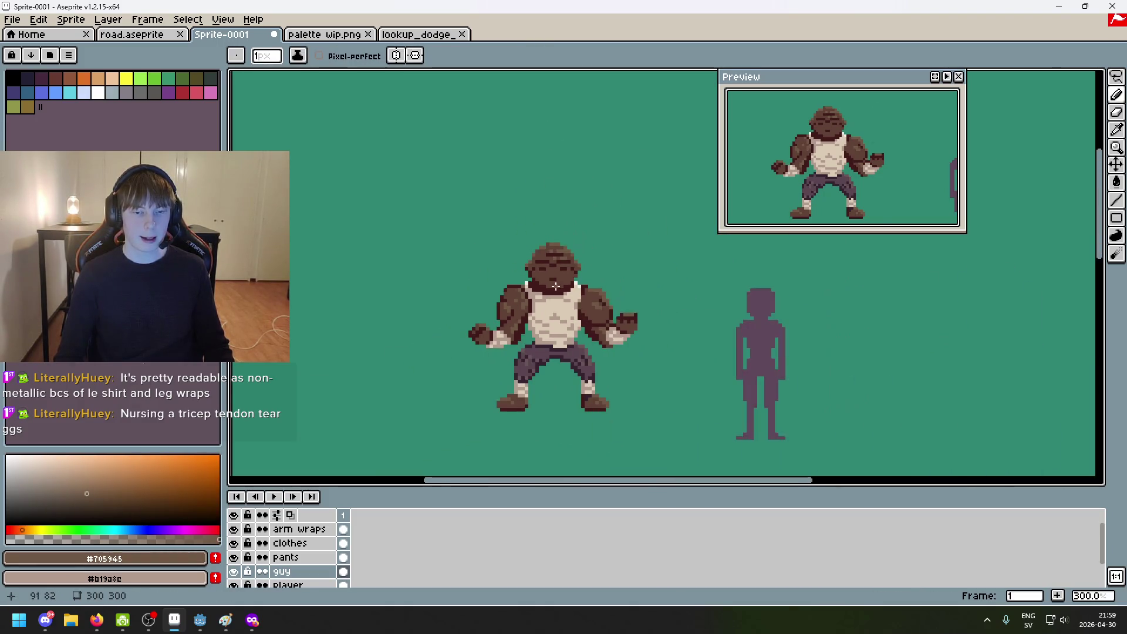
pyautogui.scroll(-1, 558, 293)
pyautogui.scroll(3, 579, 336)
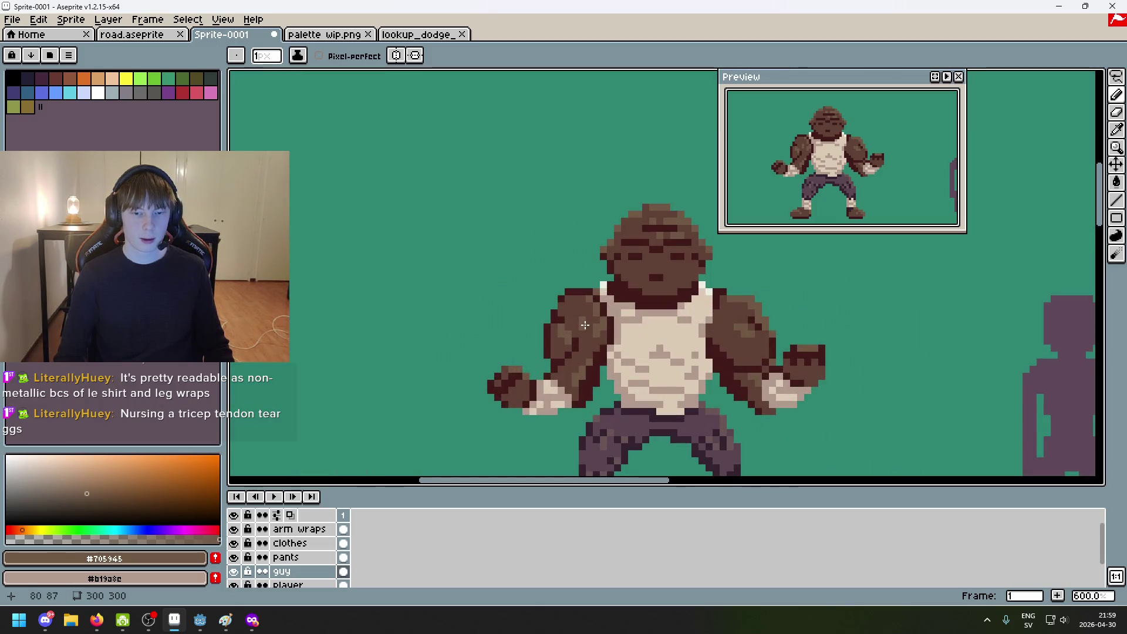
pyautogui.scroll(-5, 587, 329)
pyautogui.scroll(1, 689, 351)
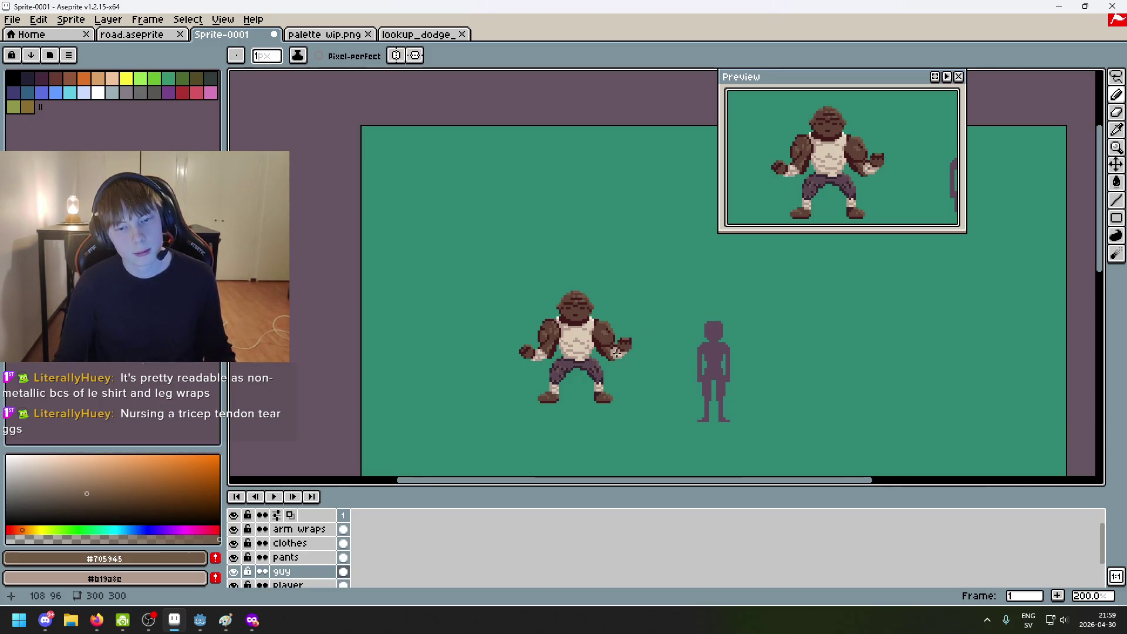
# Step: Undo and redo the last pencil stroke to compare the result
pyautogui.scroll(3, 612, 348)
pyautogui.hotkey('ctrl', 'z')
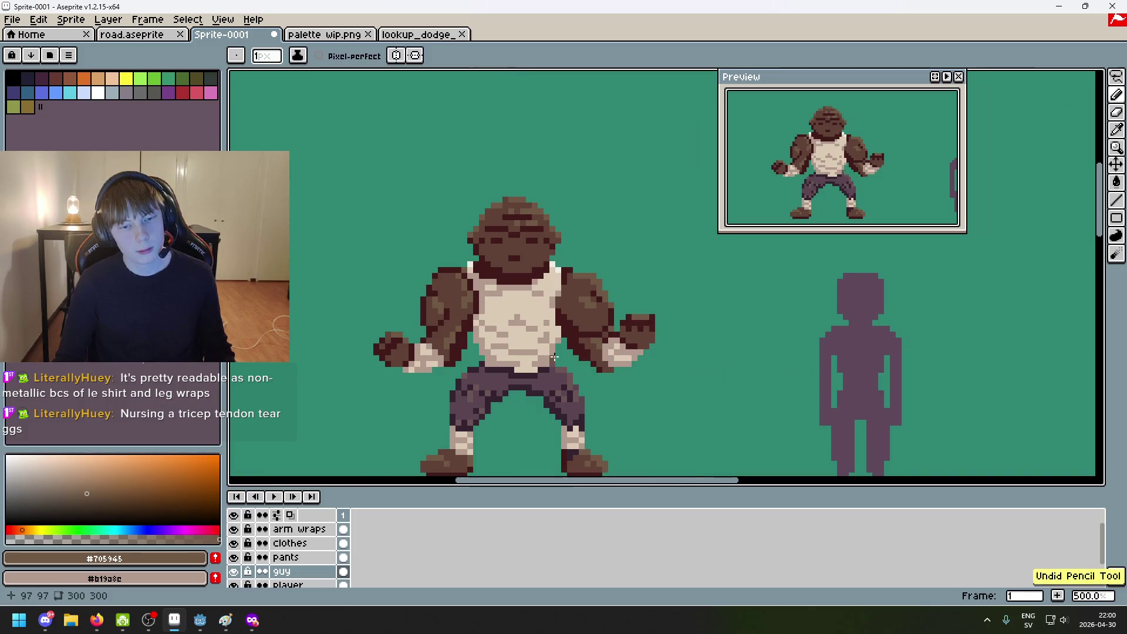
pyautogui.hotkey('ctrl', 'y')
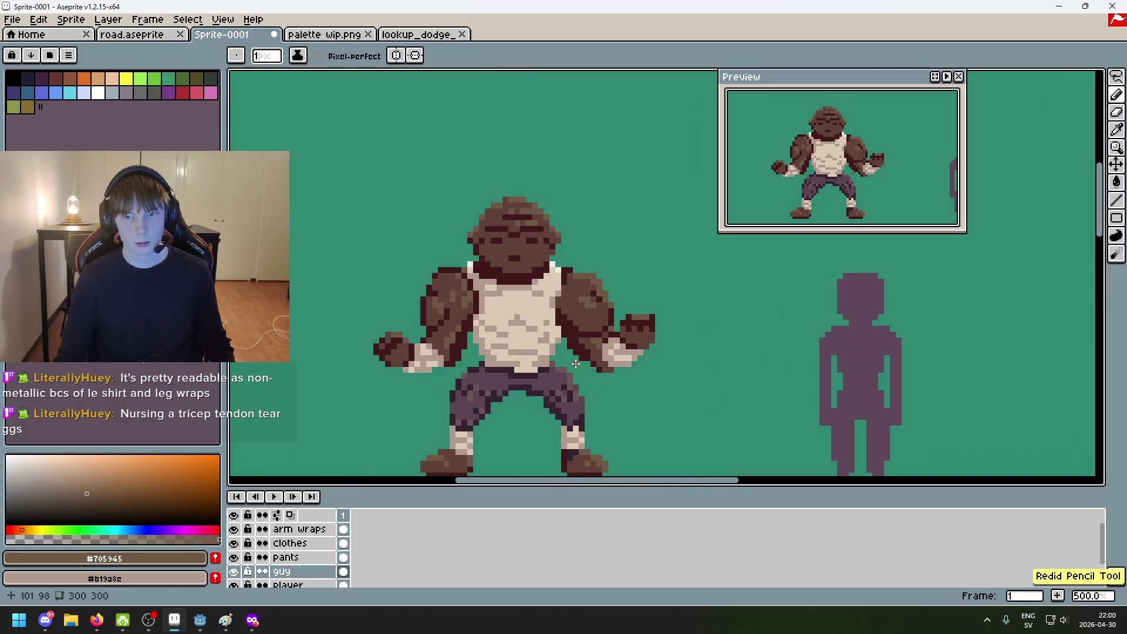
pyautogui.scroll(1, 509, 293)
# Step: Sample #5F4135 and #411b1b, then try a dark outline along the arm edge and undo it
pyautogui.keyDown('alt'); pyautogui.click(402, 274); pyautogui.keyUp('alt')
pyautogui.scroll(-3, 498, 321)
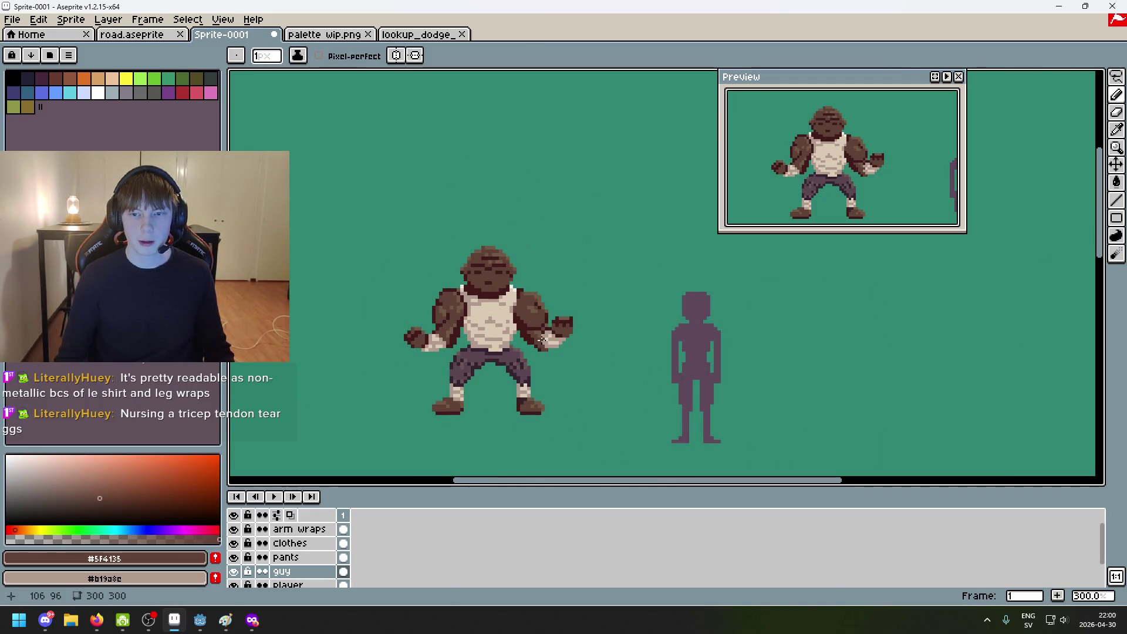
pyautogui.scroll(2, 541, 340)
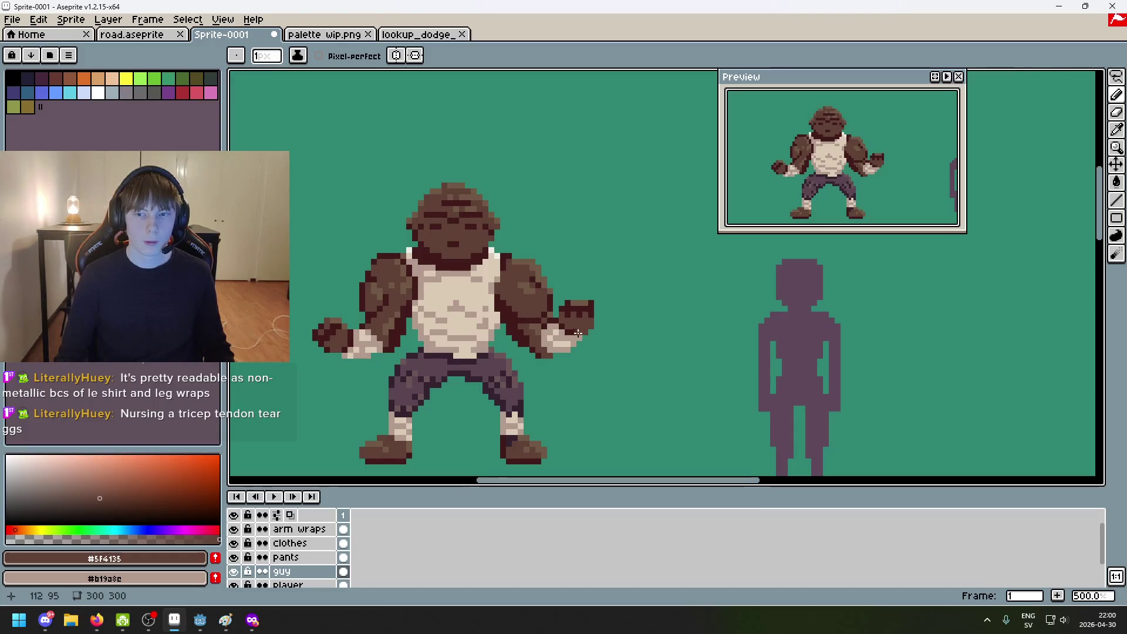
pyautogui.scroll(1, 528, 287)
pyautogui.keyDown('alt'); pyautogui.click(514, 276); pyautogui.keyUp('alt')
pyautogui.scroll(5, 491, 277)
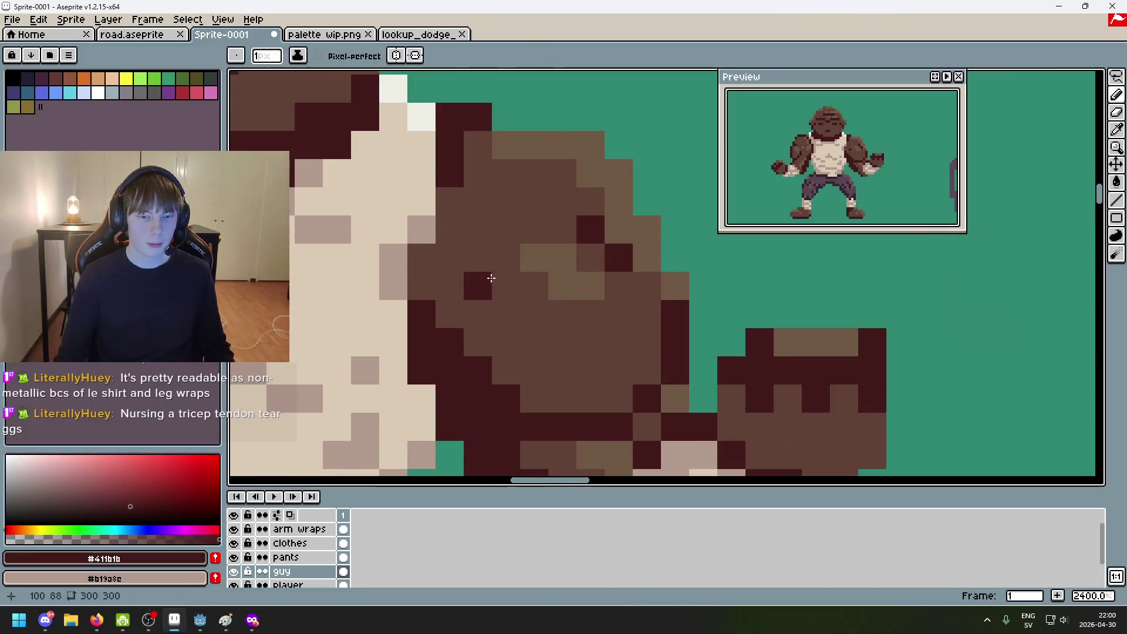
pyautogui.moveTo(451, 261)
pyautogui.mouseDown()
pyautogui.moveTo(453, 305)
pyautogui.moveTo(473, 336)
pyautogui.mouseUp()
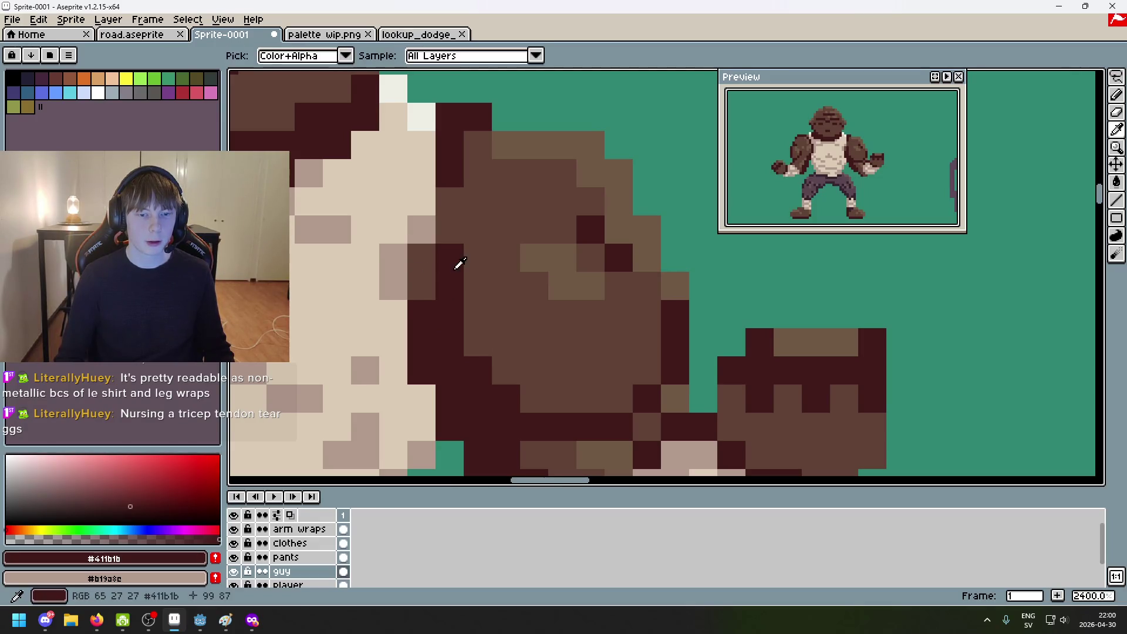
pyautogui.hotkey('ctrl', 'z')
pyautogui.scroll(-3, 467, 312)
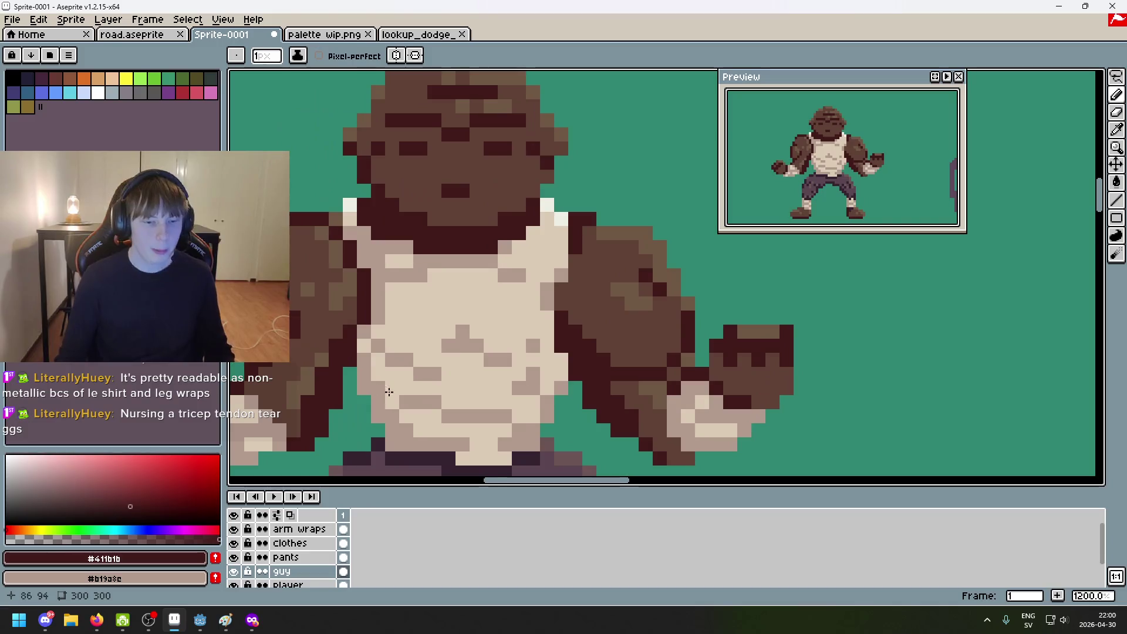
pyautogui.hscroll(2, 457, 332)
pyautogui.scroll(3, 456, 332)
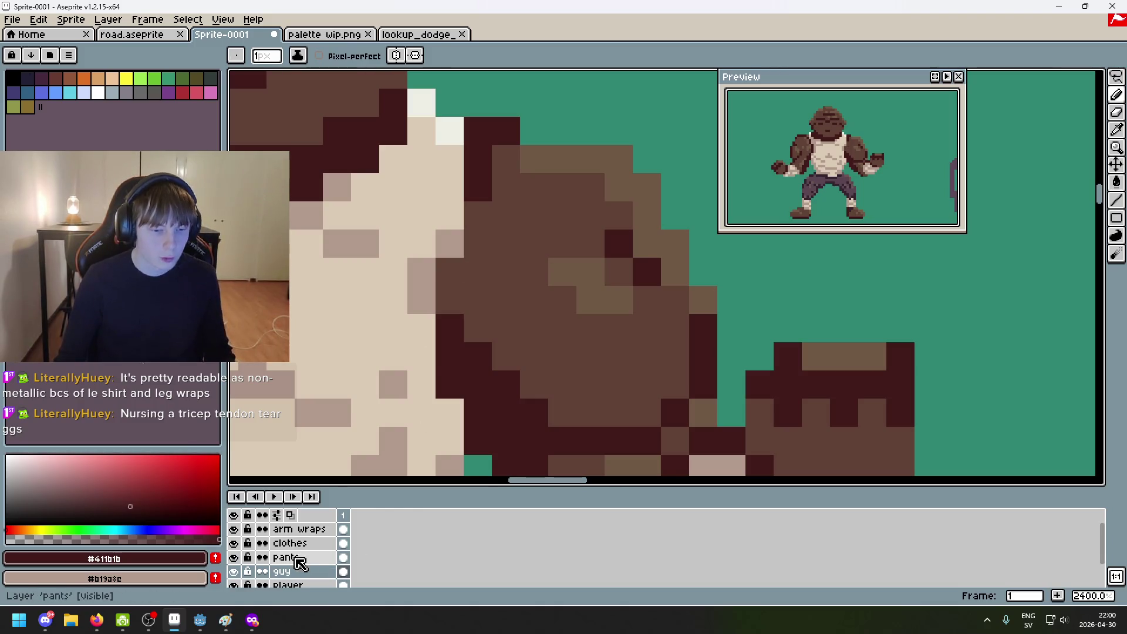
# Step: Toggle the clothes layer's visibility to inspect the arm, then select the guy layer
pyautogui.click(234, 543)
pyautogui.click(235, 544)
pyautogui.click(291, 543)
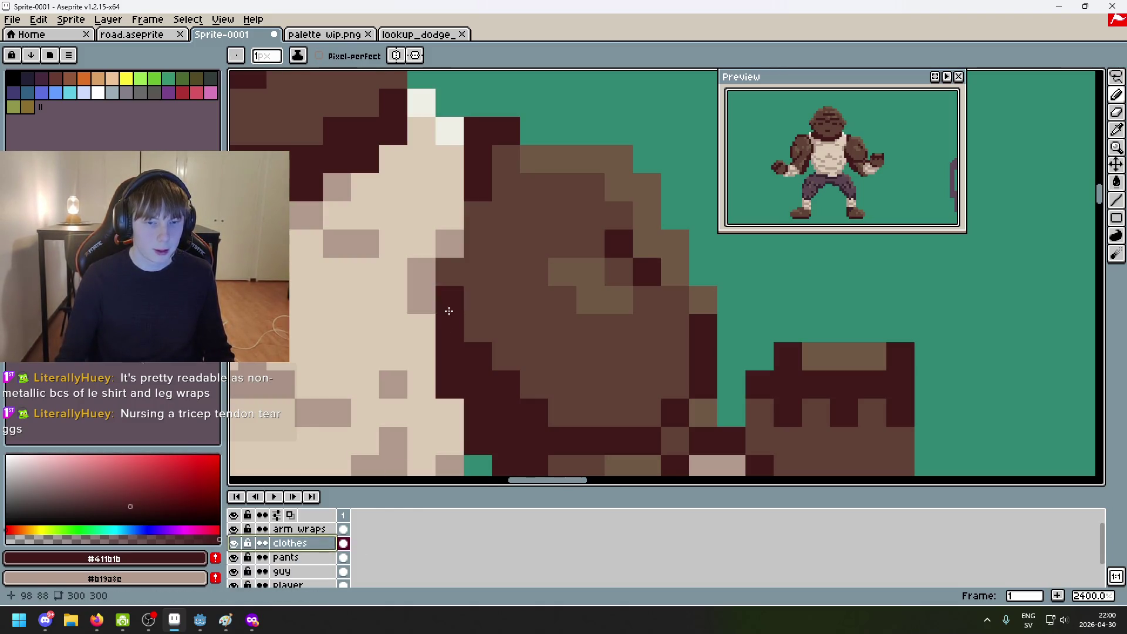
pyautogui.click(317, 571)
# Step: Repaint two dark arm-edge pixels #5f4135 and darken one brown edge pixel #411b1b
pyautogui.keyDown('alt'); pyautogui.click(490, 302); pyautogui.keyUp('alt')
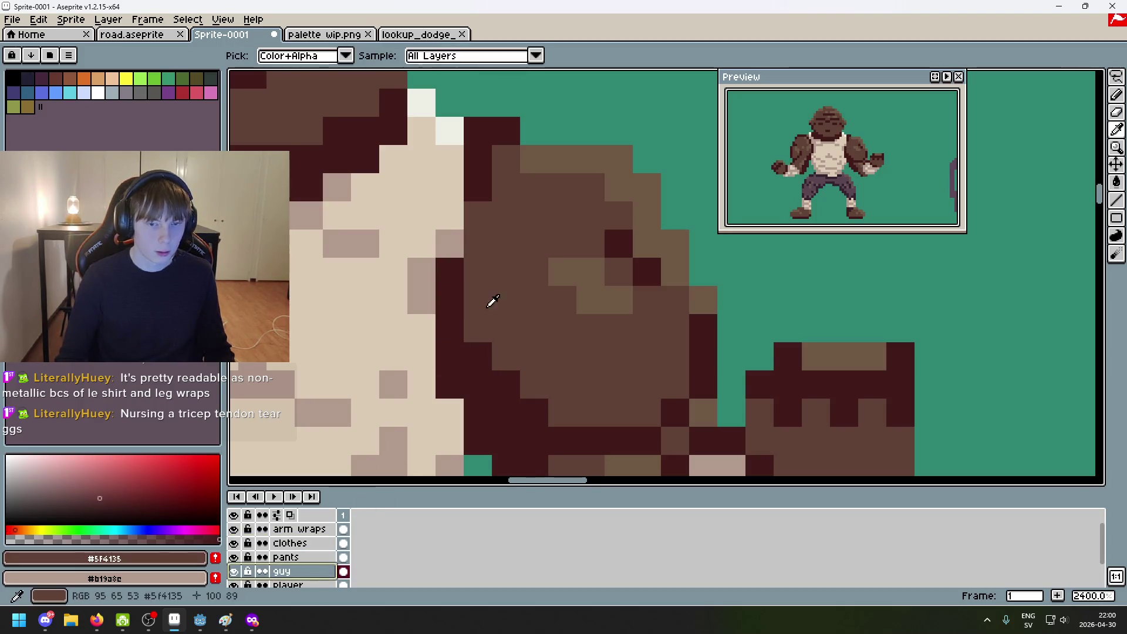
pyautogui.moveTo(450, 271); pyautogui.dragTo(450, 299)
pyautogui.keyDown('alt'); pyautogui.click(450, 326); pyautogui.keyUp('alt')
pyautogui.click(504, 297)
pyautogui.scroll(-3, 496, 297)
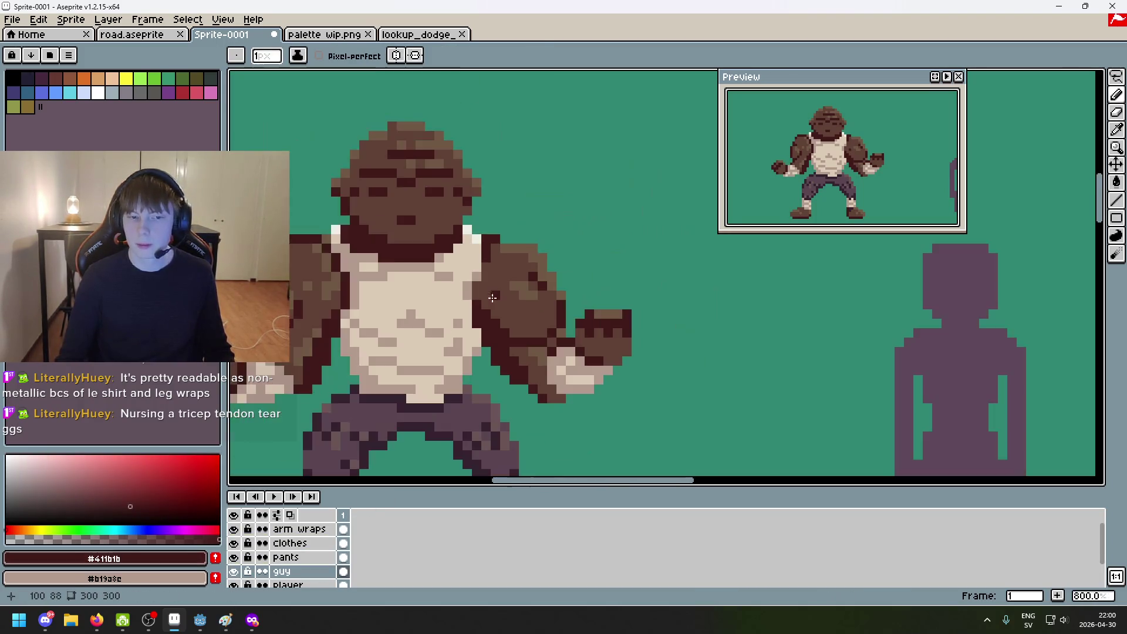
pyautogui.scroll(3, 493, 295)
pyautogui.scroll(-4, 487, 294)
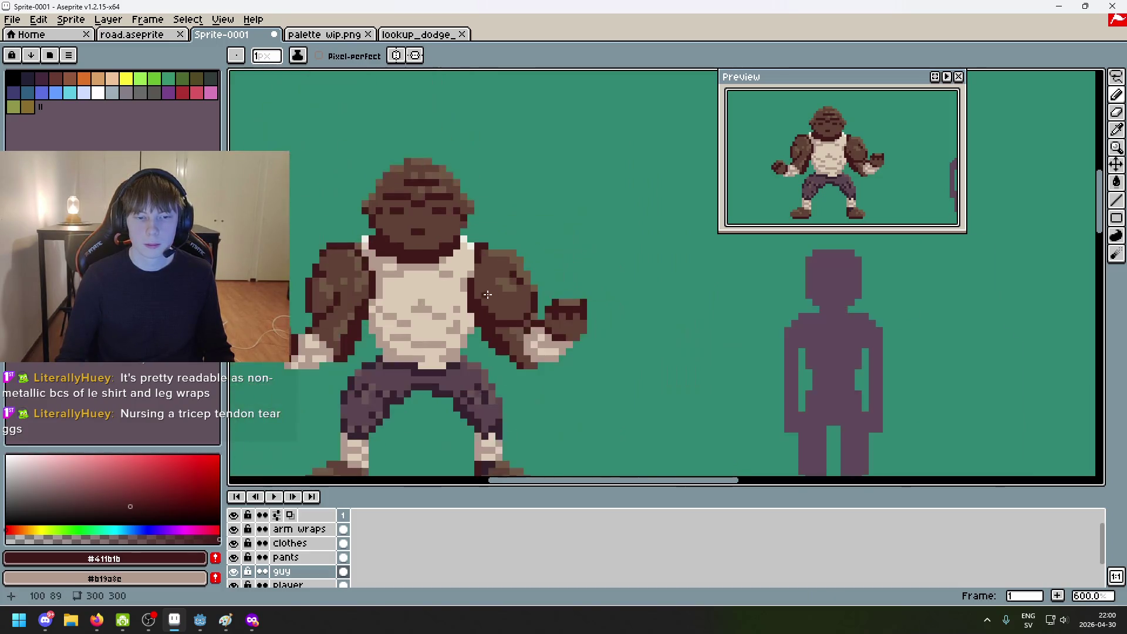
pyautogui.scroll(4, 492, 300)
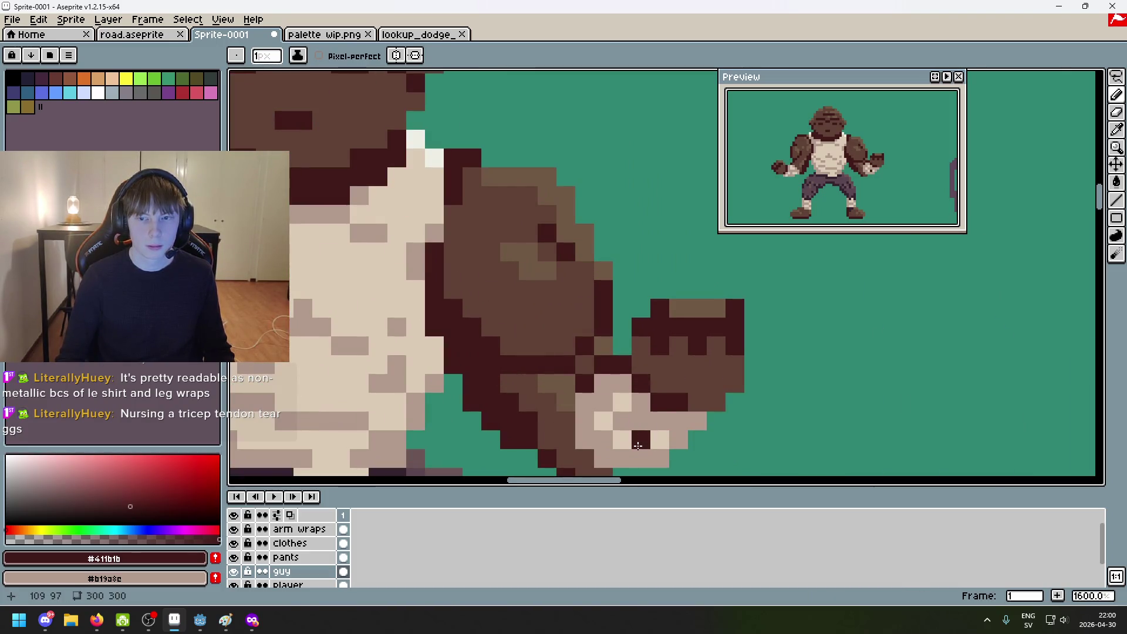
pyautogui.scroll(-5, 747, 418)
pyautogui.moveTo(735, 437); pyautogui.dragTo(711, 375)
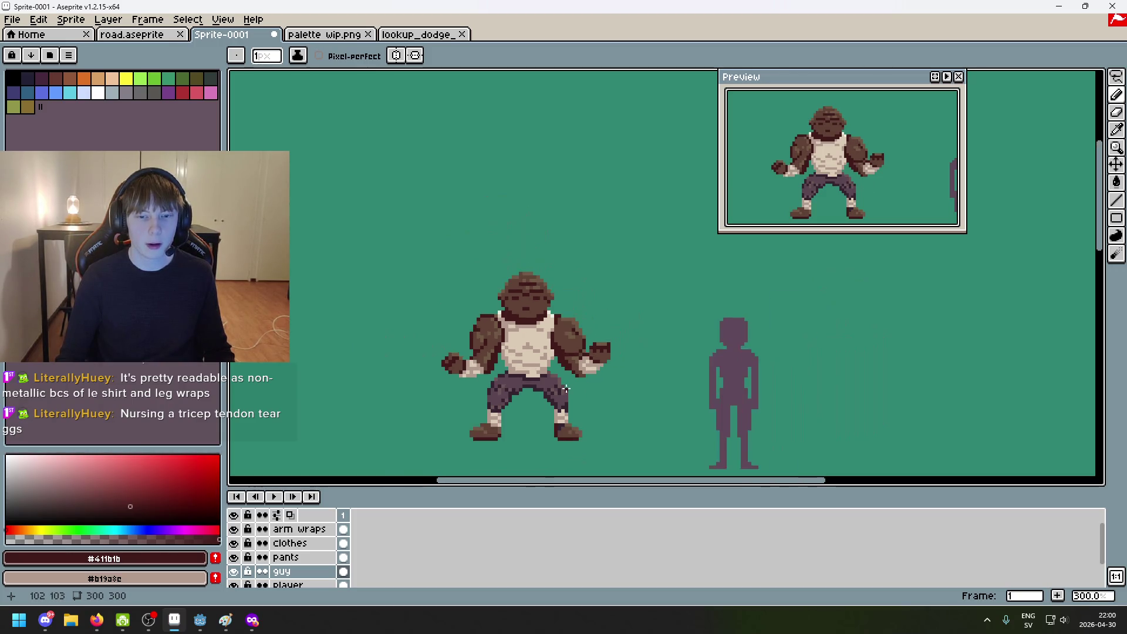
# Step: Eyedrop the mid brown #5f4135 and lighter browns on the arms to compare shades
pyautogui.scroll(-2, 589, 330)
pyautogui.scroll(7, 506, 349)
pyautogui.keyDown('alt'); pyautogui.click(510, 350); pyautogui.keyUp('alt')
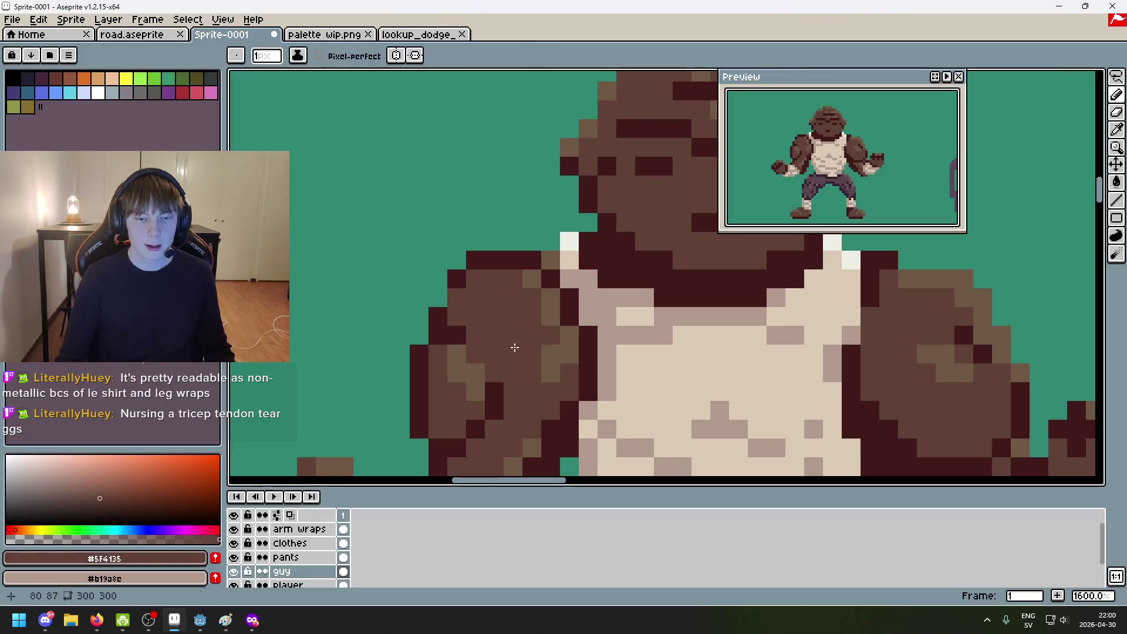
pyautogui.moveTo(586, 425); pyautogui.dragTo(574, 323)
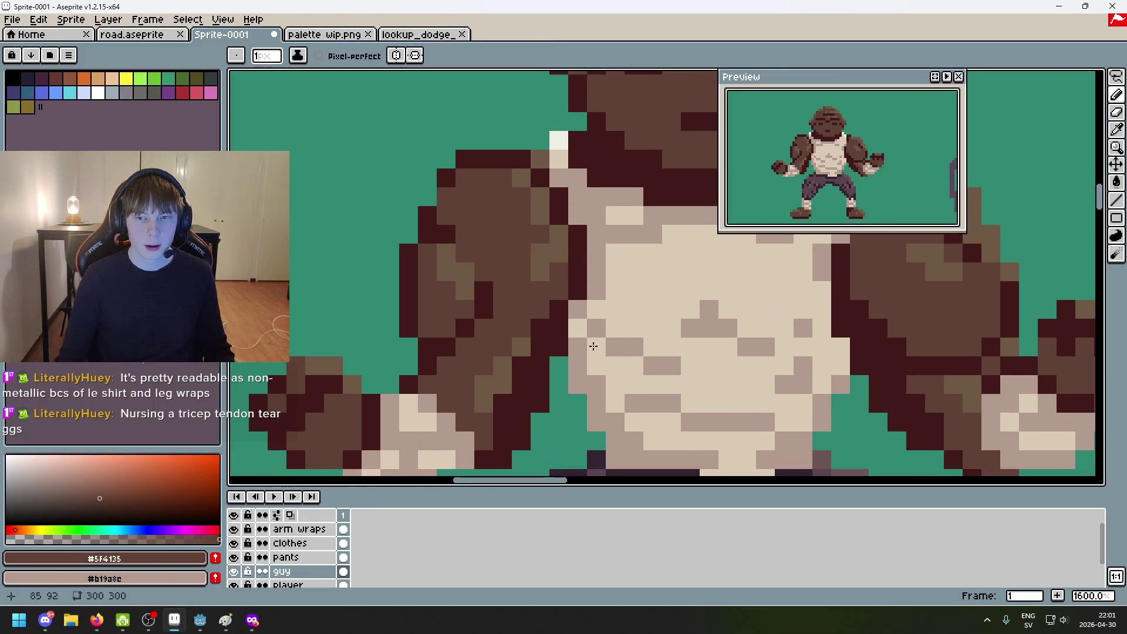
pyautogui.scroll(-7, 597, 355)
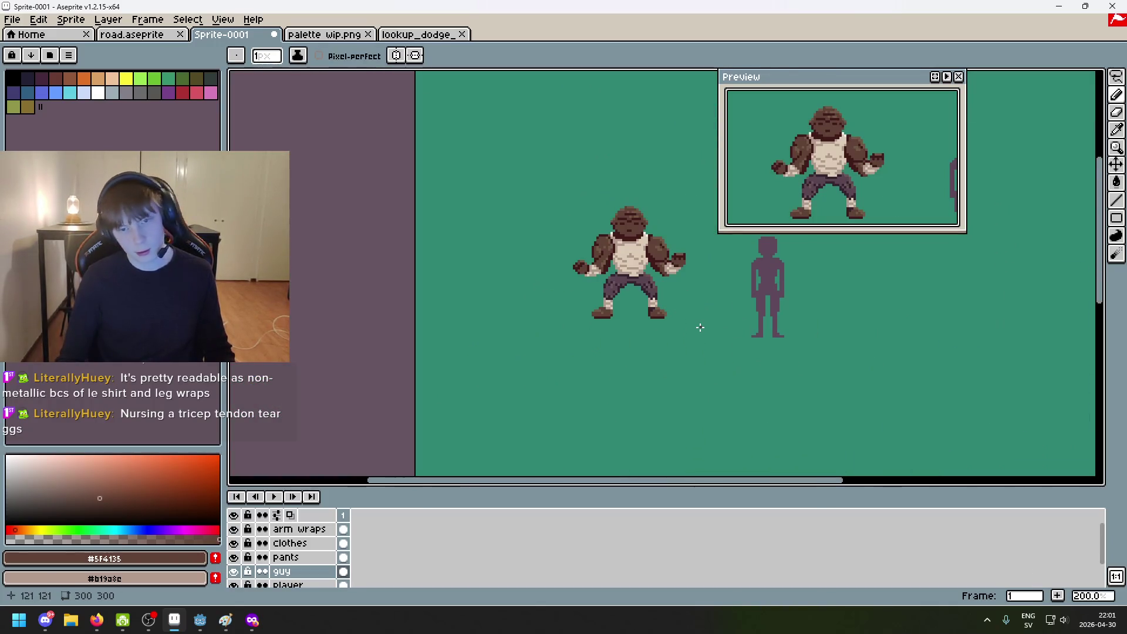
pyautogui.scroll(7, 646, 299)
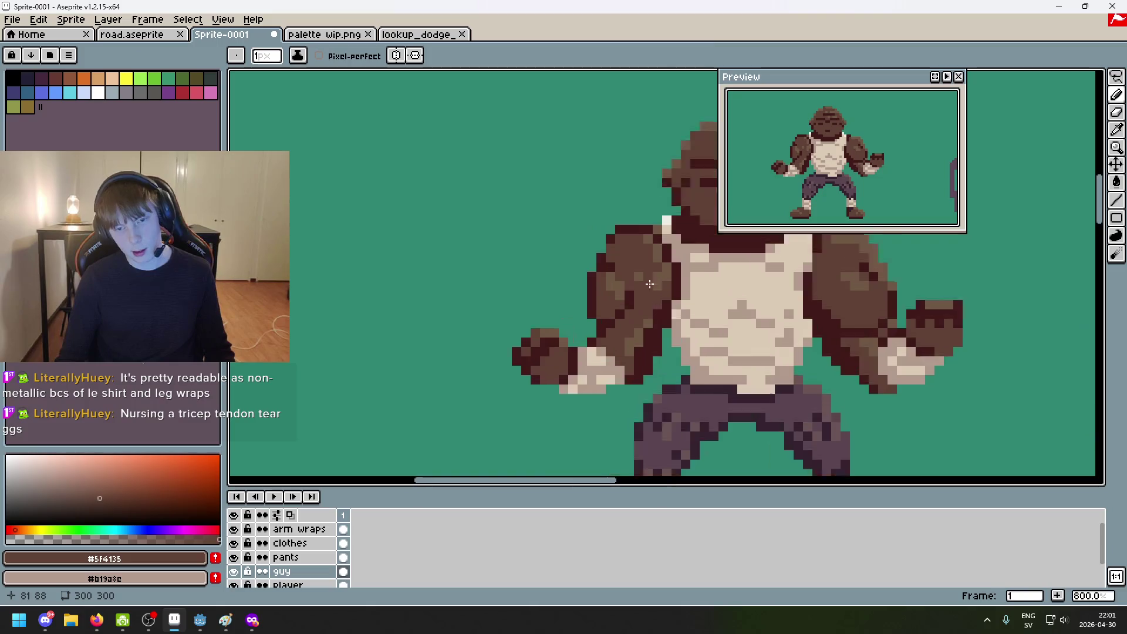
pyautogui.keyDown('alt'); pyautogui.click(620, 328); pyautogui.keyUp('alt')
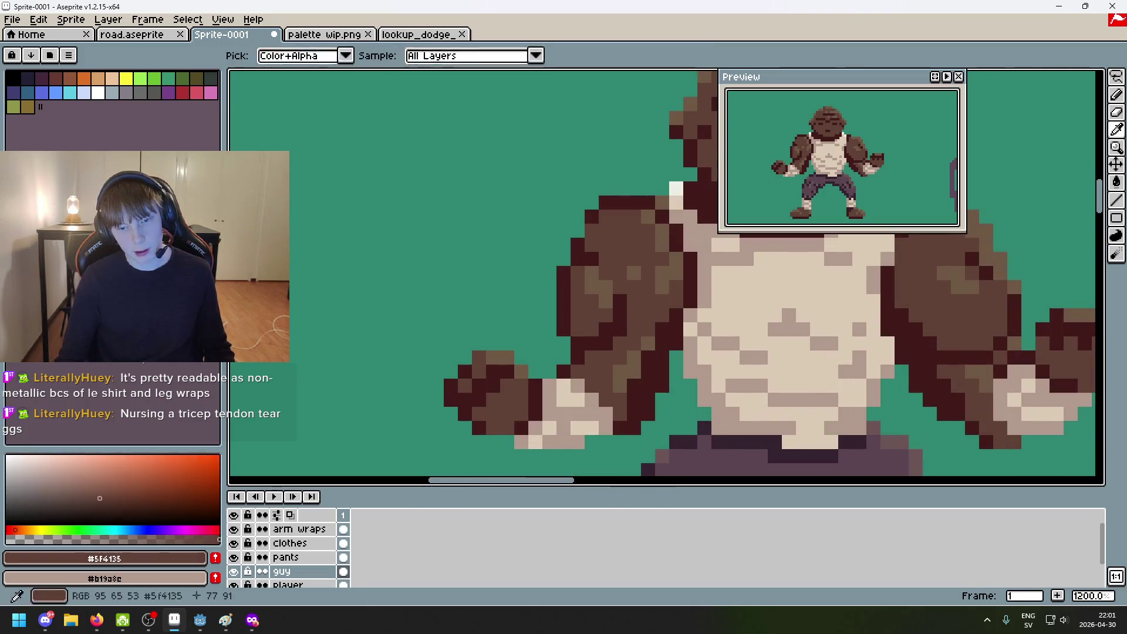
pyautogui.keyDown('alt'); pyautogui.click(620, 317); pyautogui.keyUp('alt')
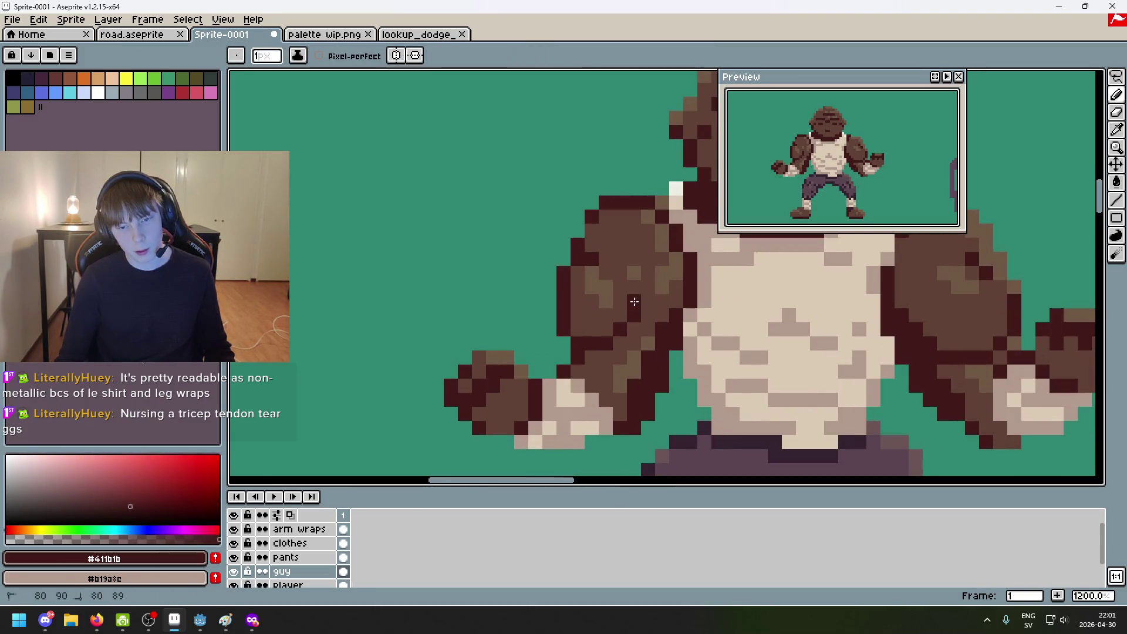
pyautogui.keyDown('alt'); pyautogui.click(612, 307); pyautogui.keyUp('alt')
pyautogui.keyDown('alt'); pyautogui.click(604, 300); pyautogui.keyUp('alt')
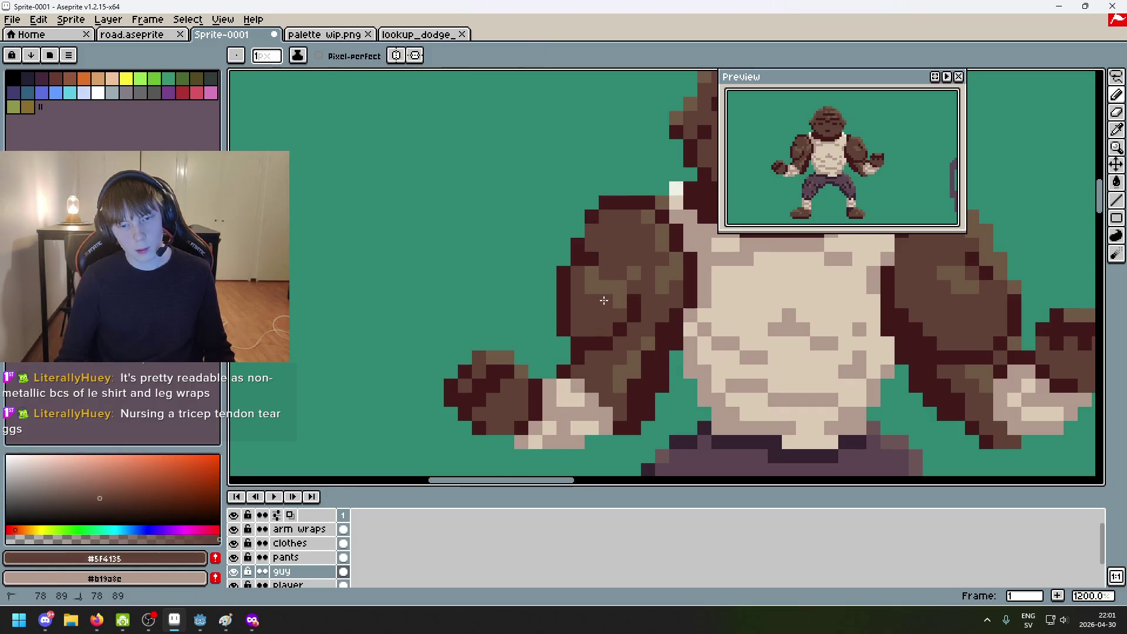
pyautogui.keyDown('alt'); pyautogui.click(601, 275); pyautogui.keyUp('alt')
# Step: Keep comparing arm browns, sampling the darkest outline brown, and recentre on the whole figure
pyautogui.scroll(-6, 642, 284)
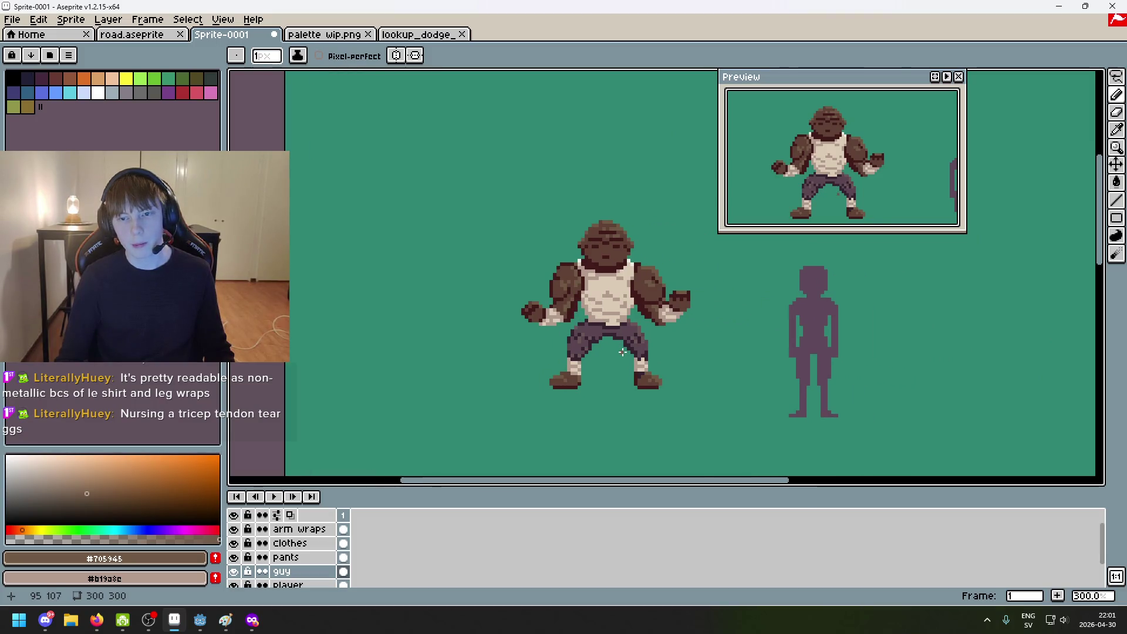
pyautogui.scroll(4, 623, 351)
pyautogui.keyDown('alt'); pyautogui.click(578, 264); pyautogui.keyUp('alt')
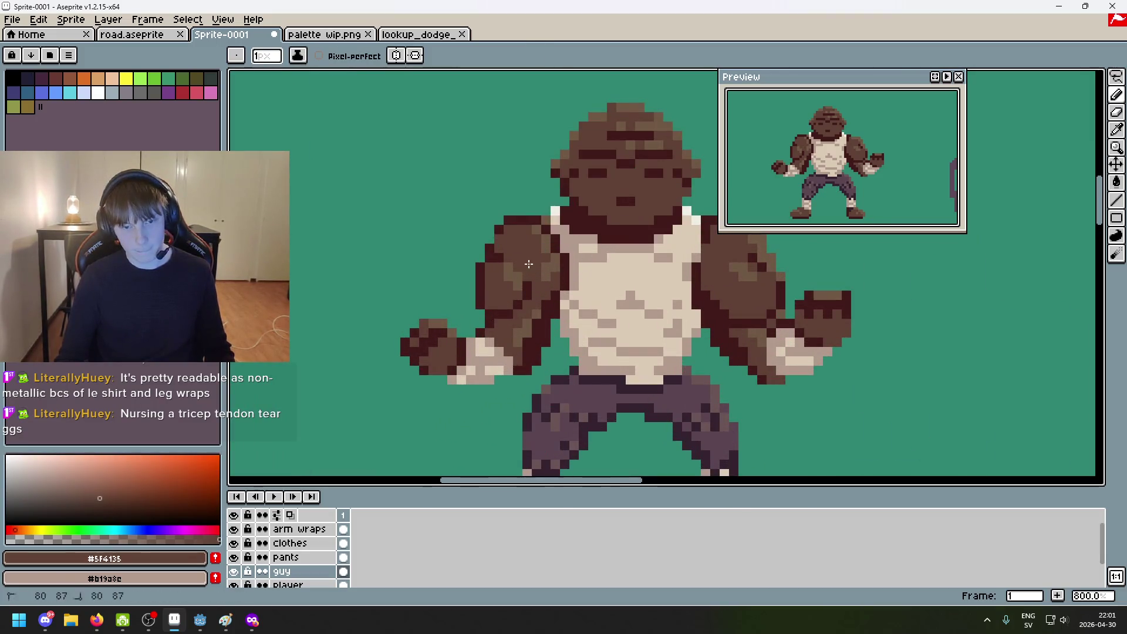
pyautogui.scroll(-4, 555, 307)
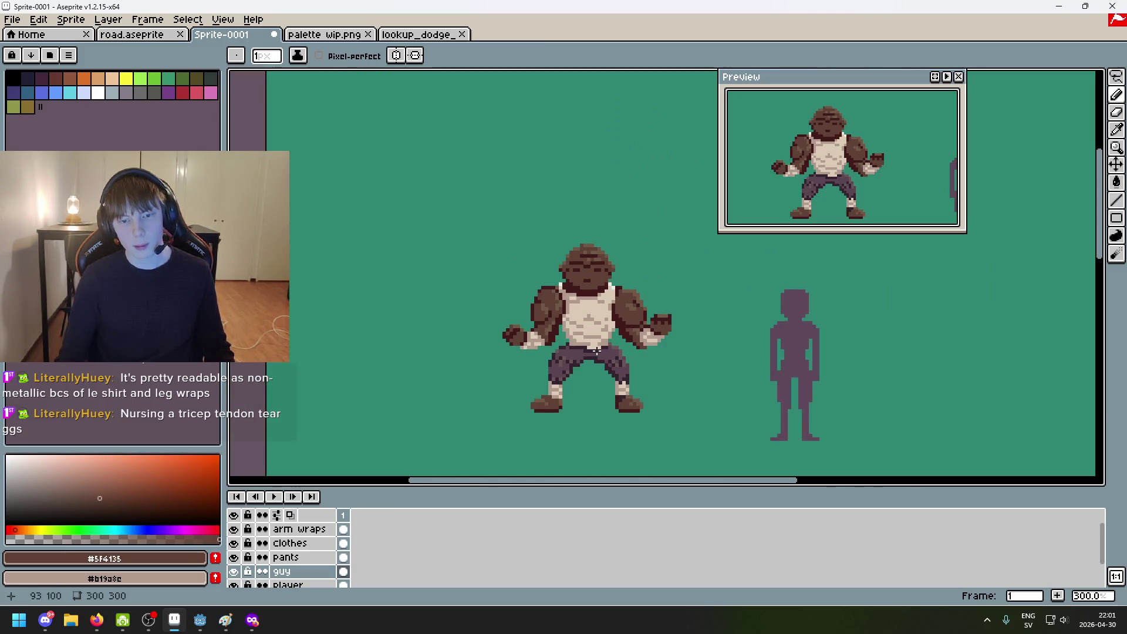
pyautogui.scroll(3, 596, 351)
pyautogui.keyDown('alt'); pyautogui.click(593, 376); pyautogui.keyUp('alt')
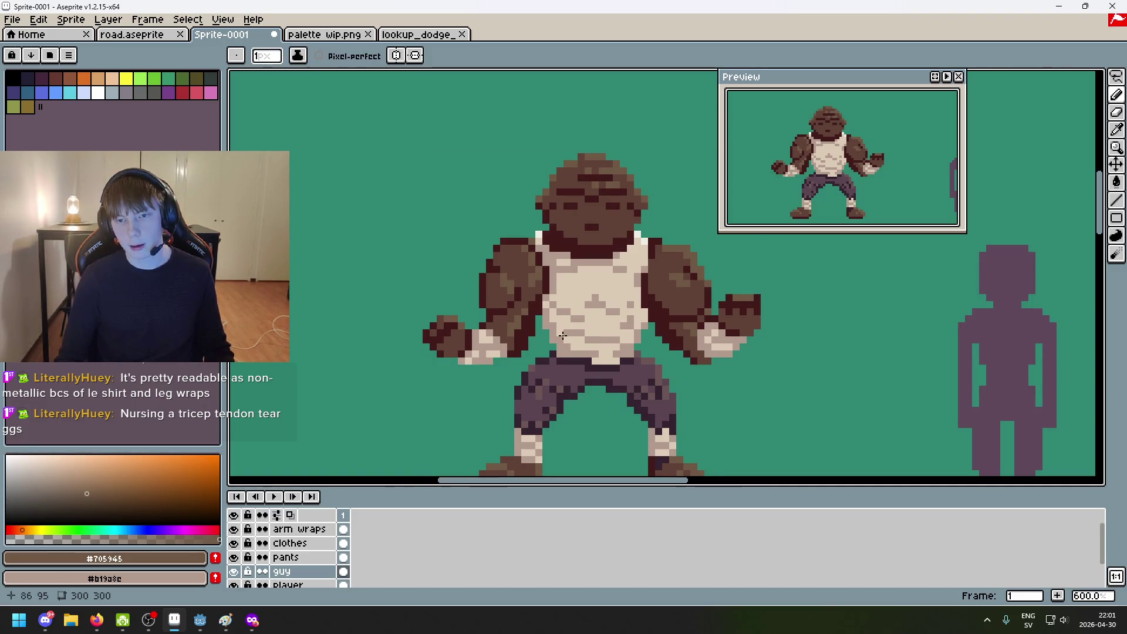
pyautogui.scroll(4, 546, 329)
pyautogui.scroll(-4, 612, 409)
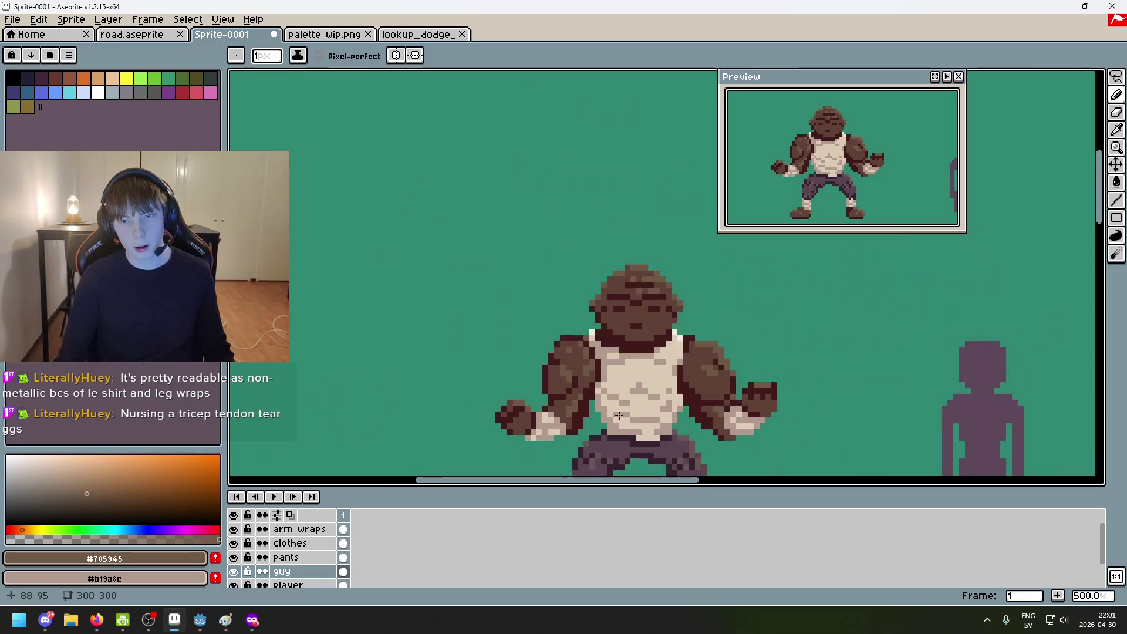
pyautogui.moveTo(576, 320)
pyautogui.mouseDown()
pyautogui.moveTo(499, 298)
pyautogui.moveTo(455, 268)
pyautogui.mouseUp()
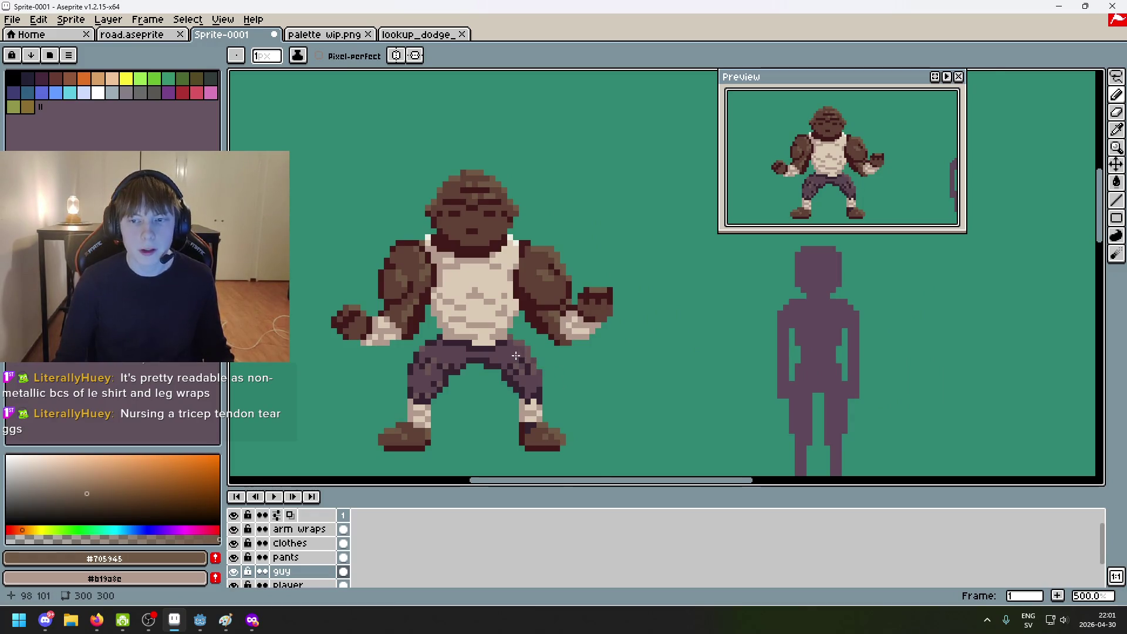
pyautogui.scroll(5, 496, 345)
pyautogui.keyDown('alt'); pyautogui.click(589, 201); pyautogui.keyUp('alt')
pyautogui.moveTo(590, 200); pyautogui.dragTo(582, 312)
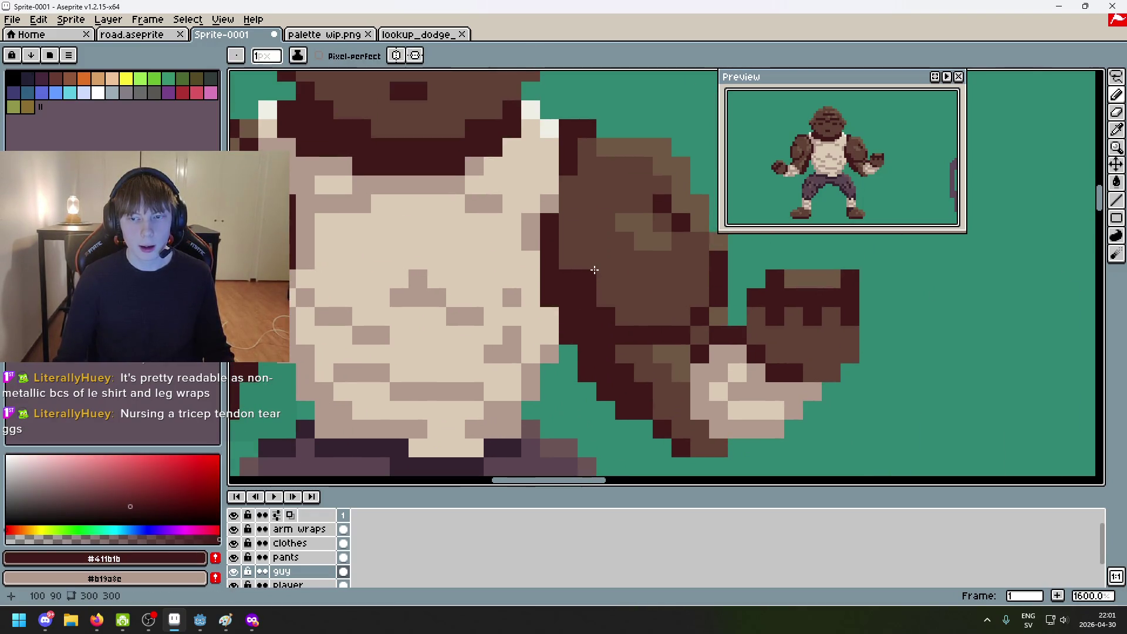
pyautogui.scroll(-5, 593, 273)
pyautogui.moveTo(766, 382); pyautogui.dragTo(701, 315)
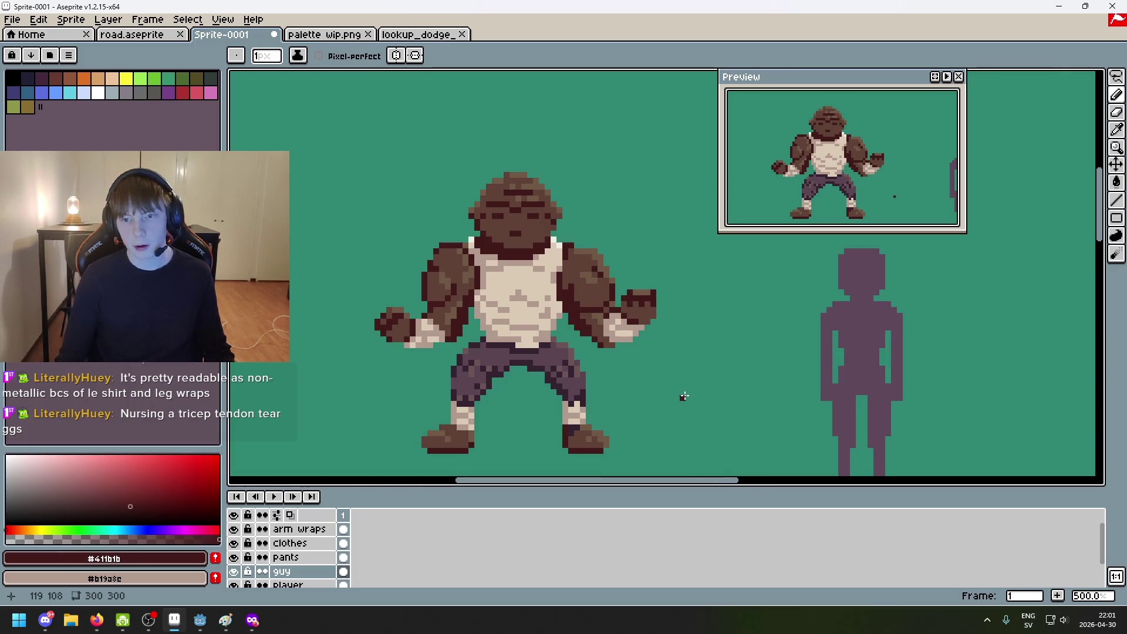
# Step: Undo the last pencil stroke, then paint a dark column of pixels on the right arm
pyautogui.hotkey('ctrl', 'z')
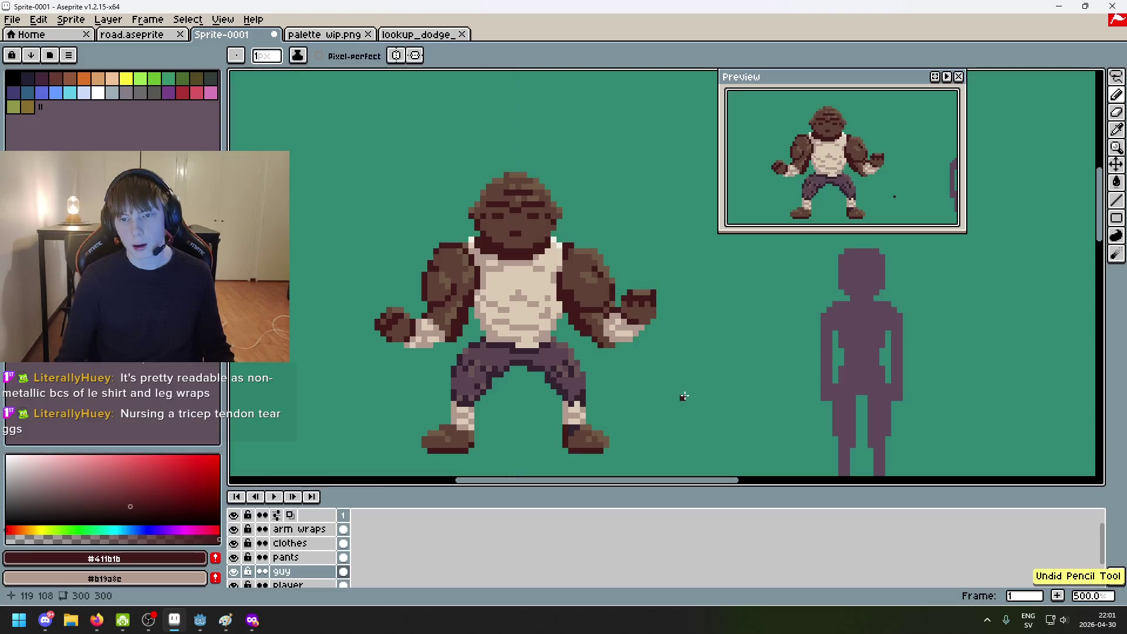
pyautogui.scroll(2, 616, 336)
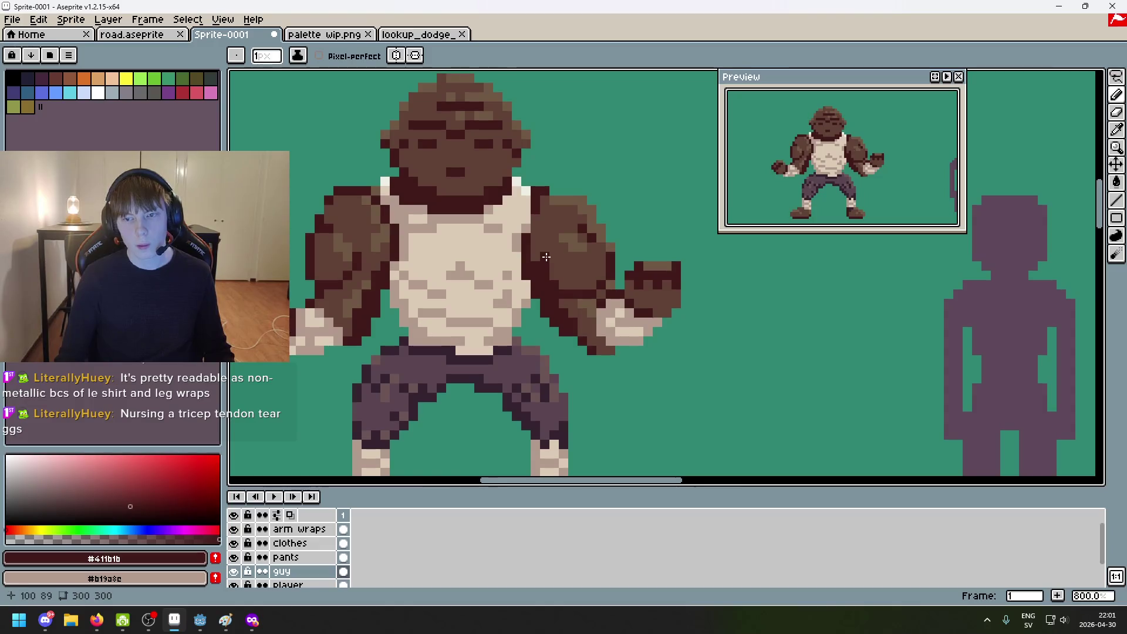
pyautogui.scroll(-2, 637, 368)
pyautogui.scroll(-2, 639, 375)
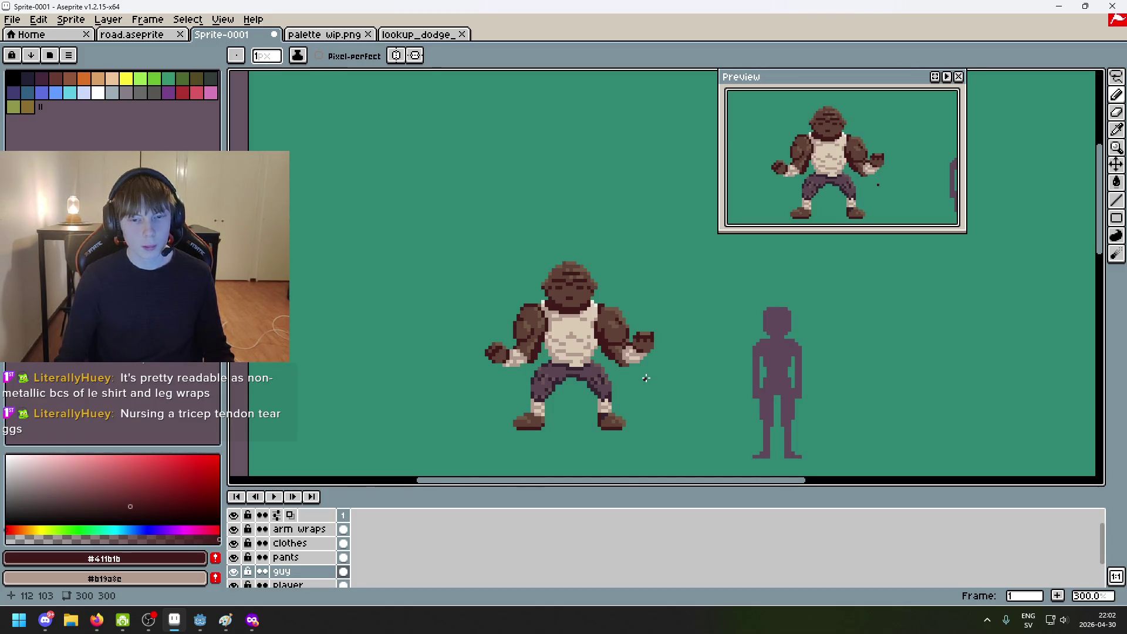
pyautogui.scroll(6, 646, 378)
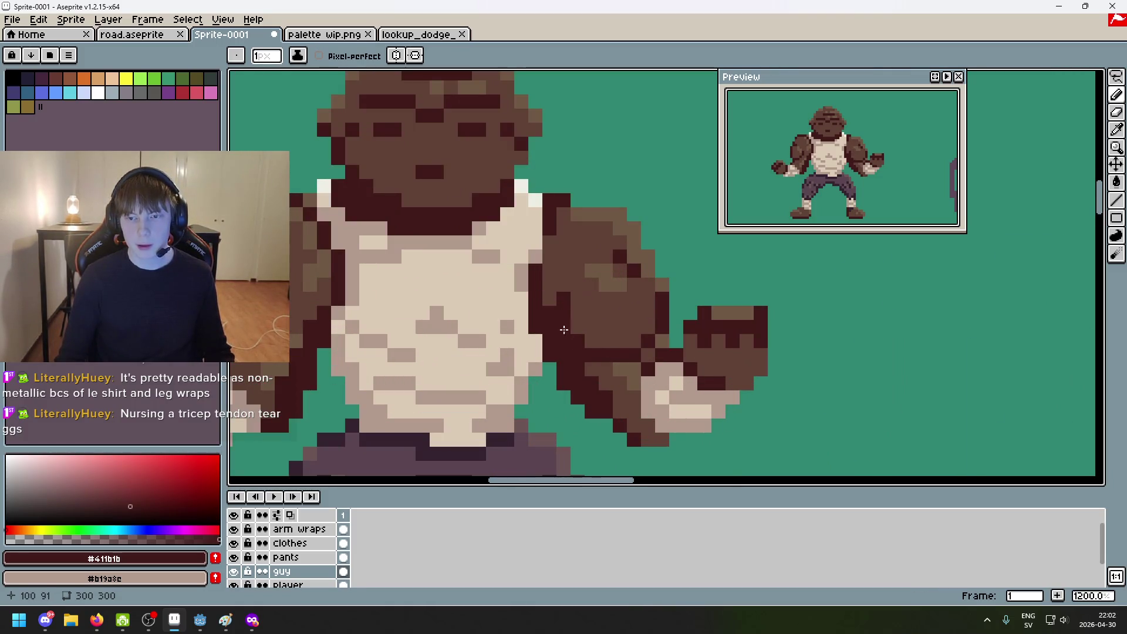
pyautogui.moveTo(578, 298); pyautogui.dragTo(577, 331)
# Step: Eyedrop the arm's mid brown and the dark outline colour while zooming to review the new shading
pyautogui.keyDown('alt'); pyautogui.click(590, 314); pyautogui.keyUp('alt')
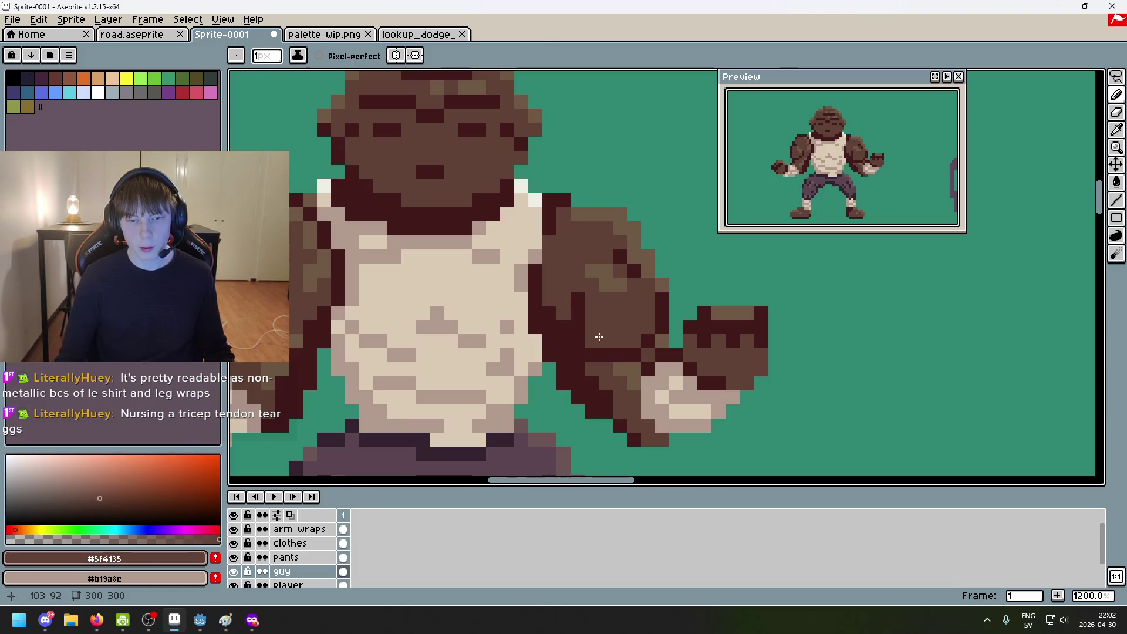
pyautogui.scroll(-5, 671, 394)
pyautogui.scroll(3, 670, 396)
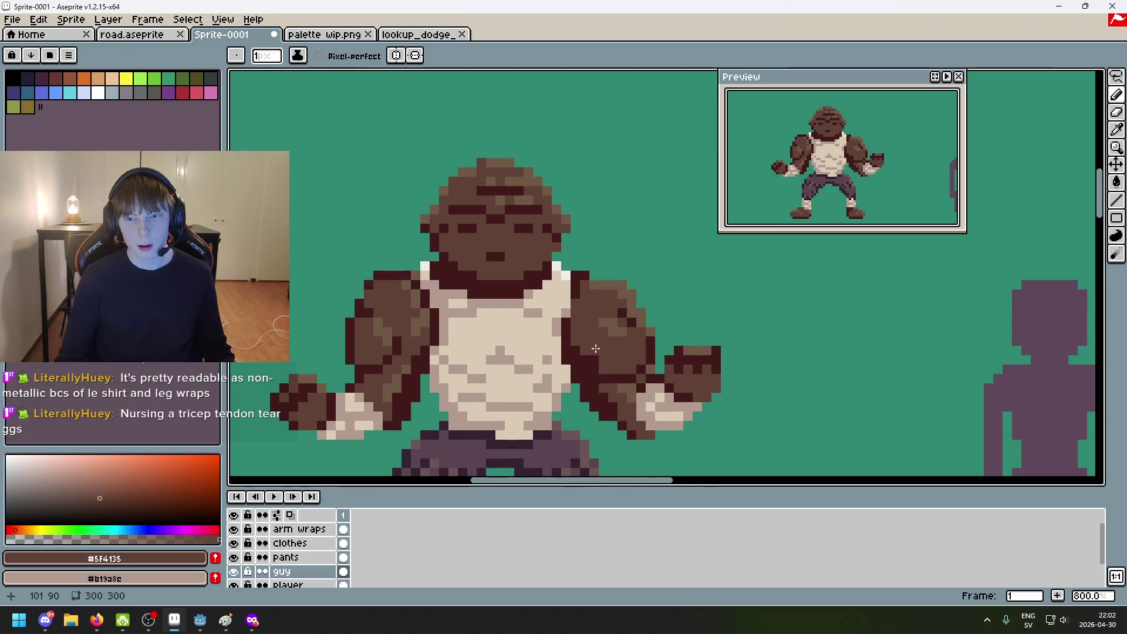
pyautogui.scroll(-4, 634, 387)
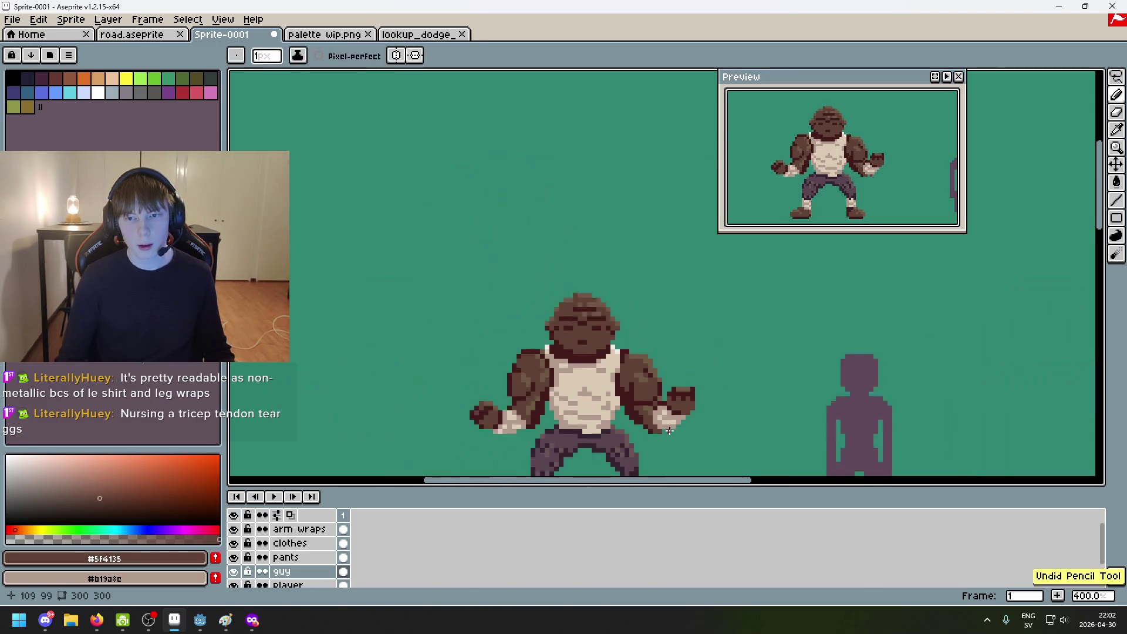
pyautogui.scroll(2, 669, 357)
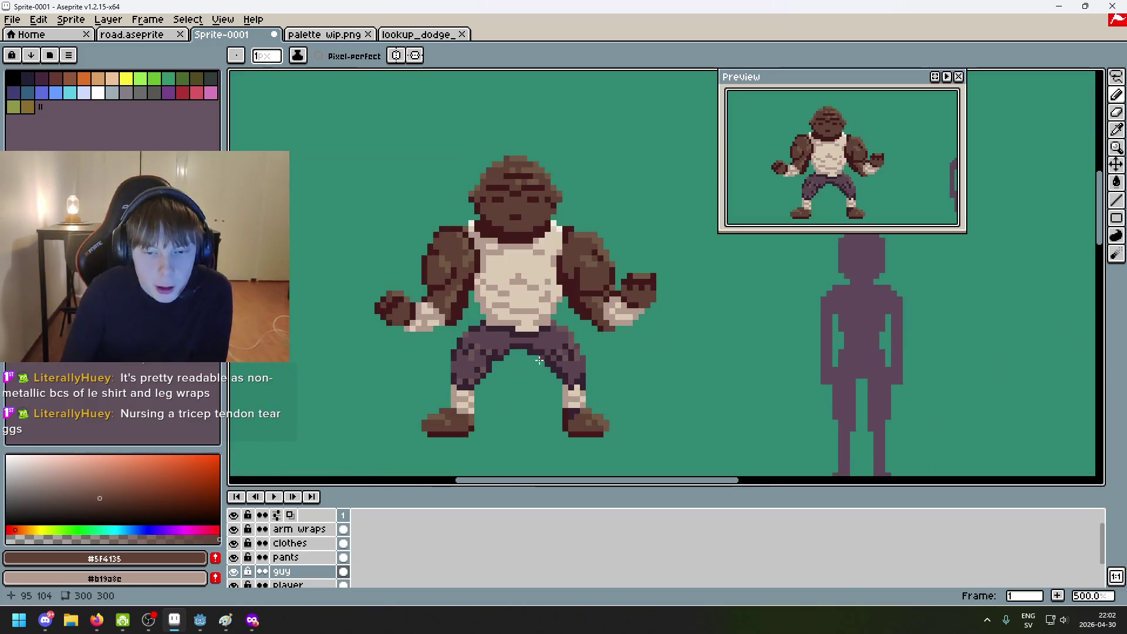
pyautogui.scroll(1, 599, 310)
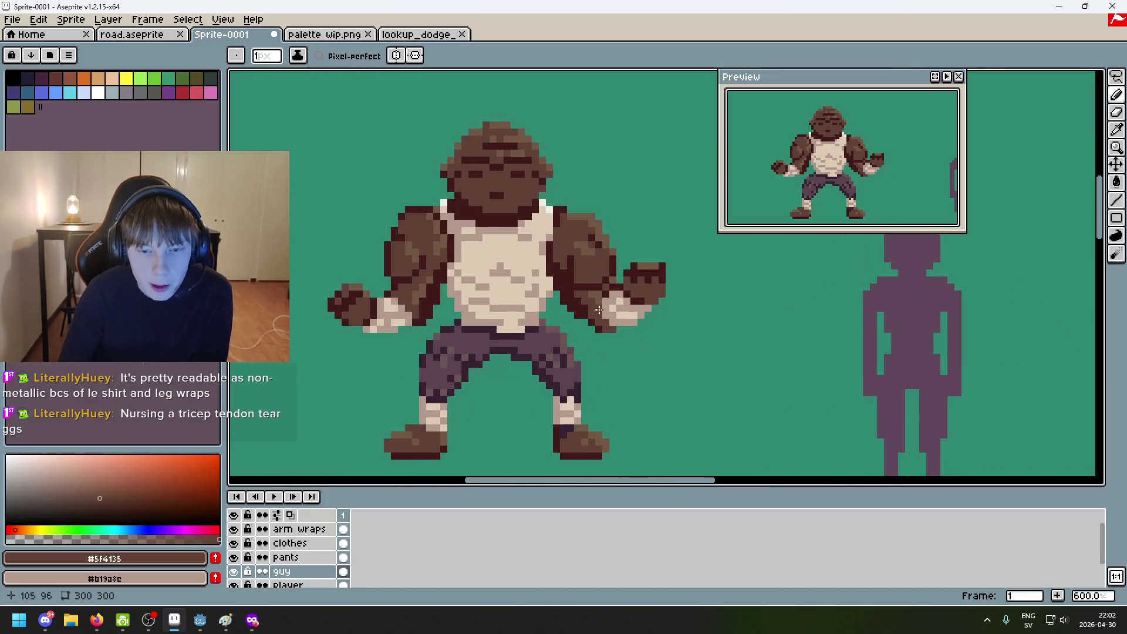
pyautogui.scroll(1, 583, 265)
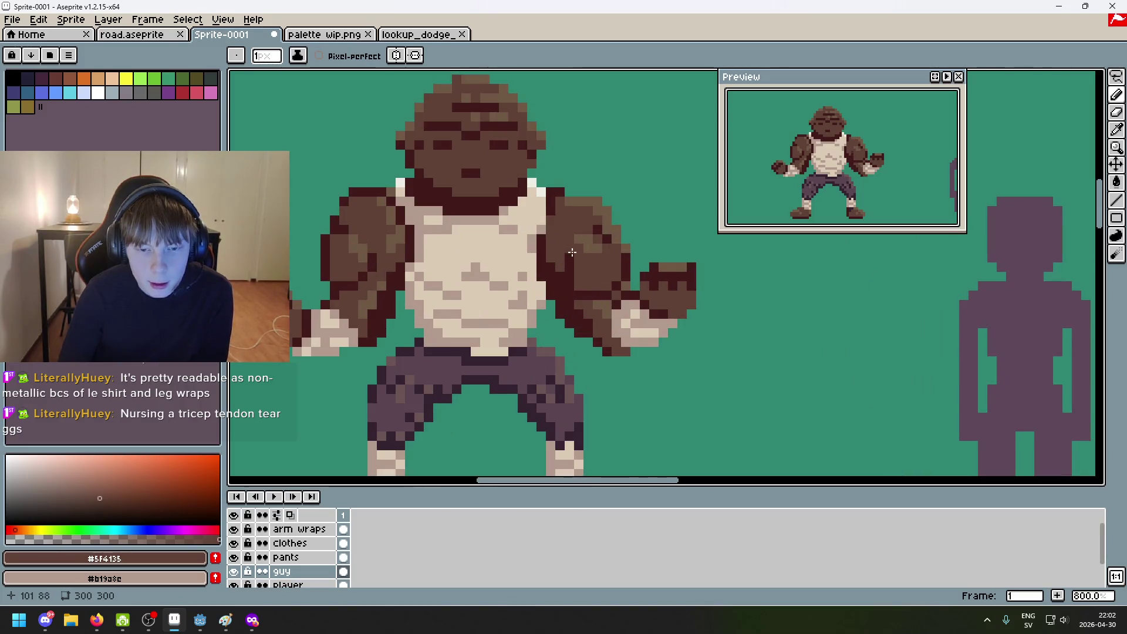
pyautogui.scroll(3, 573, 267)
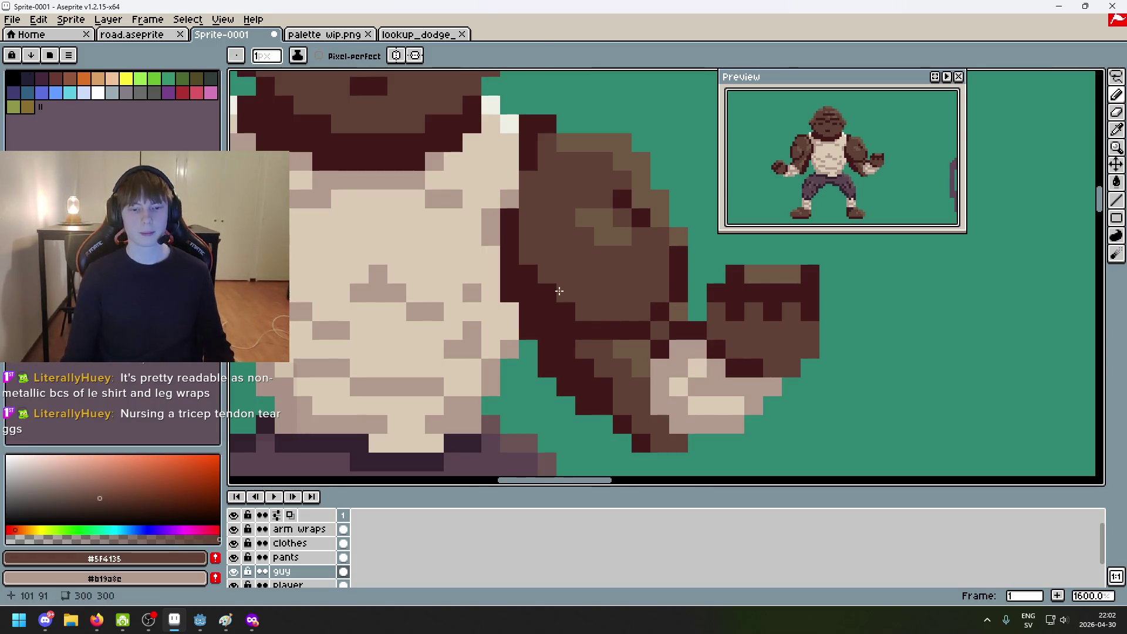
pyautogui.keyDown('alt'); pyautogui.click(553, 265); pyautogui.keyUp('alt')
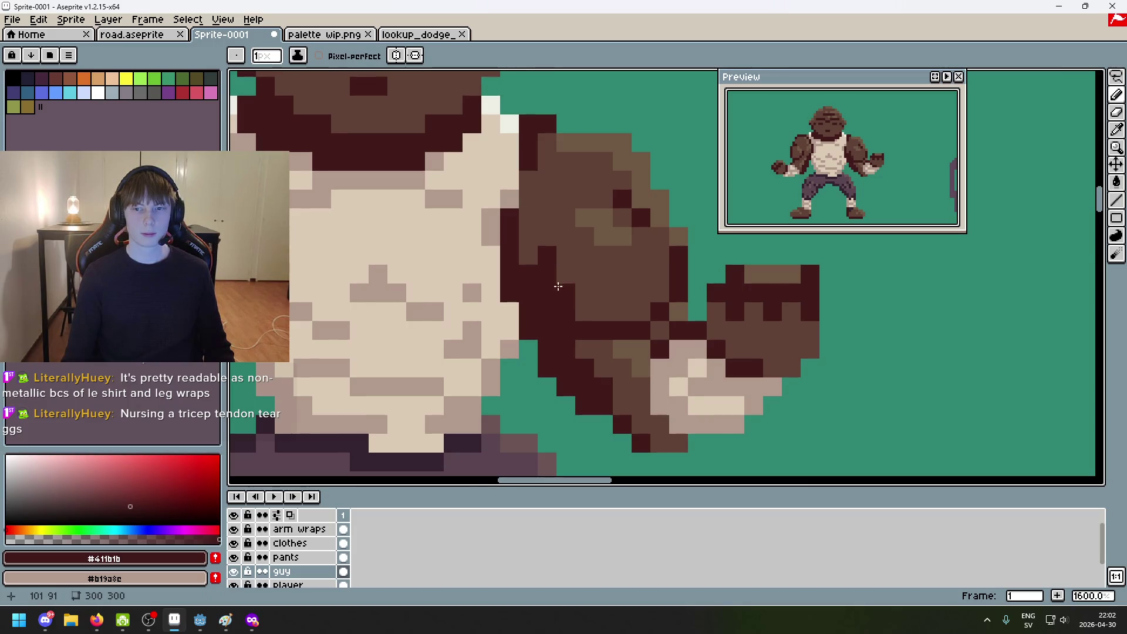
pyautogui.scroll(-6, 642, 387)
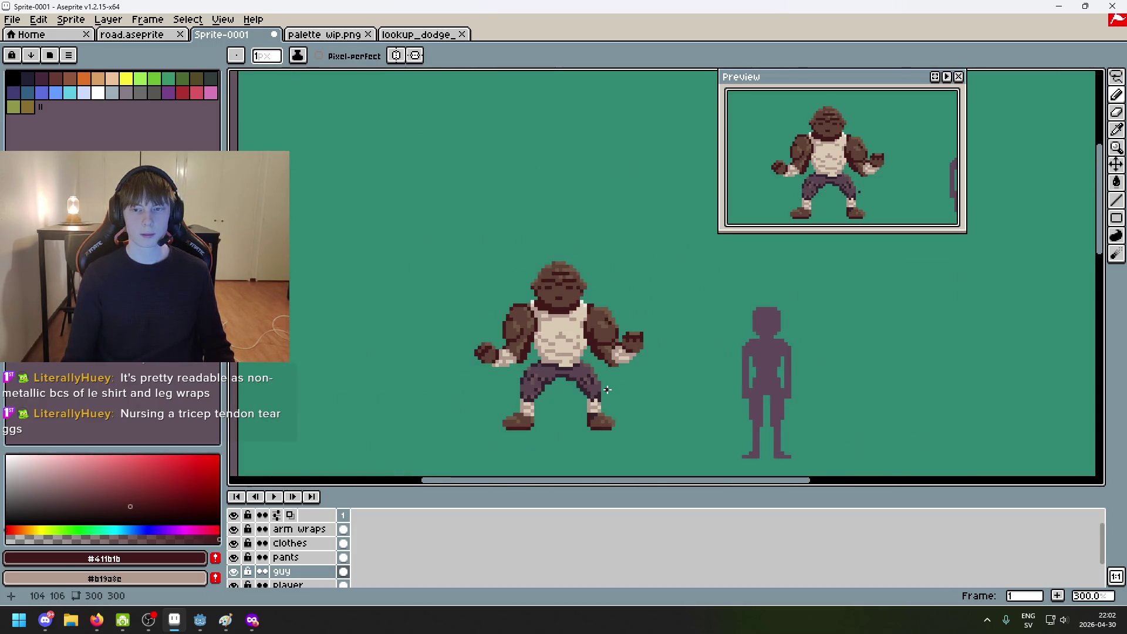
pyautogui.scroll(6, 607, 390)
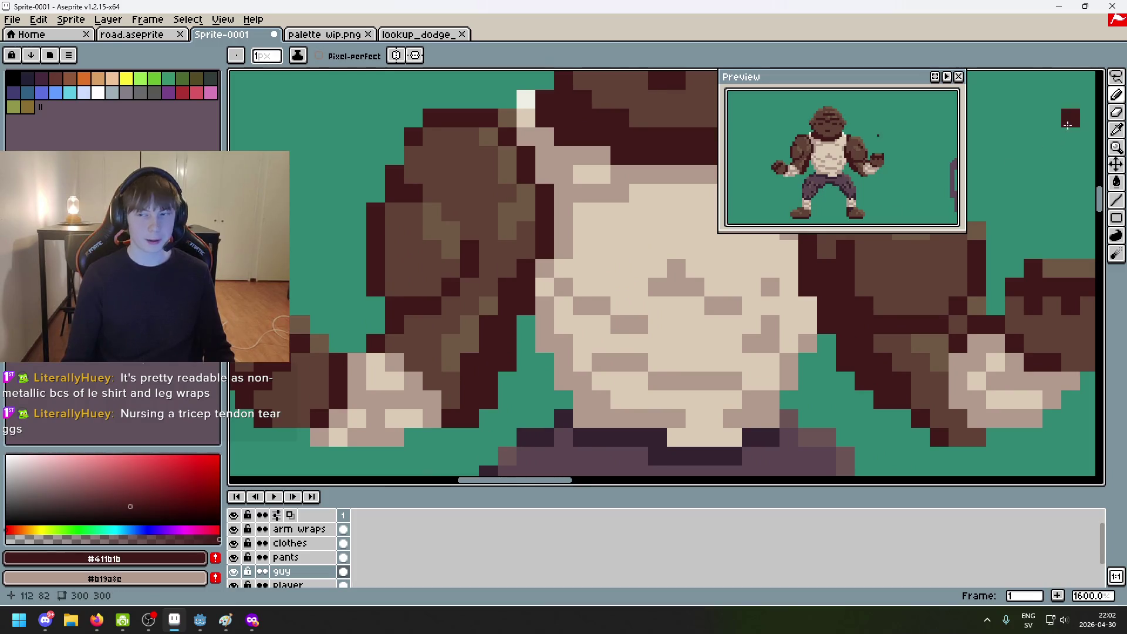
# Step: Lasso-select a patch of the left arm's contour and delete it
pyautogui.press('q')
pyautogui.moveTo(474, 288)
pyautogui.mouseDown()
pyautogui.moveTo(424, 284)
pyautogui.moveTo(453, 217)
pyautogui.moveTo(460, 264)
pyautogui.mouseUp()
pyautogui.press('Delete')
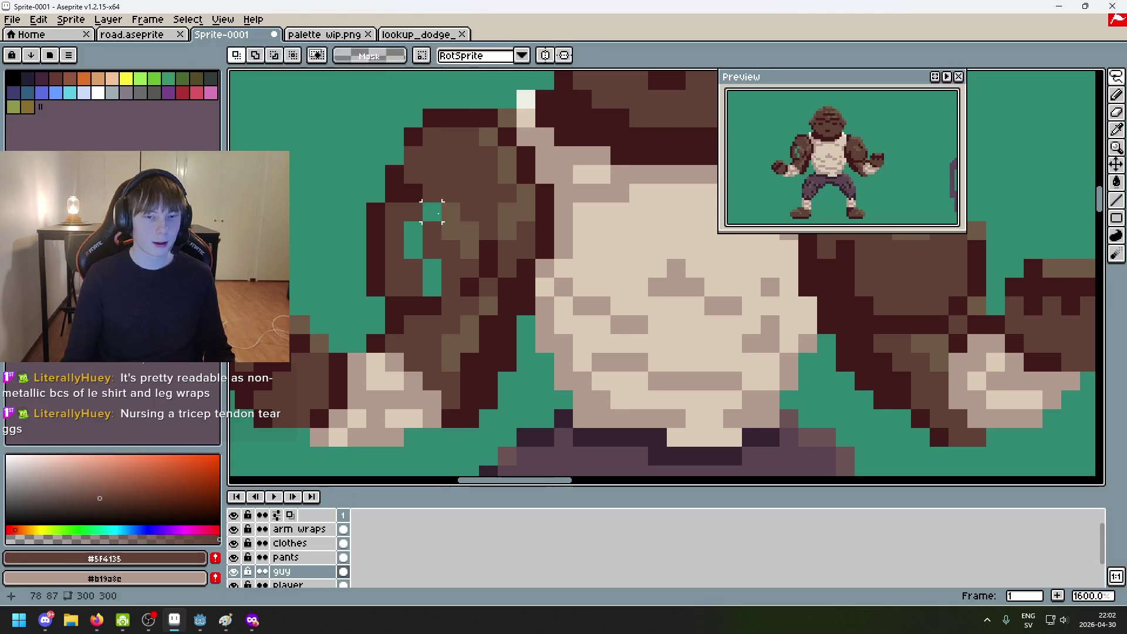
# Step: Paint dark pixels into the cleared arm area, pick the outline colour, then undo that stroke
pyautogui.press('b')
pyautogui.moveTo(432, 213)
pyautogui.mouseDown()
pyautogui.moveTo(413, 232)
pyautogui.moveTo(432, 283)
pyautogui.mouseUp()
pyautogui.click(459, 296)
pyautogui.scroll(-5, 506, 322)
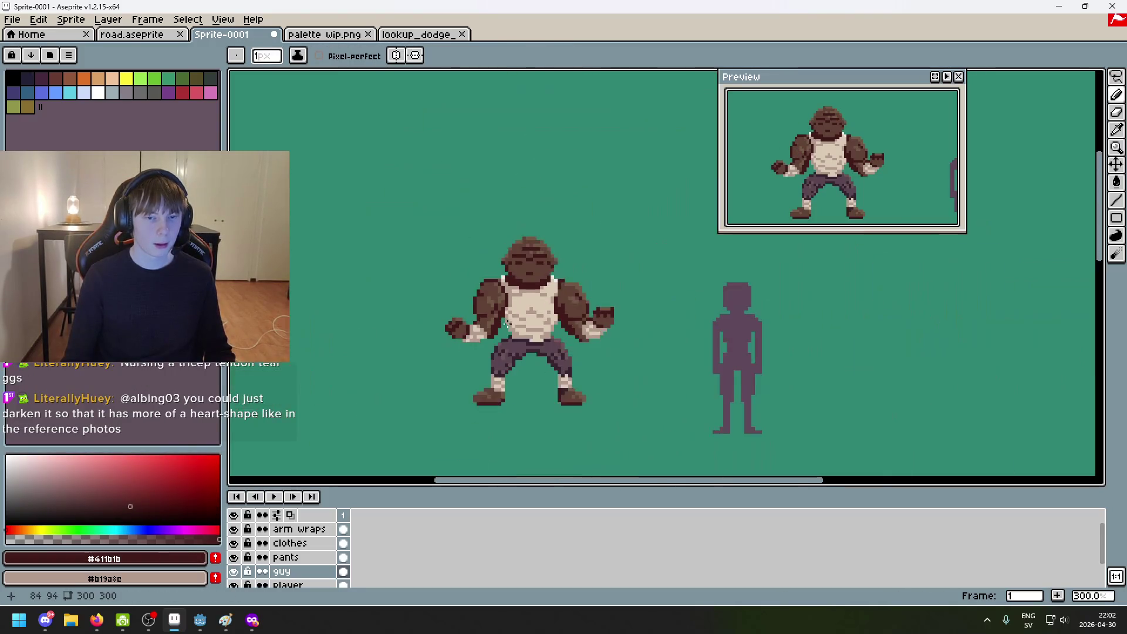
pyautogui.scroll(4, 520, 332)
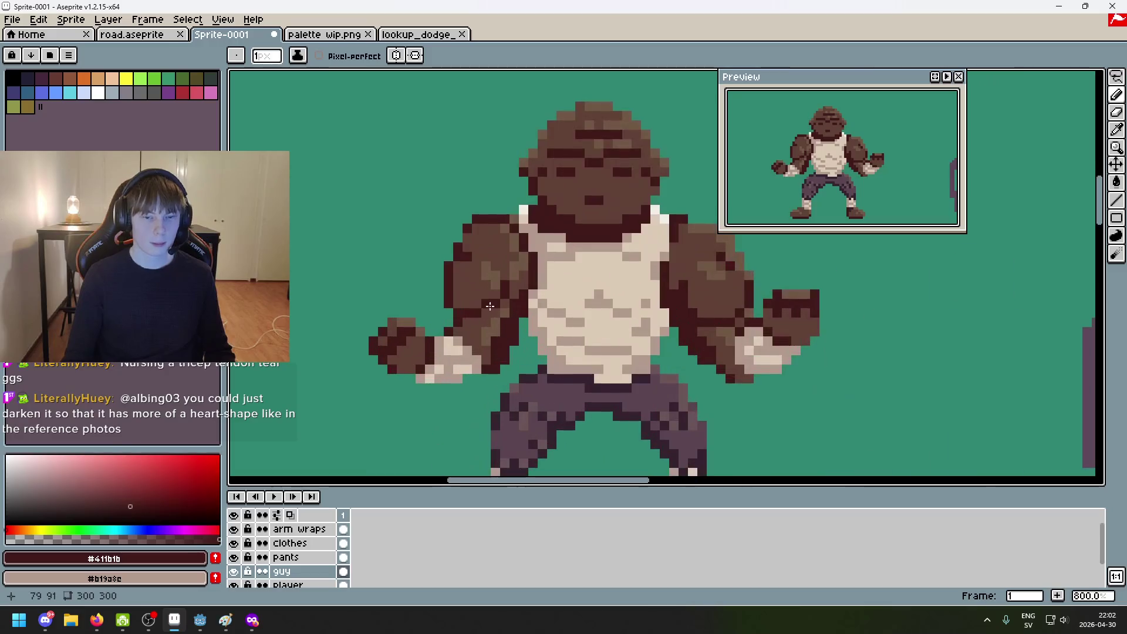
pyautogui.scroll(-4, 490, 310)
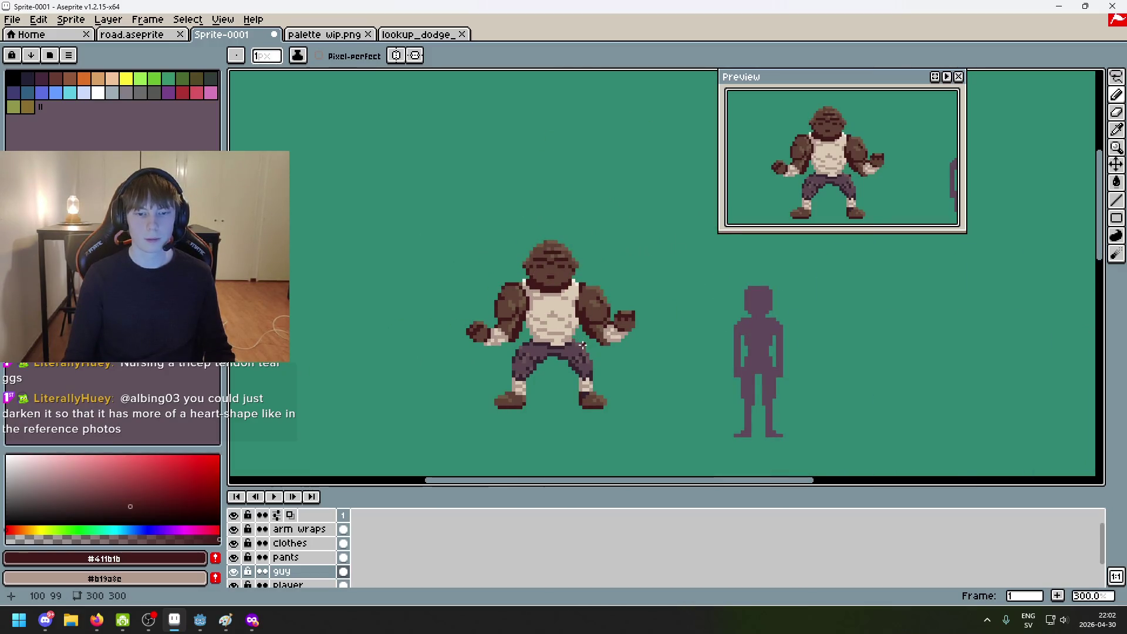
pyautogui.hotkey('ctrl', 'z')
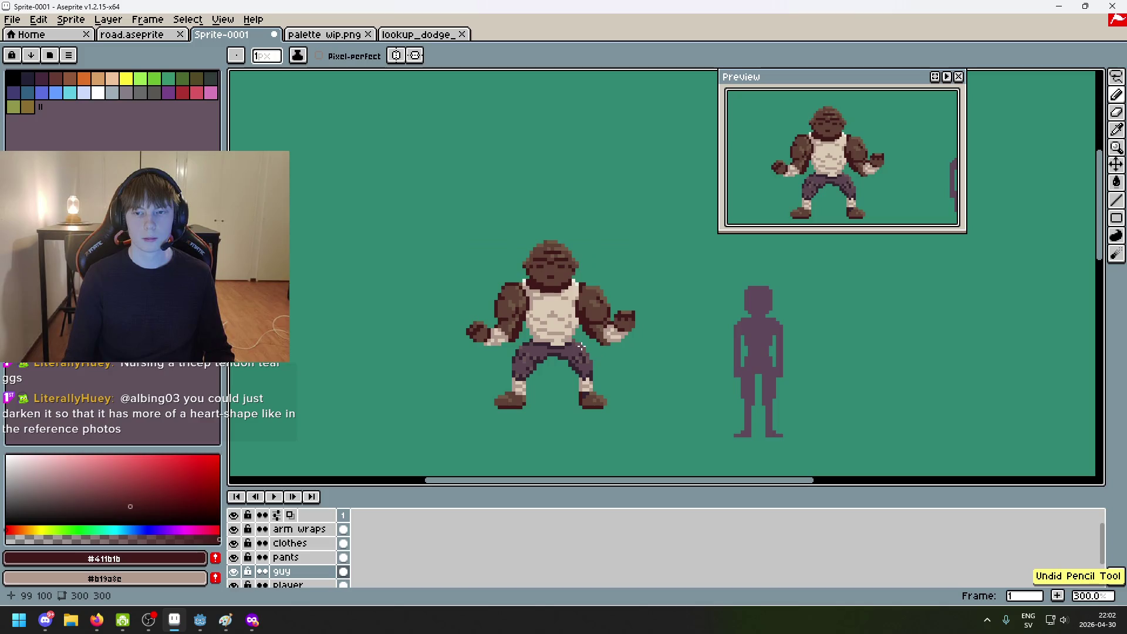
pyautogui.scroll(3, 582, 347)
pyautogui.scroll(-3, 604, 344)
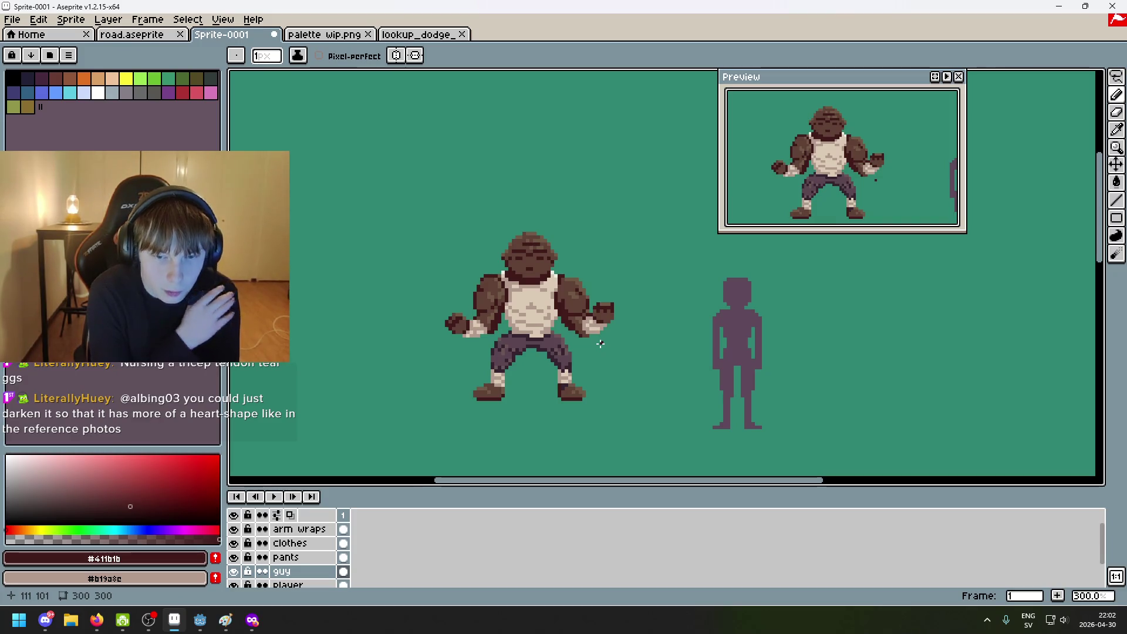
# Step: Bring up the biceps reference and pick the arm's mid brown as the drawing colour
pyautogui.click(226, 620)
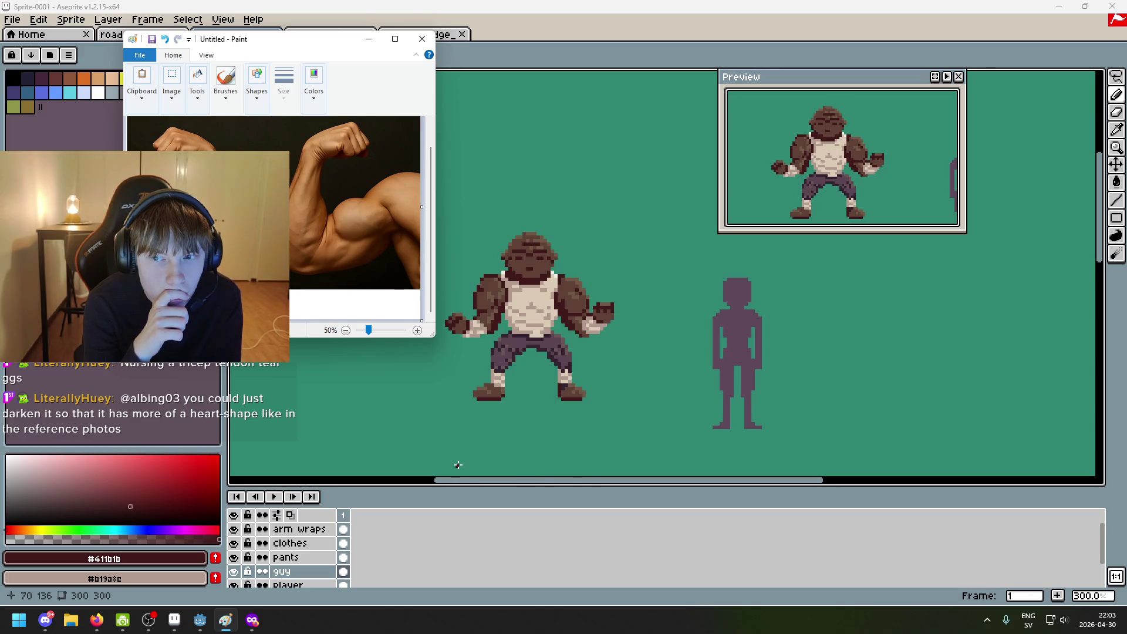
pyautogui.scroll(6, 610, 306)
pyautogui.keyDown('alt'); pyautogui.click(508, 279); pyautogui.keyUp('alt')
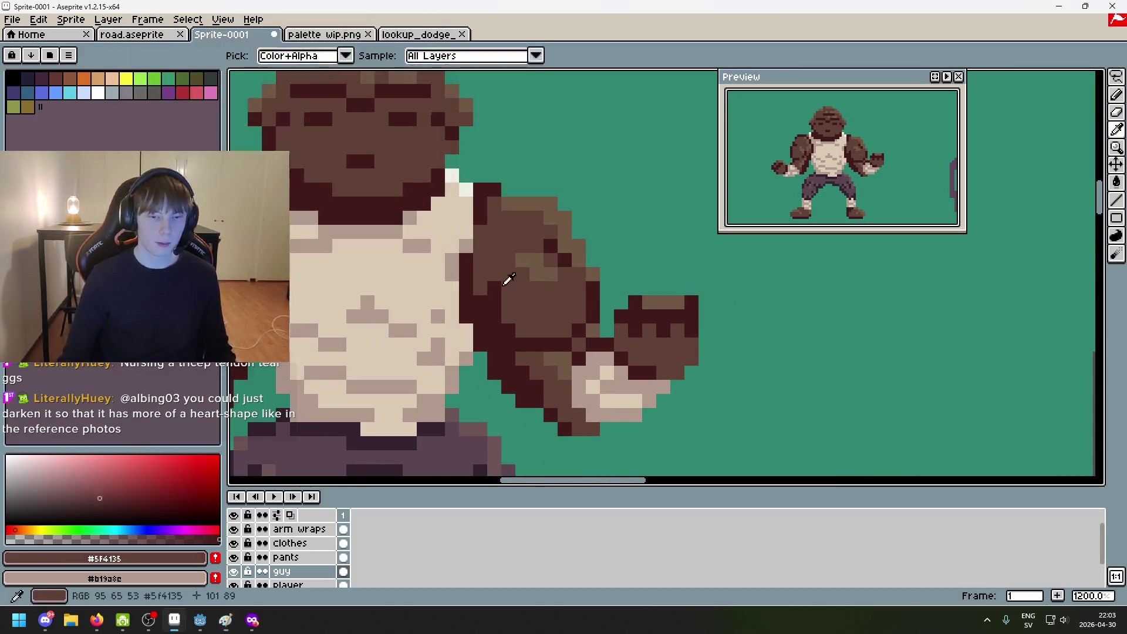
pyautogui.scroll(-7, 508, 280)
pyautogui.scroll(2, 534, 347)
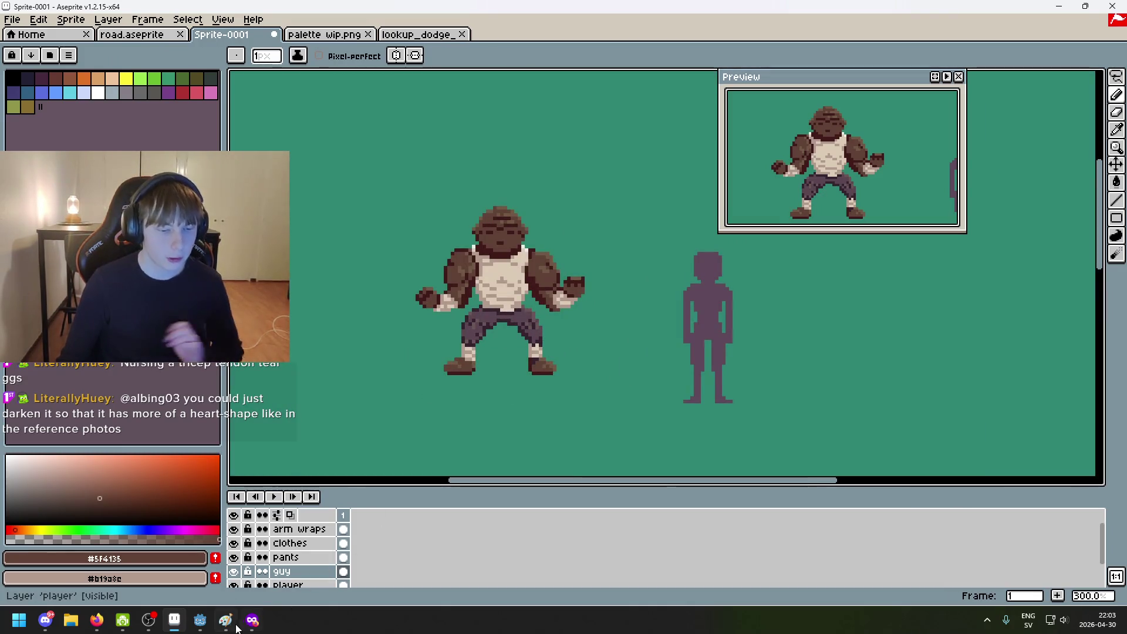
# Step: Study the flexed-biceps photo in Paint, then return to Aseprite with the player layer active
pyautogui.hotkey('alt', 'Tab')
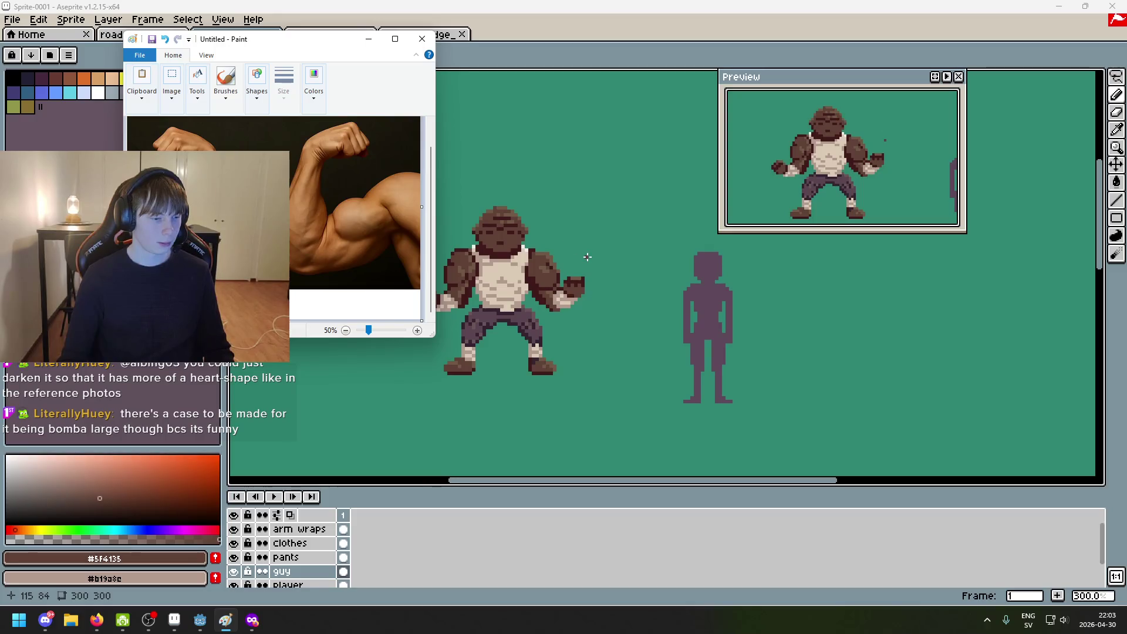
pyautogui.hotkey('alt', 'Tab')
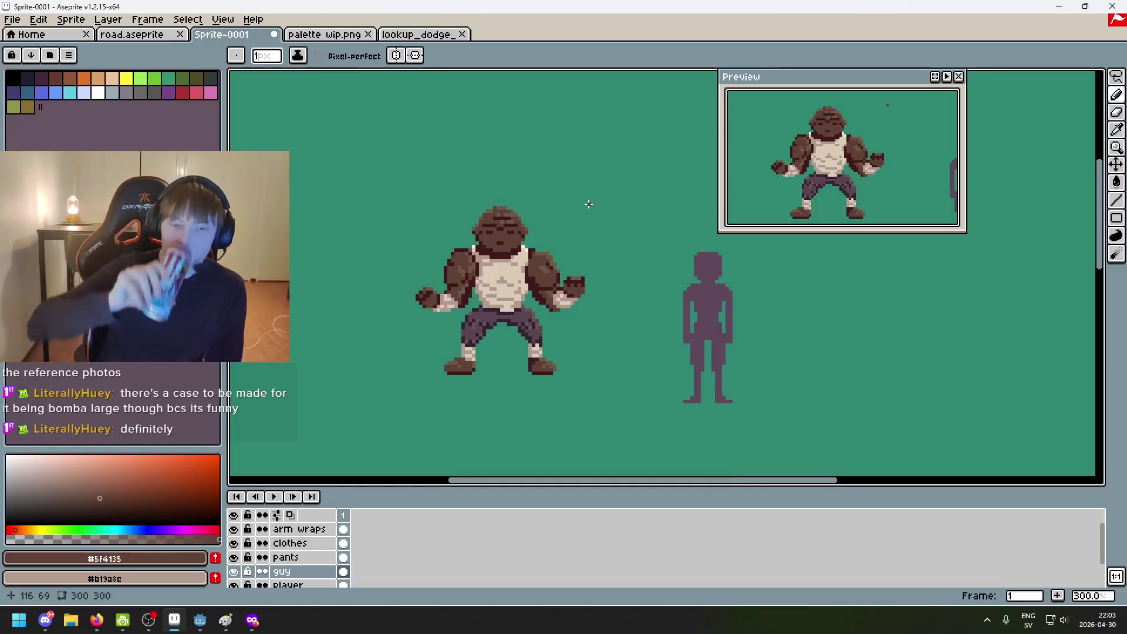
pyautogui.hotkey('alt', 'Down')
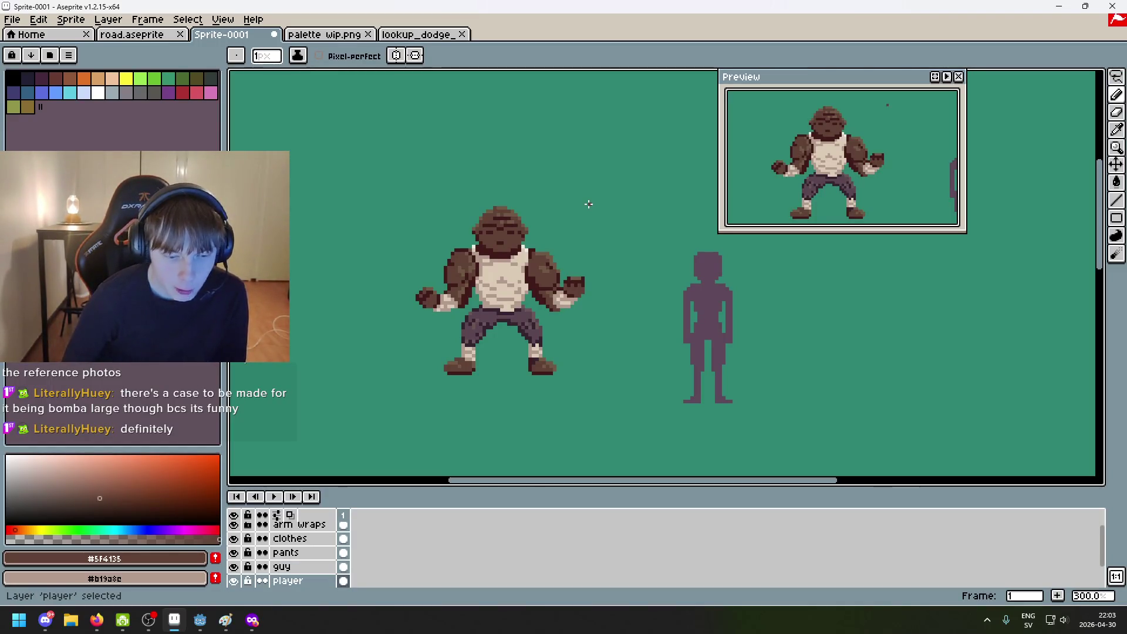
# Step: Step through the clothes, pants and guy layers, settling on the guy layer
pyautogui.hotkey('alt', 'Up')
pyautogui.hotkey('alt', 'Up')
pyautogui.hotkey('alt', 'Up')
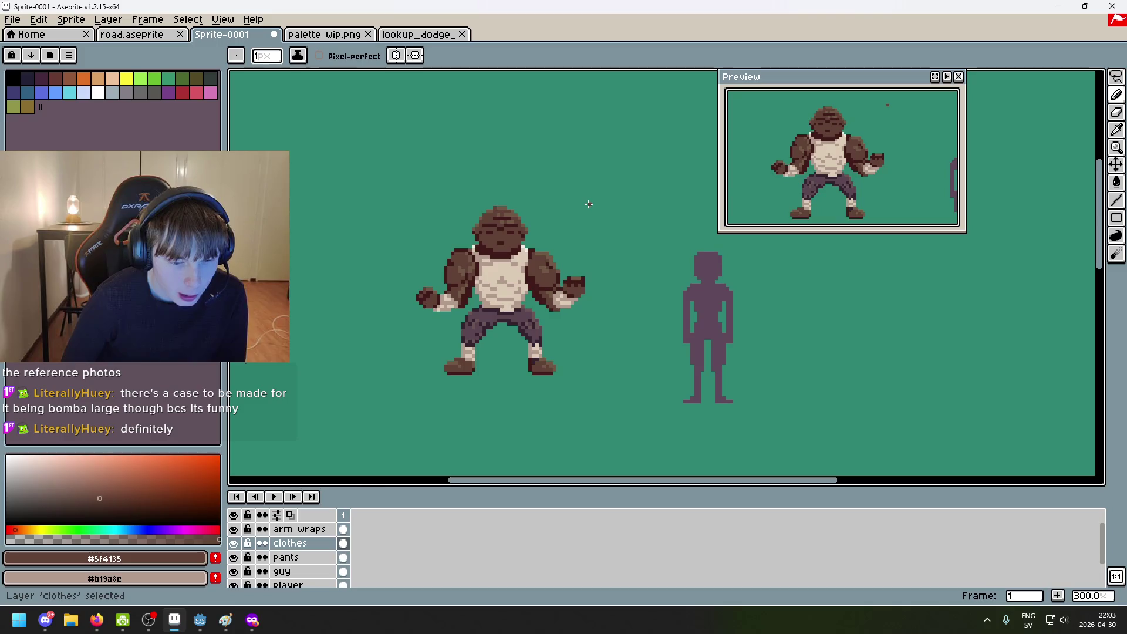
pyautogui.hotkey('alt', 'Down')
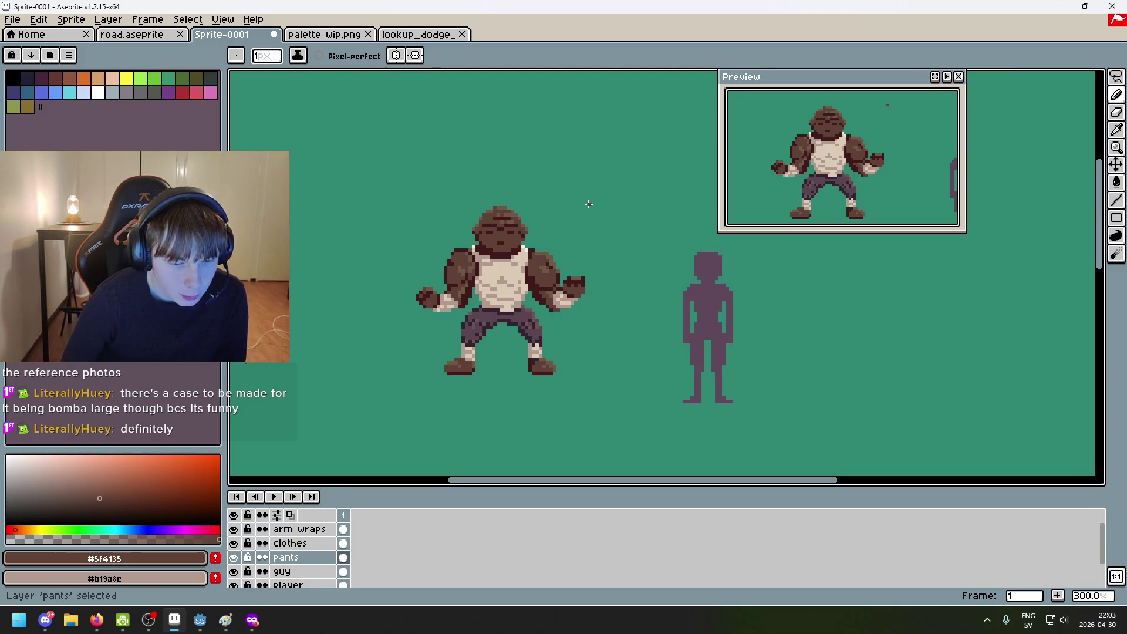
pyautogui.hotkey('alt', 'Up')
pyautogui.hotkey('alt', 'Down')
pyautogui.hotkey('alt', 'Down')
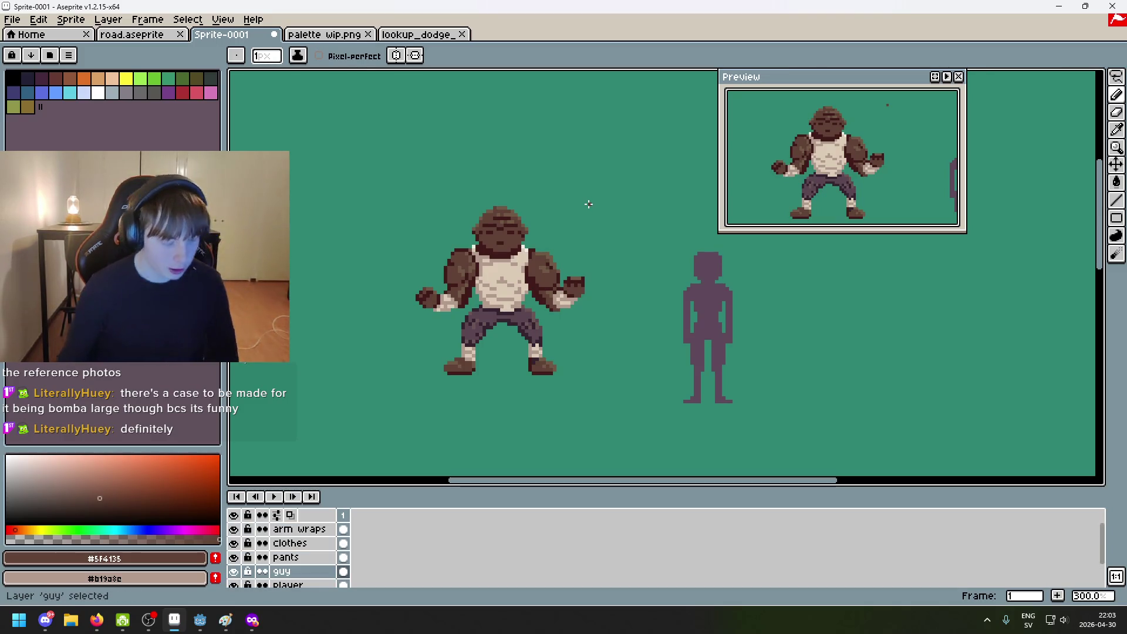
pyautogui.scroll(4, 517, 270)
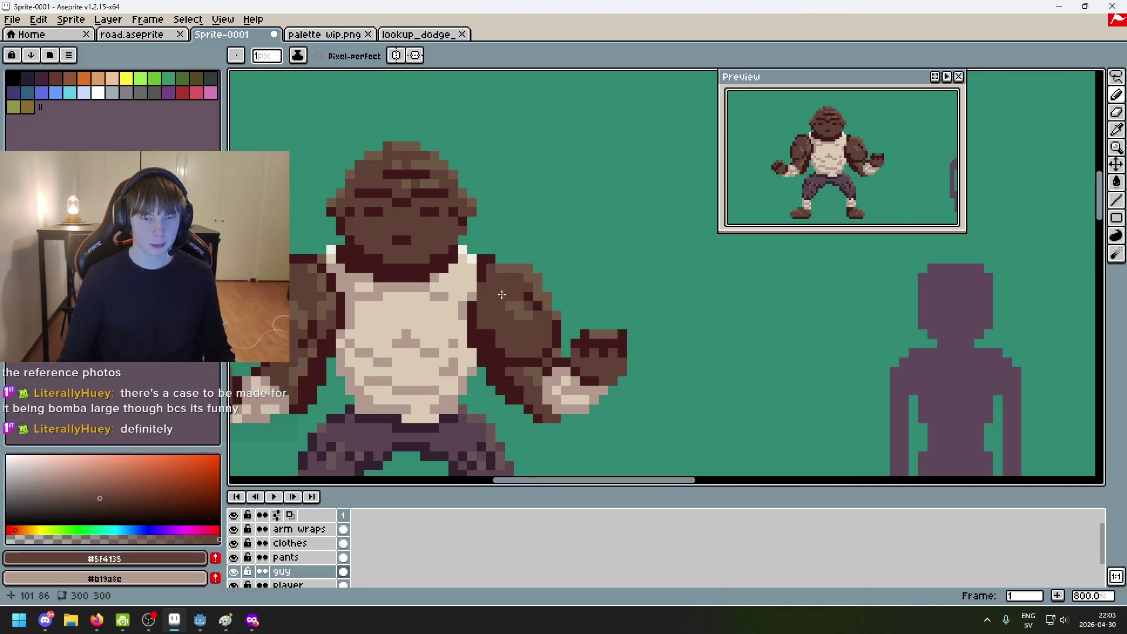
# Step: Eyedrop the arm's mid brown #5f4135 and shoulder outline #411b1b, then undo the last stroke
pyautogui.press('i')
pyautogui.click(516, 302)
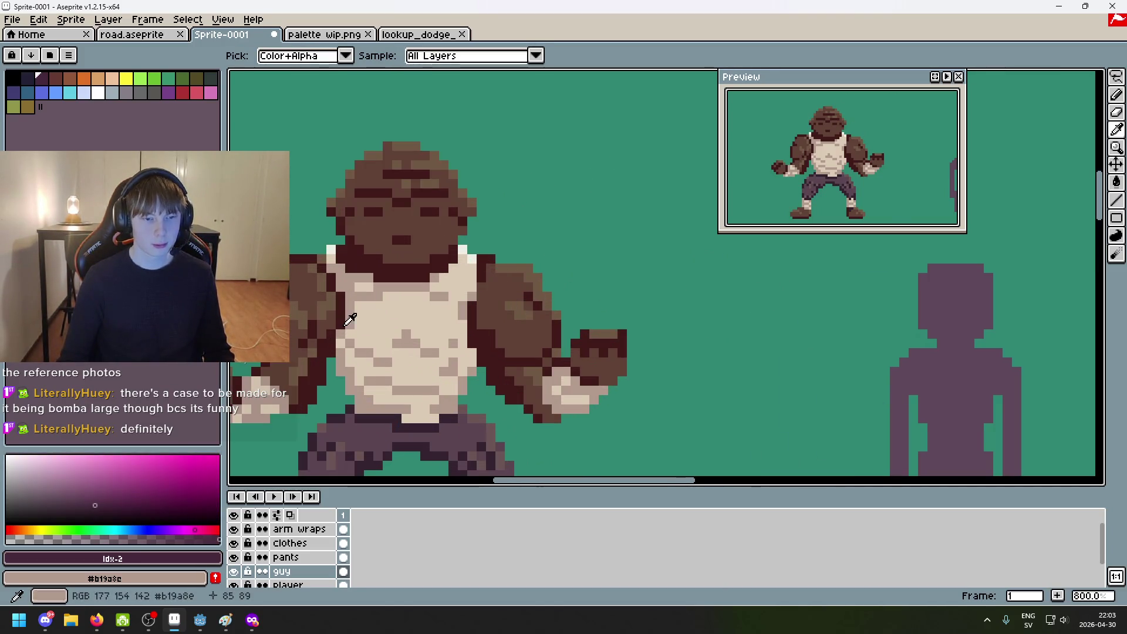
pyautogui.click(520, 311)
pyautogui.press('b')
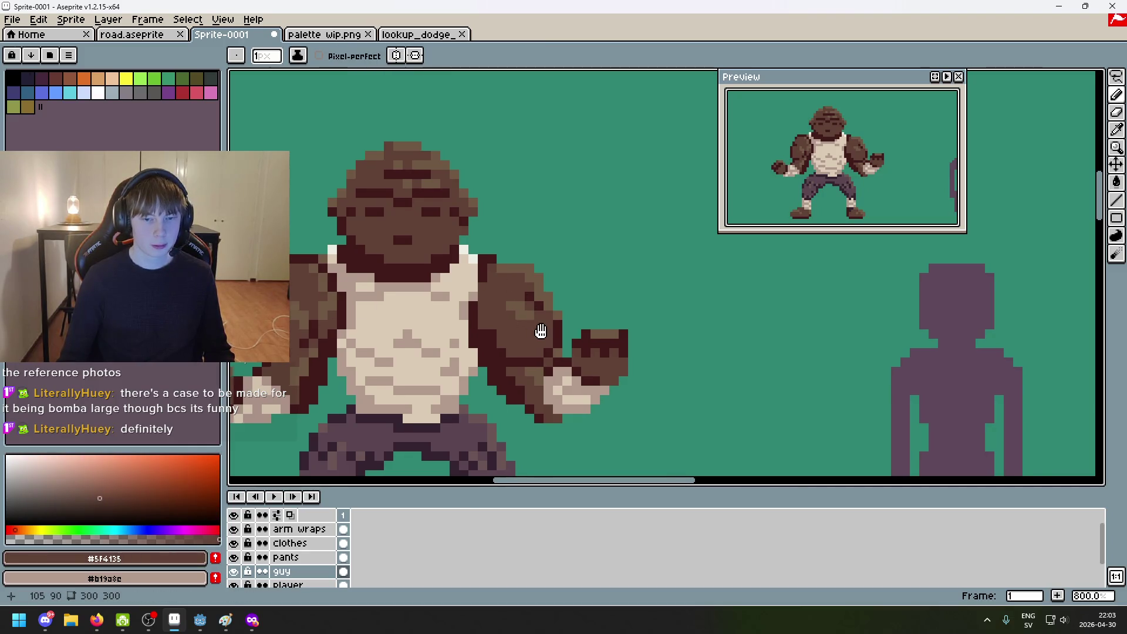
pyautogui.moveTo(541, 331); pyautogui.dragTo(564, 329)
pyautogui.keyDown('alt'); pyautogui.click(510, 268); pyautogui.keyUp('alt')
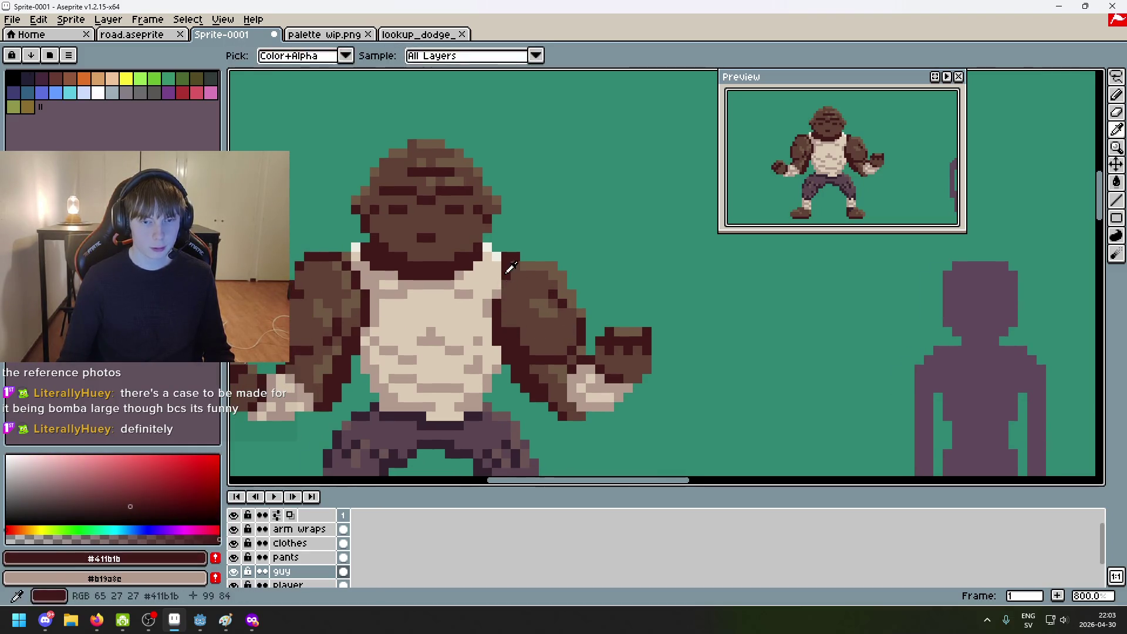
pyautogui.scroll(4, 499, 258)
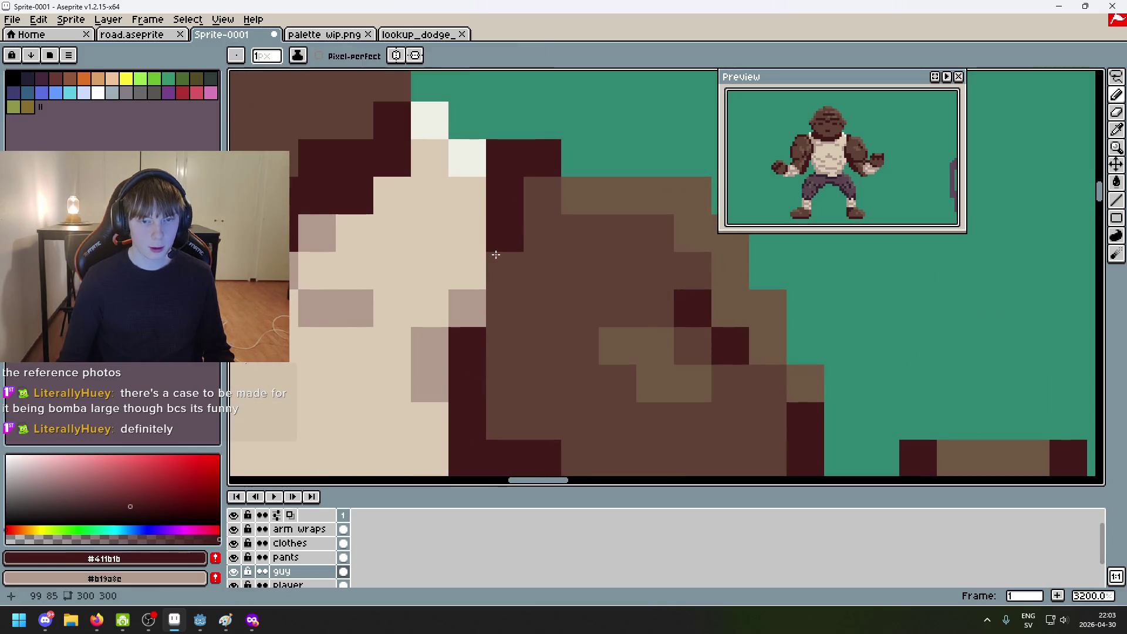
pyautogui.scroll(-5, 496, 254)
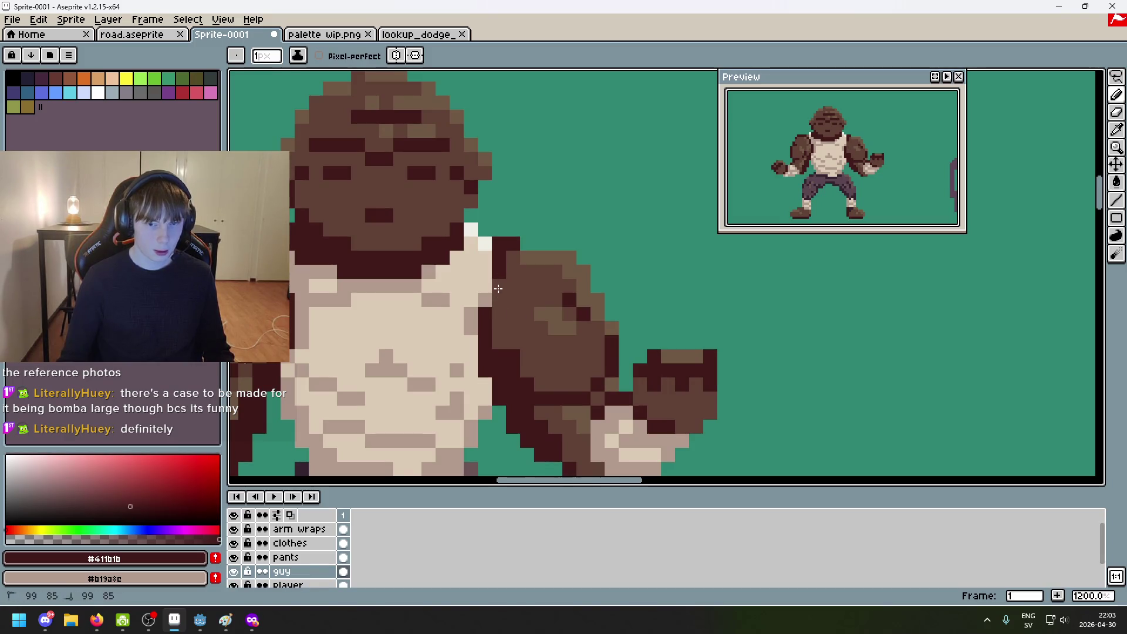
pyautogui.hotkey('ctrl', 'z')
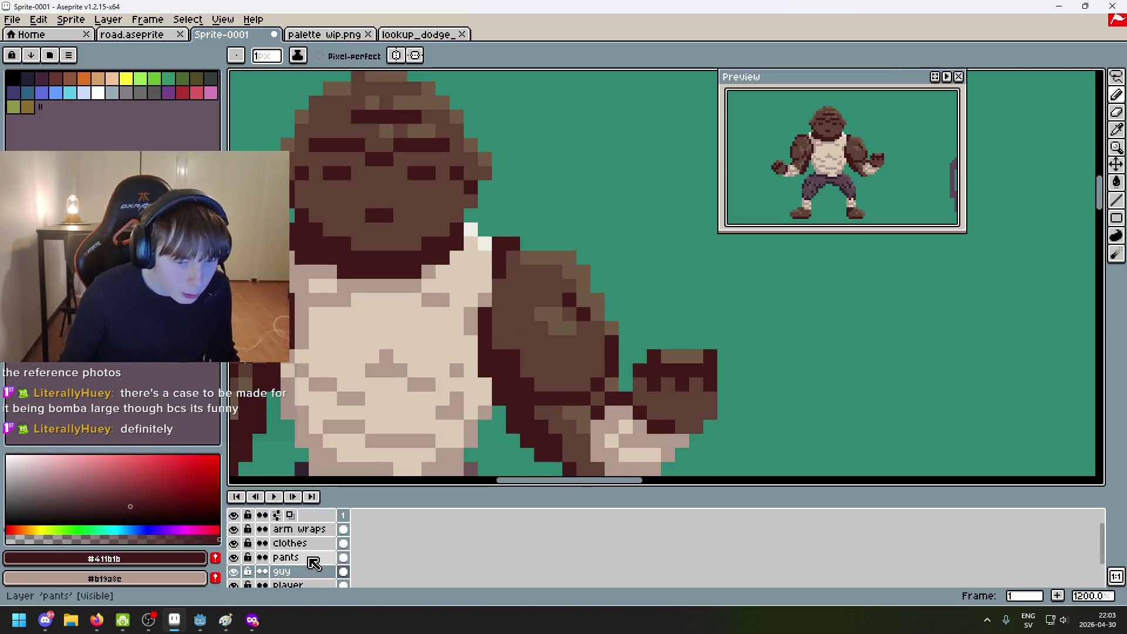
# Step: Hide and reshow the clothes layer to inspect the arm, then make it active
pyautogui.click(239, 544)
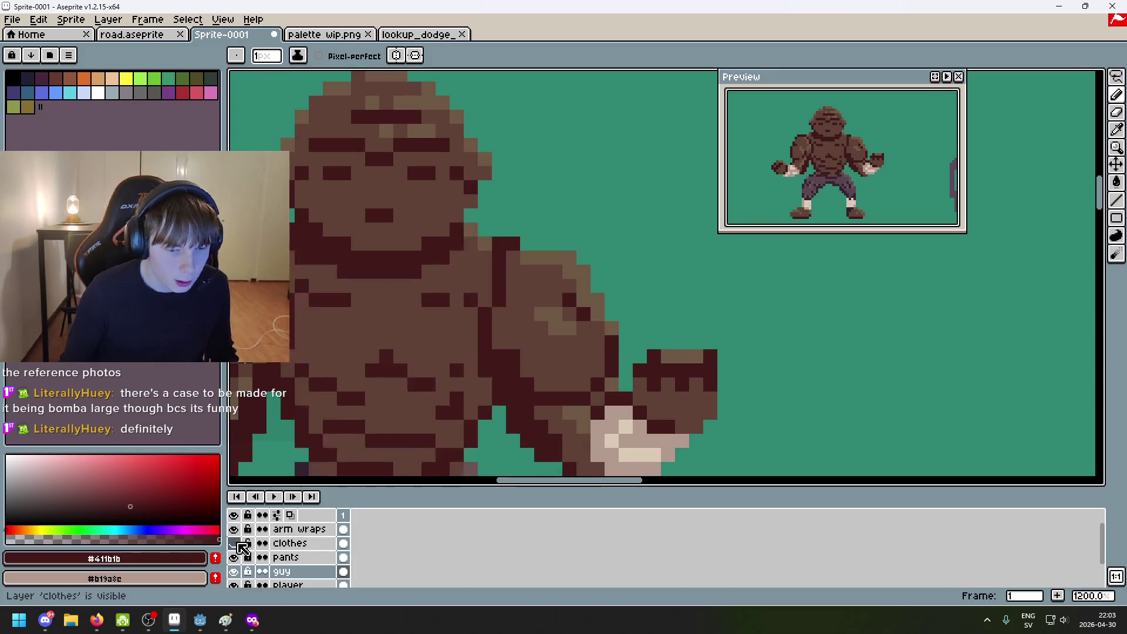
pyautogui.click(235, 544)
pyautogui.click(291, 544)
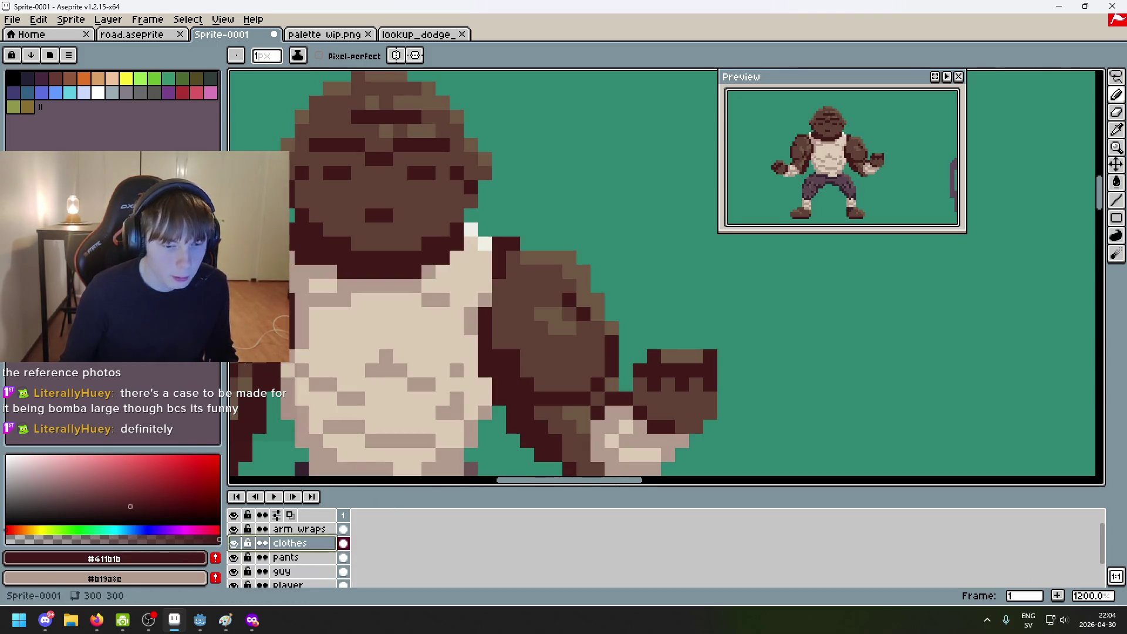
pyautogui.scroll(-5, 528, 370)
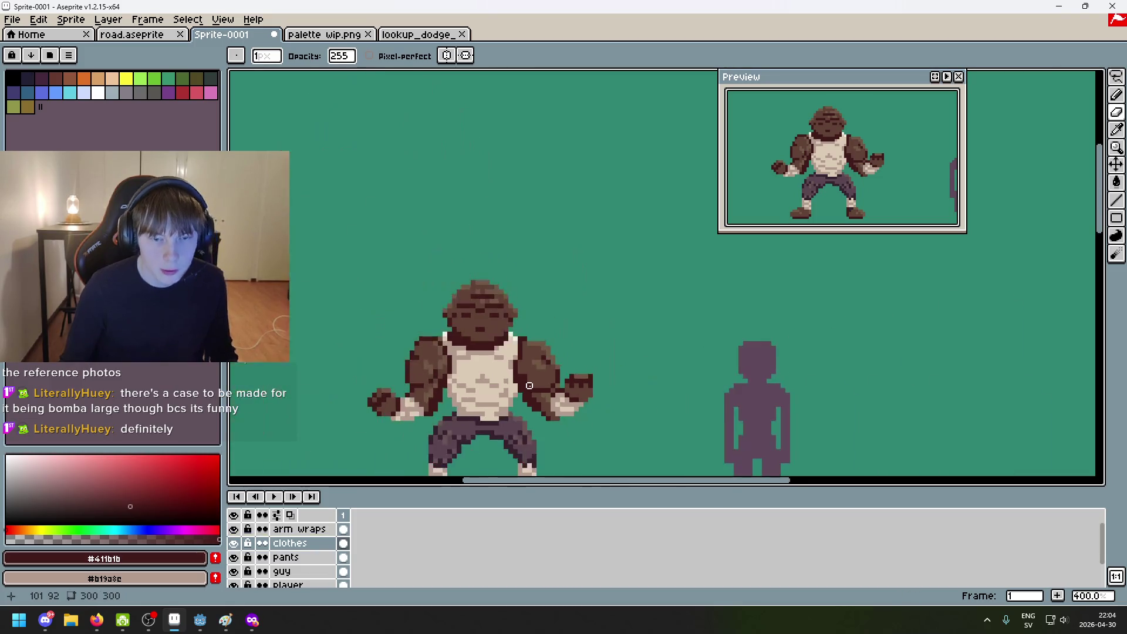
pyautogui.moveTo(515, 405); pyautogui.dragTo(519, 322)
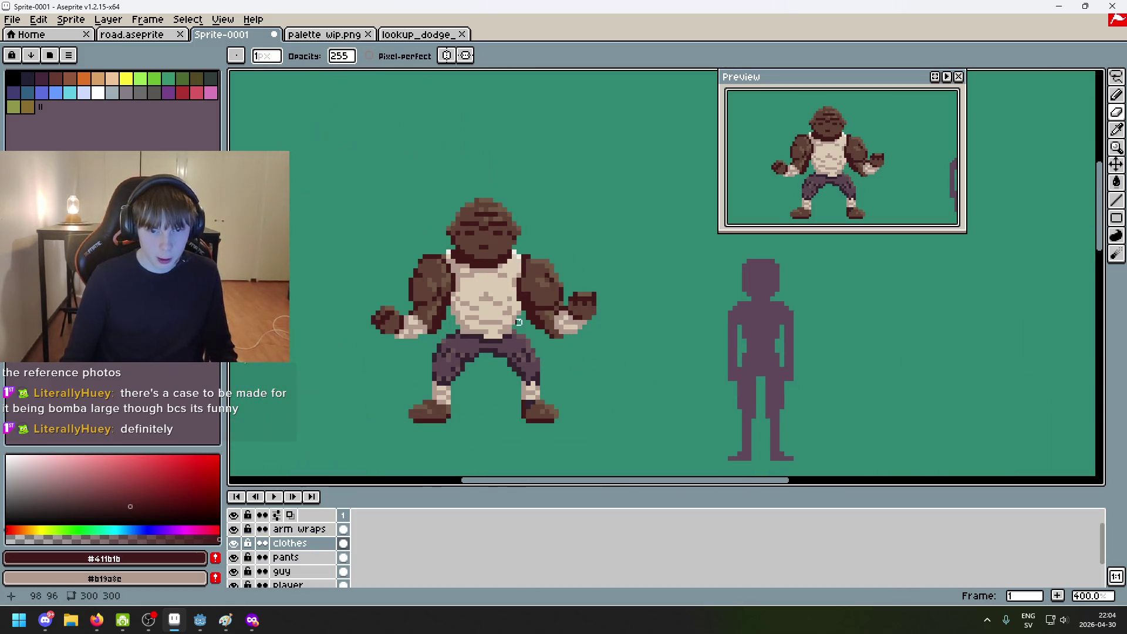
pyautogui.click(291, 571)
pyautogui.scroll(-2, 519, 355)
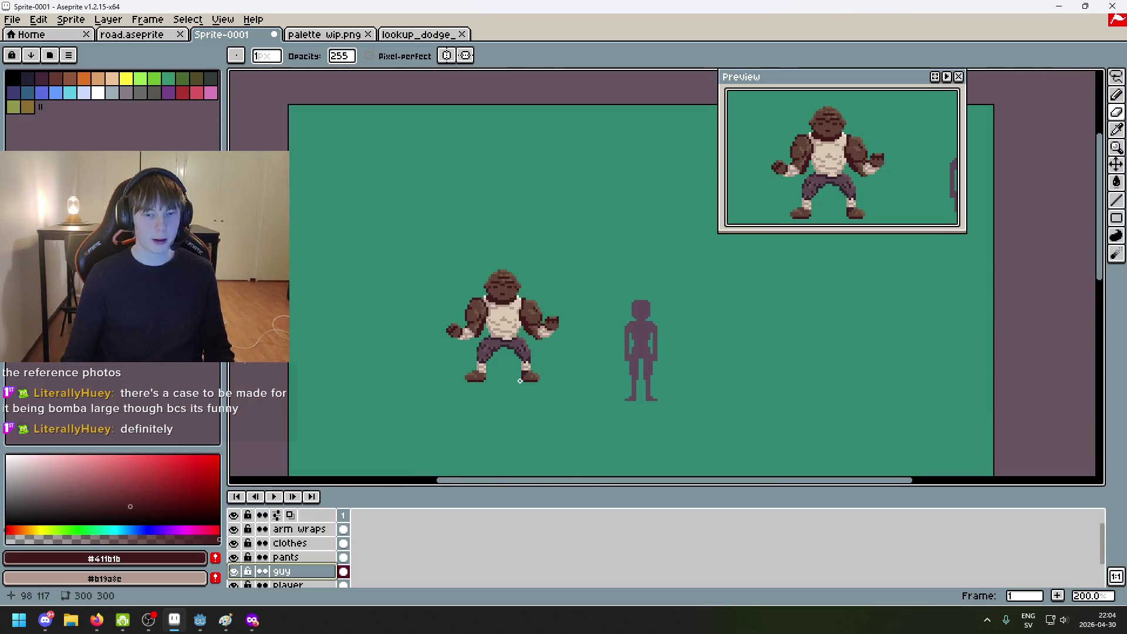
pyautogui.scroll(2, 532, 351)
pyautogui.keyDown('alt'); pyautogui.click(521, 355); pyautogui.keyUp('alt')
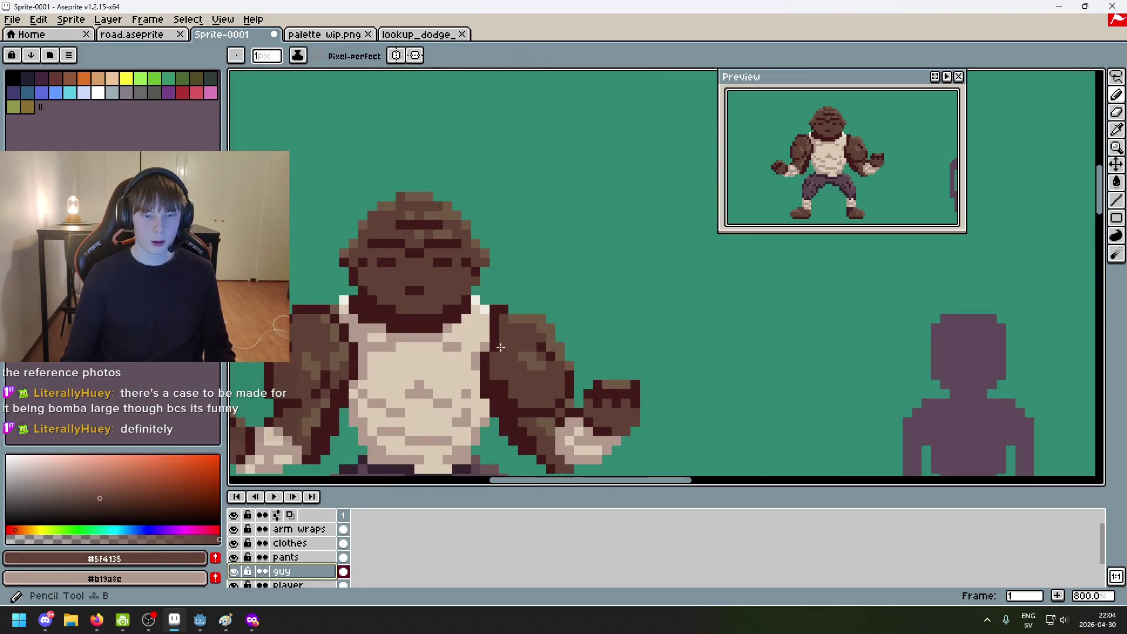
pyautogui.scroll(-3, 497, 343)
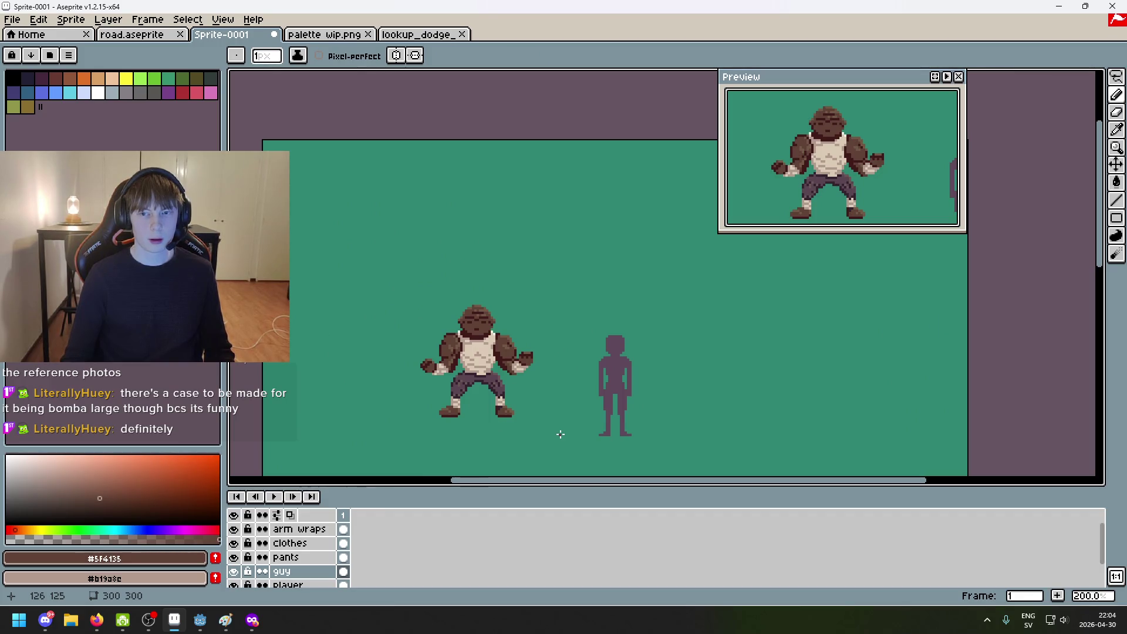
pyautogui.hotkey('ctrl', 'z')
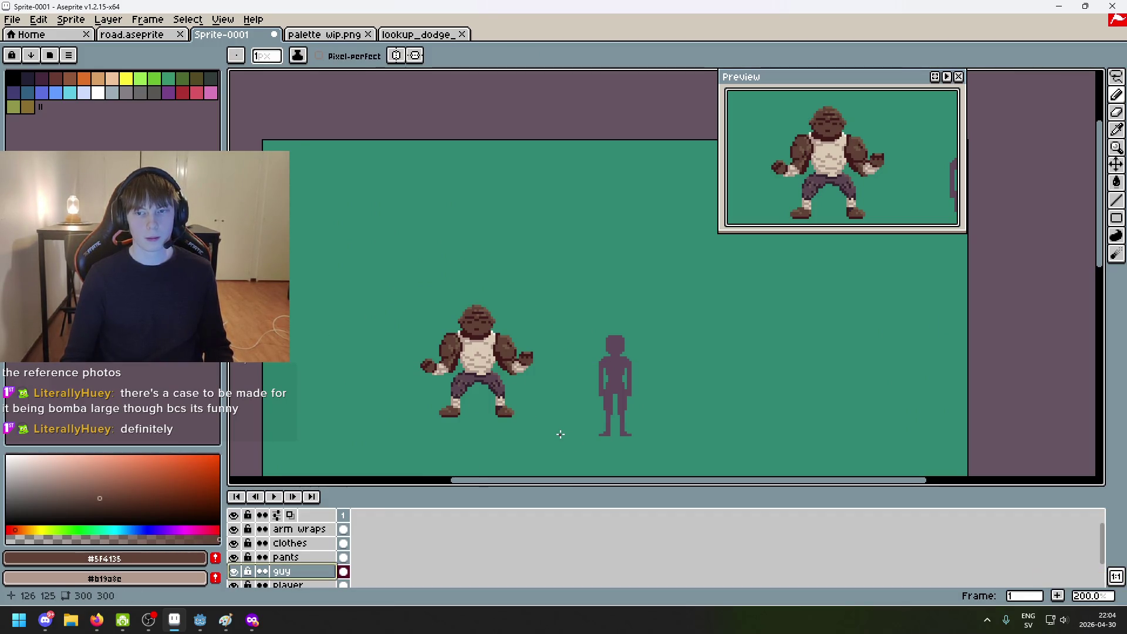
pyautogui.scroll(7, 510, 414)
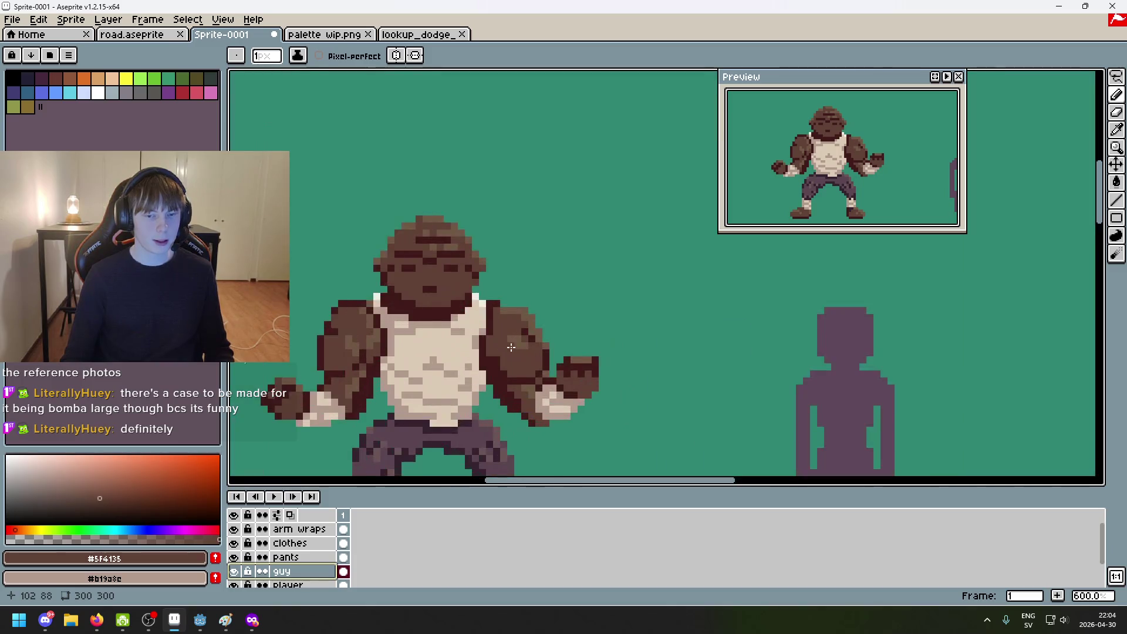
pyautogui.scroll(-3, 483, 331)
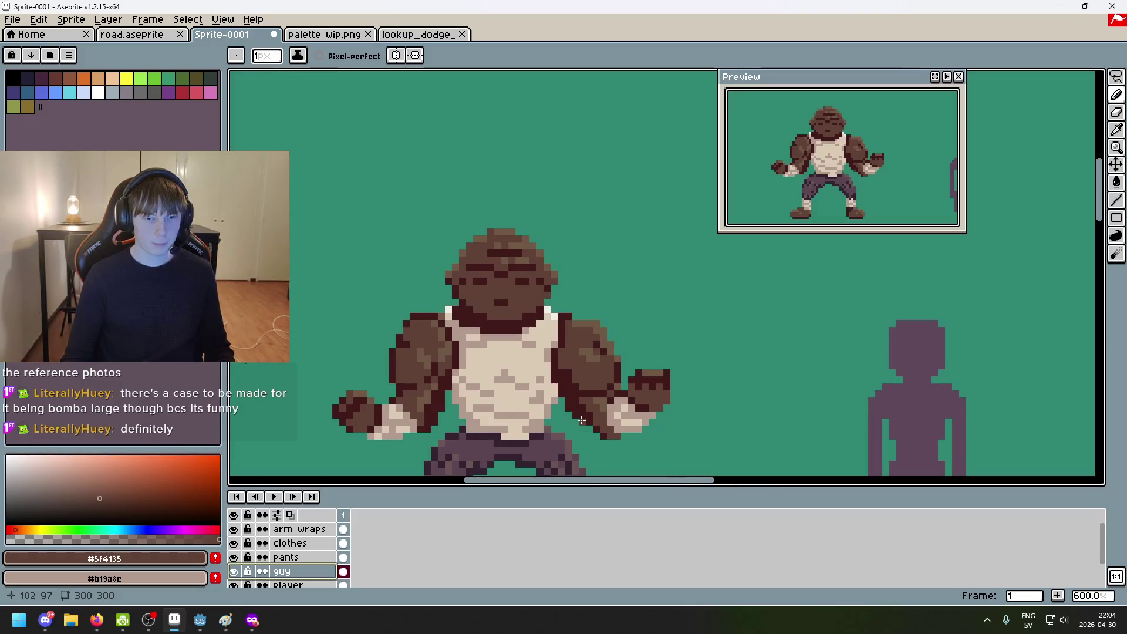
pyautogui.scroll(4, 581, 420)
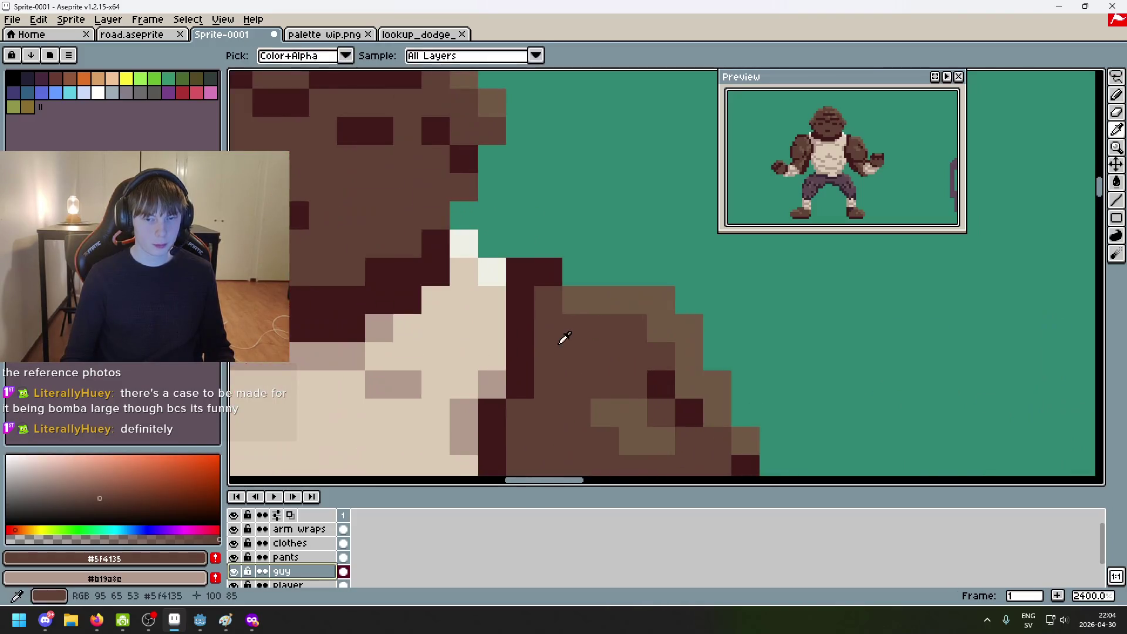
pyautogui.keyDown('alt'); pyautogui.click(573, 304); pyautogui.keyUp('alt')
pyautogui.click(542, 350)
pyautogui.keyDown('alt'); pyautogui.click(549, 329); pyautogui.keyUp('alt')
pyautogui.click(520, 343)
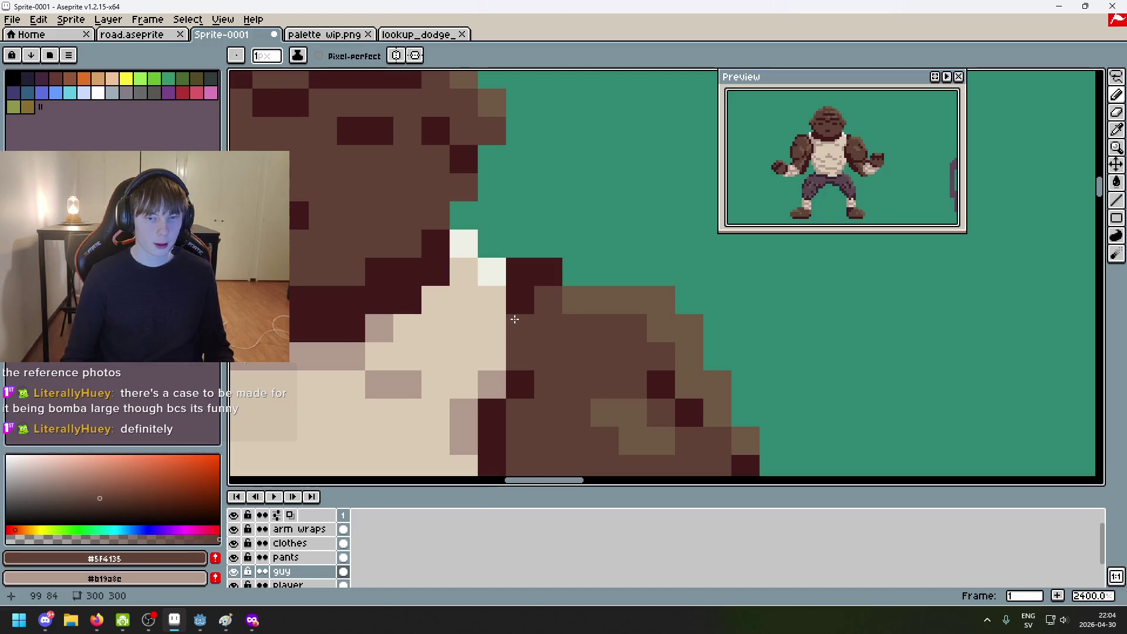
pyautogui.scroll(-6, 579, 361)
pyautogui.scroll(-1, 577, 388)
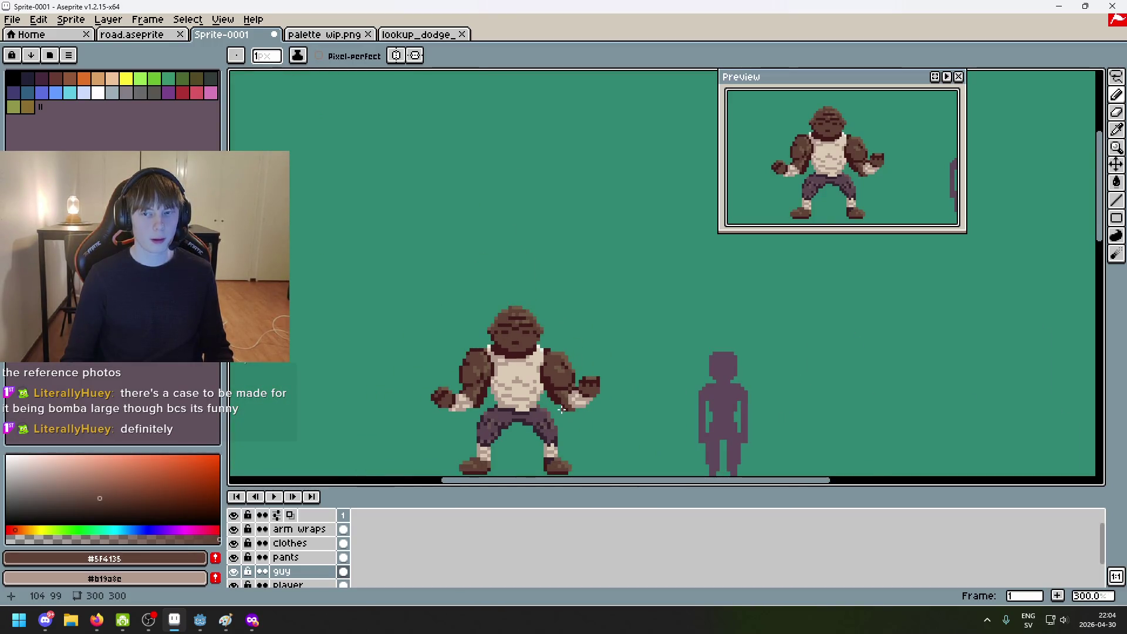
pyautogui.hotkey('ctrl', 'z')
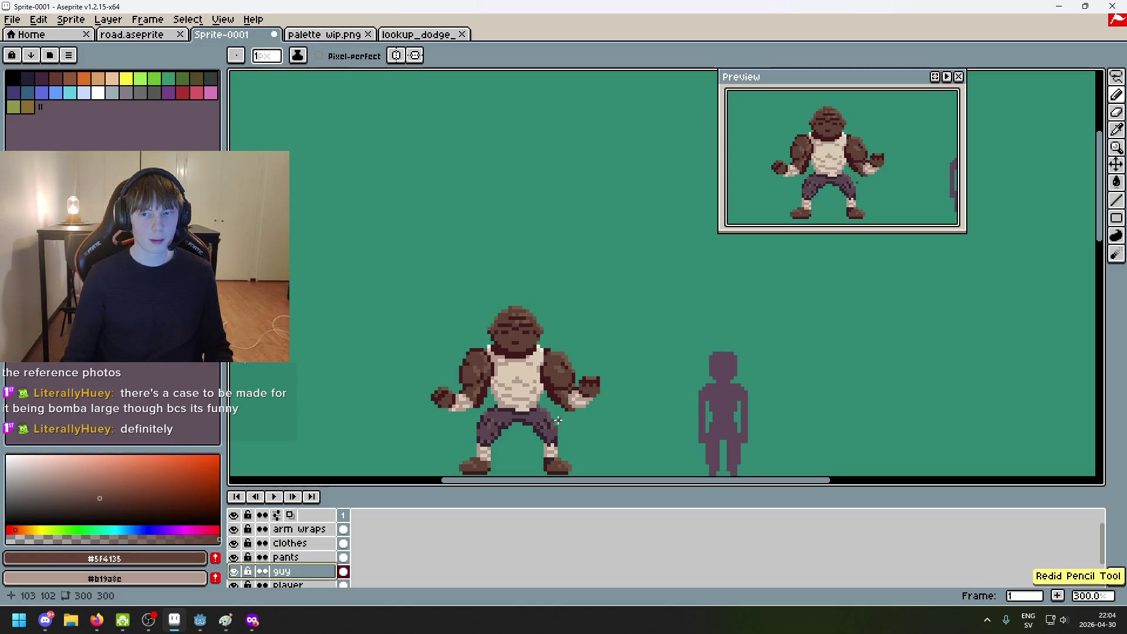
pyautogui.press('ctrl')
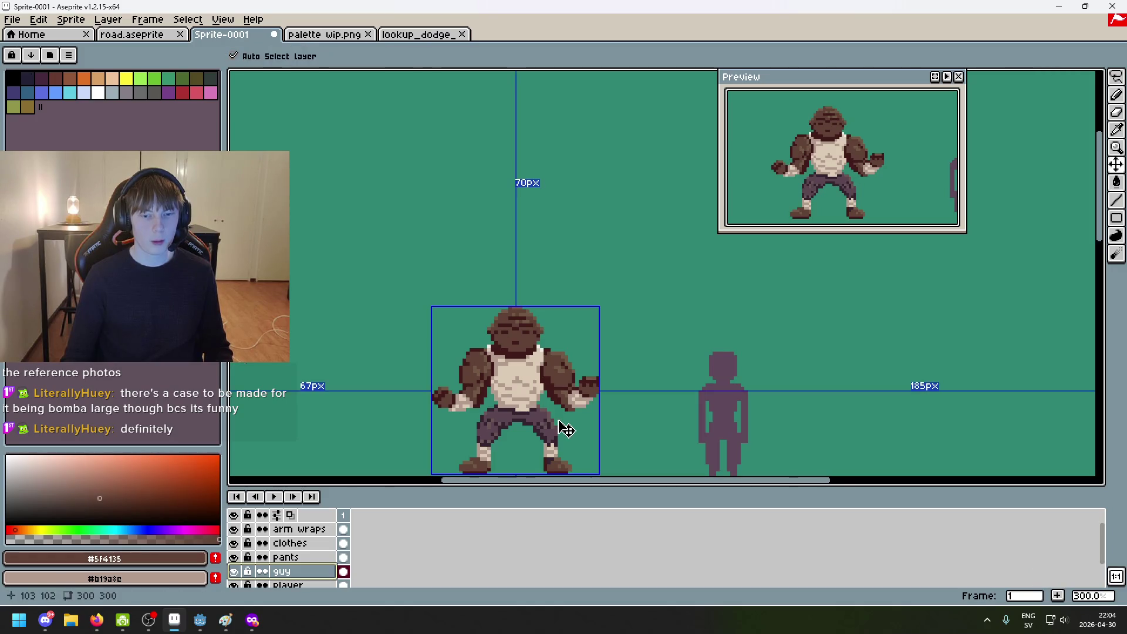
pyautogui.scroll(1, 555, 390)
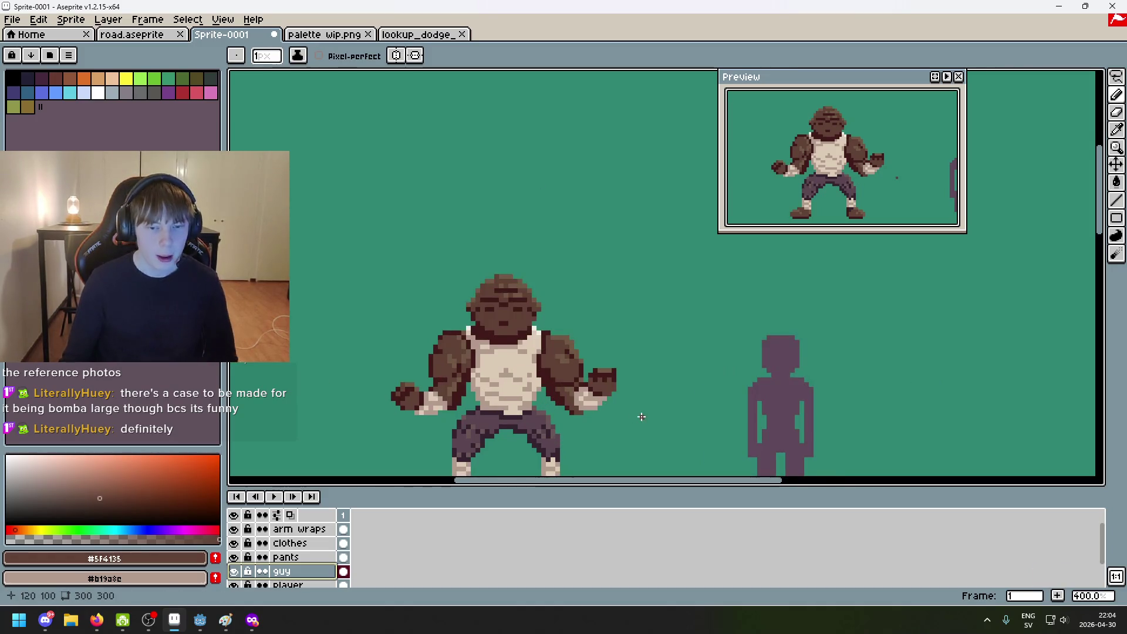
pyautogui.scroll(1, 608, 299)
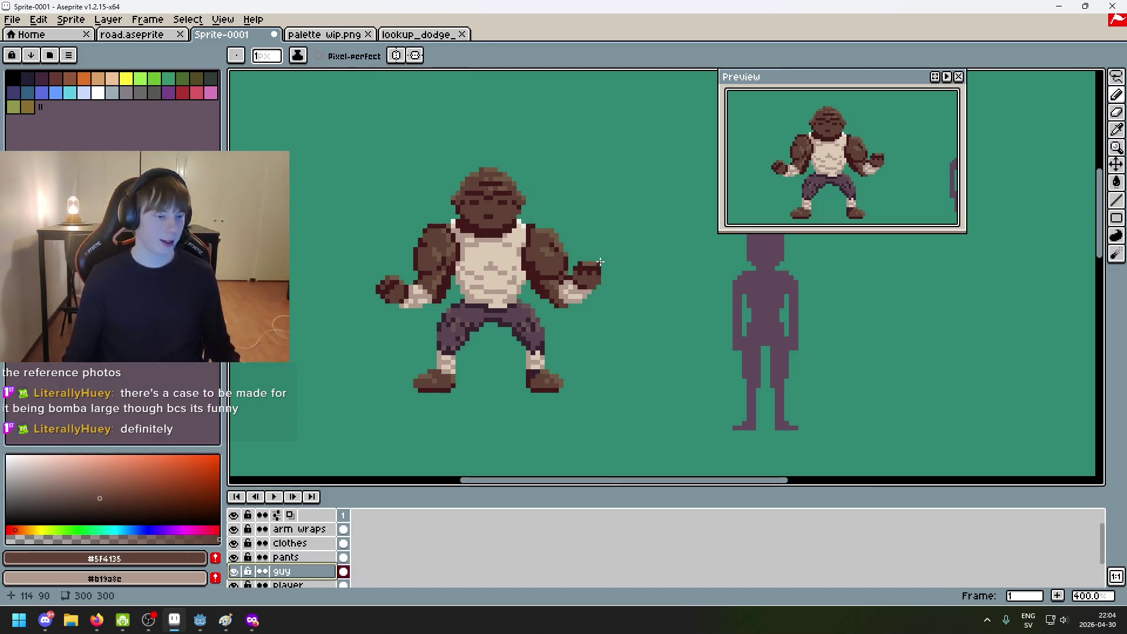
pyautogui.scroll(1, 600, 290)
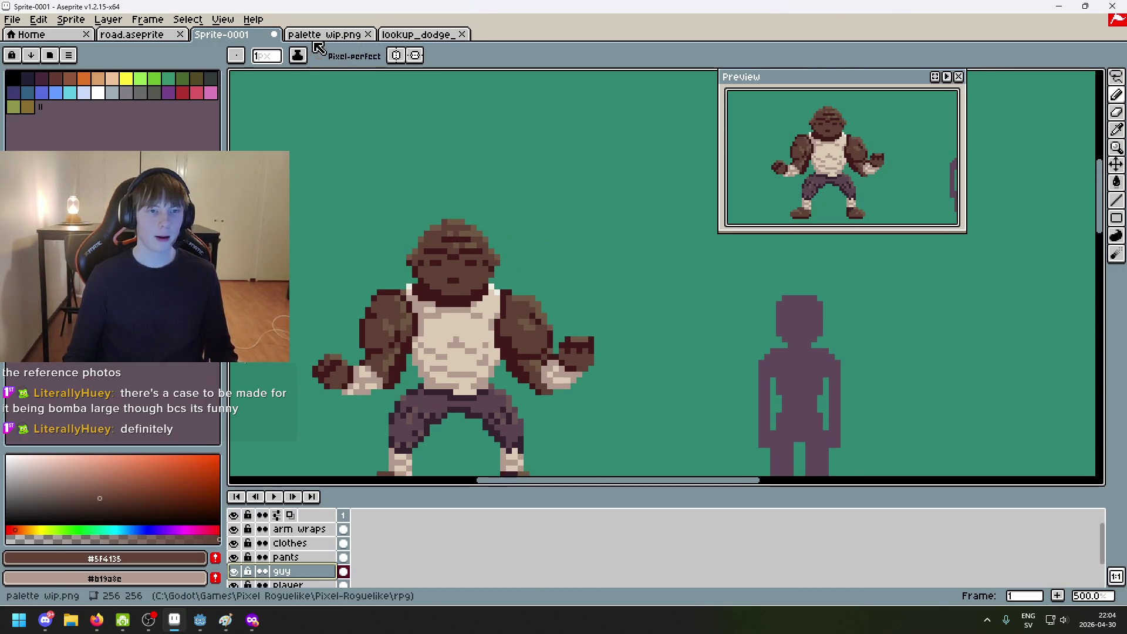
pyautogui.click(141, 34)
pyautogui.click(222, 34)
pyautogui.scroll(-2, 502, 190)
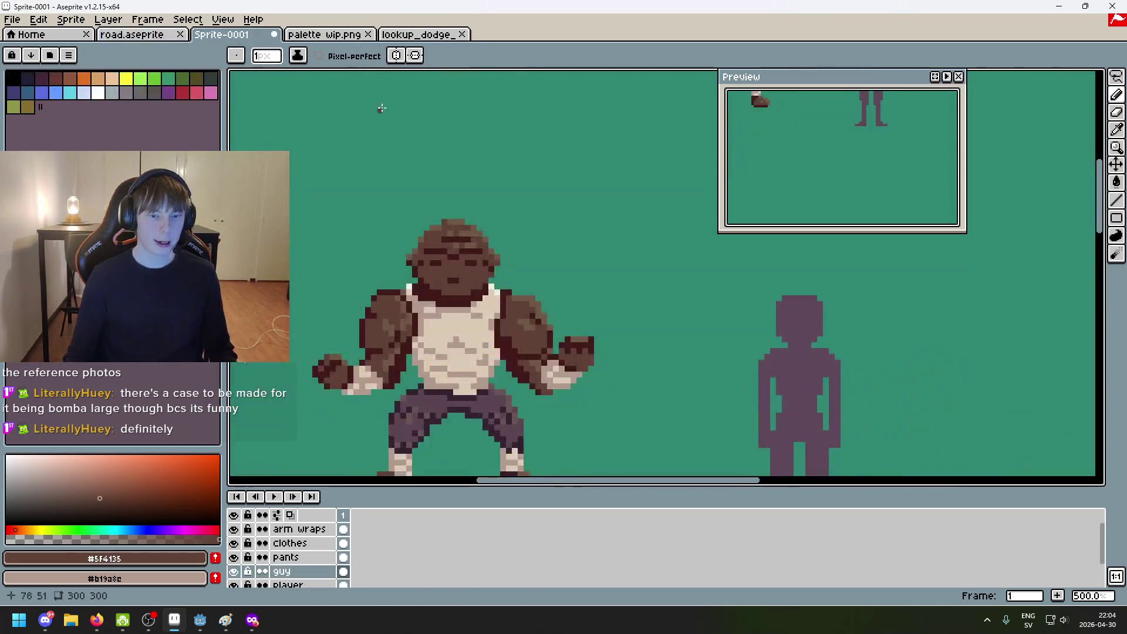
pyautogui.click(200, 622)
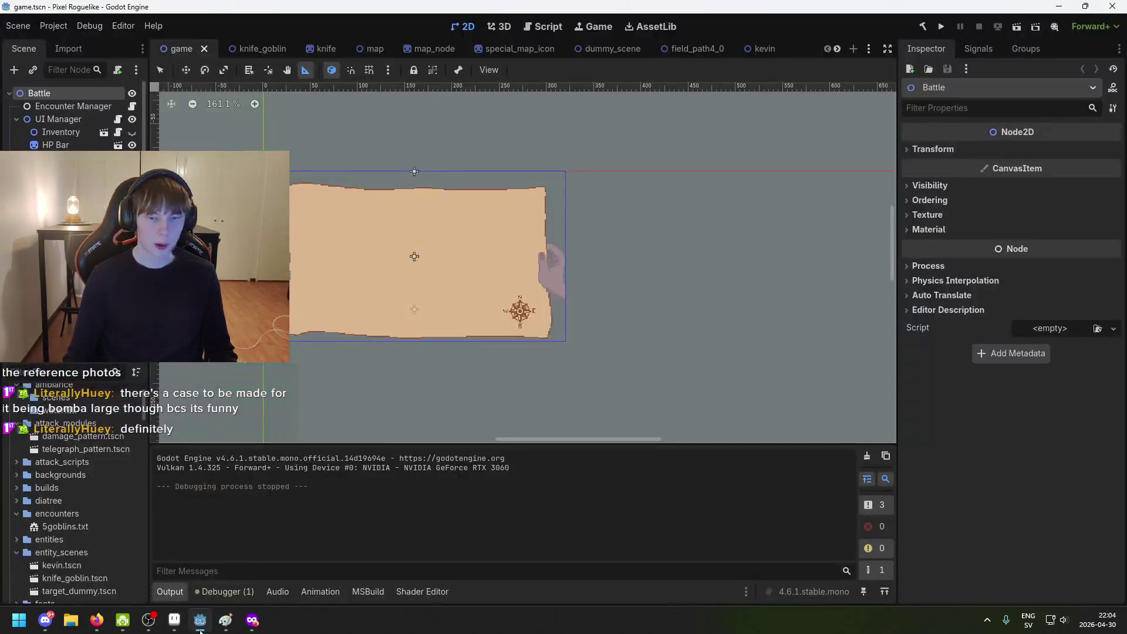
pyautogui.scroll(-5, 73, 118)
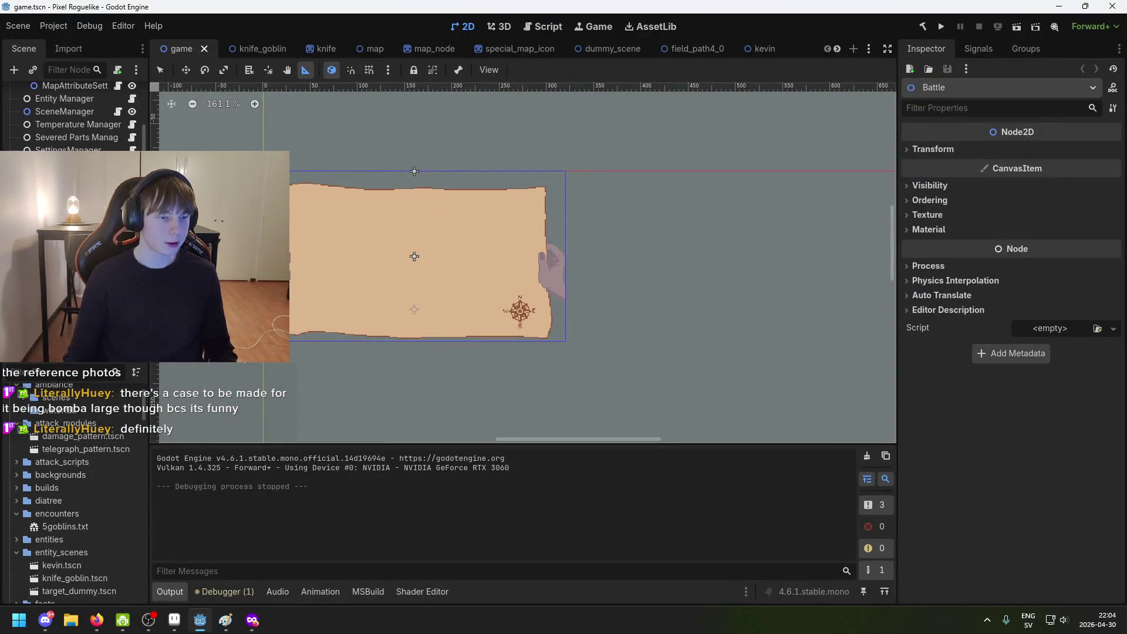
pyautogui.scroll(-5, 73, 118)
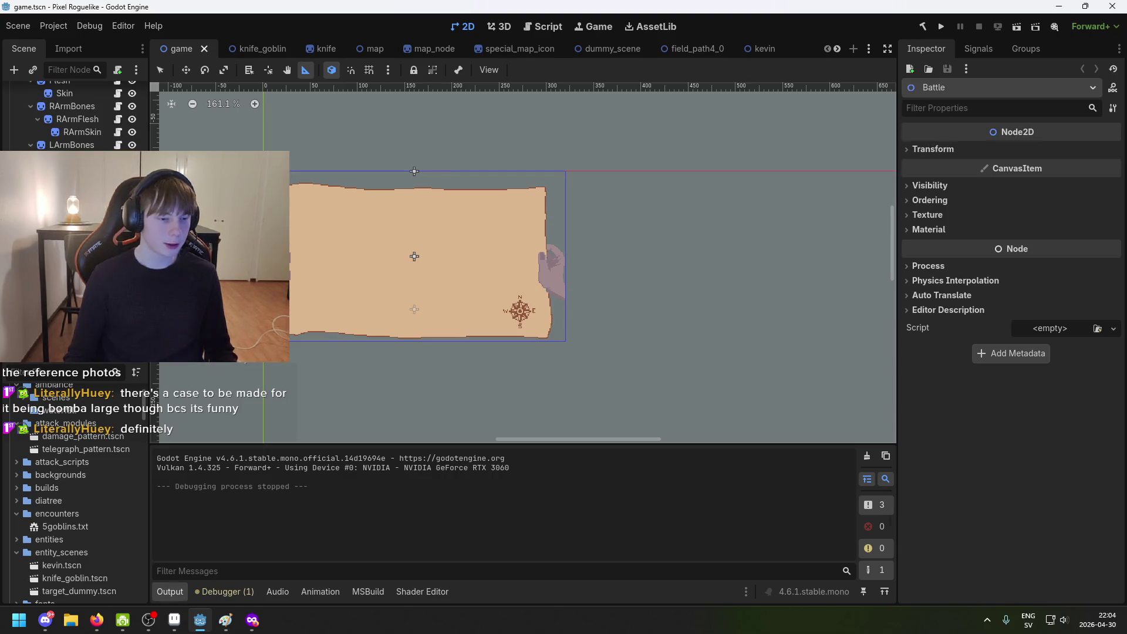
pyautogui.scroll(3, 73, 117)
pyautogui.hotkey('alt', 'Tab')
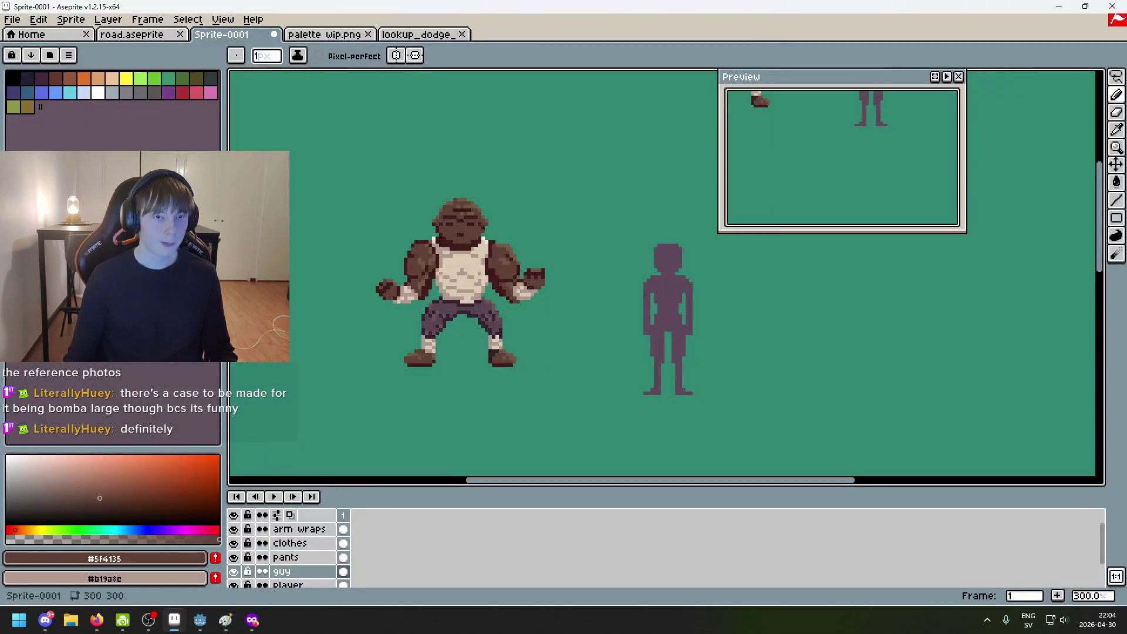
# Step: Bring up the File > Open dialog and jump to the Pixel-Roguelike project folder
pyautogui.click(12, 19)
pyautogui.click(29, 48)
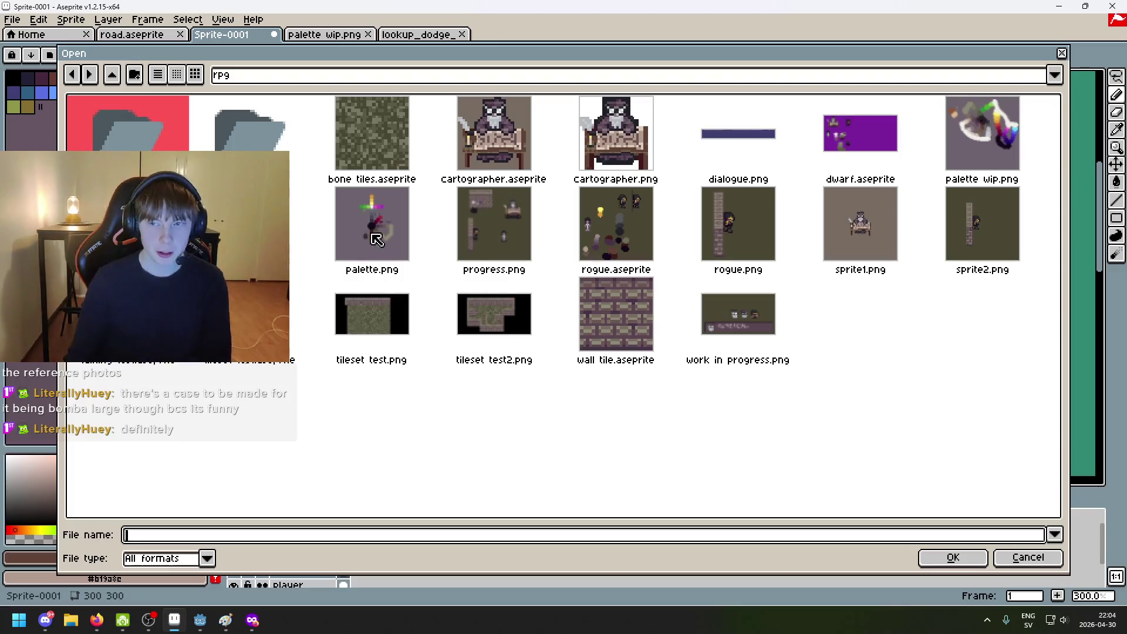
pyautogui.click(263, 75)
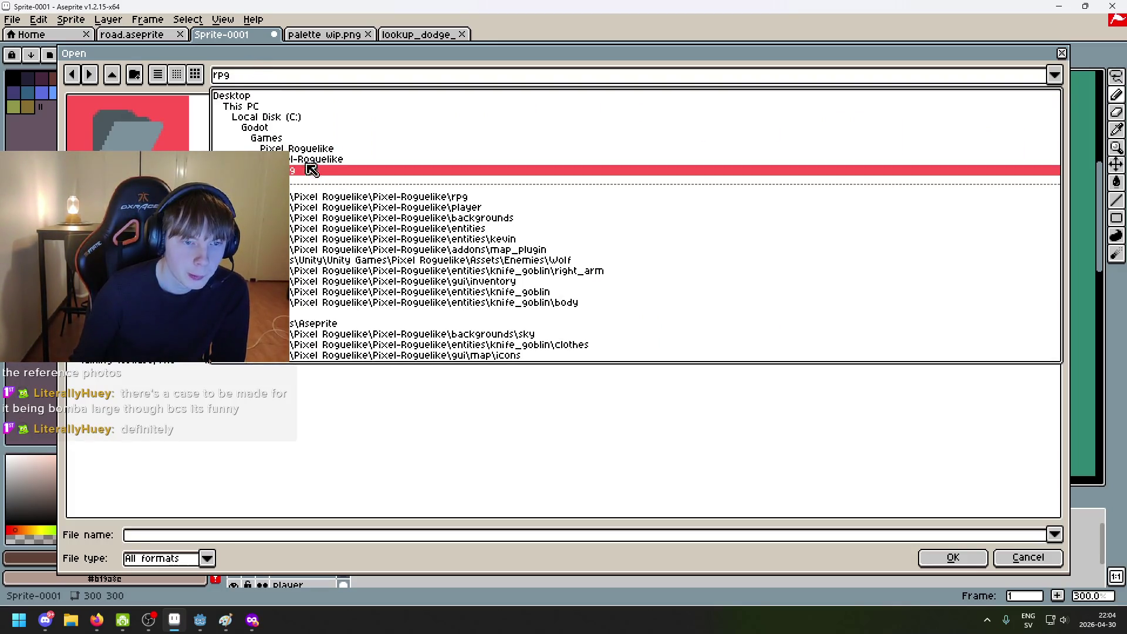
pyautogui.click(306, 159)
pyautogui.scroll(-1, 697, 265)
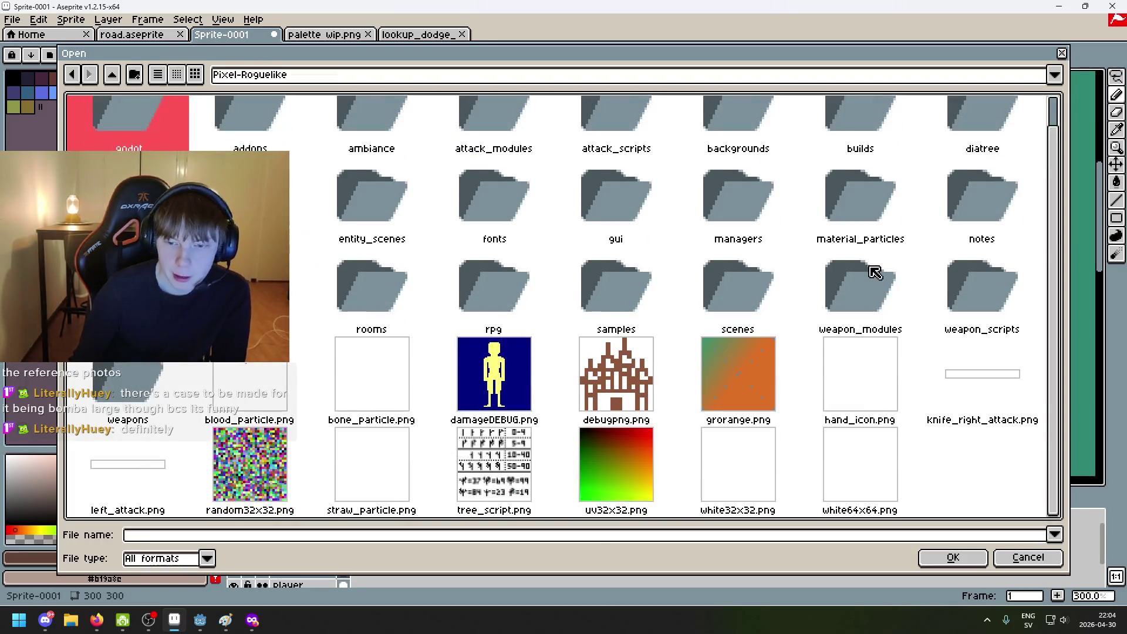
pyautogui.scroll(1, 873, 269)
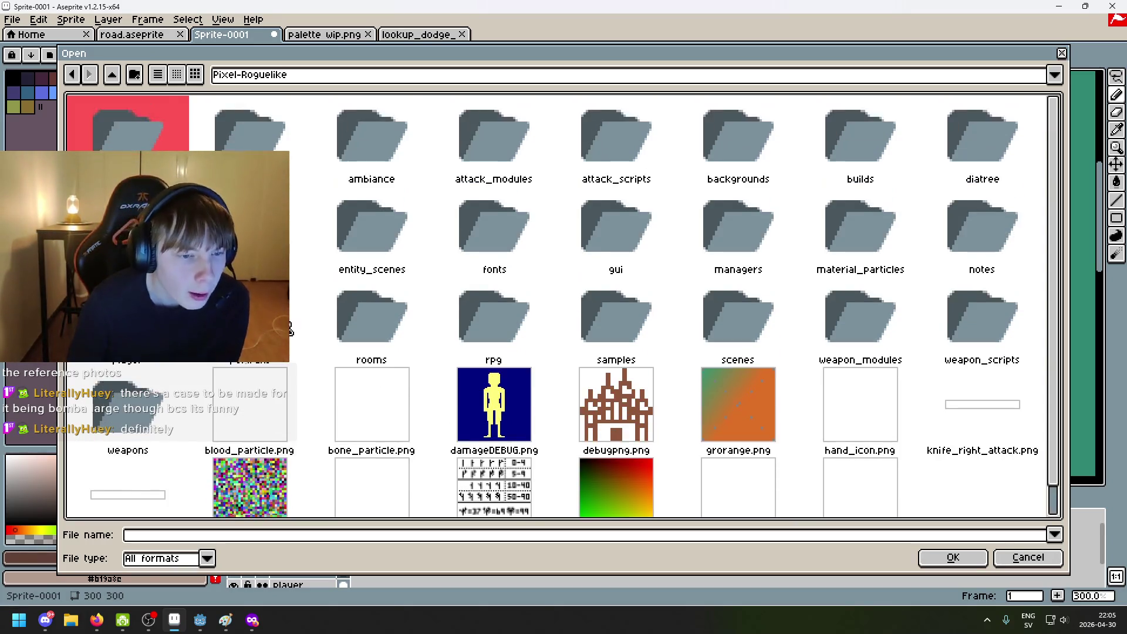
# Step: Navigate into entities > knife_goblin > body and open lookup_skin.png
pyautogui.click(264, 235)
pyautogui.doubleClick(264, 235)
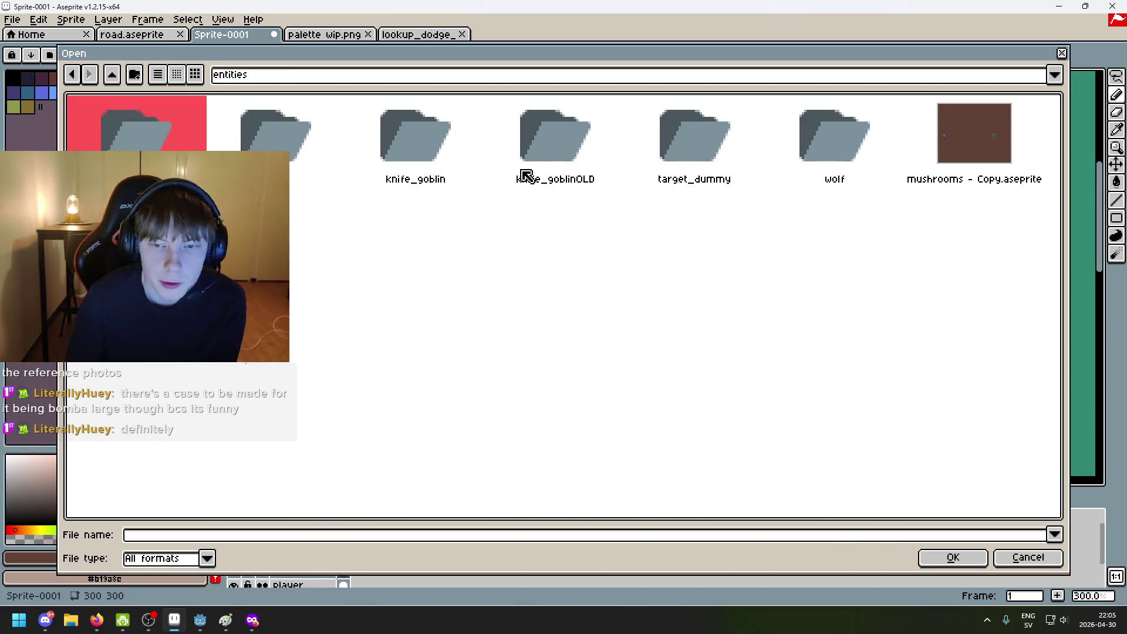
pyautogui.doubleClick(418, 151)
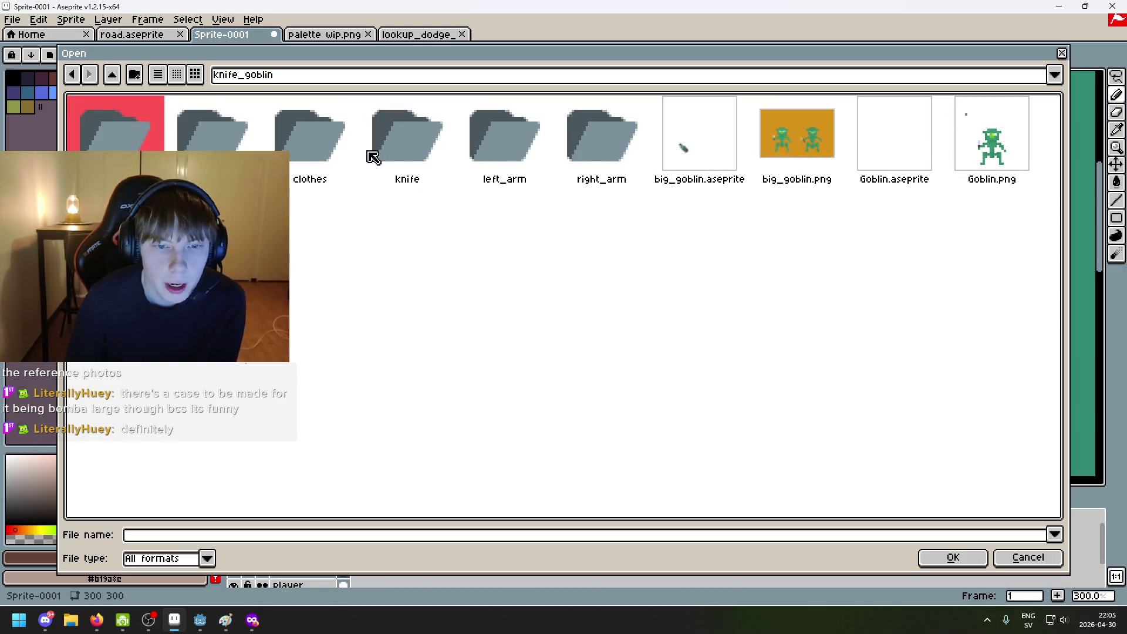
pyautogui.doubleClick(116, 147)
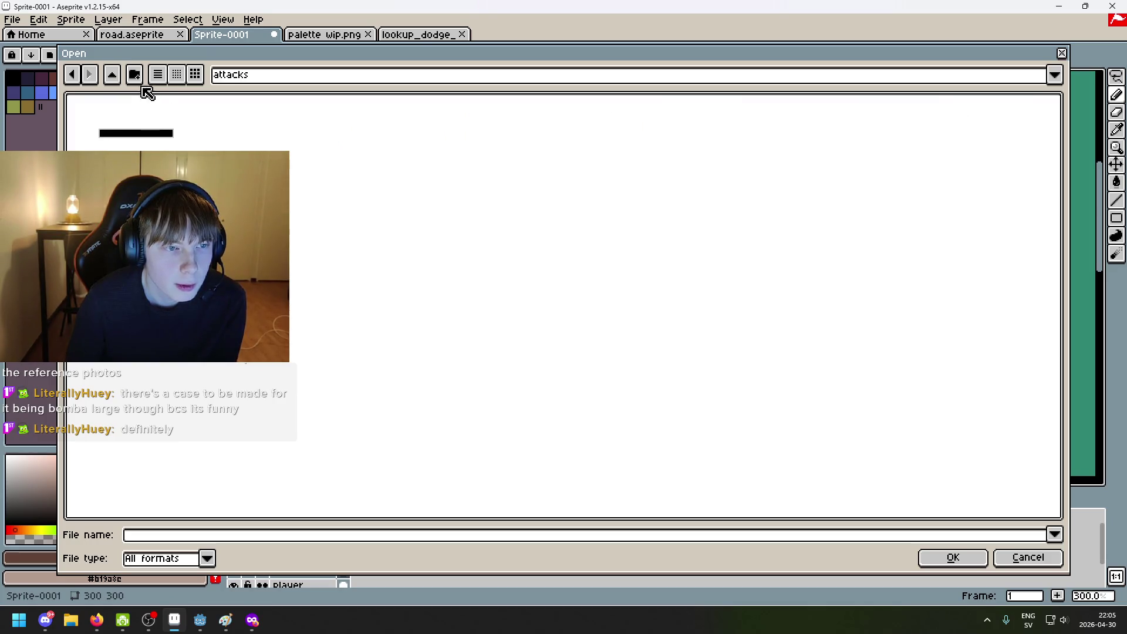
pyautogui.click(71, 74)
pyautogui.doubleClick(232, 148)
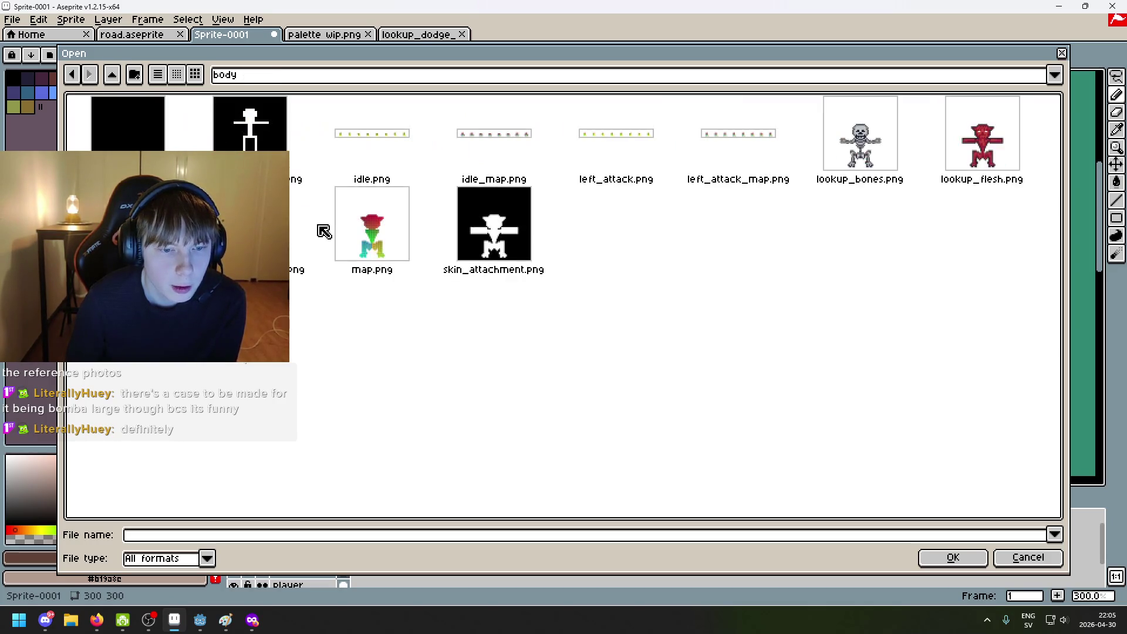
pyautogui.doubleClick(128, 226)
pyautogui.scroll(6, 572, 299)
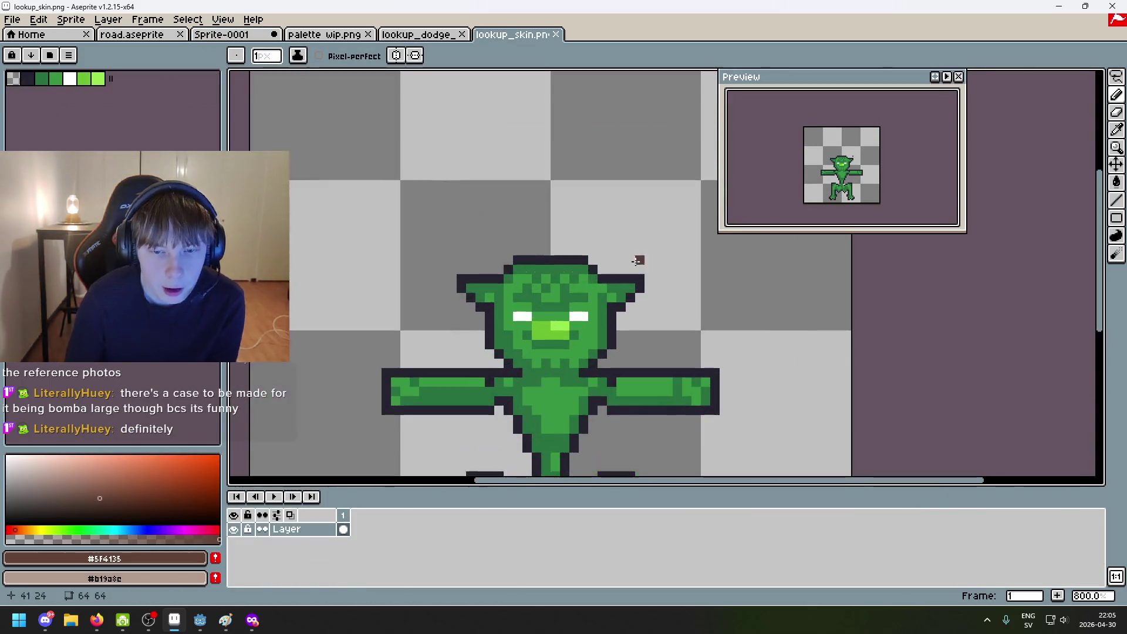
# Step: Sample the white of the goblin's eye as the Pencil colour
pyautogui.scroll(3, 572, 300)
pyautogui.press('i')
pyautogui.click(484, 414)
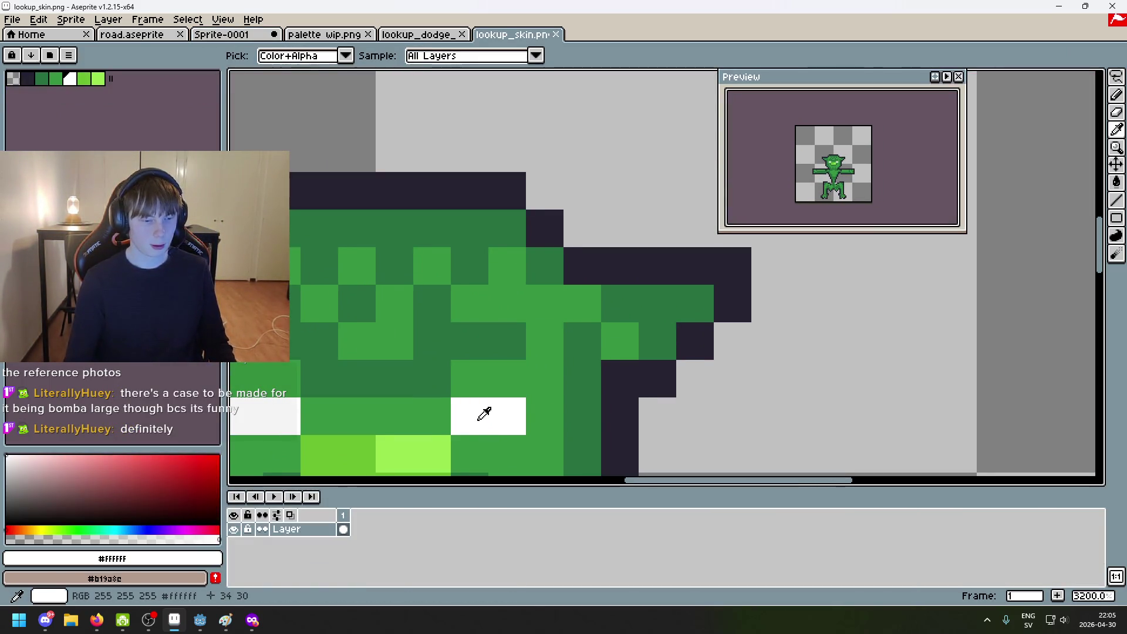
pyautogui.press('b')
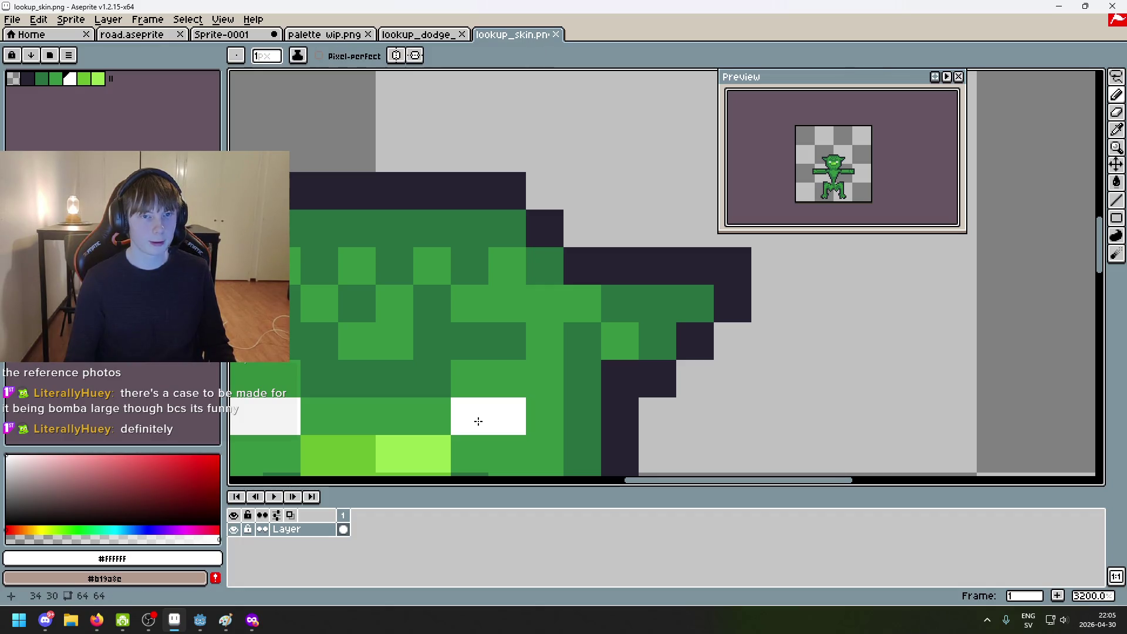
pyautogui.scroll(-8, 484, 413)
# Step: Paint both of the brawler's eyes white in the Sprite-0001 tab
pyautogui.click(221, 34)
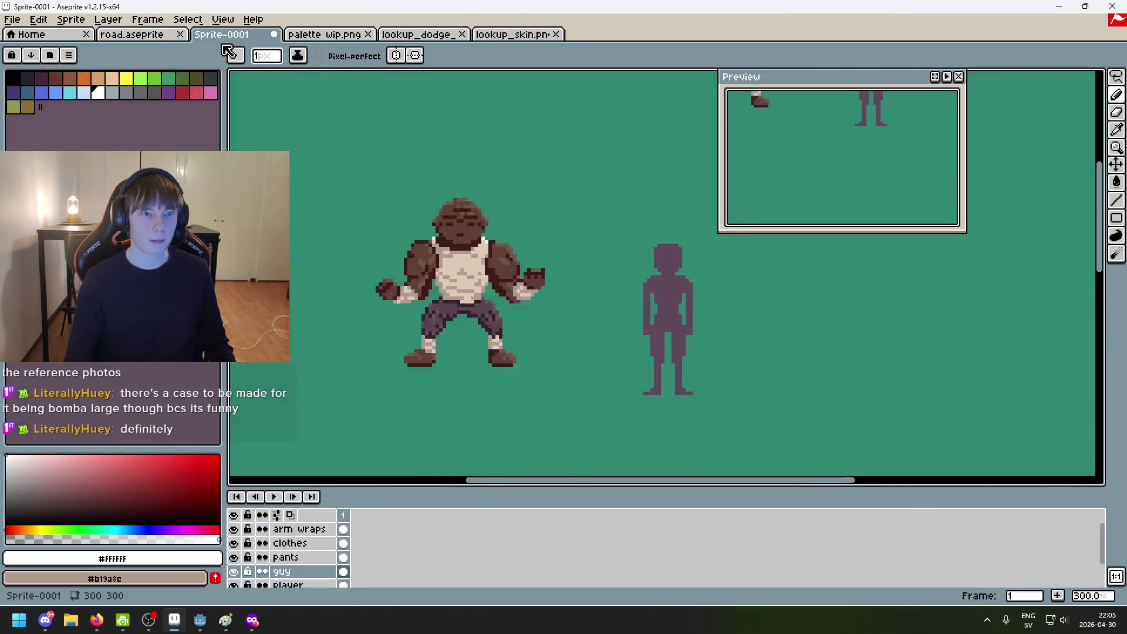
pyautogui.scroll(5, 382, 209)
pyautogui.moveTo(382, 182); pyautogui.dragTo(410, 181)
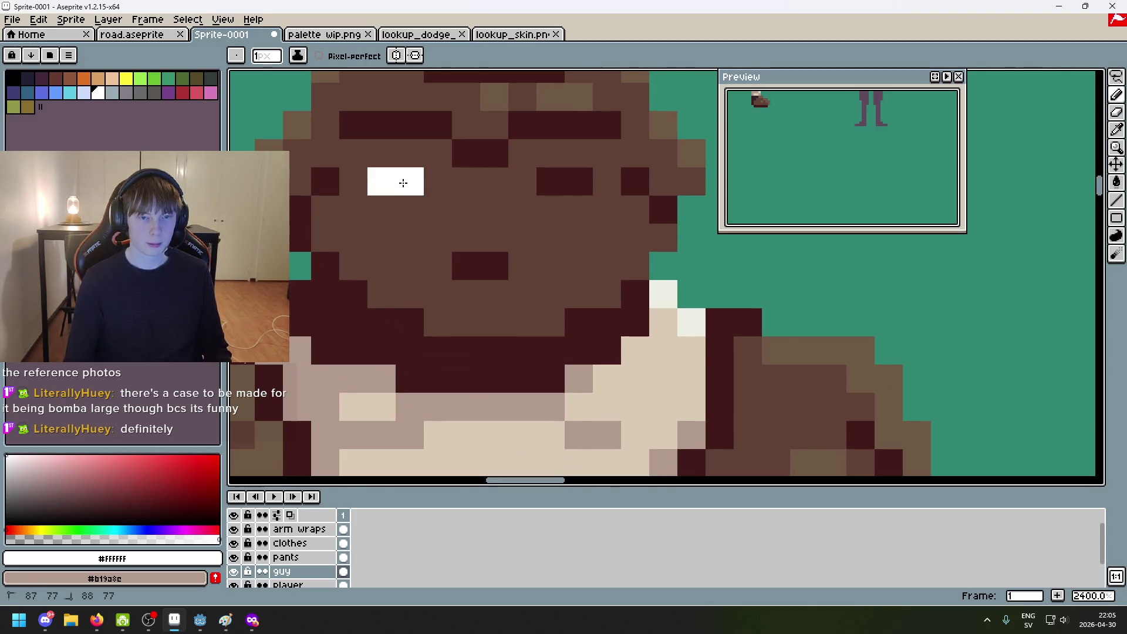
pyautogui.moveTo(579, 181); pyautogui.dragTo(550, 181)
pyautogui.scroll(-7, 623, 246)
pyautogui.scroll(-2, 622, 246)
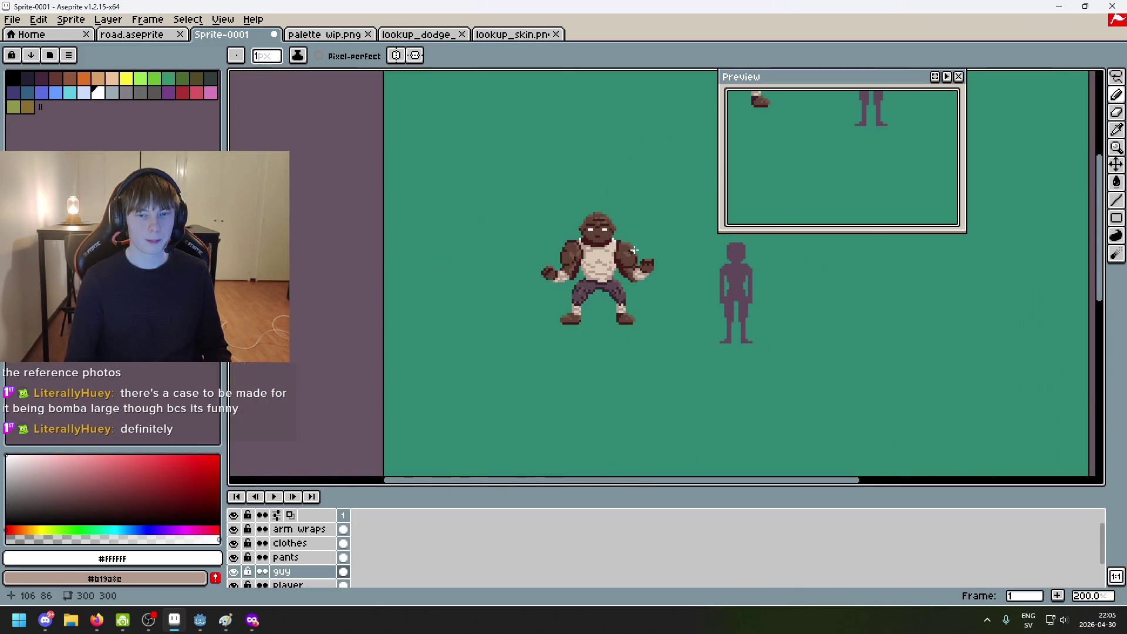
pyautogui.scroll(2, 634, 312)
pyautogui.scroll(2, 624, 312)
pyautogui.scroll(-1, 730, 334)
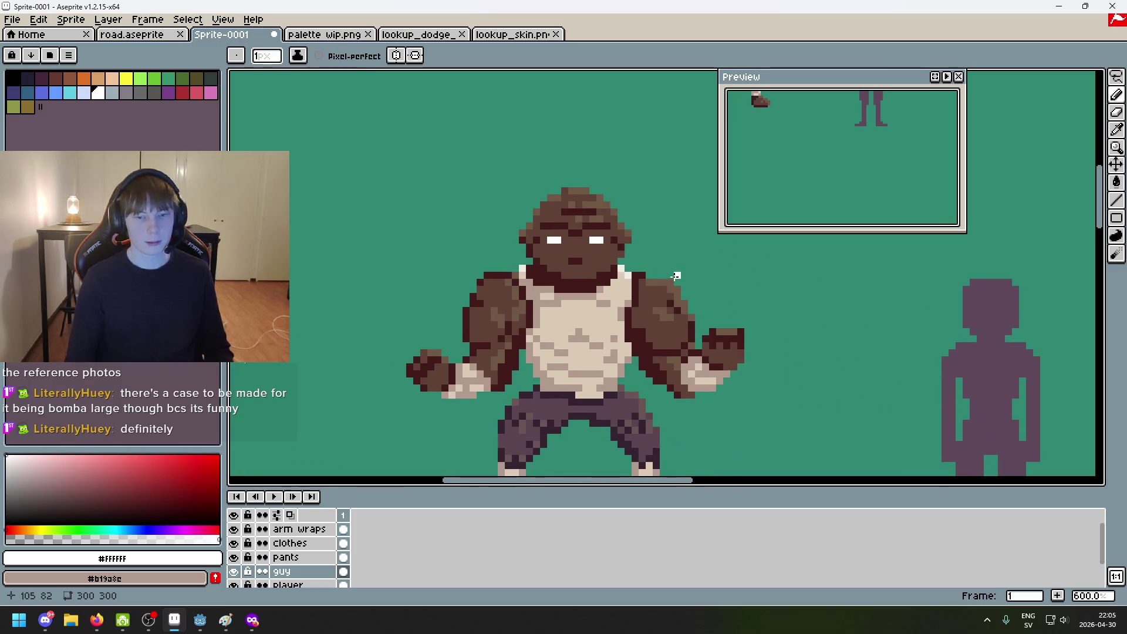
pyautogui.scroll(1, 775, 347)
pyautogui.moveTo(776, 348); pyautogui.dragTo(774, 376)
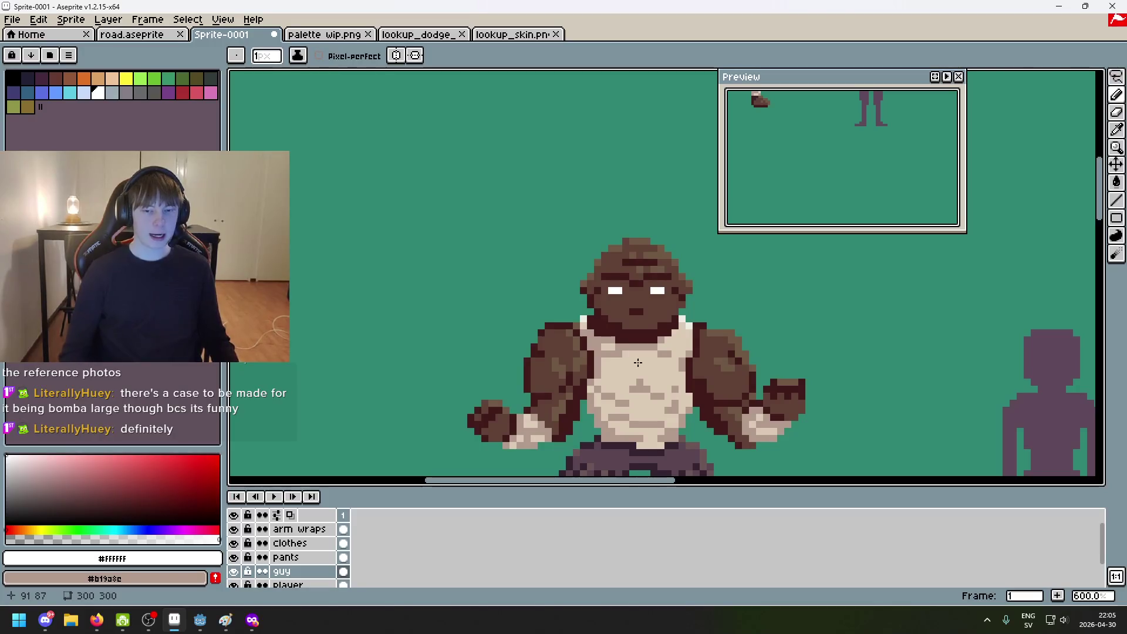
# Step: Switch to the lookup_dodge_skin.png document
pyautogui.scroll(-2, 836, 279)
pyautogui.scroll(2, 630, 249)
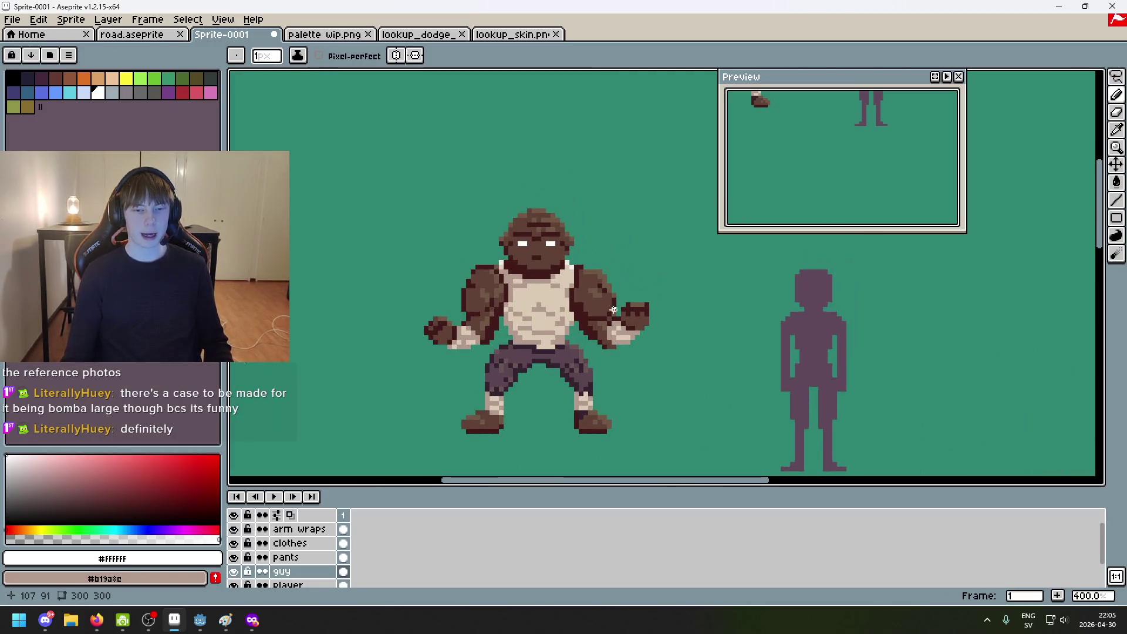
pyautogui.scroll(1, 574, 293)
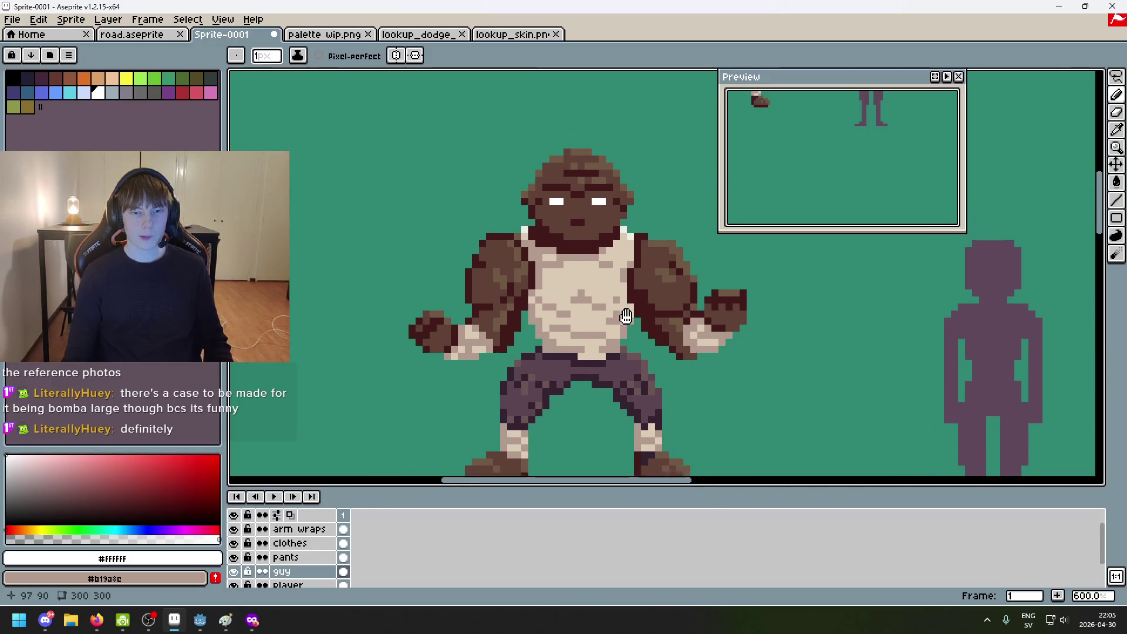
pyautogui.scroll(3, 596, 344)
pyautogui.click(418, 34)
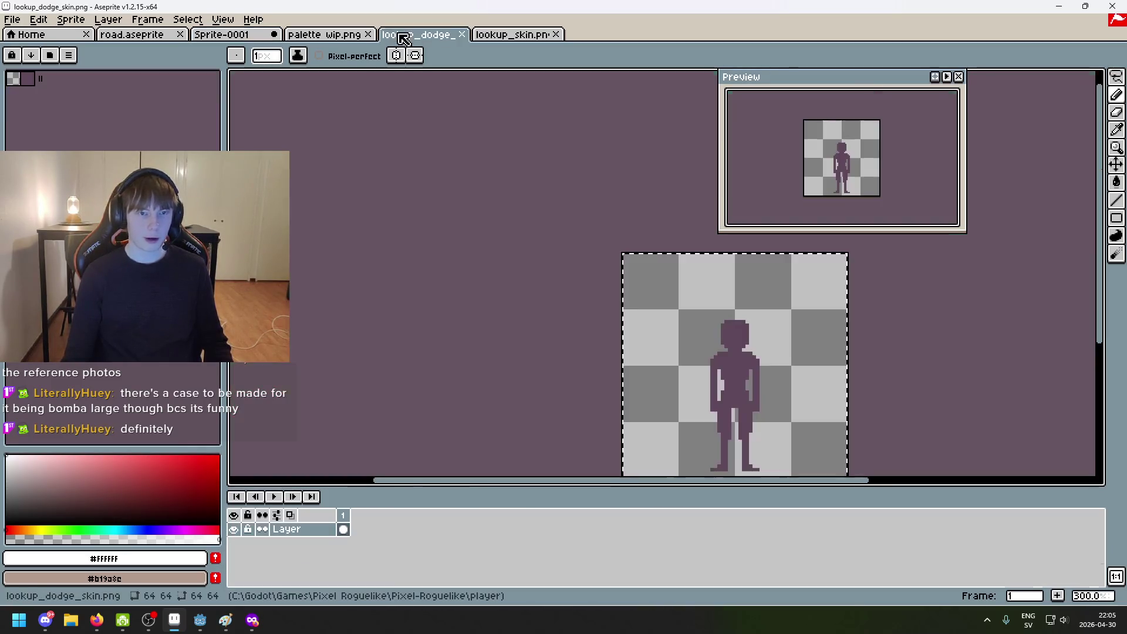
# Step: Glance at palette wip.png, then return to the brawler and reframe the view around it
pyautogui.click(323, 35)
pyautogui.scroll(1, 475, 268)
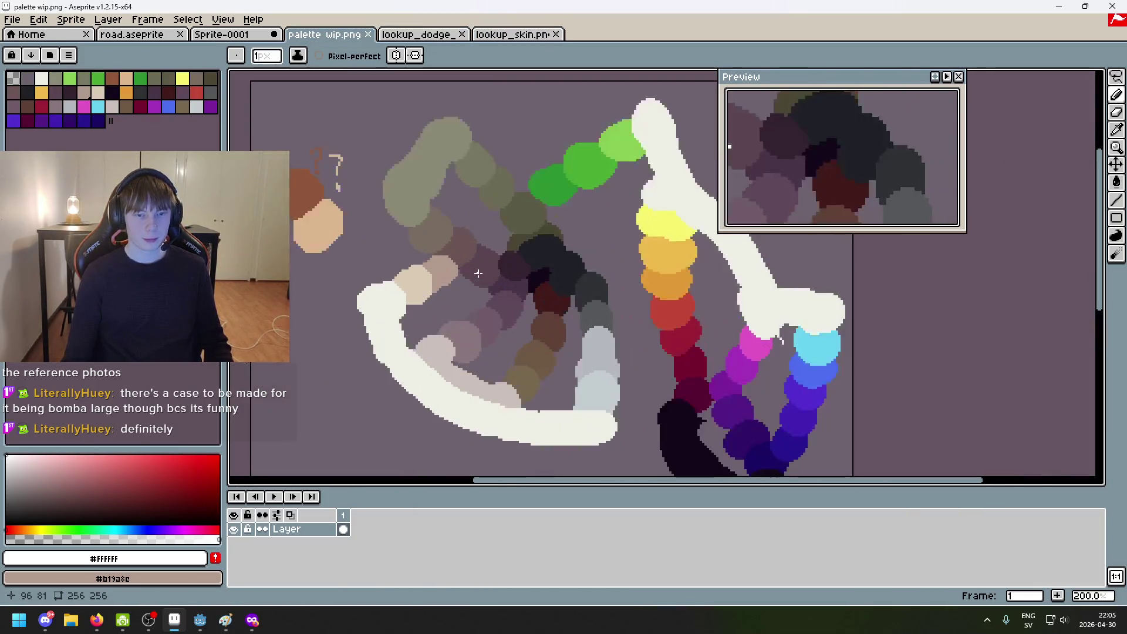
pyautogui.hotkey('ctrl', 'shift', 'Tab')
pyautogui.scroll(-4, 597, 297)
pyautogui.moveTo(596, 297)
pyautogui.mouseDown()
pyautogui.moveTo(463, 259)
pyautogui.moveTo(600, 287)
pyautogui.moveTo(568, 292)
pyautogui.mouseUp()
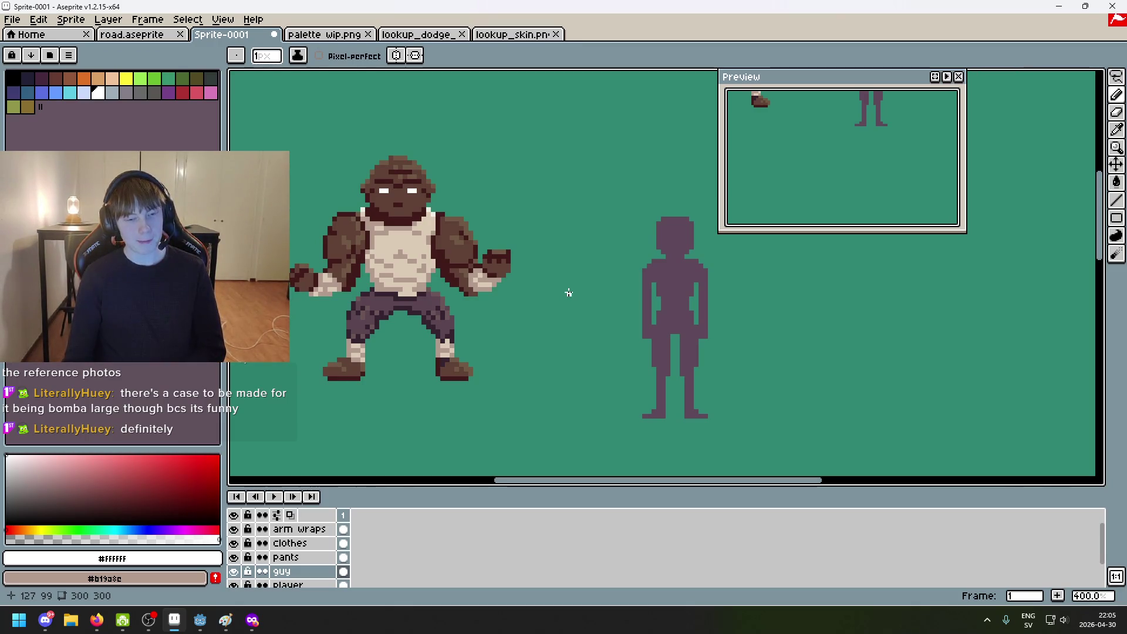
# Step: Pan across the palette wip.png colour swatches, then switch back to the Sprite-0001 character
pyautogui.click(344, 45)
pyautogui.scroll(3, 609, 305)
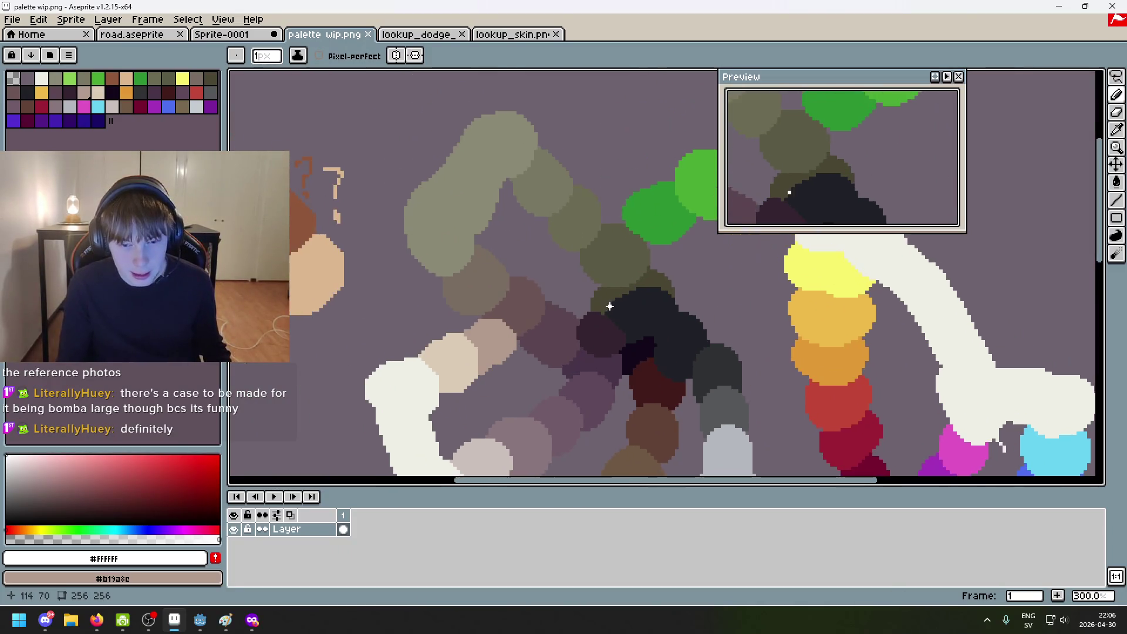
pyautogui.scroll(-2, 610, 306)
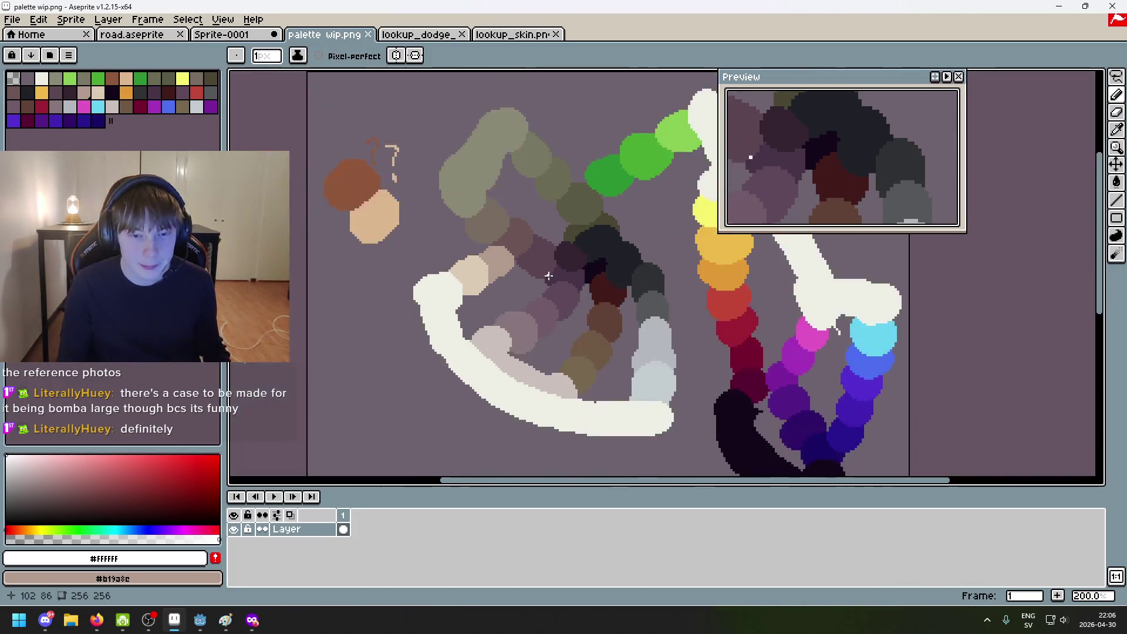
pyautogui.scroll(1, 613, 301)
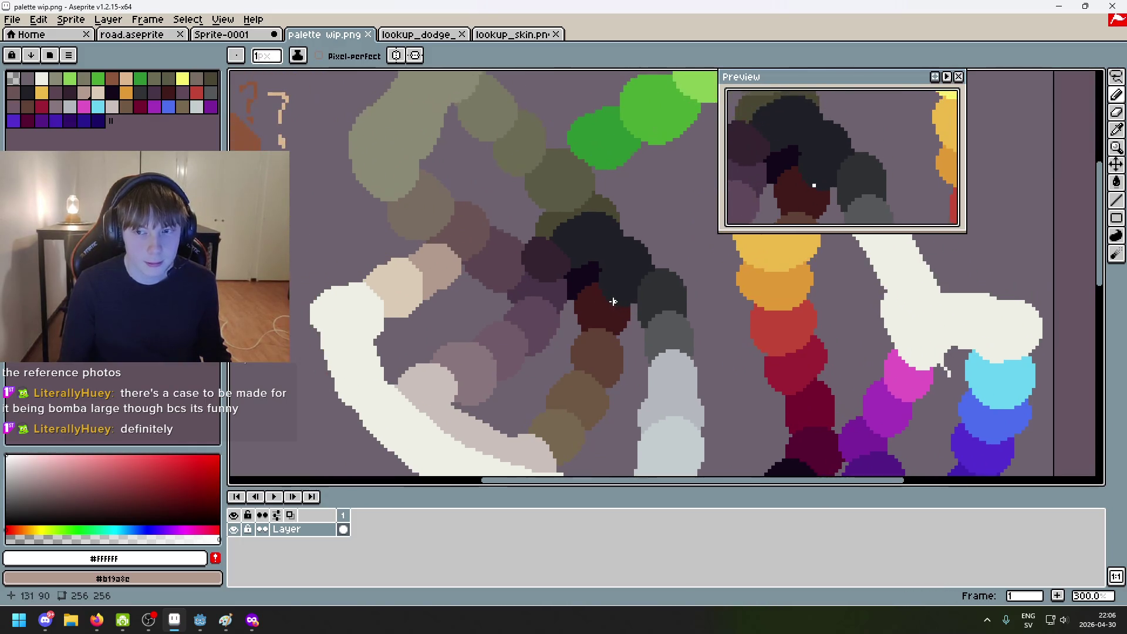
pyautogui.scroll(-1, 613, 302)
pyautogui.scroll(1, 530, 279)
pyautogui.moveTo(604, 302); pyautogui.dragTo(531, 290)
pyautogui.scroll(1, 522, 294)
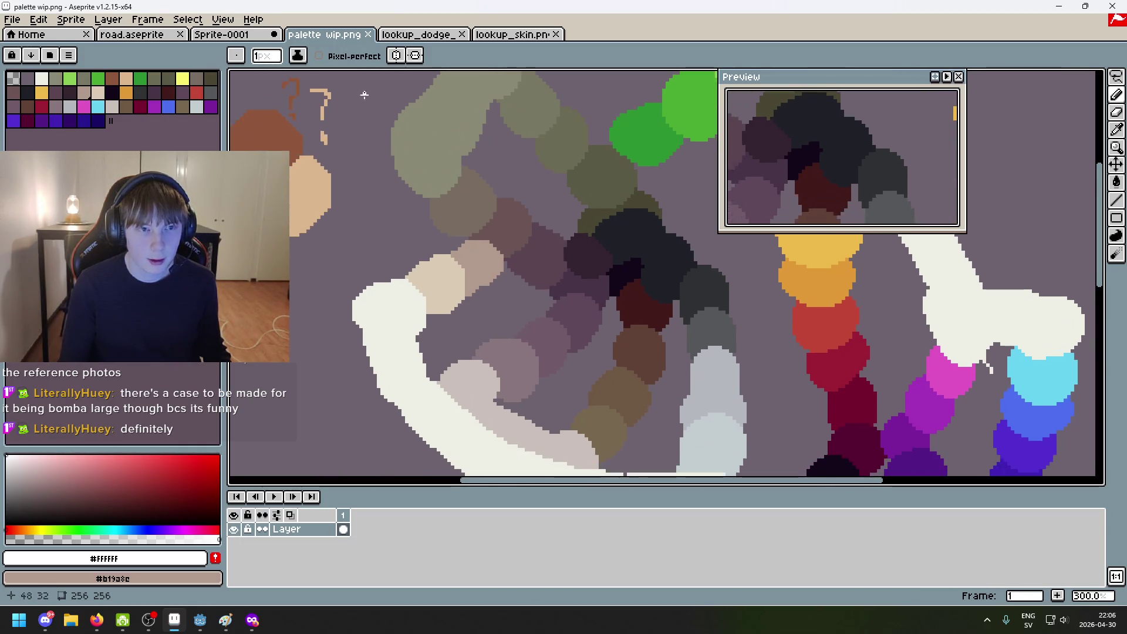
pyautogui.hotkey('ctrl', 'shift', 'Tab')
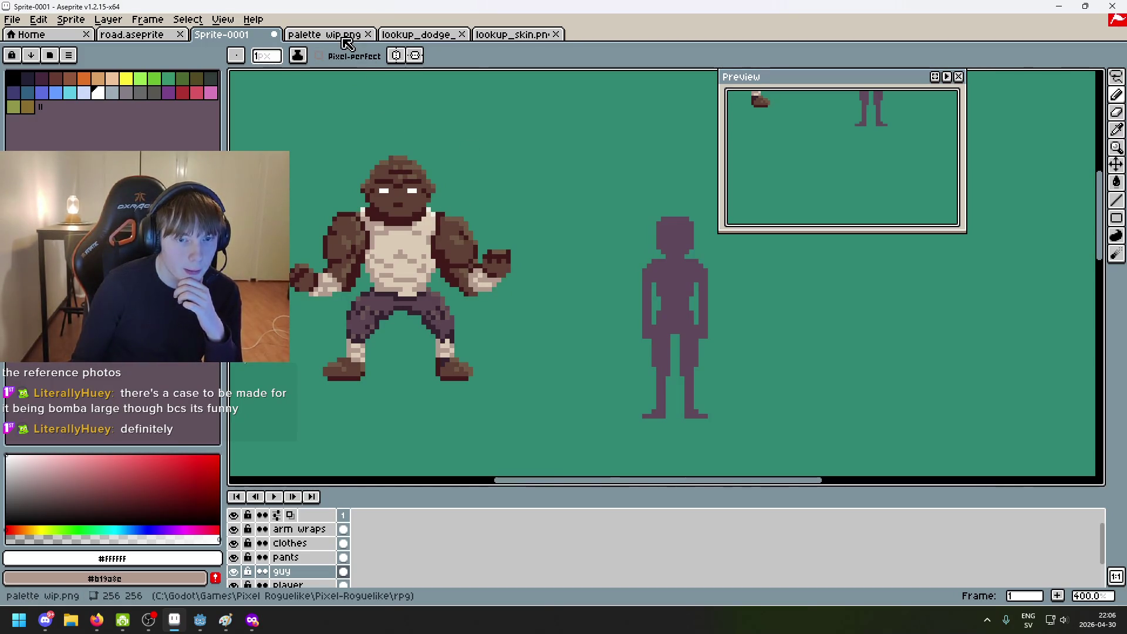
# Step: Eyedrop a dark shade from the brawler to use for the mouth
pyautogui.scroll(3, 416, 198)
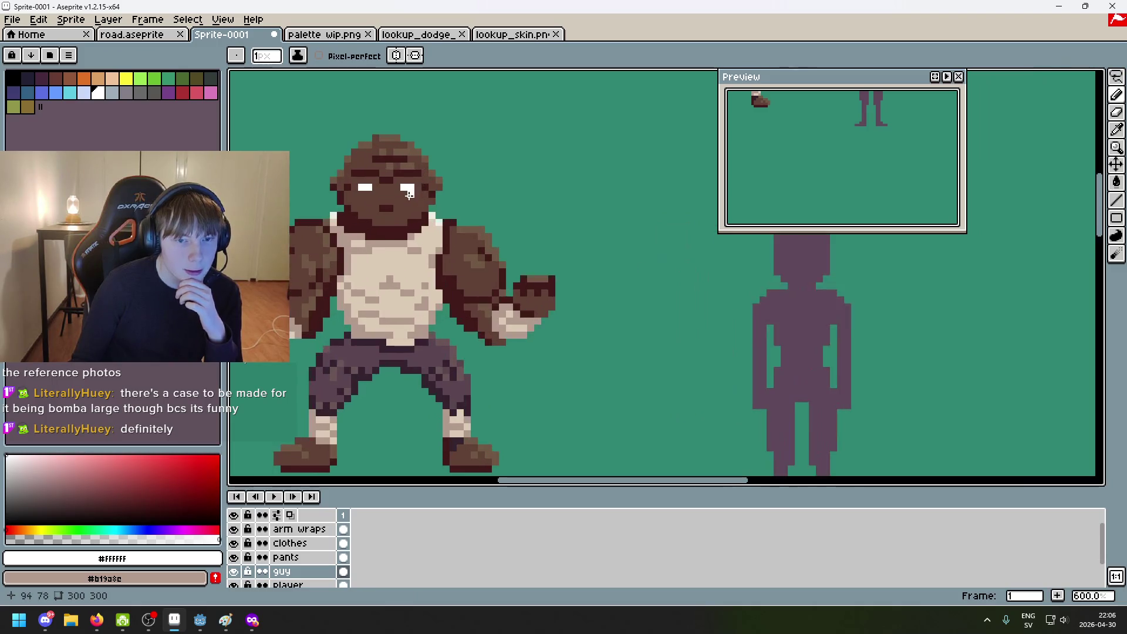
pyautogui.keyDown('alt'); pyautogui.click(340, 397); pyautogui.keyUp('alt')
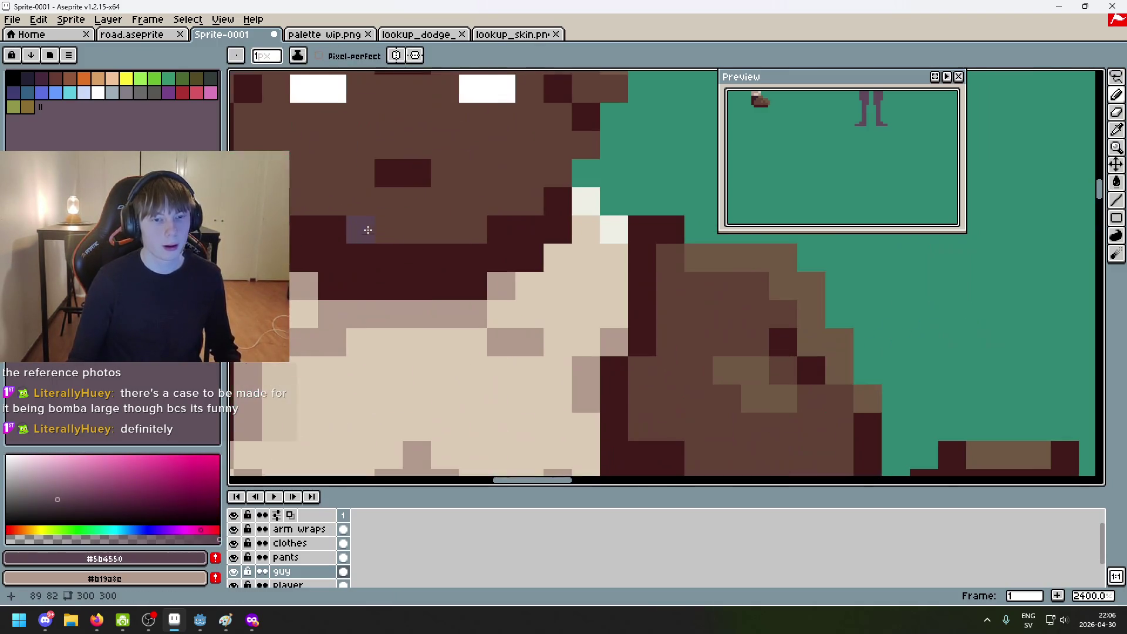
pyautogui.scroll(5, 364, 226)
pyautogui.scroll(-10, 446, 182)
pyautogui.scroll(4, 493, 205)
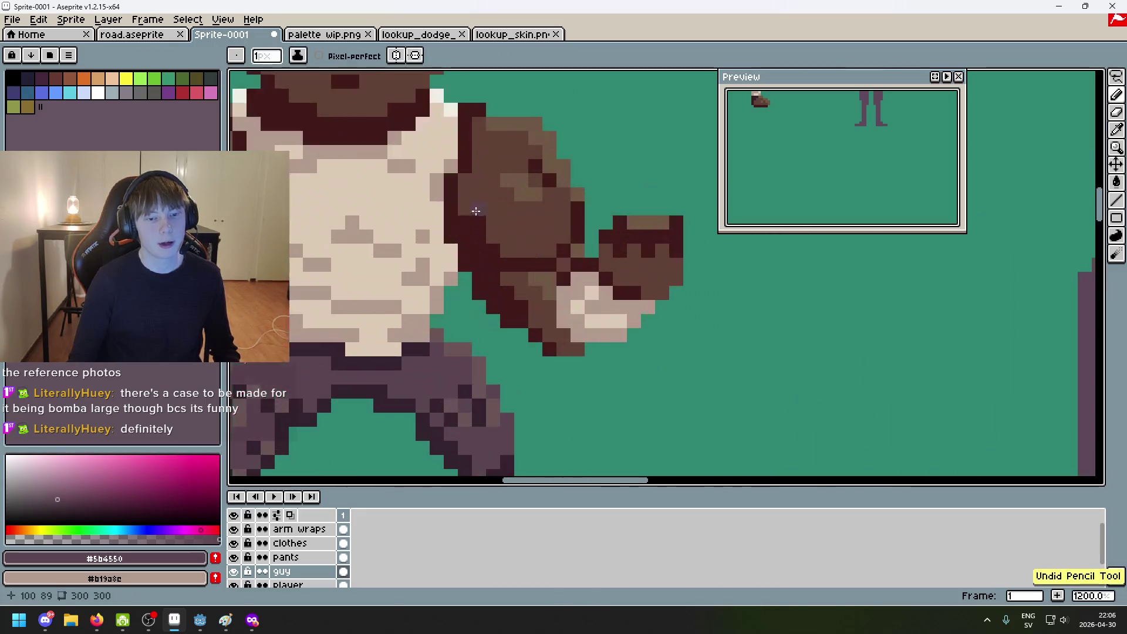
pyautogui.keyDown('alt'); pyautogui.click(493, 204); pyautogui.keyUp('alt')
pyautogui.scroll(1, 492, 204)
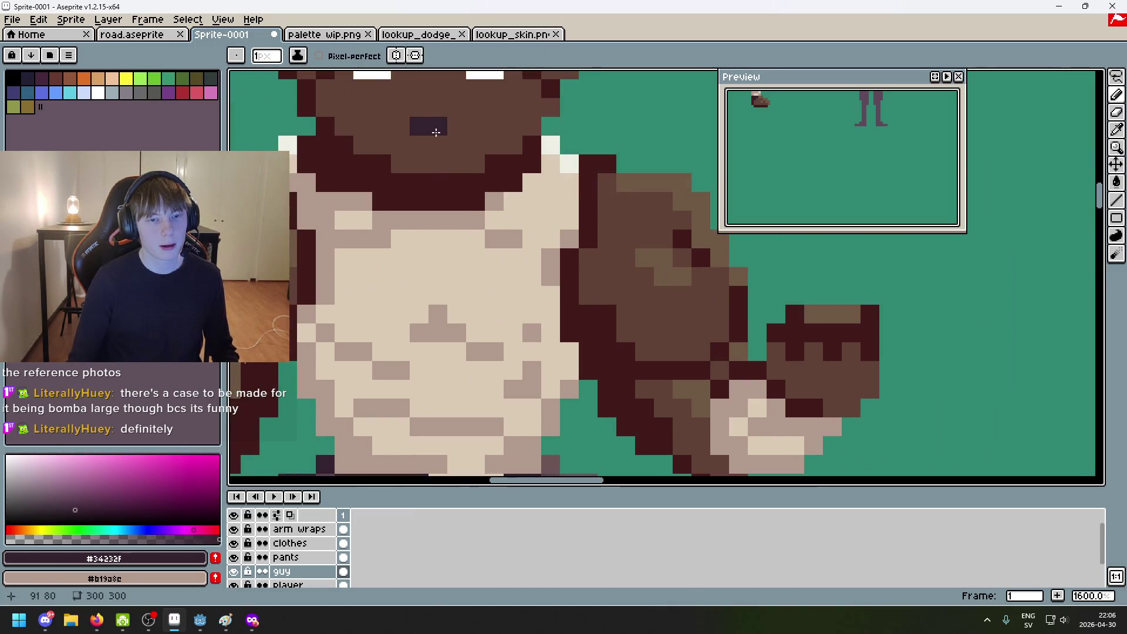
pyautogui.scroll(-6, 514, 194)
pyautogui.scroll(-2, 514, 195)
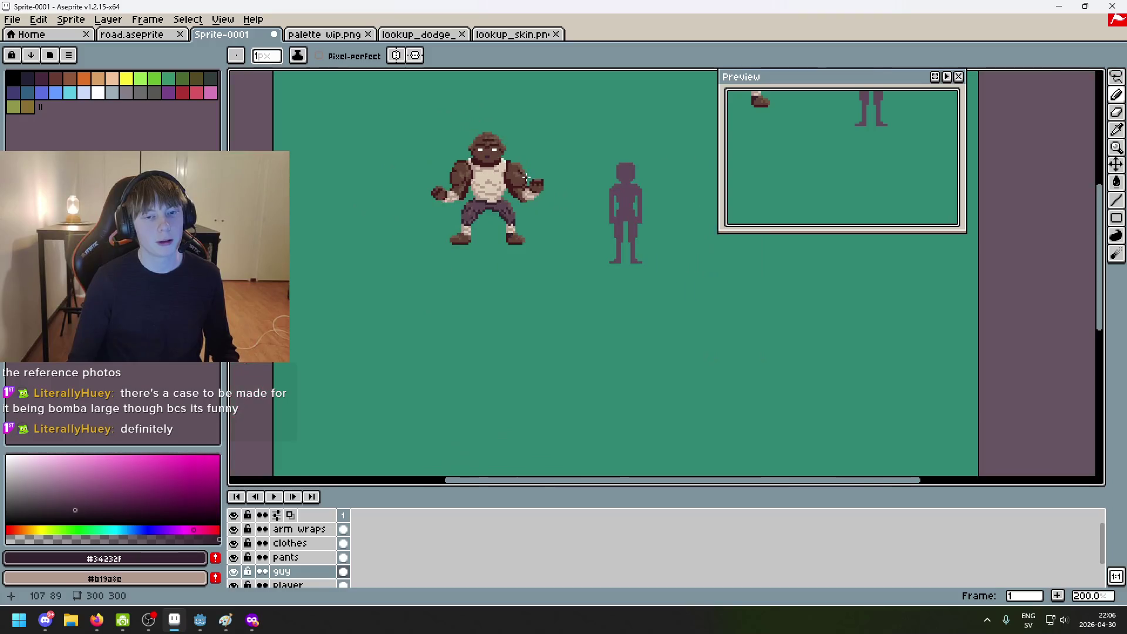
pyautogui.scroll(4, 445, 204)
pyautogui.scroll(1, 444, 205)
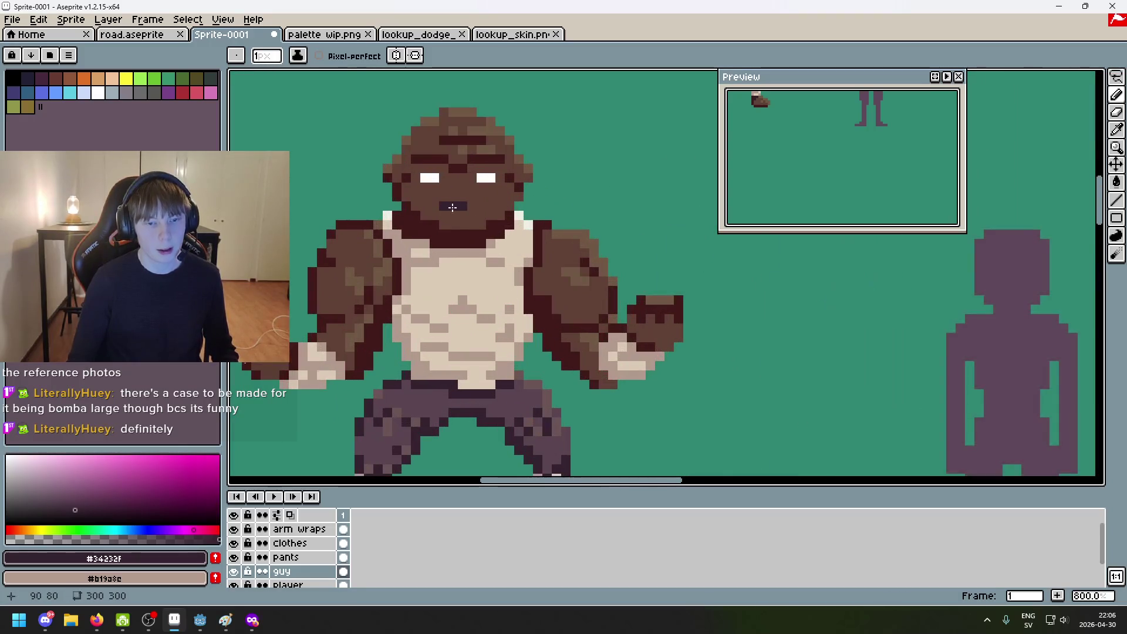
# Step: Draw a small mouth below the eyes, undoing the stray upper row
pyautogui.click(467, 207)
pyautogui.scroll(-4, 467, 208)
pyautogui.hotkey('ctrl', 'z')
pyautogui.scroll(4, 427, 190)
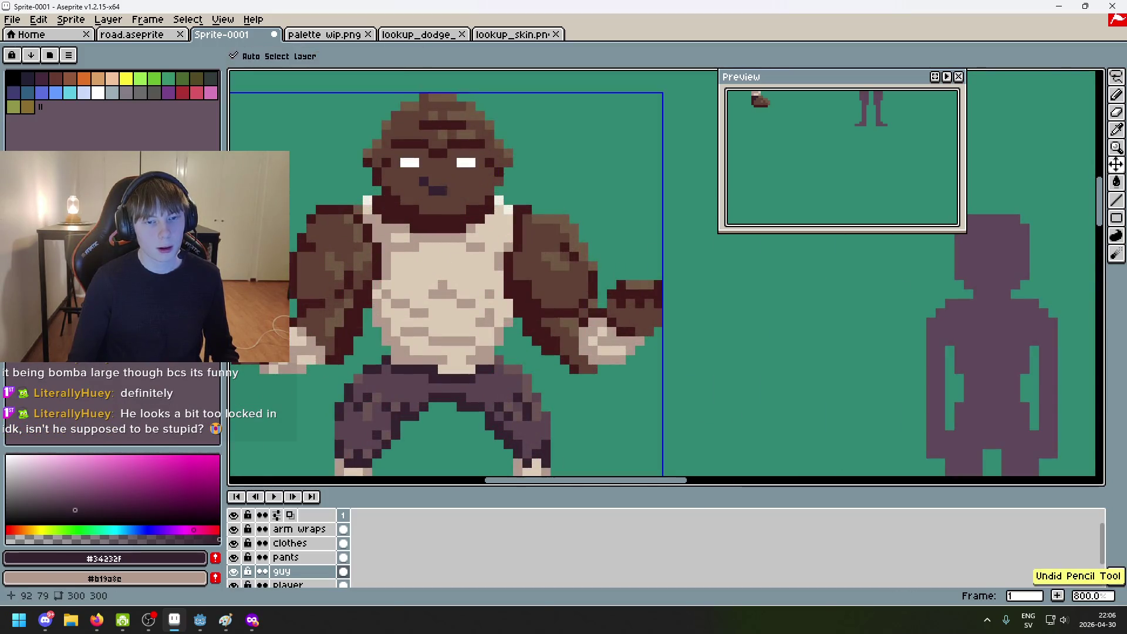
pyautogui.hotkey('ctrl', 'z')
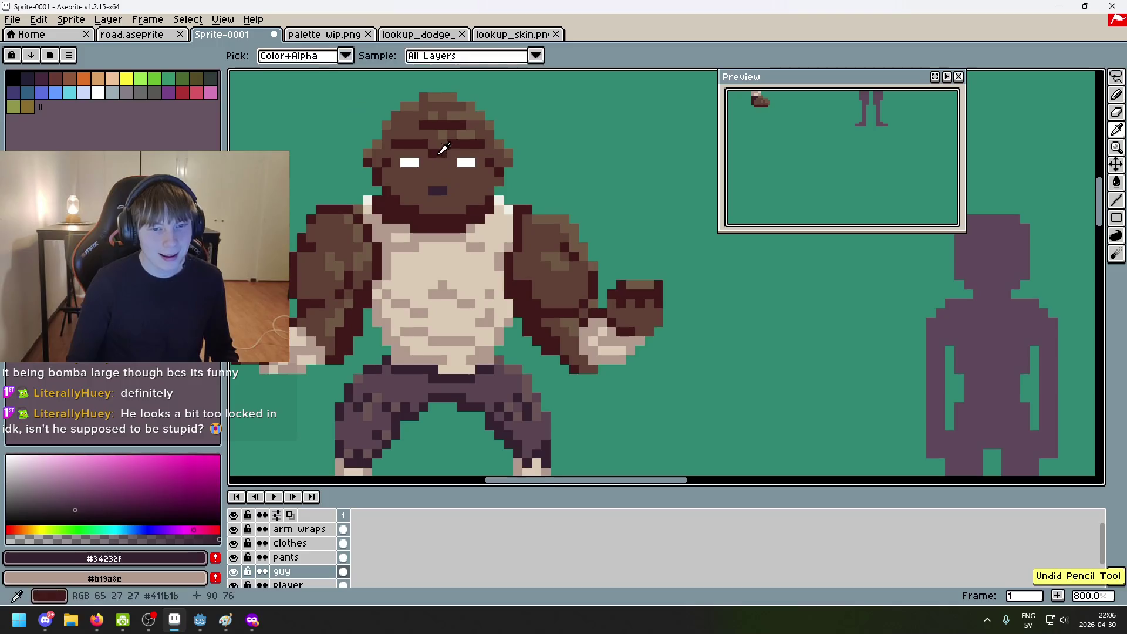
# Step: Sample the dark red-brown outline colour, undo a stray stroke, then view palette wip.png
pyautogui.keyDown('alt'); pyautogui.click(436, 191); pyautogui.keyUp('alt')
pyautogui.scroll(-5, 436, 191)
pyautogui.scroll(1, 491, 235)
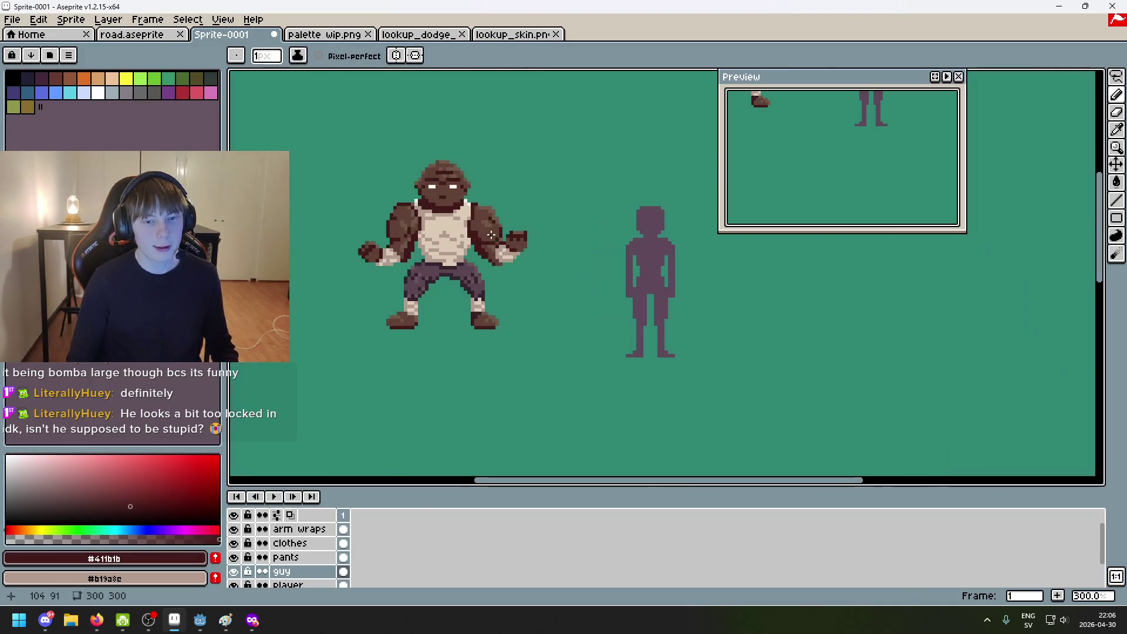
pyautogui.scroll(2, 479, 230)
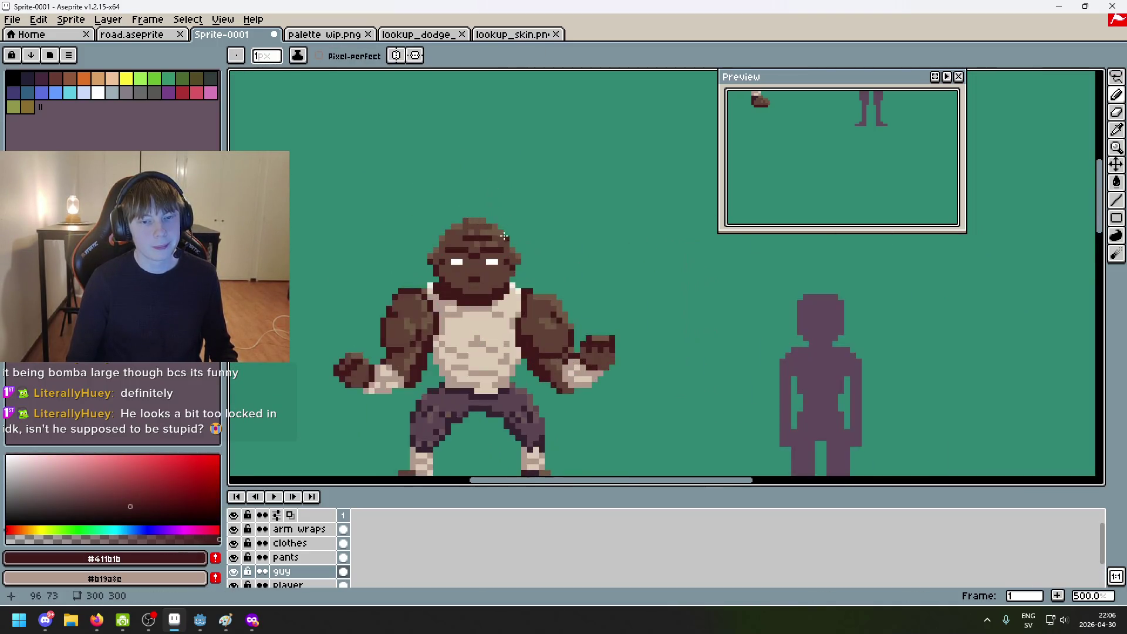
pyautogui.scroll(2, 429, 278)
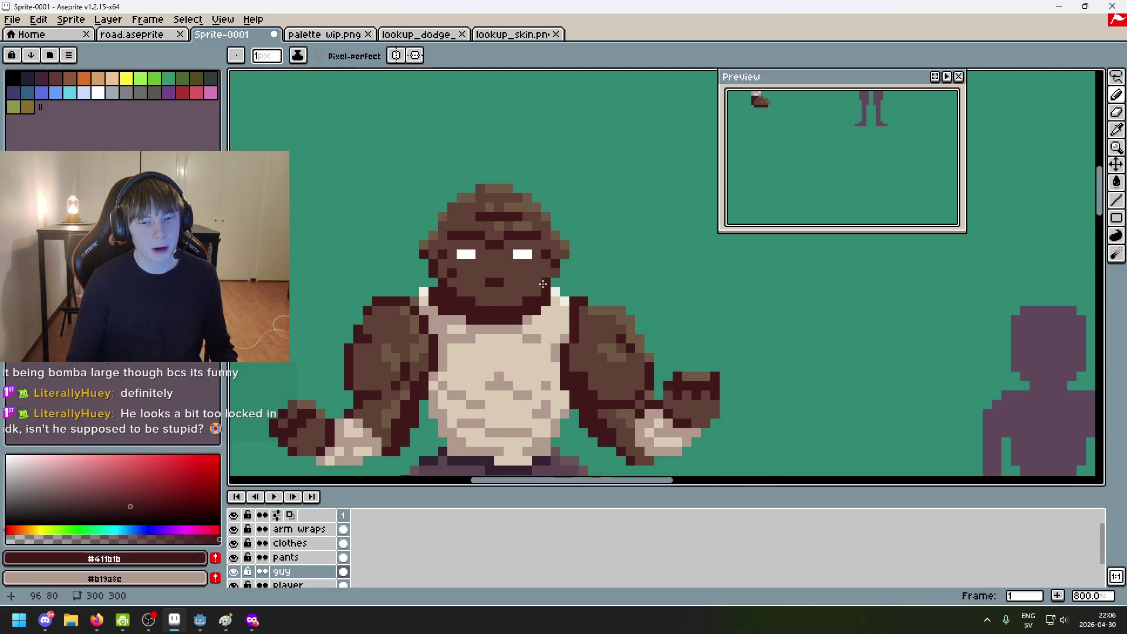
pyautogui.scroll(-4, 543, 275)
pyautogui.hotkey('ctrl', 'z')
pyautogui.scroll(6, 490, 274)
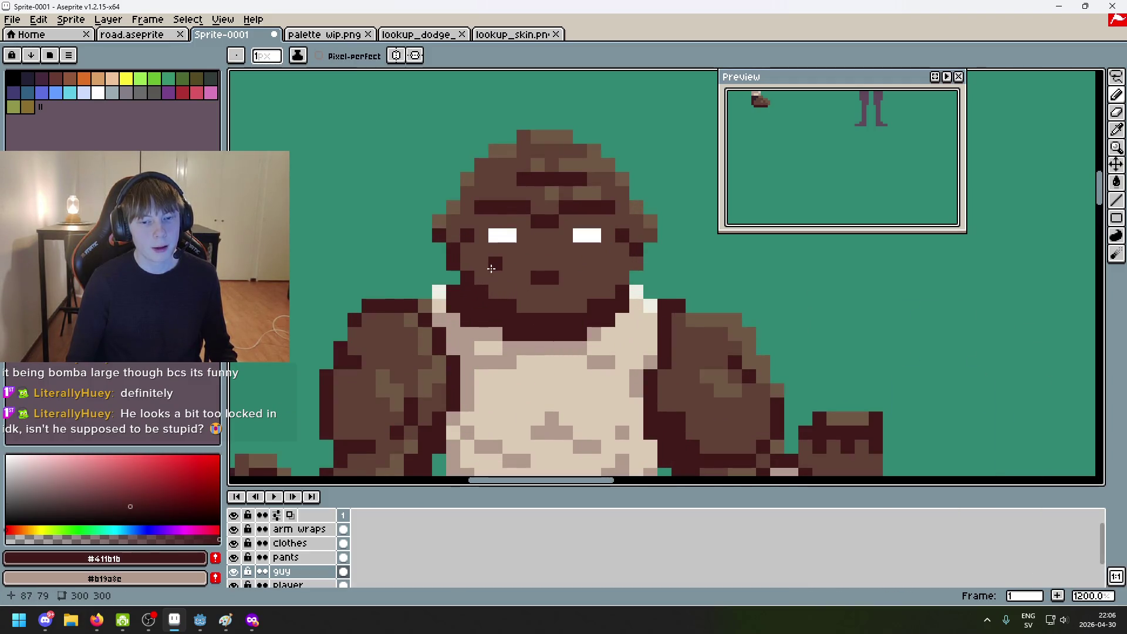
pyautogui.scroll(-4, 599, 324)
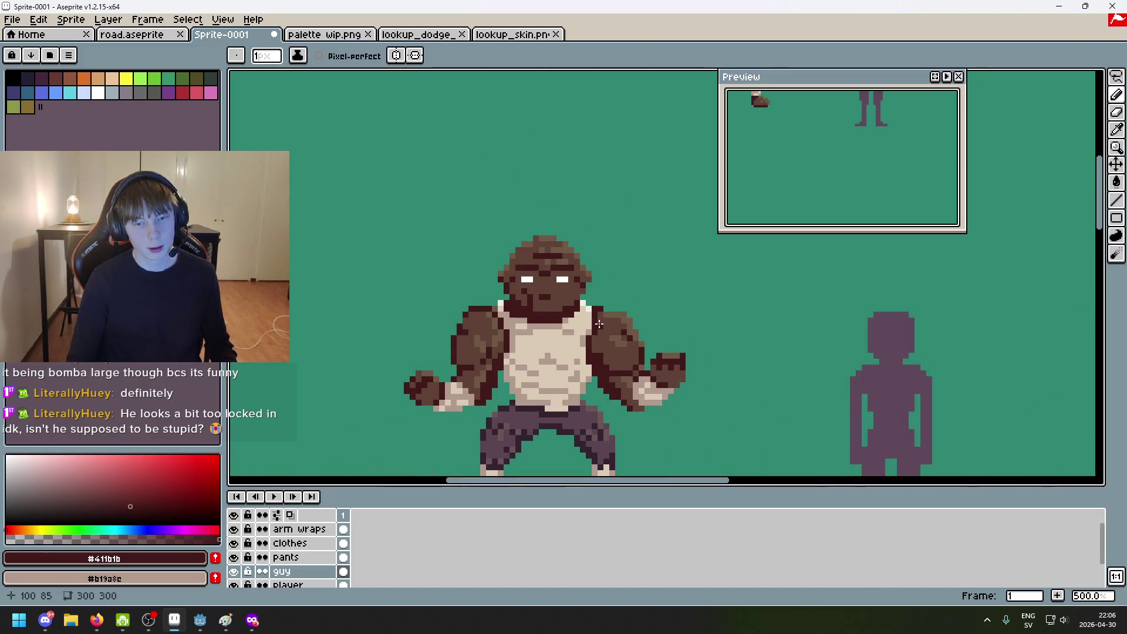
pyautogui.scroll(-4, 595, 322)
pyautogui.scroll(1, 601, 313)
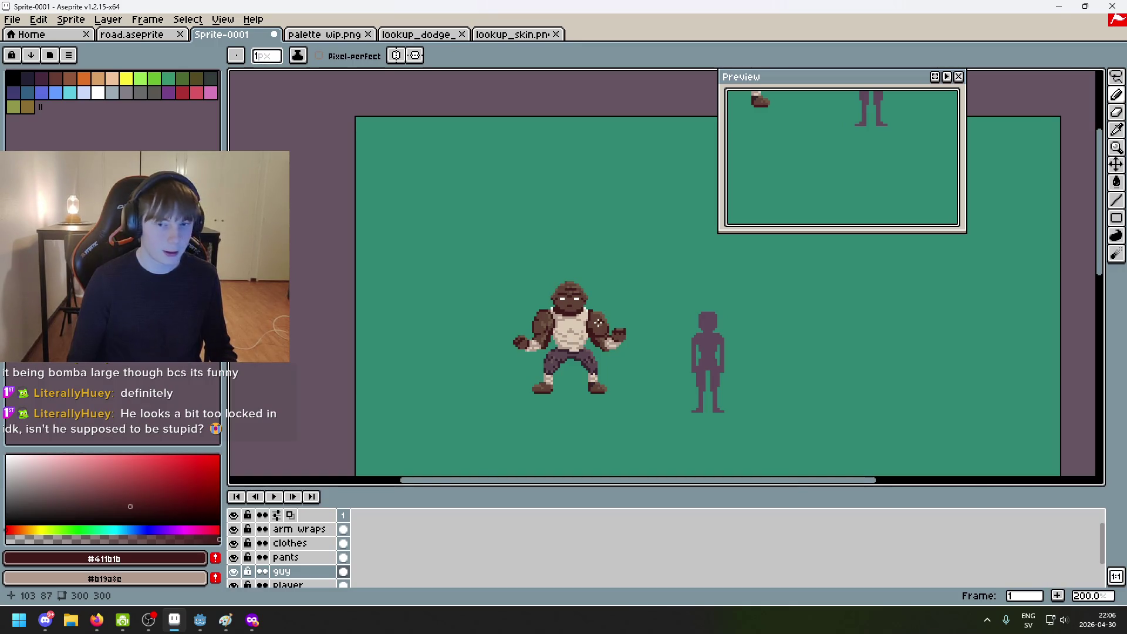
pyautogui.scroll(2, 599, 323)
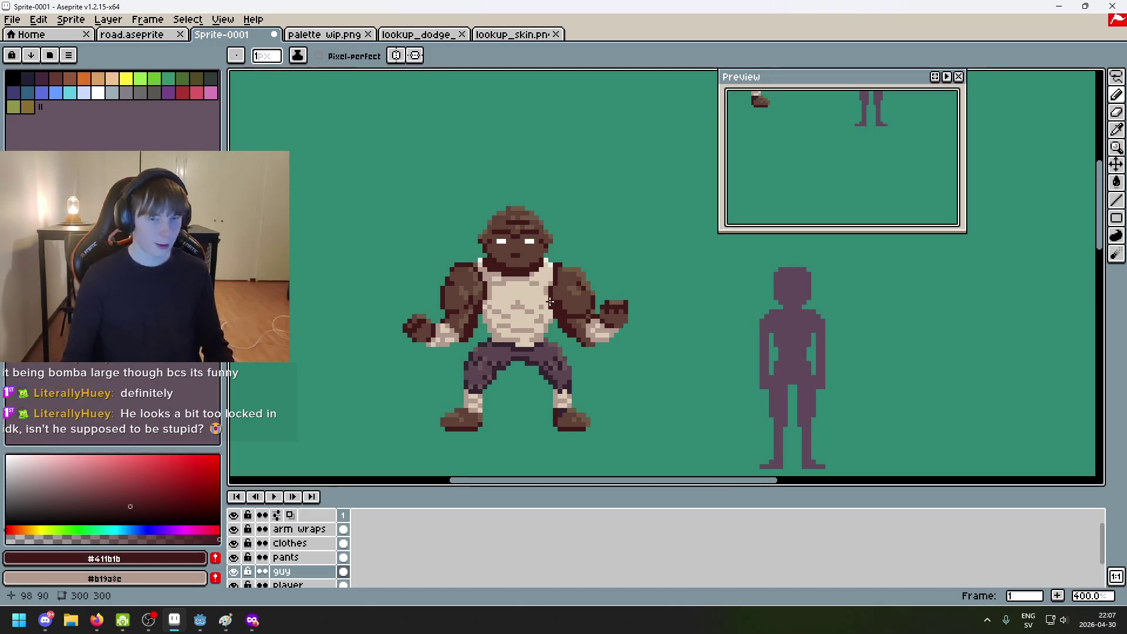
pyautogui.click(329, 34)
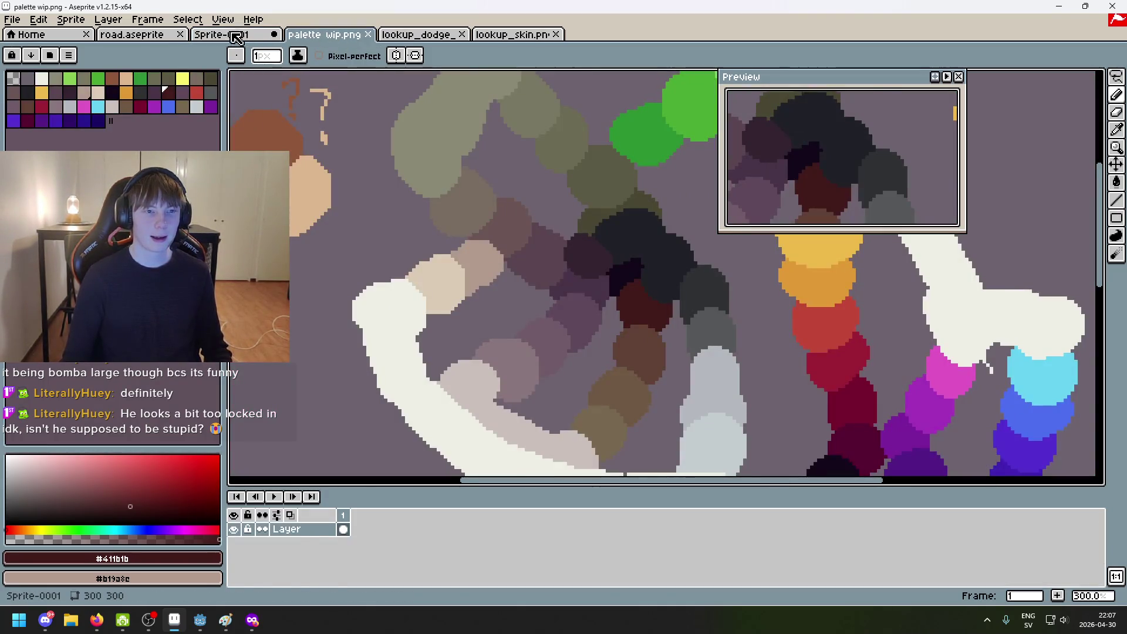
pyautogui.click(234, 34)
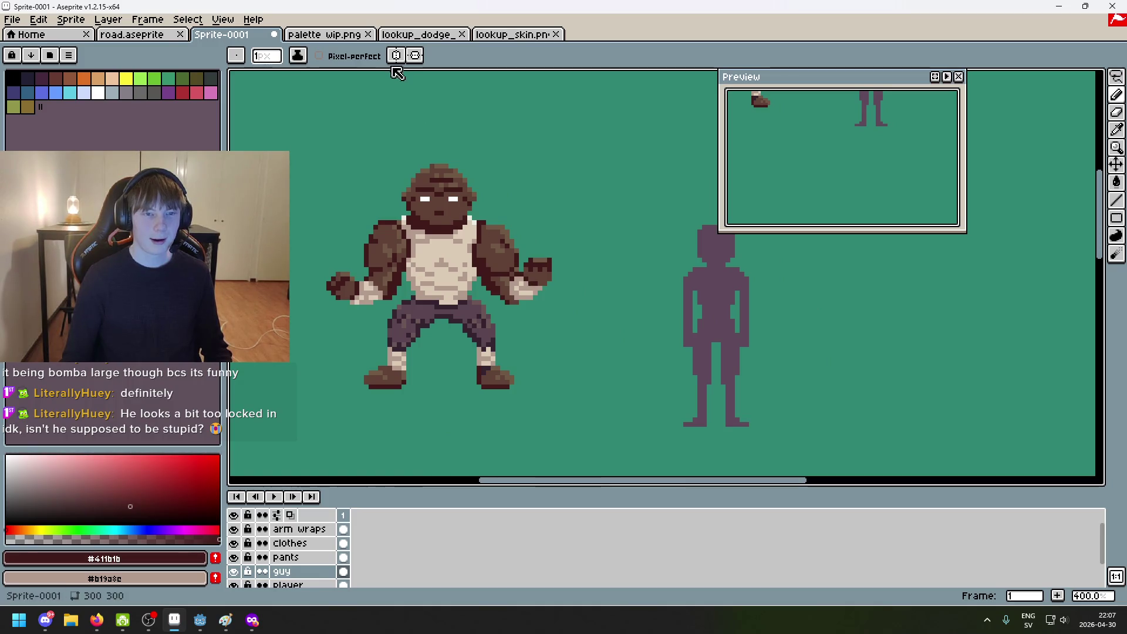
pyautogui.click(352, 35)
pyautogui.scroll(-2, 598, 254)
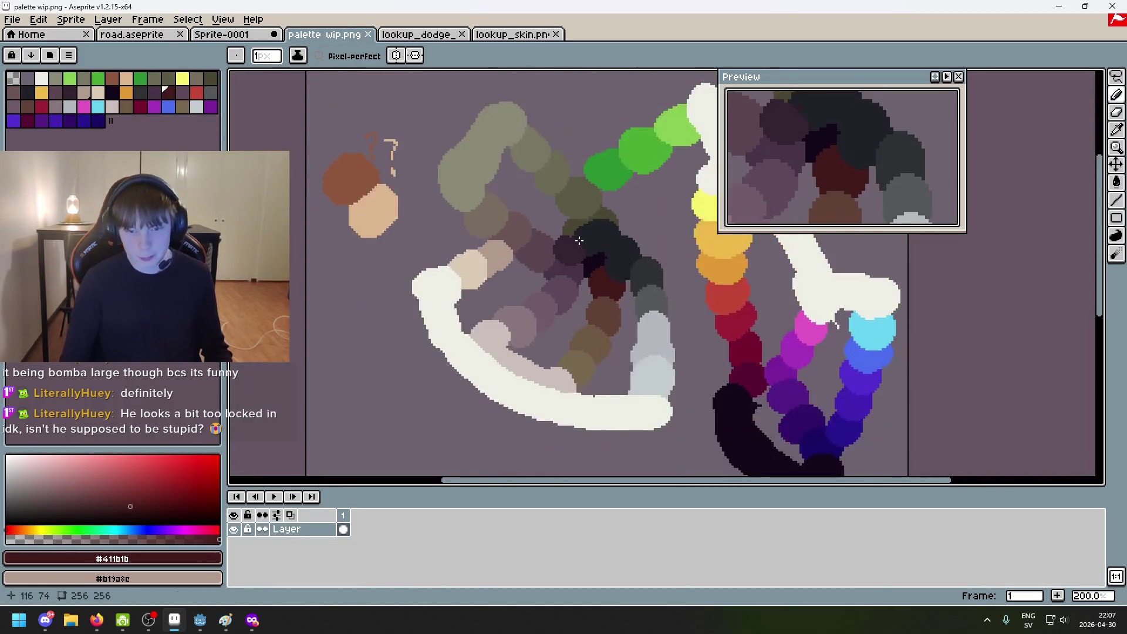
pyautogui.scroll(2, 564, 223)
pyautogui.press('i')
pyautogui.click(728, 435)
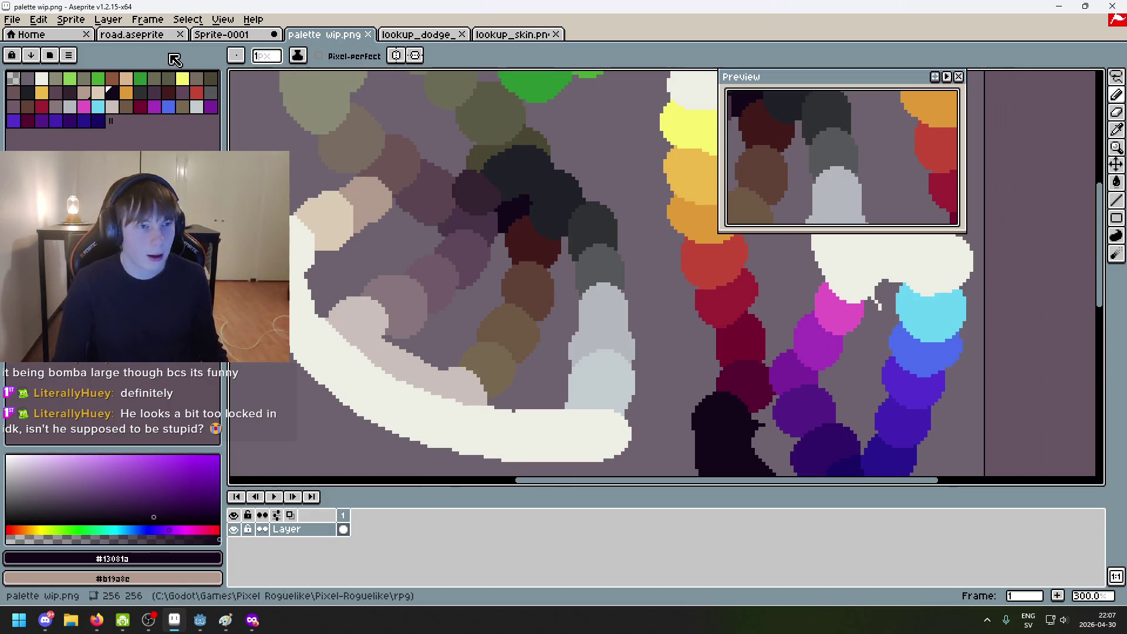
pyautogui.click(132, 34)
pyautogui.click(223, 19)
pyautogui.click(187, 19)
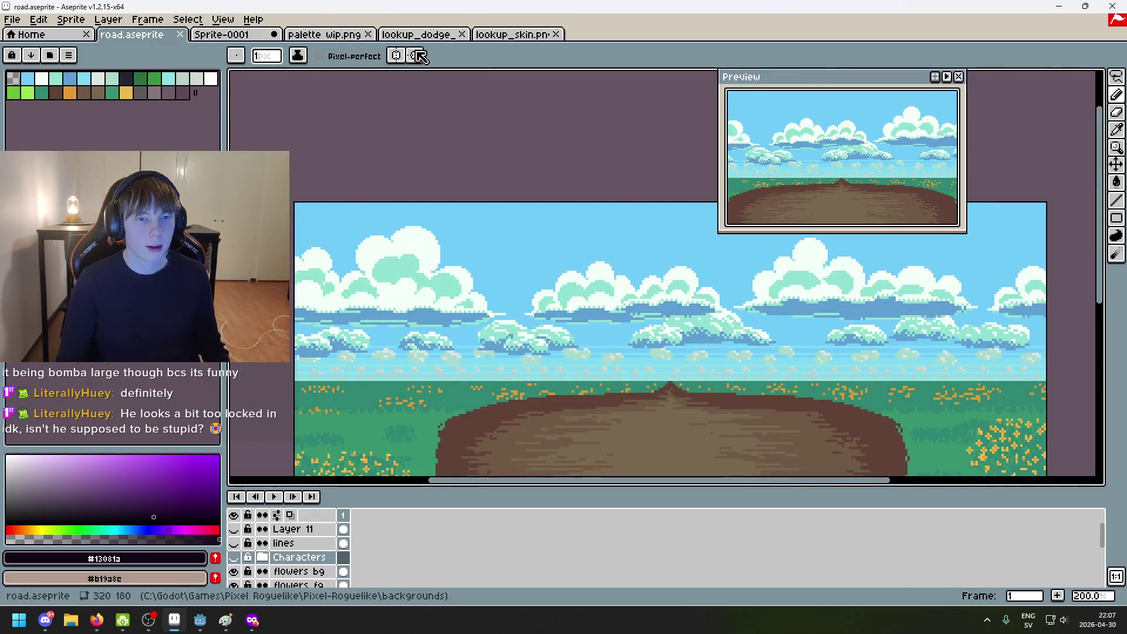
pyautogui.click(222, 34)
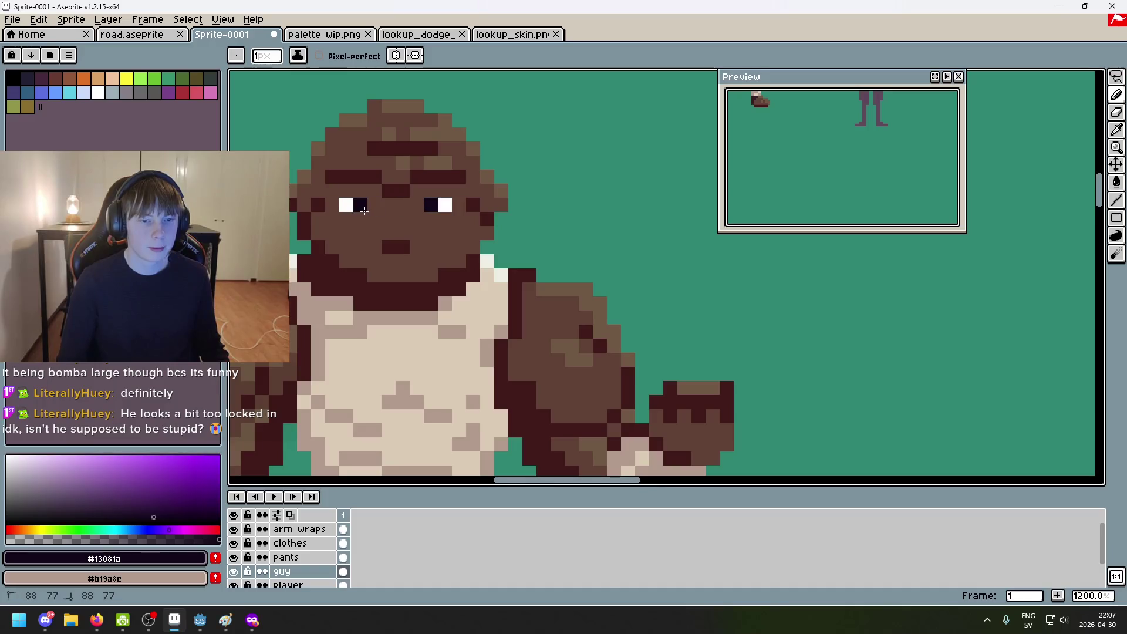
pyautogui.scroll(-5, 437, 203)
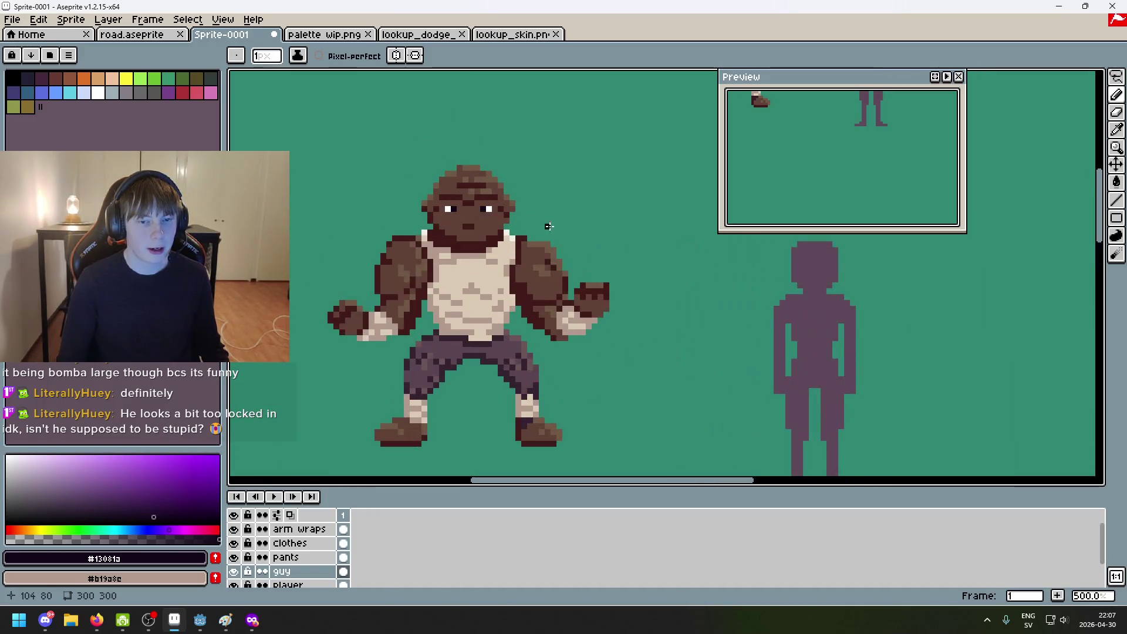
pyautogui.hotkey('ctrl', 'z')
pyautogui.scroll(5, 490, 225)
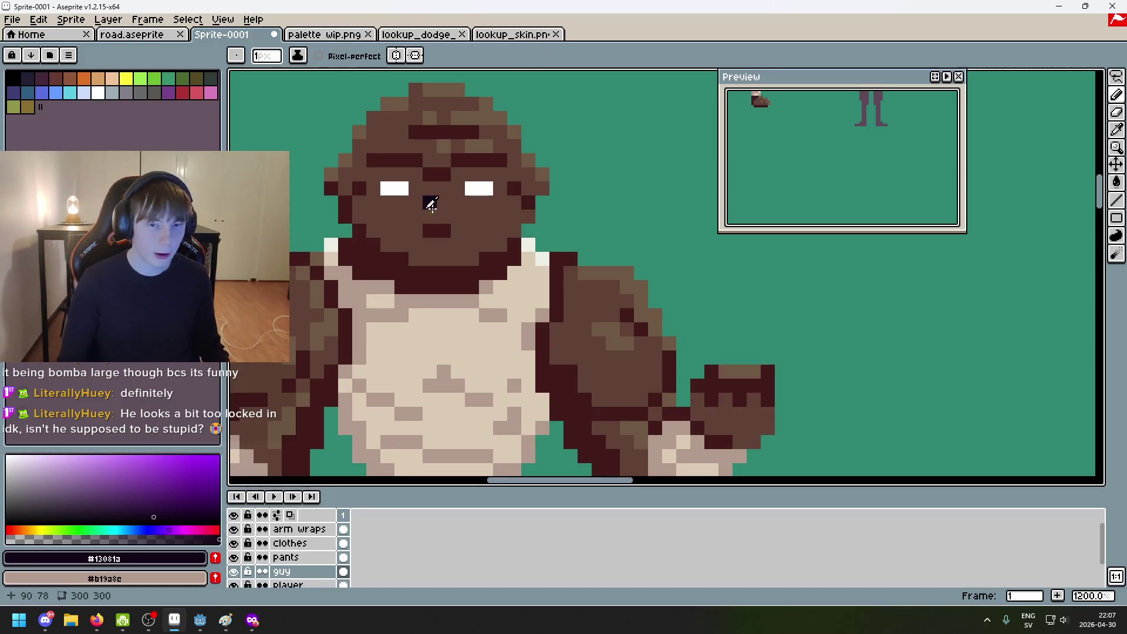
pyautogui.keyDown('alt'); pyautogui.click(395, 188); pyautogui.keyUp('alt')
pyautogui.click(388, 203)
pyautogui.click(491, 202)
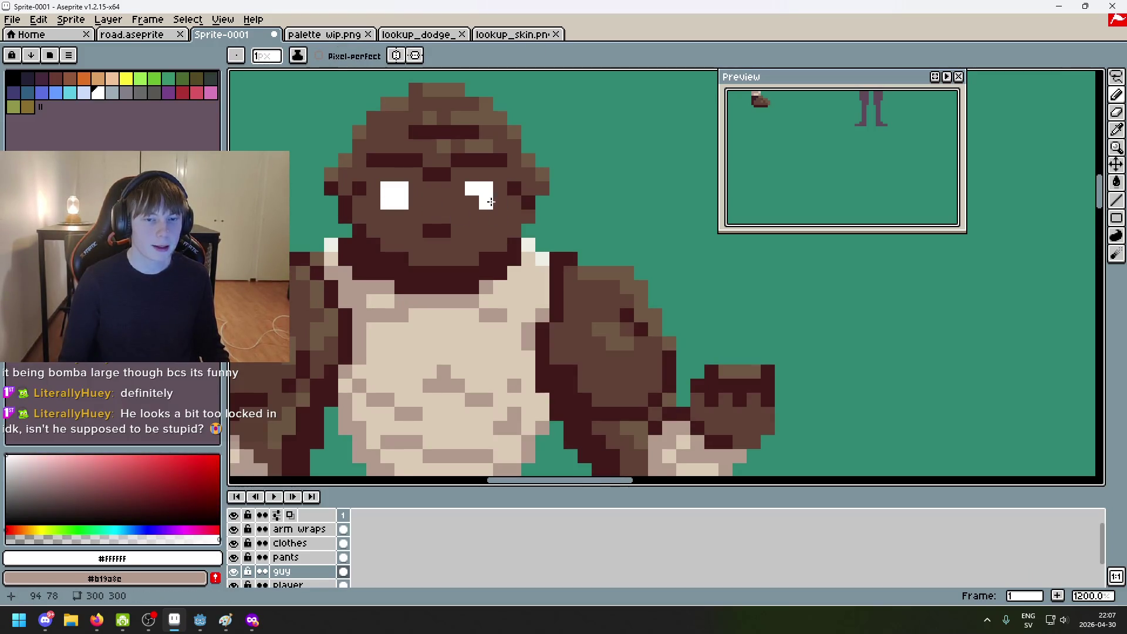
pyautogui.scroll(-5, 475, 202)
pyautogui.scroll(-2, 528, 279)
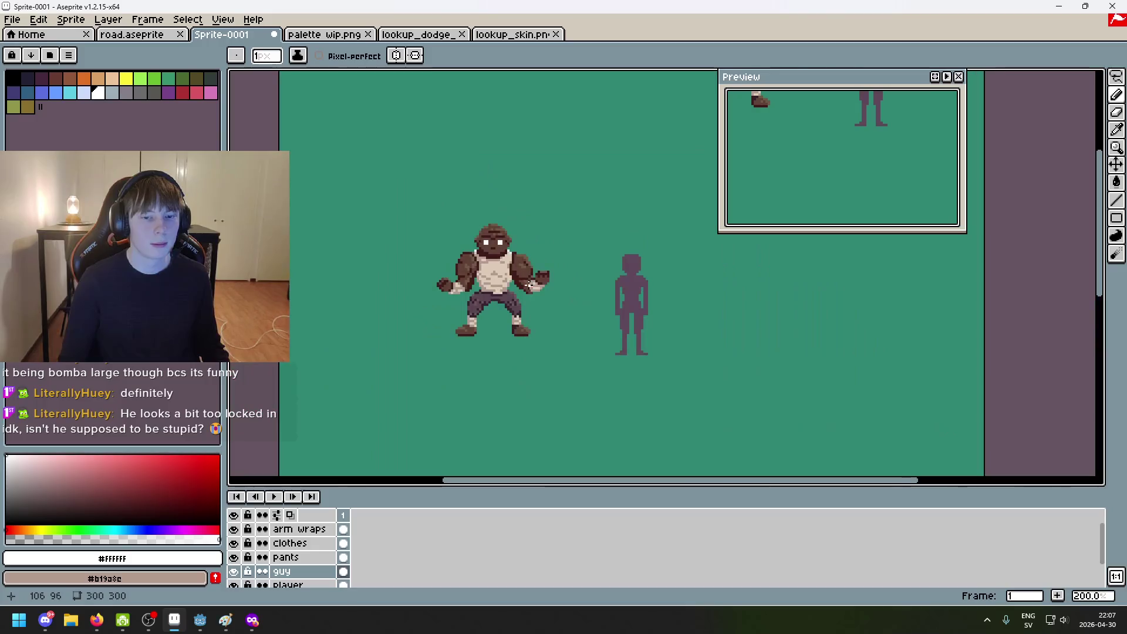
pyautogui.scroll(2, 515, 253)
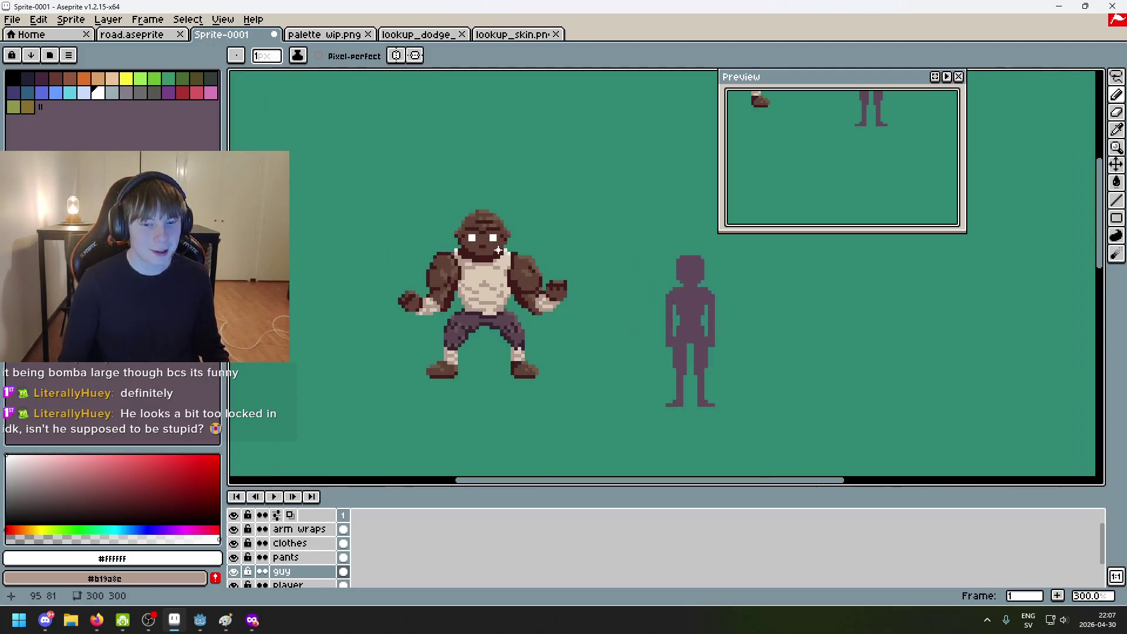
pyautogui.scroll(1, 499, 247)
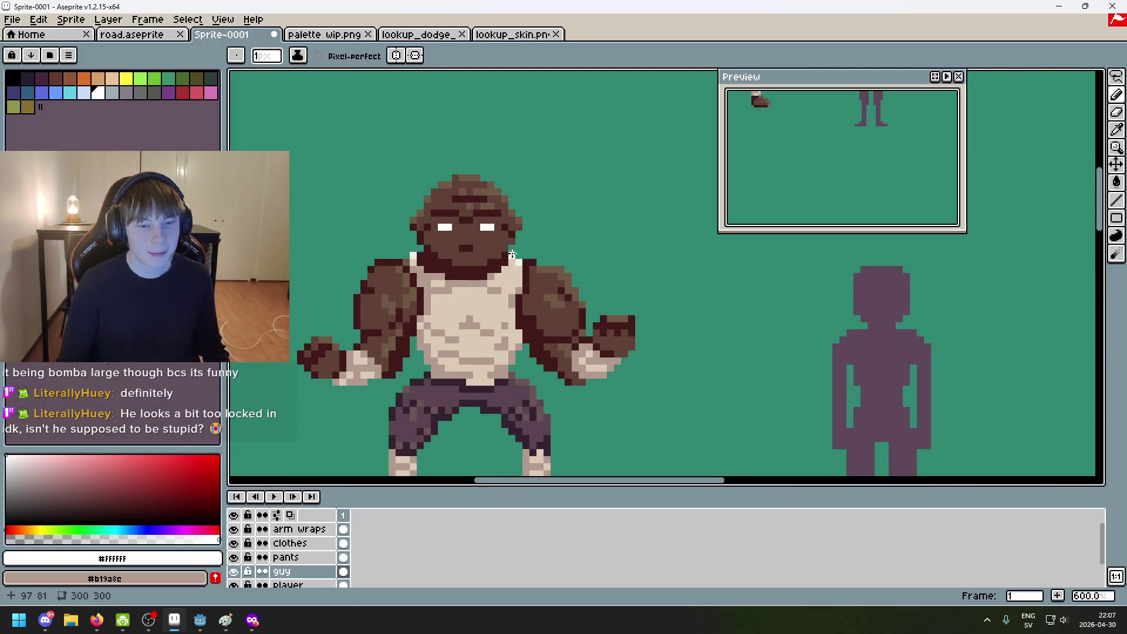
pyautogui.scroll(3, 481, 230)
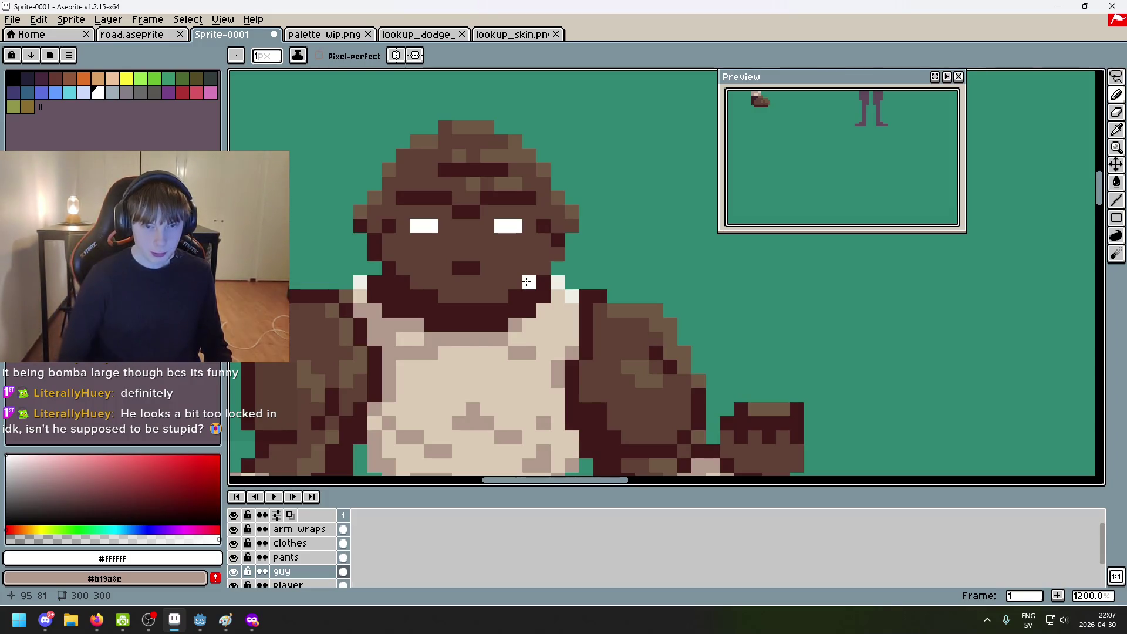
pyautogui.scroll(-4, 527, 287)
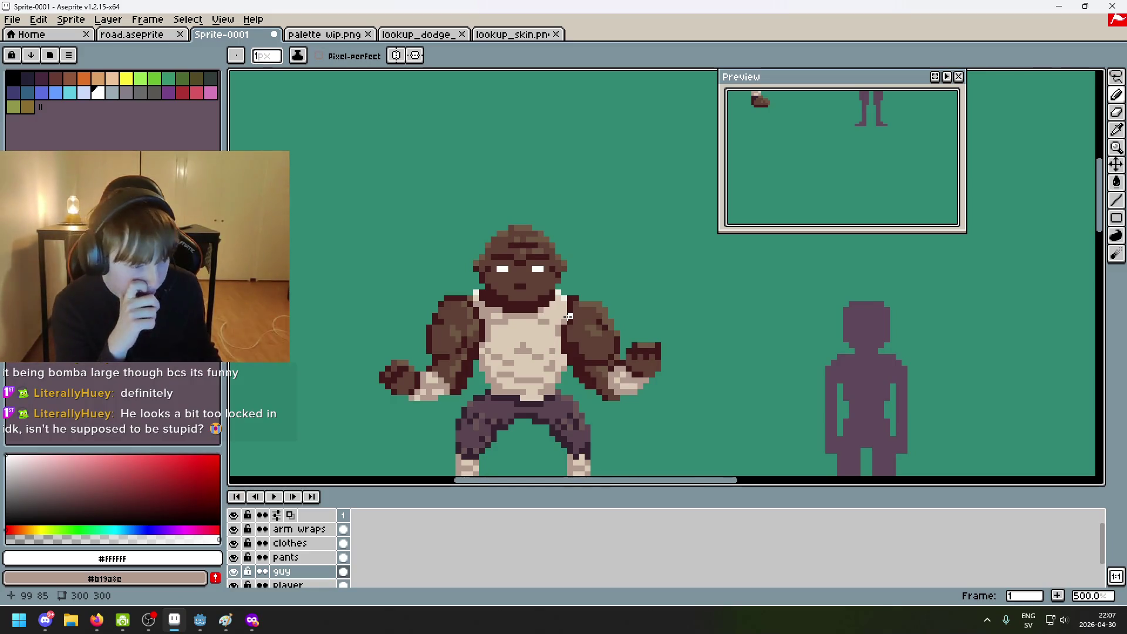
pyautogui.scroll(-1, 568, 317)
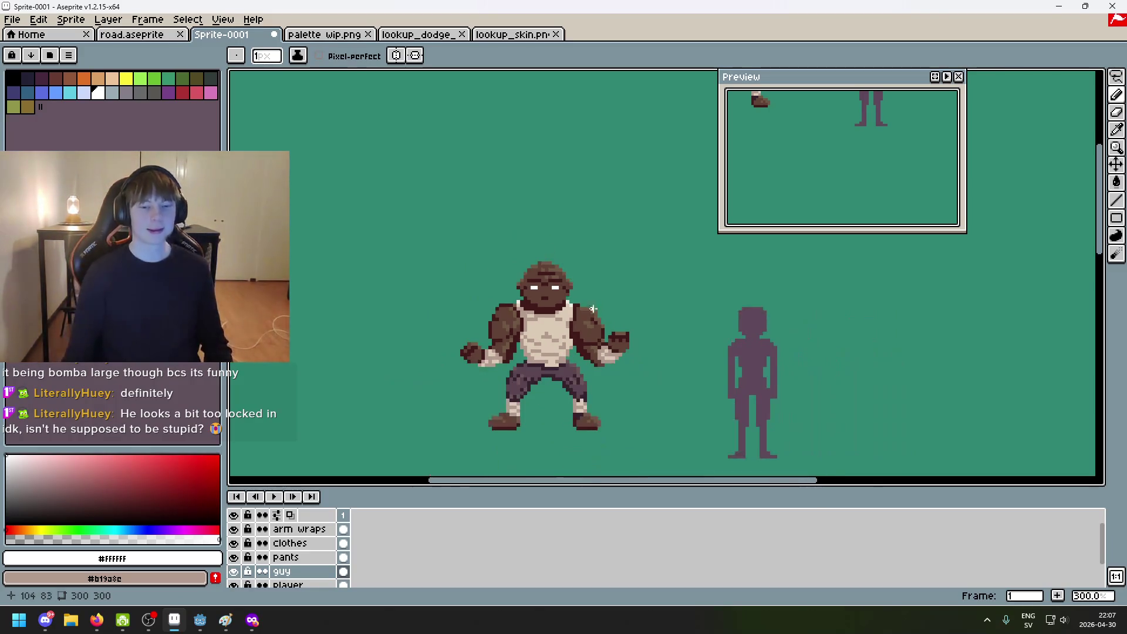
pyautogui.scroll(-3, 660, 314)
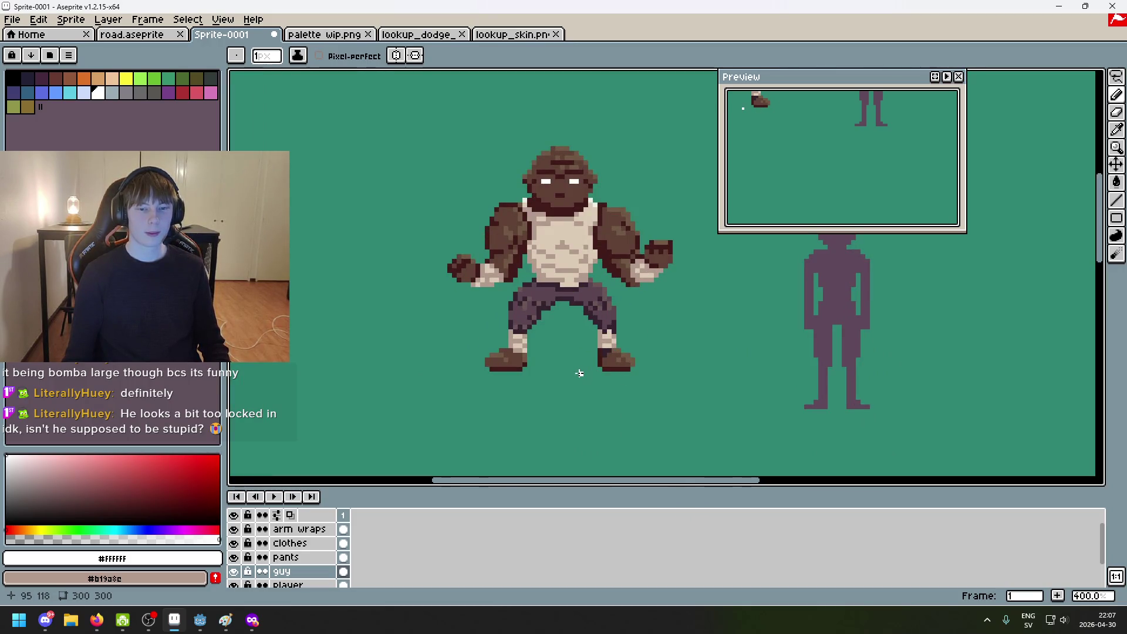
pyautogui.scroll(1, 579, 374)
pyautogui.scroll(1, 535, 356)
pyautogui.scroll(2, 527, 370)
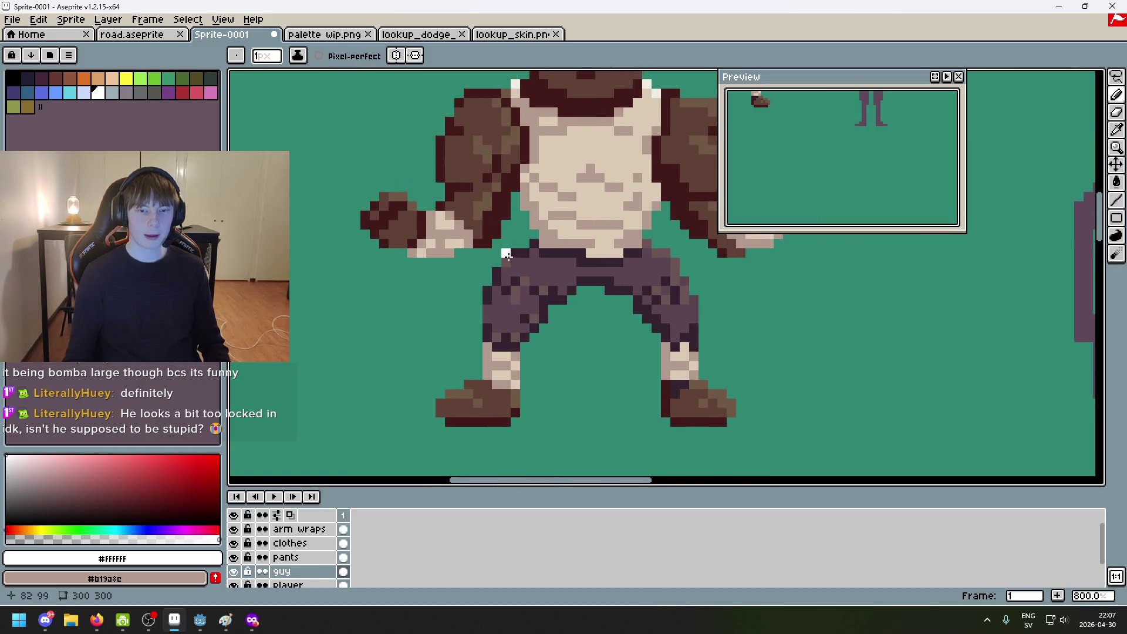
# Step: Pick the dark maroon shade from the shoe and frame the whole character
pyautogui.keyDown('alt'); pyautogui.click(499, 215); pyautogui.keyUp('alt')
pyautogui.scroll(-2, 573, 339)
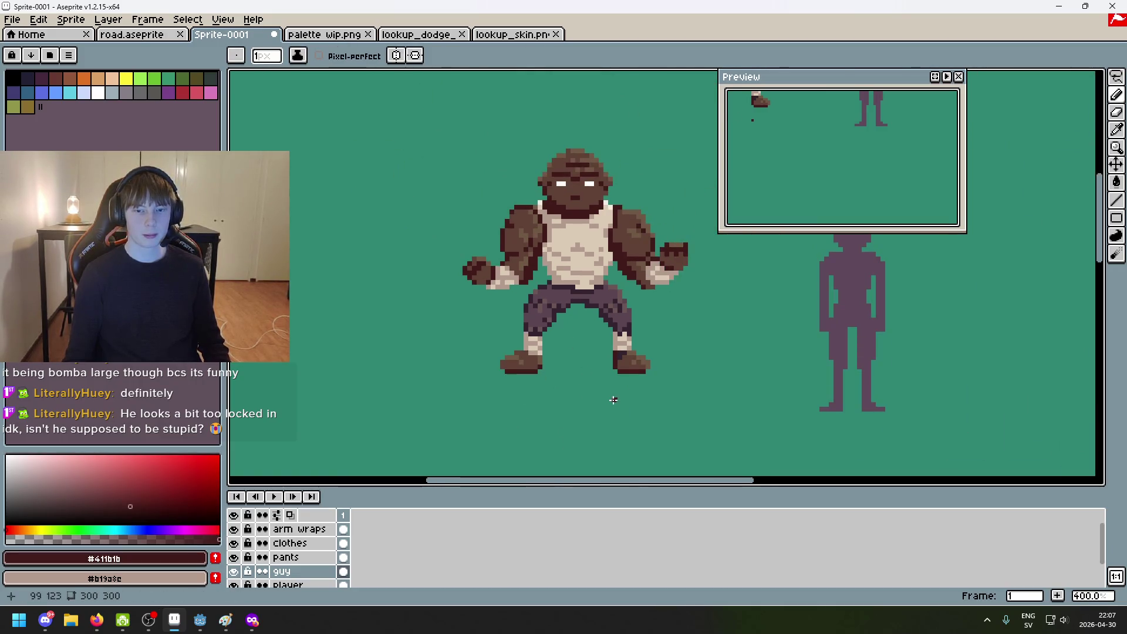
pyautogui.scroll(1, 613, 399)
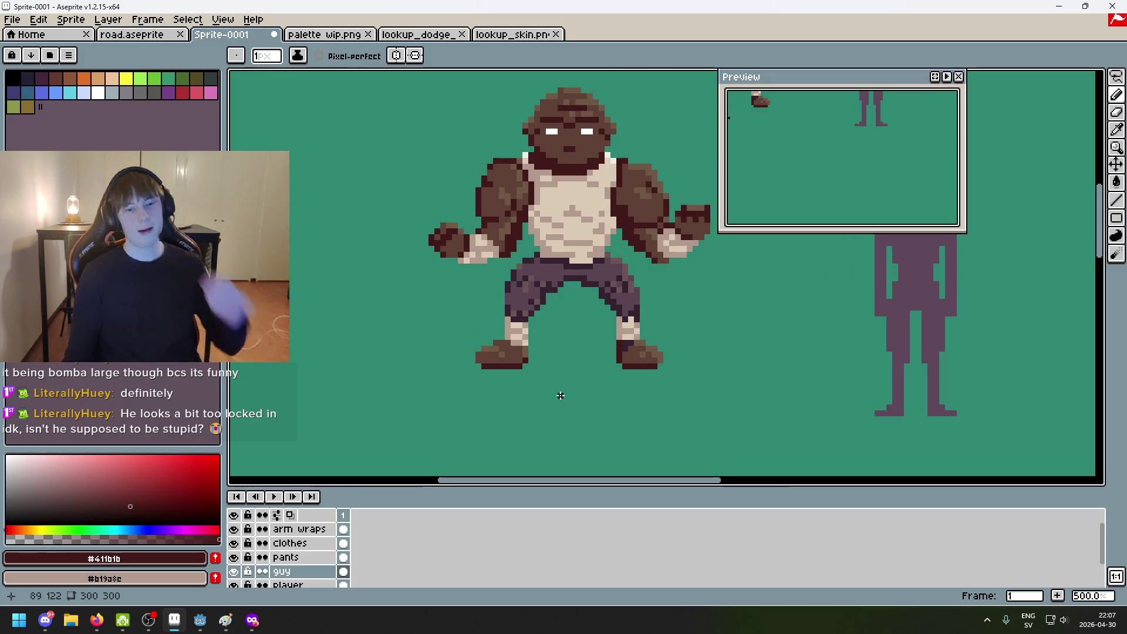
pyautogui.scroll(1, 523, 370)
pyautogui.scroll(1, 511, 347)
pyautogui.scroll(2, 528, 345)
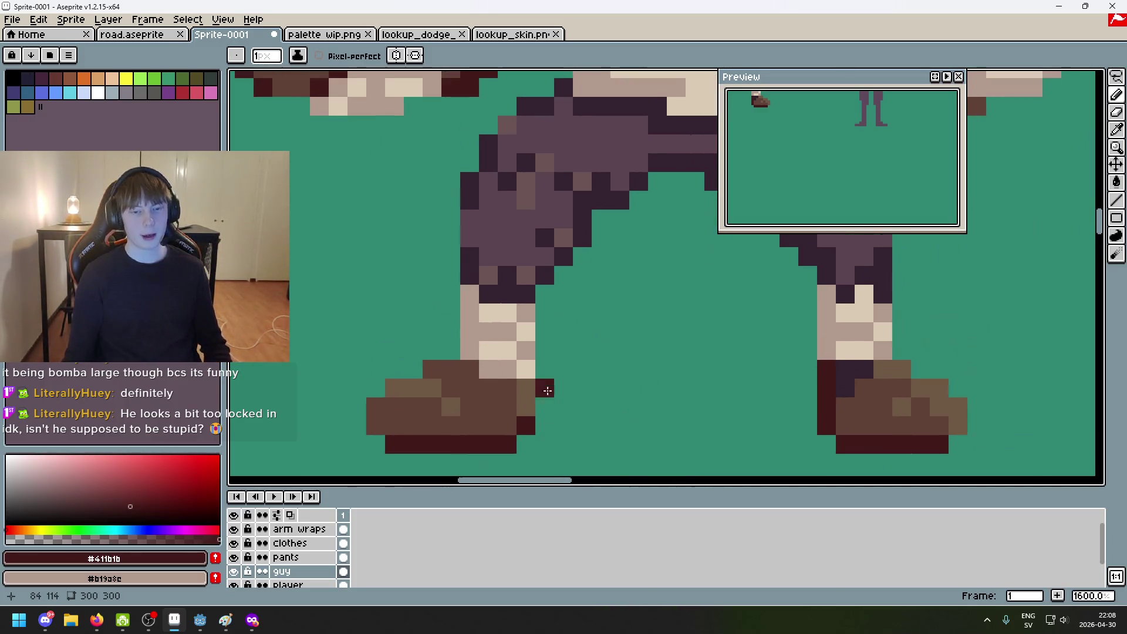
pyautogui.scroll(-4, 563, 399)
pyautogui.moveTo(586, 411); pyautogui.dragTo(597, 350)
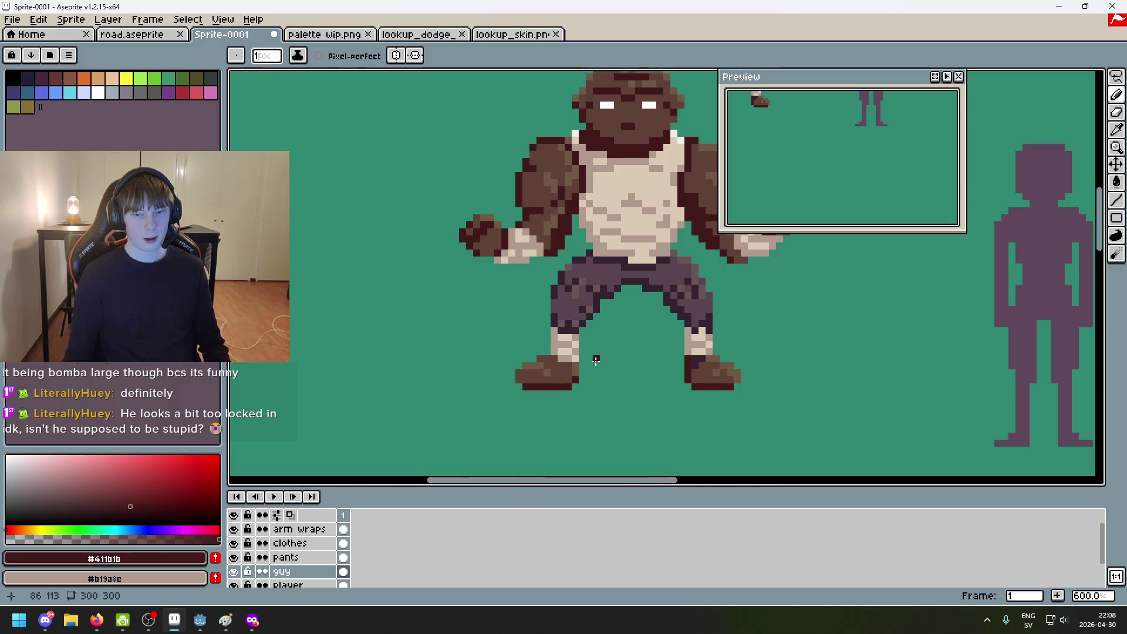
pyautogui.scroll(4, 581, 367)
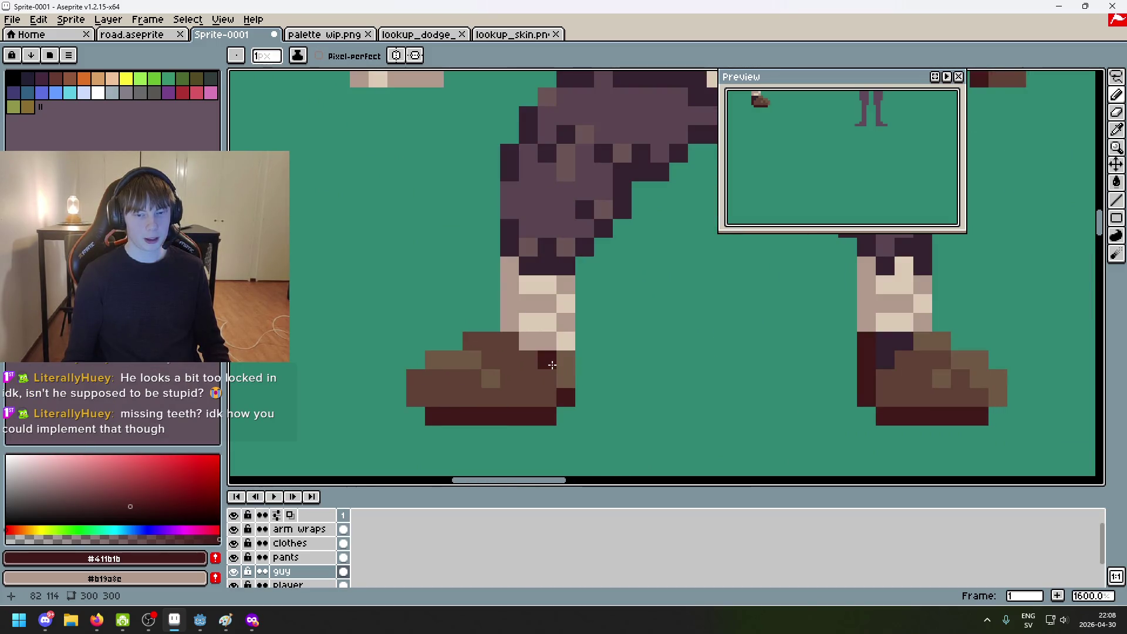
pyautogui.scroll(-5, 571, 390)
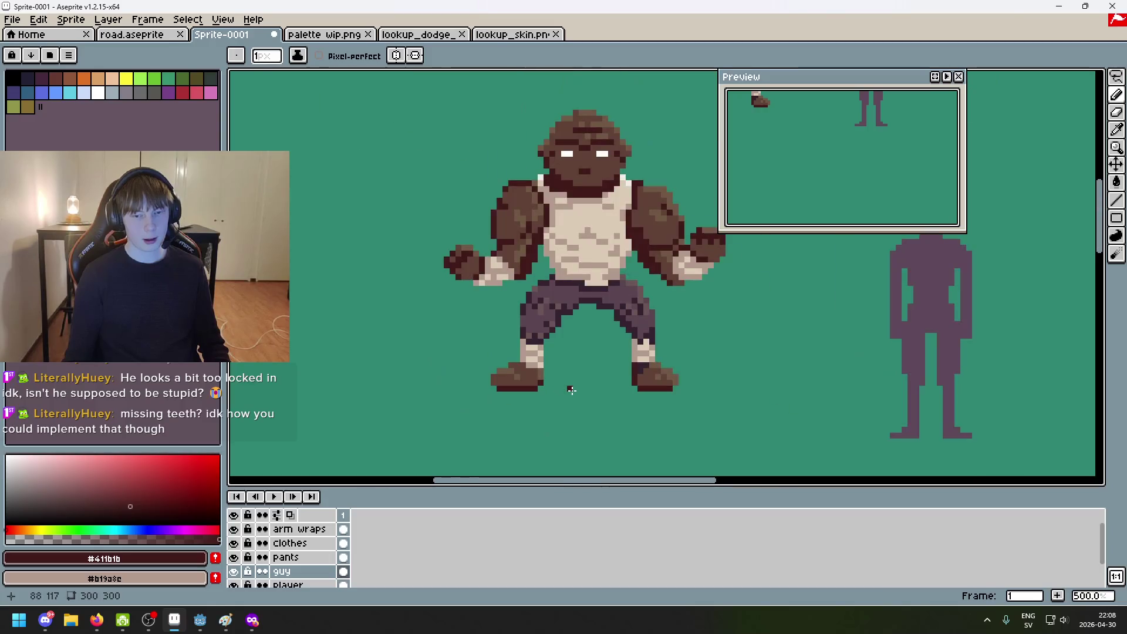
pyautogui.scroll(4, 571, 390)
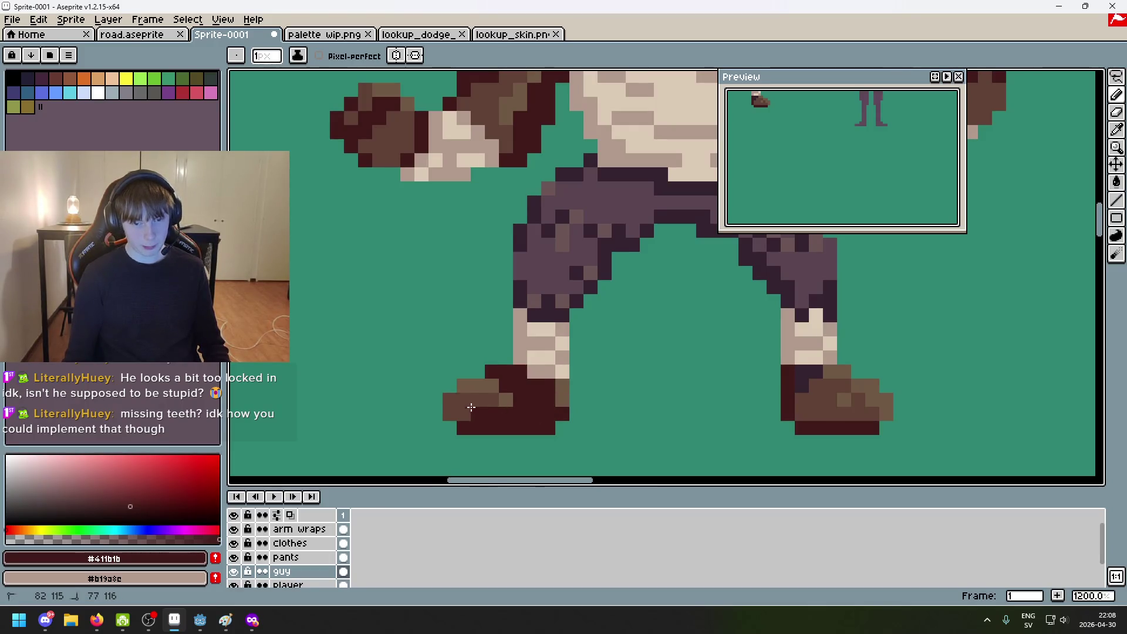
# Step: Paint the left shoe's lighter pixels dark maroon, then sample the mid brown shade
pyautogui.moveTo(451, 414); pyautogui.dragTo(502, 403)
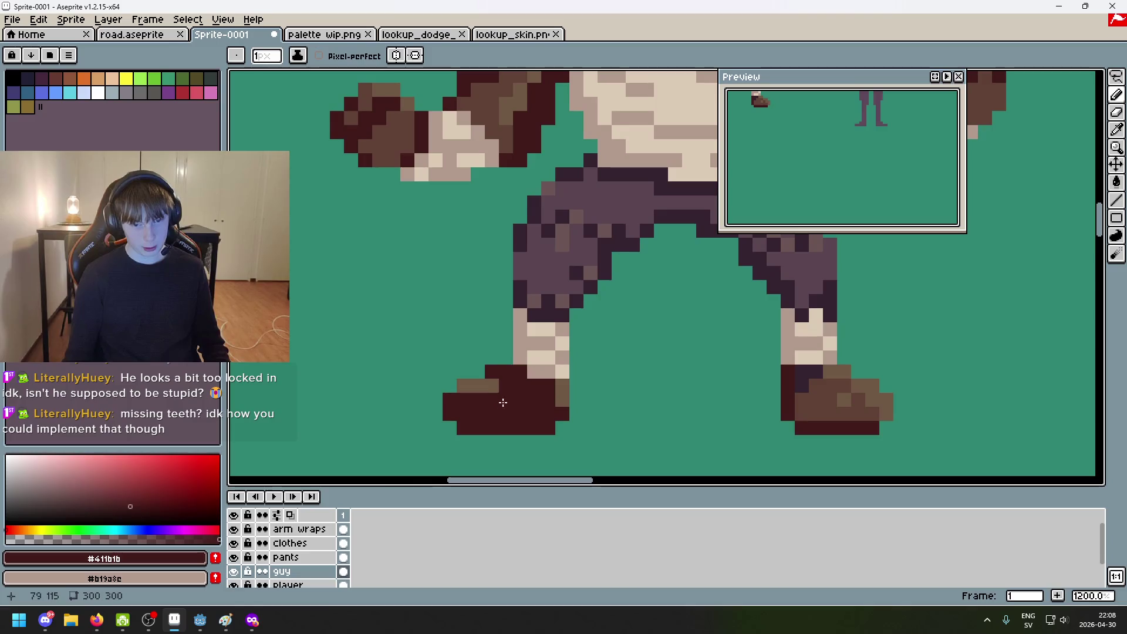
pyautogui.scroll(-2, 495, 320)
pyautogui.keyDown('alt'); pyautogui.click(472, 327); pyautogui.keyUp('alt')
pyautogui.scroll(3, 473, 327)
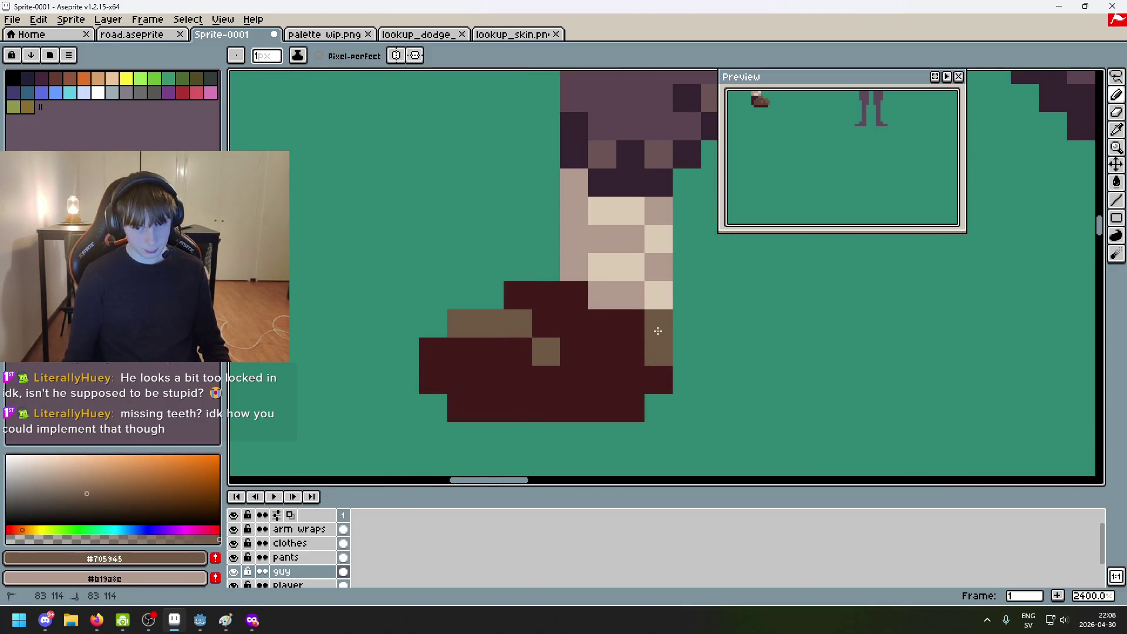
pyautogui.scroll(-6, 657, 330)
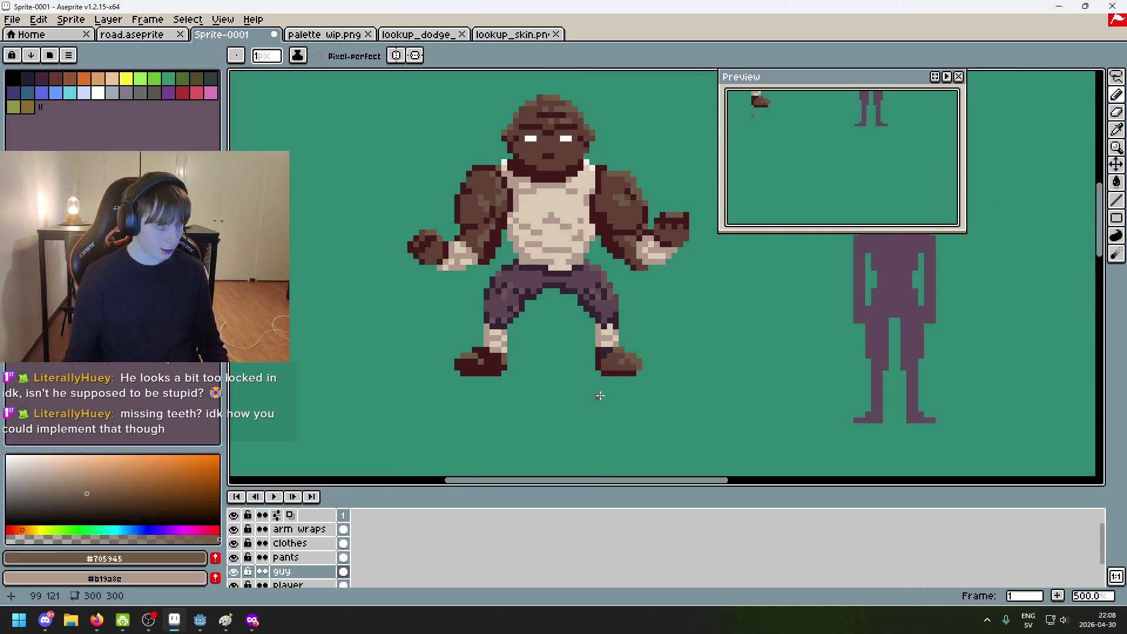
pyautogui.scroll(7, 629, 368)
pyautogui.scroll(-6, 610, 358)
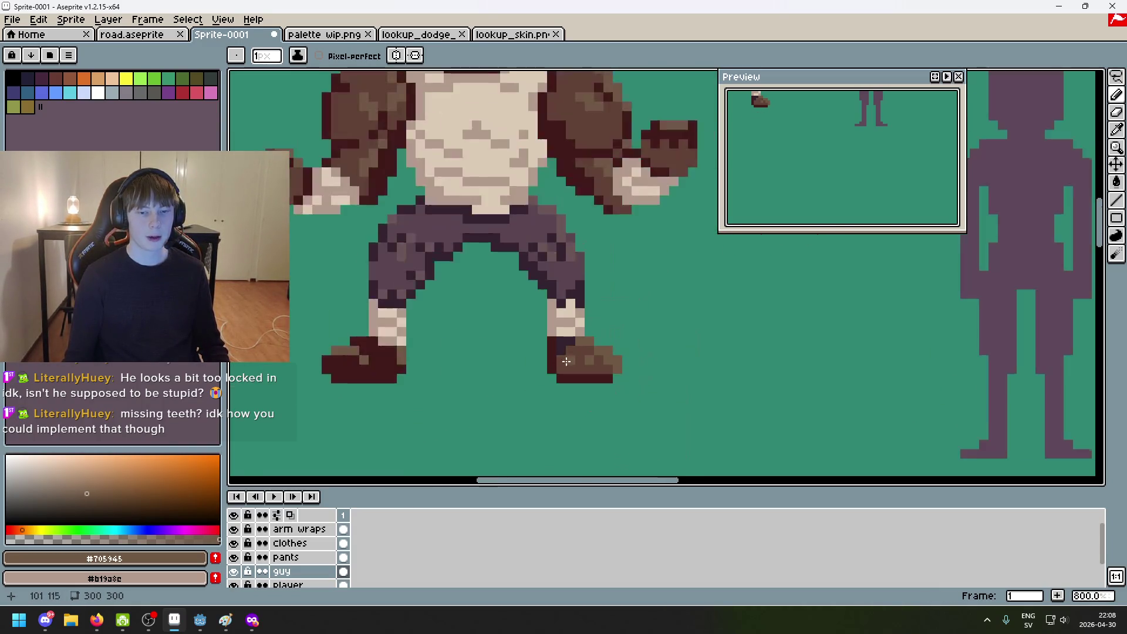
pyautogui.click(234, 558)
pyautogui.click(233, 558)
pyautogui.scroll(-2, 234, 563)
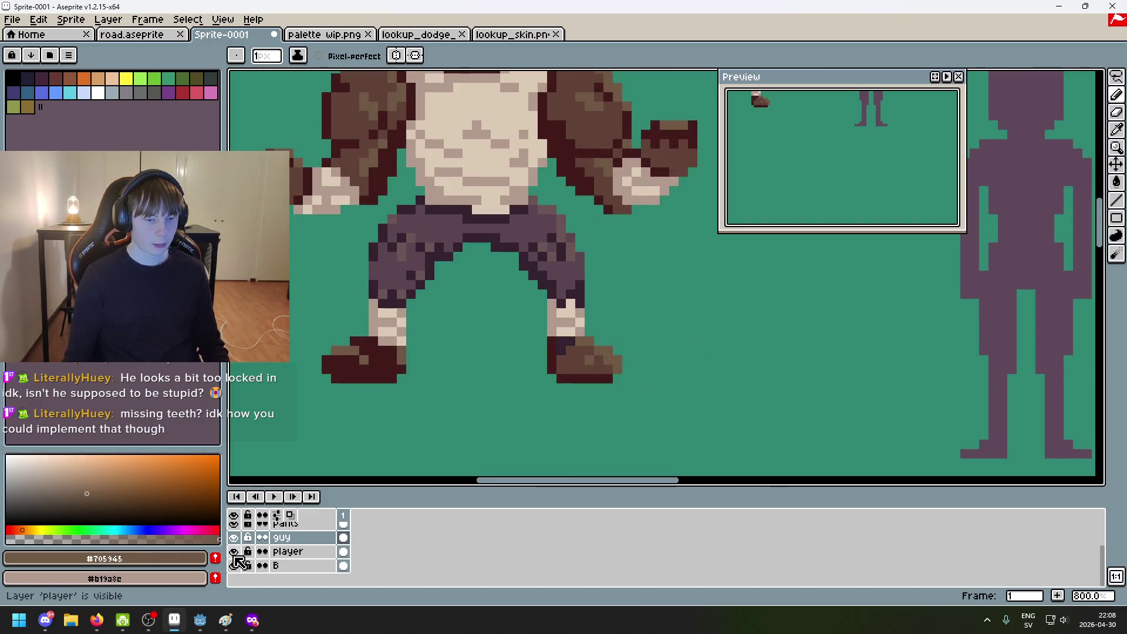
pyautogui.click(234, 552)
pyautogui.click(233, 552)
pyautogui.scroll(2, 238, 560)
pyautogui.click(234, 557)
pyautogui.click(234, 557)
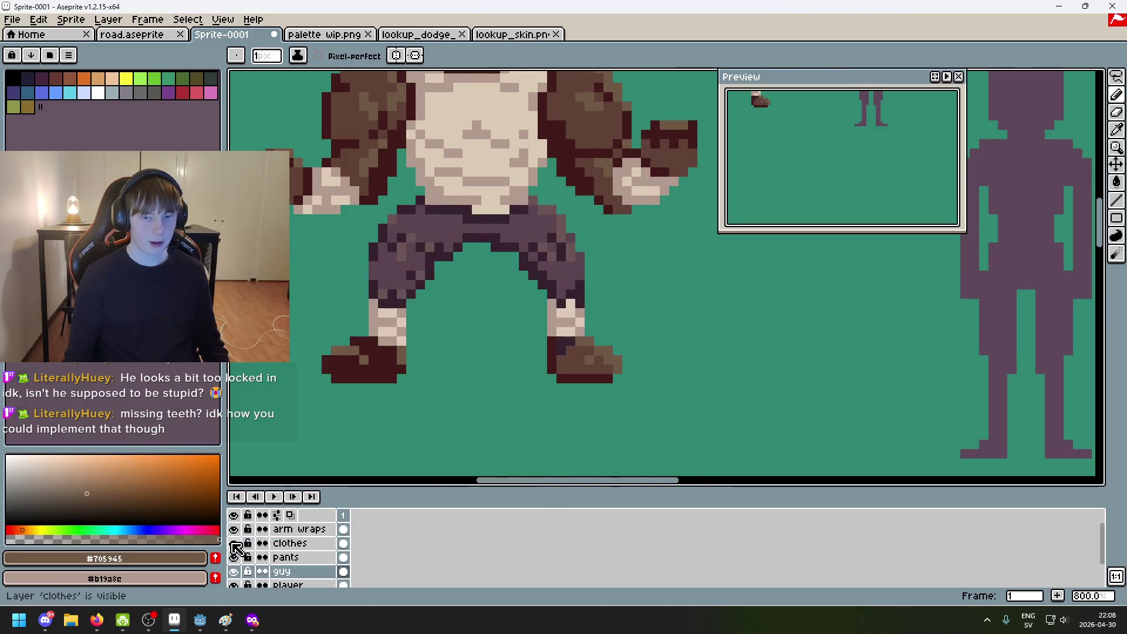
pyautogui.click(234, 543)
pyautogui.click(234, 544)
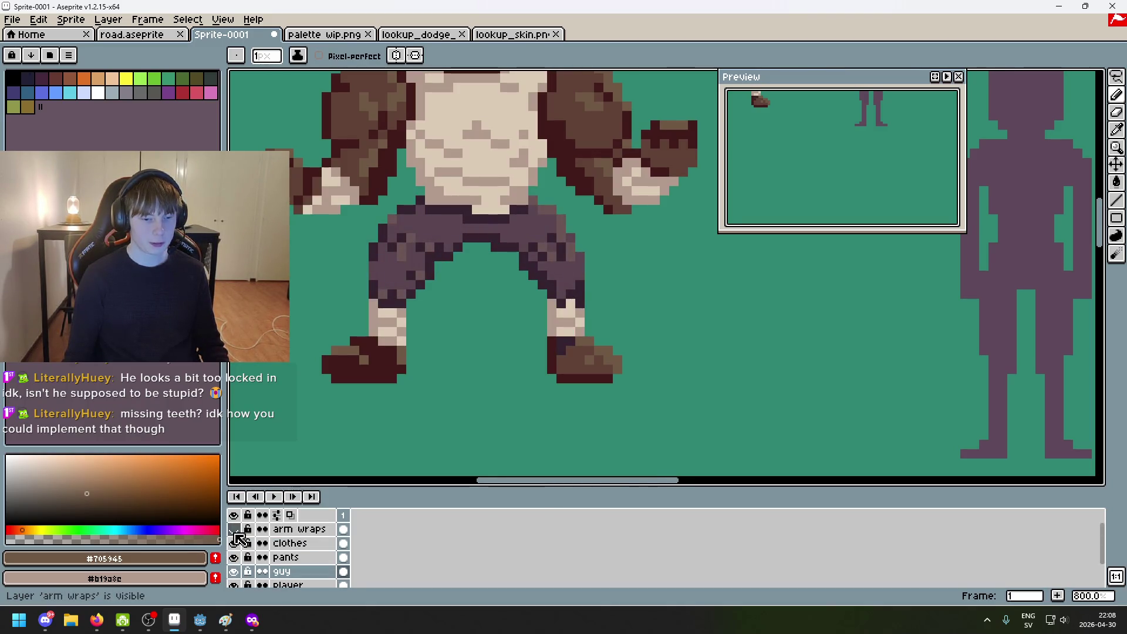
pyautogui.scroll(-1, 235, 546)
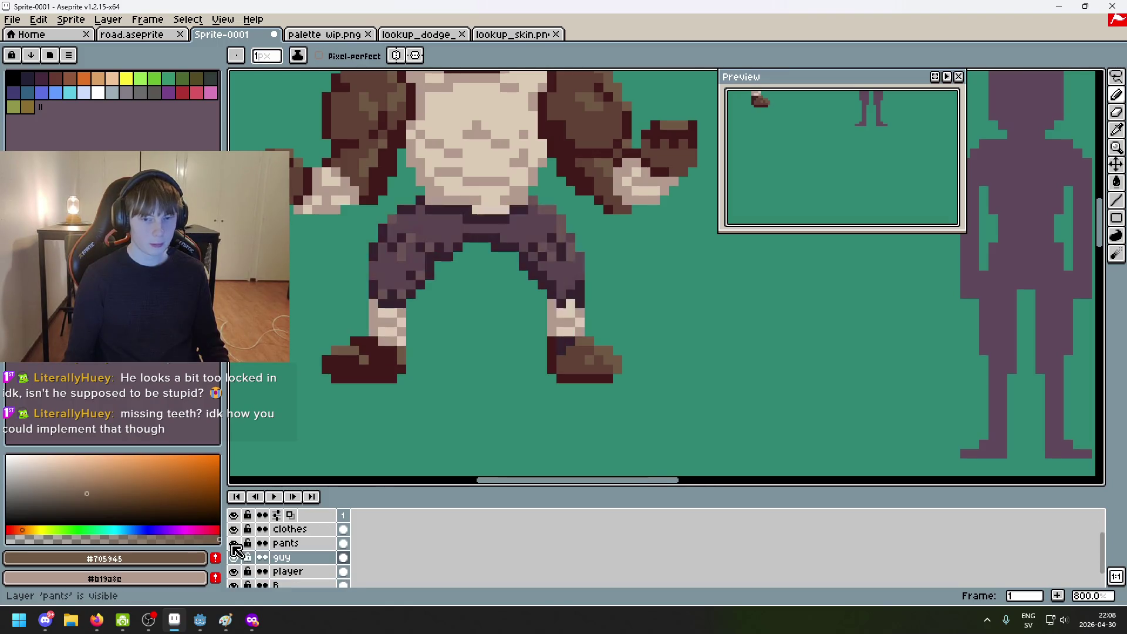
pyautogui.click(235, 557)
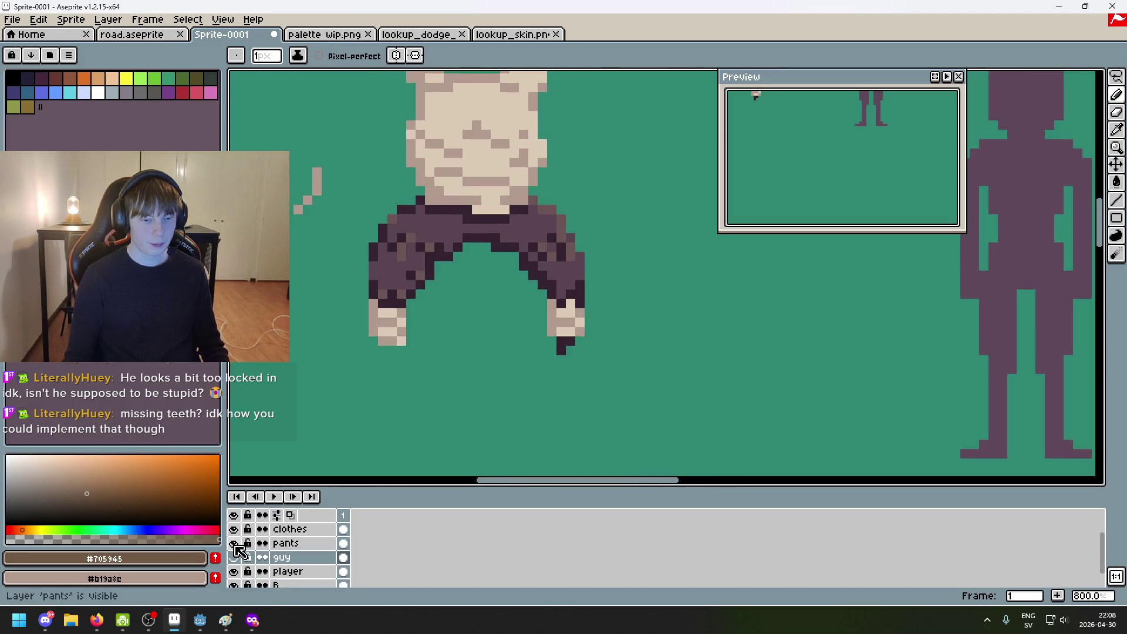
pyautogui.click(235, 571)
pyautogui.click(235, 558)
pyautogui.click(235, 571)
pyautogui.doubleClick(238, 561)
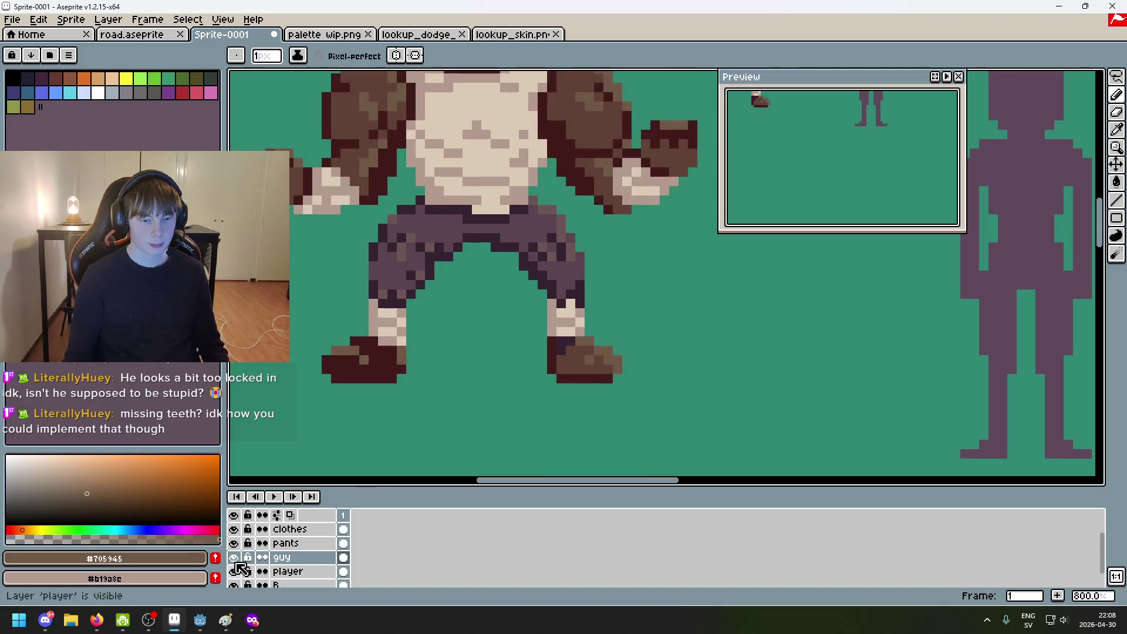
pyautogui.click(234, 543)
pyautogui.click(234, 543)
pyautogui.click(234, 543)
pyautogui.click(234, 543)
pyautogui.click(287, 543)
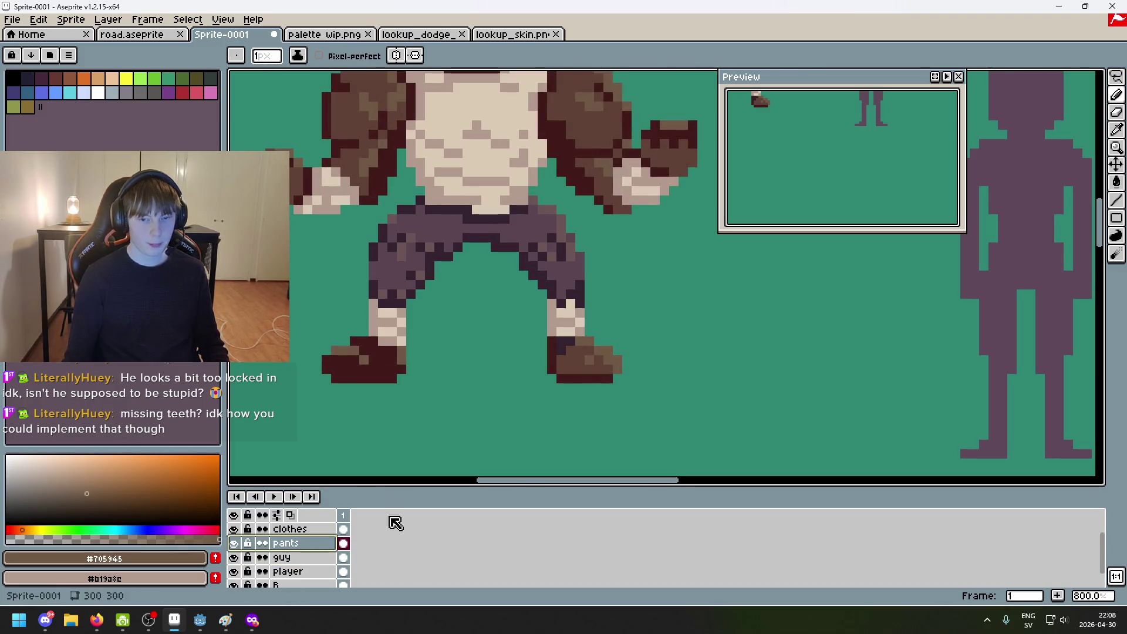
pyautogui.press('e')
pyautogui.scroll(2, 574, 334)
pyautogui.scroll(-5, 591, 381)
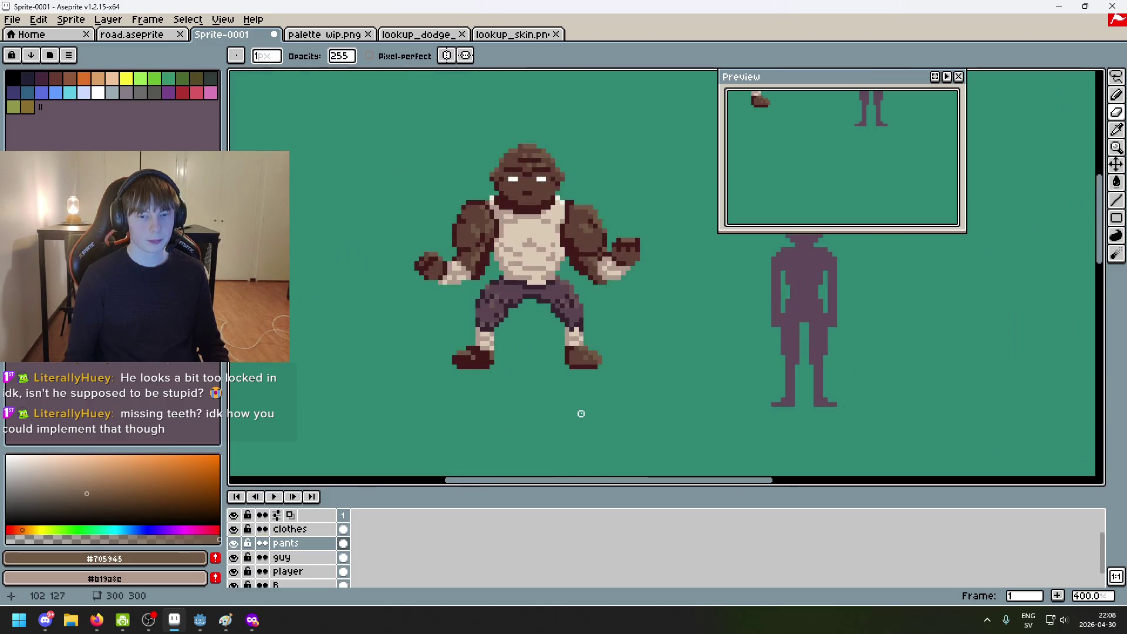
pyautogui.scroll(2, 510, 380)
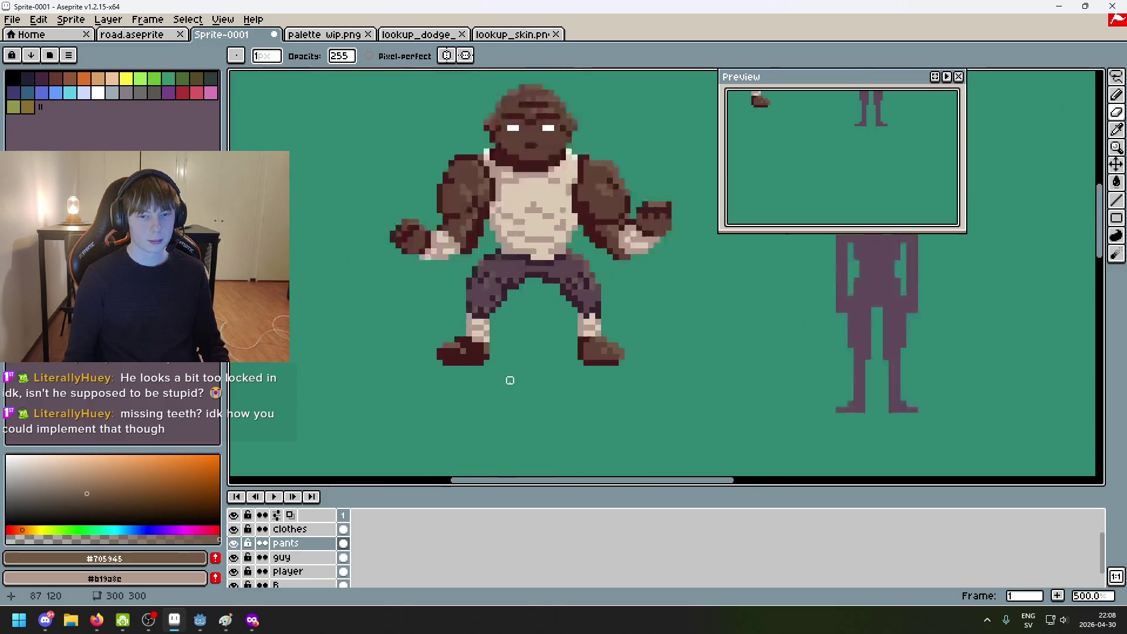
pyautogui.keyDown('alt'); pyautogui.click(446, 347); pyautogui.keyUp('alt')
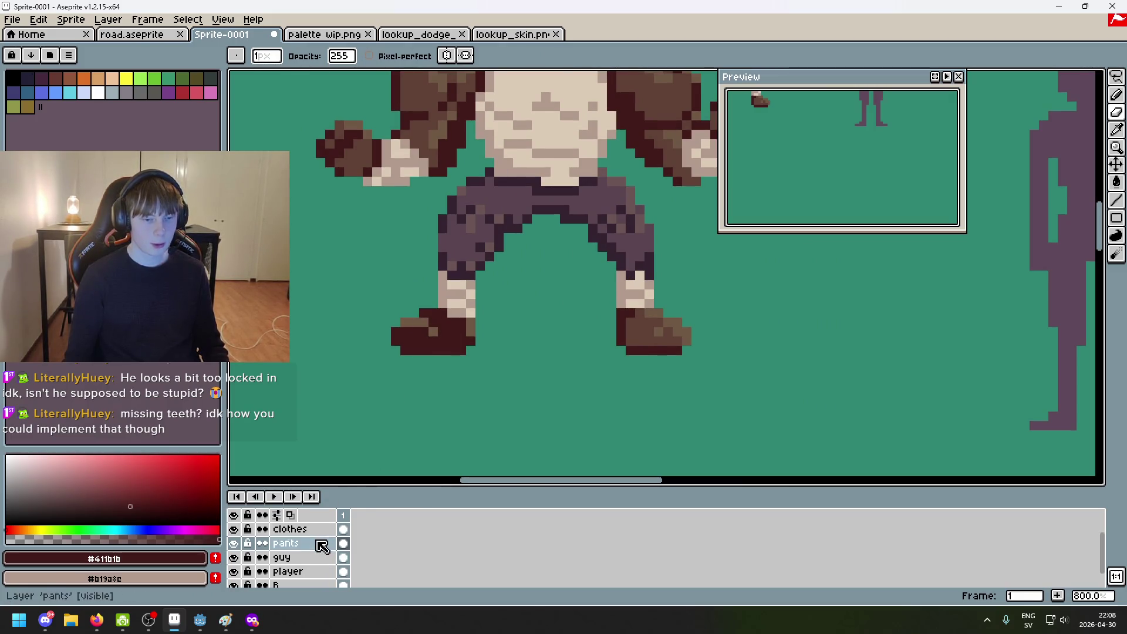
pyautogui.scroll(1, 323, 550)
pyautogui.click(302, 529)
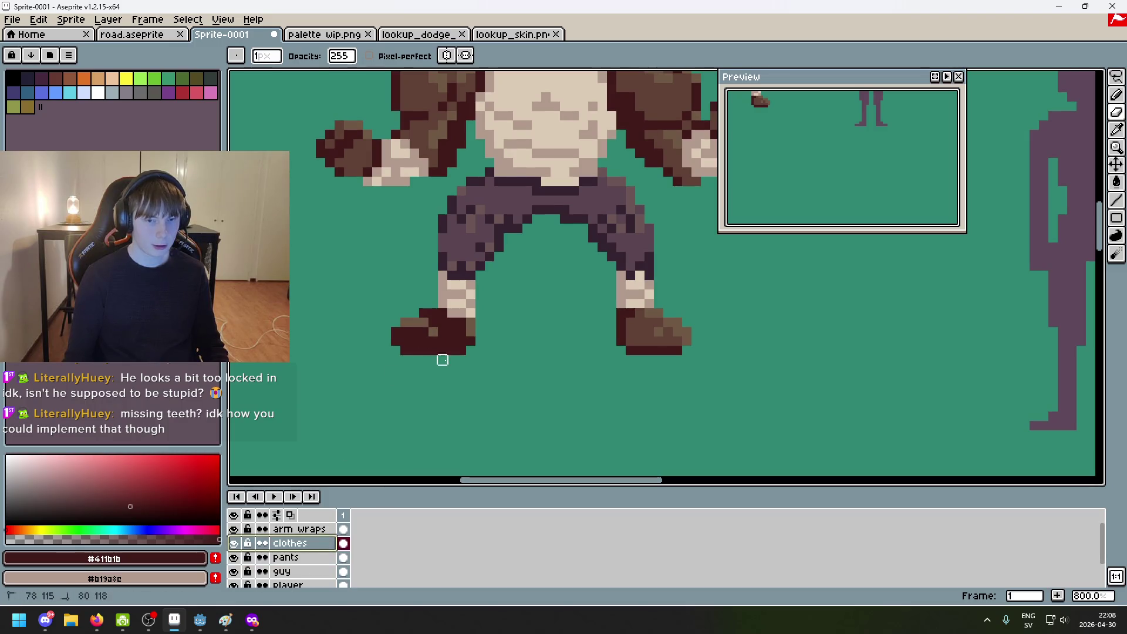
pyautogui.click(313, 572)
pyautogui.hotkey('ctrl', 'z')
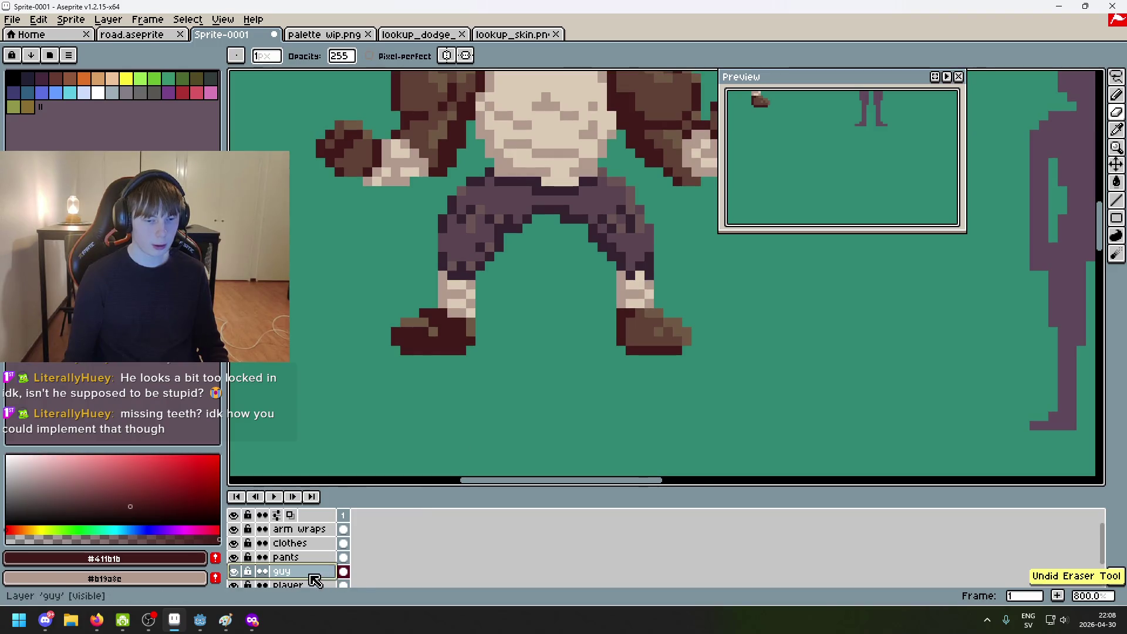
pyautogui.press('m')
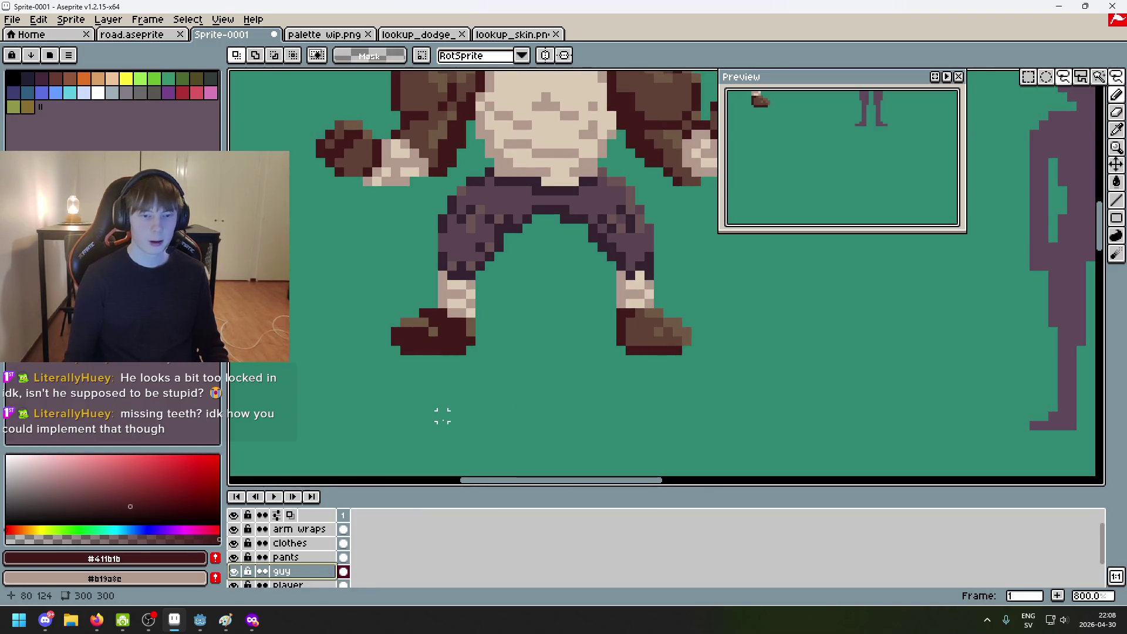
# Step: Lasso around the left boot, then deselect and undo the last eraser and pencil edits
pyautogui.press('q')
pyautogui.moveTo(442, 416); pyautogui.dragTo(385, 369)
pyautogui.moveTo(427, 316); pyautogui.dragTo(452, 322)
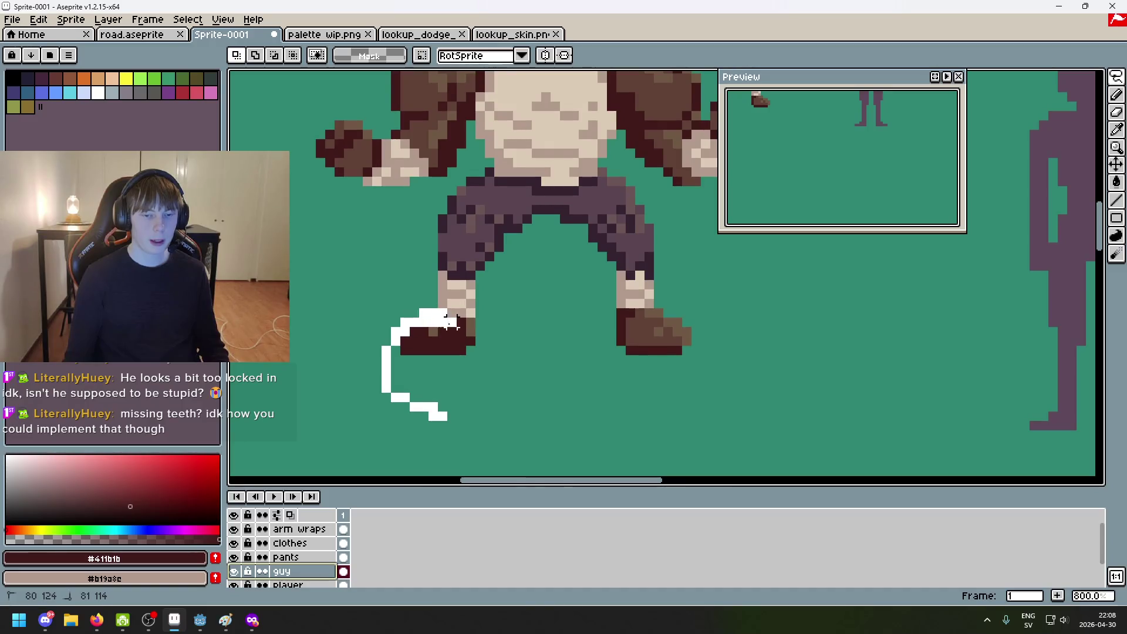
pyautogui.moveTo(472, 376); pyautogui.dragTo(479, 371)
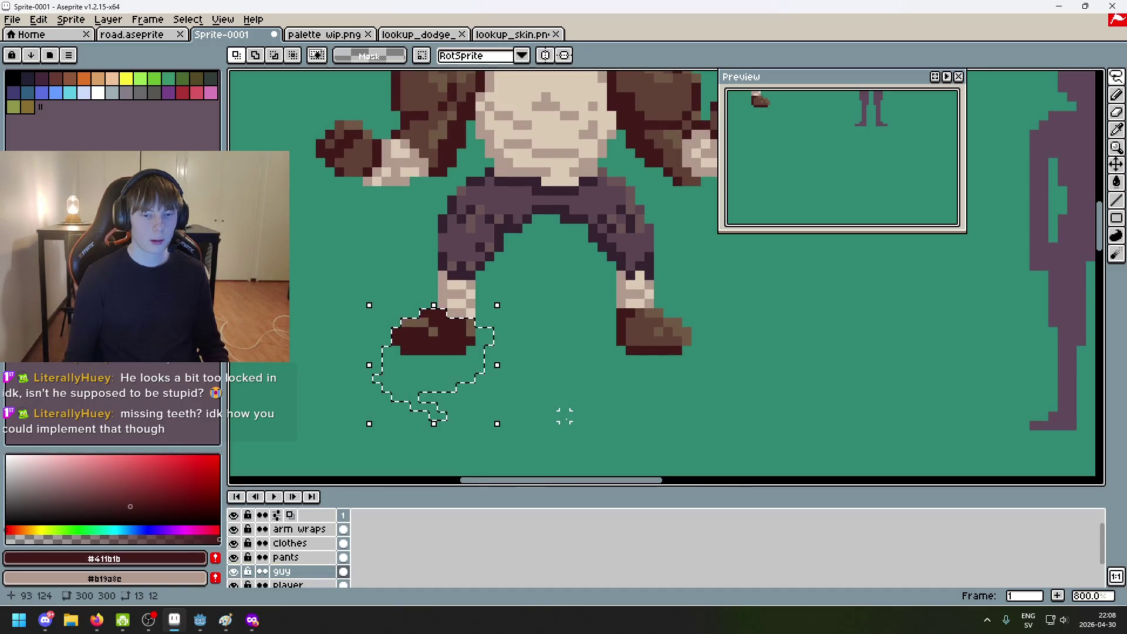
pyautogui.hotkey('ctrl', 'd')
pyautogui.rightClick(309, 573)
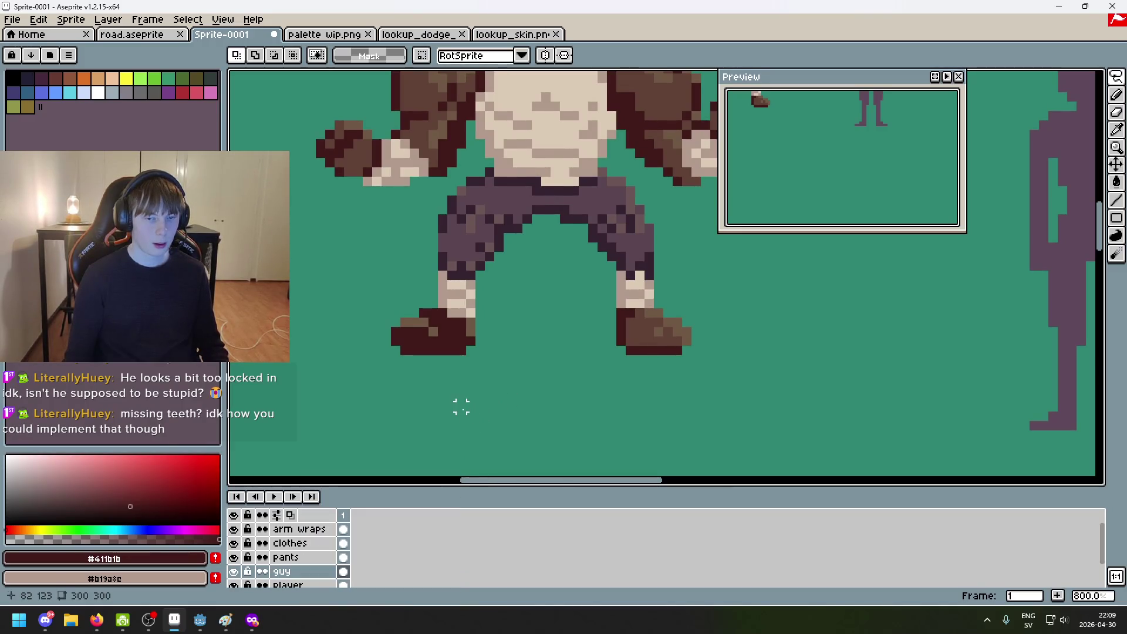
pyautogui.hotkey('ctrl', 'z')
pyautogui.hotkey('ctrl', 'z')
pyautogui.hotkey('ctrl', 'z')
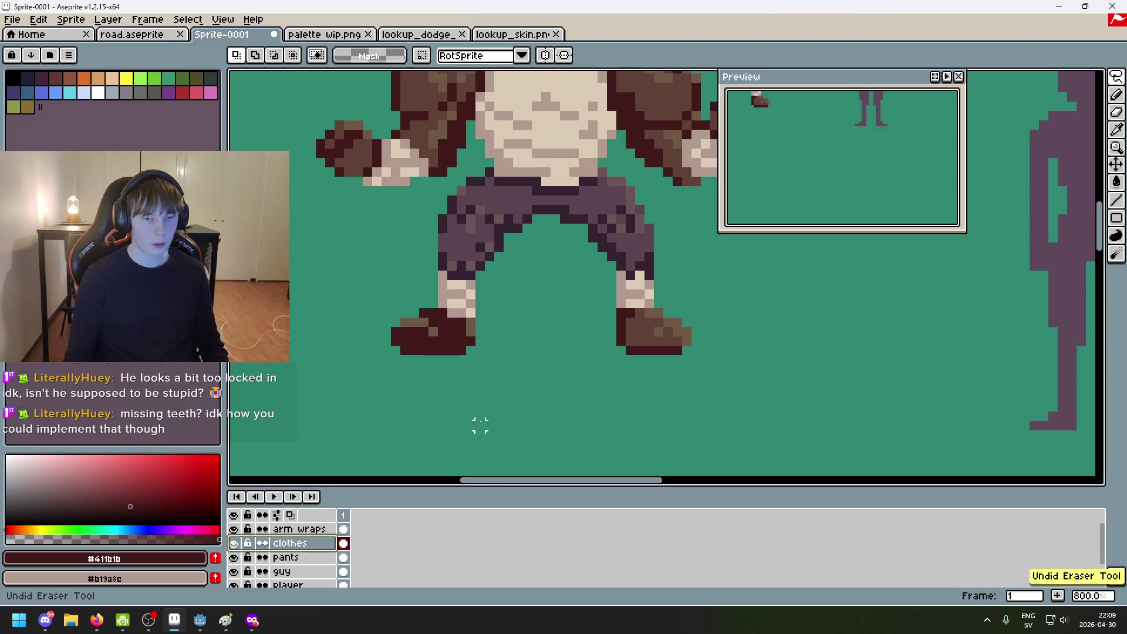
pyautogui.hotkey('ctrl', 'z')
pyautogui.hotkey('ctrl', 'z')
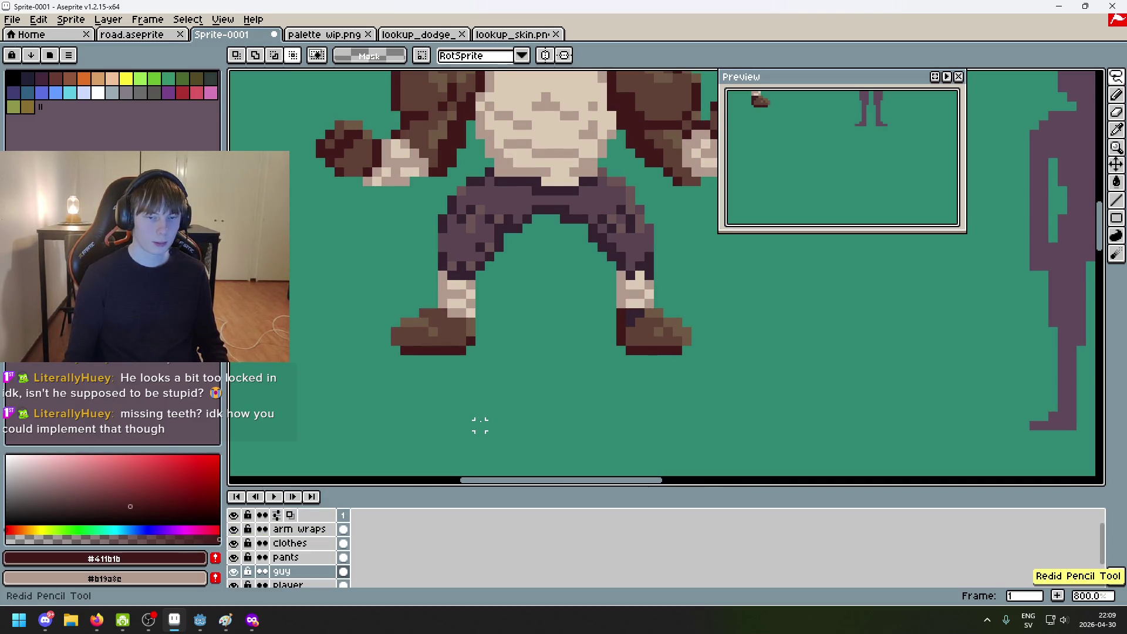
# Step: Add a new layer above arm wraps and name it 'shoes'
pyautogui.rightClick(305, 529)
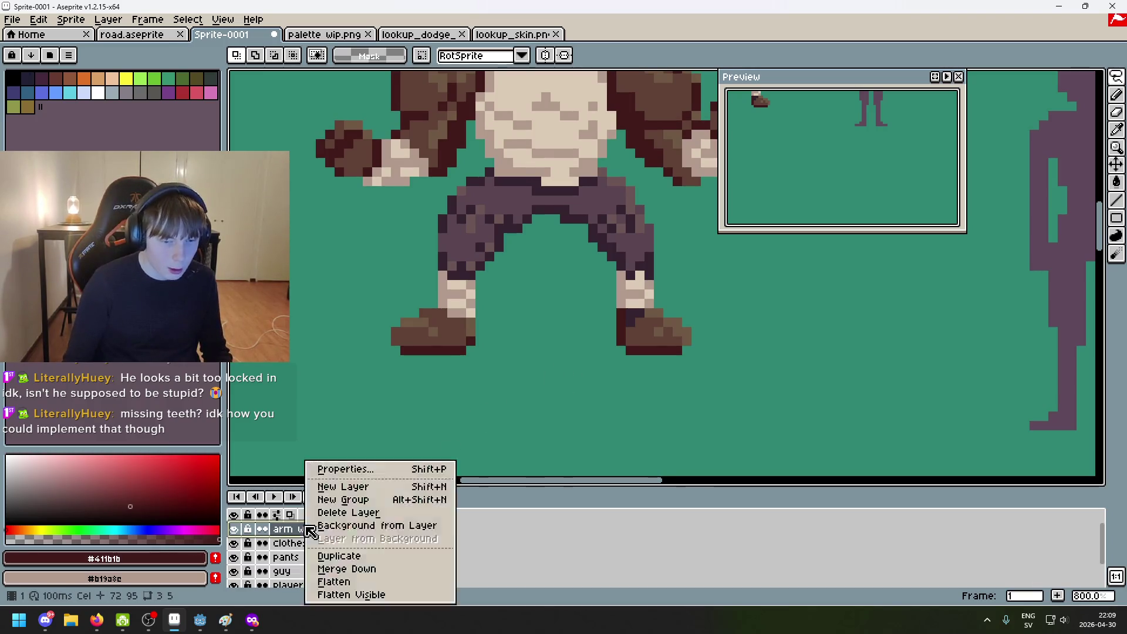
pyautogui.click(377, 485)
pyautogui.doubleClick(303, 529)
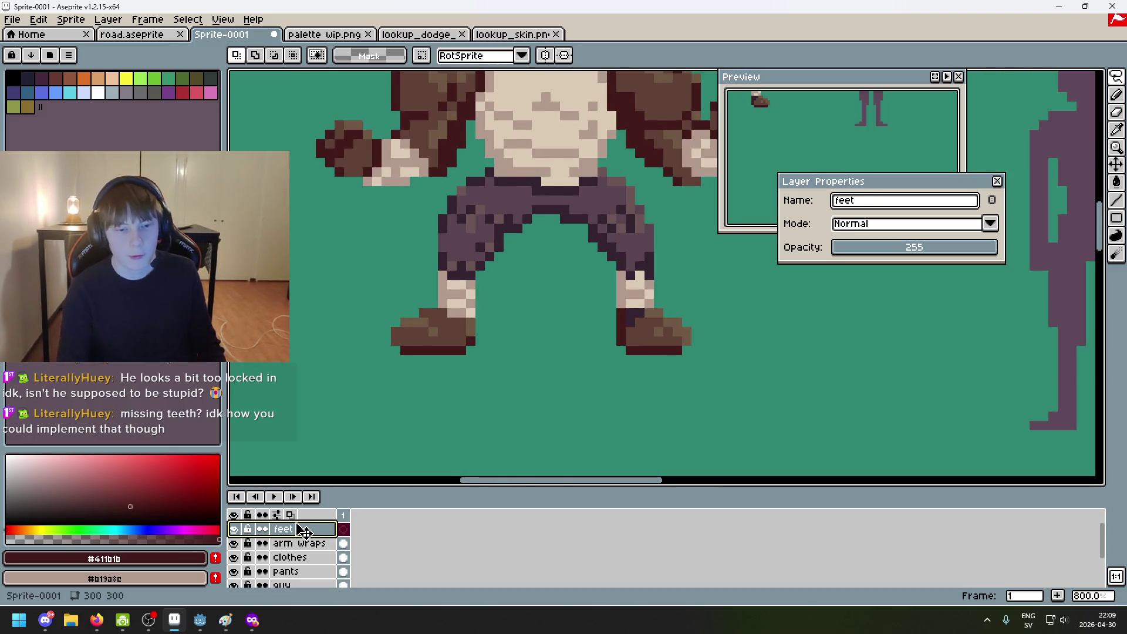
pyautogui.write('shoes')
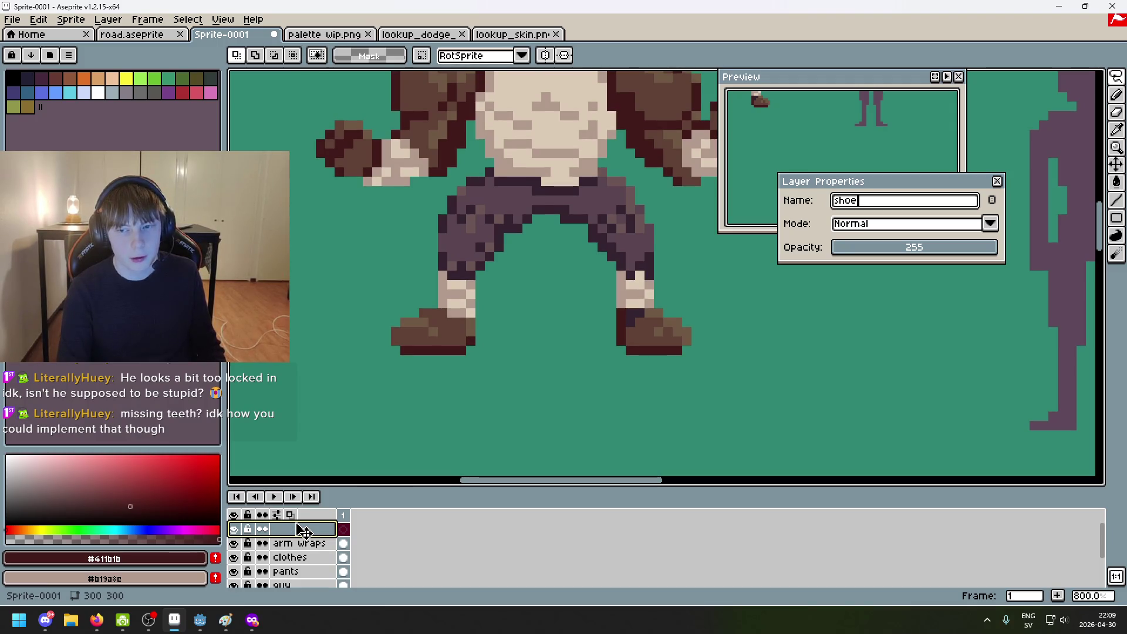
pyautogui.press('Return')
# Step: Fill the left shoe with dark maroon on the shoes layer
pyautogui.scroll(2, 397, 385)
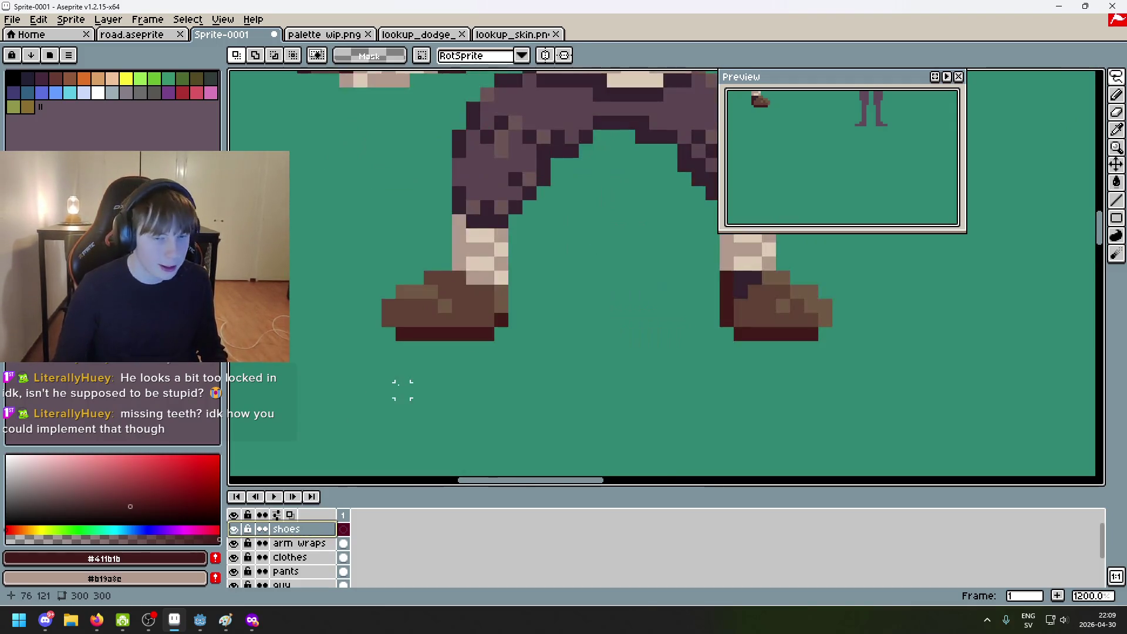
pyautogui.moveTo(403, 447)
pyautogui.mouseDown()
pyautogui.moveTo(531, 400)
pyautogui.moveTo(405, 446)
pyautogui.mouseUp()
pyautogui.moveTo(599, 433)
pyautogui.mouseDown()
pyautogui.moveTo(453, 397)
pyautogui.moveTo(556, 415)
pyautogui.mouseUp()
pyautogui.scroll(-2, 557, 416)
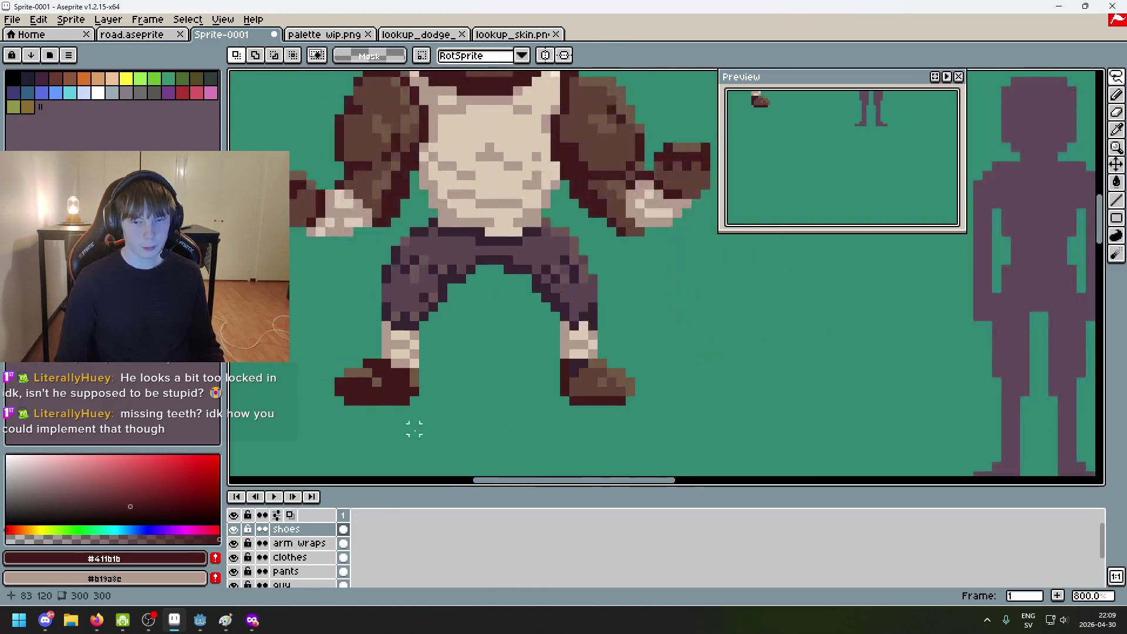
# Step: Repaint the right shoe in dark maroon with the Pencil, sampling brown and beige shades
pyautogui.scroll(2, 387, 362)
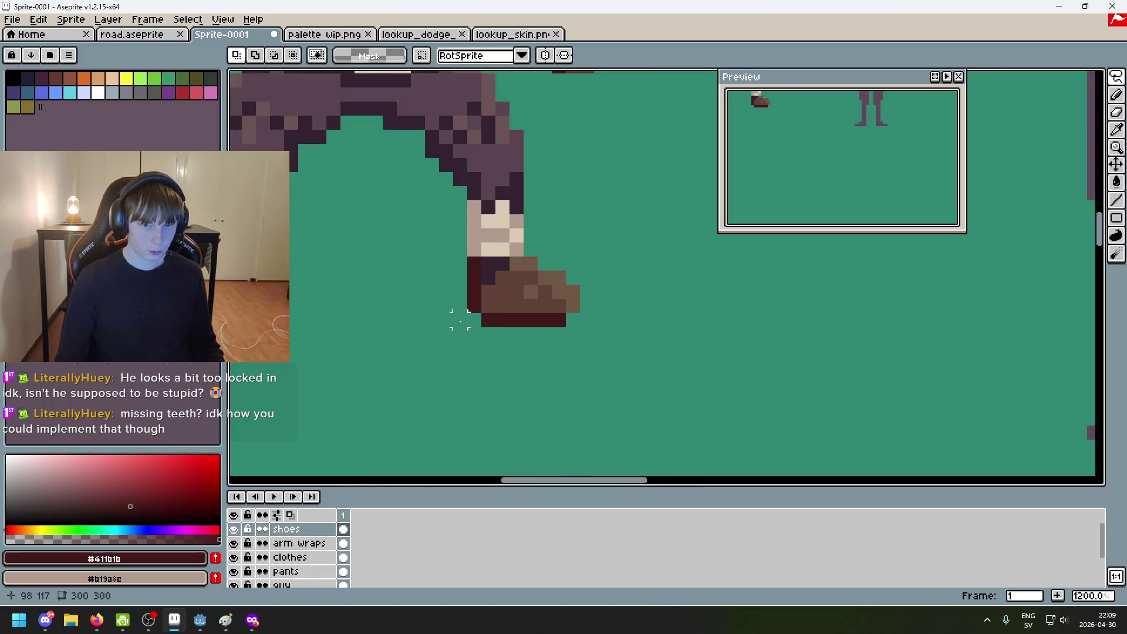
pyautogui.press('b')
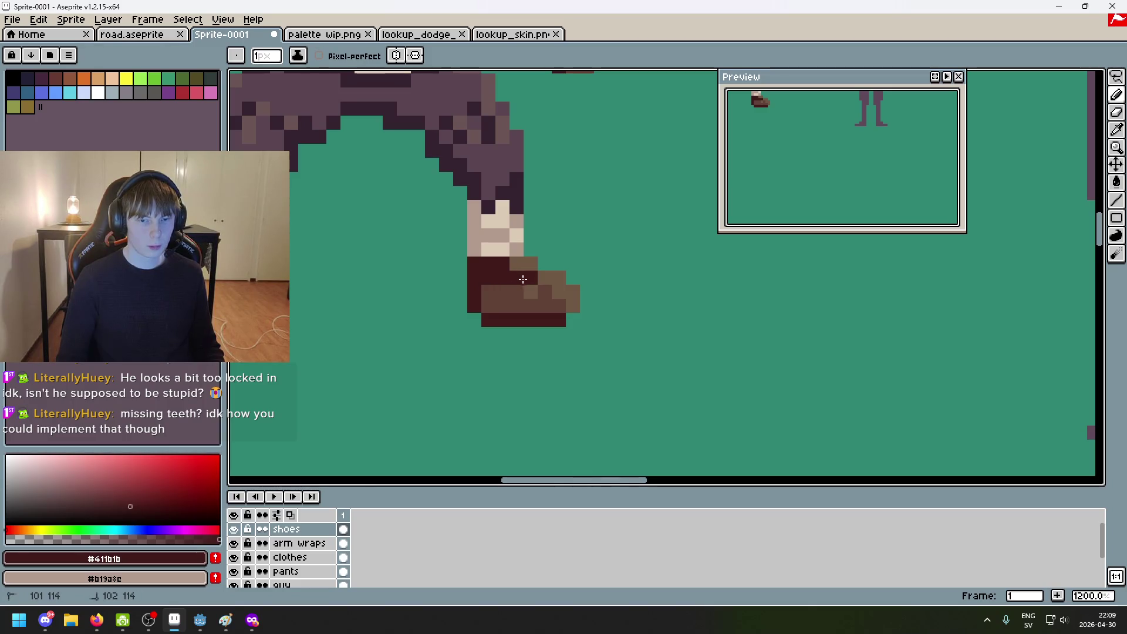
pyautogui.moveTo(551, 294); pyautogui.dragTo(552, 310)
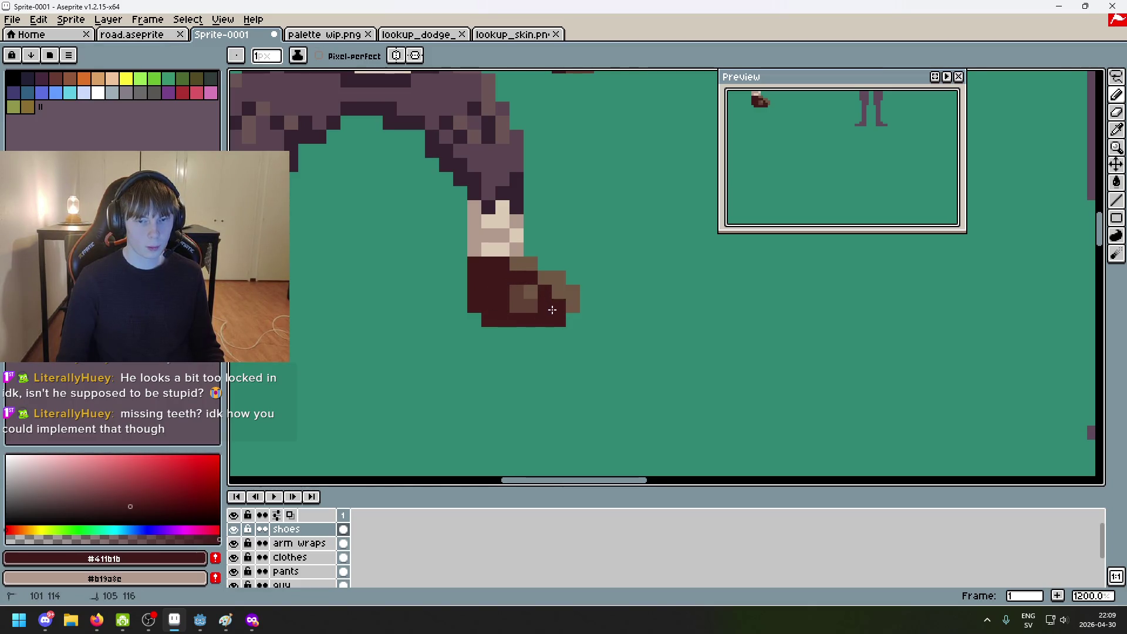
pyautogui.keyDown('alt'); pyautogui.click(532, 267); pyautogui.keyUp('alt')
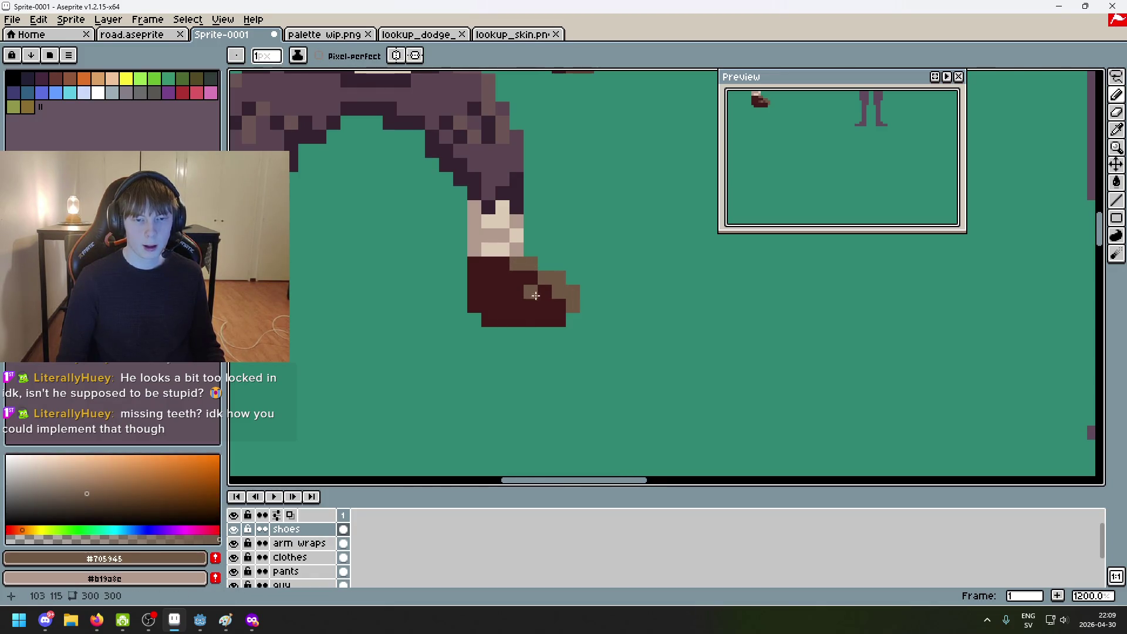
pyautogui.moveTo(535, 295); pyautogui.dragTo(655, 377)
pyautogui.scroll(-4, 540, 354)
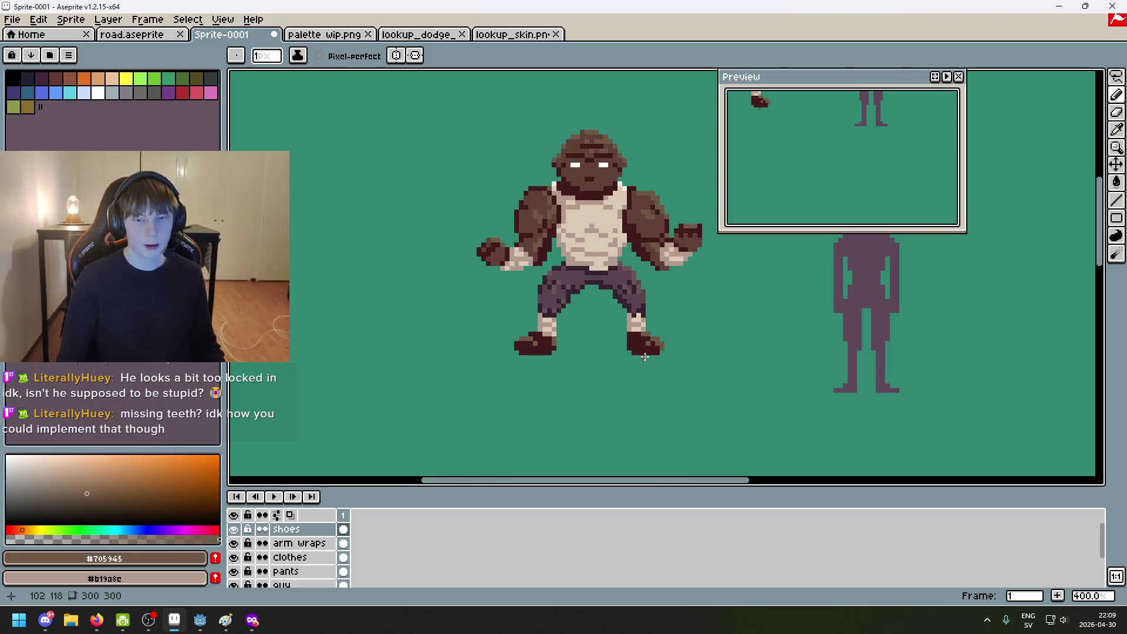
pyautogui.scroll(6, 603, 289)
pyautogui.hotkey('ctrl', 'y')
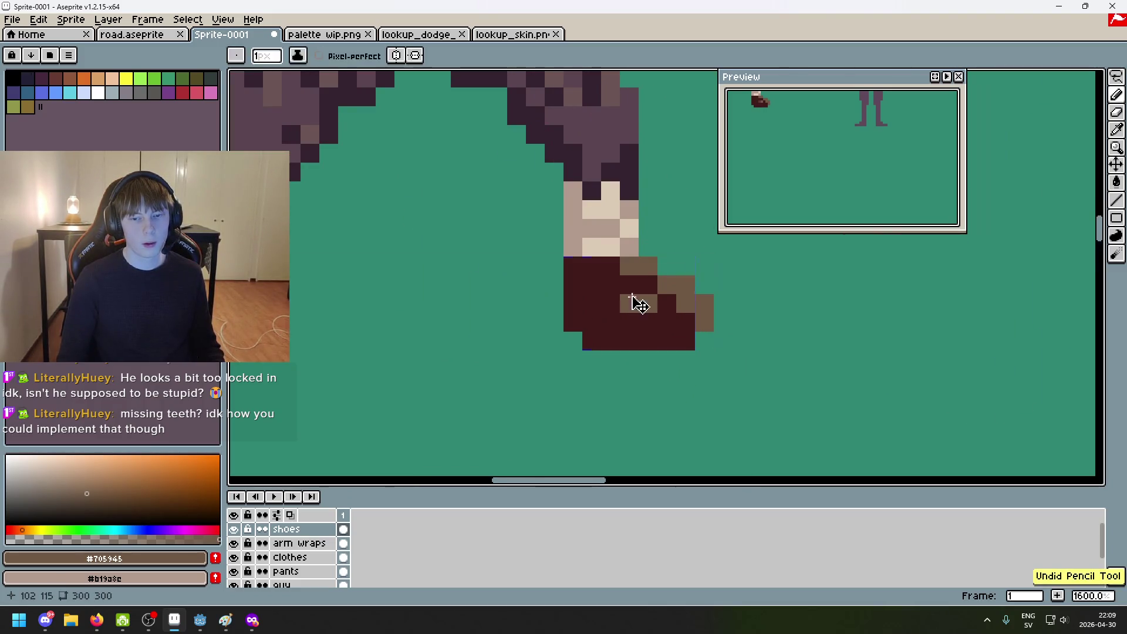
pyautogui.scroll(-1, 322, 562)
pyautogui.click(322, 557)
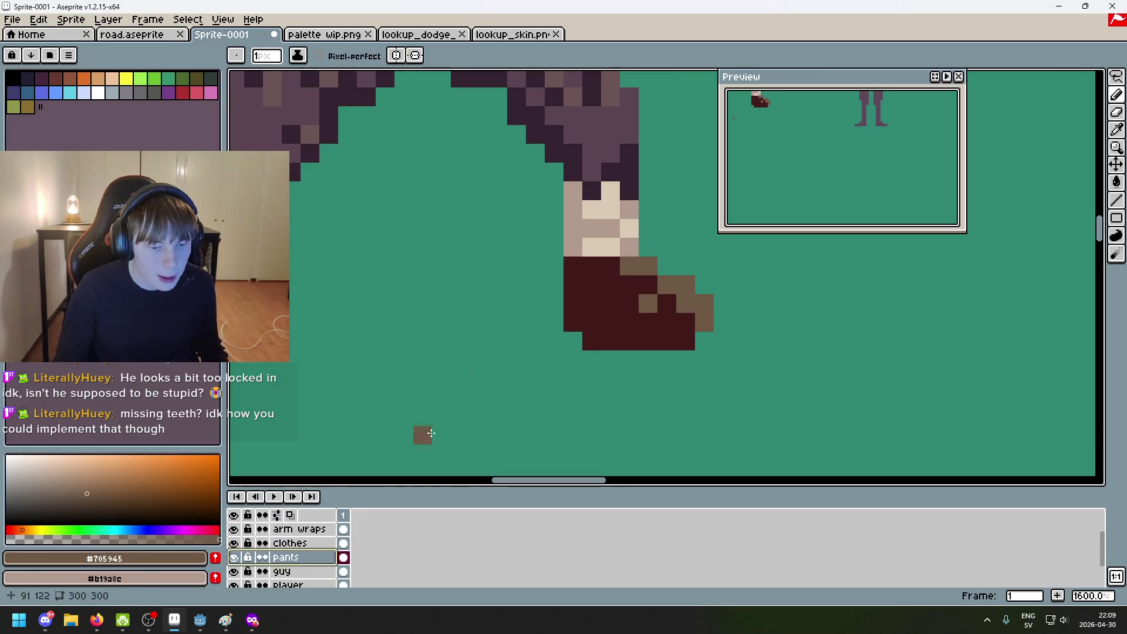
pyautogui.keyDown('alt'); pyautogui.click(629, 244); pyautogui.keyUp('alt')
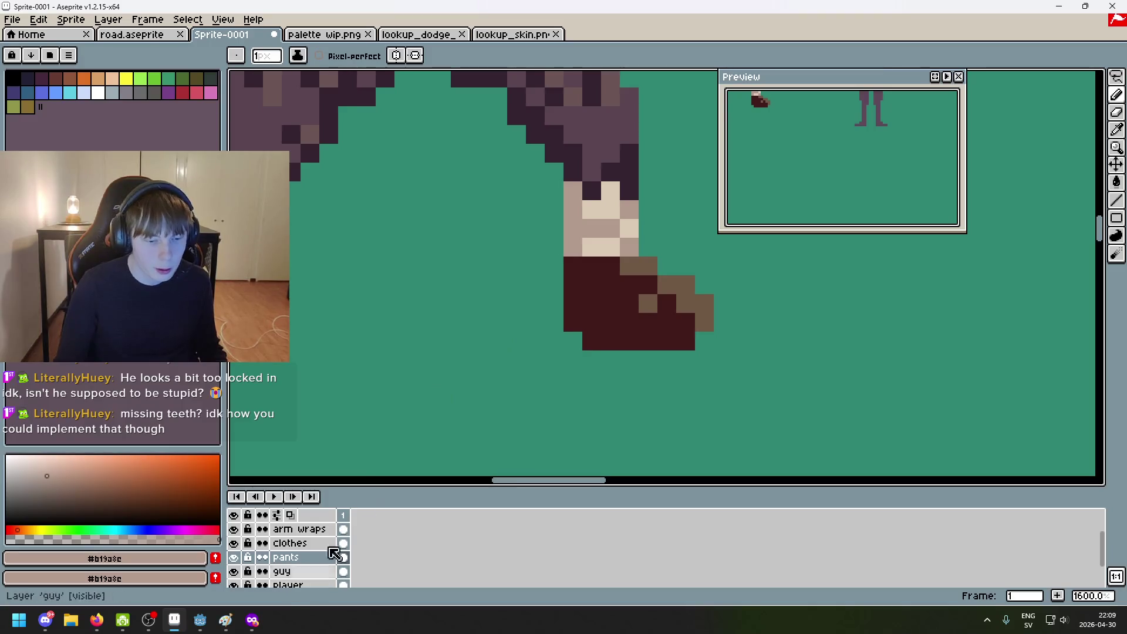
pyautogui.scroll(1, 308, 537)
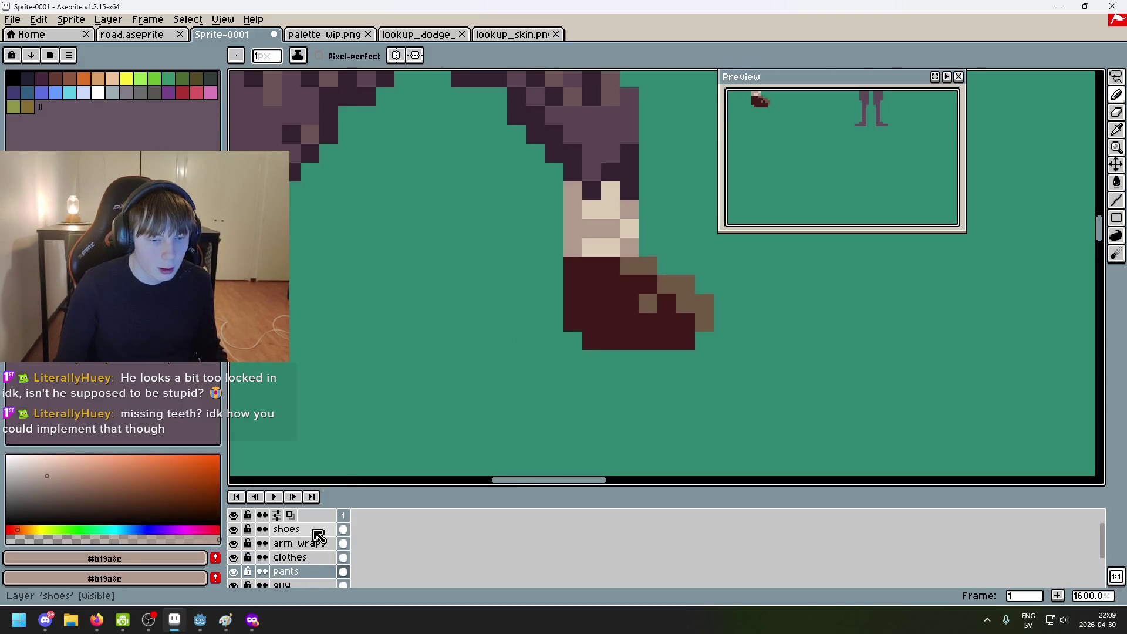
# Step: Move the shoes layer below pants, undo a stray stroke, and resample the dark maroon
pyautogui.click(322, 530)
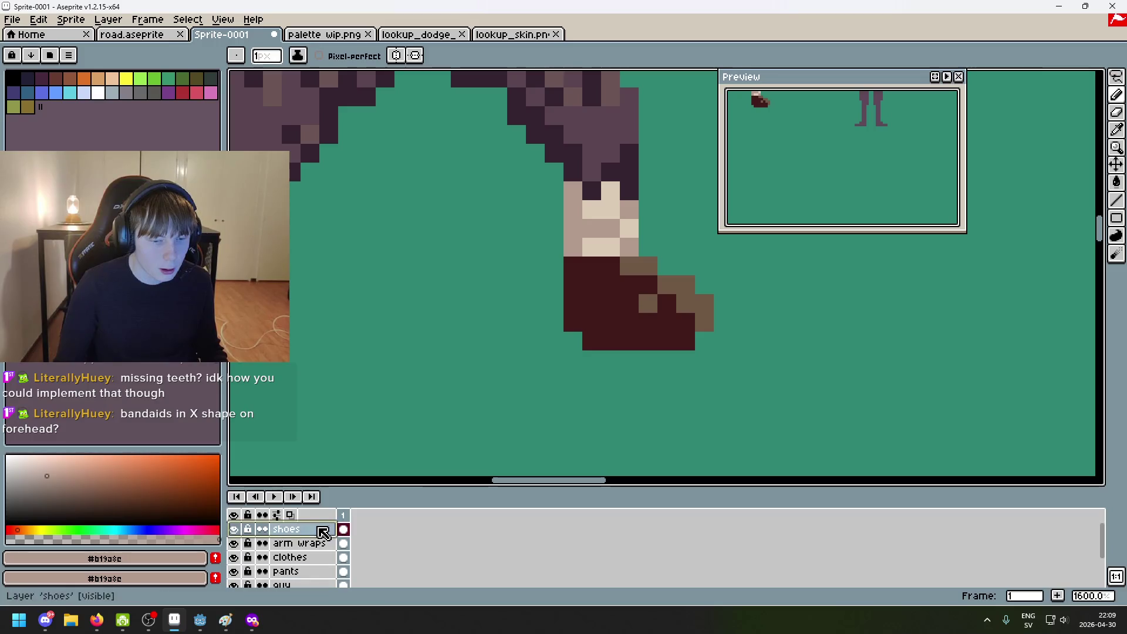
pyautogui.moveTo(323, 531); pyautogui.dragTo(320, 572)
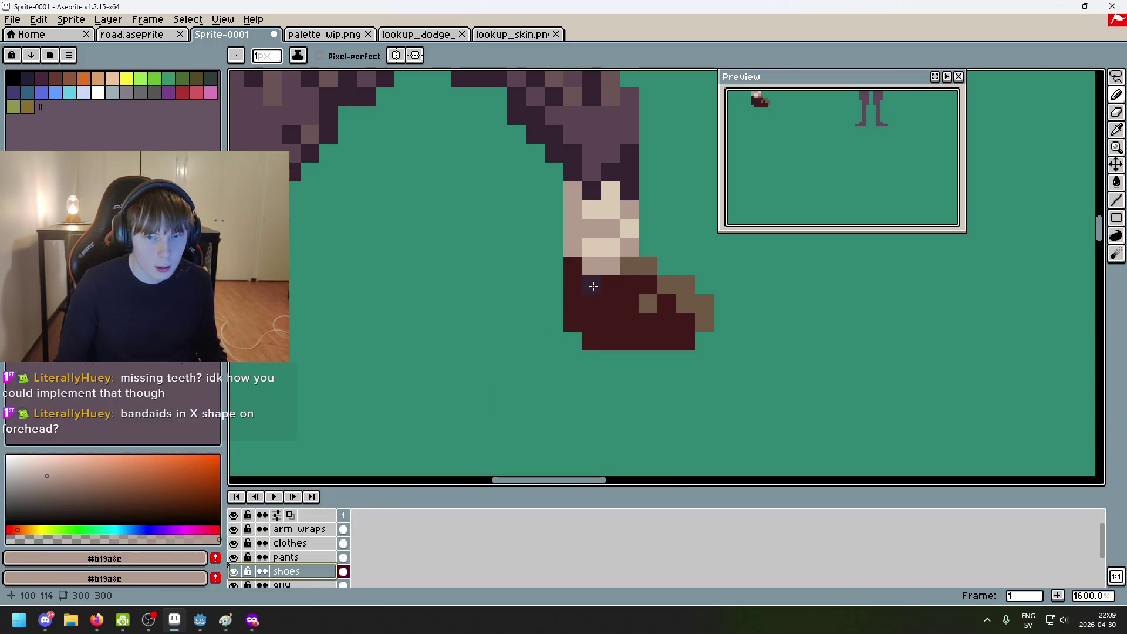
pyautogui.scroll(-1, 554, 327)
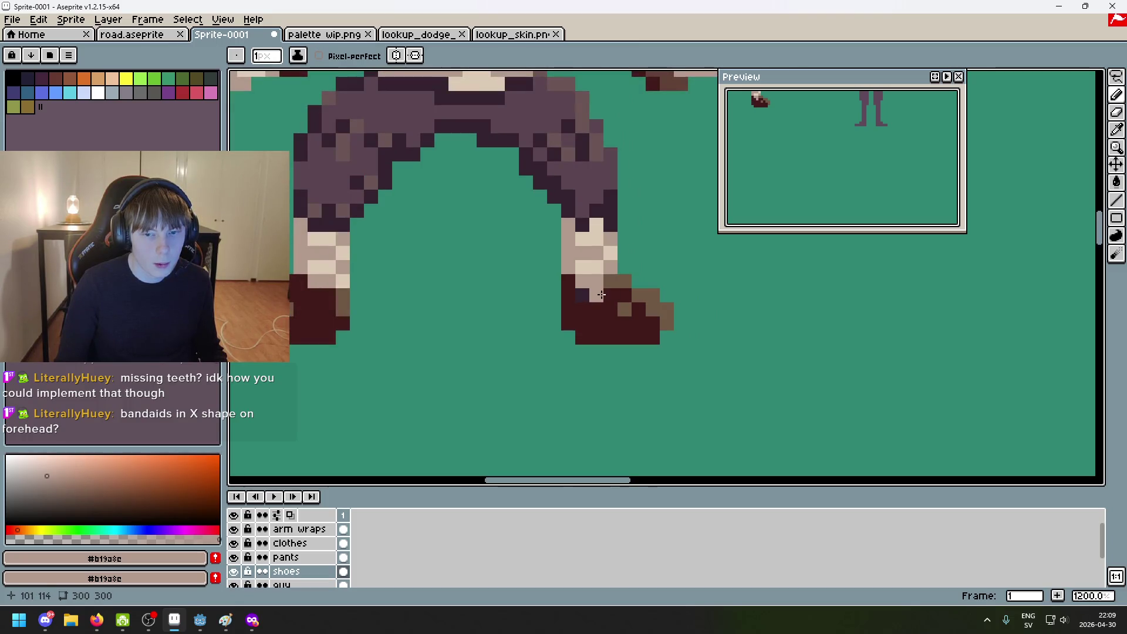
pyautogui.hotkey('ctrl', 'z')
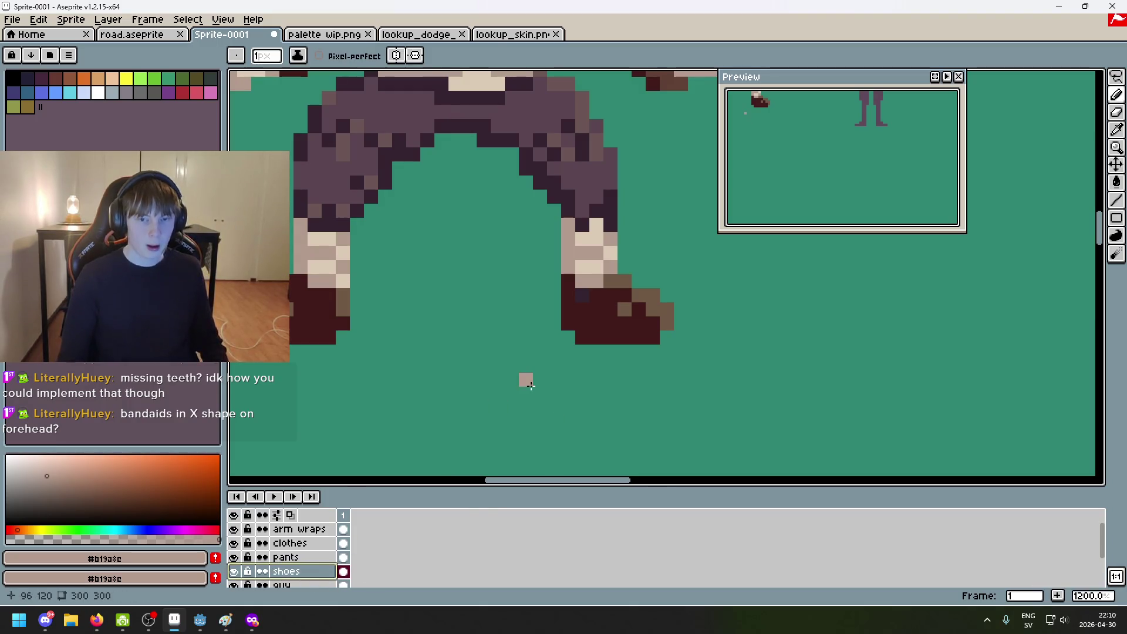
pyautogui.click(320, 564)
pyautogui.scroll(3, 584, 335)
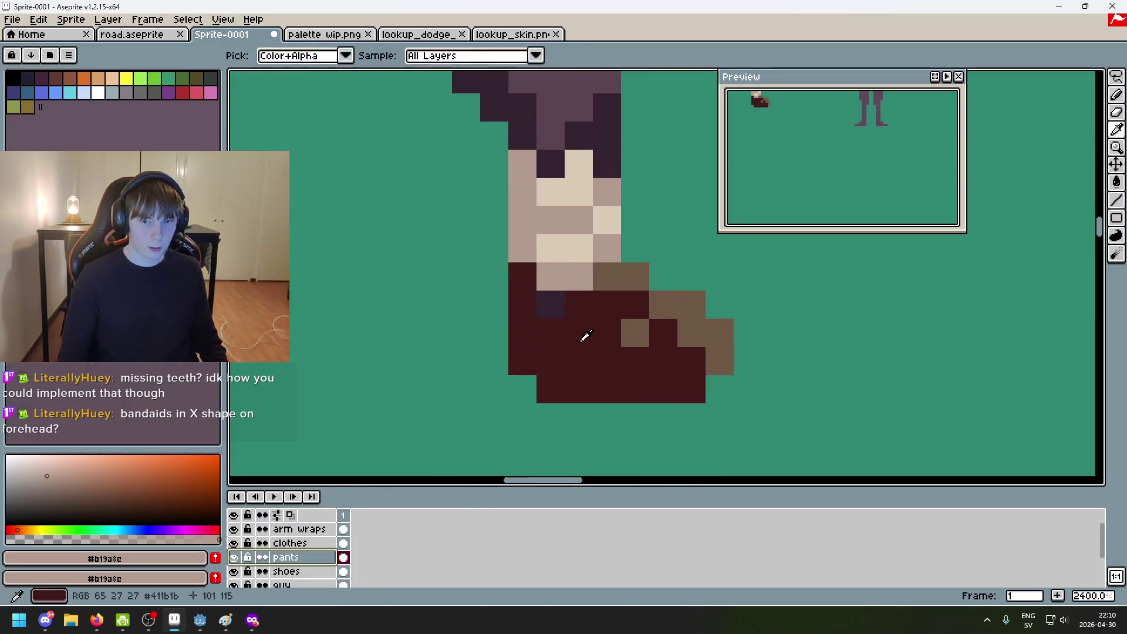
pyautogui.scroll(-7, 594, 390)
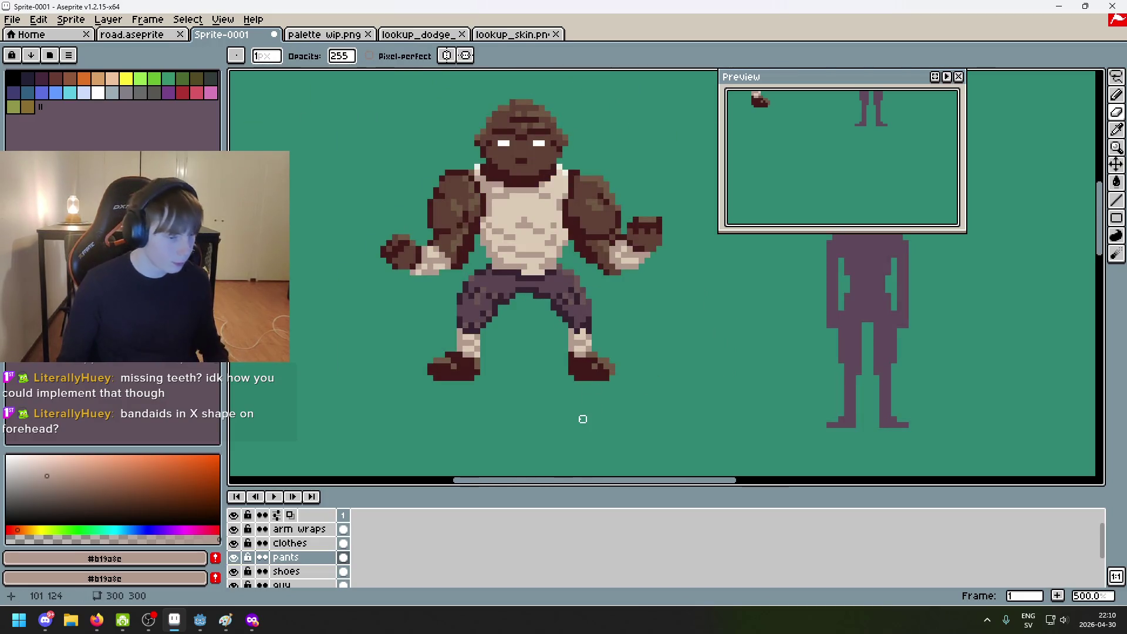
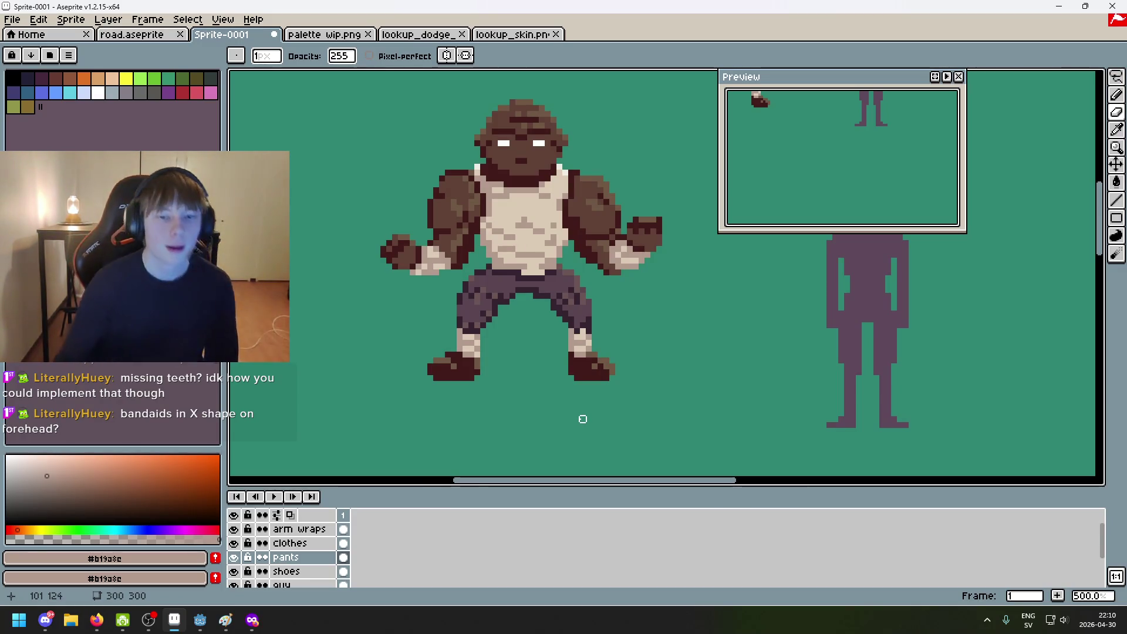
# Step: Make the guy layer the active layer for painting
pyautogui.scroll(1, 588, 252)
pyautogui.scroll(1, 552, 247)
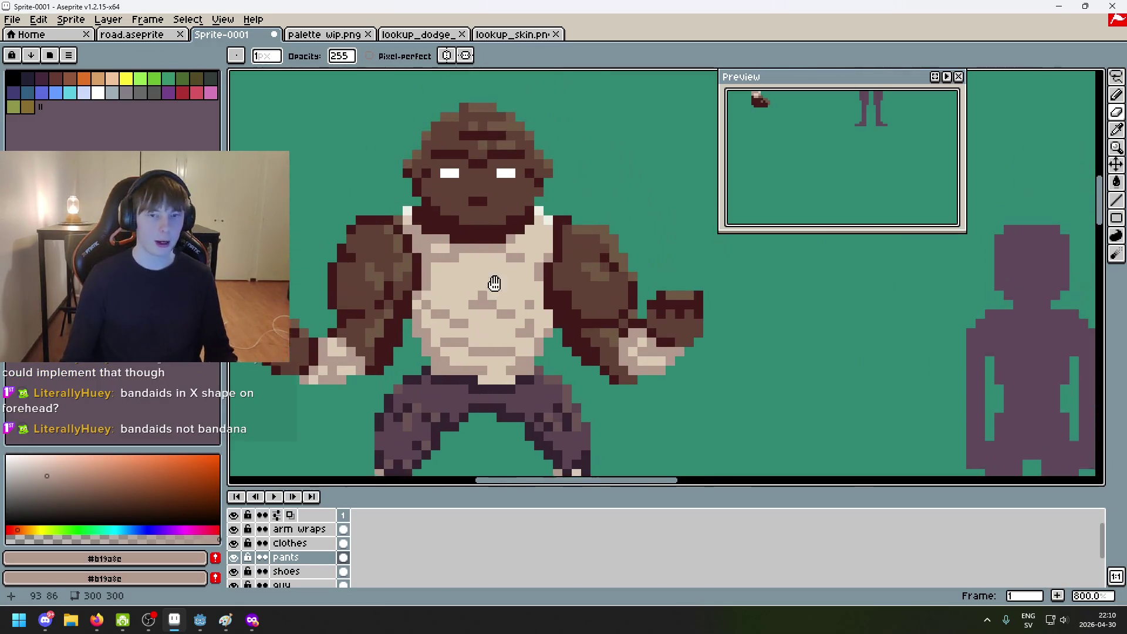
pyautogui.scroll(-2, 332, 565)
pyautogui.scroll(3, 319, 558)
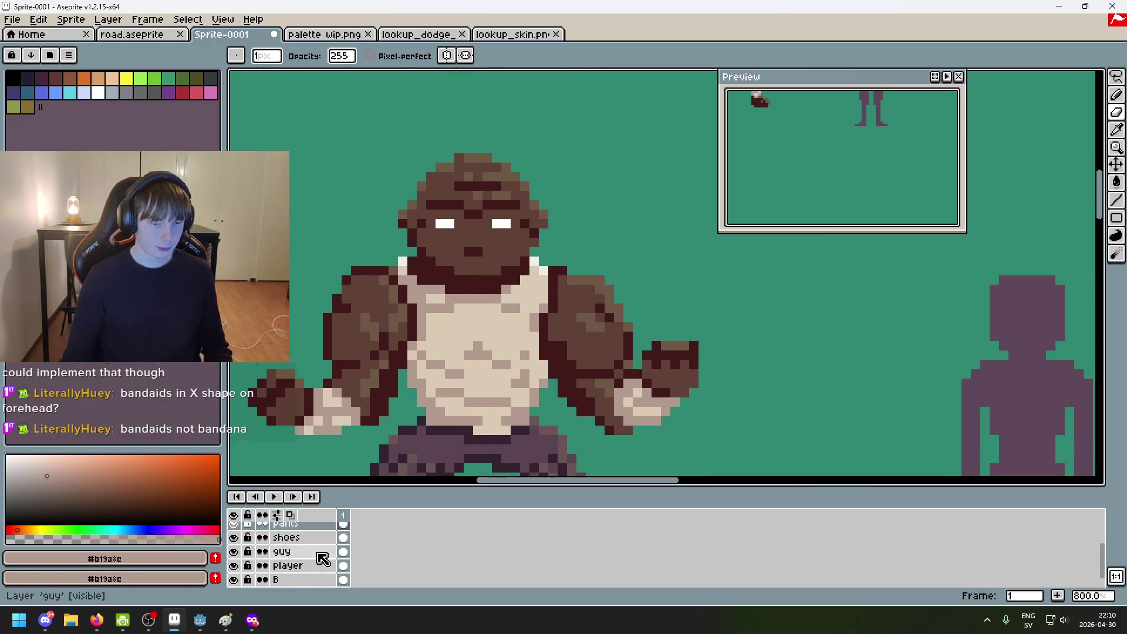
pyautogui.click(311, 530)
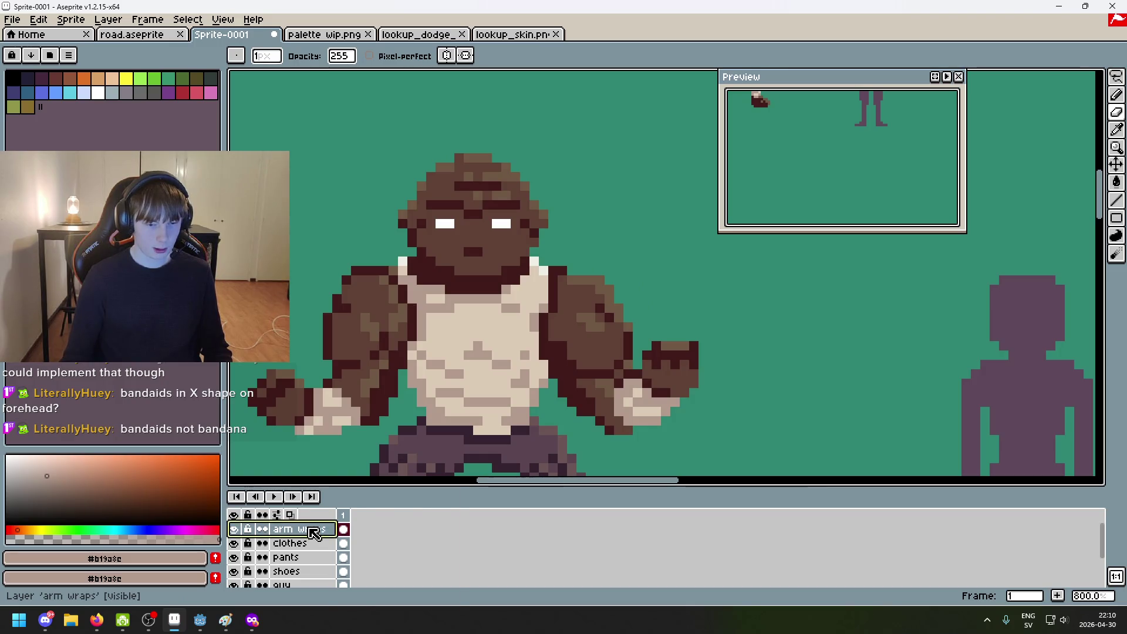
pyautogui.rightClick(315, 535)
pyautogui.click(298, 586)
# Step: Pencil a near-white #eeeee5 teeth strip across the brawler's mouth, widening it with light pixels
pyautogui.scroll(-2, 305, 582)
pyautogui.scroll(-1, 306, 582)
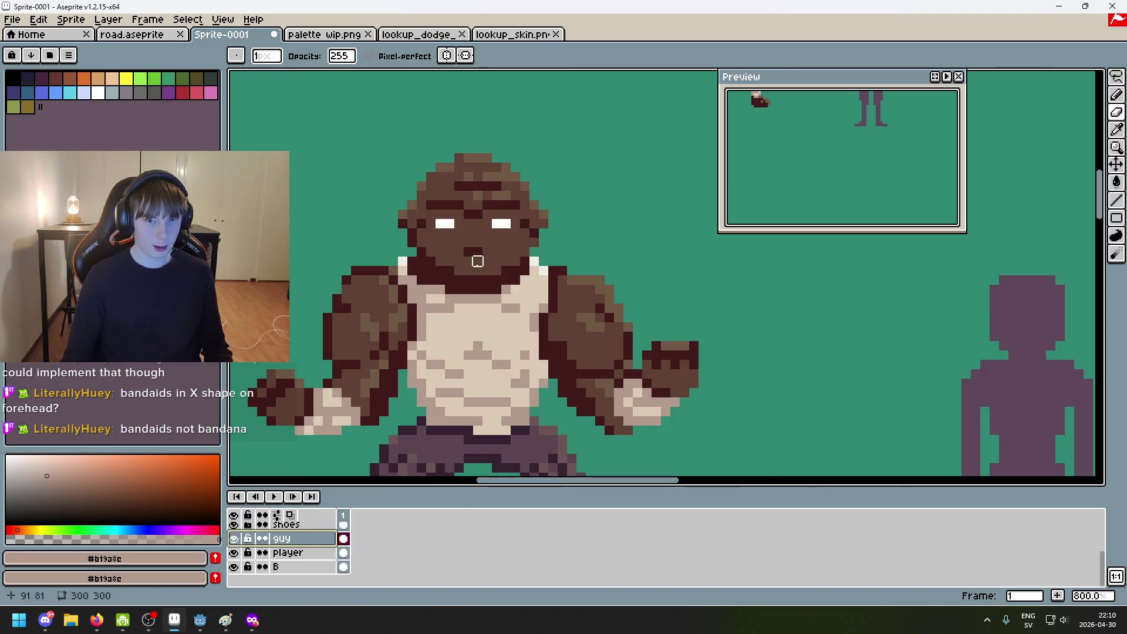
pyautogui.scroll(3, 475, 256)
pyautogui.keyDown('alt'); pyautogui.click(571, 317); pyautogui.keyUp('alt')
pyautogui.click(428, 236)
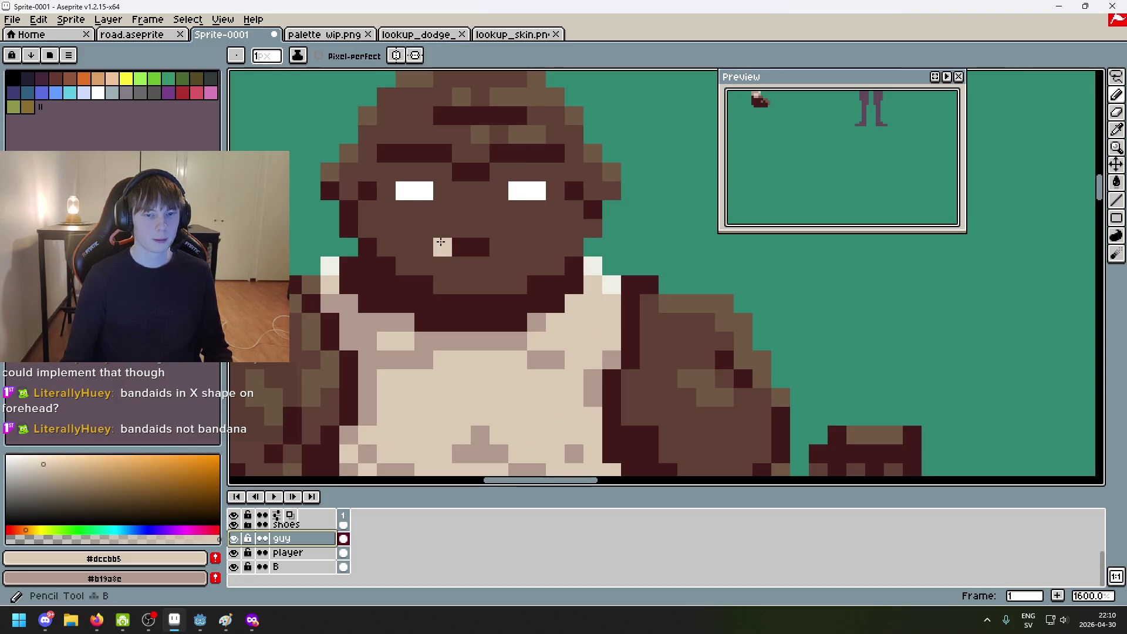
pyautogui.keyDown('alt'); pyautogui.click(593, 265); pyautogui.keyUp('alt')
pyautogui.moveTo(440, 249); pyautogui.dragTo(539, 233)
pyautogui.hotkey('ctrl', 'z')
pyautogui.click(423, 247)
pyautogui.click(502, 232)
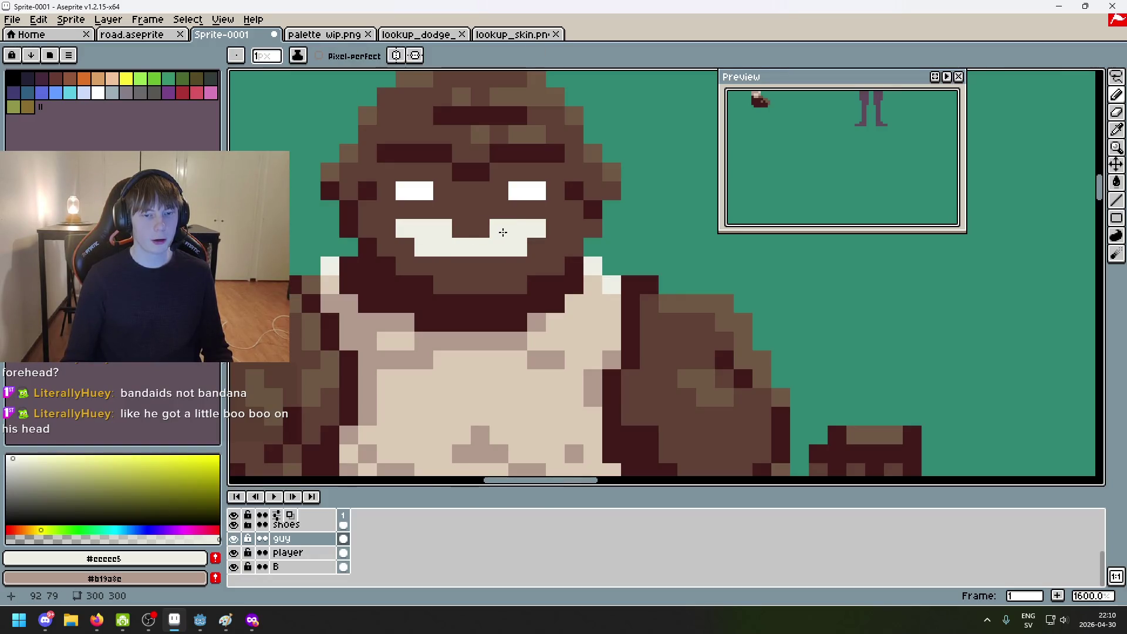
pyautogui.moveTo(462, 263)
pyautogui.mouseDown()
pyautogui.moveTo(495, 264)
pyautogui.moveTo(486, 276)
pyautogui.mouseUp()
# Step: Dot the smile's four corners and edges in dark brown #411b1b
pyautogui.scroll(-1, 461, 233)
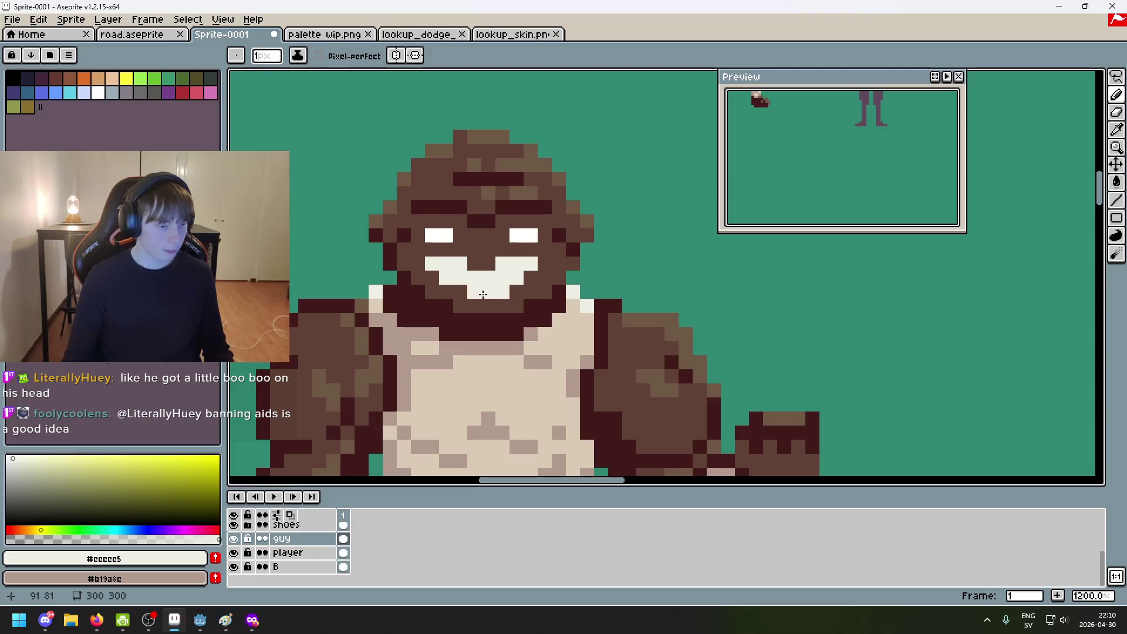
pyautogui.scroll(3, 480, 296)
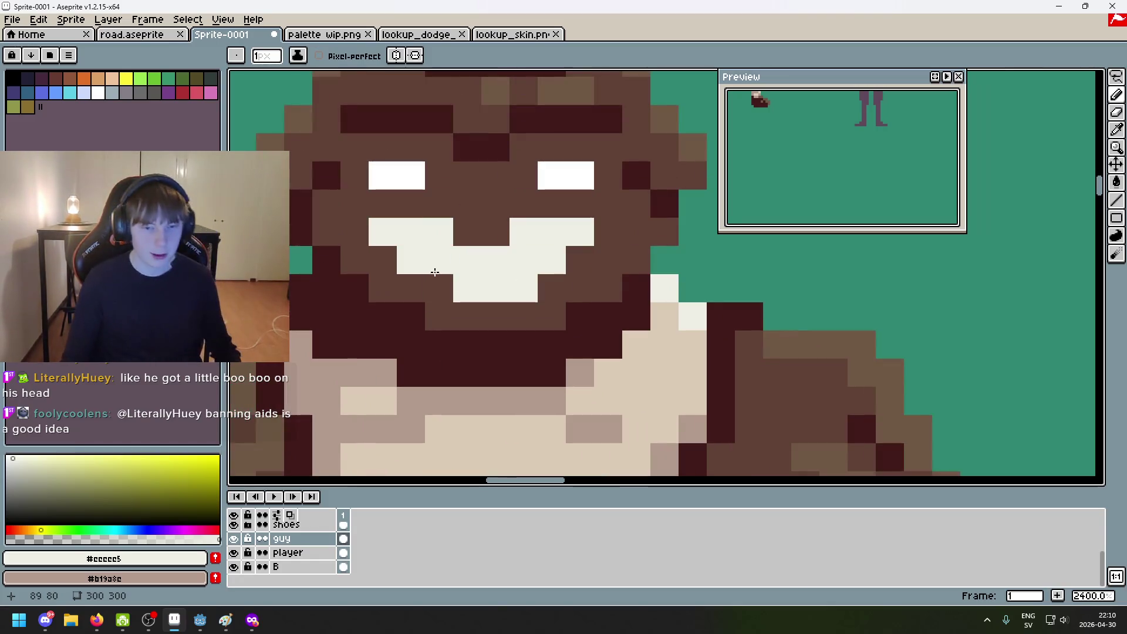
pyautogui.keyDown('alt'); pyautogui.click(324, 176); pyautogui.keyUp('alt')
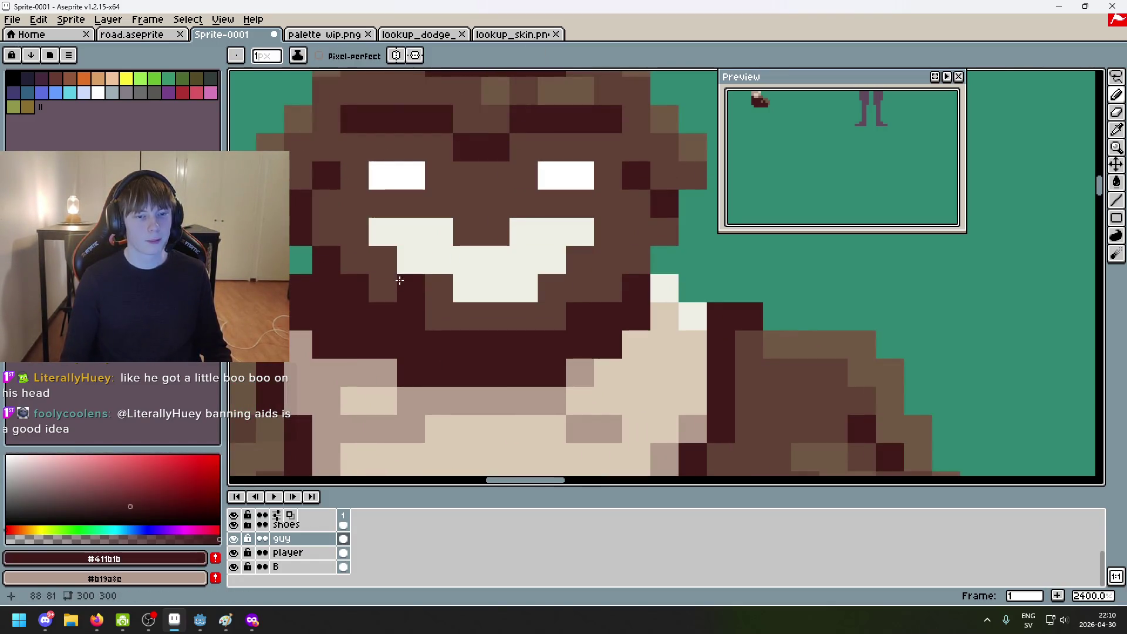
pyautogui.click(382, 259)
pyautogui.click(439, 288)
pyautogui.click(552, 289)
pyautogui.click(580, 260)
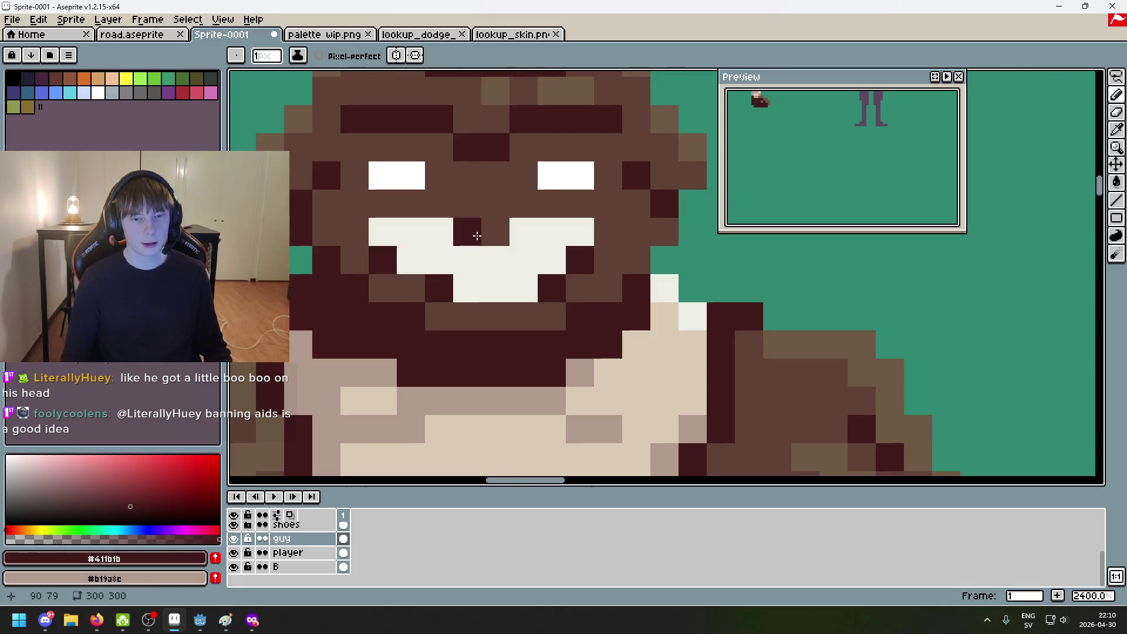
pyautogui.scroll(-6, 562, 283)
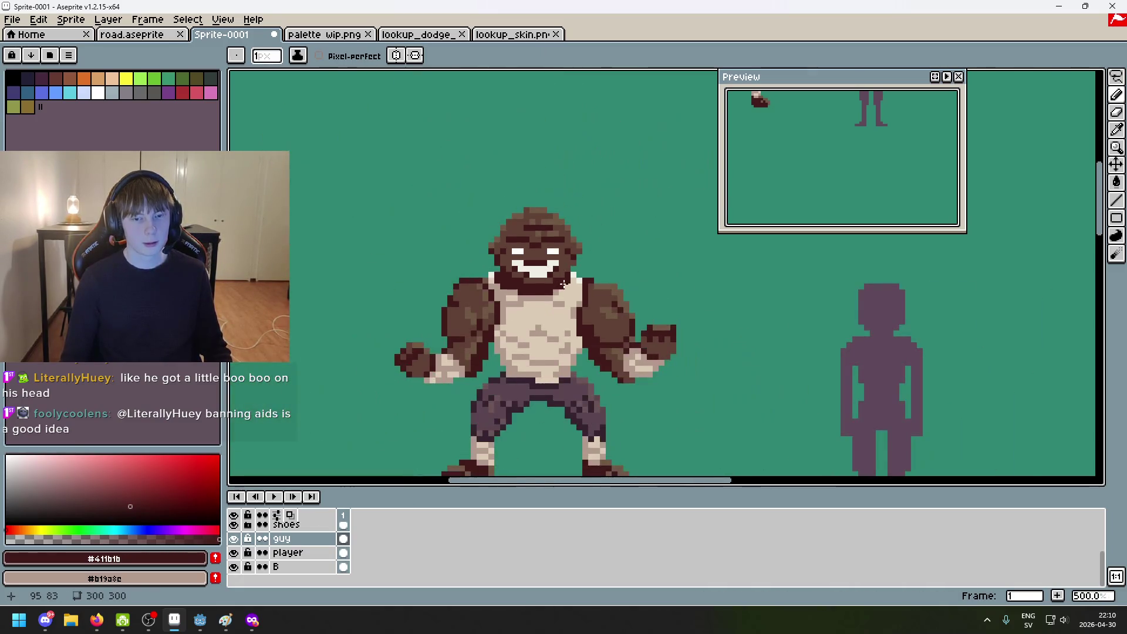
pyautogui.scroll(5, 563, 283)
pyautogui.keyDown('alt'); pyautogui.click(524, 216); pyautogui.keyUp('alt')
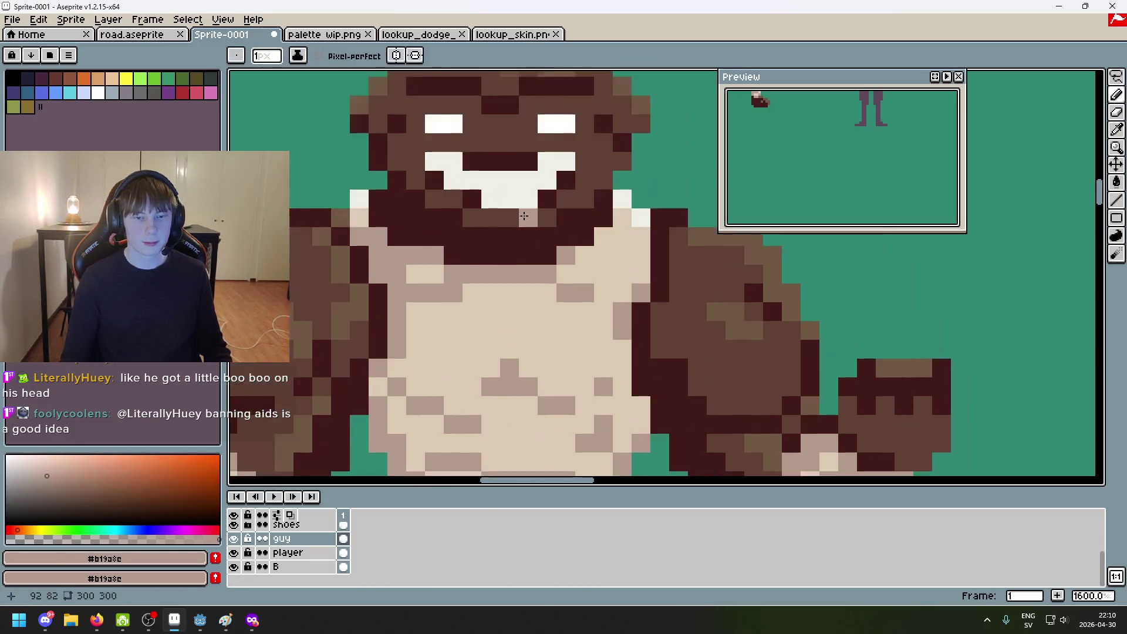
# Step: Paint skin-tone #b19a8c gaps between the white teeth
pyautogui.scroll(2, 524, 217)
pyautogui.moveTo(516, 167)
pyautogui.mouseDown()
pyautogui.moveTo(520, 191)
pyautogui.moveTo(475, 190)
pyautogui.mouseUp()
pyautogui.scroll(-8, 428, 167)
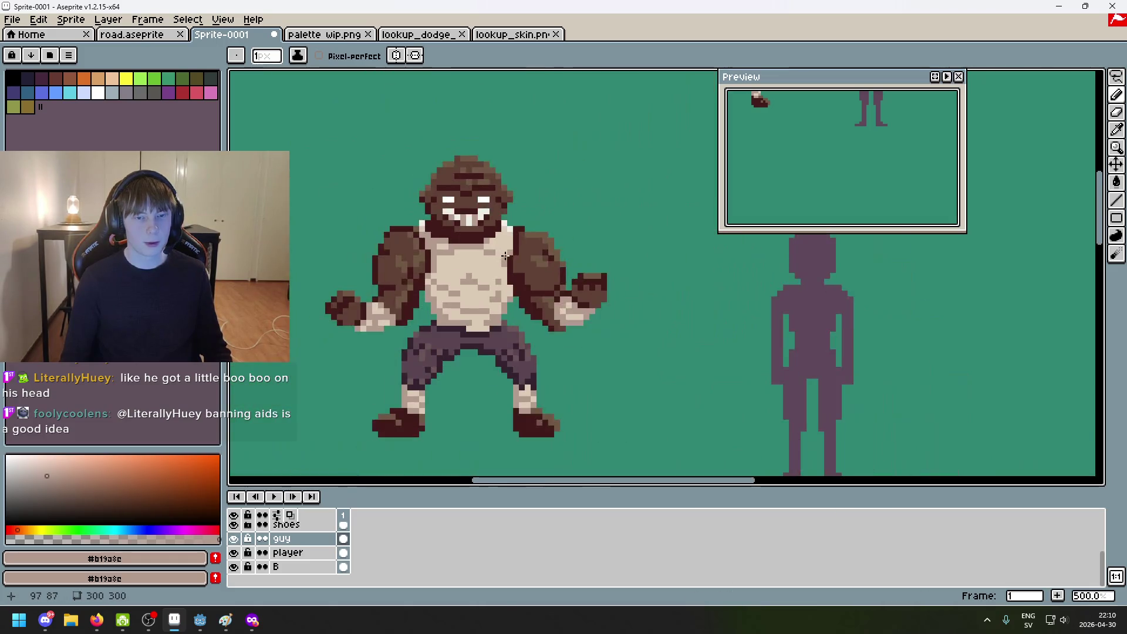
pyautogui.scroll(7, 450, 243)
# Step: Darken the lip pixels beside, above and below the grin with #411b1b
pyautogui.keyDown('alt'); pyautogui.click(451, 242); pyautogui.keyUp('alt')
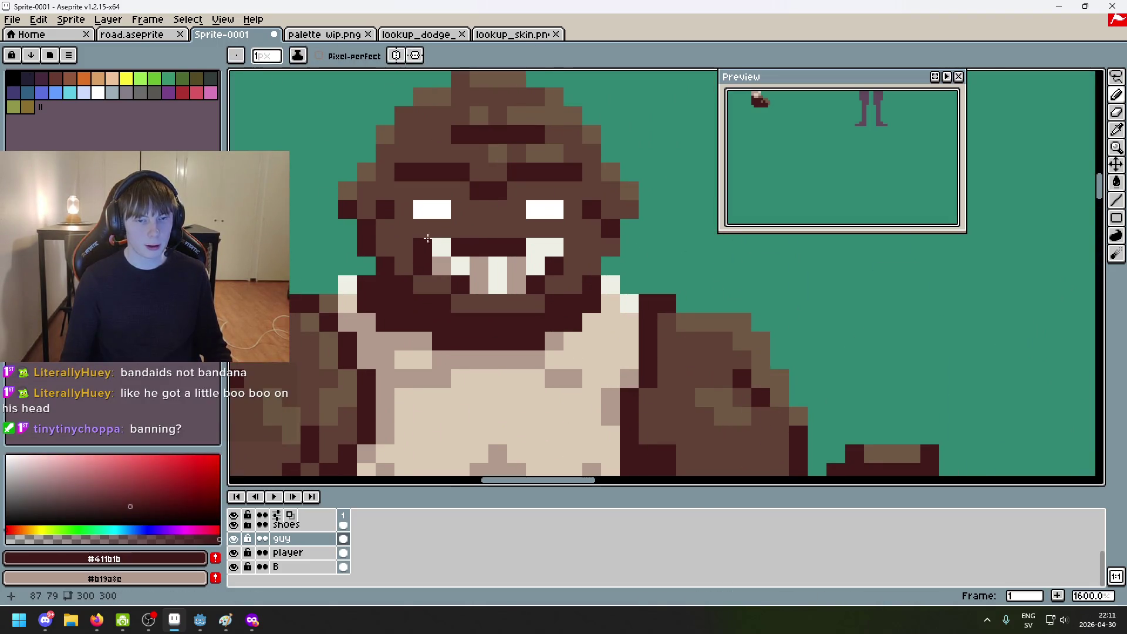
pyautogui.moveTo(428, 233); pyautogui.dragTo(424, 236)
pyautogui.click(538, 232)
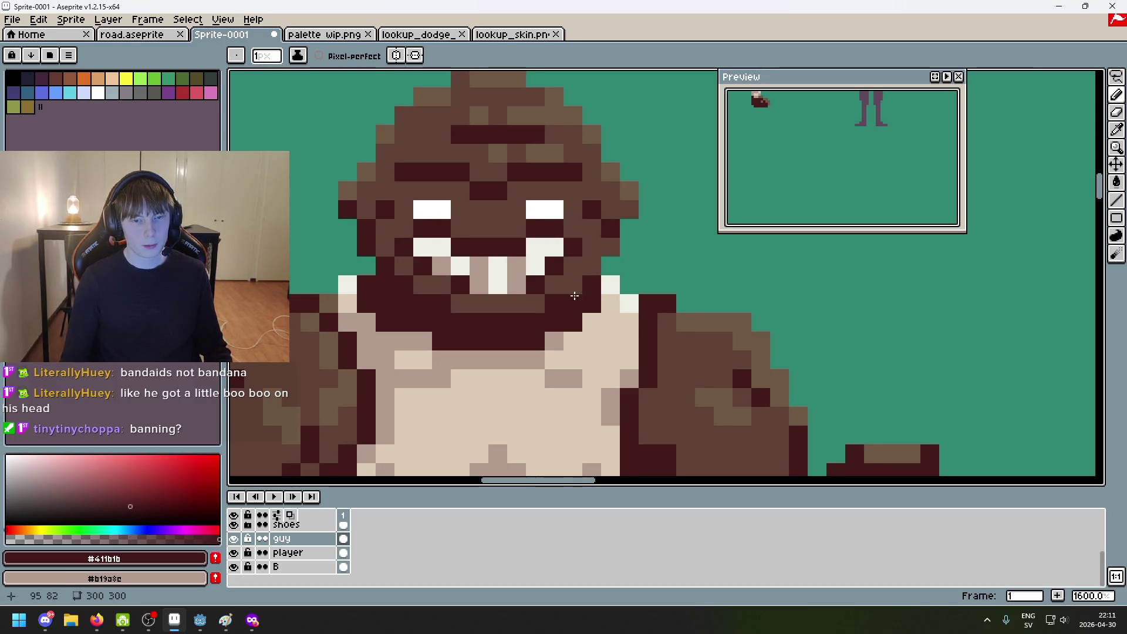
pyautogui.scroll(-6, 572, 233)
pyautogui.scroll(-1, 603, 309)
pyautogui.scroll(7, 603, 309)
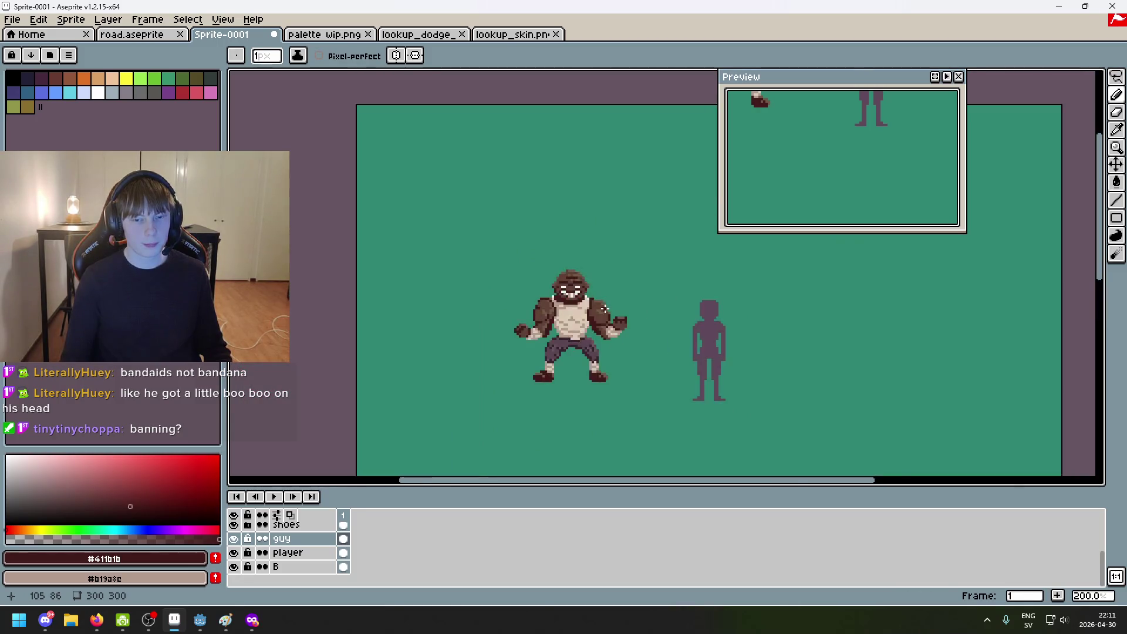
pyautogui.scroll(-6, 568, 297)
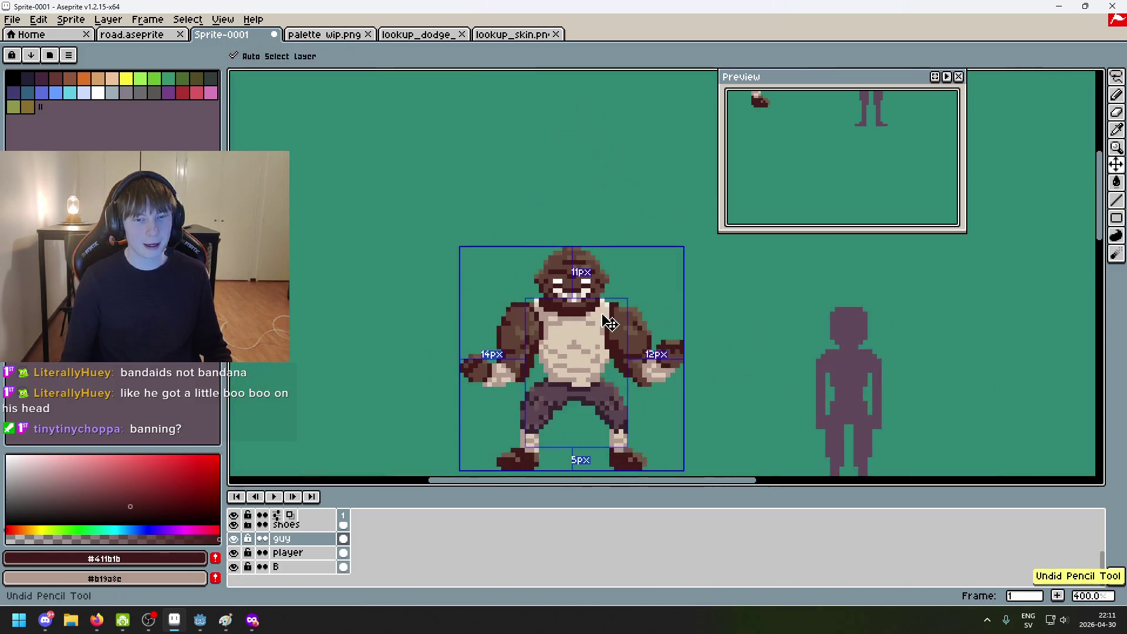
pyautogui.scroll(6, 552, 300)
pyautogui.moveTo(554, 301); pyautogui.dragTo(536, 300)
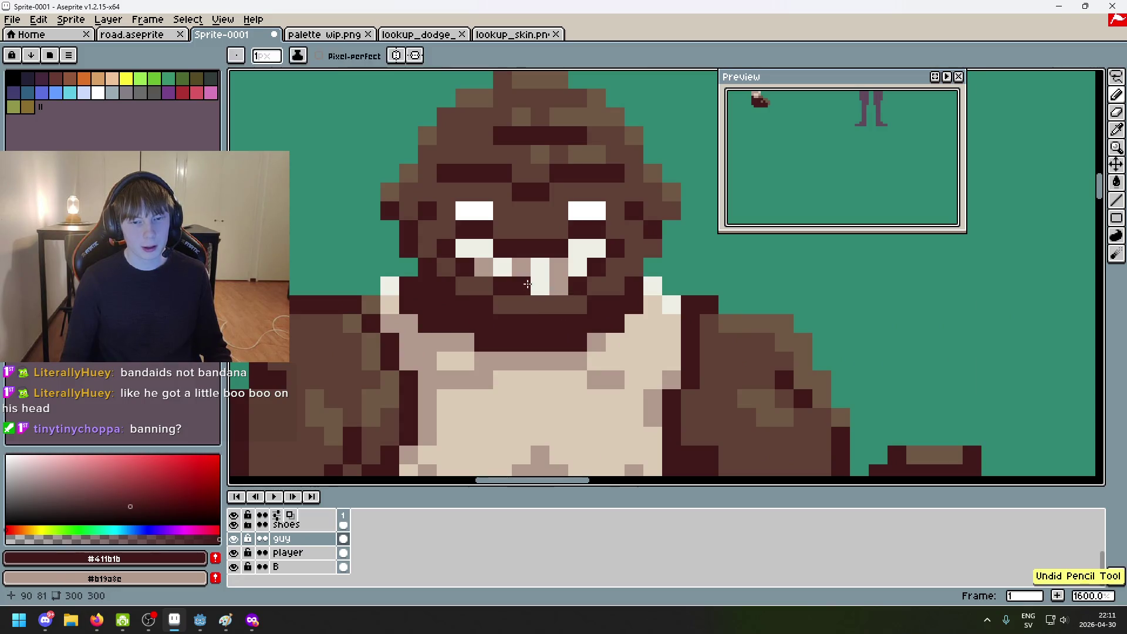
# Step: Darken the lower row of tooth pixels in dark brown #411b1b
pyautogui.keyDown('alt'); pyautogui.click(500, 280); pyautogui.keyUp('alt')
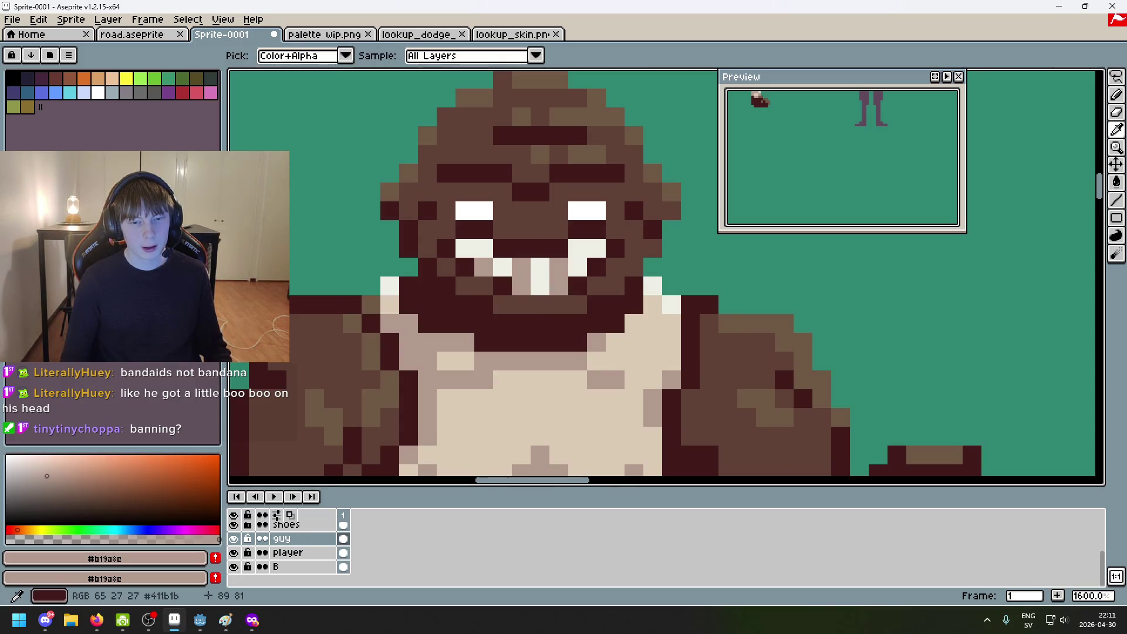
pyautogui.keyDown('alt'); pyautogui.click(492, 267); pyautogui.keyUp('alt')
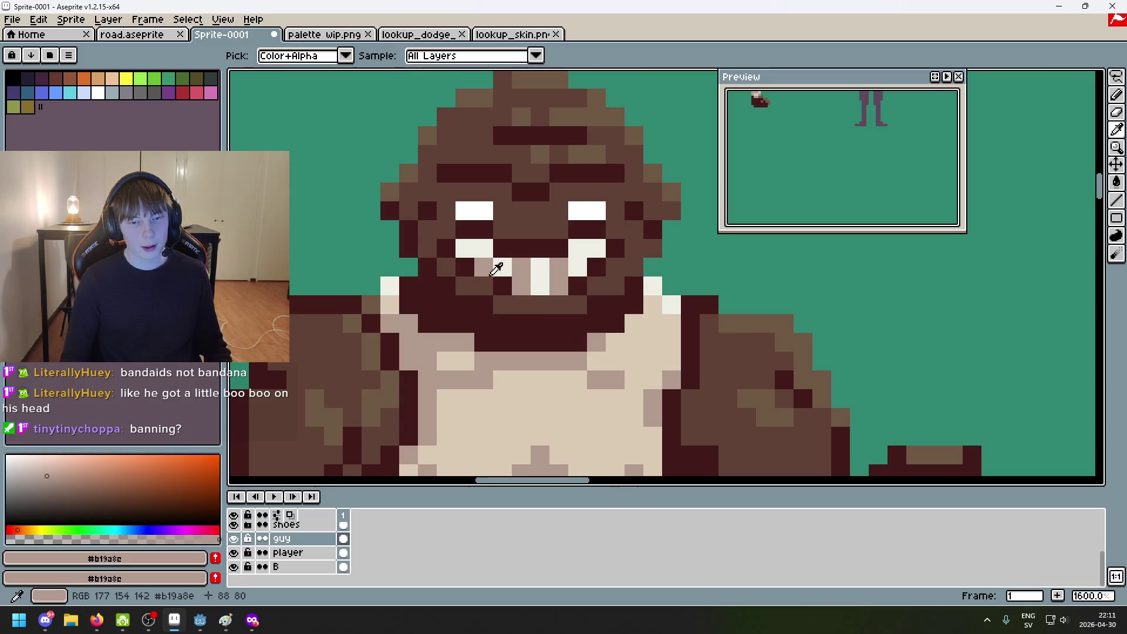
pyautogui.keyDown('alt'); pyautogui.click(554, 259); pyautogui.keyUp('alt')
pyautogui.moveTo(499, 284); pyautogui.dragTo(560, 287)
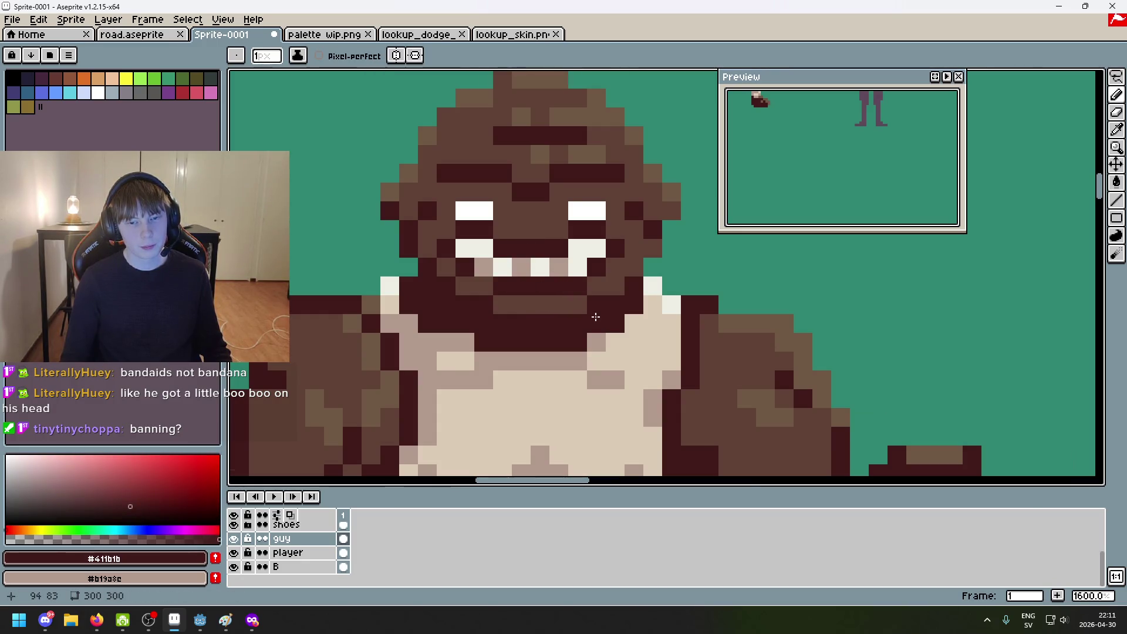
# Step: Undo a stray dark pixel beside the left eye and recentre the brawler
pyautogui.scroll(-6, 584, 308)
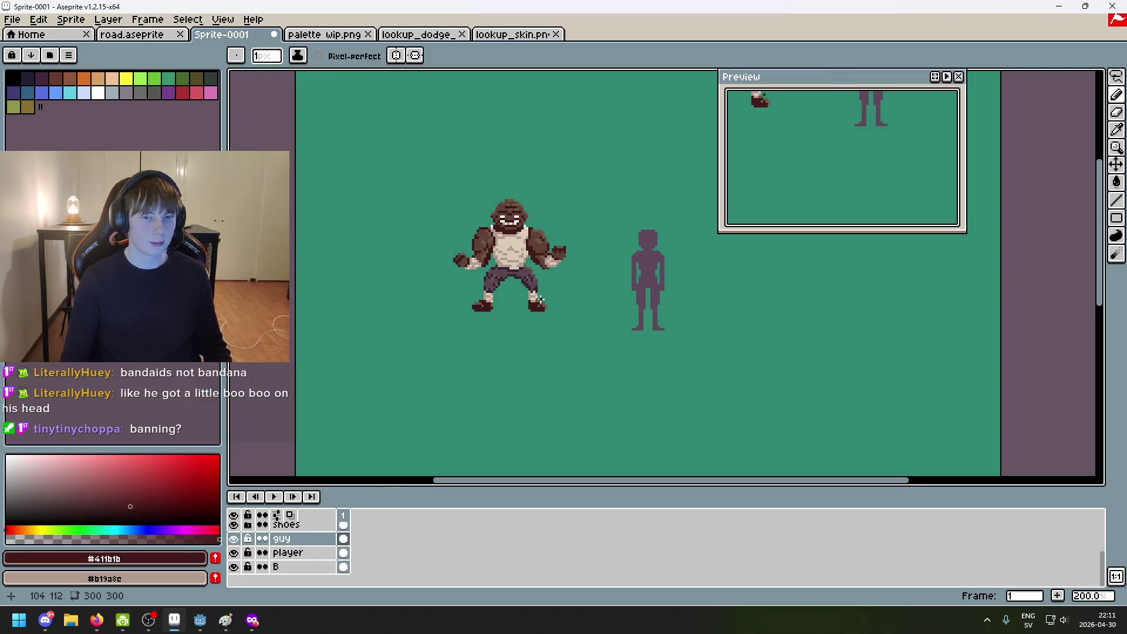
pyautogui.scroll(4, 504, 256)
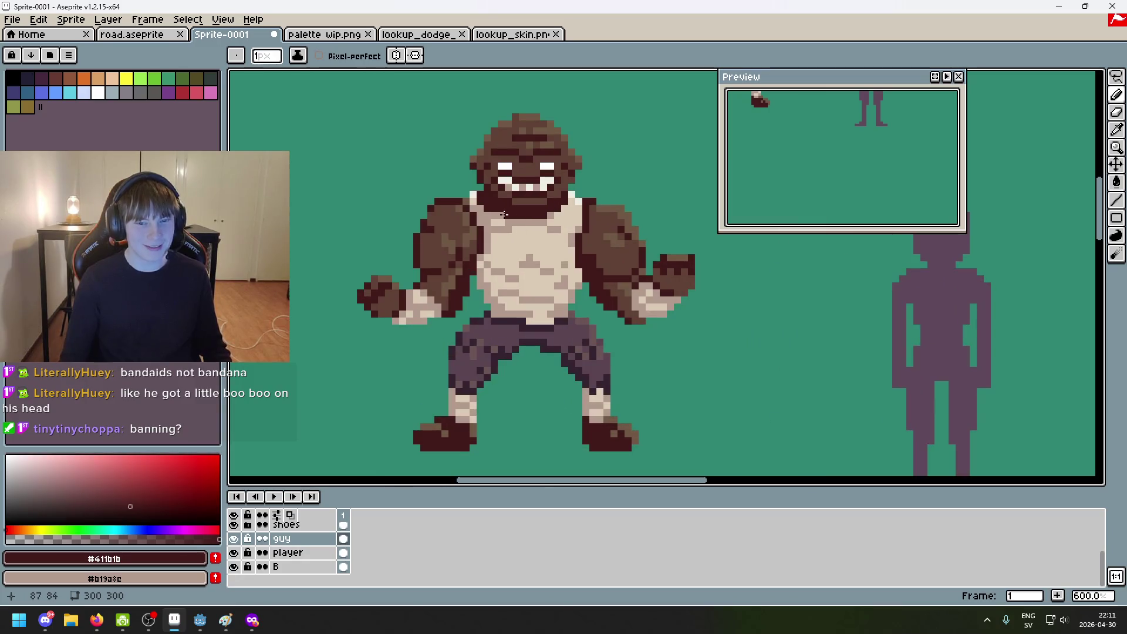
pyautogui.scroll(4, 523, 202)
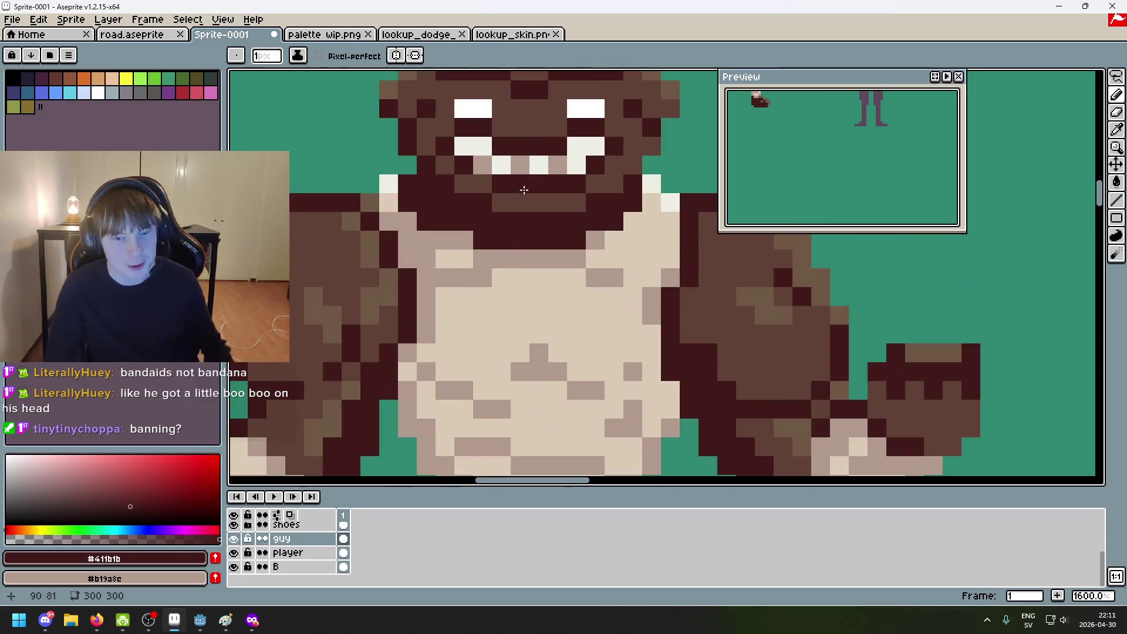
pyautogui.click(444, 128)
pyautogui.scroll(-5, 612, 134)
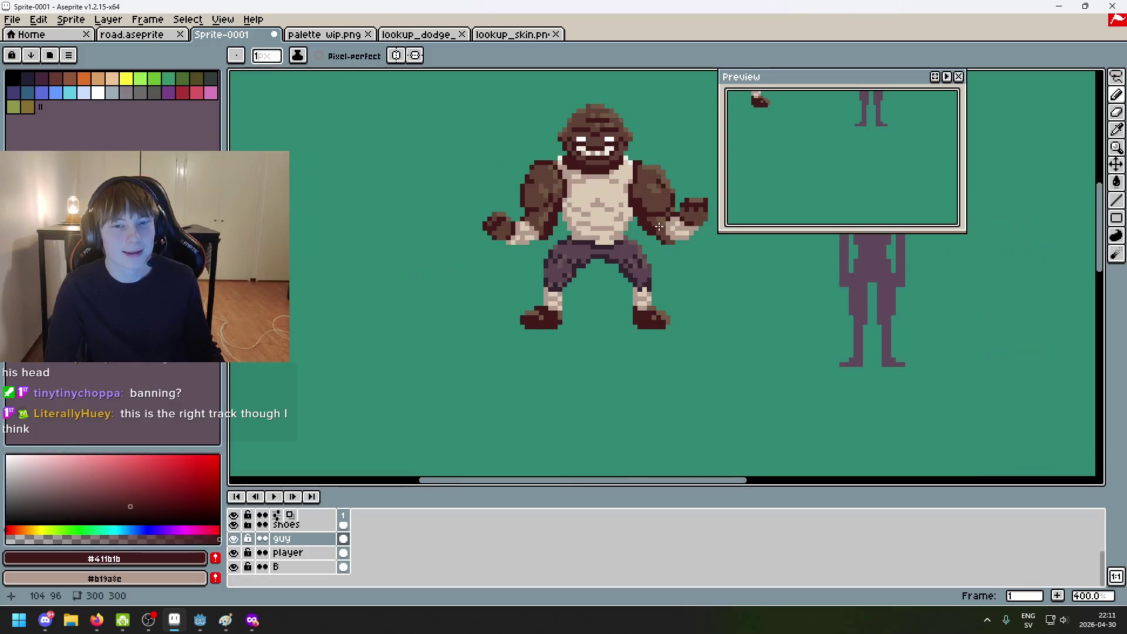
pyautogui.hotkey('ctrl', 'z')
pyautogui.moveTo(637, 263); pyautogui.dragTo(633, 299)
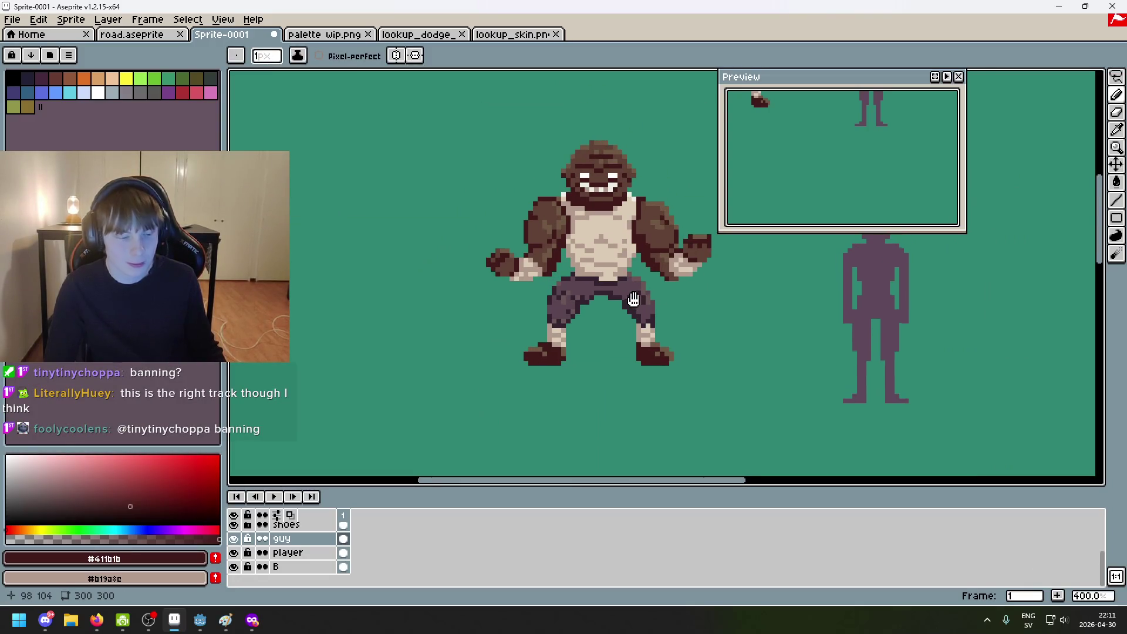
pyautogui.scroll(8, 603, 176)
pyautogui.keyDown('alt'); pyautogui.click(497, 182); pyautogui.keyUp('alt')
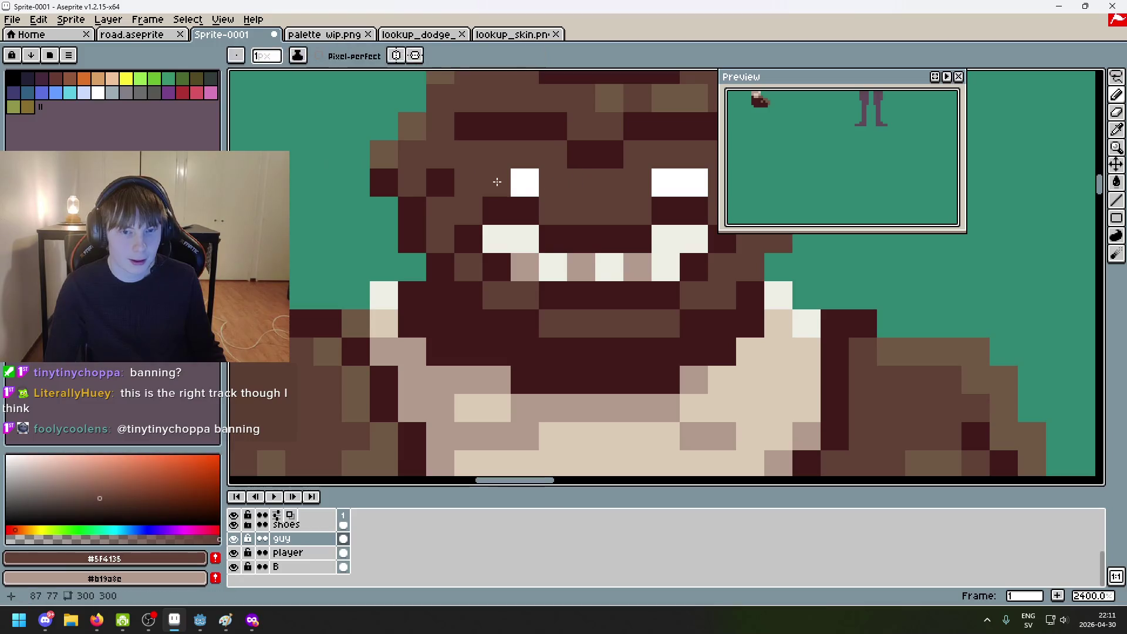
# Step: Add a white pixel above the brawler's left eye
pyautogui.keyDown('alt'); pyautogui.click(524, 182); pyautogui.keyUp('alt')
pyautogui.click(497, 154)
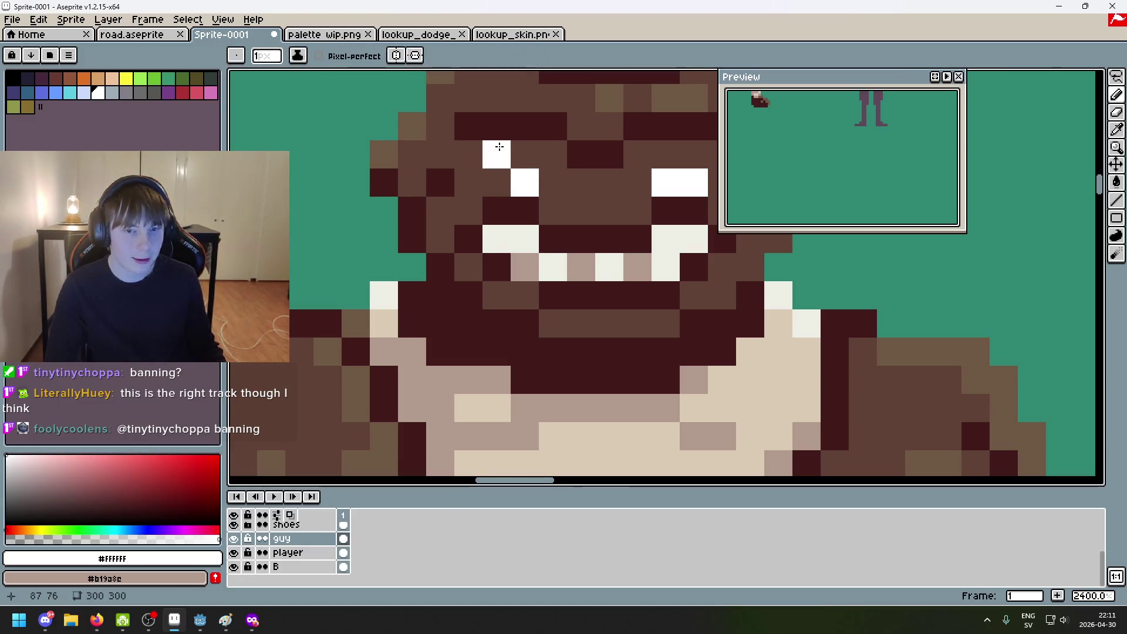
pyautogui.moveTo(625, 202); pyautogui.dragTo(559, 268)
pyautogui.keyDown('alt'); pyautogui.click(651, 244); pyautogui.keyUp('alt')
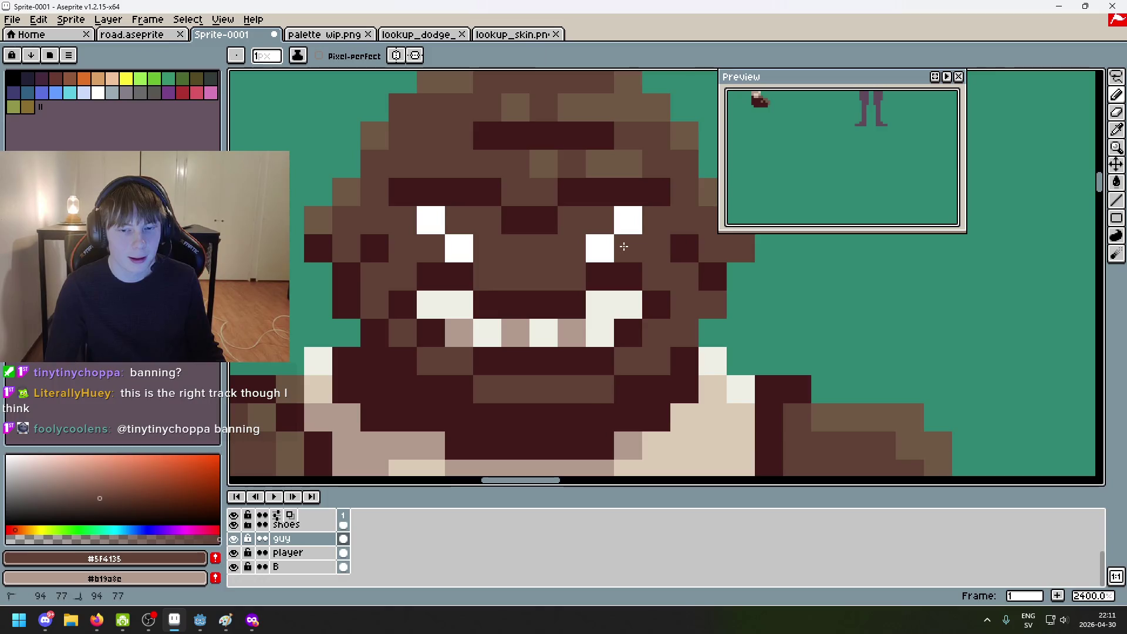
pyautogui.scroll(-8, 655, 258)
pyautogui.scroll(6, 625, 243)
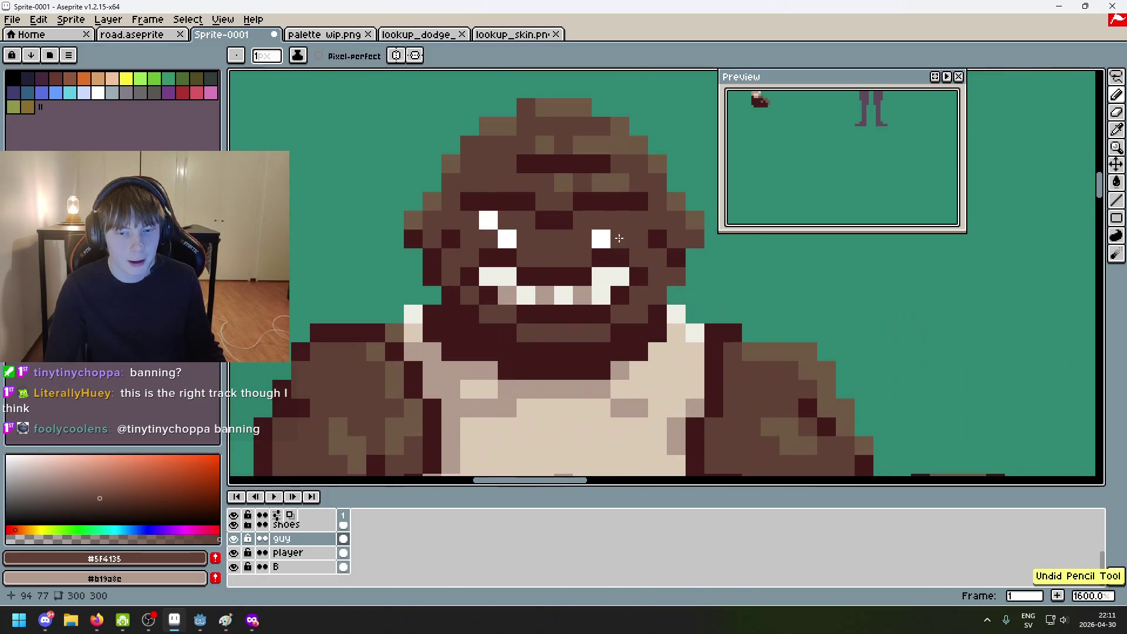
# Step: Scribble two white test strokes above the brawler, then undo them
pyautogui.keyDown('alt'); pyautogui.click(483, 223); pyautogui.keyUp('alt')
pyautogui.scroll(-7, 622, 223)
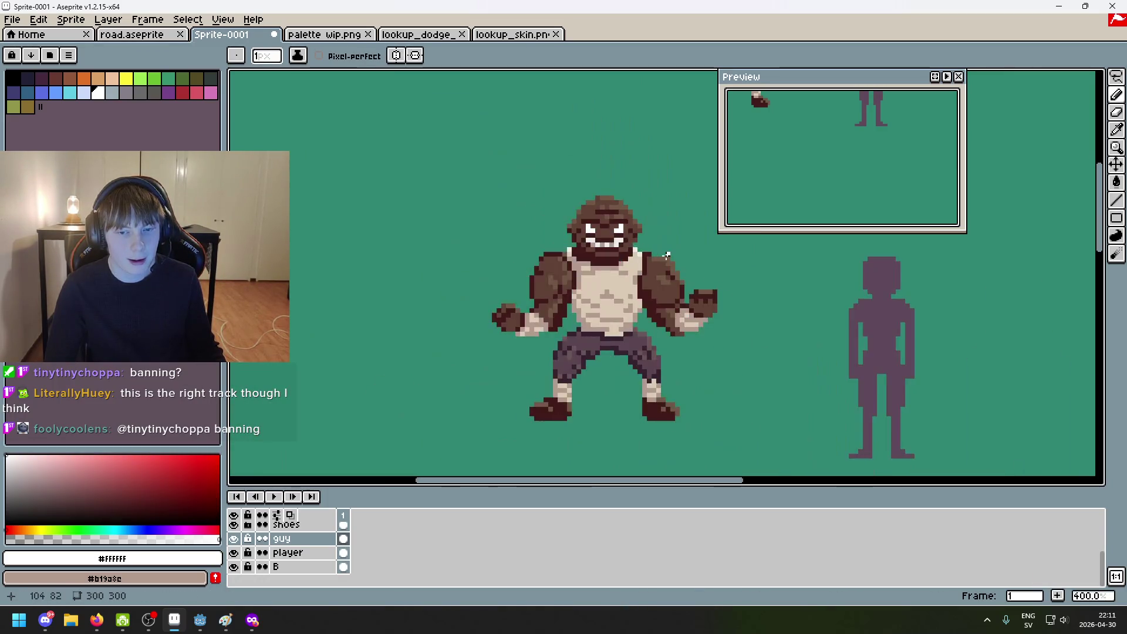
pyautogui.scroll(3, 666, 259)
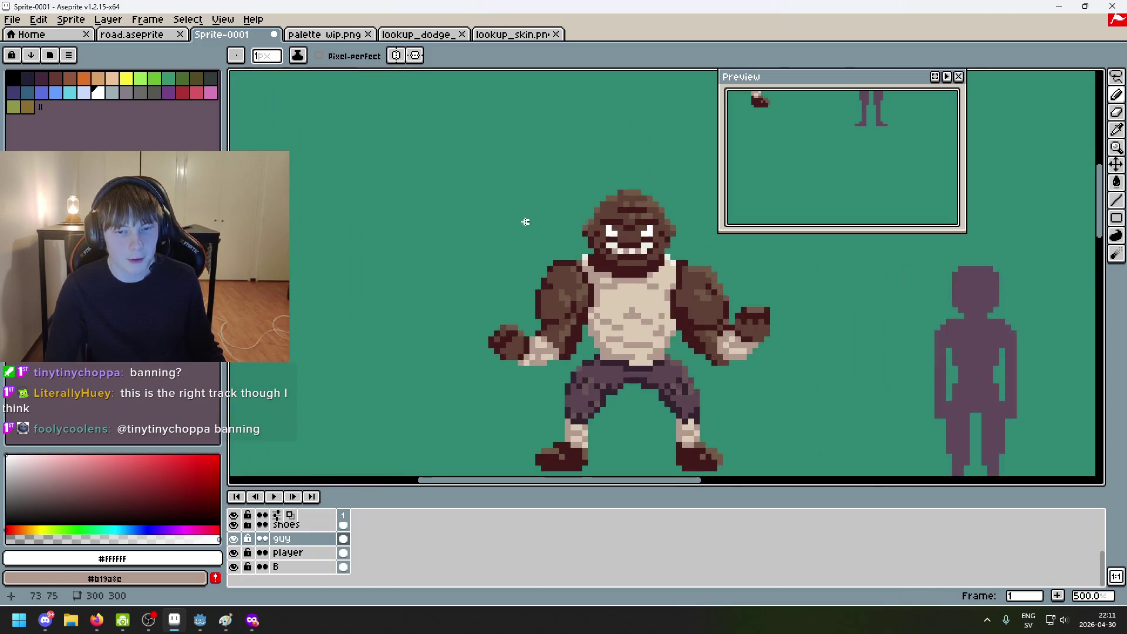
pyautogui.moveTo(430, 162); pyautogui.dragTo(444, 193)
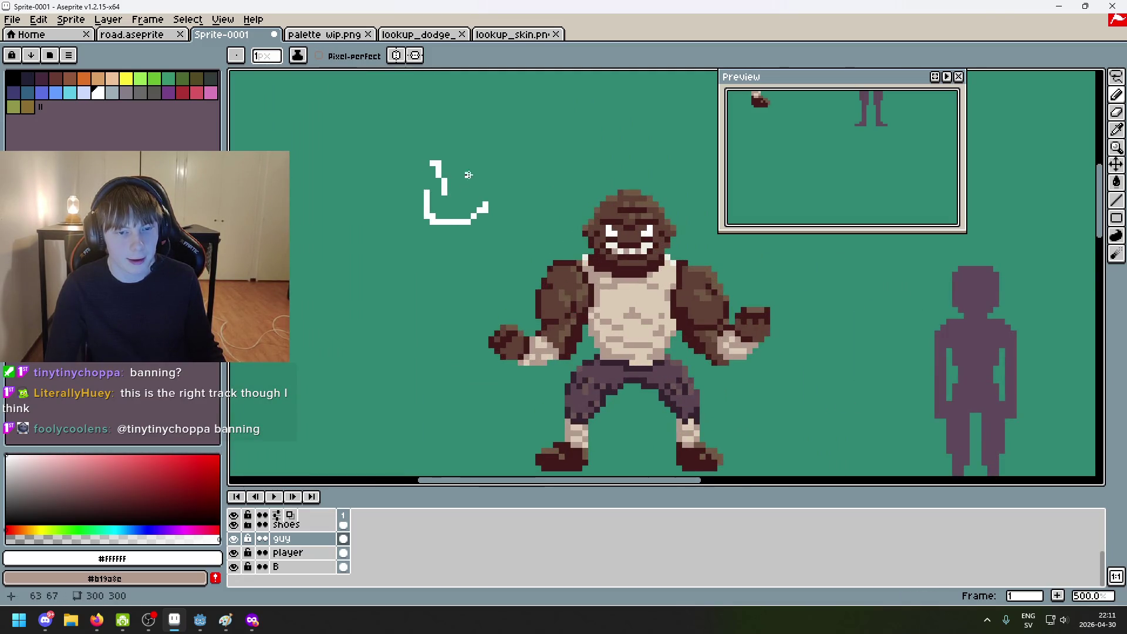
pyautogui.moveTo(487, 162); pyautogui.dragTo(456, 211)
pyautogui.hotkey('ctrl', 'z')
pyautogui.hotkey('ctrl', 'z')
pyautogui.hotkey('ctrl', 'z')
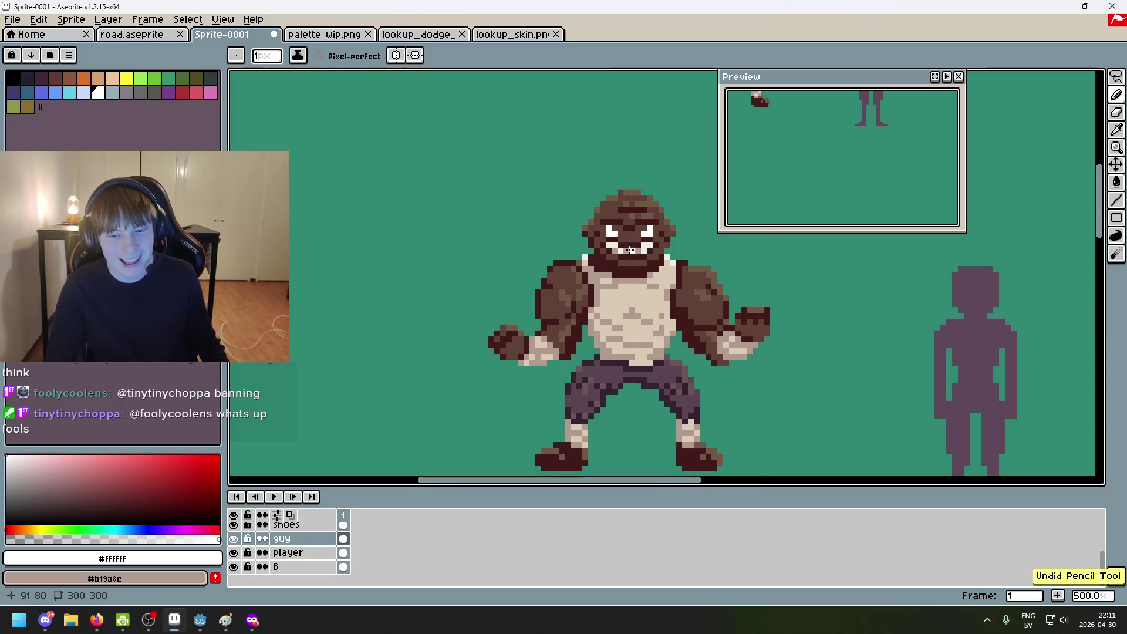
pyautogui.scroll(5, 581, 252)
# Step: Move the dark #411b1b brow pixel one step to the right
pyautogui.keyDown('alt'); pyautogui.click(583, 255); pyautogui.keyUp('alt')
pyautogui.hotkey('ctrl', 'z')
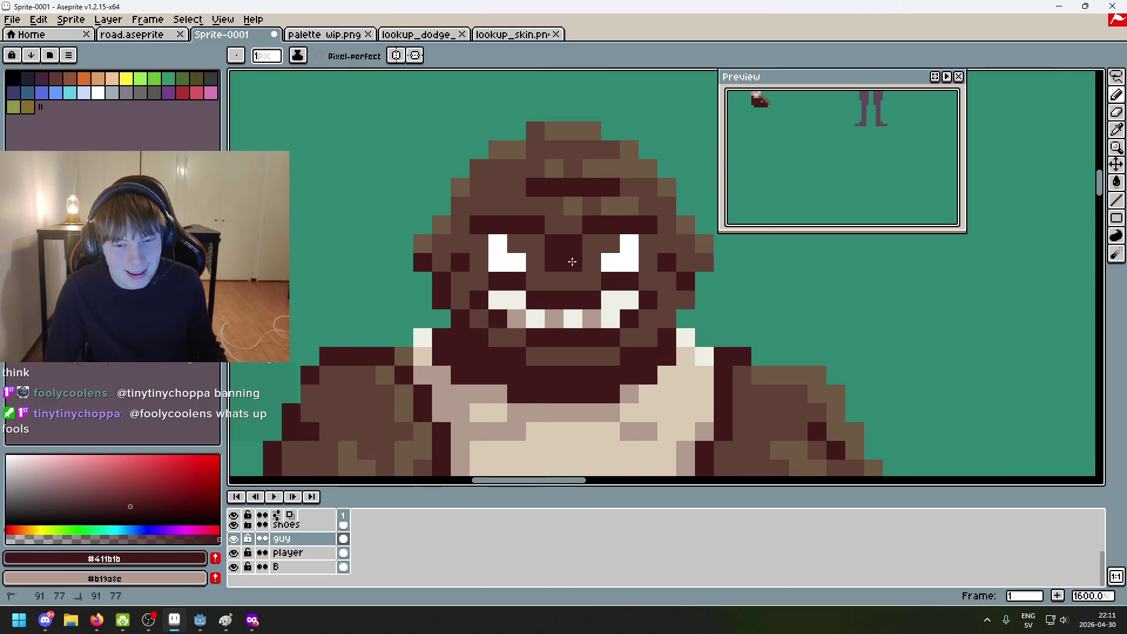
pyautogui.scroll(-6, 587, 264)
pyautogui.press('v')
pyautogui.press('b')
pyautogui.scroll(7, 579, 274)
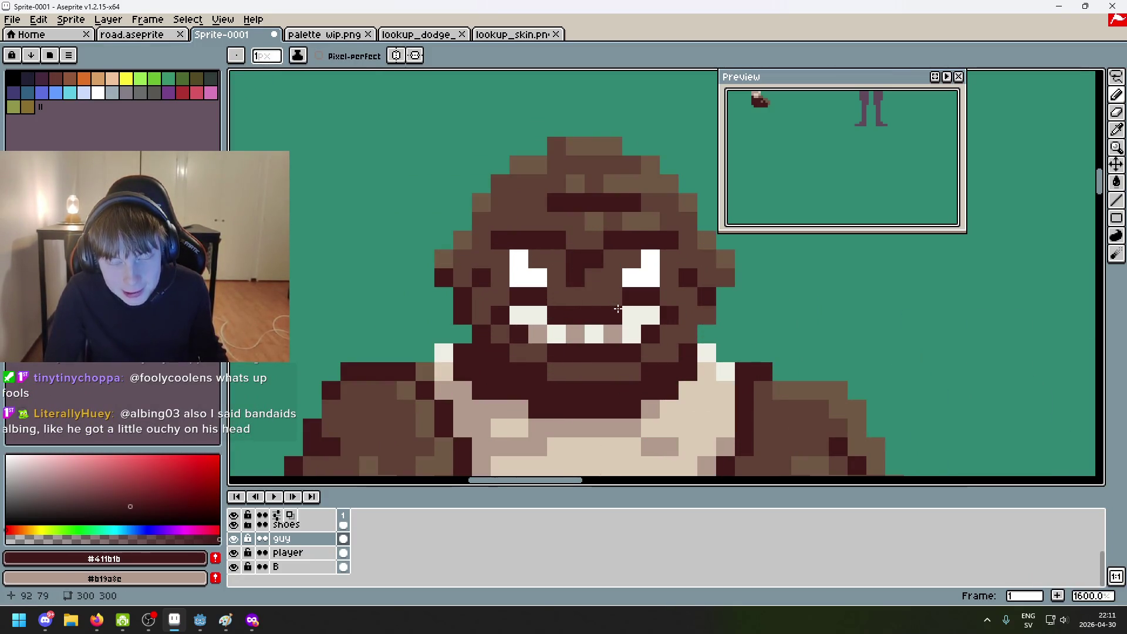
pyautogui.hotkey('ctrl', 'z')
pyautogui.click(597, 276)
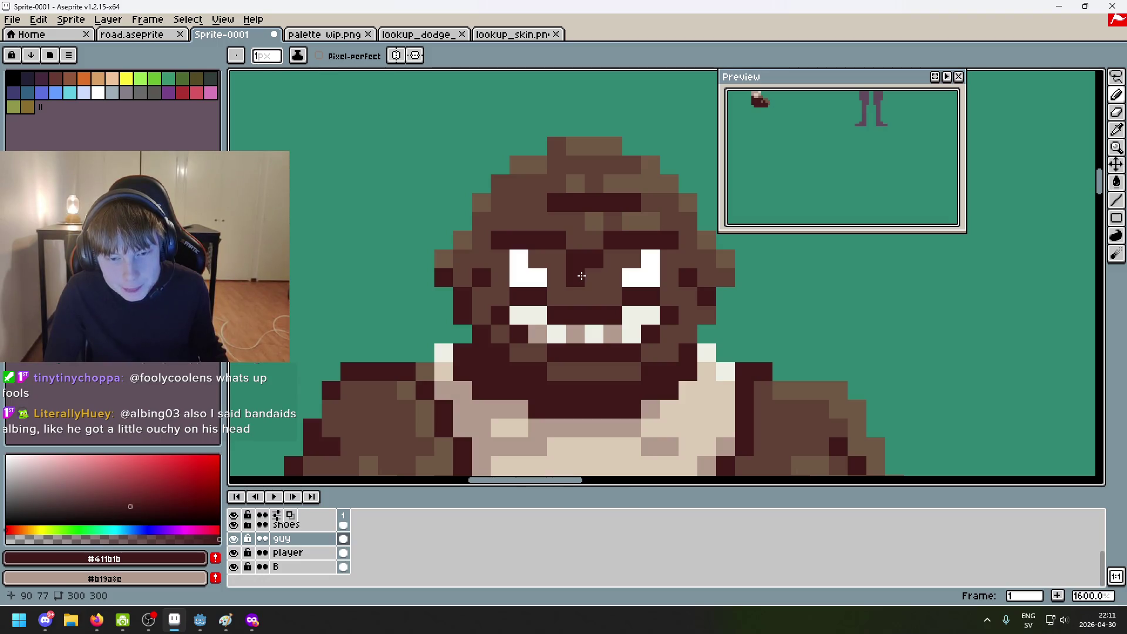
# Step: Paint another dark brown #411b1b pixel on the brow to deepen the frown
pyautogui.scroll(-7, 596, 275)
pyautogui.scroll(6, 597, 274)
pyautogui.keyDown('alt'); pyautogui.click(539, 258); pyautogui.keyUp('alt')
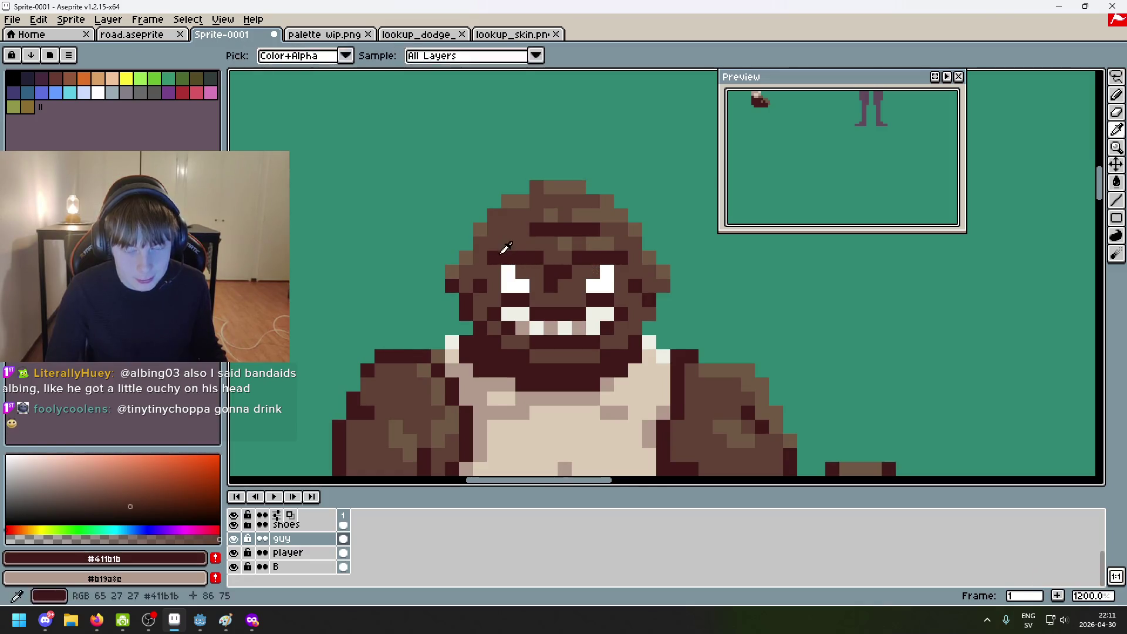
pyautogui.keyDown('alt'); pyautogui.click(504, 253); pyautogui.keyUp('alt')
pyautogui.scroll(-5, 517, 248)
pyautogui.scroll(8, 482, 241)
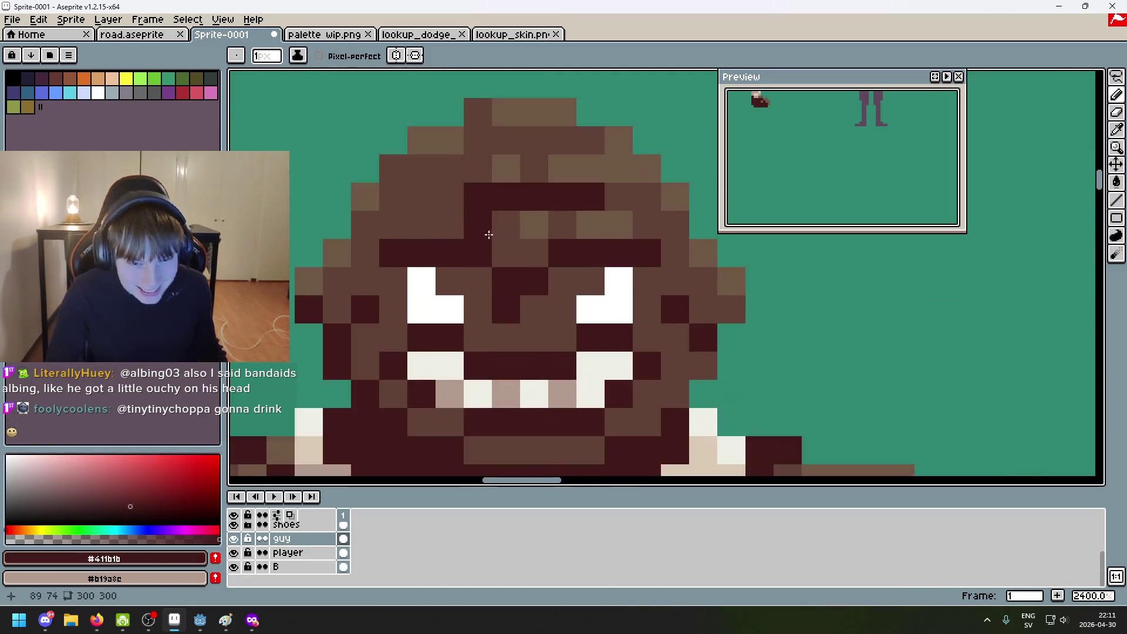
pyautogui.click(590, 227)
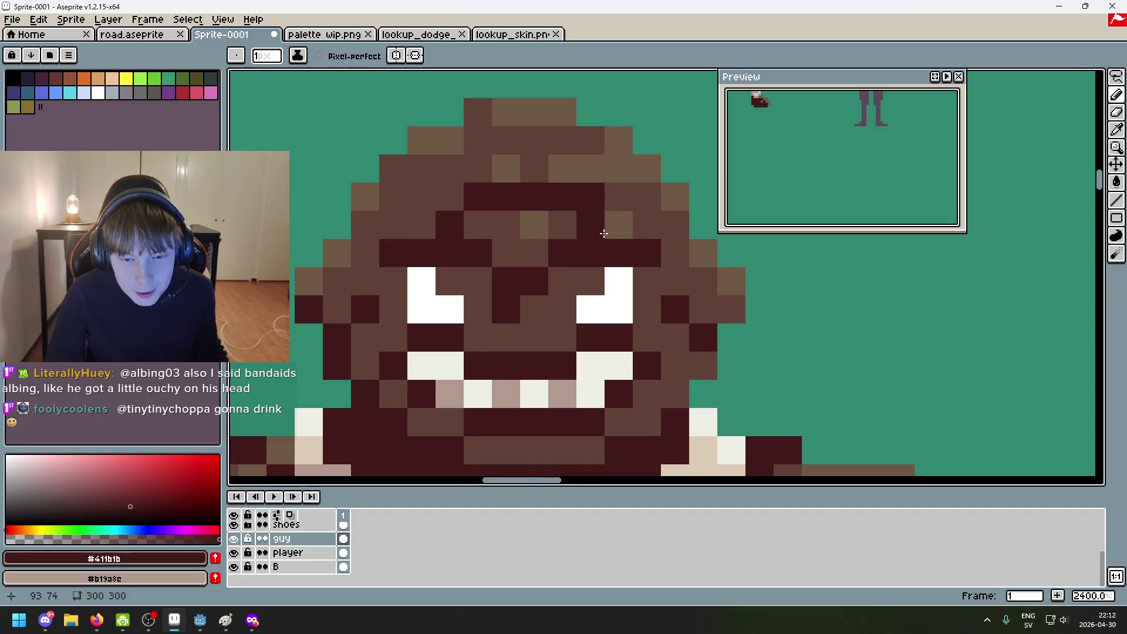
pyautogui.scroll(-6, 526, 272)
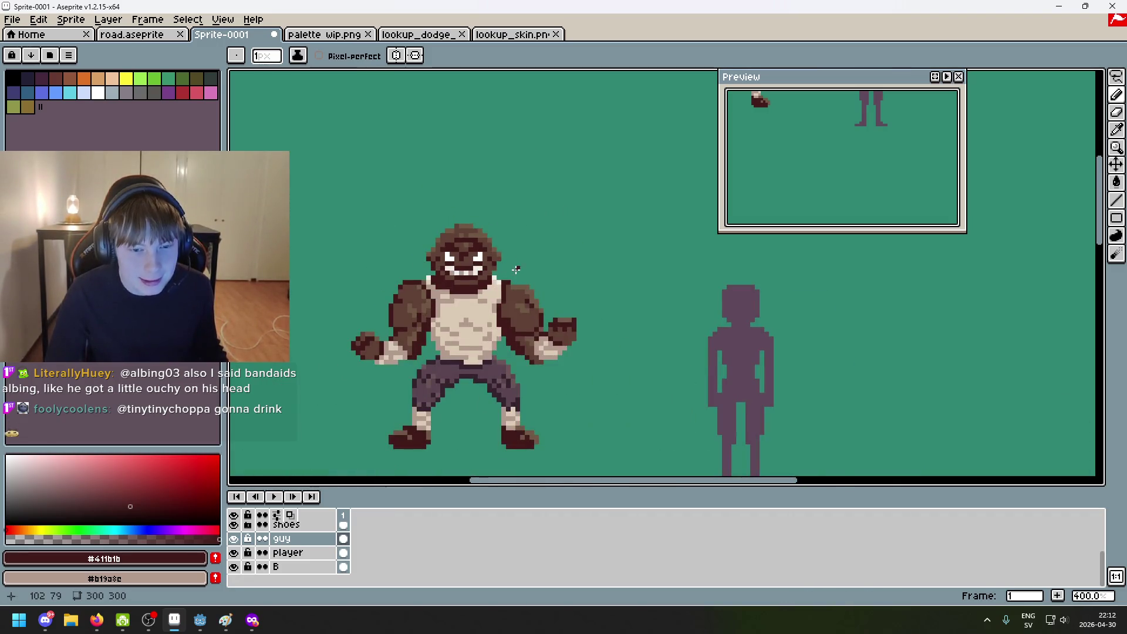
pyautogui.scroll(-1, 516, 270)
pyautogui.scroll(-1, 505, 271)
pyautogui.scroll(1, 546, 249)
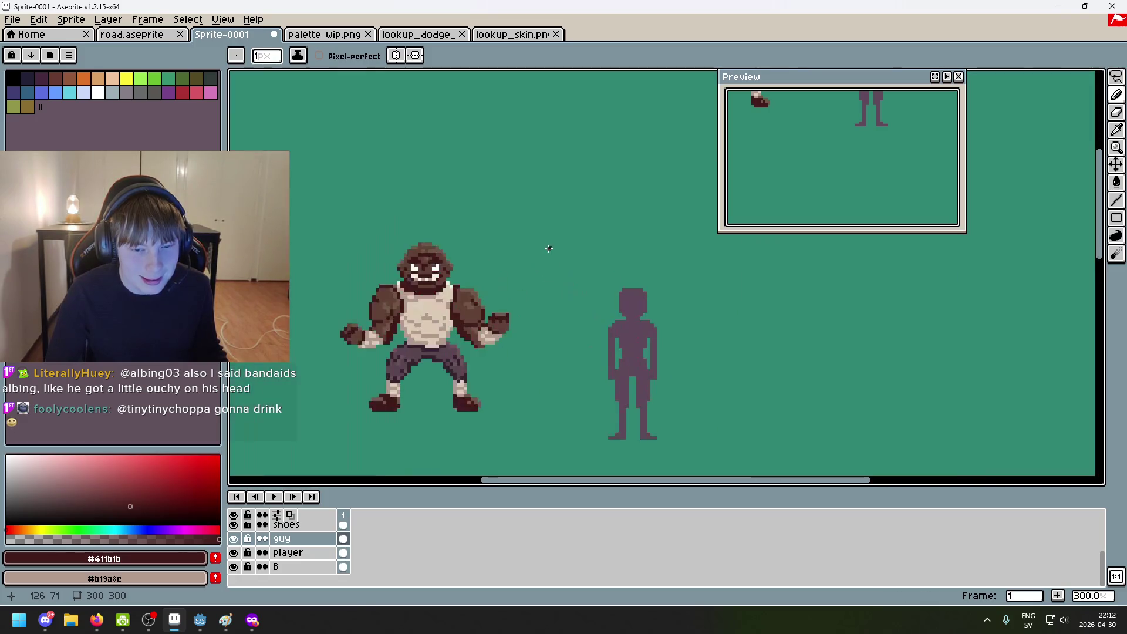
# Step: Zoom in to the head and pick the light skin tone #b19a8c
pyautogui.hscroll(-2, 559, 249)
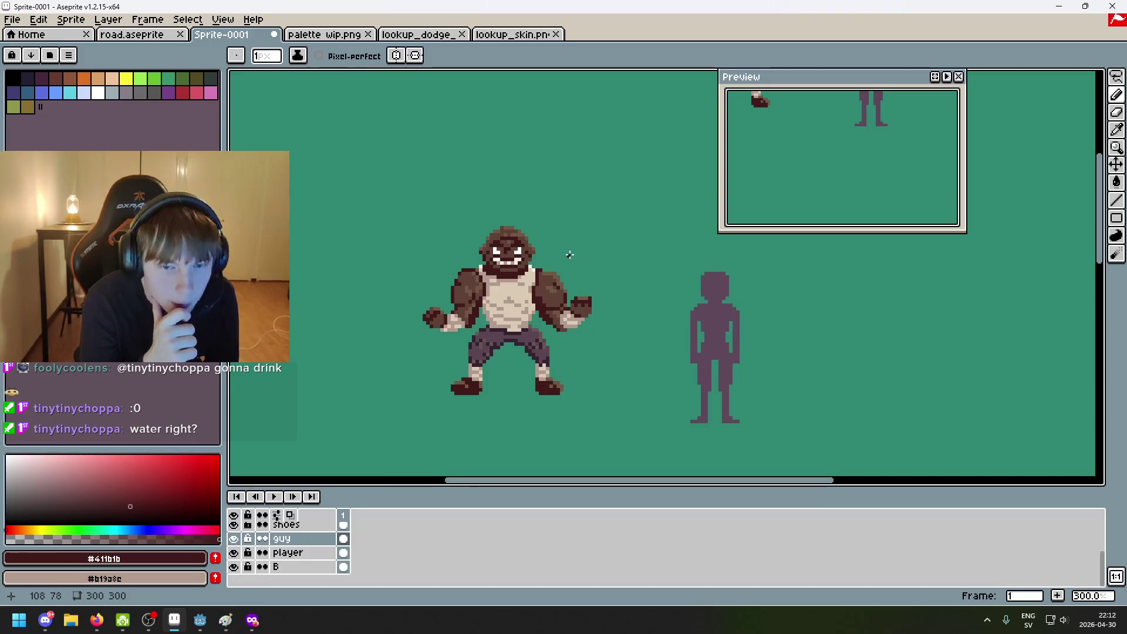
pyautogui.scroll(3, 604, 225)
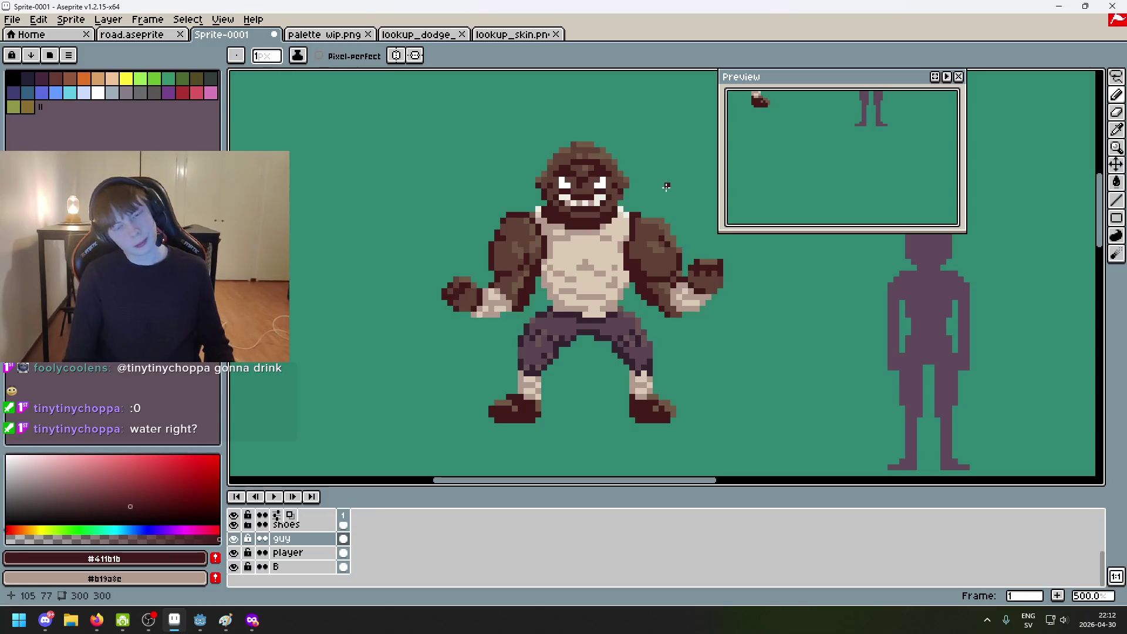
pyautogui.scroll(-2, 666, 187)
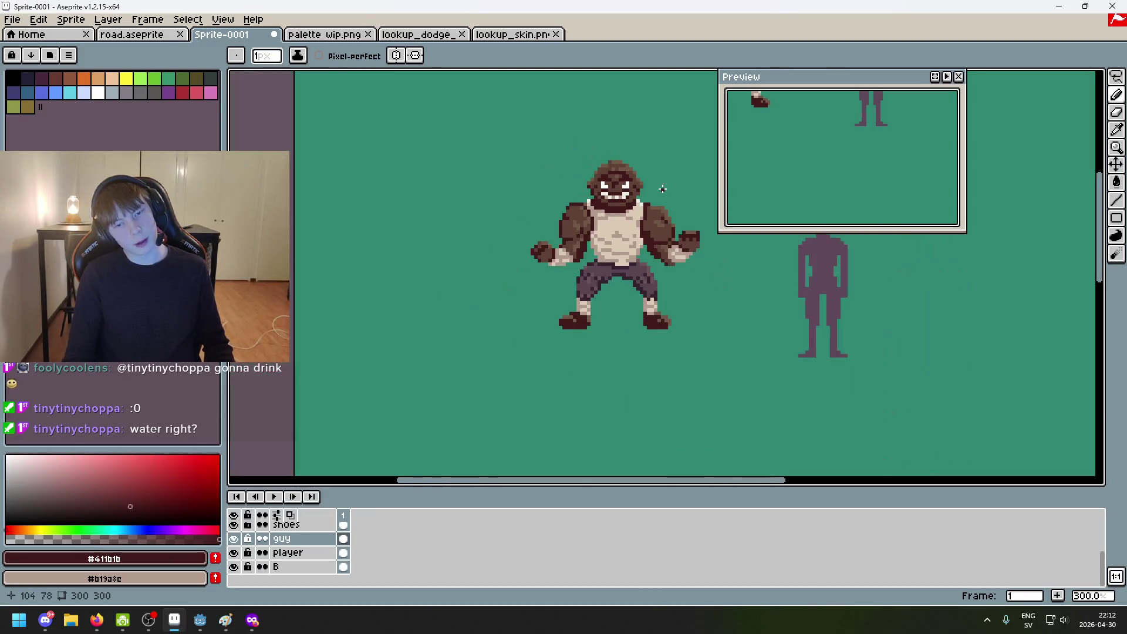
pyautogui.scroll(1, 661, 189)
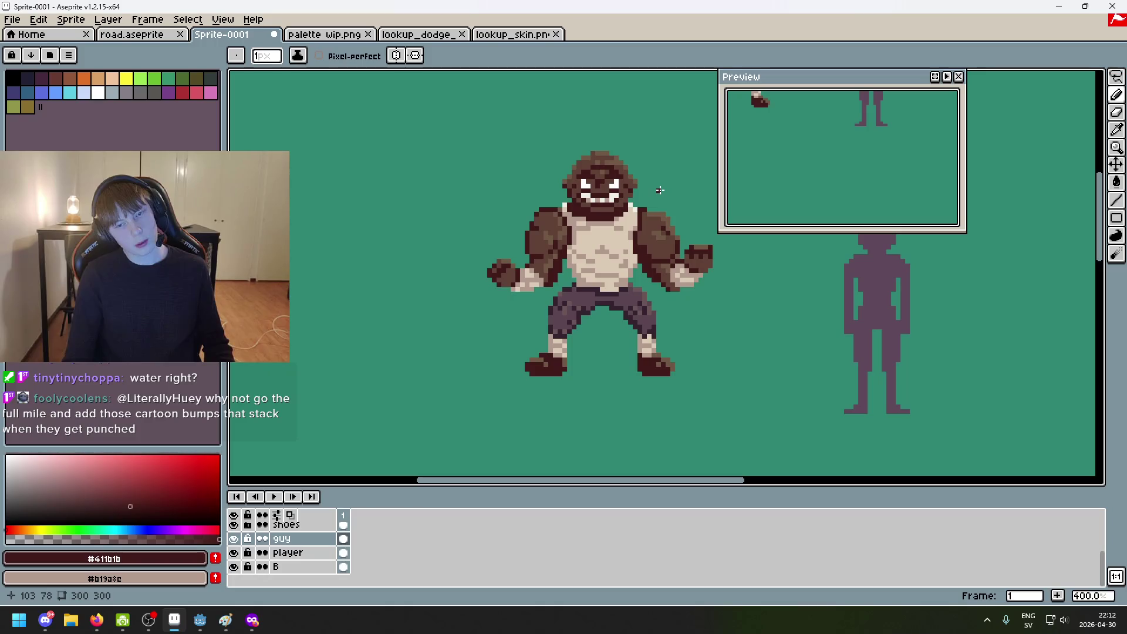
pyautogui.keyDown('alt'); pyautogui.click(602, 238); pyautogui.keyUp('alt')
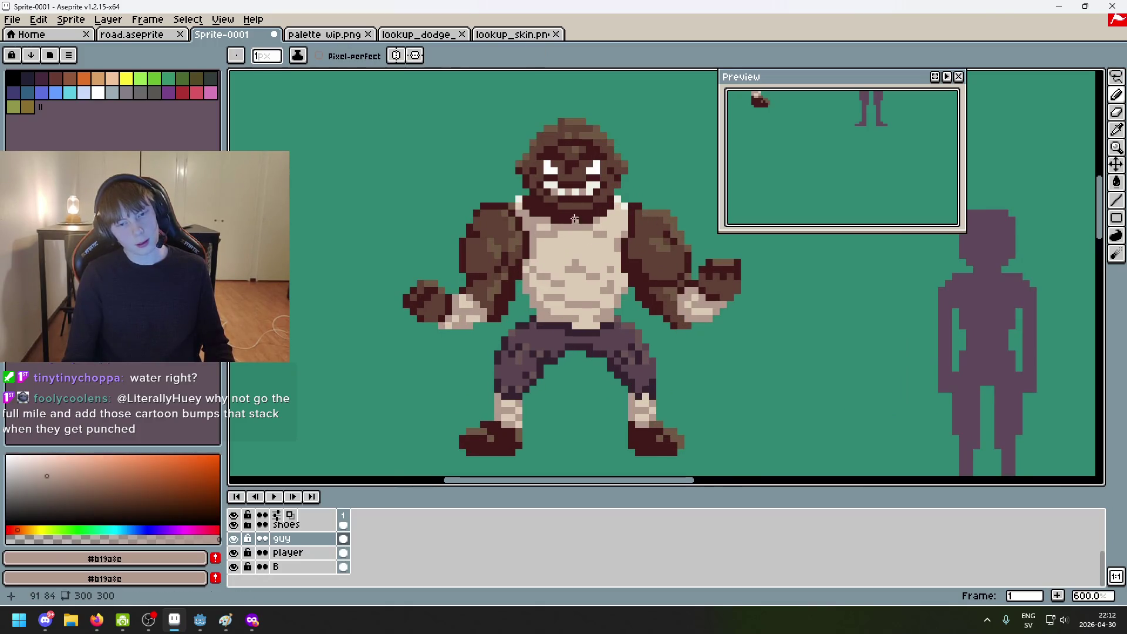
pyautogui.scroll(5, 624, 178)
pyautogui.scroll(-5, 599, 183)
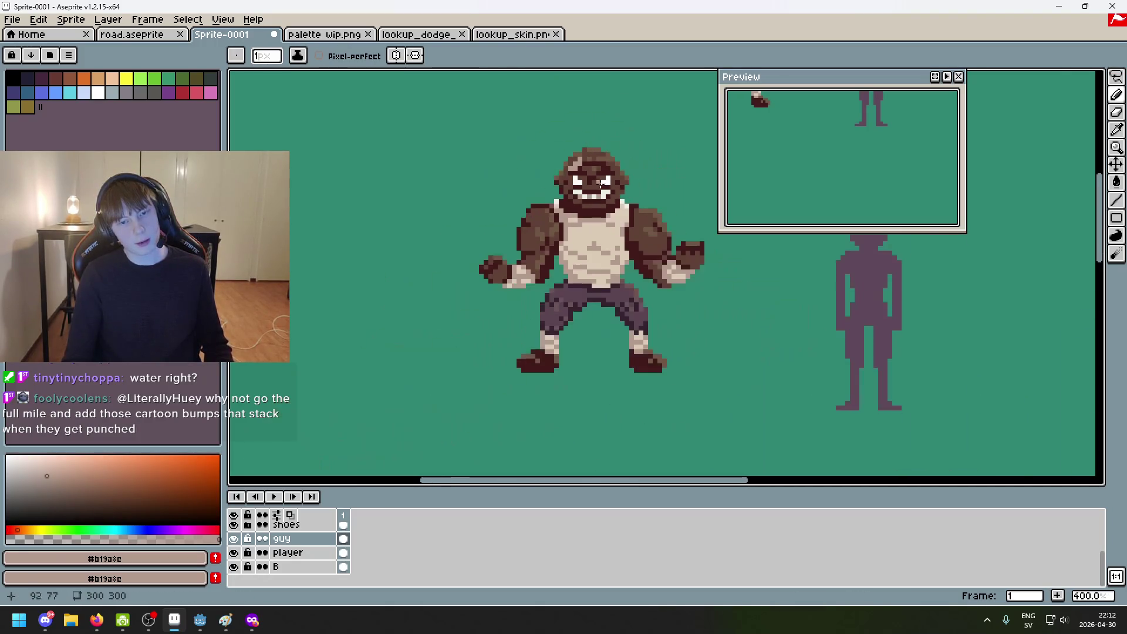
pyautogui.scroll(3, 630, 203)
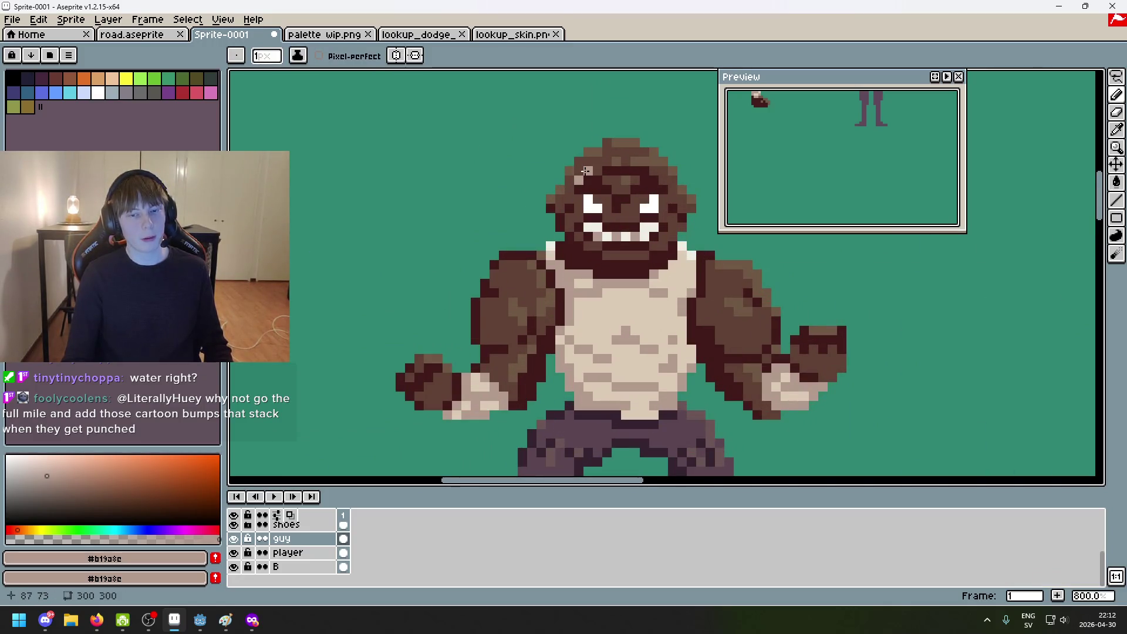
pyautogui.scroll(-5, 665, 208)
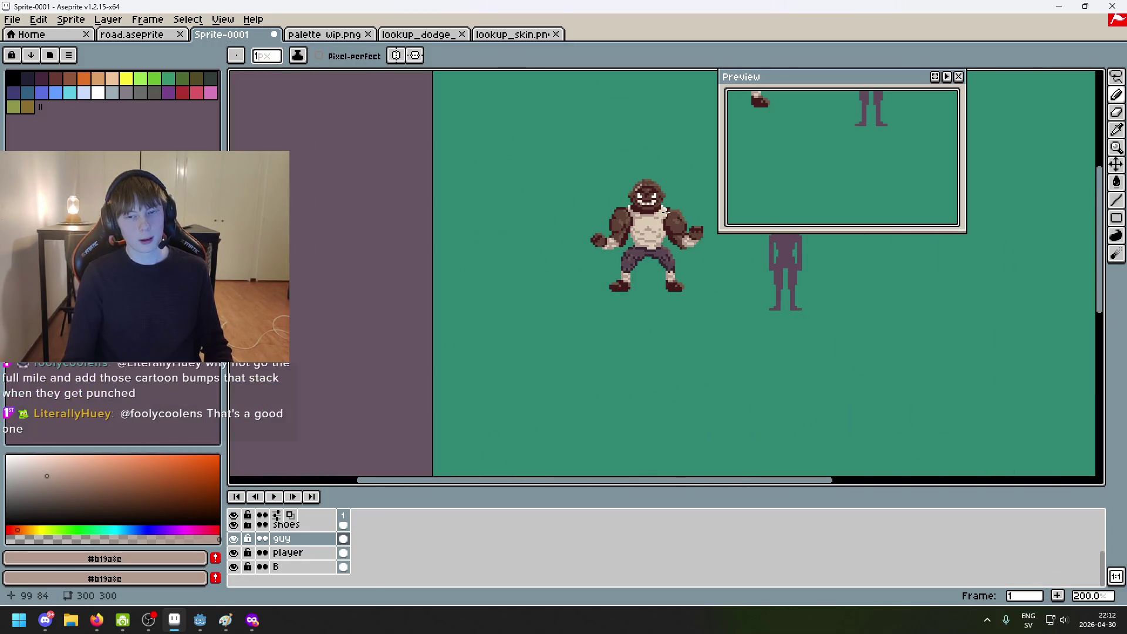
pyautogui.scroll(8, 663, 206)
# Step: Replace the last stroke with a light #b19a8c pixel at the top of the head, then recentre
pyautogui.hotkey('ctrl', 'z')
pyautogui.scroll(3, 594, 176)
pyautogui.click(566, 167)
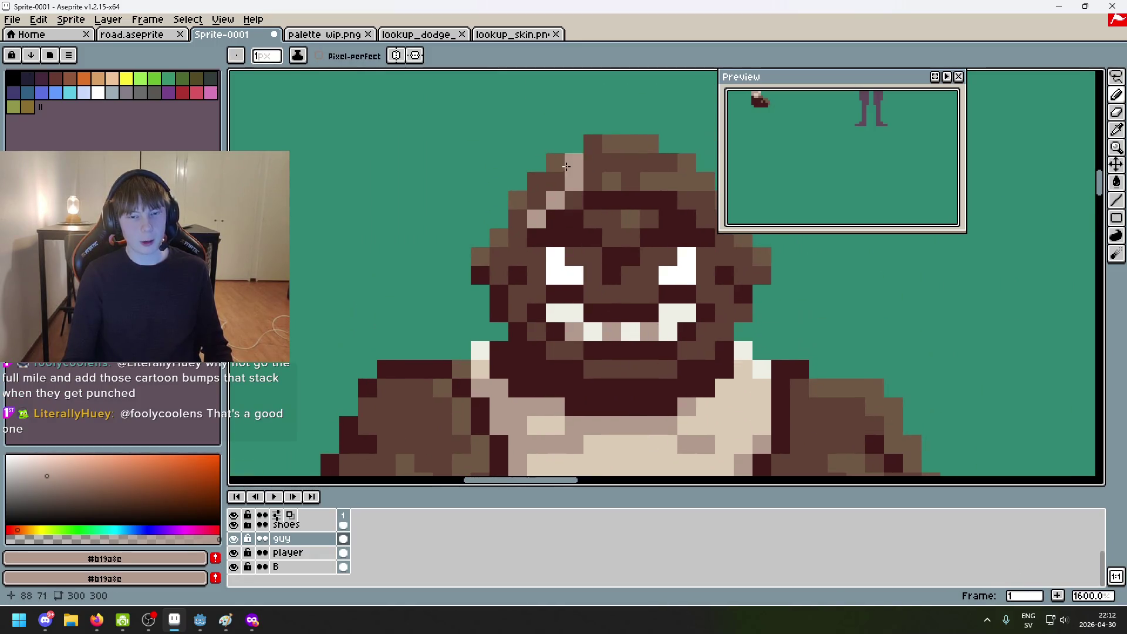
pyautogui.scroll(-6, 535, 209)
pyautogui.moveTo(617, 315); pyautogui.dragTo(554, 262)
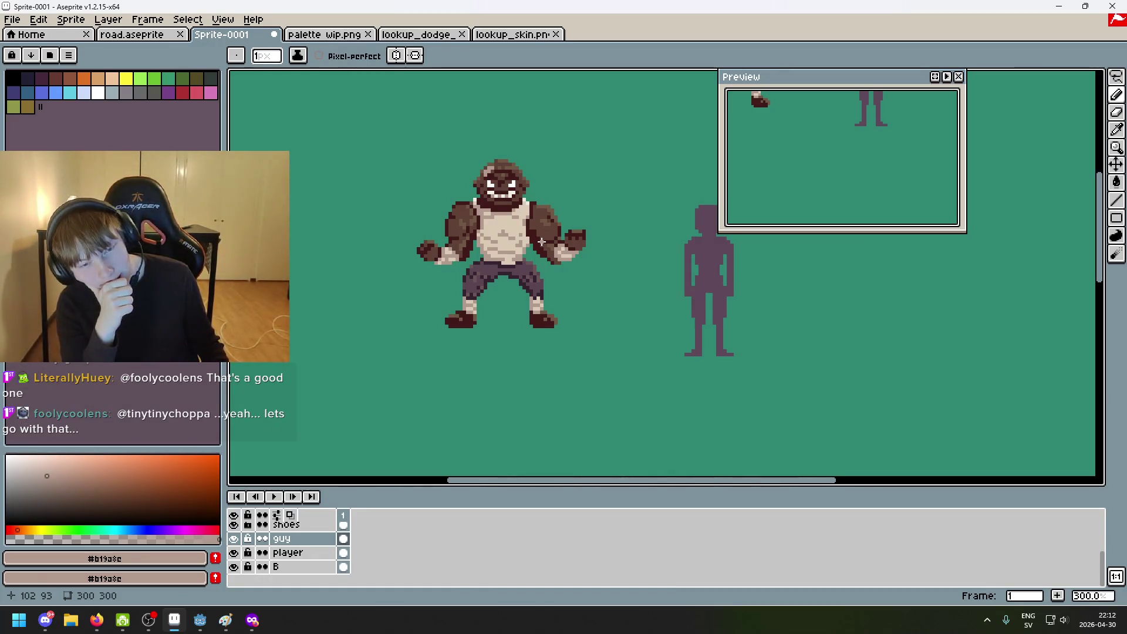
# Step: Undo the head's light pixel, then visit road.aseprite and return to Sprite-0001
pyautogui.hotkey('ctrl', 'z')
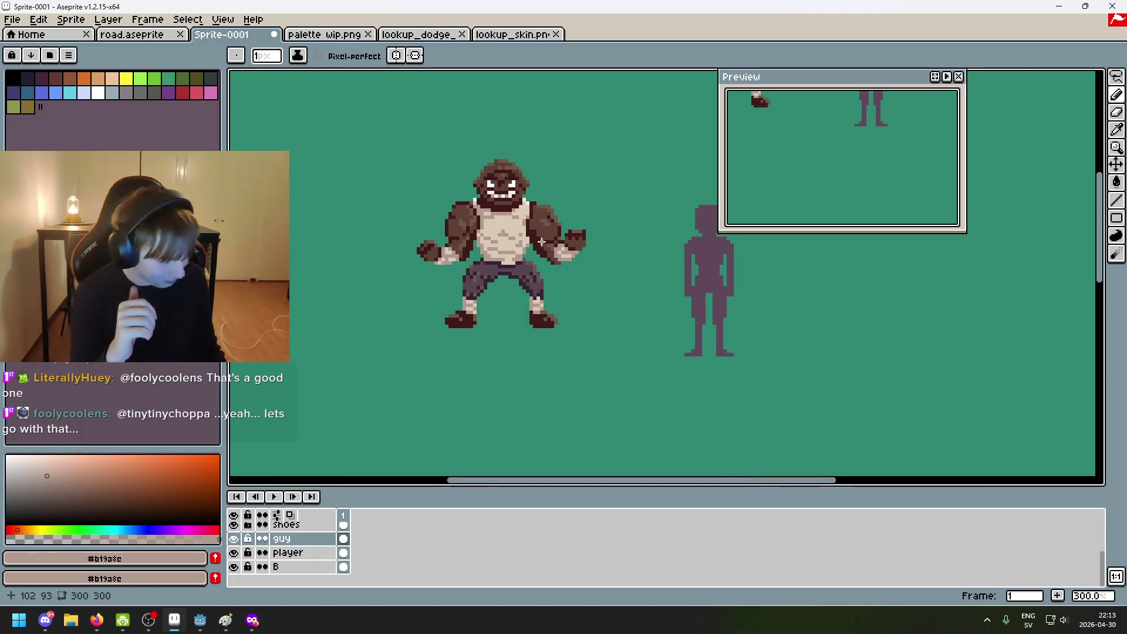
pyautogui.hotkey('ctrl', 'shift', 'Tab')
pyautogui.scroll(-2, 533, 189)
pyautogui.click(247, 35)
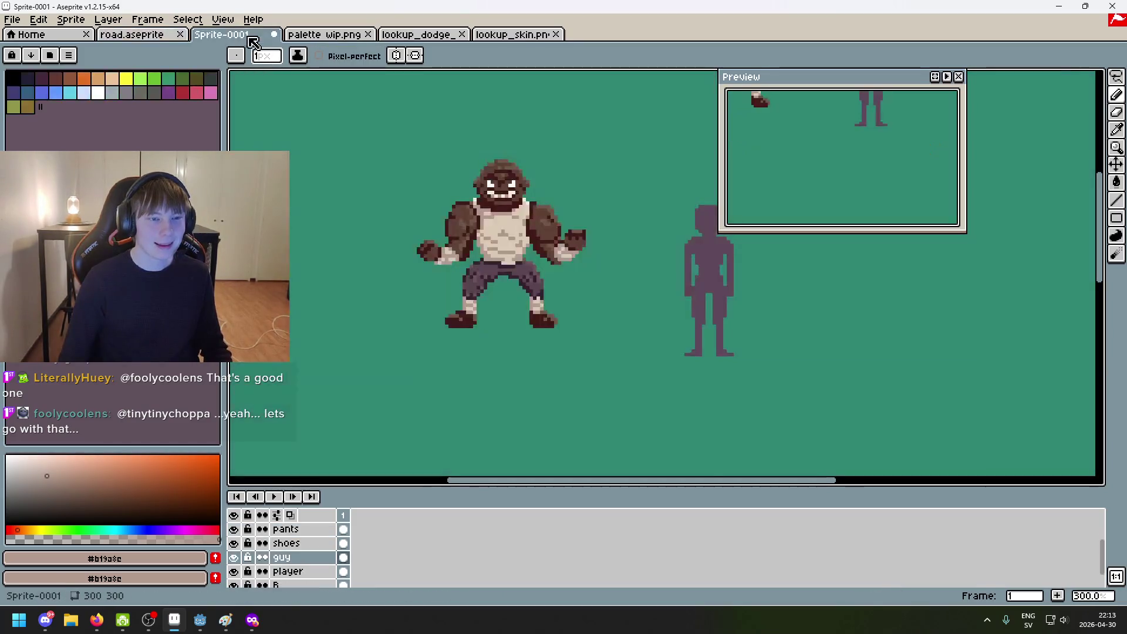
# Step: Paint a dark #411b1b pixel above the head, then undo it
pyautogui.scroll(4, 478, 118)
pyautogui.keyDown('alt'); pyautogui.click(492, 226); pyautogui.keyUp('alt')
pyautogui.click(436, 171)
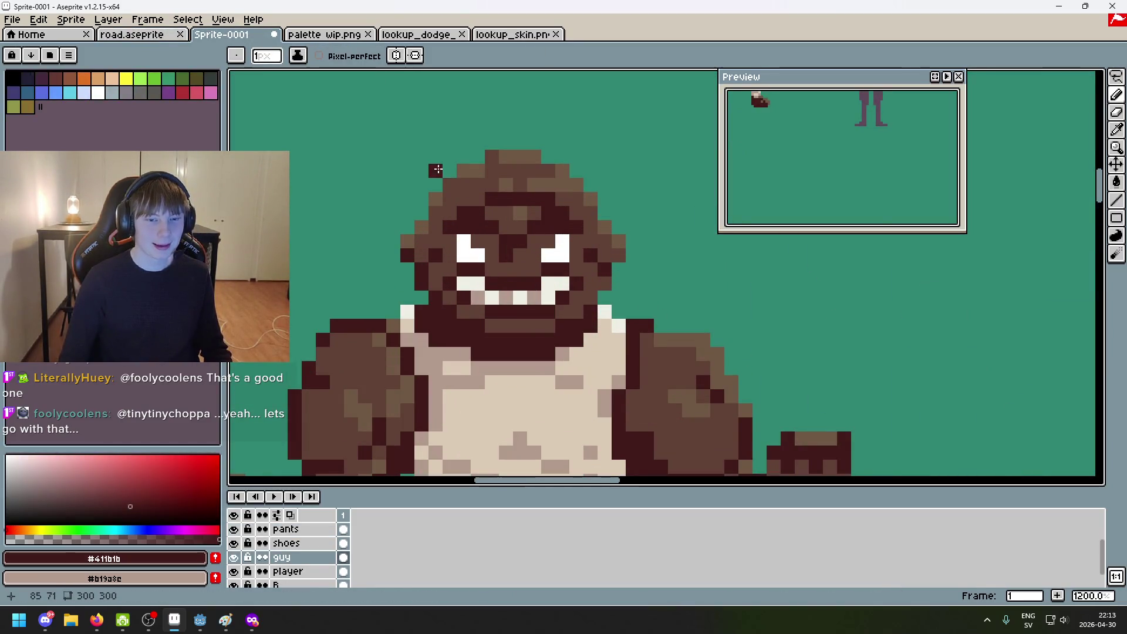
pyautogui.hotkey('ctrl', 'z')
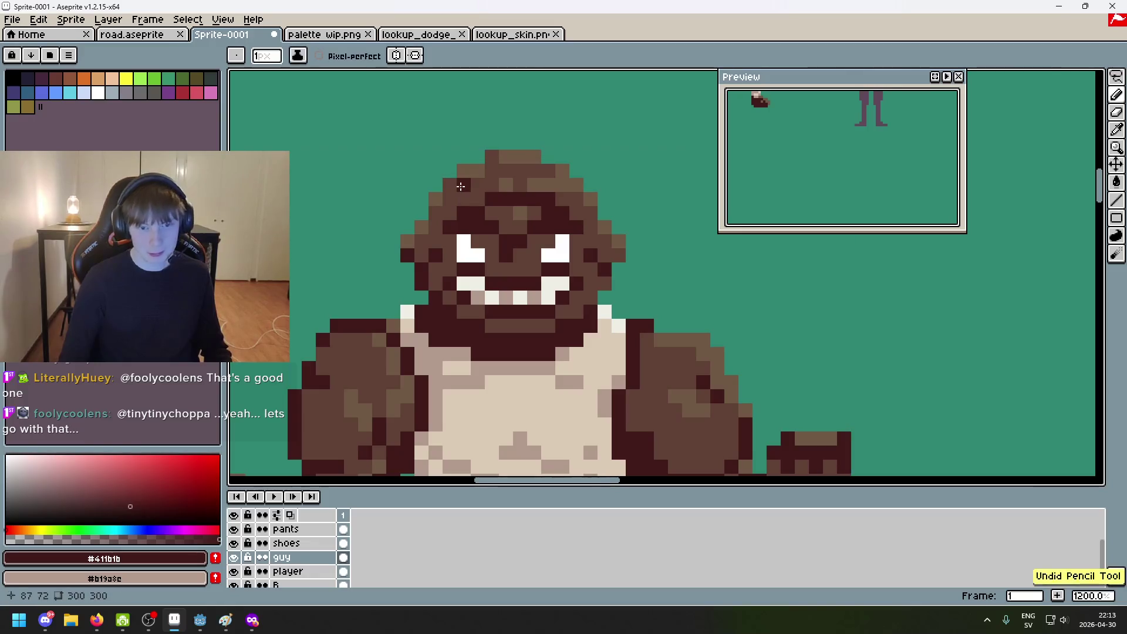
# Step: Undo the last hair pixels on the head and open the guy layer's context menu
pyautogui.keyDown('alt'); pyautogui.click(458, 189); pyautogui.keyUp('alt')
pyautogui.hotkey('ctrl', 'z')
pyautogui.keyDown('alt'); pyautogui.click(453, 182); pyautogui.keyUp('alt')
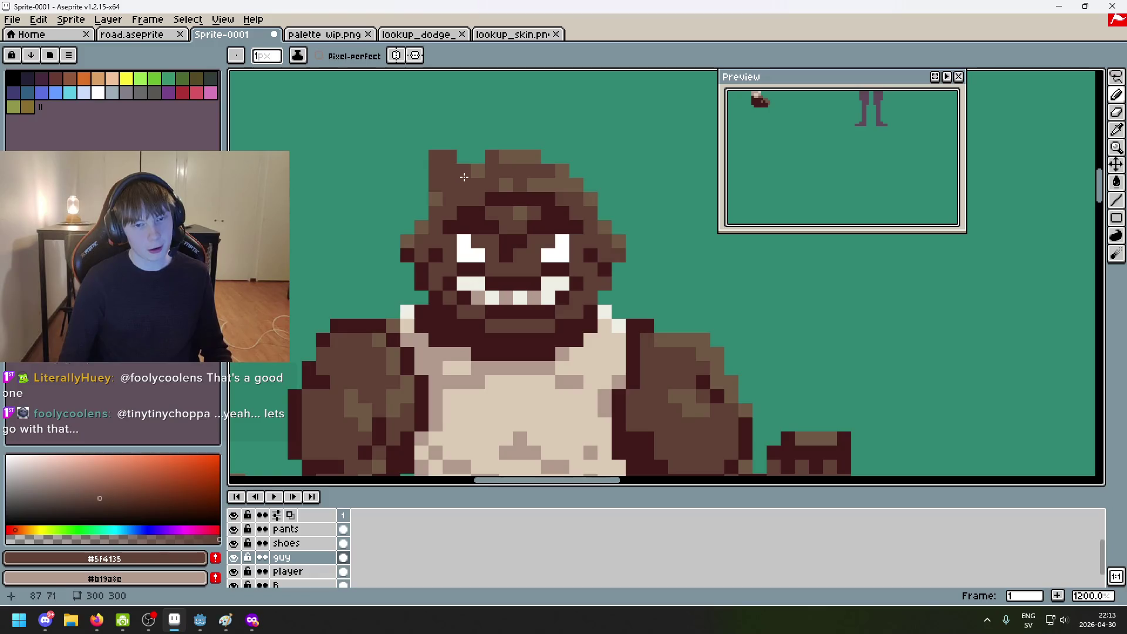
pyautogui.hotkey('ctrl', 'z')
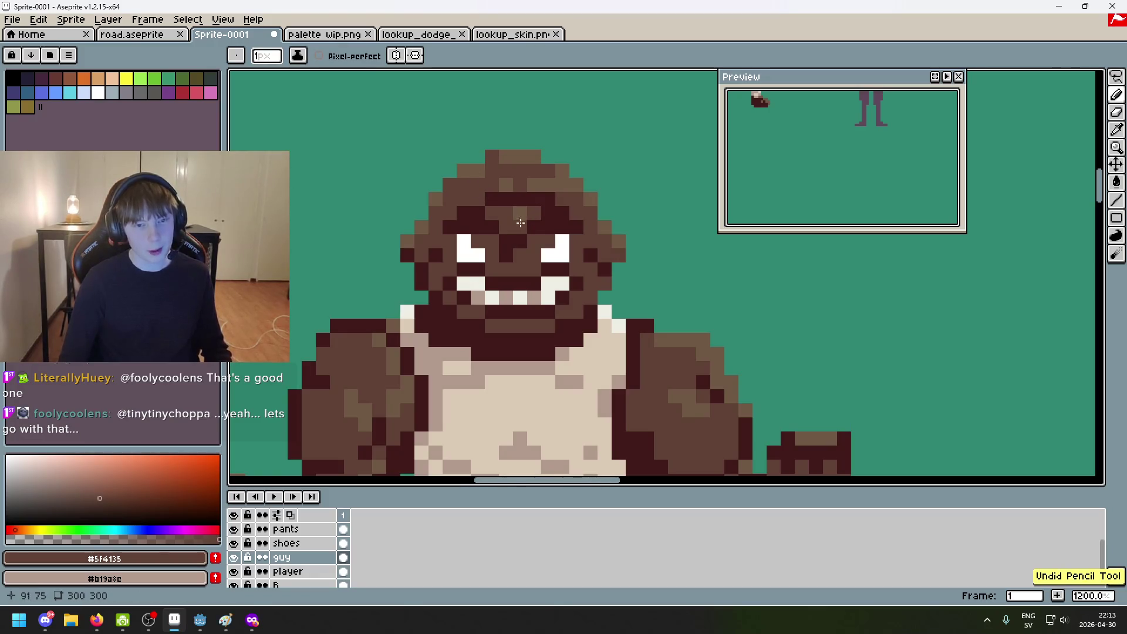
pyautogui.rightClick(290, 558)
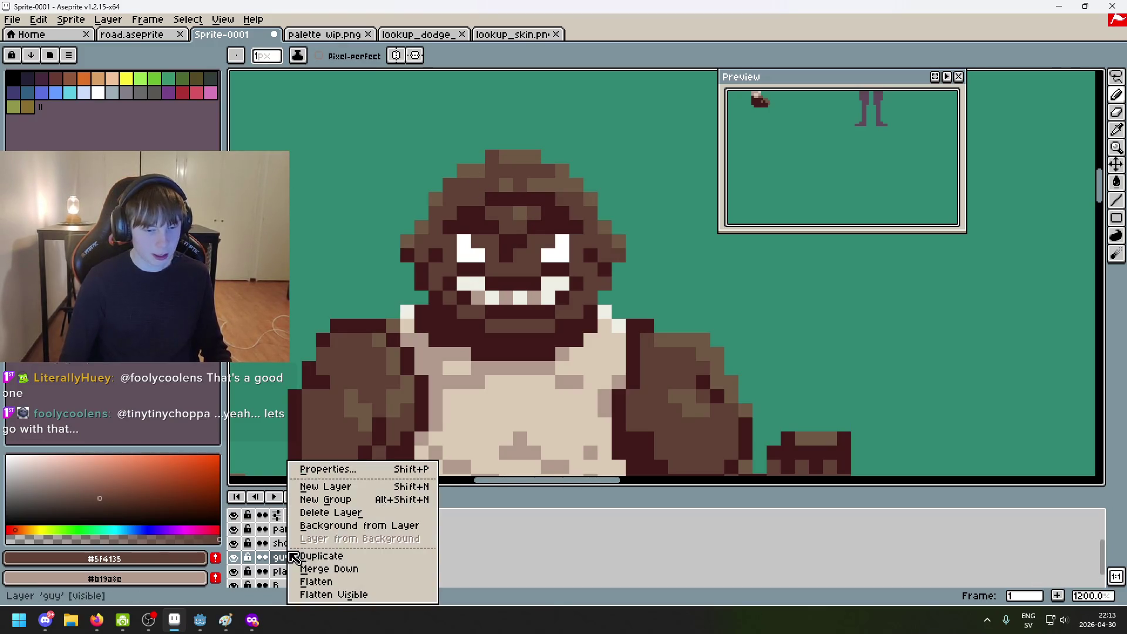
# Step: Add a new Layer 1 above guy and try a brown pixel above the head, then undo it
pyautogui.click(355, 487)
pyautogui.keyDown('alt'); pyautogui.click(434, 197); pyautogui.keyUp('alt')
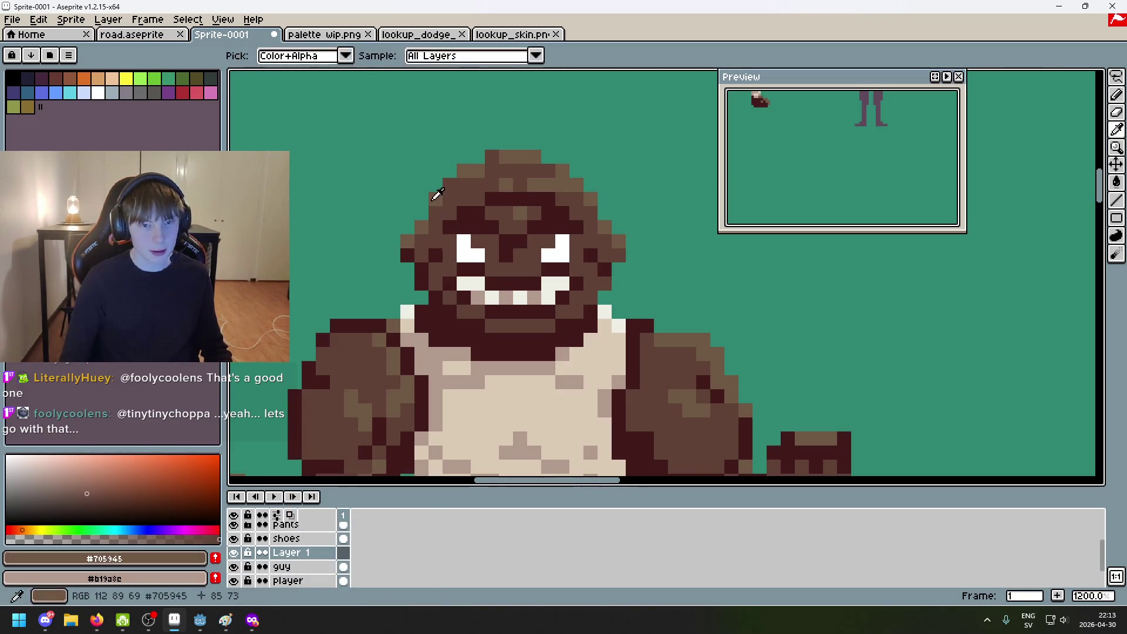
pyautogui.click(435, 158)
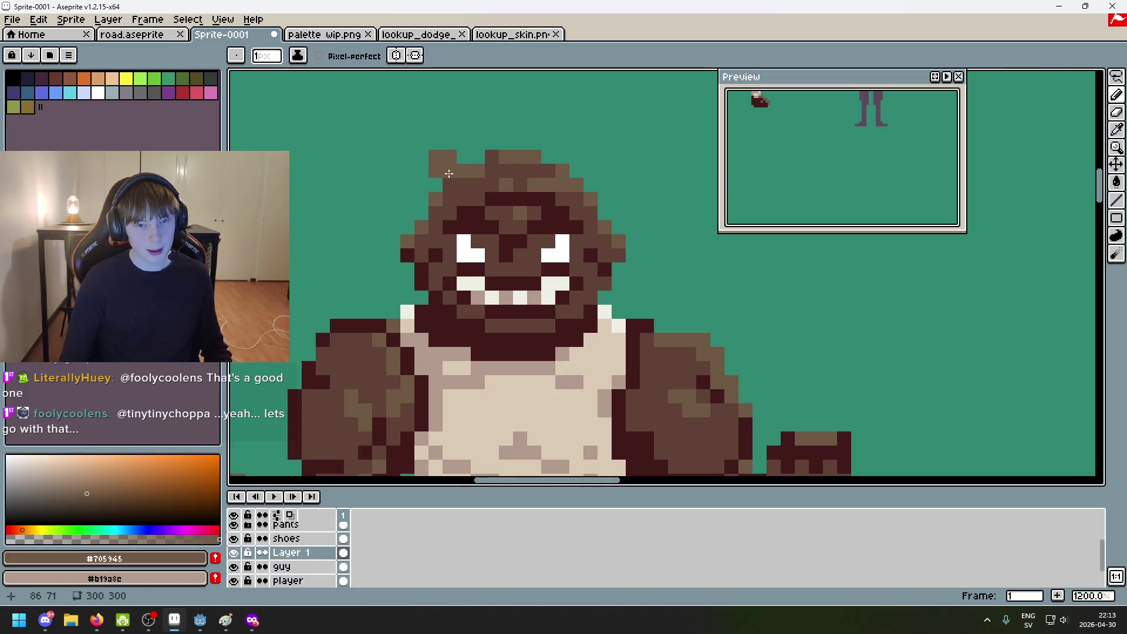
pyautogui.keyDown('alt'); pyautogui.click(450, 171); pyautogui.keyUp('alt')
pyautogui.click(437, 158)
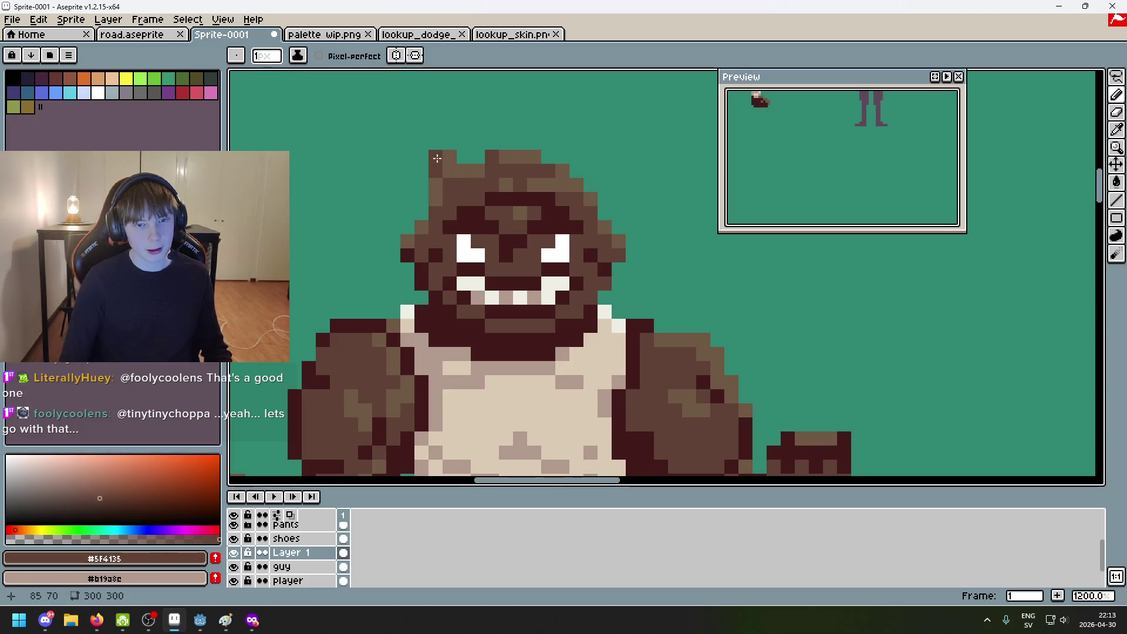
pyautogui.scroll(-8, 434, 159)
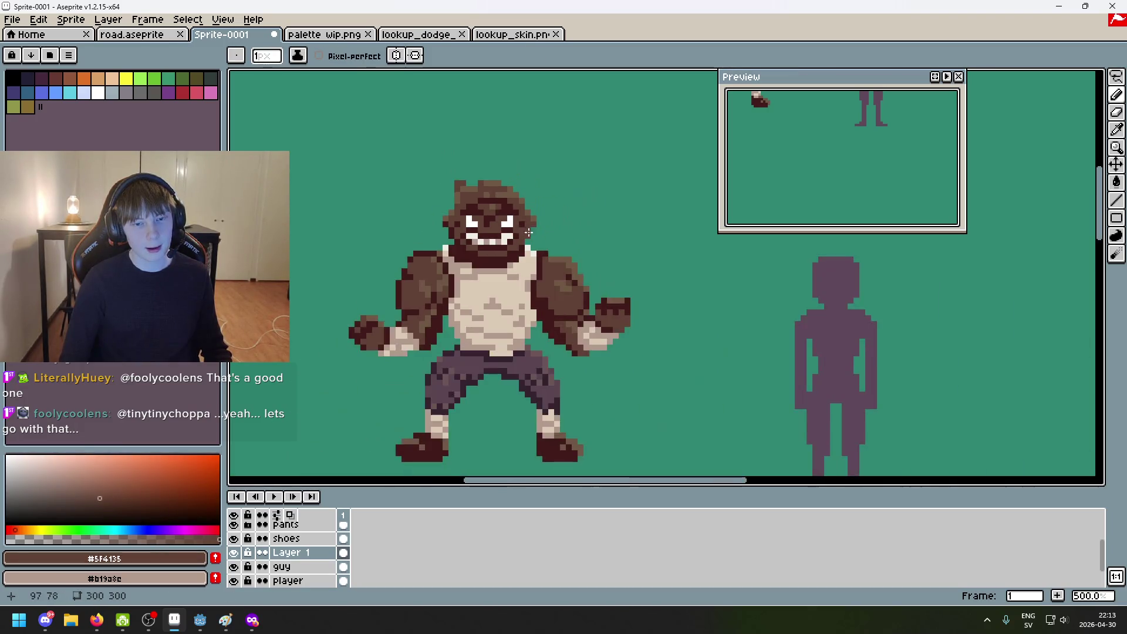
pyautogui.scroll(2, 570, 232)
pyautogui.scroll(9, 484, 203)
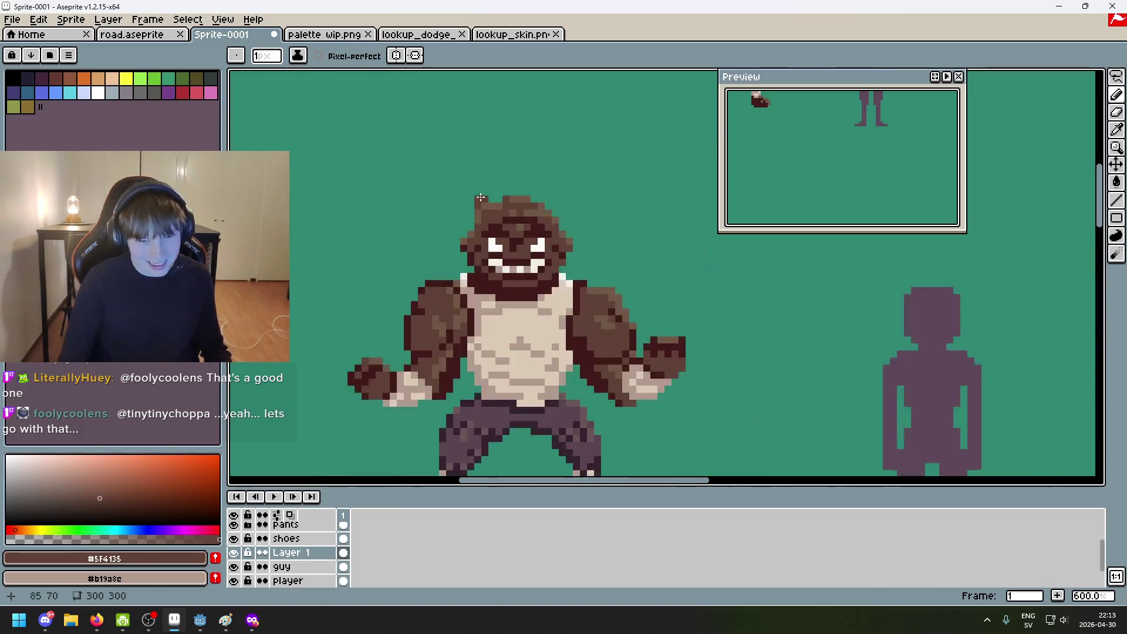
pyautogui.hotkey('ctrl', 'z')
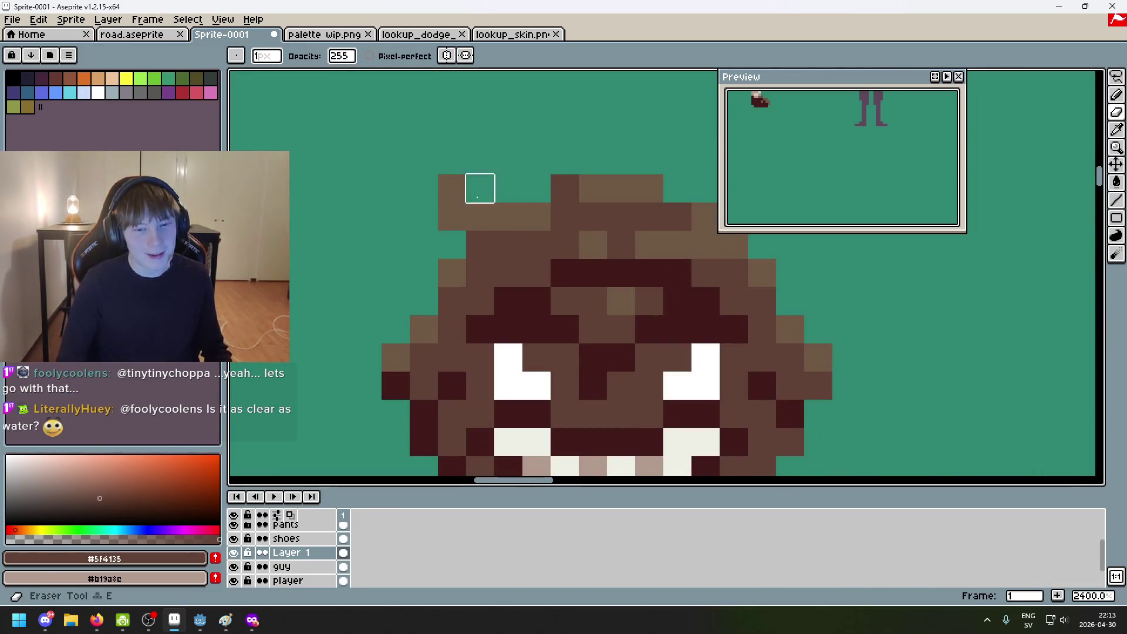
# Step: Eyedrop the purple shading colour and paint a purple pixel at the hair's top-left
pyautogui.scroll(-7, 452, 187)
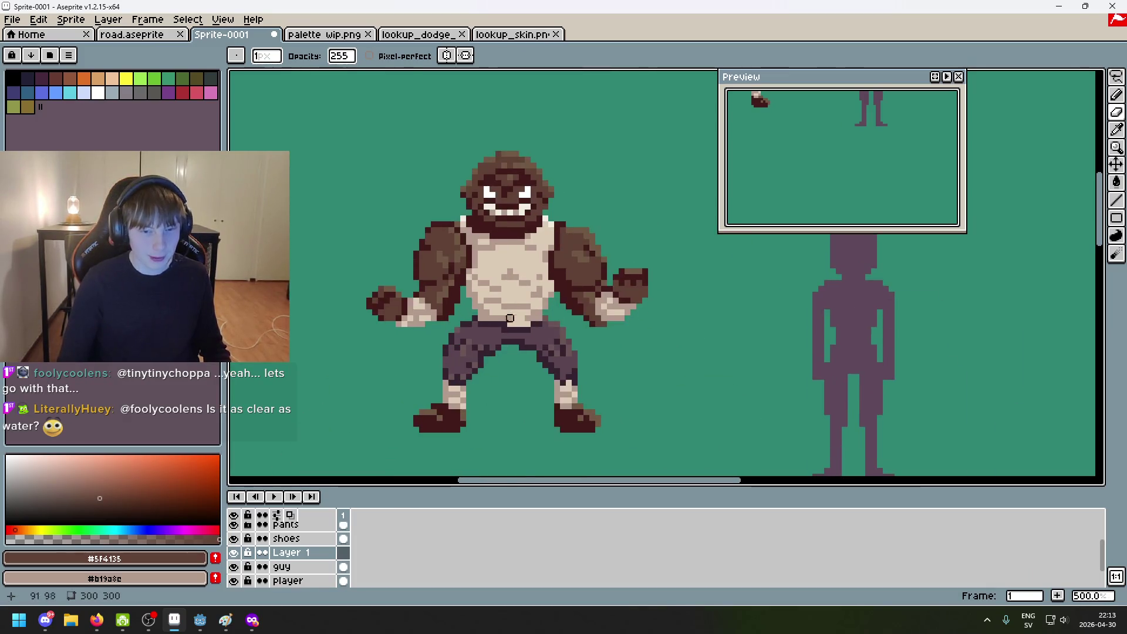
pyautogui.keyDown('alt'); pyautogui.click(488, 400); pyautogui.keyUp('alt')
pyautogui.scroll(8, 472, 202)
pyautogui.click(478, 170)
pyautogui.scroll(-4, 478, 170)
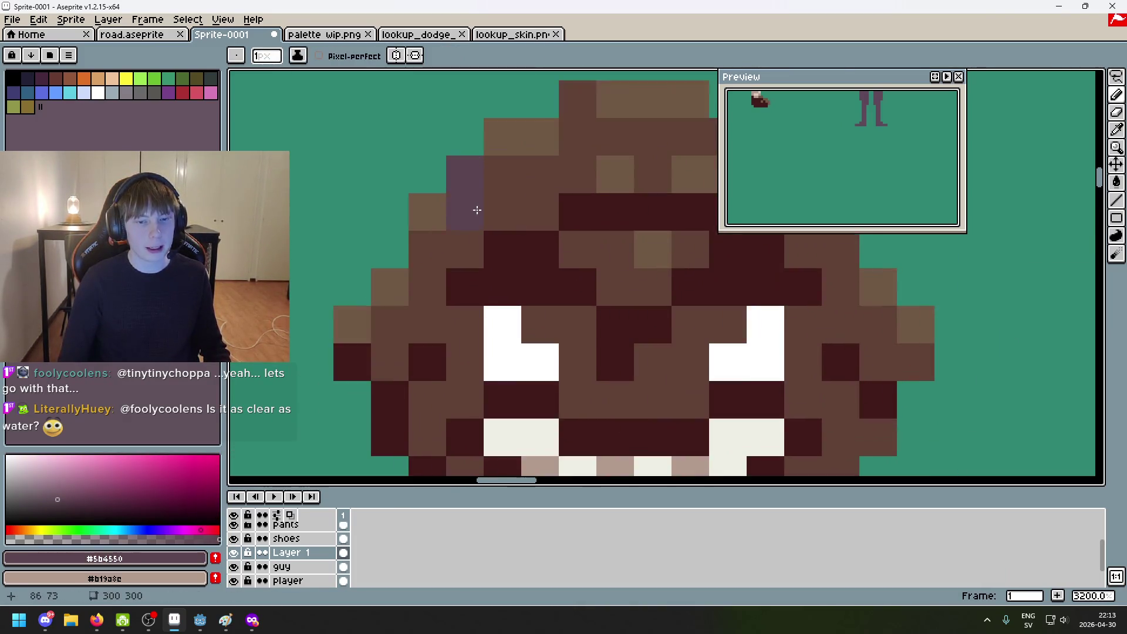
pyautogui.keyDown('alt'); pyautogui.click(450, 335); pyautogui.keyUp('alt')
pyautogui.scroll(5, 455, 344)
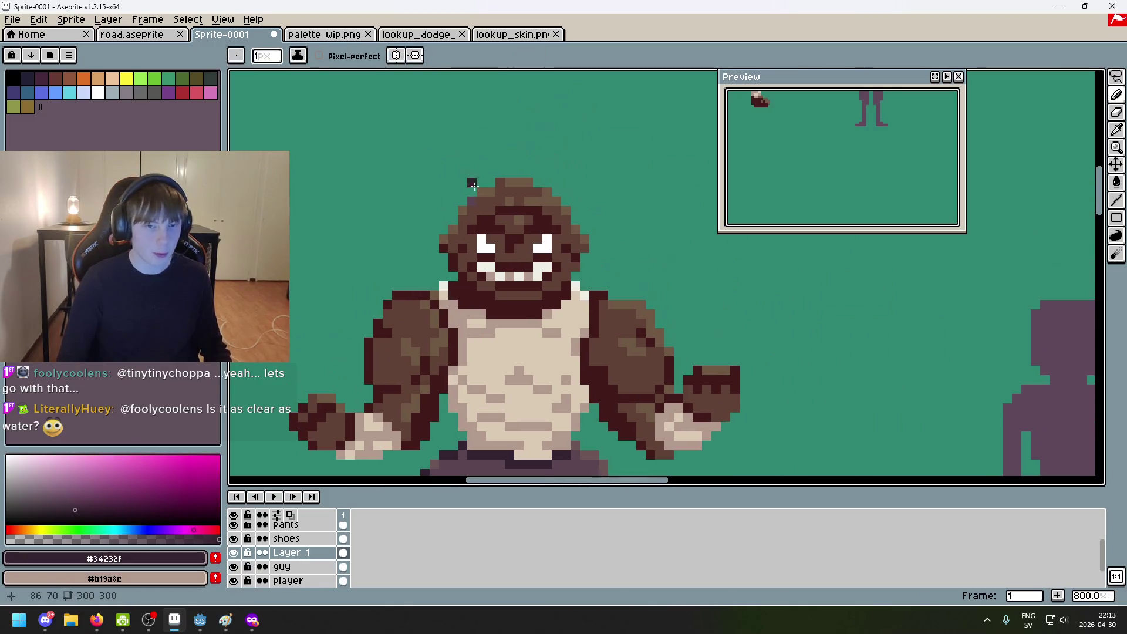
pyautogui.scroll(-3, 464, 355)
pyautogui.scroll(-5, 465, 357)
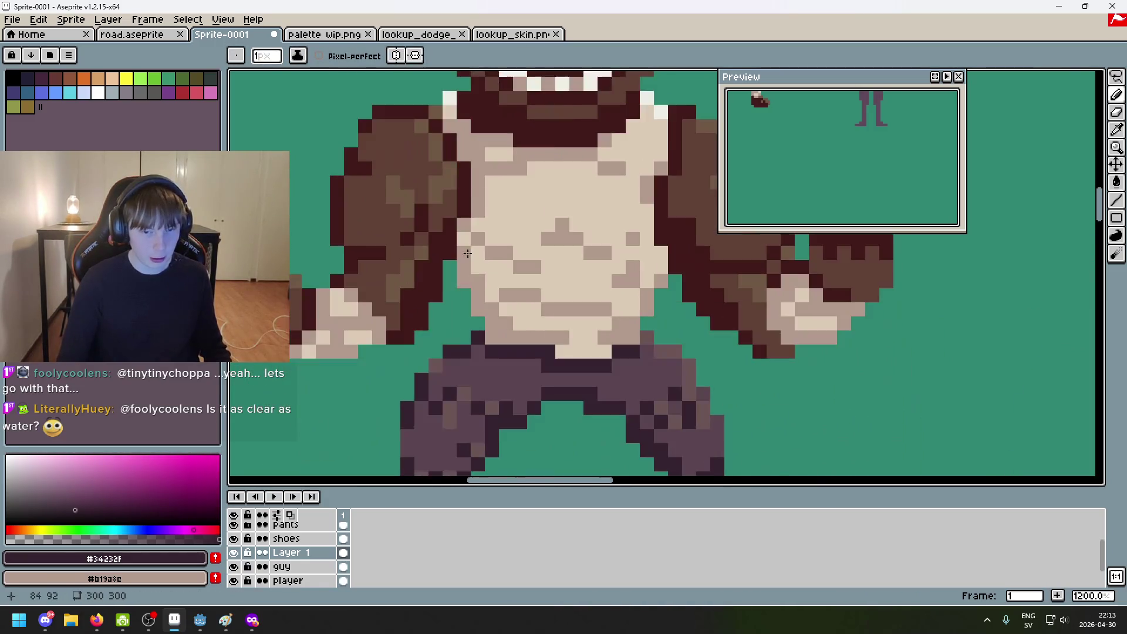
# Step: Paint #5b4550 and #34232f pixels along the hair's top-left edge, undoing the last ones
pyautogui.keyDown('alt'); pyautogui.click(463, 357); pyautogui.keyUp('alt')
pyautogui.scroll(4, 468, 323)
pyautogui.click(472, 155)
pyautogui.moveTo(472, 168); pyautogui.dragTo(483, 173)
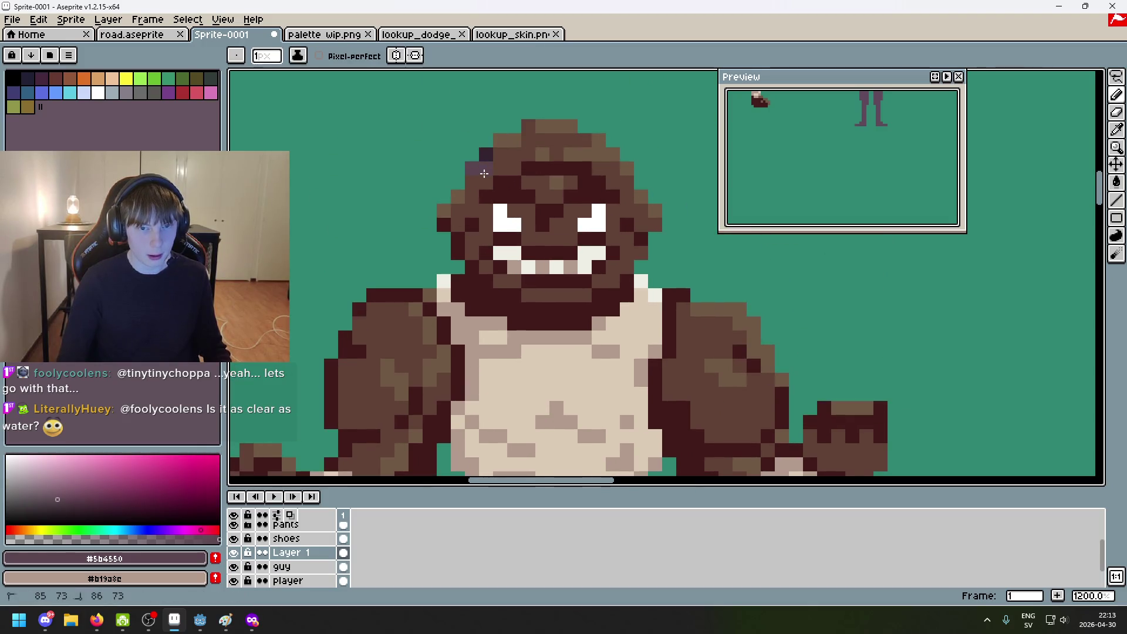
pyautogui.scroll(-4, 500, 163)
pyautogui.scroll(3, 505, 167)
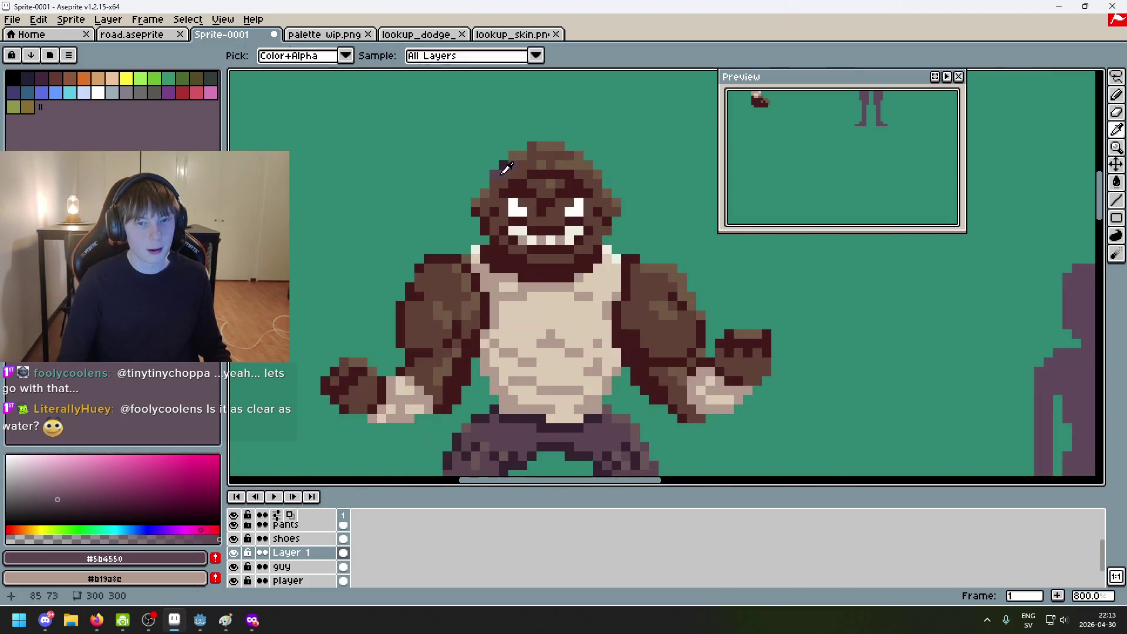
pyautogui.keyDown('alt'); pyautogui.click(503, 165); pyautogui.keyUp('alt')
pyautogui.click(512, 166)
pyautogui.scroll(-3, 511, 171)
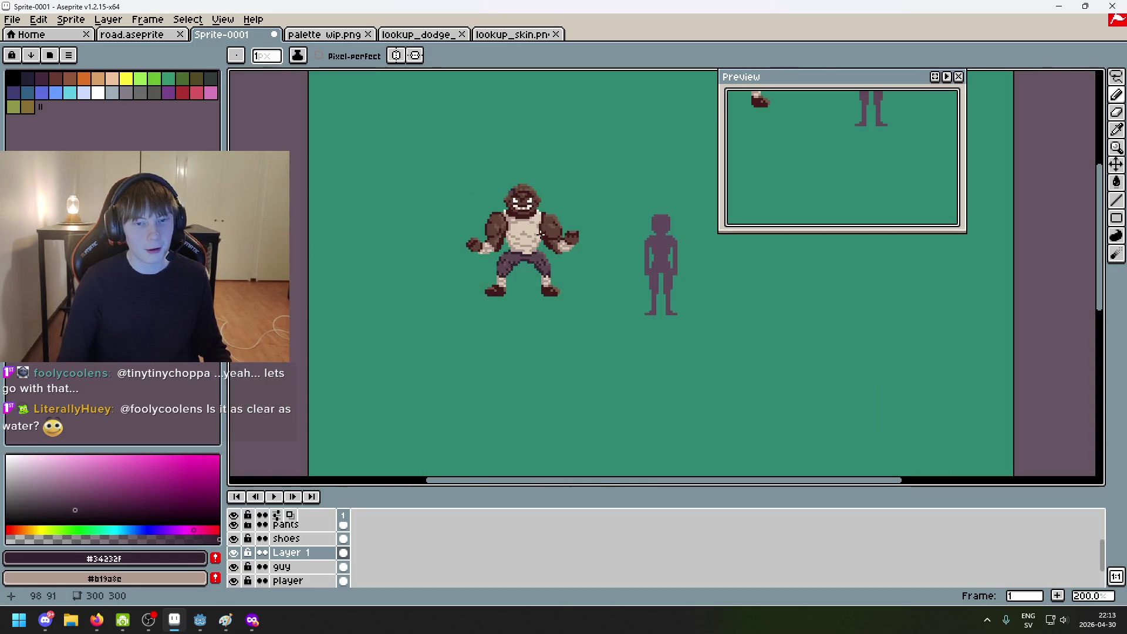
pyautogui.scroll(5, 499, 159)
pyautogui.hotkey('ctrl', 'z')
pyautogui.hotkey('ctrl', 'z')
# Step: Return to the pencil and eyedrop the face's mid brown and dark red-brown #411b1b
pyautogui.press('v')
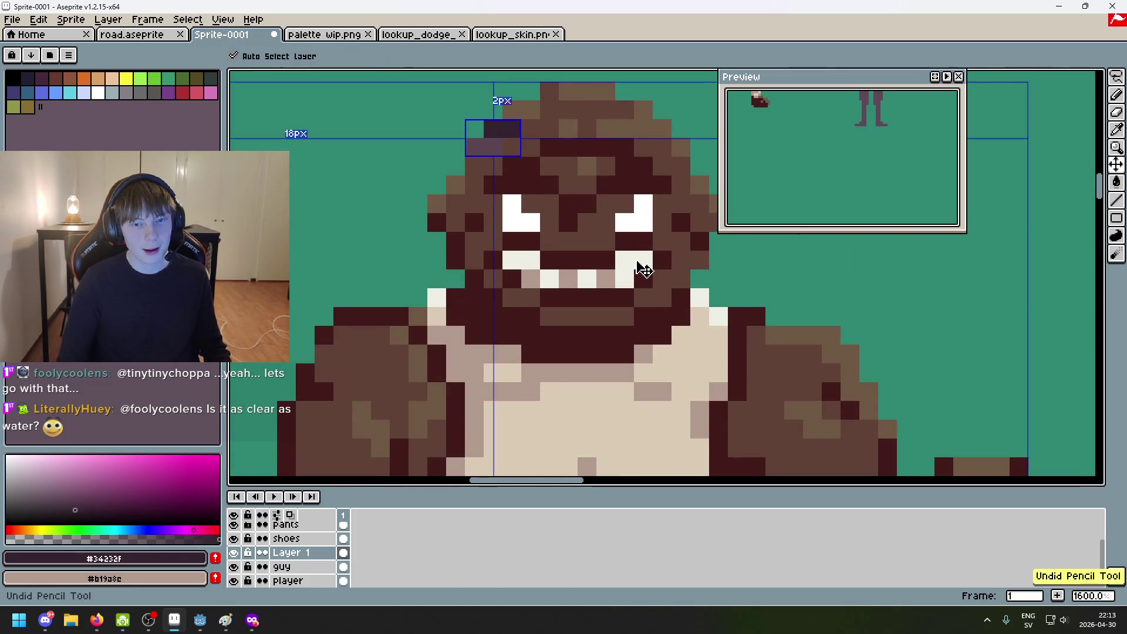
pyautogui.scroll(-4, 643, 271)
pyautogui.press('b')
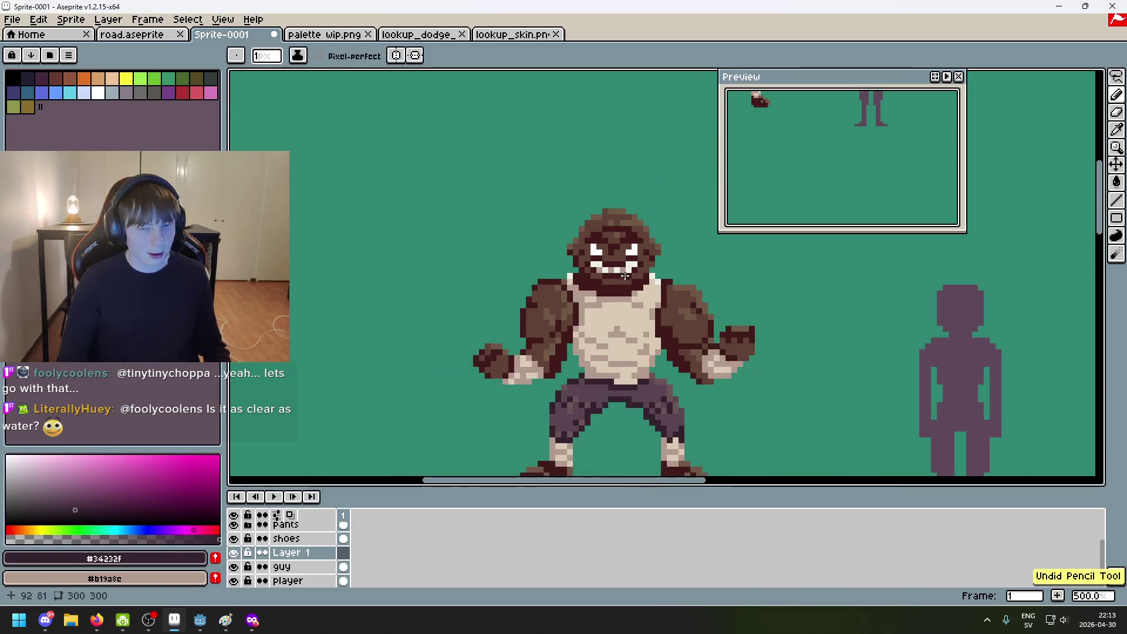
pyautogui.scroll(-3, 634, 337)
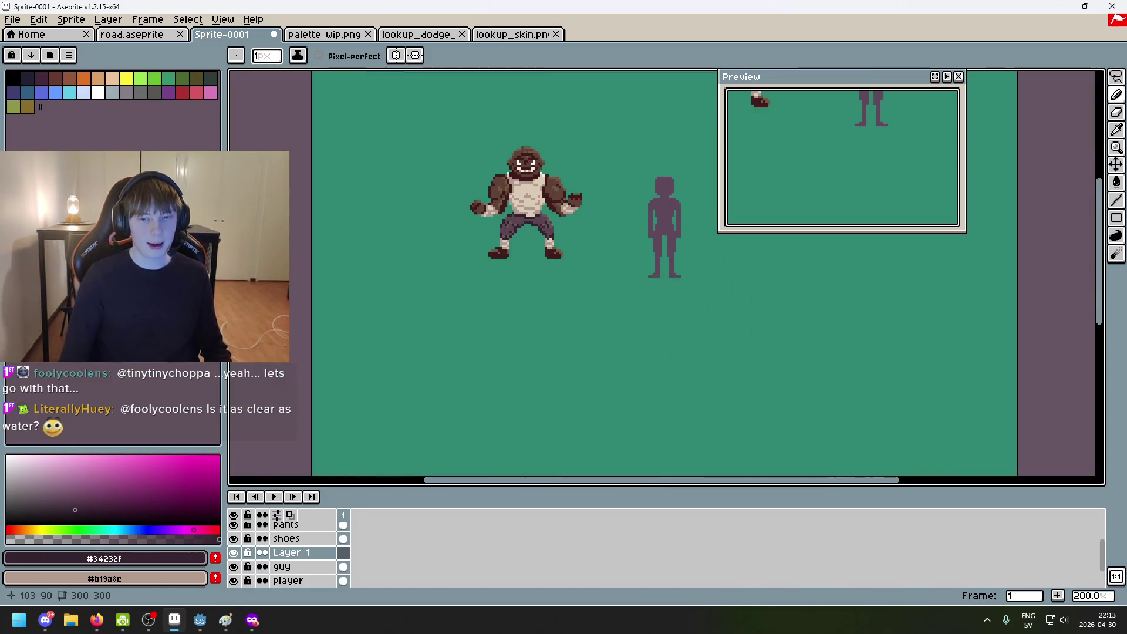
pyautogui.scroll(3, 542, 234)
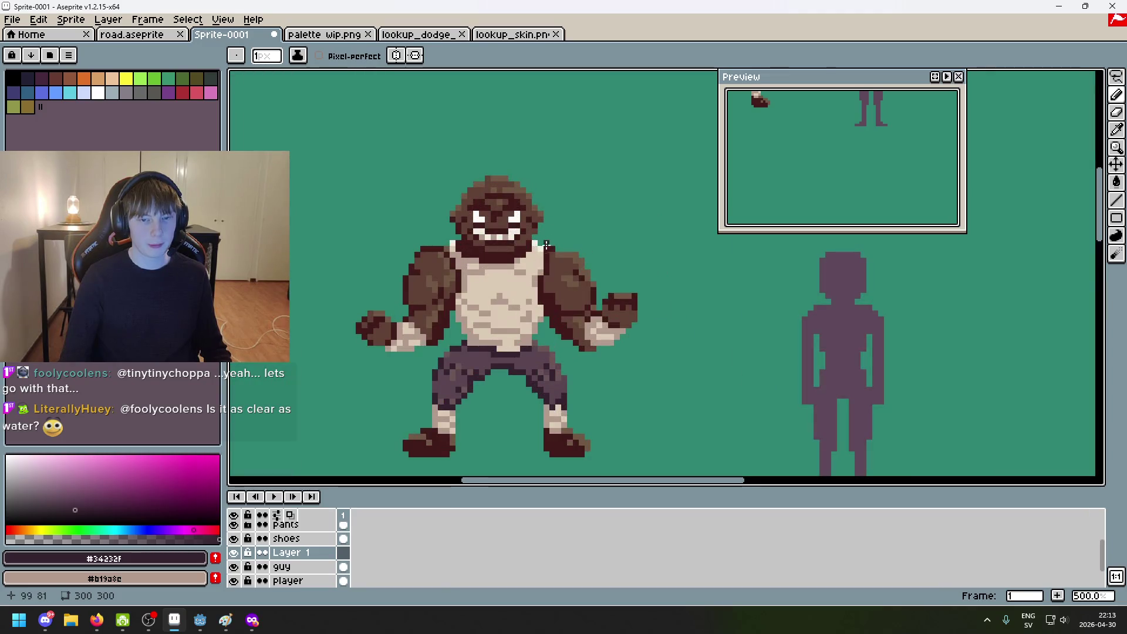
pyautogui.scroll(5, 546, 245)
pyautogui.keyDown('alt'); pyautogui.click(464, 149); pyautogui.keyUp('alt')
pyautogui.scroll(-8, 538, 148)
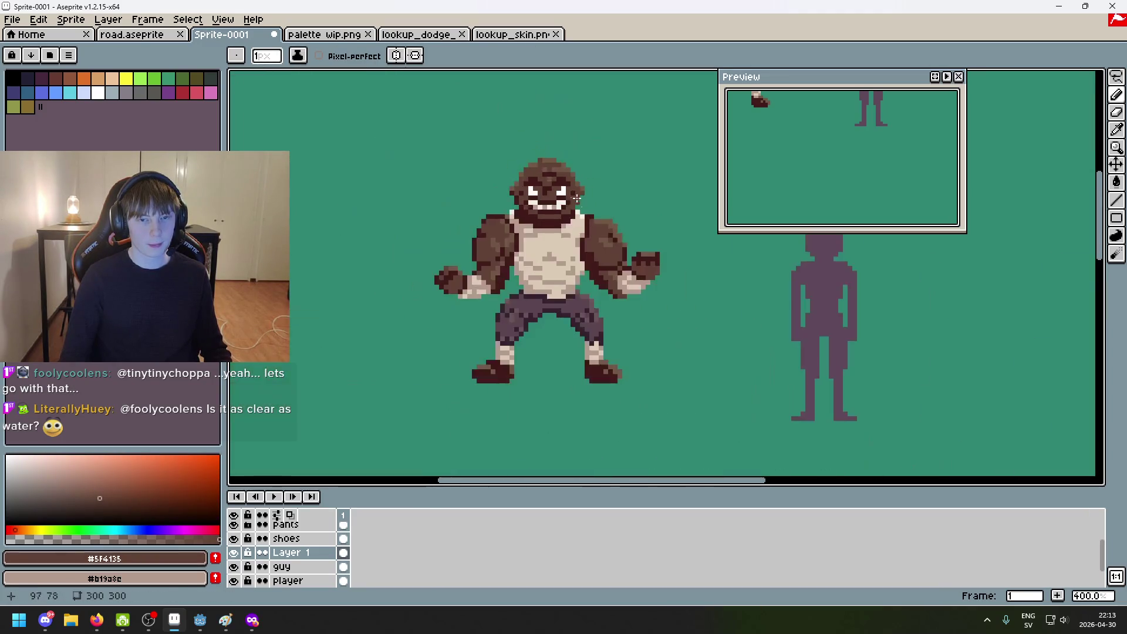
pyautogui.scroll(2, 630, 258)
pyautogui.scroll(6, 632, 257)
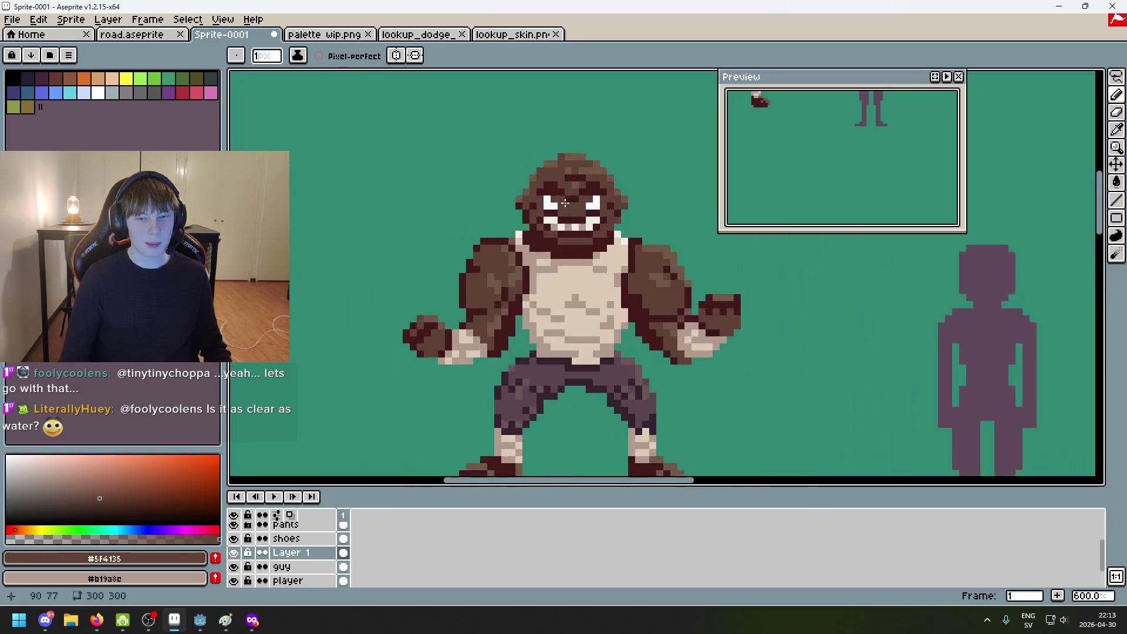
pyautogui.keyDown('alt'); pyautogui.click(536, 195); pyautogui.keyUp('alt')
pyautogui.scroll(-6, 589, 190)
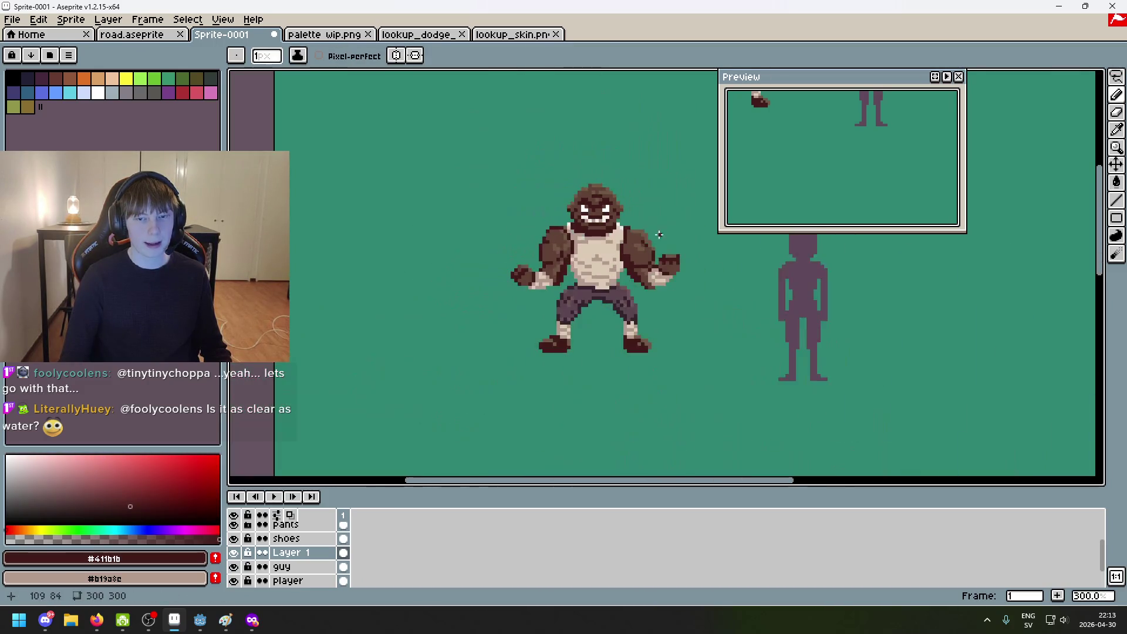
pyautogui.scroll(2, 510, 125)
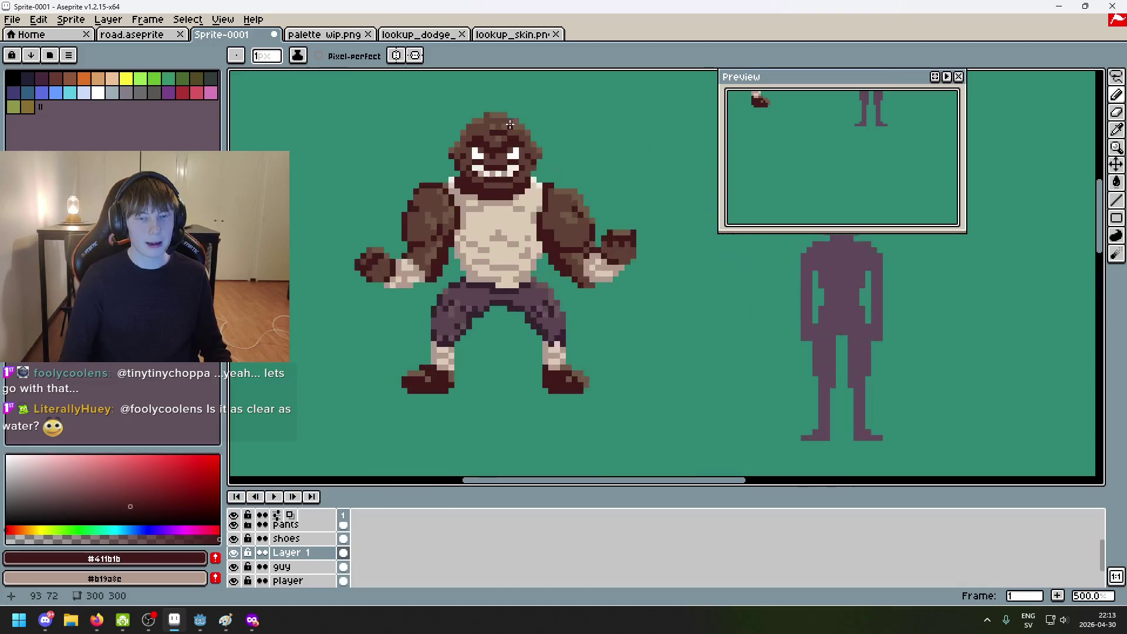
# Step: Eyedrop deep purple #34232f from the head and paint a pixel above the eyes
pyautogui.keyDown('alt'); pyautogui.click(509, 280); pyautogui.keyUp('alt')
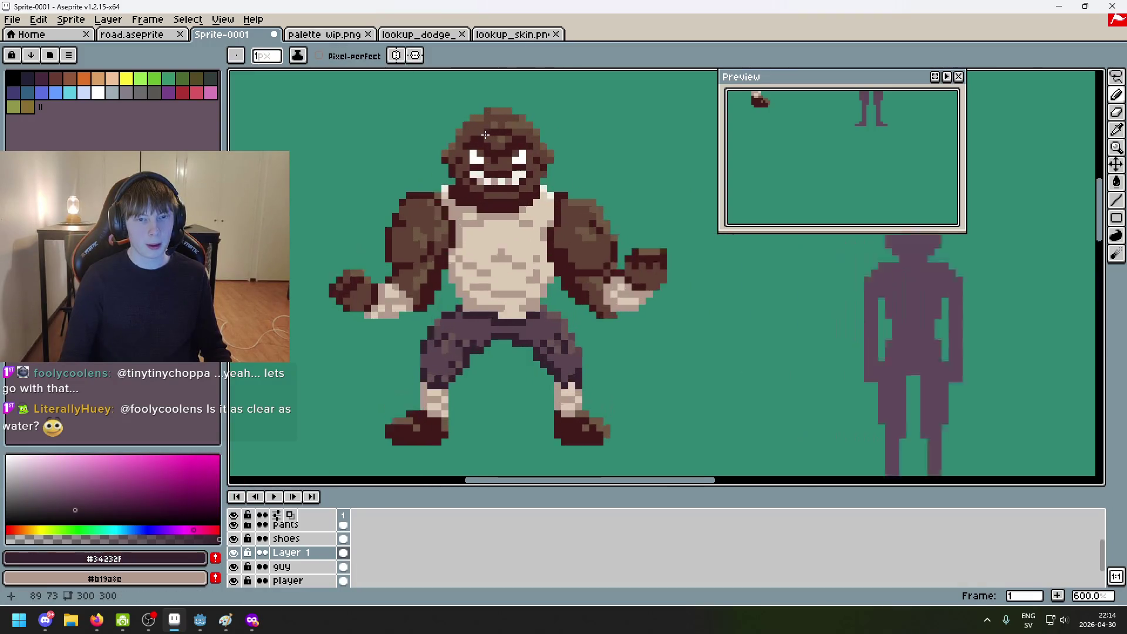
pyautogui.scroll(4, 463, 139)
pyautogui.scroll(1, 484, 154)
pyautogui.click(508, 198)
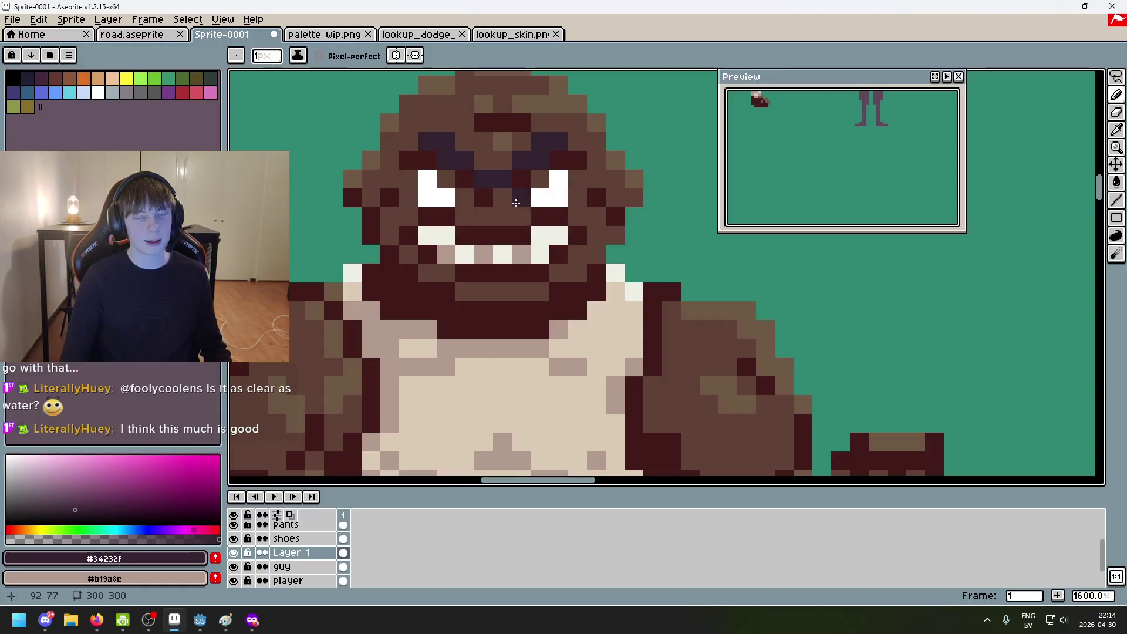
pyautogui.scroll(-6, 521, 212)
pyautogui.scroll(9, 447, 147)
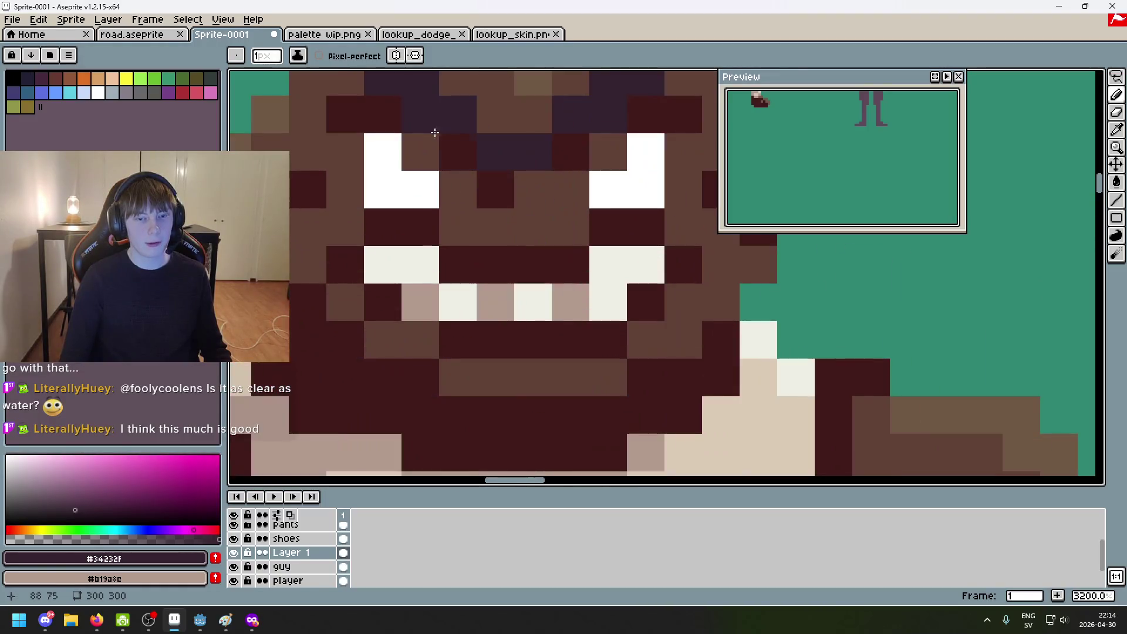
# Step: Paint five dark red-brown pixels around the eyes, then undo the last one
pyautogui.keyDown('alt'); pyautogui.click(443, 143); pyautogui.keyUp('alt')
pyautogui.click(422, 151)
pyautogui.click(460, 188)
pyautogui.click(605, 153)
pyautogui.click(570, 190)
pyautogui.click(533, 194)
pyautogui.scroll(-8, 533, 195)
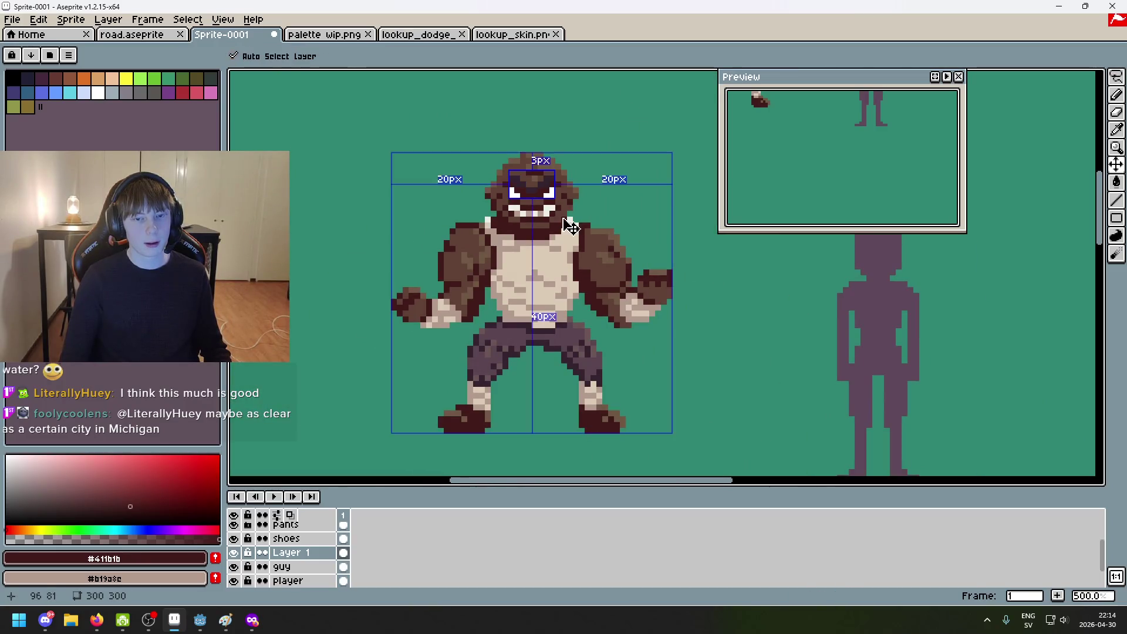
pyautogui.hotkey('ctrl', 'z')
pyautogui.scroll(3, 567, 218)
pyautogui.scroll(-2, 529, 212)
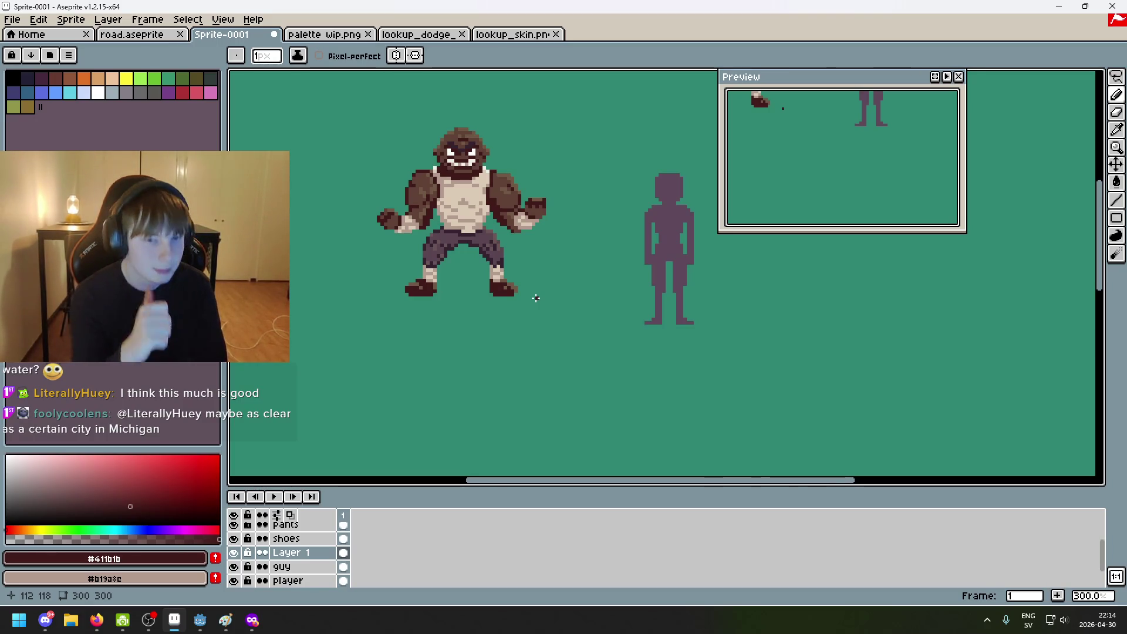
pyautogui.scroll(1, 475, 196)
# Step: Undo the last two pencil strokes on the face, eyedropping brown #5f4135 in between
pyautogui.scroll(1, 475, 189)
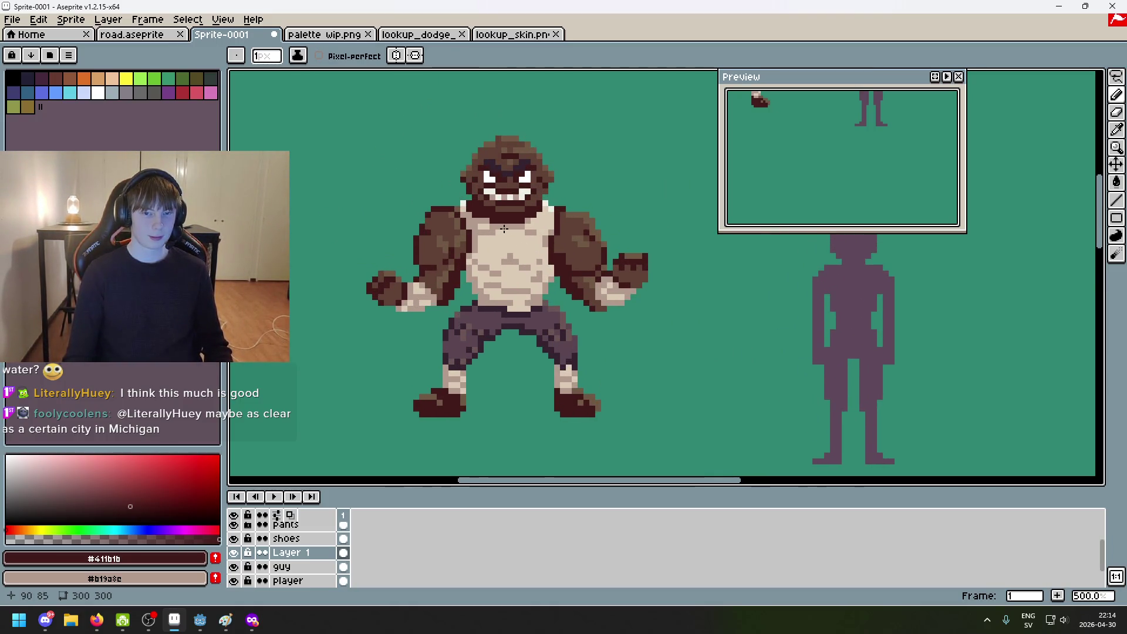
pyautogui.scroll(4, 504, 229)
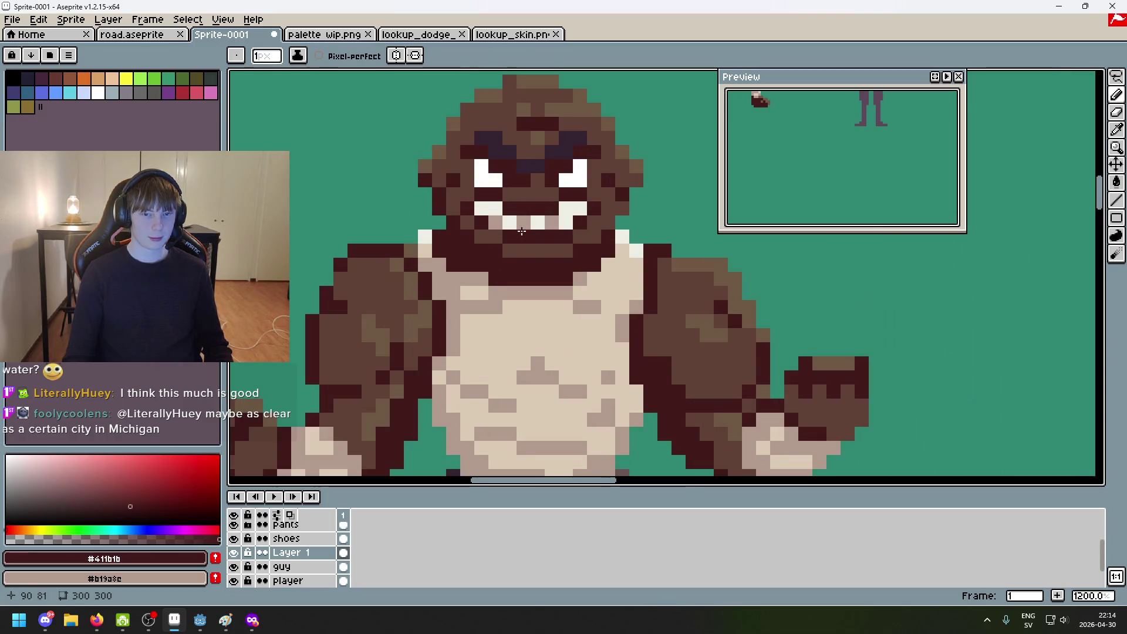
pyautogui.scroll(-6, 498, 242)
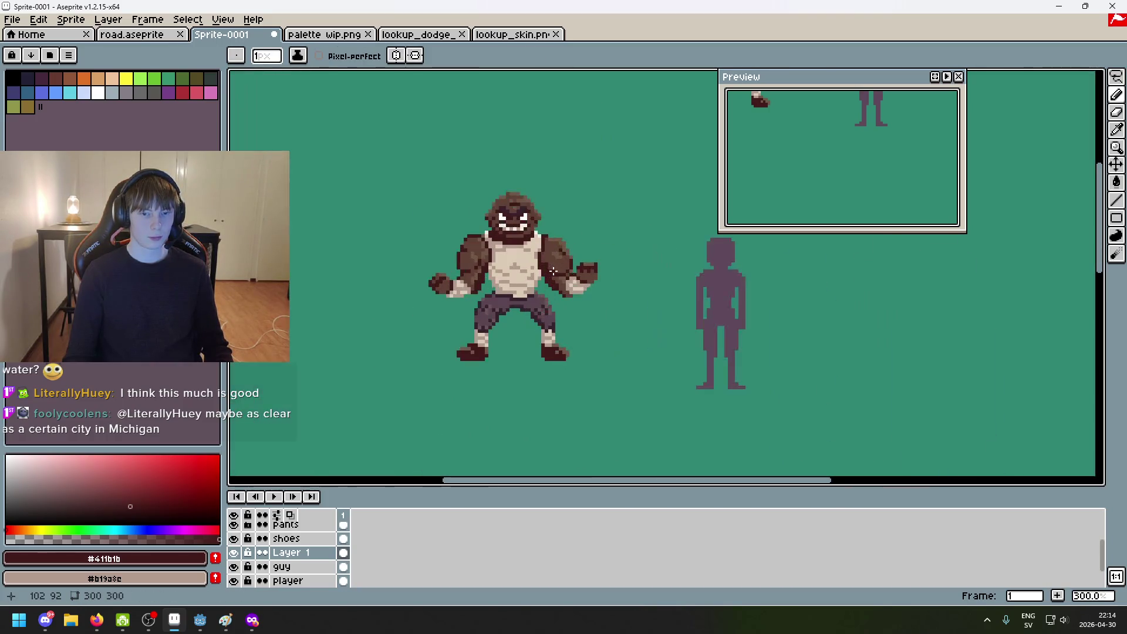
pyautogui.hotkey('ctrl', 'z')
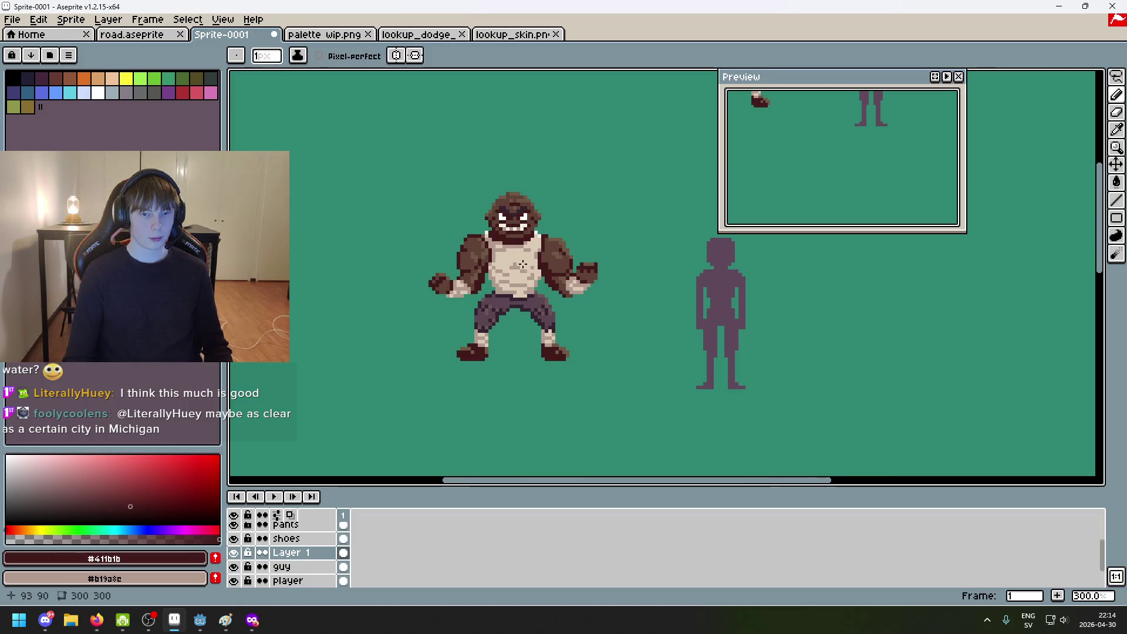
pyautogui.scroll(3, 572, 299)
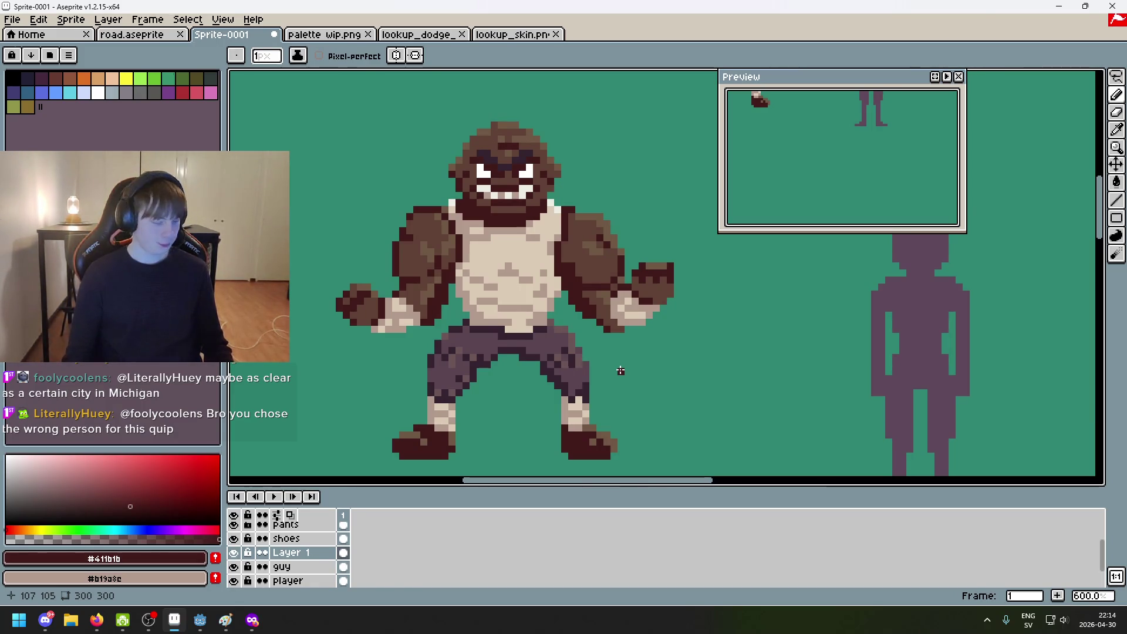
pyautogui.scroll(4, 503, 235)
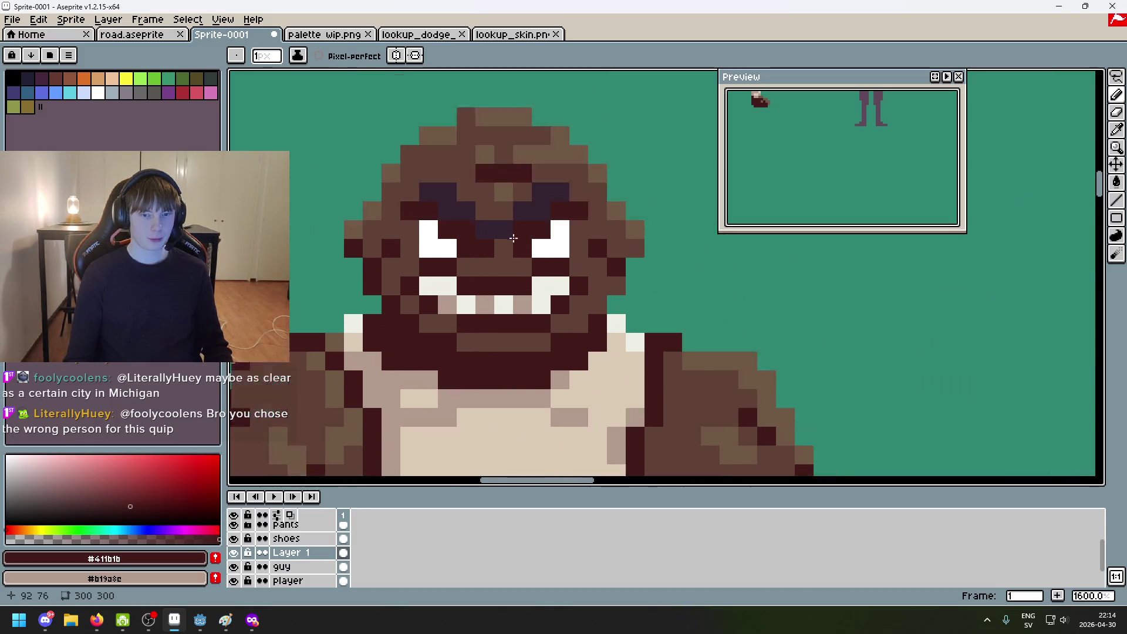
pyautogui.keyDown('alt'); pyautogui.click(506, 261); pyautogui.keyUp('alt')
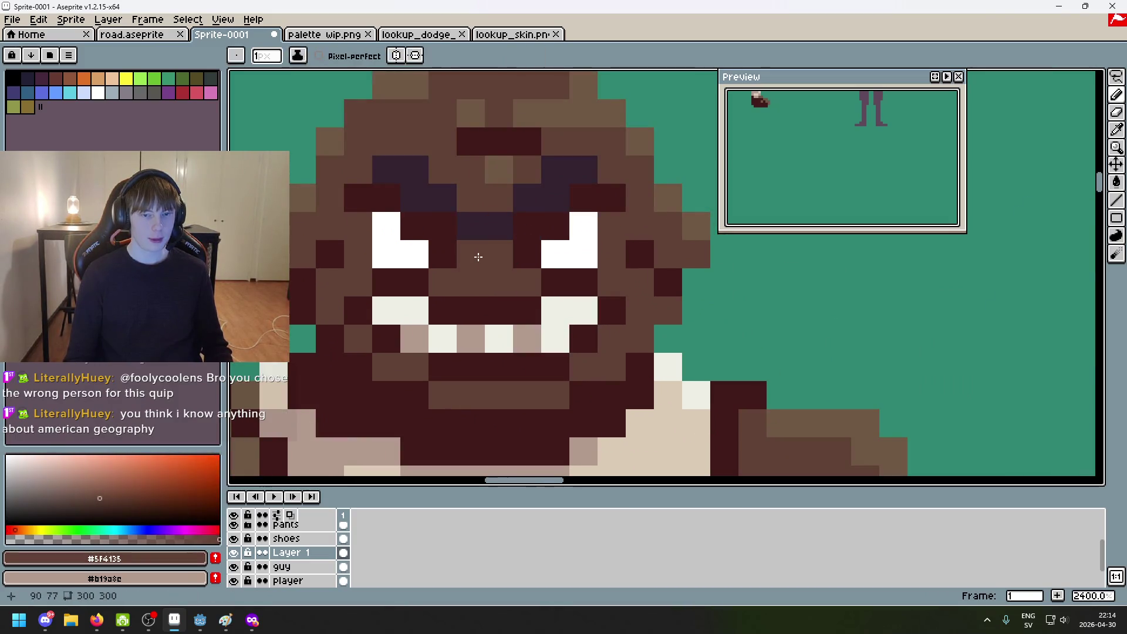
pyautogui.scroll(-8, 490, 281)
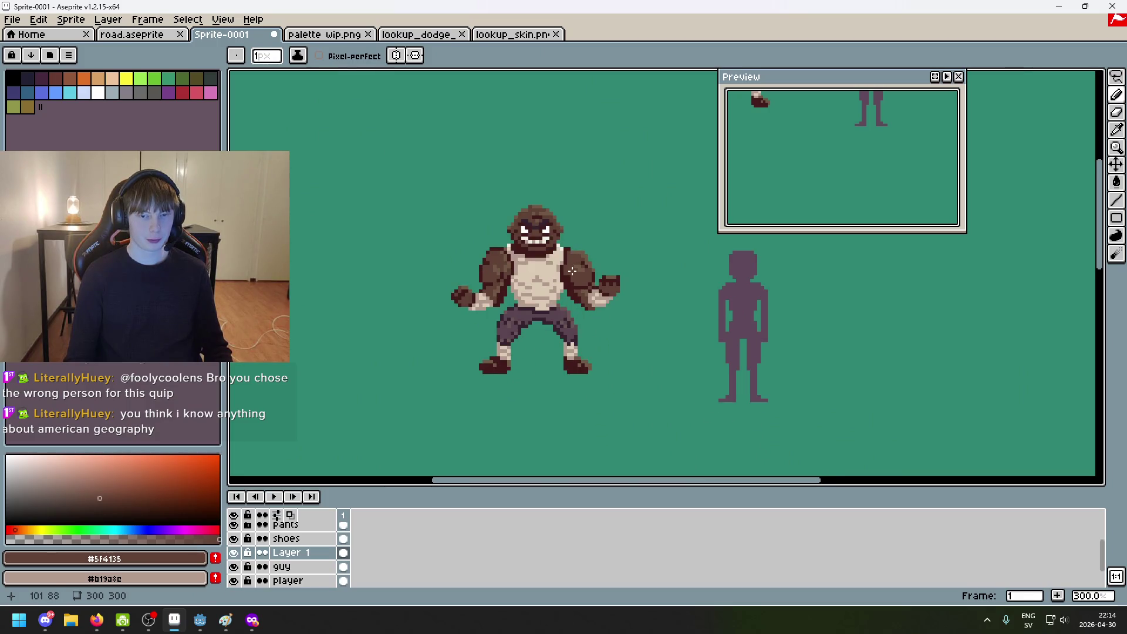
pyautogui.hotkey('ctrl', 'z')
# Step: Eyedrop the lighter face brown #705945 as the drawing colour
pyautogui.scroll(4, 543, 232)
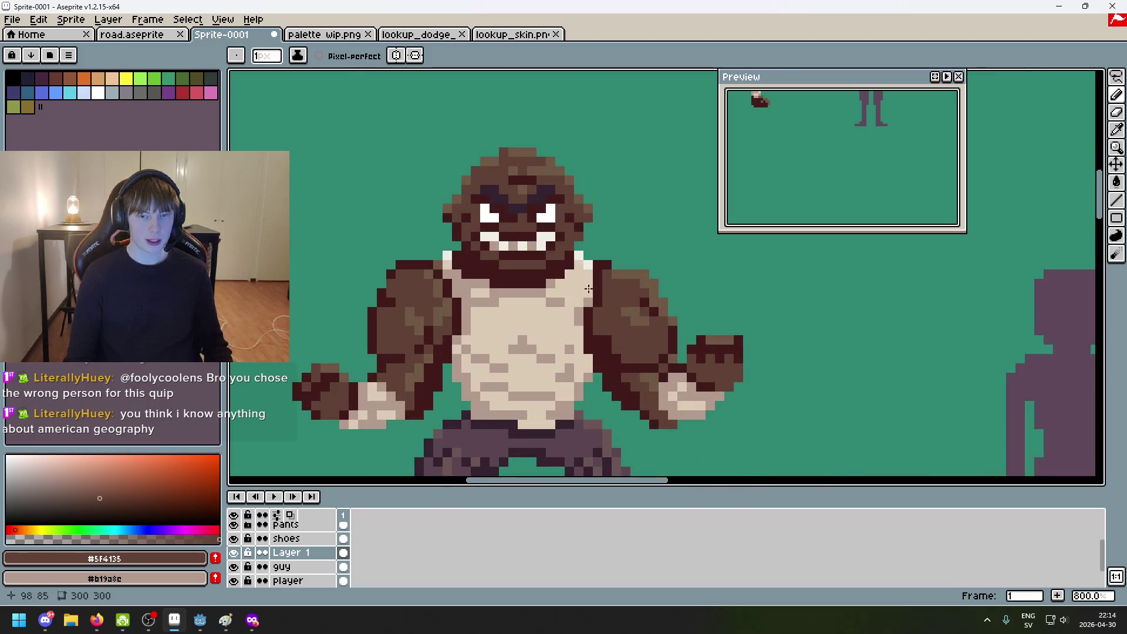
pyautogui.scroll(3, 518, 217)
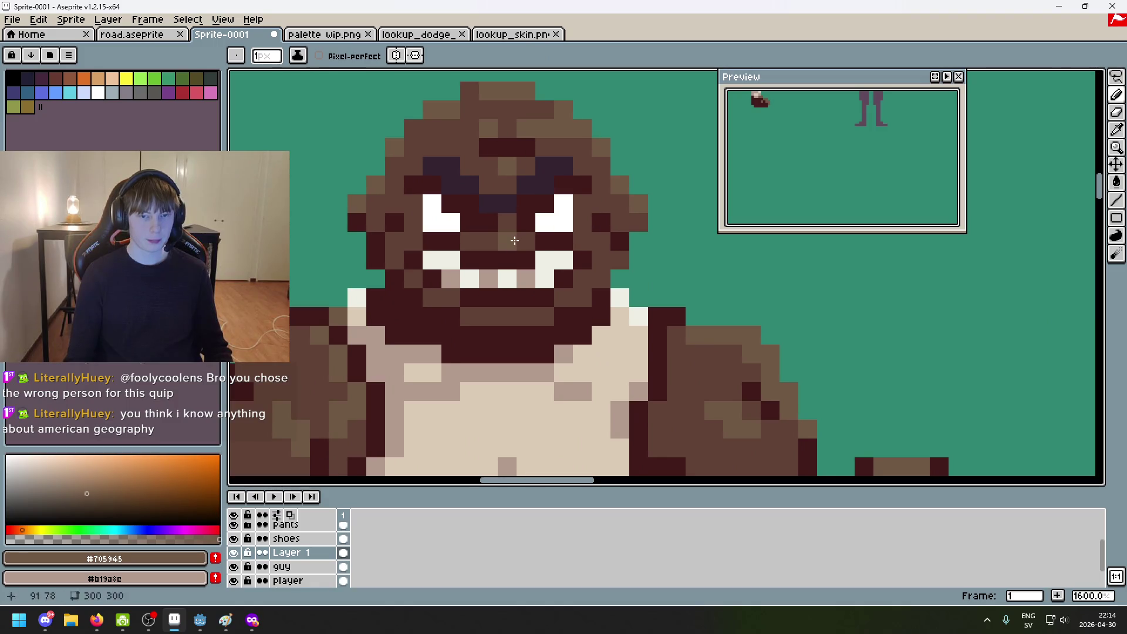
pyautogui.scroll(-5, 551, 348)
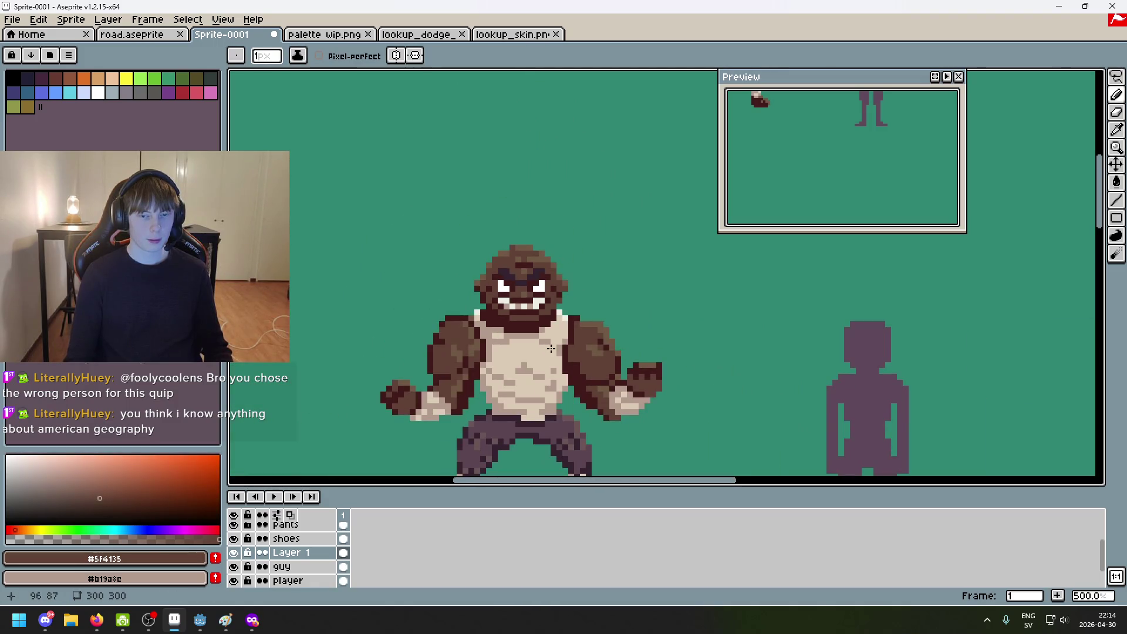
pyautogui.scroll(4, 528, 272)
pyautogui.keyDown('alt'); pyautogui.click(520, 268); pyautogui.keyUp('alt')
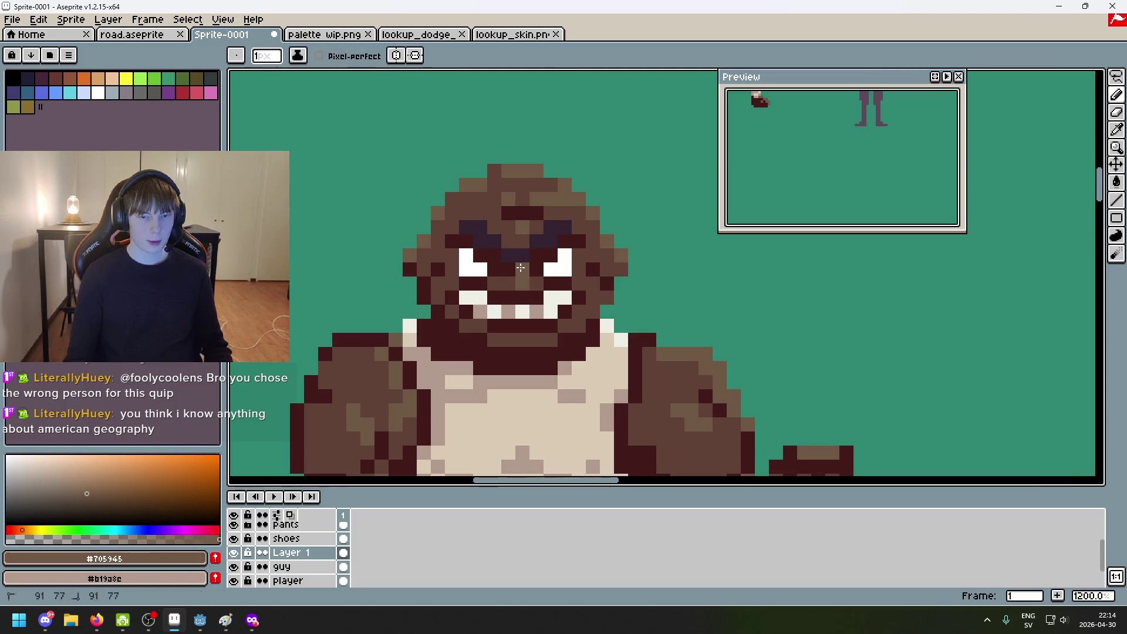
pyautogui.keyDown('alt'); pyautogui.click(516, 285); pyautogui.keyUp('alt')
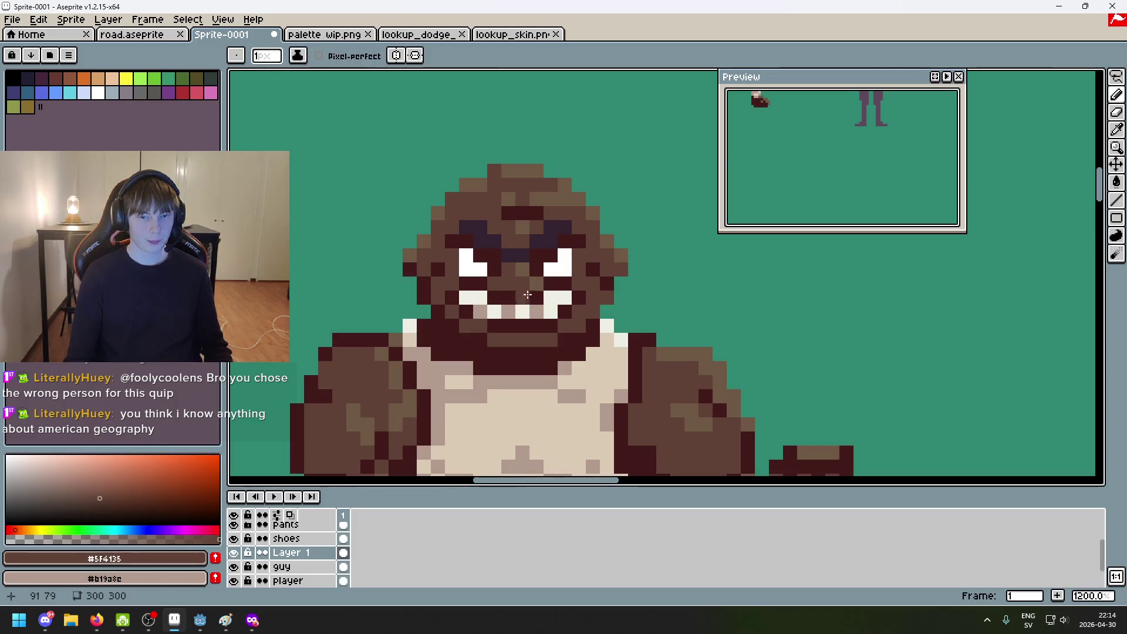
pyautogui.scroll(-6, 536, 309)
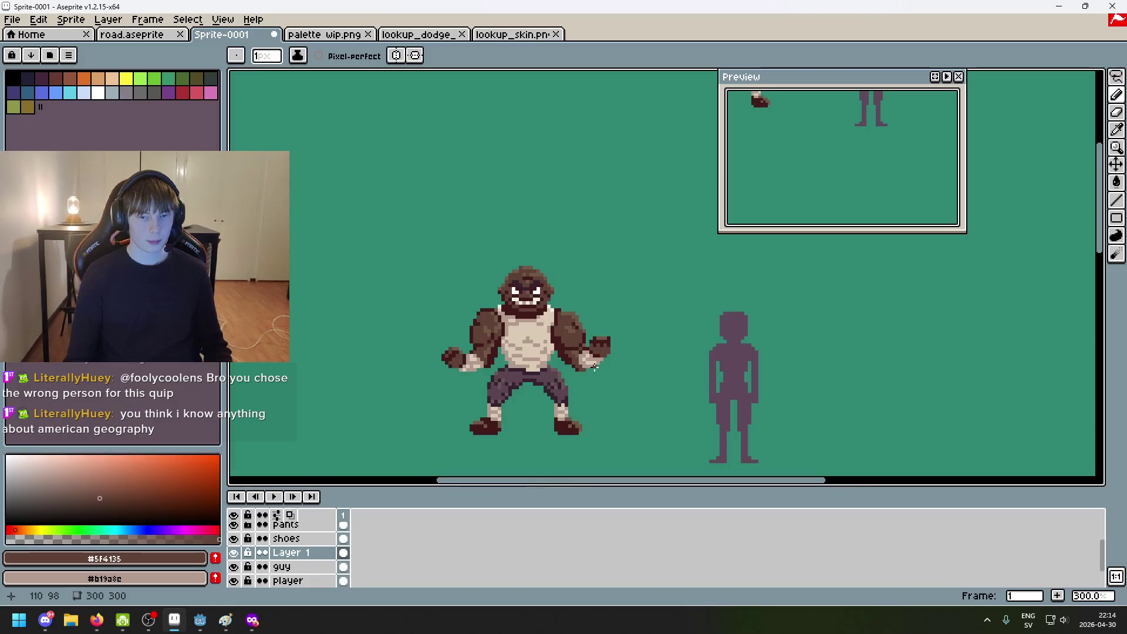
pyautogui.scroll(7, 531, 302)
pyautogui.keyDown('alt'); pyautogui.click(494, 267); pyautogui.keyUp('alt')
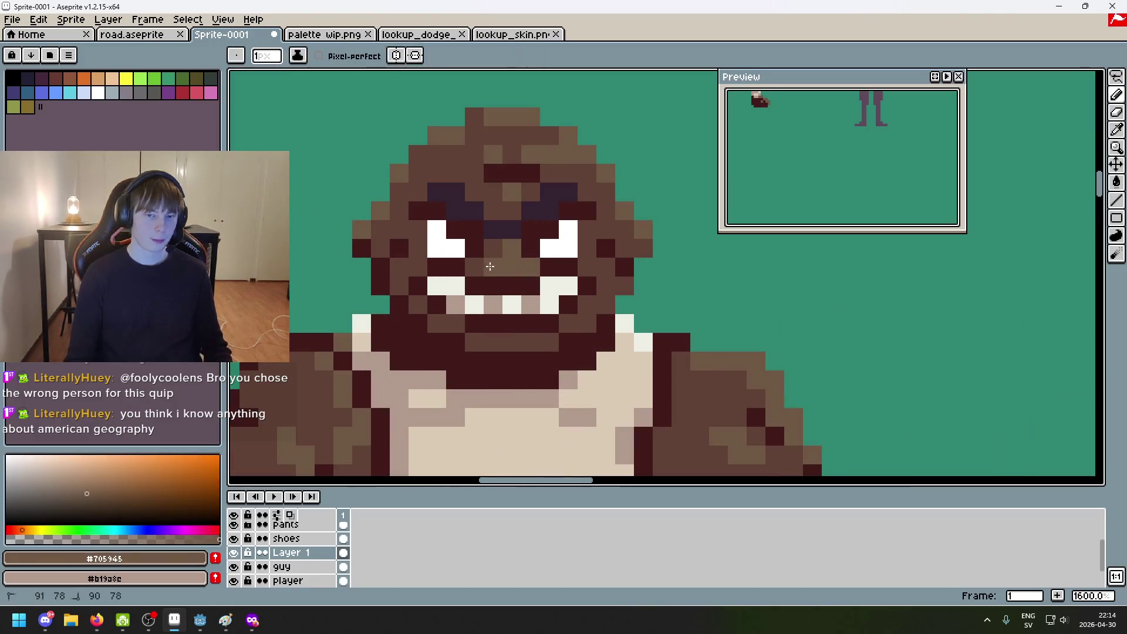
# Step: Paint two #705945 pixels just right of the mouth centre
pyautogui.scroll(-6, 524, 304)
pyautogui.scroll(1, 543, 170)
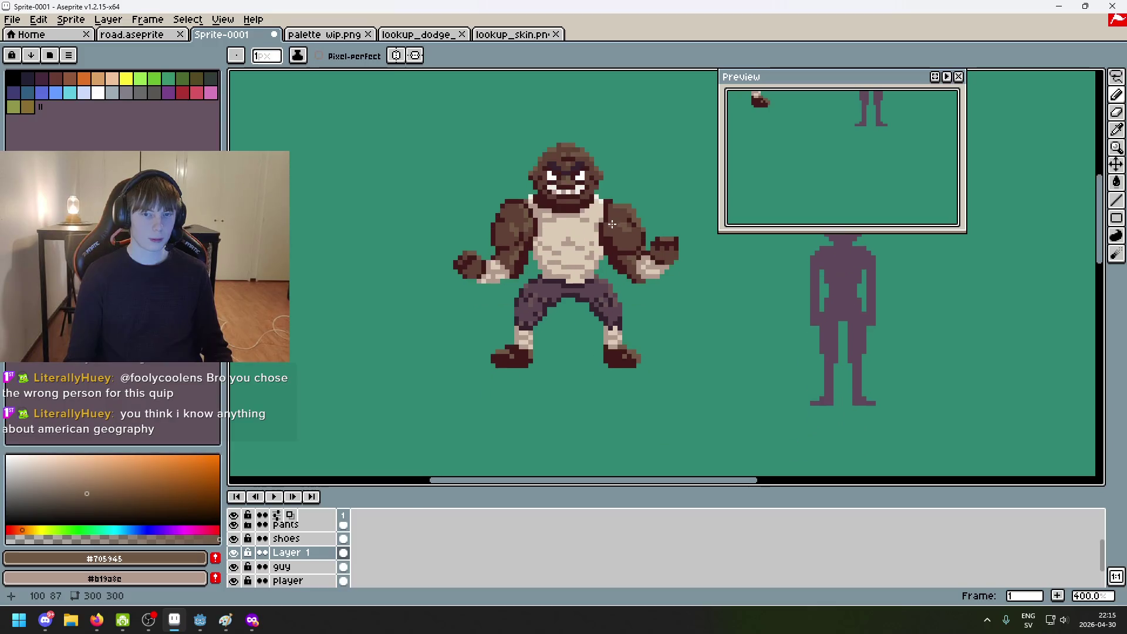
pyautogui.scroll(4, 541, 156)
pyautogui.scroll(-4, 595, 250)
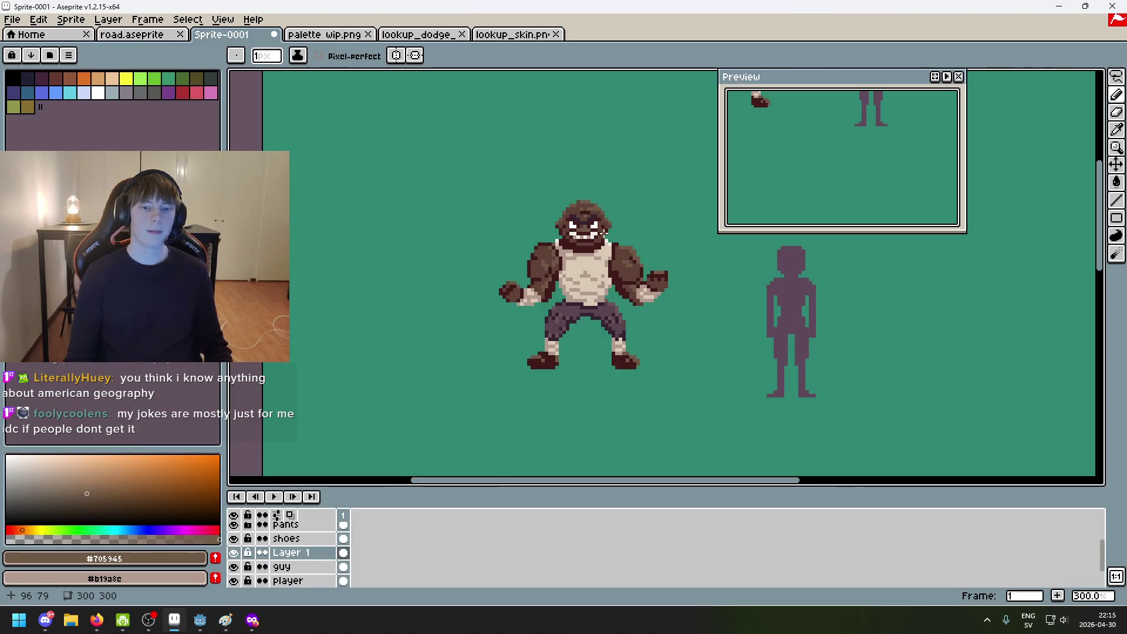
pyautogui.scroll(8, 604, 234)
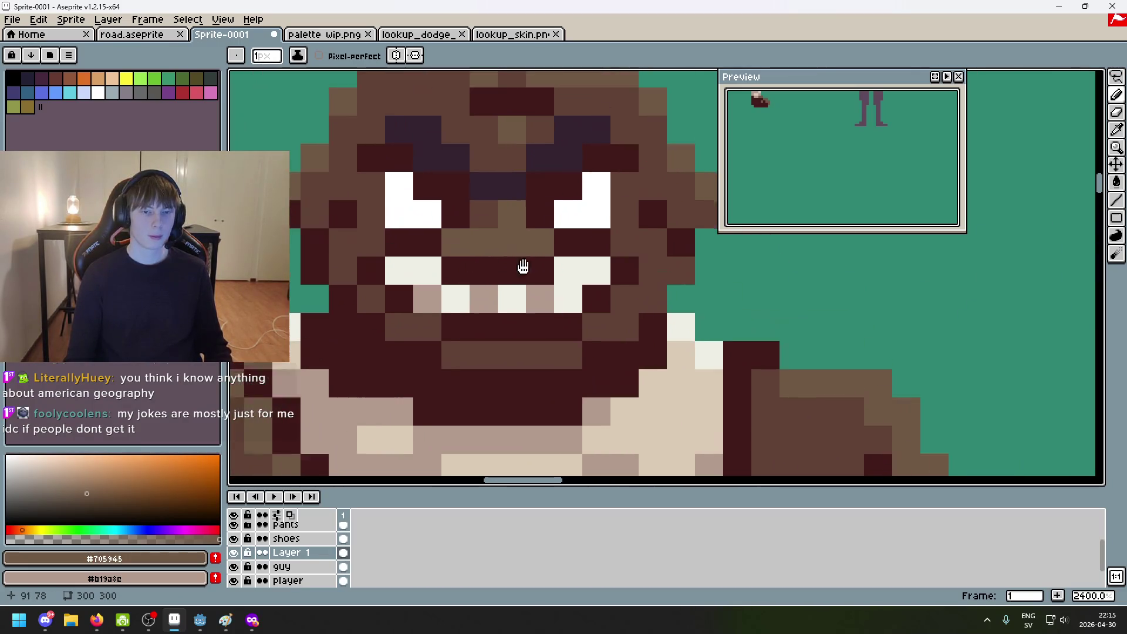
pyautogui.moveTo(484, 267); pyautogui.dragTo(543, 273)
# Step: Turn a dark pixel beside the mouth brown, then eyedrop dark #411b1b from the face
pyautogui.click(477, 270)
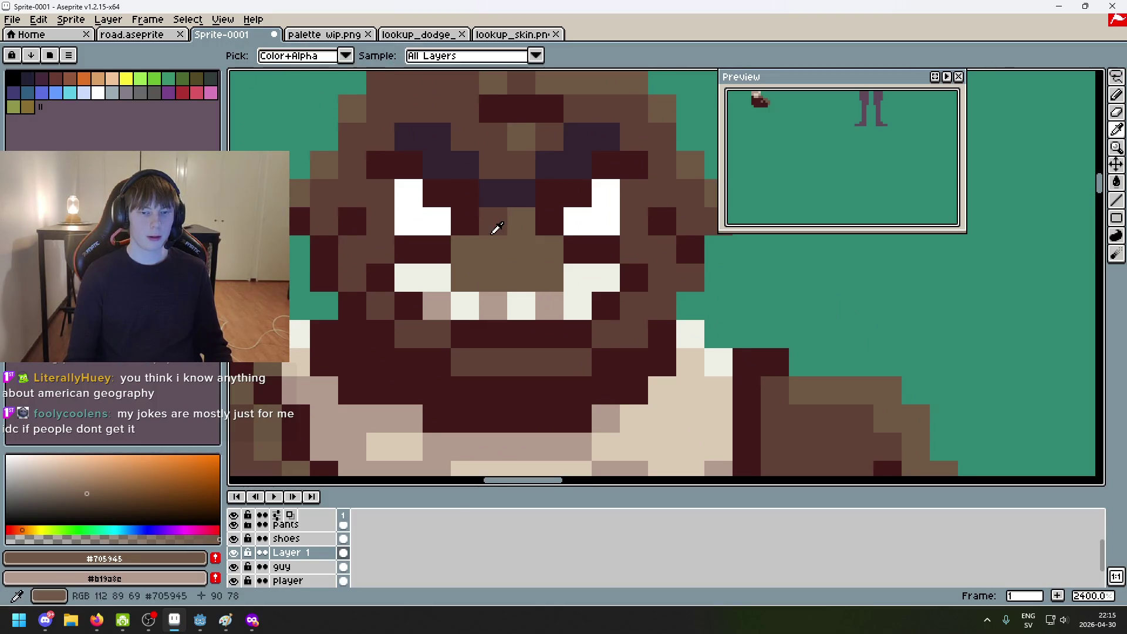
pyautogui.keyDown('alt'); pyautogui.click(476, 247); pyautogui.keyUp('alt')
pyautogui.scroll(-5, 524, 267)
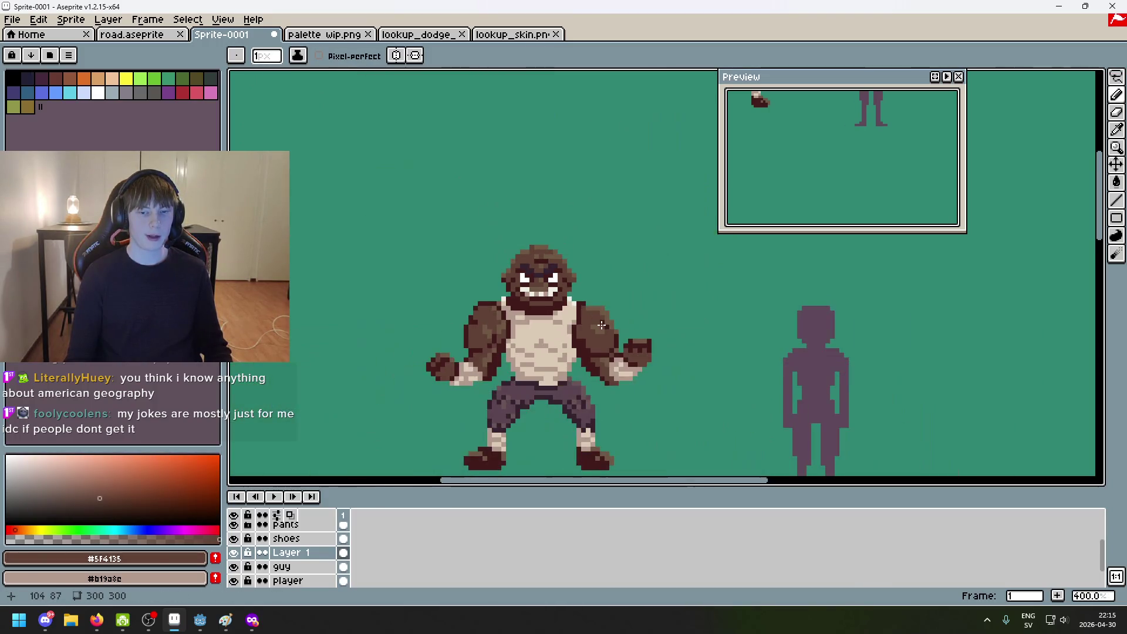
pyautogui.scroll(4, 579, 306)
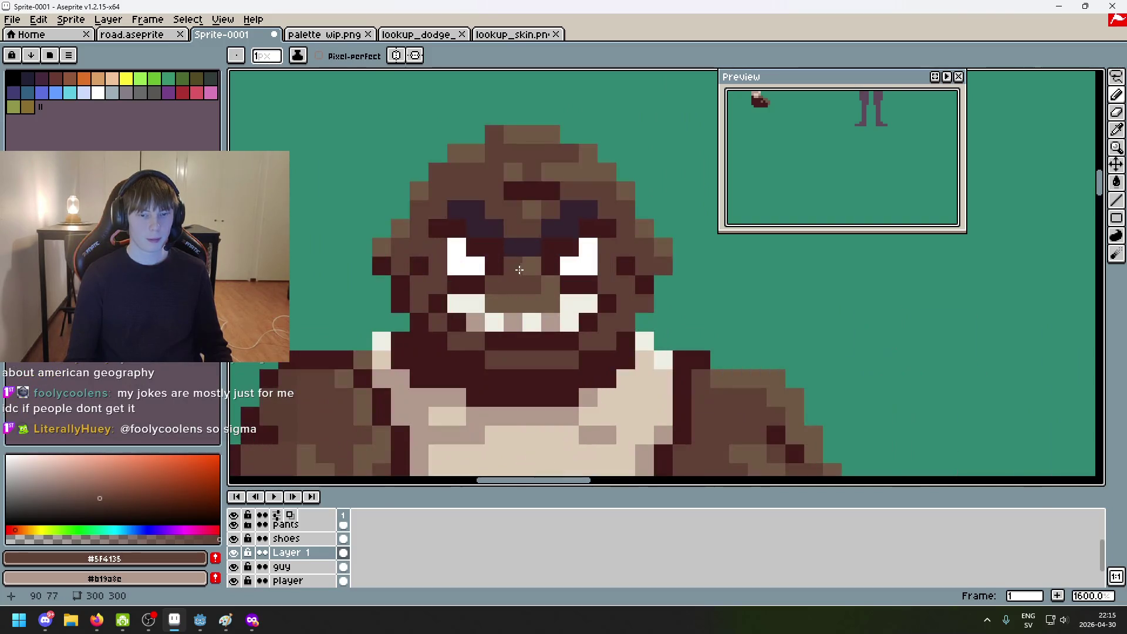
pyautogui.press('alt')
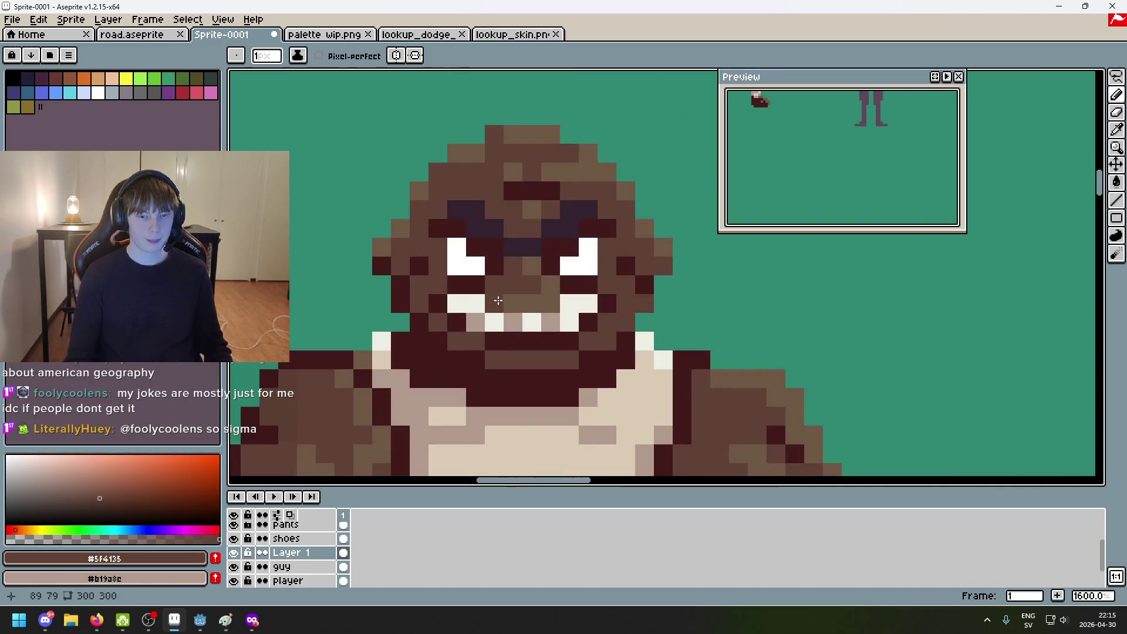
pyautogui.keyDown('alt'); pyautogui.click(479, 282); pyautogui.keyUp('alt')
# Step: Undo the last stroke and remove a stray dark stroke drawn beside the head
pyautogui.scroll(-4, 550, 303)
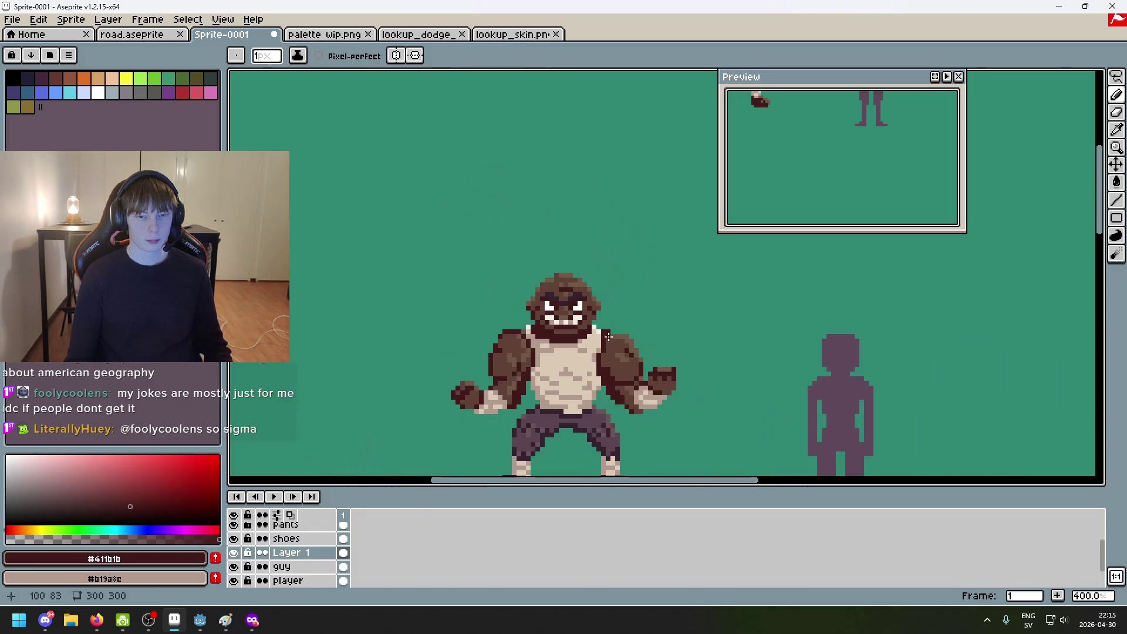
pyautogui.scroll(-1, 628, 368)
pyautogui.scroll(-3, 617, 323)
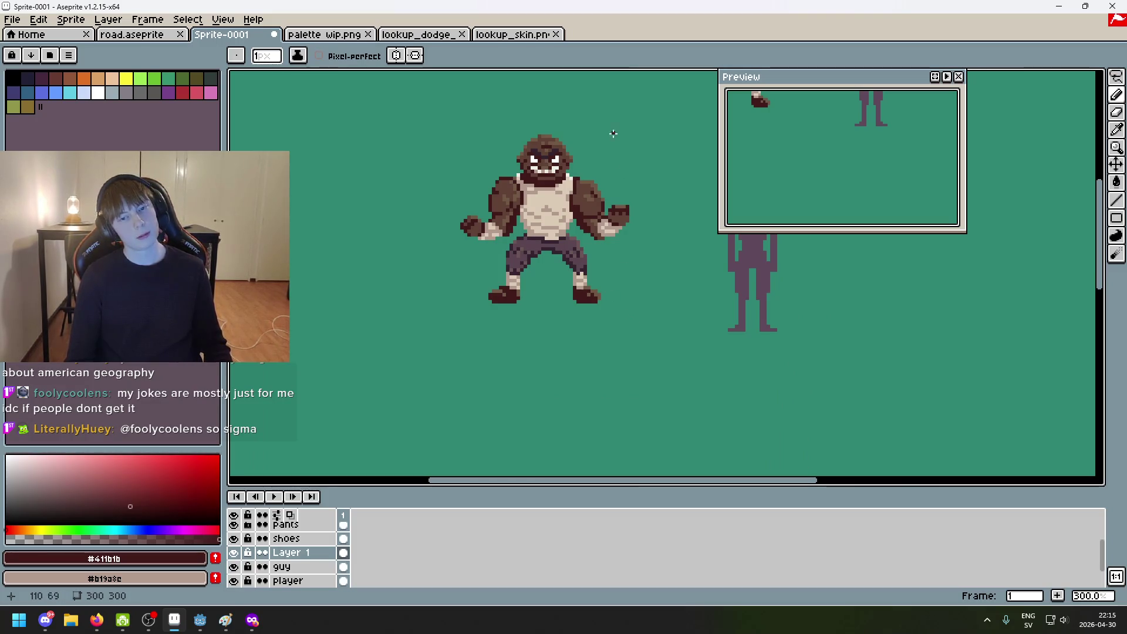
pyautogui.hotkey('ctrl', 'z')
pyautogui.scroll(5, 567, 129)
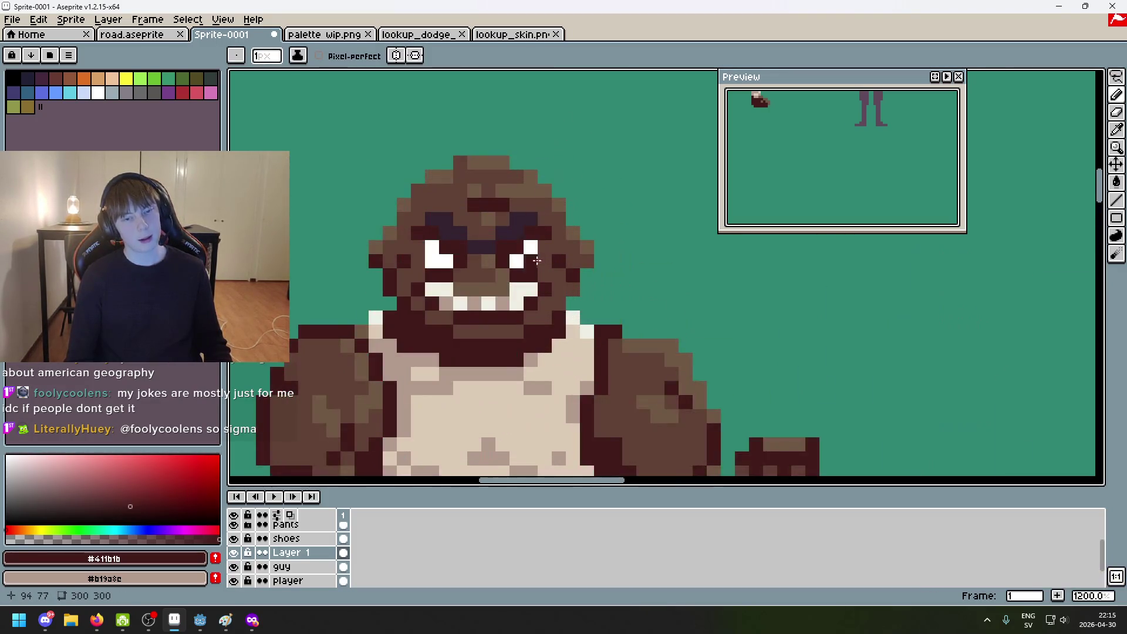
pyautogui.hscroll(2, 676, 208)
pyautogui.moveTo(675, 214); pyautogui.dragTo(653, 235)
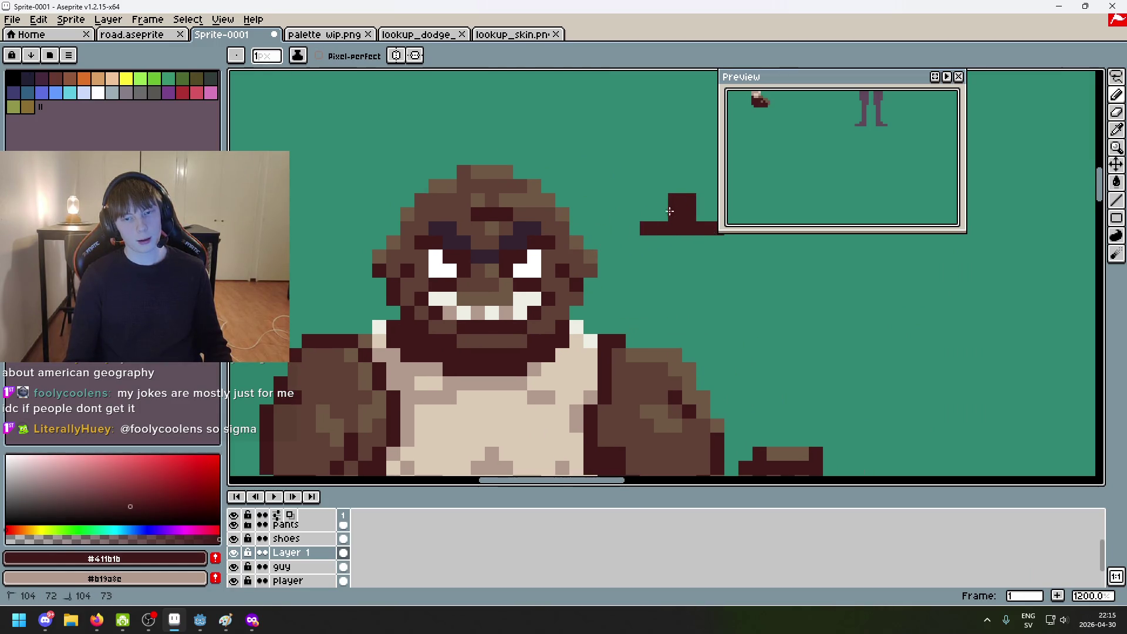
pyautogui.hotkey('ctrl', 'z')
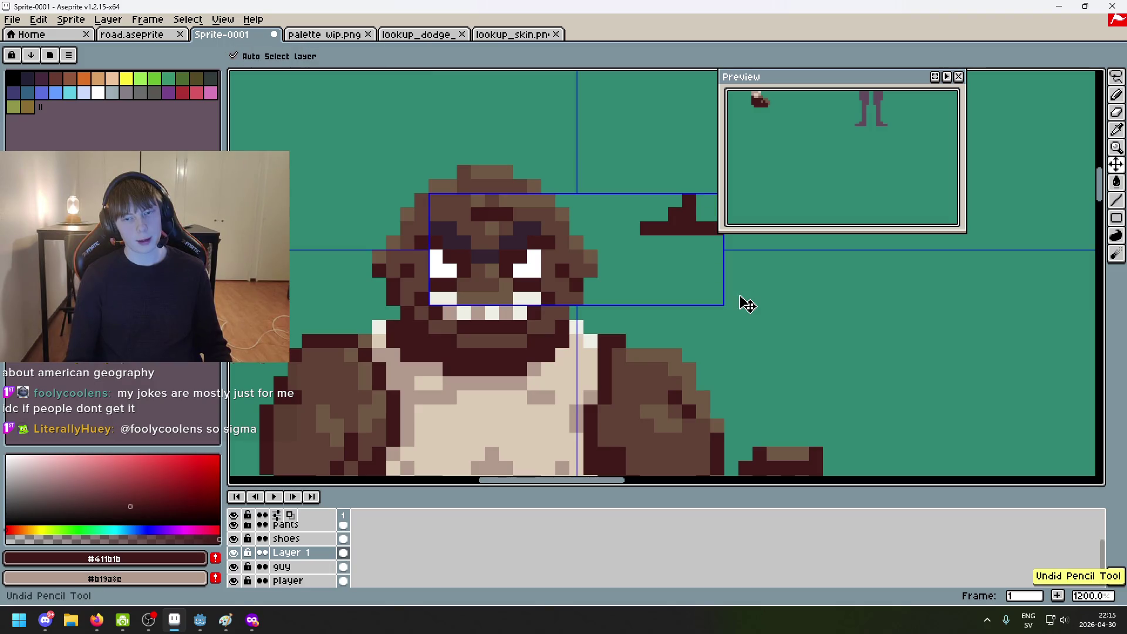
pyautogui.hotkey('ctrl', 'z')
pyautogui.scroll(3, 499, 282)
# Step: Paint a dark line across the teeth and brown pixels near the eyes, then eyedrop maroon
pyautogui.moveTo(434, 322)
pyautogui.mouseDown()
pyautogui.moveTo(517, 317)
pyautogui.moveTo(486, 288)
pyautogui.mouseUp()
pyautogui.keyDown('alt'); pyautogui.click(517, 289); pyautogui.keyUp('alt')
pyautogui.scroll(-5, 523, 287)
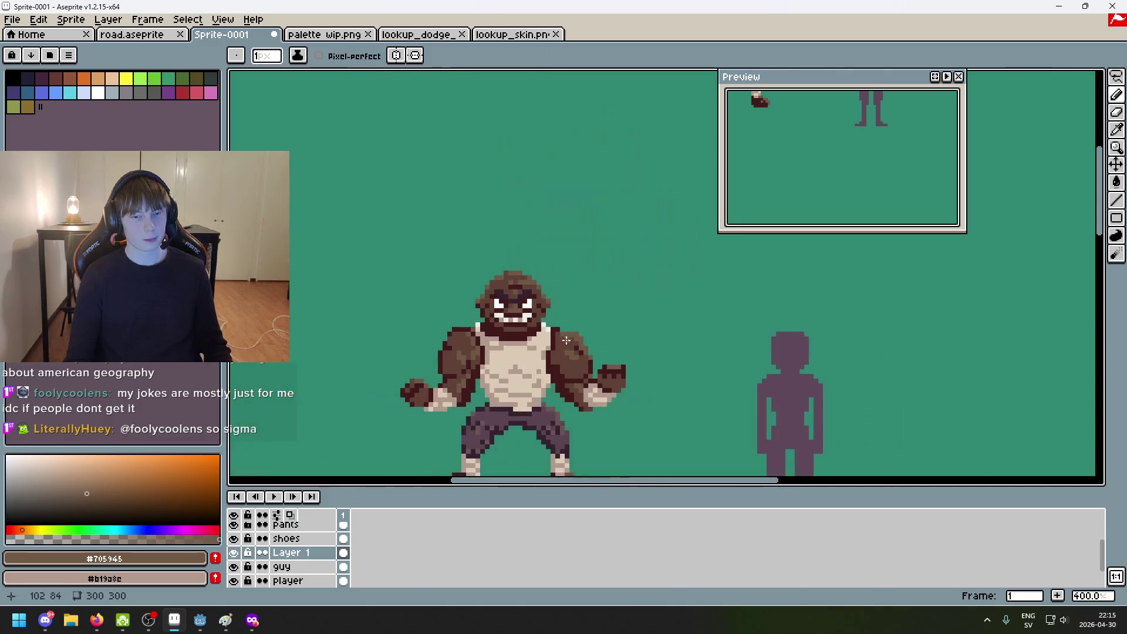
pyautogui.scroll(5, 491, 304)
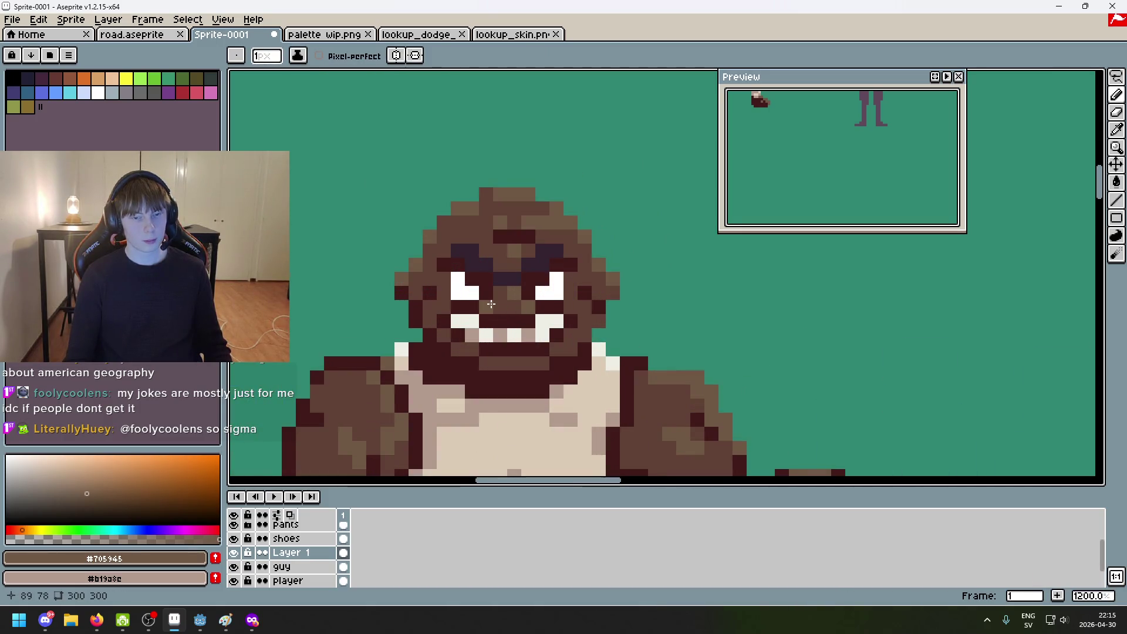
pyautogui.scroll(-5, 520, 309)
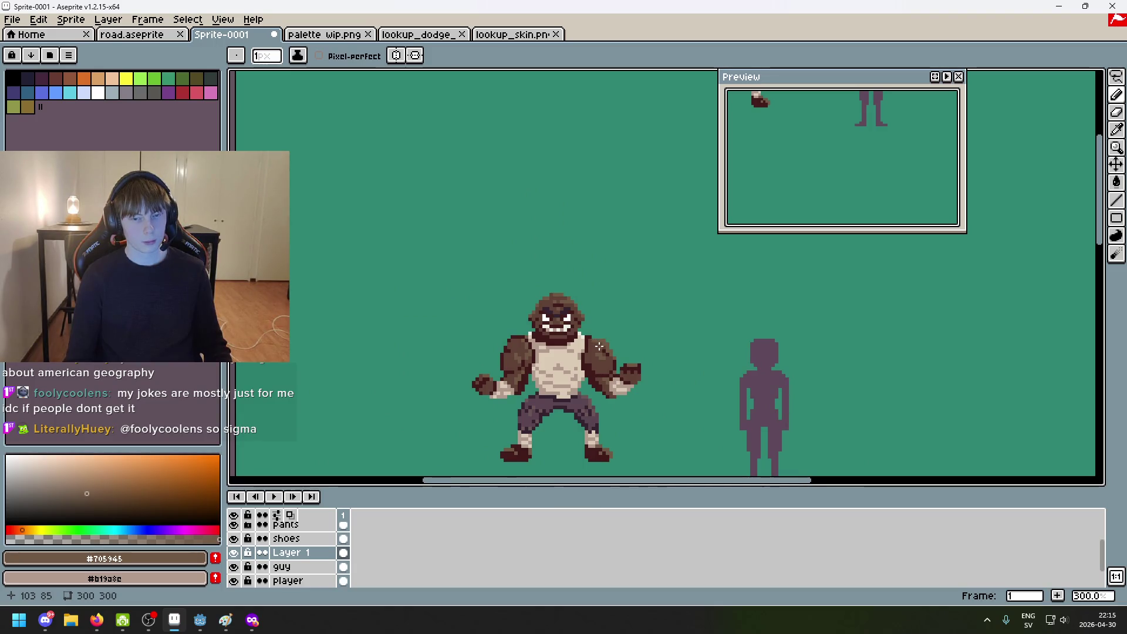
pyautogui.scroll(5, 589, 341)
pyautogui.keyDown('alt'); pyautogui.click(448, 281); pyautogui.keyUp('alt')
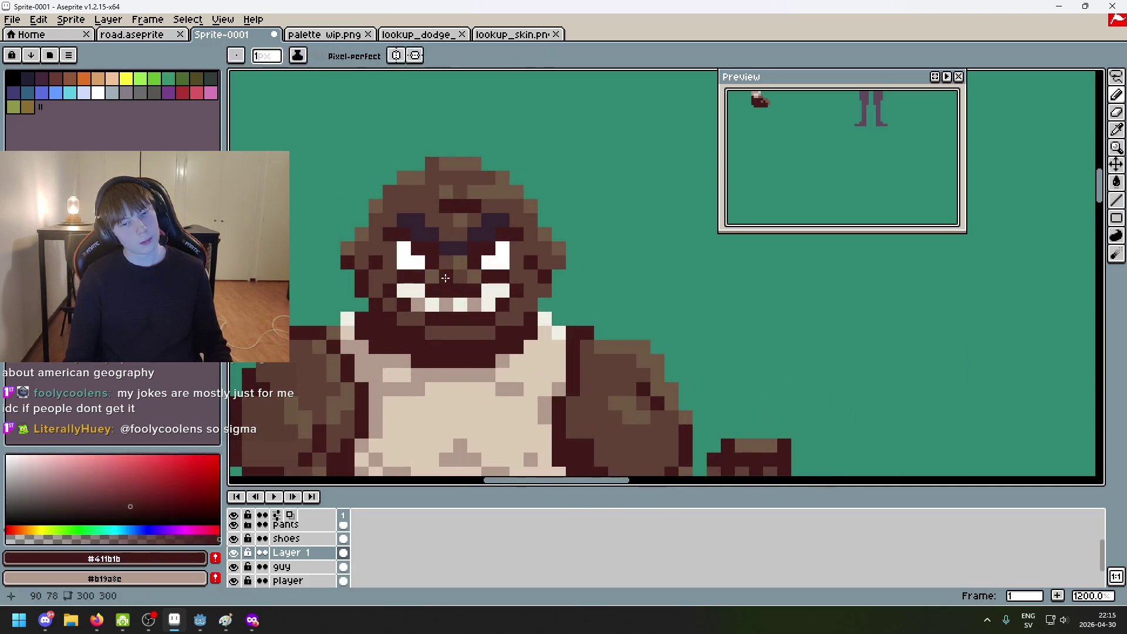
# Step: Undo the last pencil stroke on the face and make a short stroke at lower right
pyautogui.scroll(-7, 465, 277)
pyautogui.hotkey('ctrl', 'z')
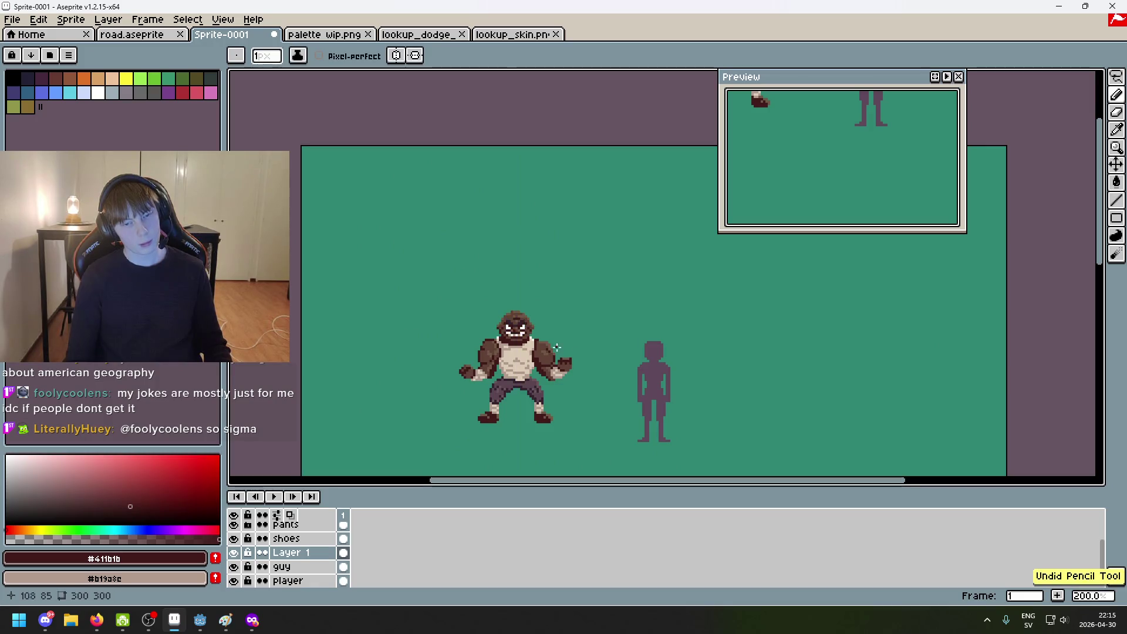
pyautogui.scroll(1, 541, 349)
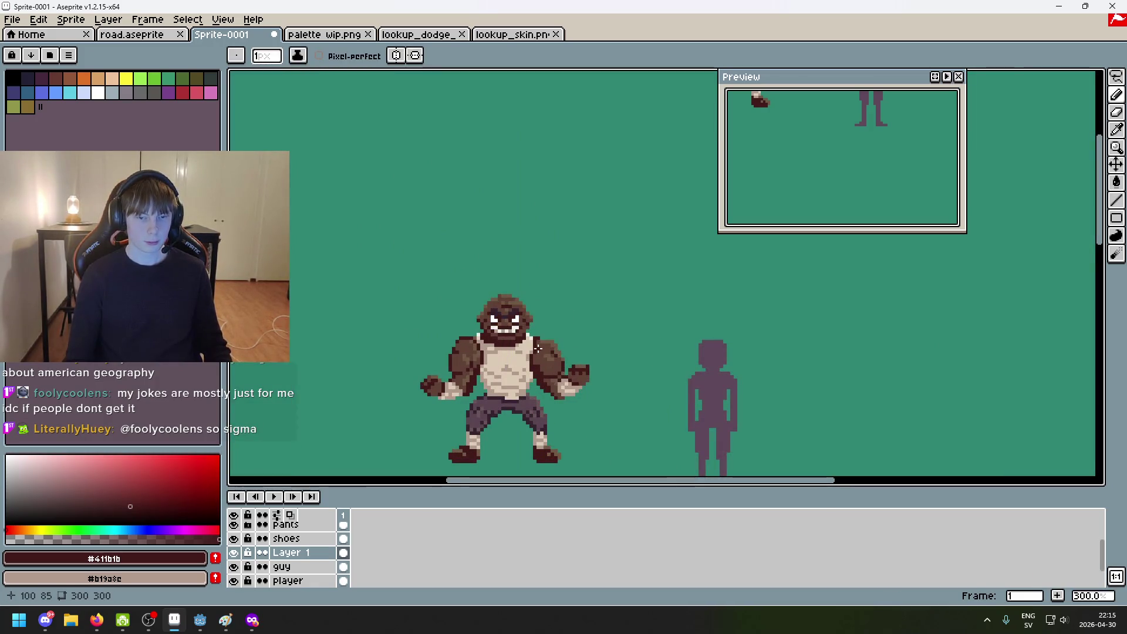
pyautogui.scroll(-1, 608, 374)
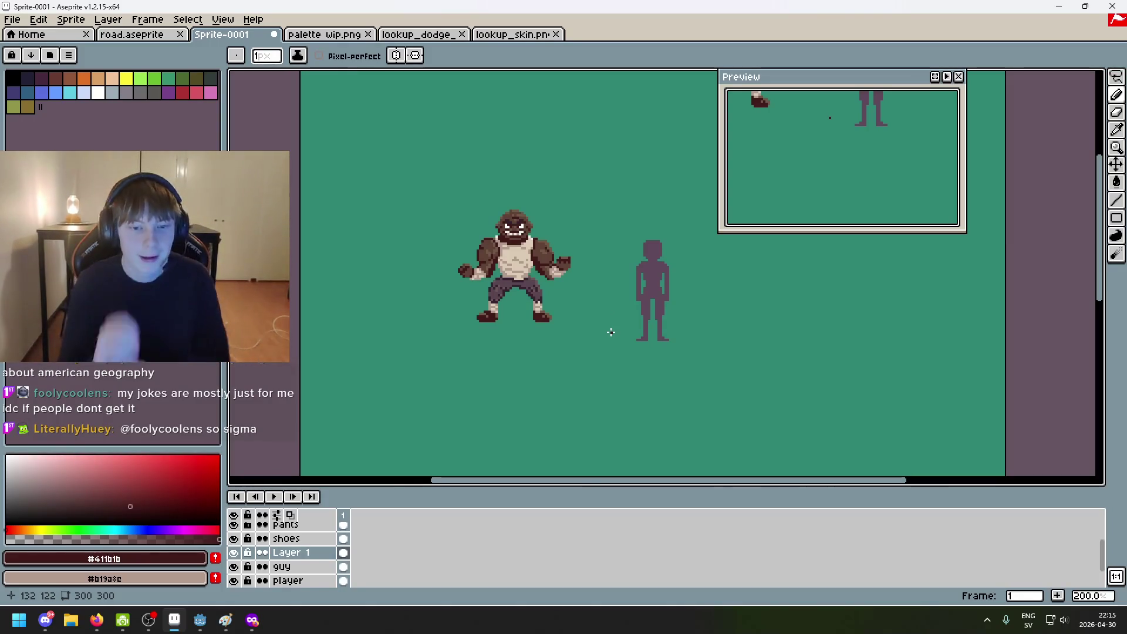
pyautogui.scroll(1, 698, 317)
pyautogui.moveTo(692, 326); pyautogui.dragTo(695, 331)
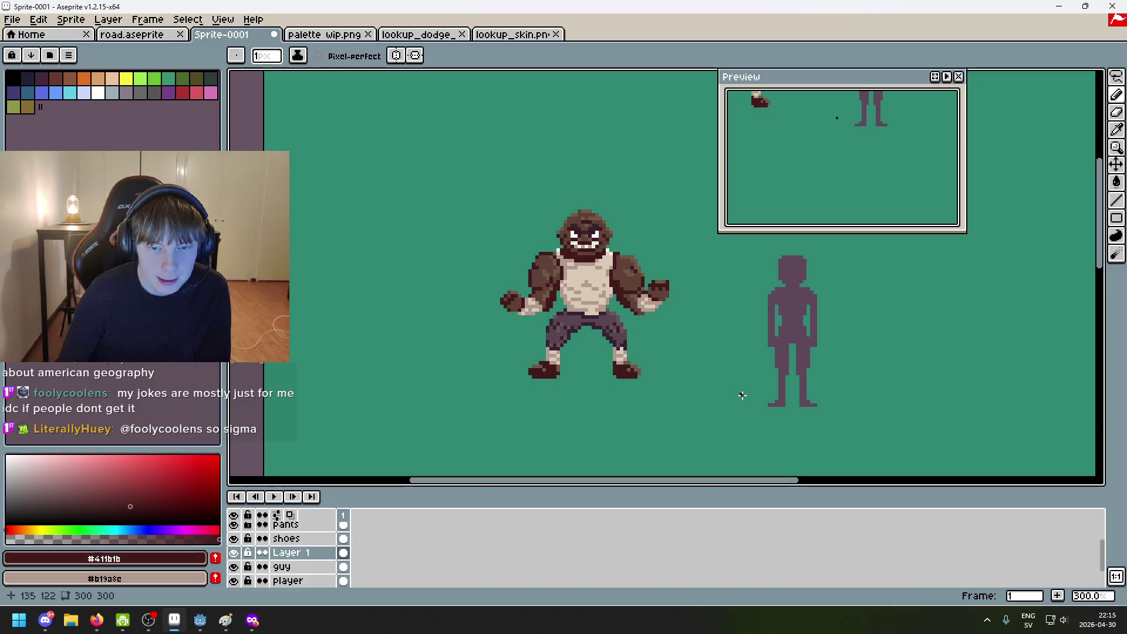
pyautogui.scroll(6, 639, 250)
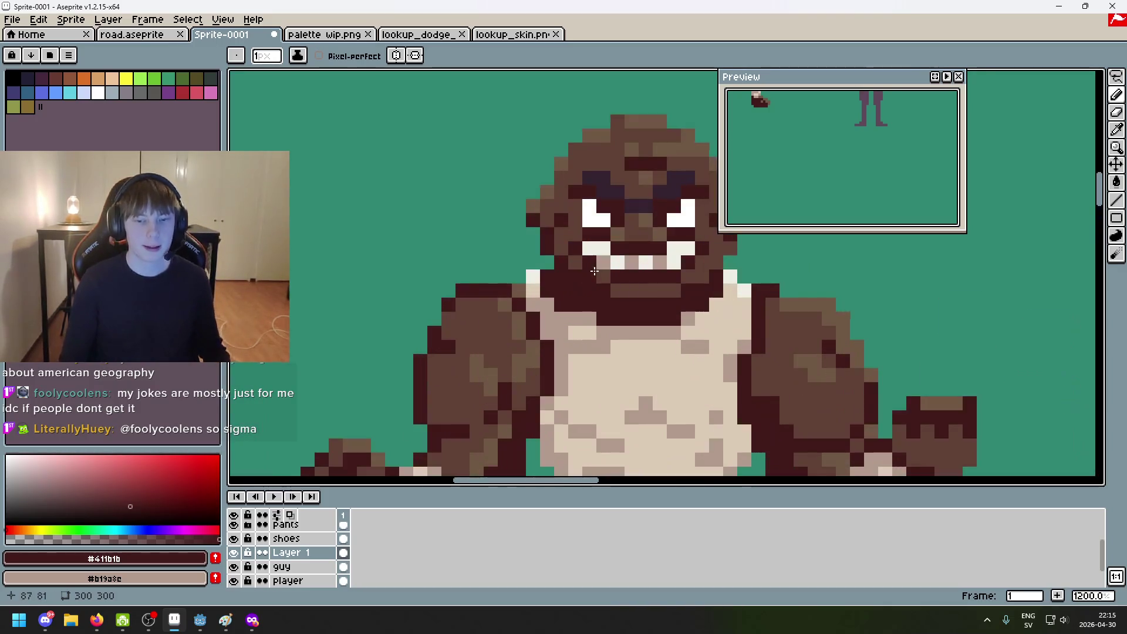
# Step: Eyedrop the tan skin colour #b19a8c and undo the previous pencil stroke
pyautogui.keyDown('alt'); pyautogui.click(603, 249); pyautogui.keyUp('alt')
pyautogui.keyDown('alt'); pyautogui.click(603, 261); pyautogui.keyUp('alt')
pyautogui.scroll(-6, 611, 252)
pyautogui.scroll(2, 613, 252)
pyautogui.scroll(2, 613, 252)
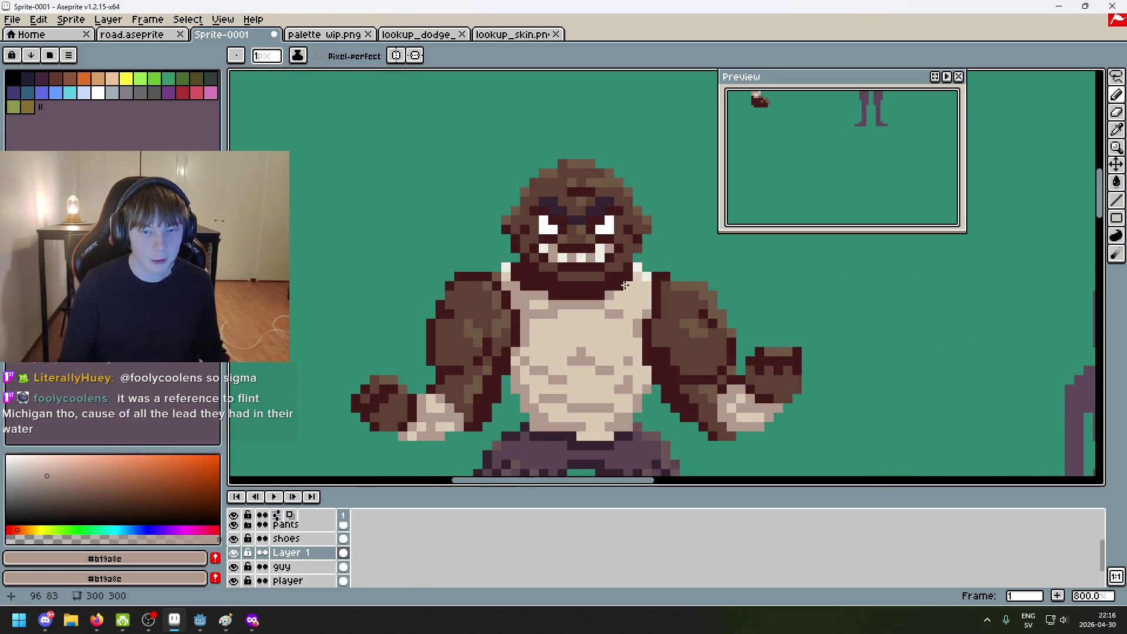
pyautogui.scroll(-5, 623, 276)
pyautogui.scroll(1, 629, 302)
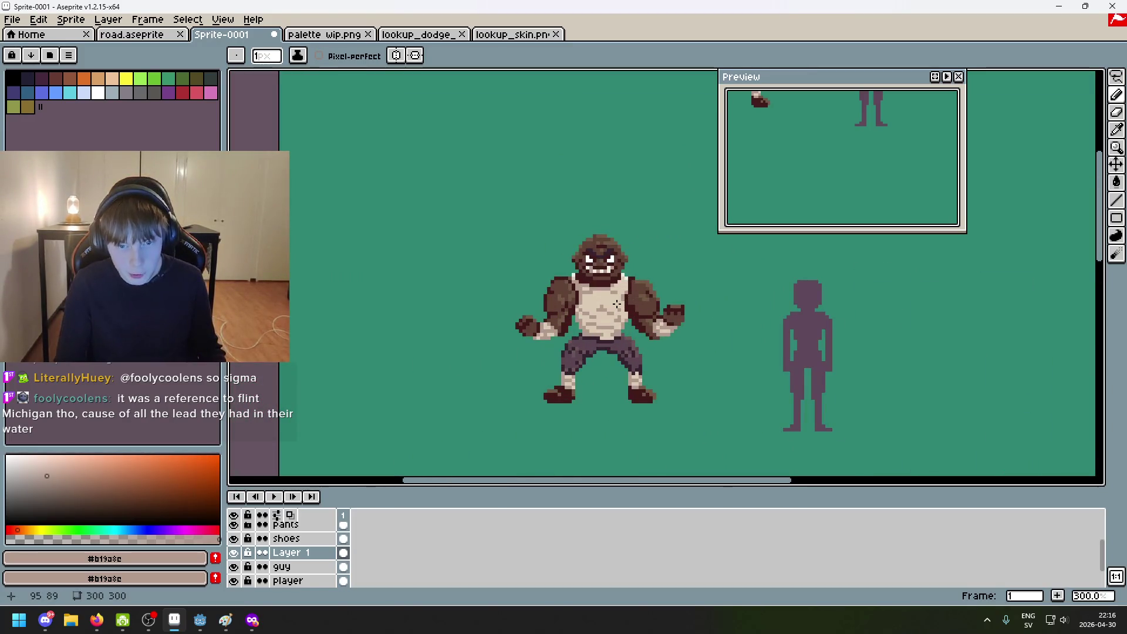
pyautogui.scroll(1, 619, 303)
pyautogui.scroll(-1, 618, 304)
pyautogui.scroll(-1, 682, 315)
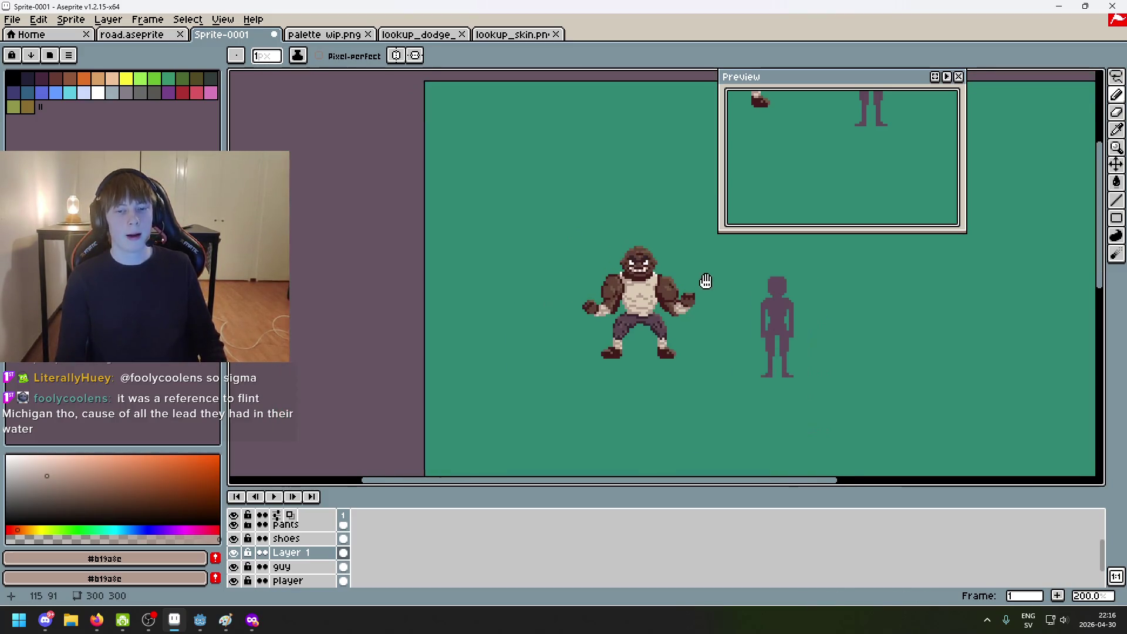
pyautogui.hotkey('ctrl', 'z')
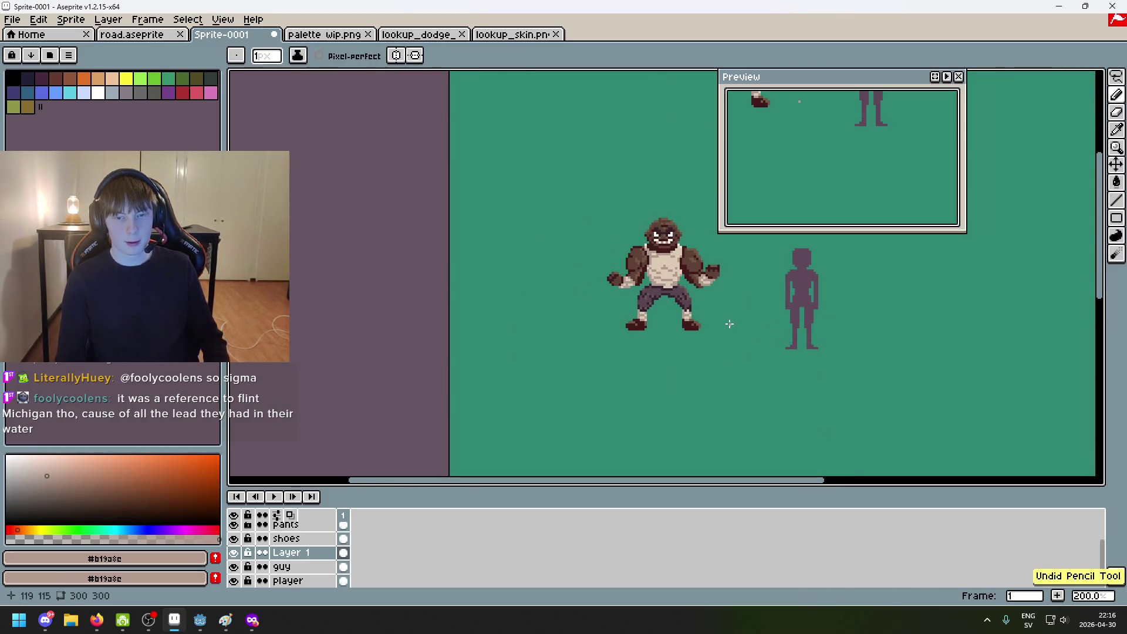
pyautogui.scroll(3, 674, 219)
pyautogui.scroll(4, 673, 220)
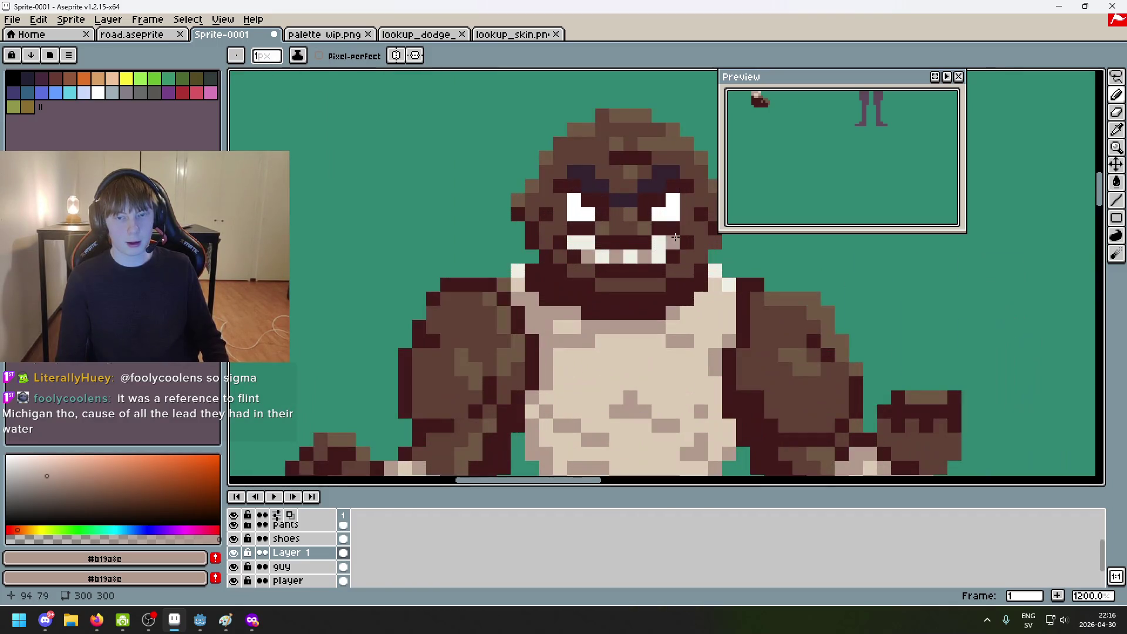
pyautogui.scroll(-7, 582, 243)
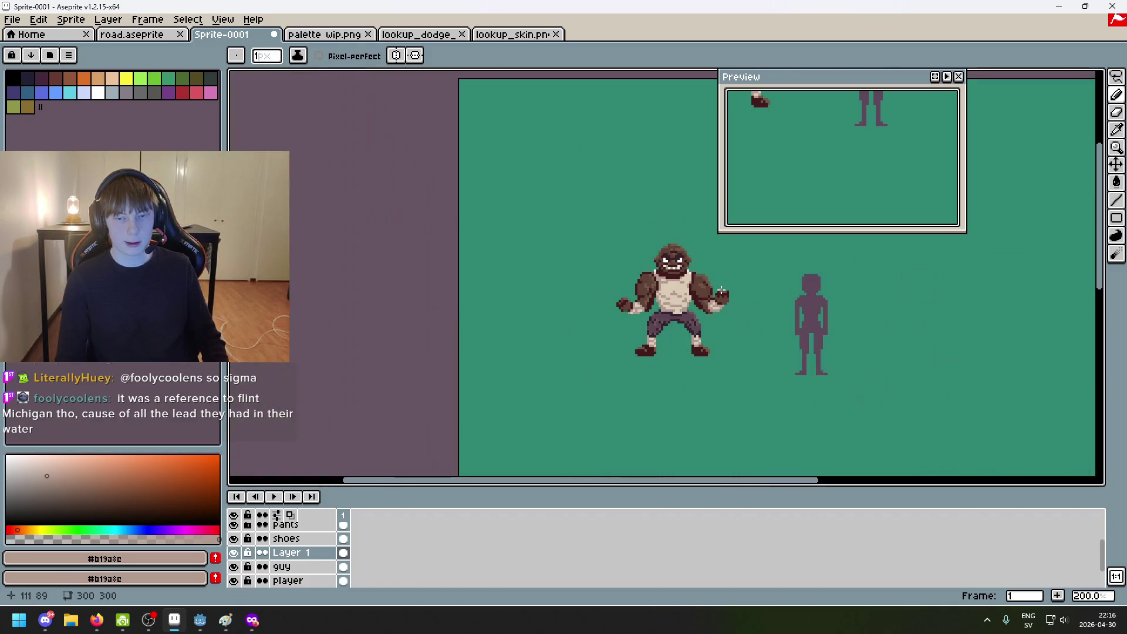
pyautogui.press('ctrl')
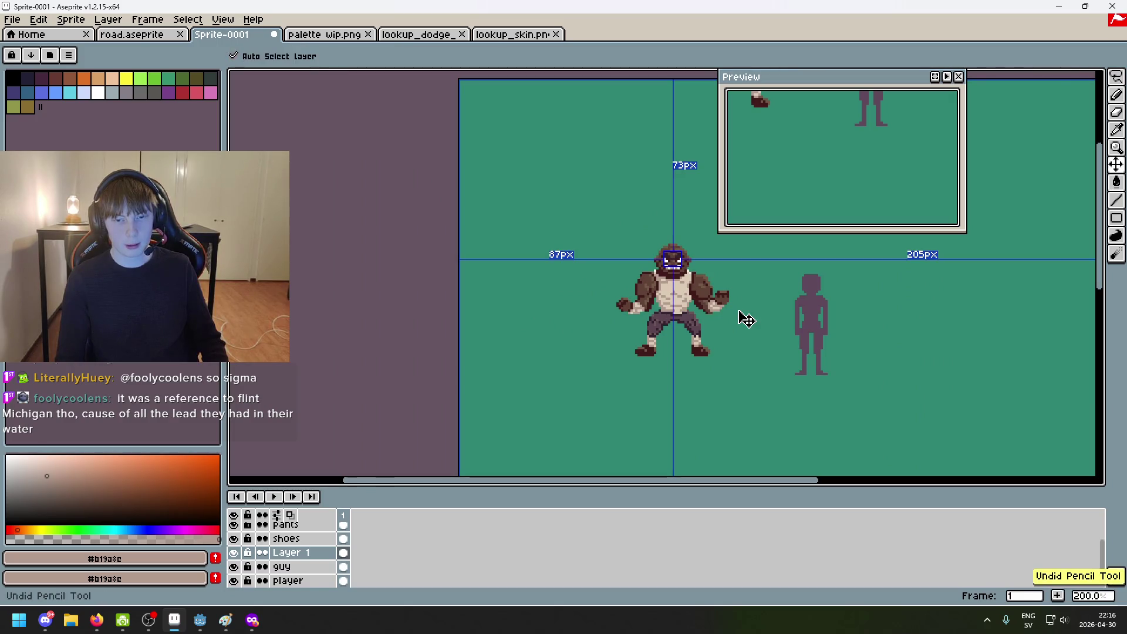
pyautogui.hscroll(2, 722, 326)
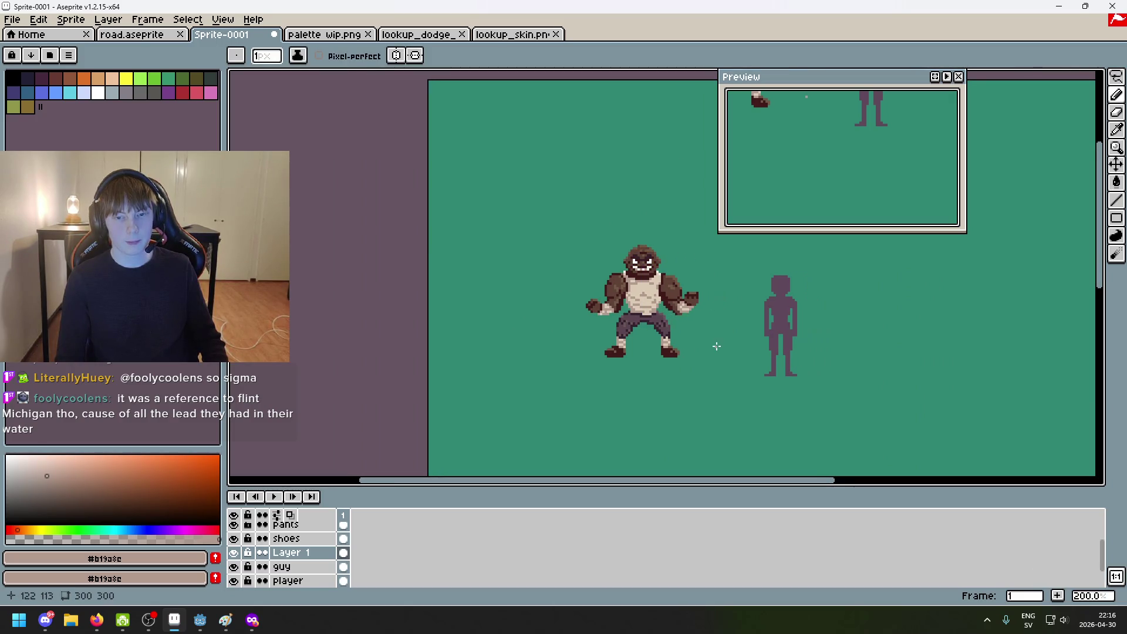
pyautogui.scroll(7, 645, 276)
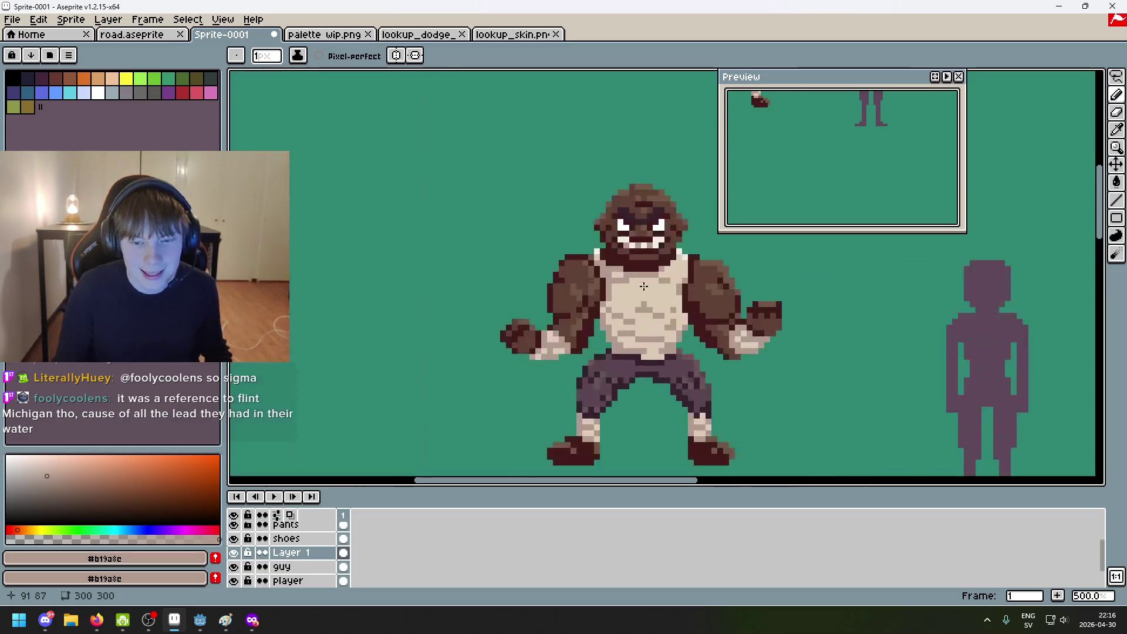
pyautogui.scroll(-5, 631, 249)
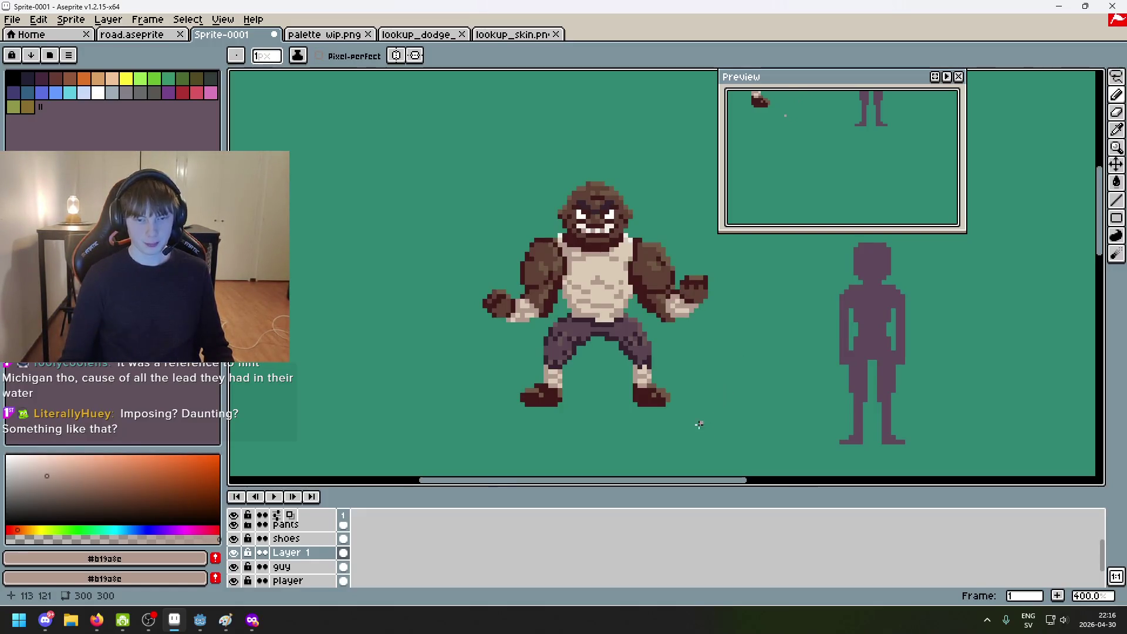
# Step: Eyedropper the shoe colours, ending on the tan #b19a8c for highlights
pyautogui.moveTo(715, 432); pyautogui.dragTo(606, 402)
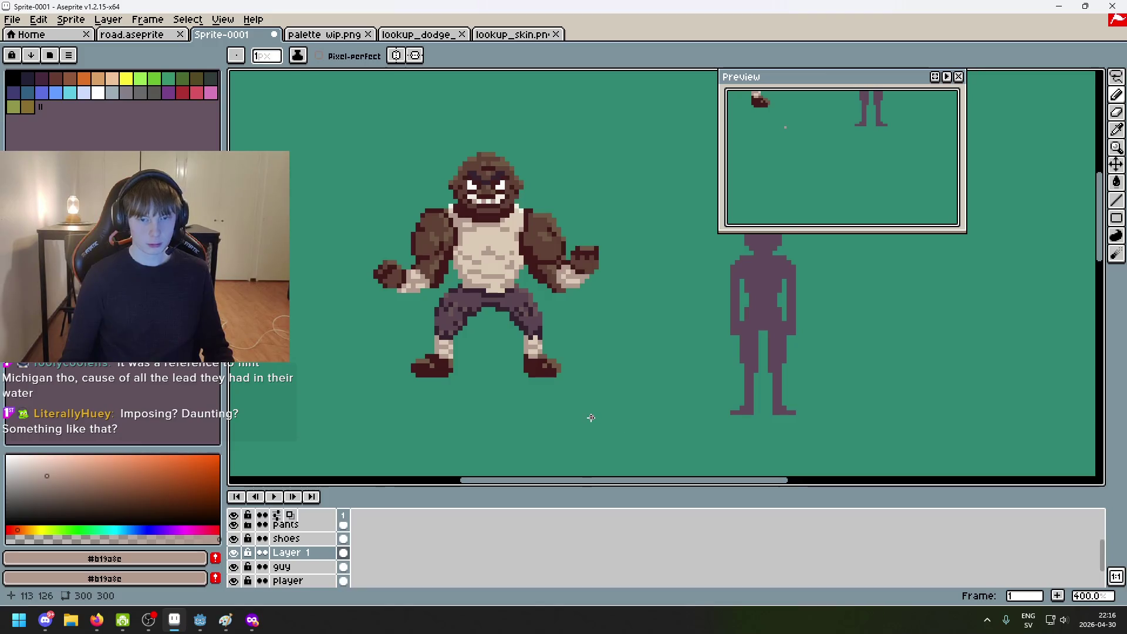
pyautogui.scroll(5, 549, 370)
pyautogui.keyDown('alt'); pyautogui.click(550, 375); pyautogui.keyUp('alt')
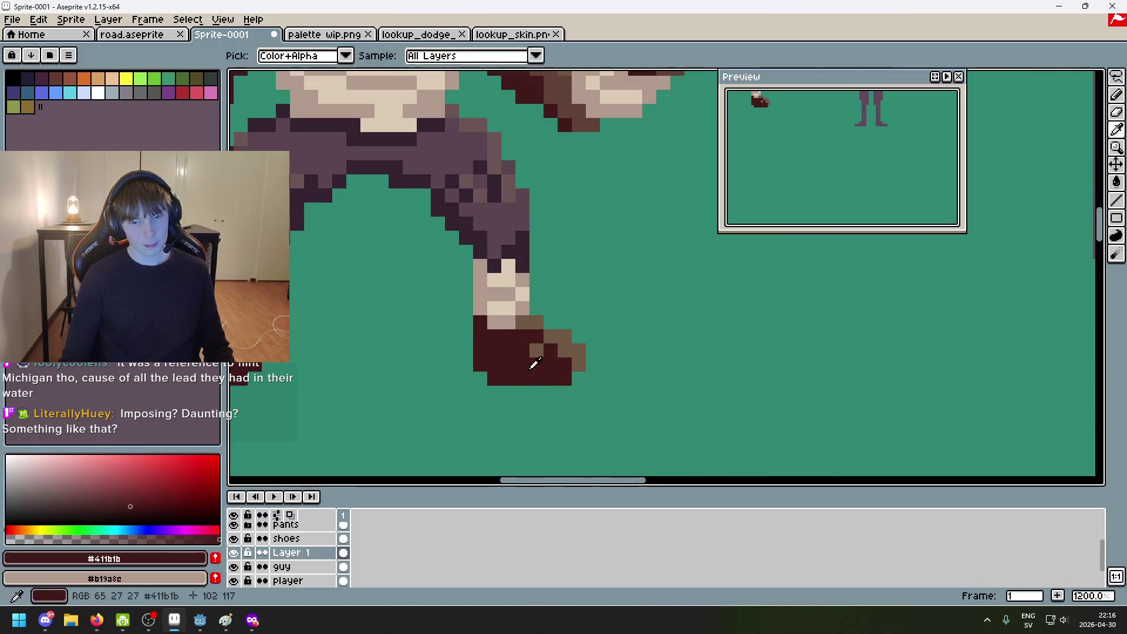
pyautogui.scroll(-3, 552, 384)
pyautogui.scroll(4, 552, 384)
pyautogui.keyDown('alt'); pyautogui.click(516, 302); pyautogui.keyUp('alt')
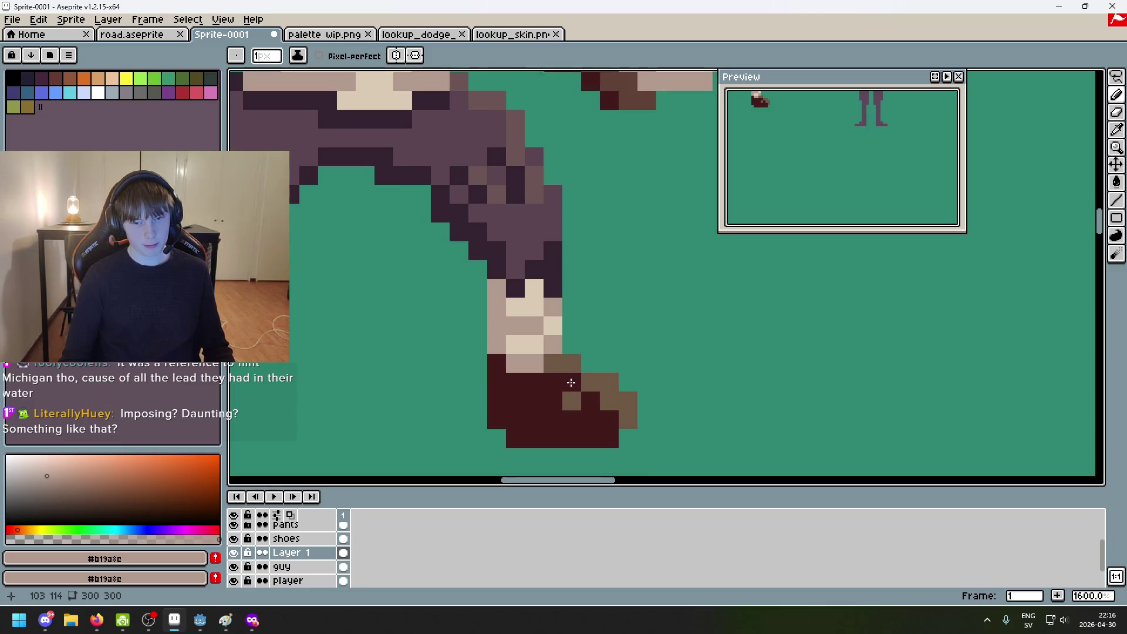
pyautogui.scroll(-4, 558, 361)
pyautogui.scroll(1, 315, 553)
# Step: Switch to the shoes layer and undo the misplaced tan pixel on the foot
pyautogui.click(311, 552)
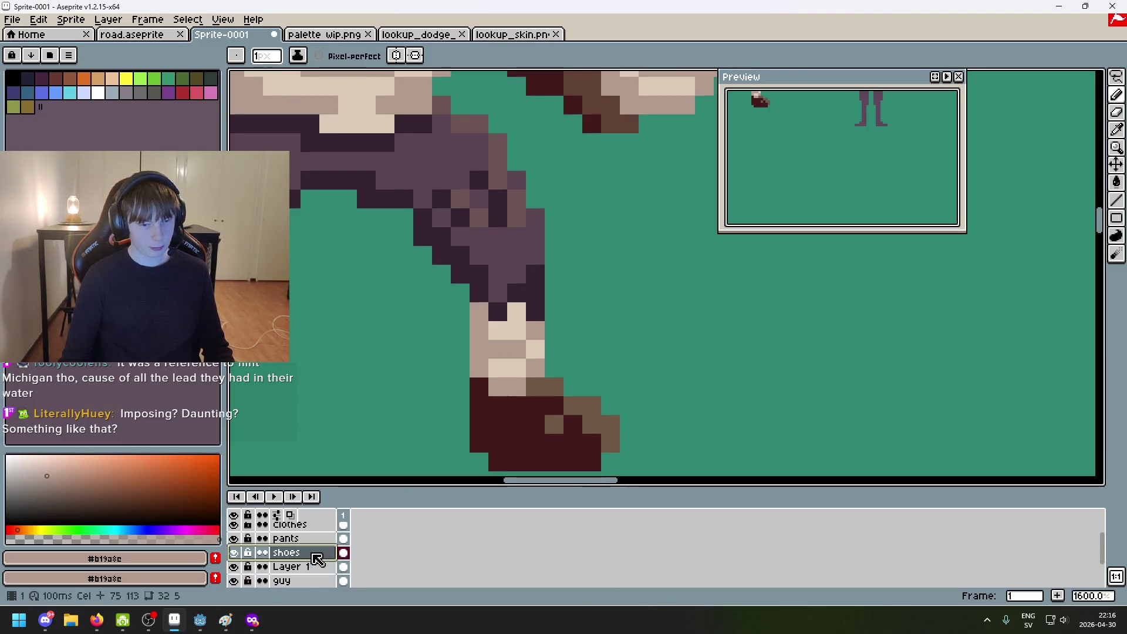
pyautogui.scroll(4, 551, 401)
pyautogui.click(550, 401)
pyautogui.hotkey('ctrl', 'z')
pyautogui.scroll(-1, 549, 375)
pyautogui.scroll(1, 543, 352)
# Step: Pencil tan #b19a8c highlight pixels along the shoe tops, undoing stray pixels
pyautogui.click(543, 348)
pyautogui.click(535, 290)
pyautogui.moveTo(563, 345)
pyautogui.mouseDown()
pyautogui.moveTo(564, 317)
pyautogui.moveTo(606, 349)
pyautogui.mouseUp()
pyautogui.hotkey('ctrl', 'z')
pyautogui.click(508, 317)
pyautogui.hotkey('ctrl', 'z')
pyautogui.scroll(-6, 528, 319)
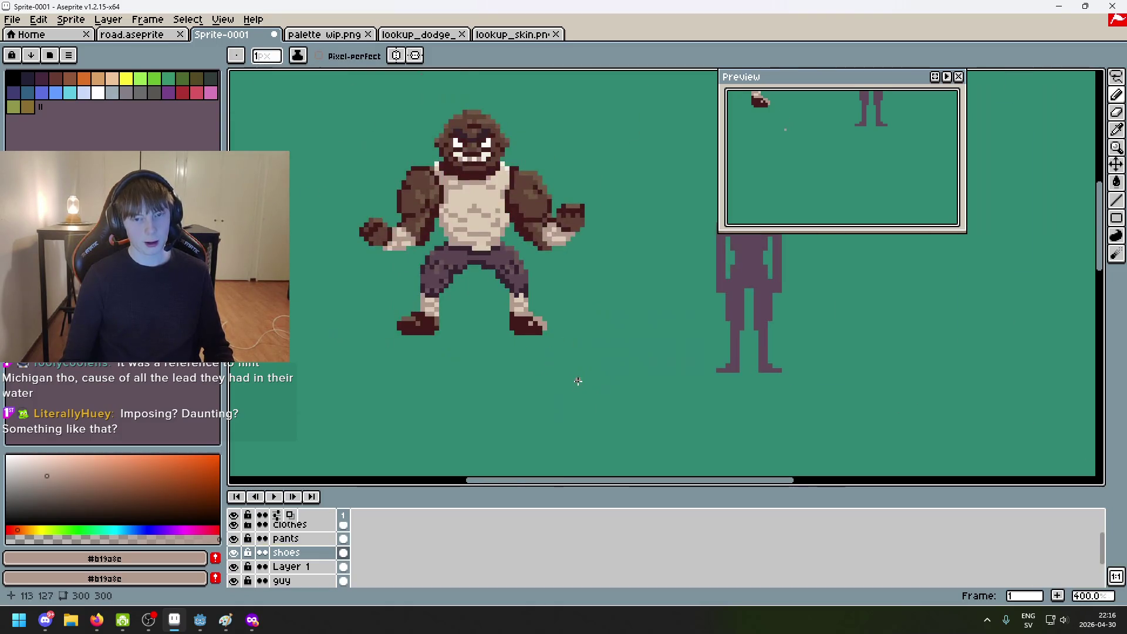
pyautogui.scroll(5, 442, 348)
pyautogui.moveTo(375, 306); pyautogui.dragTo(413, 322)
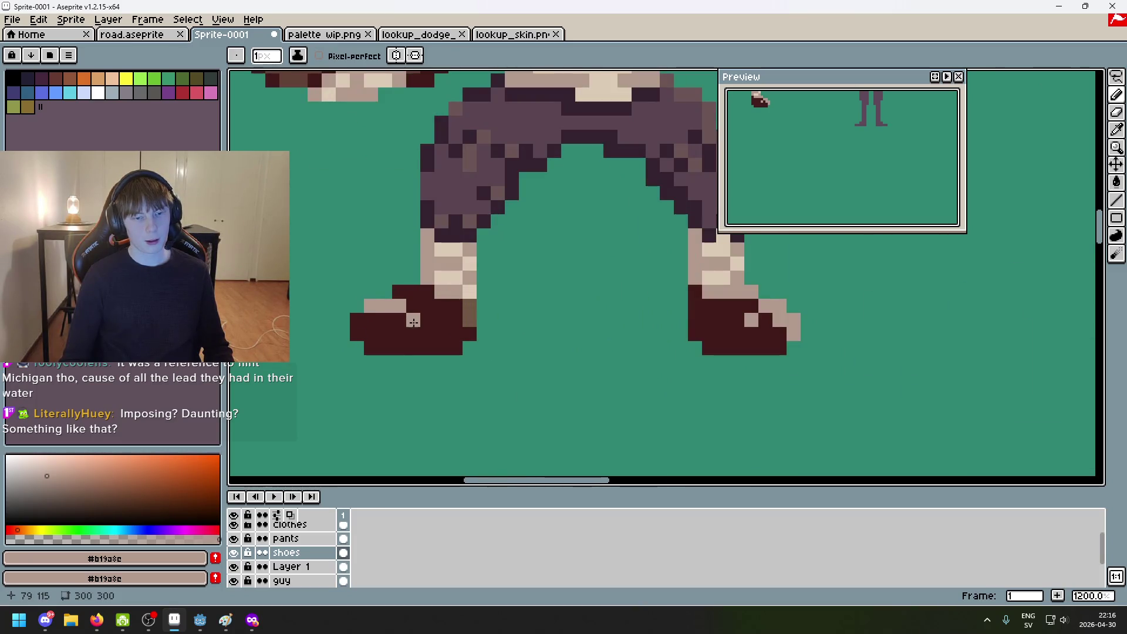
pyautogui.scroll(-5, 470, 325)
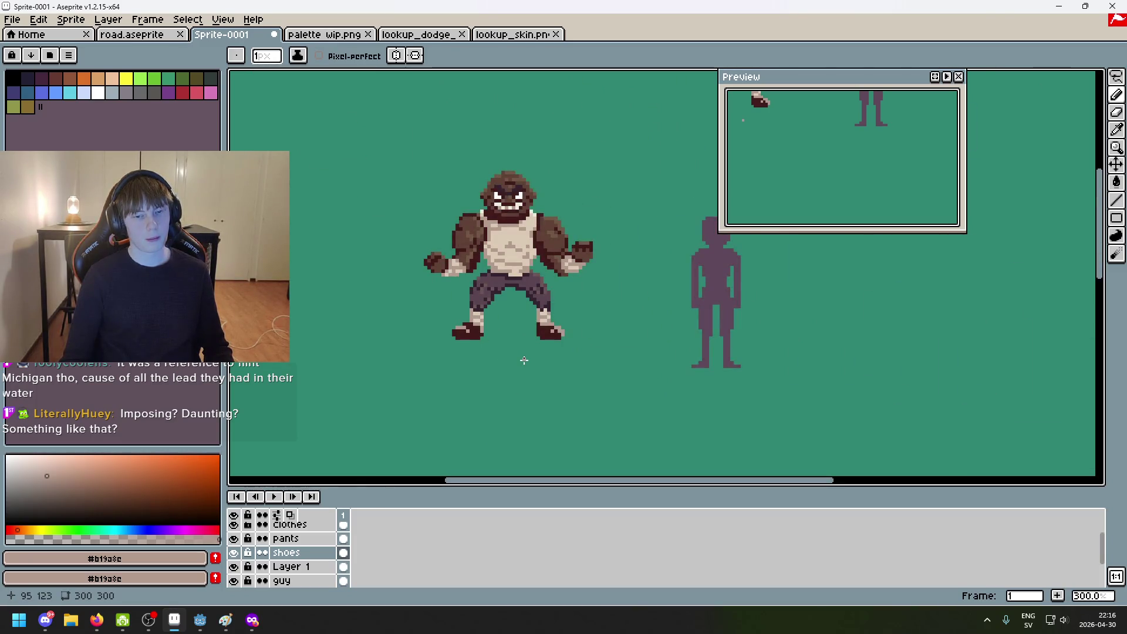
pyautogui.scroll(1, 497, 327)
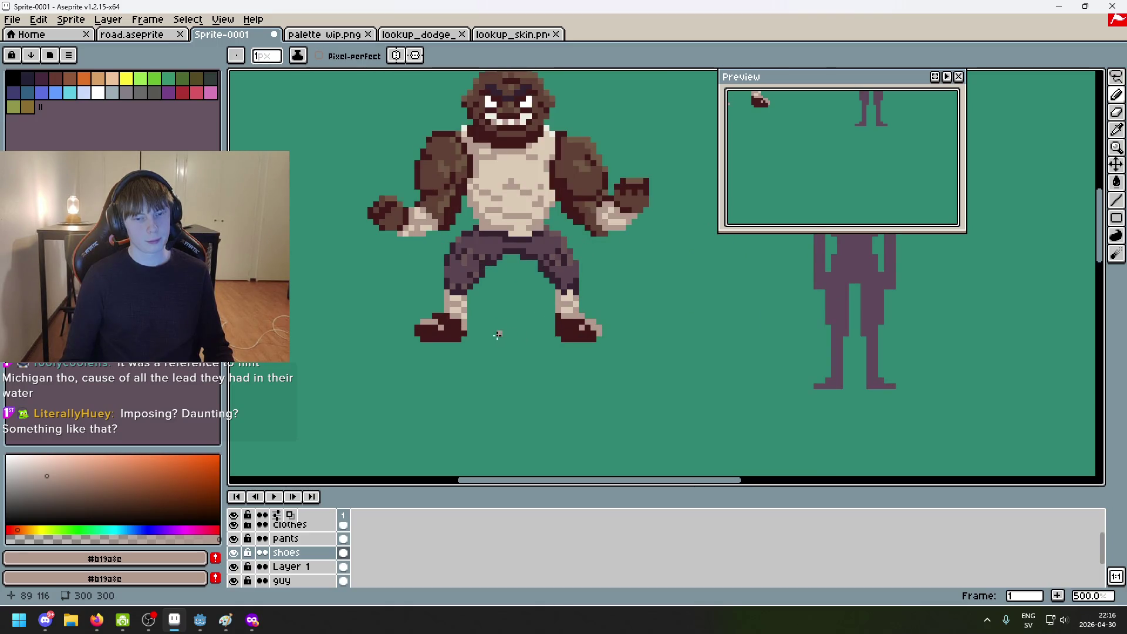
# Step: Try filling a shoe with the legs' dark purple, then undo and return to the Pencil
pyautogui.scroll(3, 496, 327)
pyautogui.press('alt')
pyautogui.click(489, 237)
pyautogui.scroll(3, 435, 323)
pyautogui.click(435, 322)
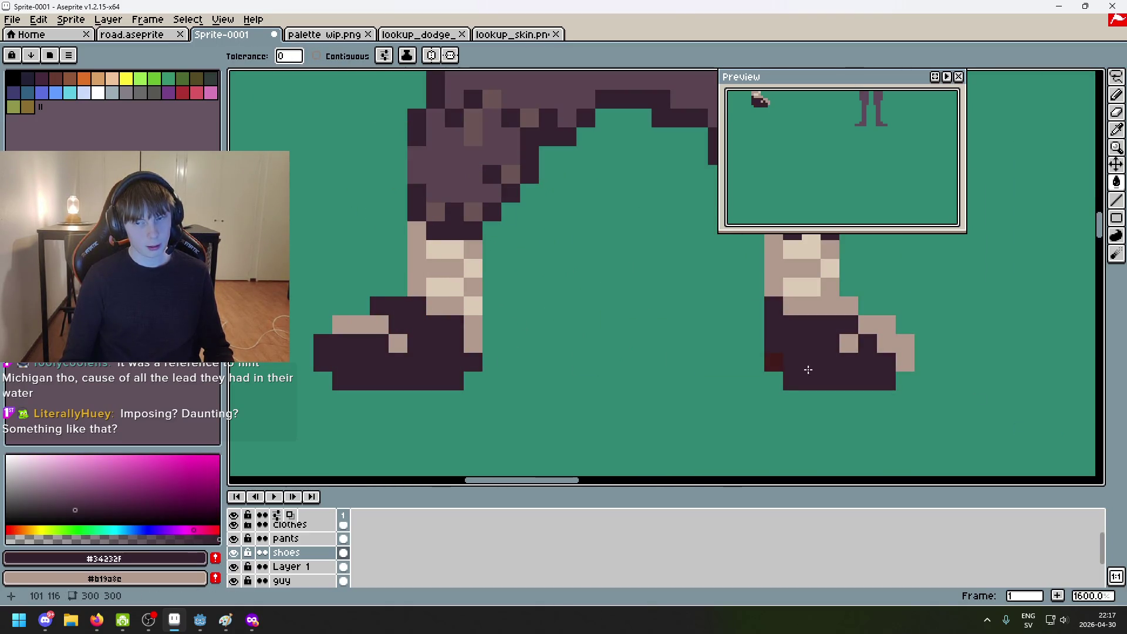
pyautogui.click(820, 361)
pyautogui.hotkey('ctrl', 'z')
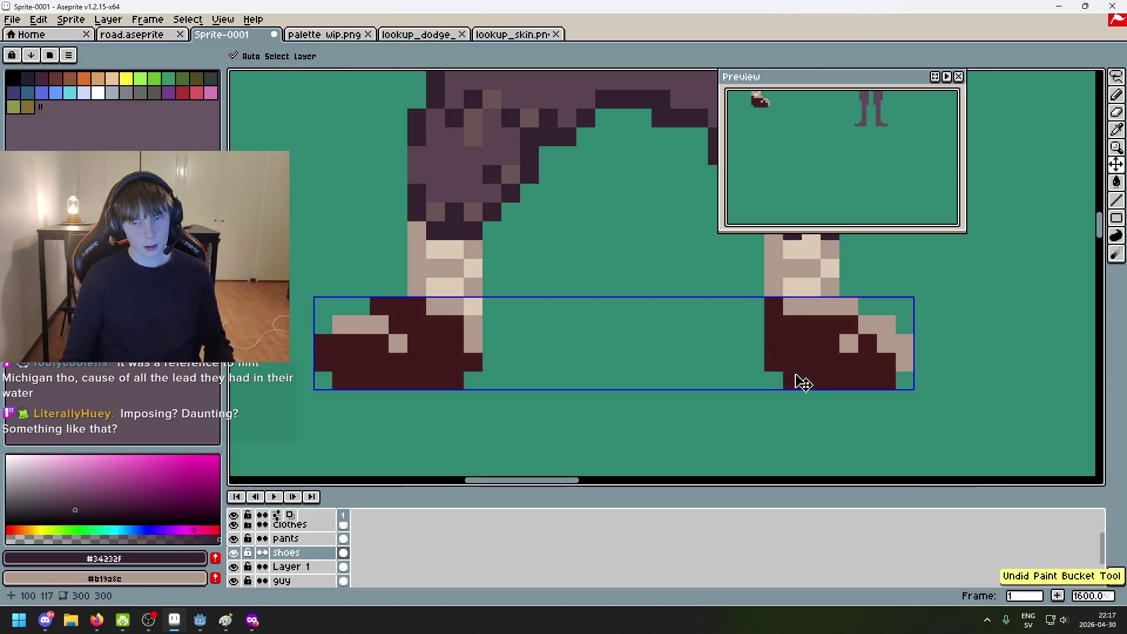
pyautogui.press('b')
# Step: Sample light tan #dccbb5 and pencil toe highlights on the left shoe, removing a stray pixel
pyautogui.scroll(-5, 776, 363)
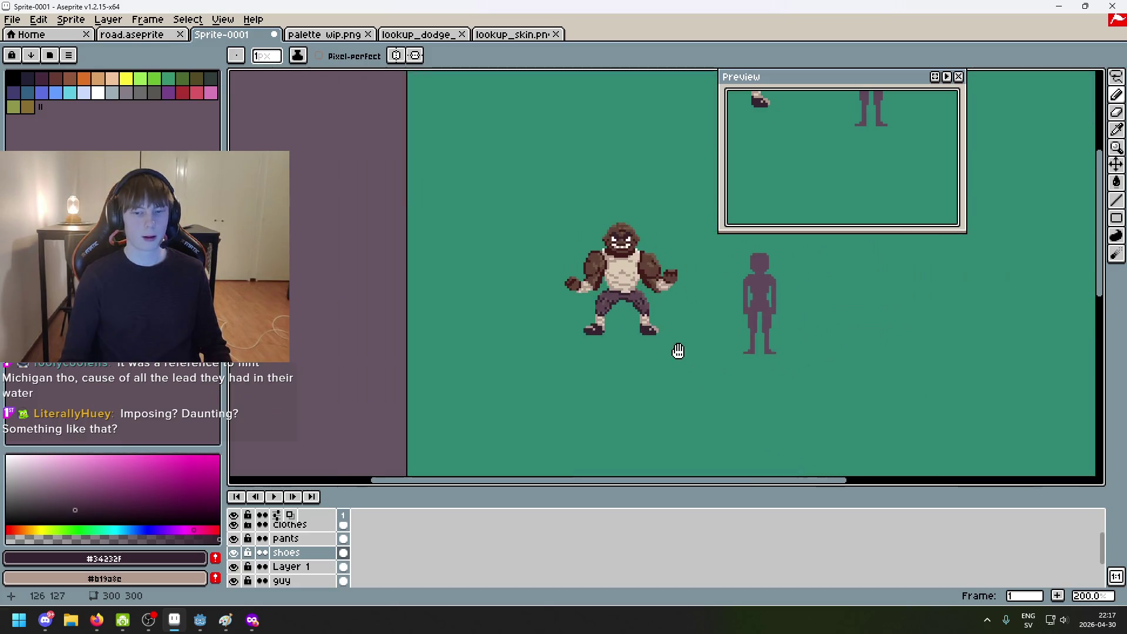
pyautogui.moveTo(678, 350); pyautogui.dragTo(549, 316)
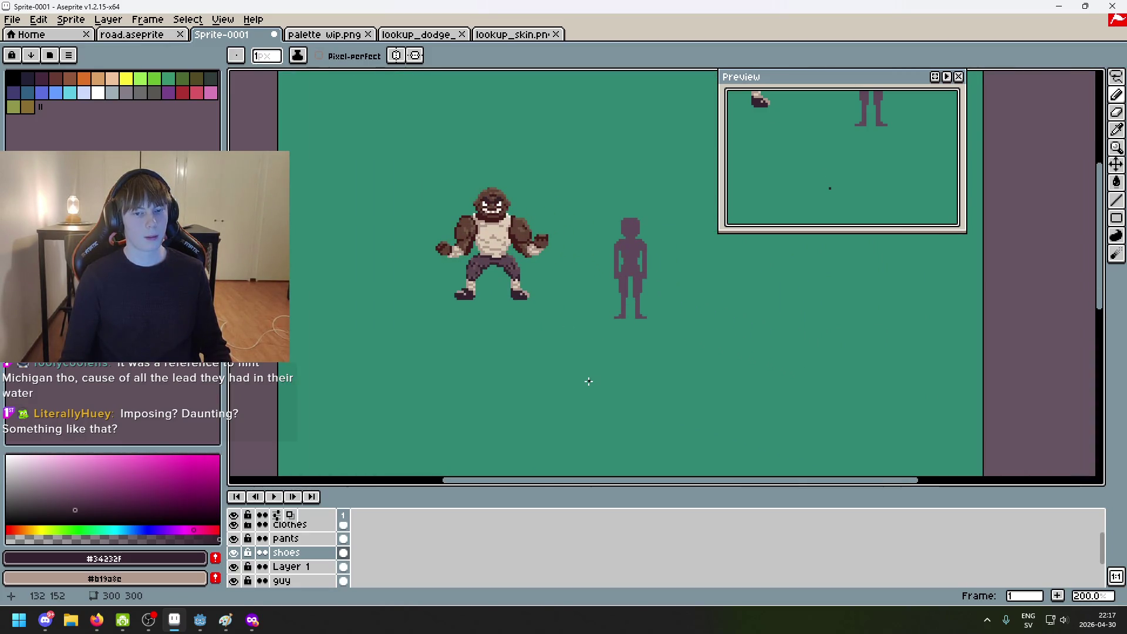
pyautogui.scroll(4, 499, 293)
pyautogui.moveTo(490, 231); pyautogui.dragTo(491, 310)
pyautogui.keyDown('alt'); pyautogui.click(499, 108); pyautogui.keyUp('alt')
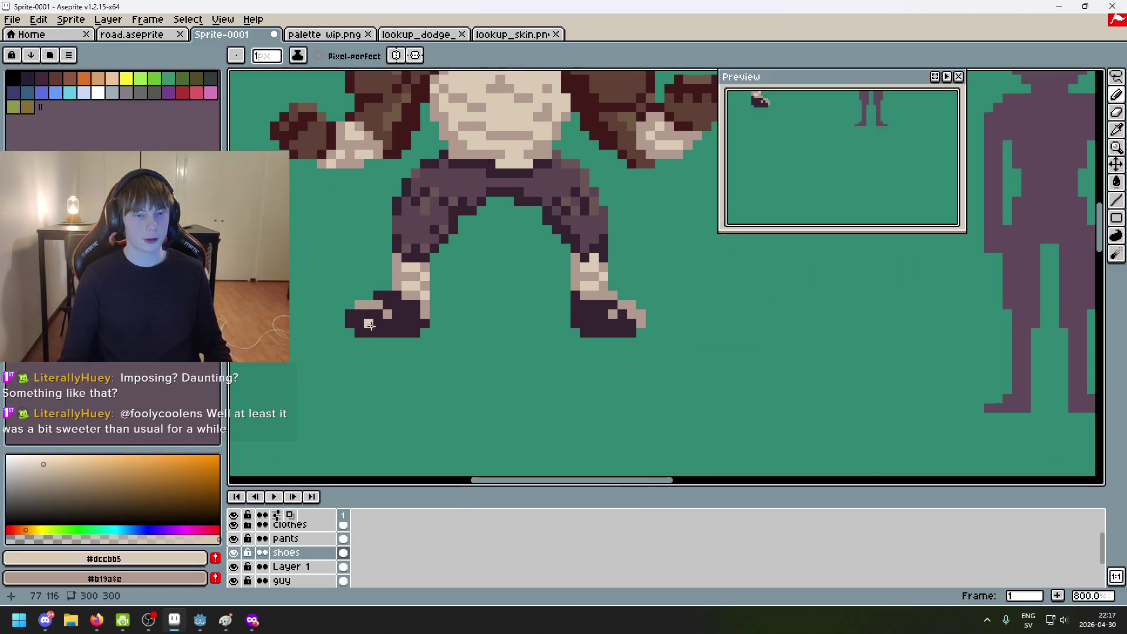
pyautogui.scroll(2, 371, 324)
pyautogui.moveTo(352, 294); pyautogui.dragTo(382, 294)
pyautogui.click(396, 309)
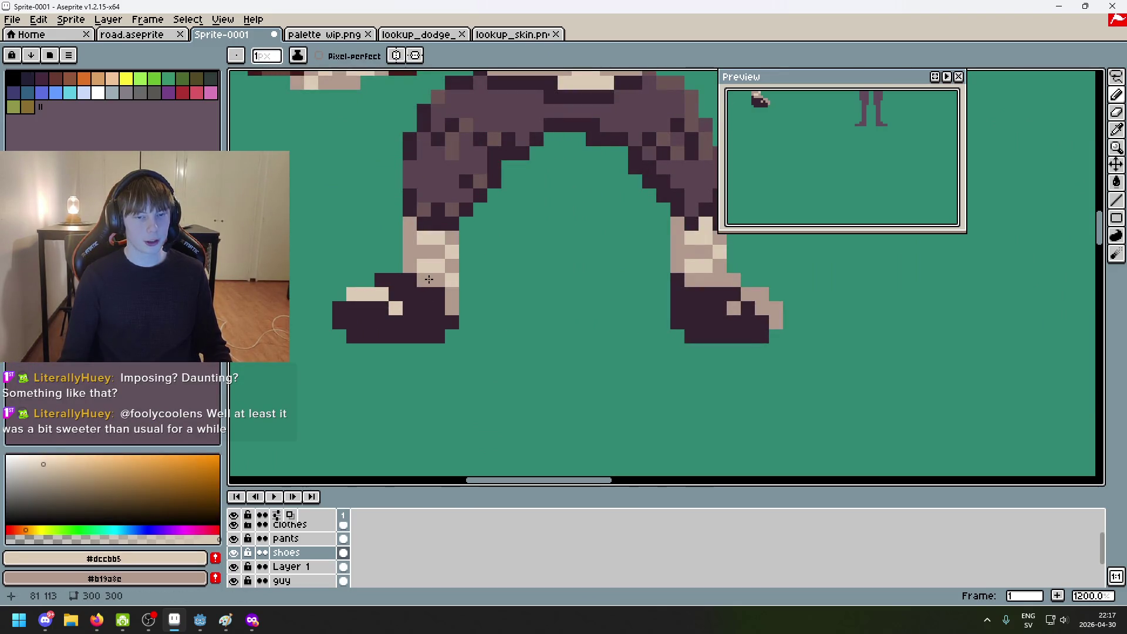
pyautogui.click(452, 322)
pyautogui.hotkey('ctrl', 'z')
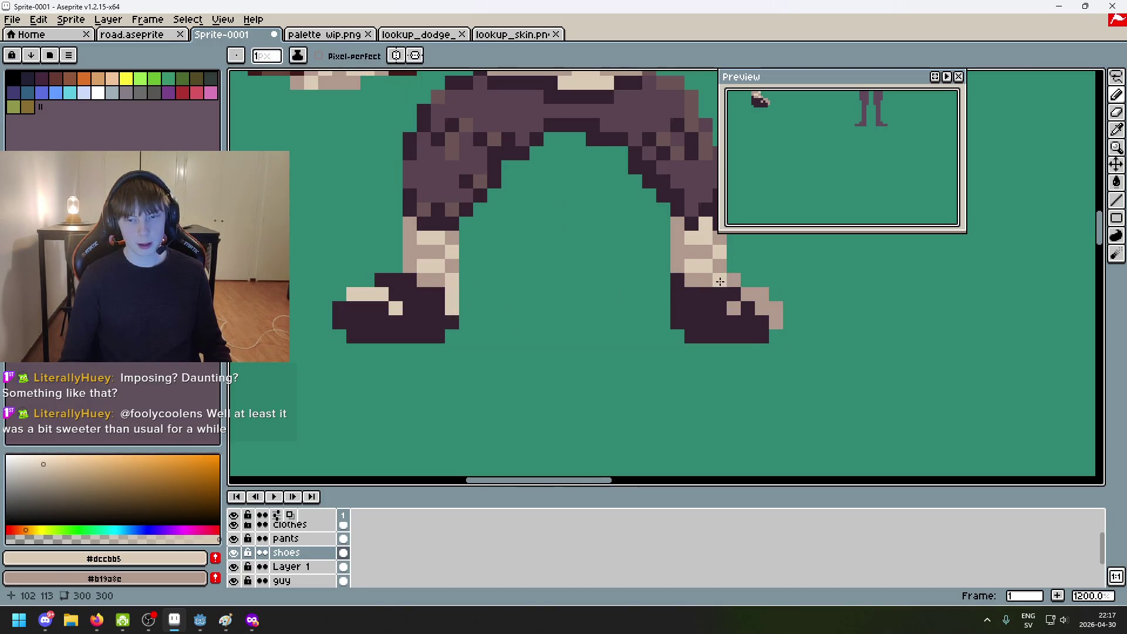
# Step: Pencil light tan toe highlights onto the right shoe, undoing the last stroke
pyautogui.moveTo(748, 294); pyautogui.dragTo(776, 309)
pyautogui.click(776, 323)
pyautogui.click(734, 309)
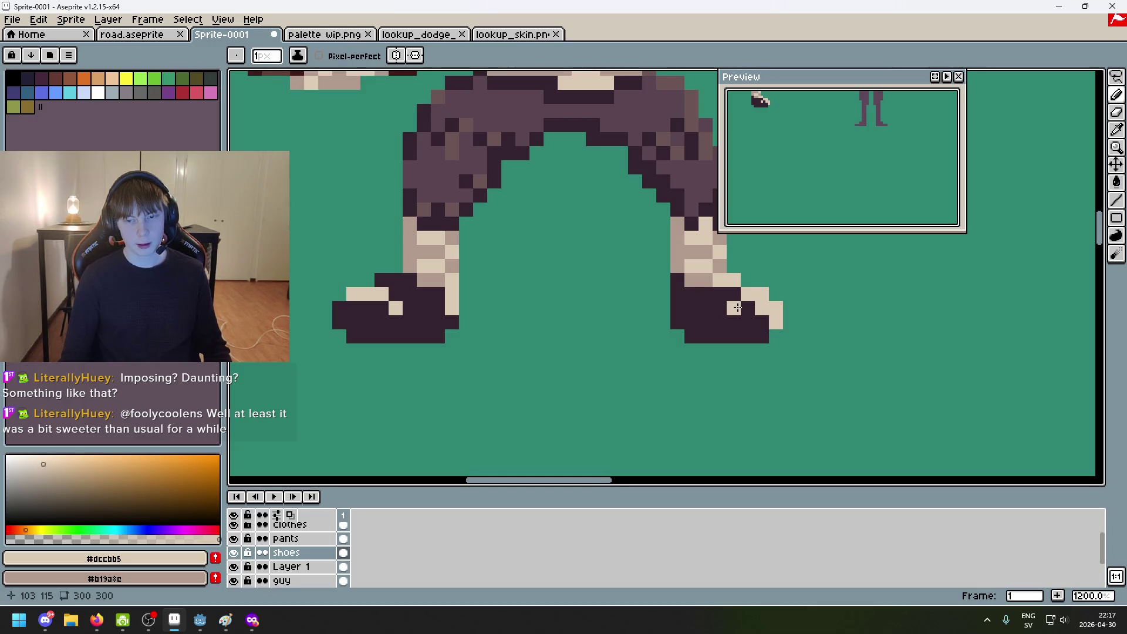
pyautogui.scroll(1, 762, 336)
pyautogui.scroll(-7, 768, 350)
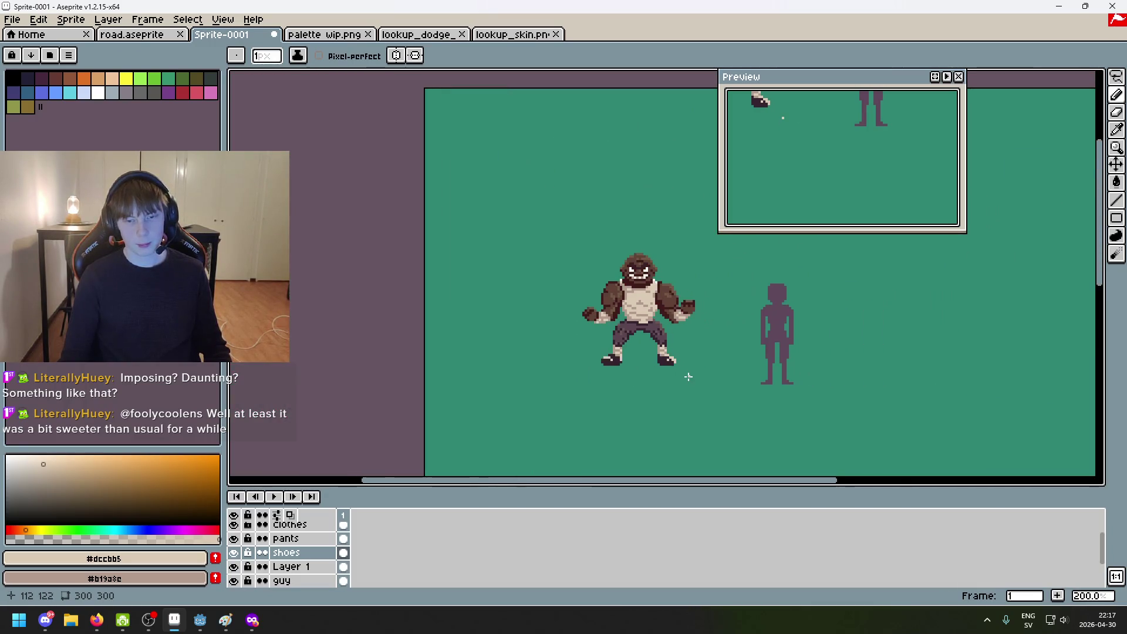
pyautogui.hotkey('ctrl', 'z')
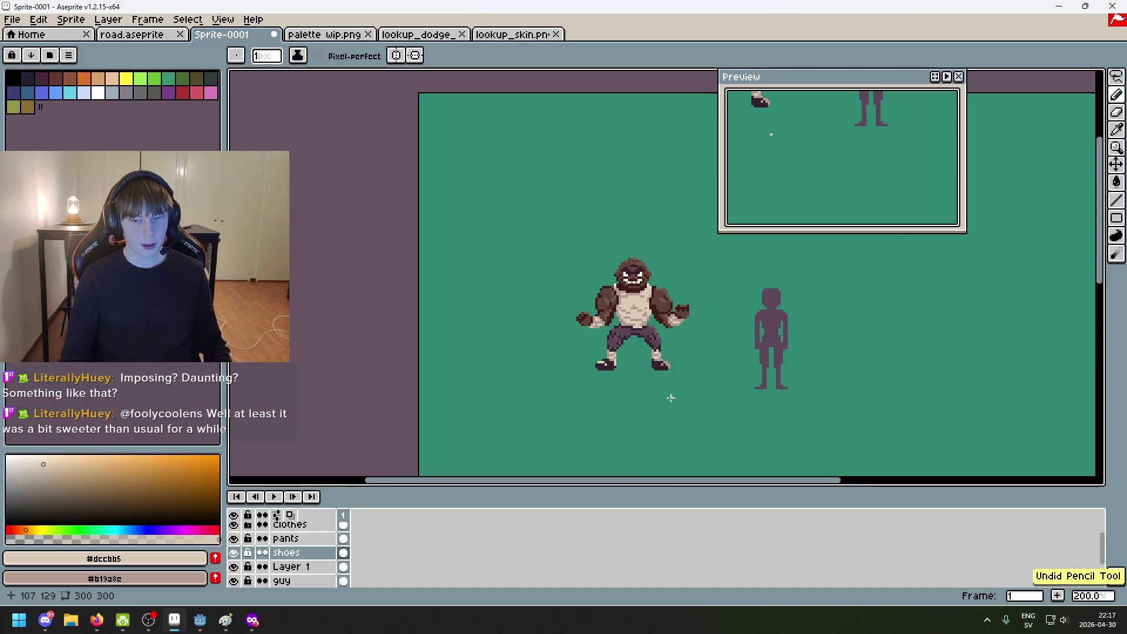
pyautogui.scroll(2, 676, 402)
pyautogui.moveTo(669, 395)
pyautogui.mouseDown()
pyautogui.moveTo(608, 442)
pyautogui.moveTo(577, 434)
pyautogui.mouseUp()
pyautogui.scroll(1, 629, 422)
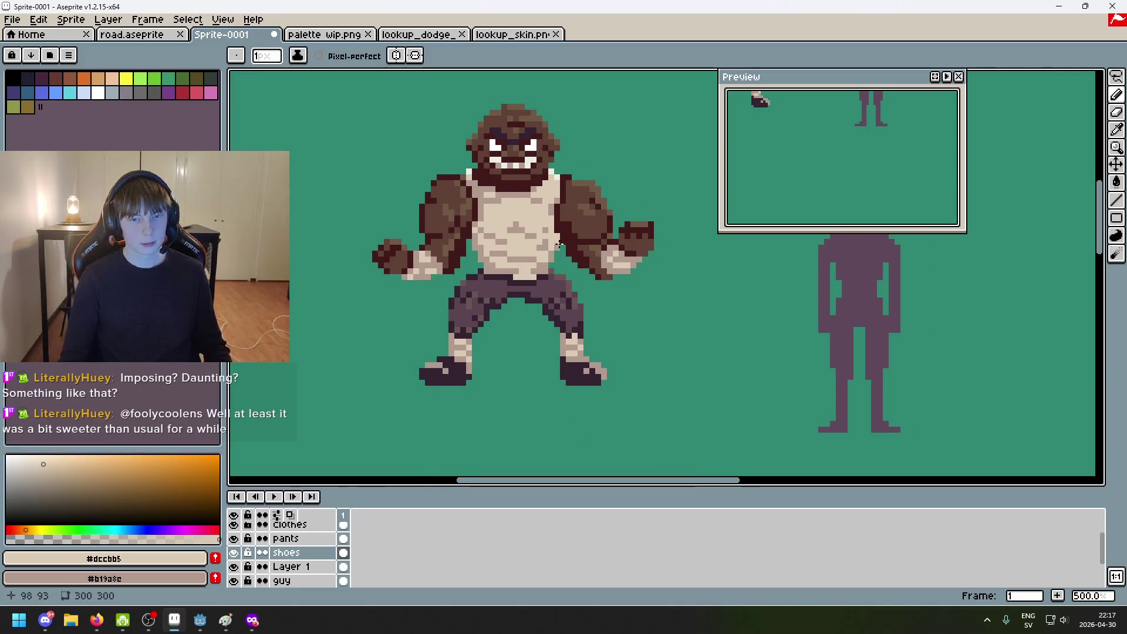
# Step: Set the colour to white #FFFFFF and paint highlights across the first boot's toe
pyautogui.keyDown('alt'); pyautogui.click(564, 265); pyautogui.keyUp('alt')
pyautogui.scroll(4, 570, 311)
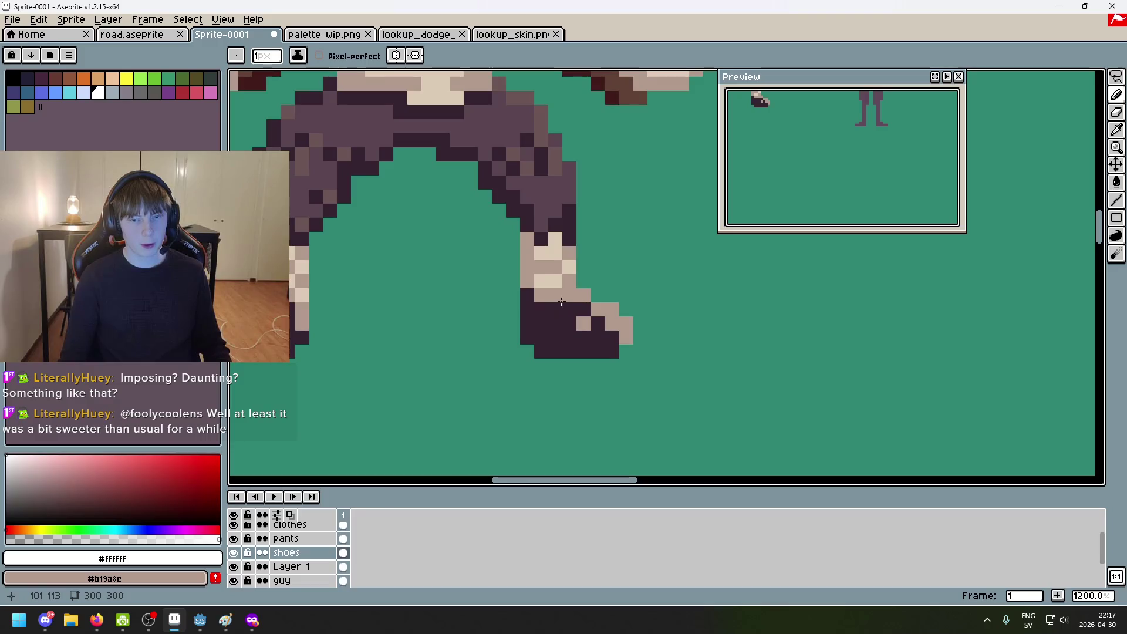
pyautogui.click(583, 323)
pyautogui.moveTo(612, 321); pyautogui.dragTo(625, 337)
pyautogui.moveTo(530, 346); pyautogui.dragTo(619, 361)
pyautogui.scroll(1, 646, 309)
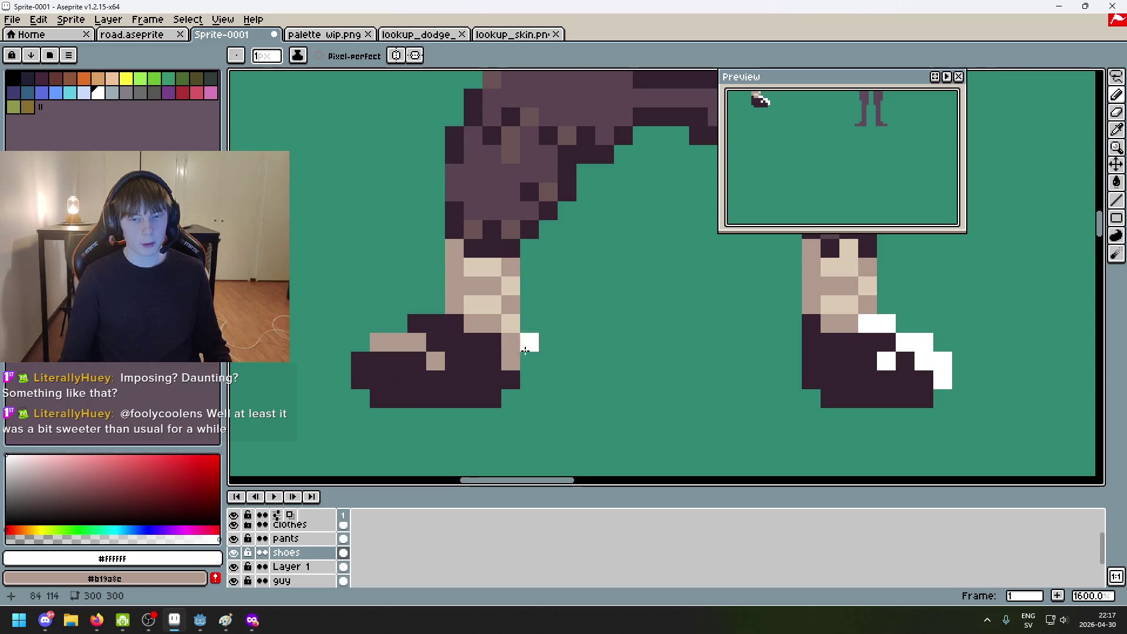
# Step: Paint white along the left boot's top edge, undoing a misplaced pixel
pyautogui.moveTo(492, 341); pyautogui.dragTo(508, 358)
pyautogui.hotkey('ctrl', 'z')
pyautogui.moveTo(379, 342)
pyautogui.mouseDown()
pyautogui.moveTo(417, 342)
pyautogui.moveTo(429, 364)
pyautogui.mouseUp()
pyautogui.scroll(-8, 429, 364)
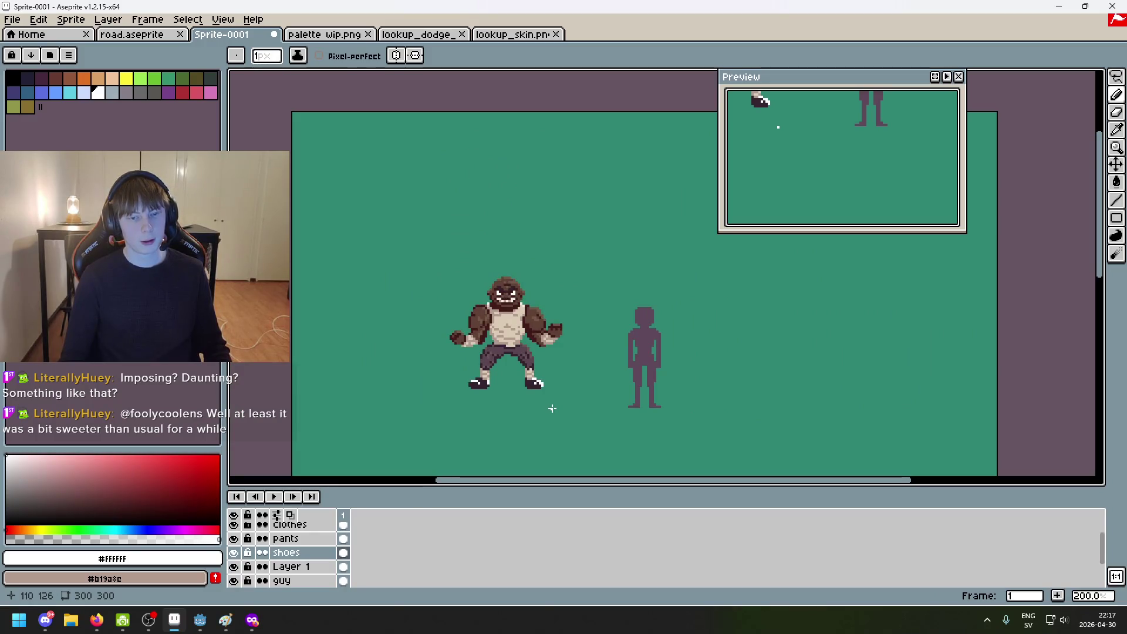
pyautogui.scroll(1, 555, 405)
pyautogui.scroll(-1, 547, 393)
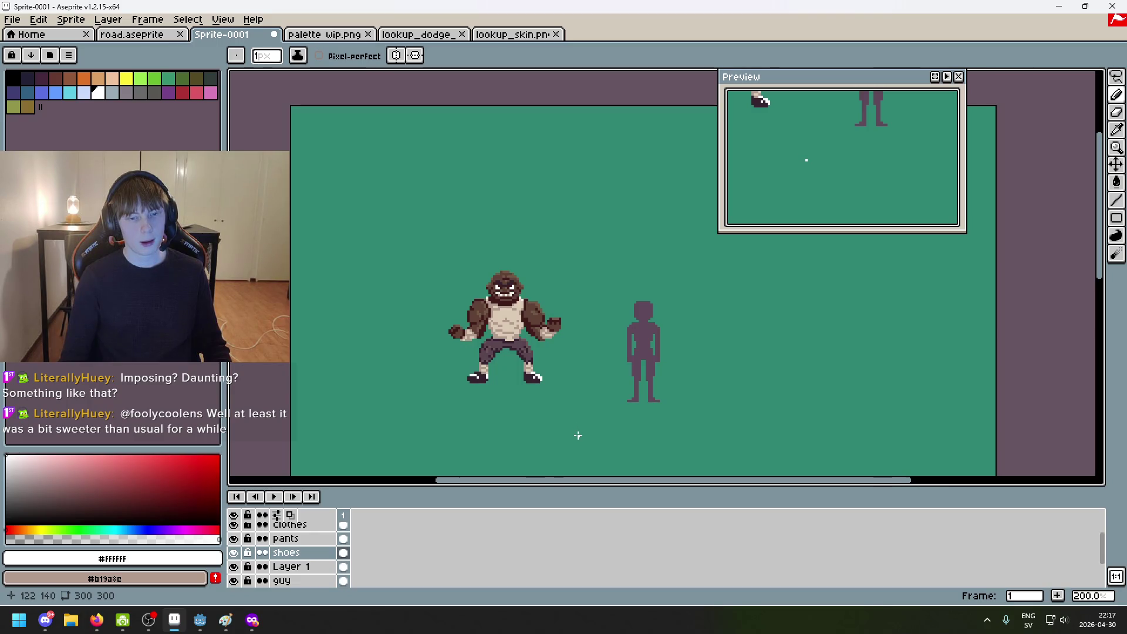
pyautogui.moveTo(578, 435); pyautogui.dragTo(663, 402)
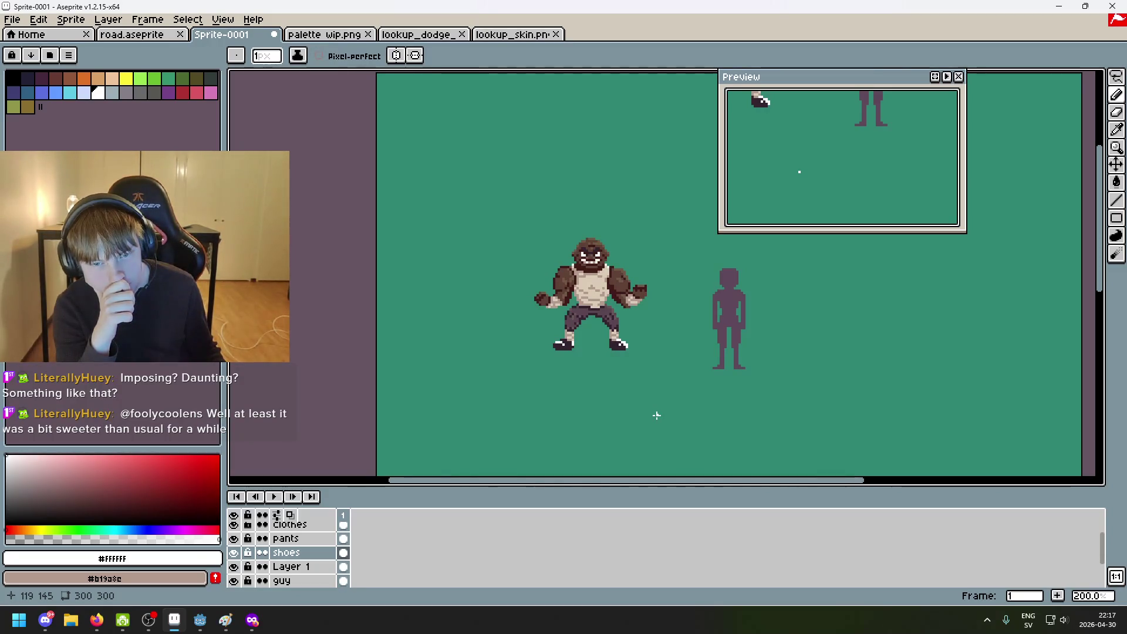
# Step: Zoom and pan around the brawler to inspect the shoe highlights
pyautogui.scroll(4, 663, 405)
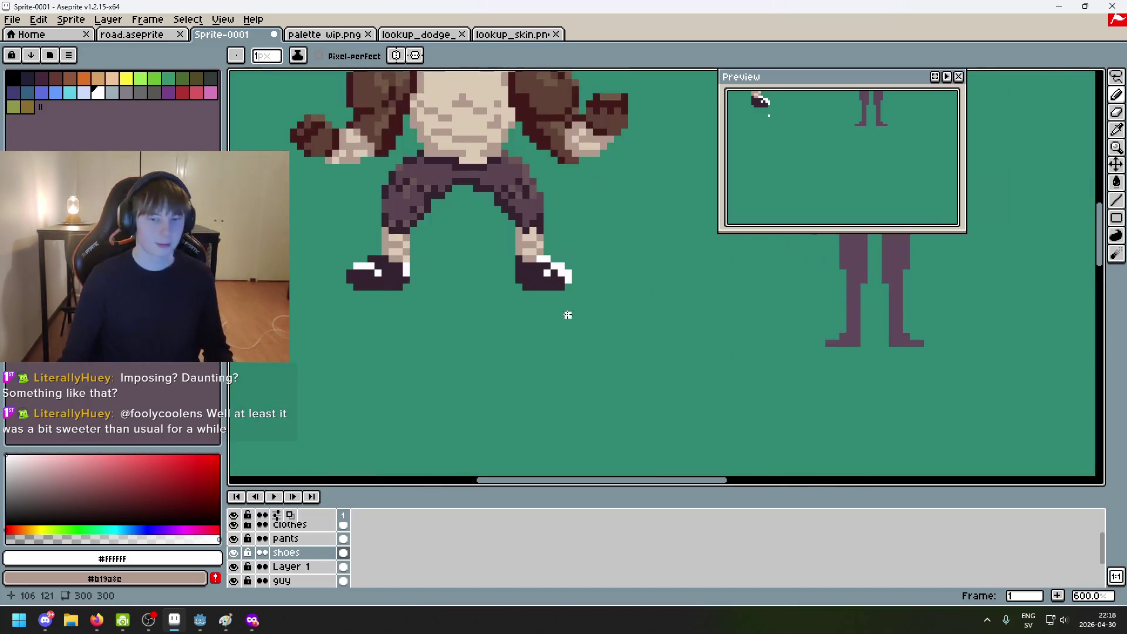
pyautogui.scroll(3, 562, 316)
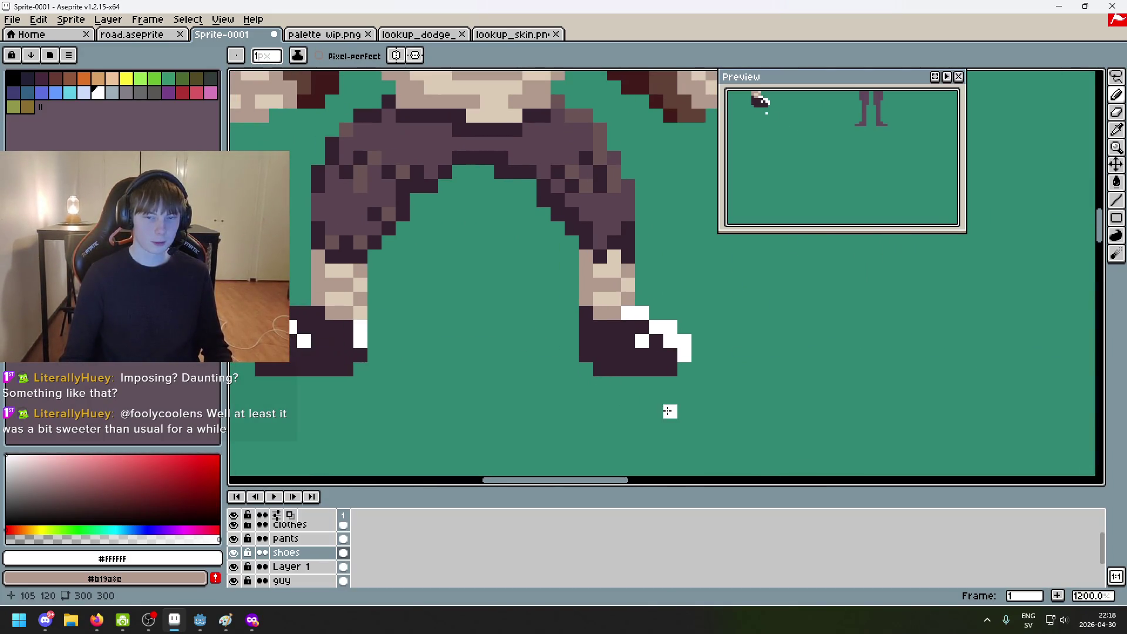
pyautogui.hscroll(-3, 544, 372)
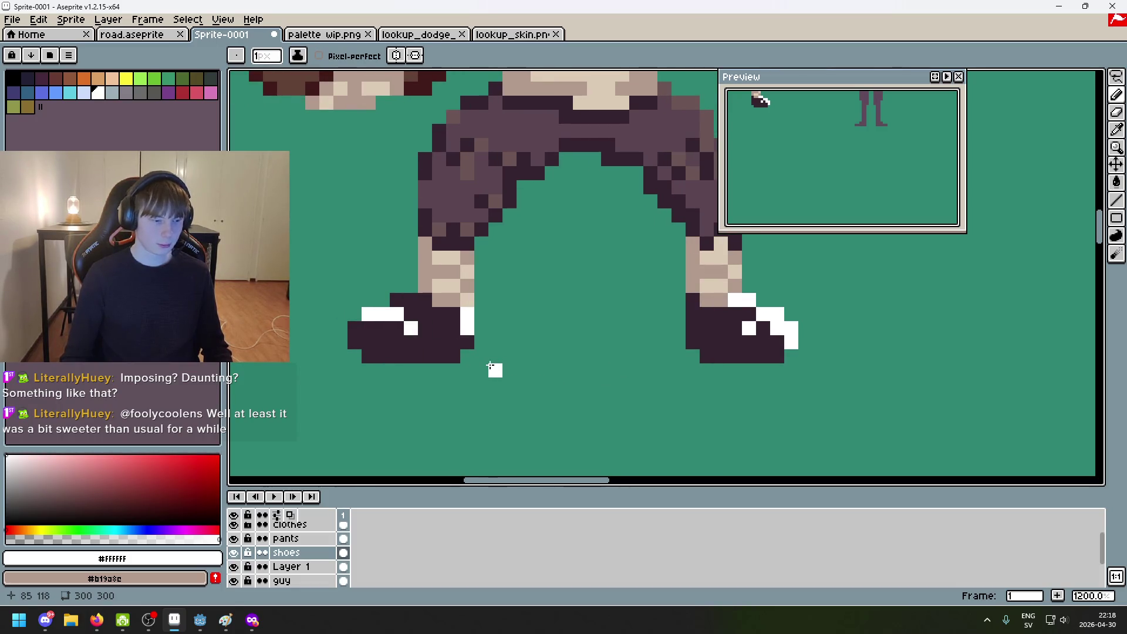
pyautogui.scroll(-4, 520, 370)
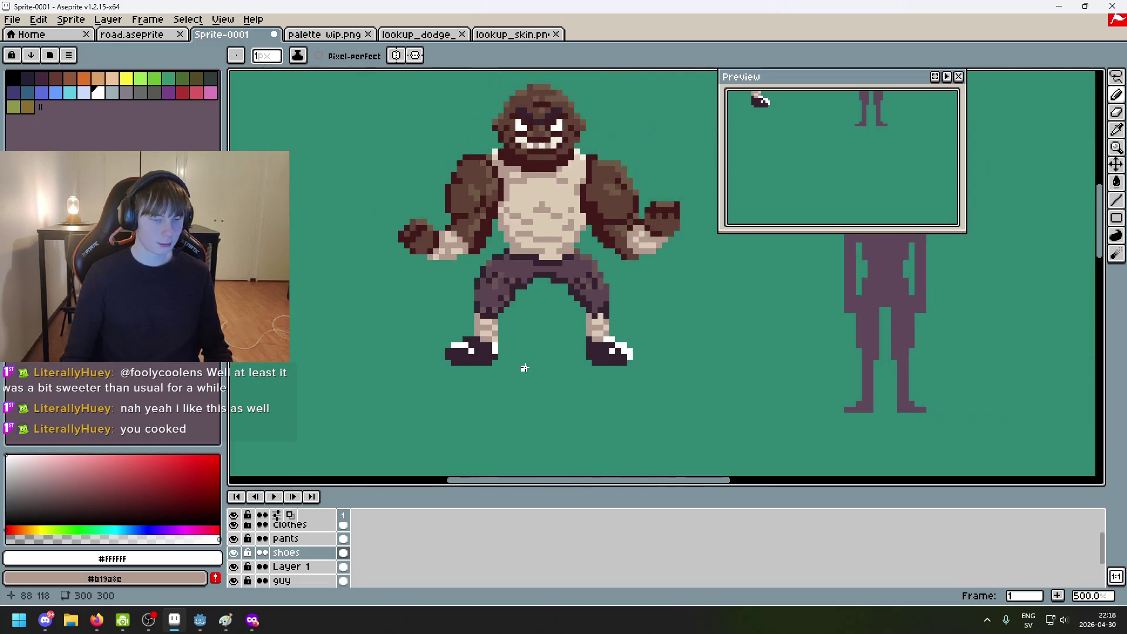
pyautogui.moveTo(664, 404); pyautogui.dragTo(628, 418)
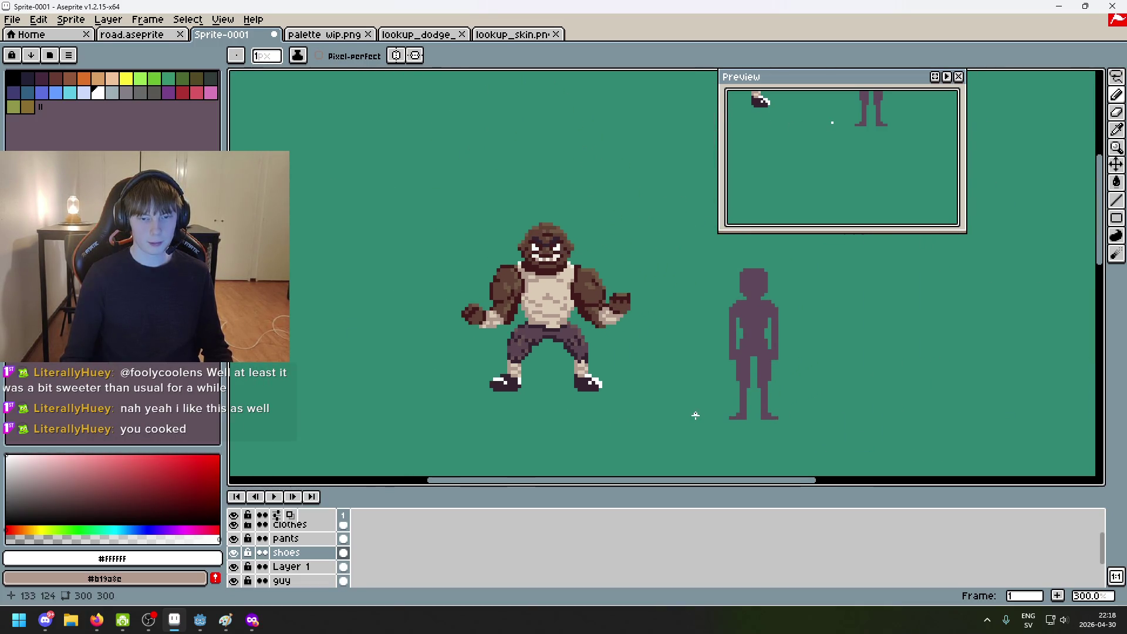
pyautogui.scroll(1, 615, 396)
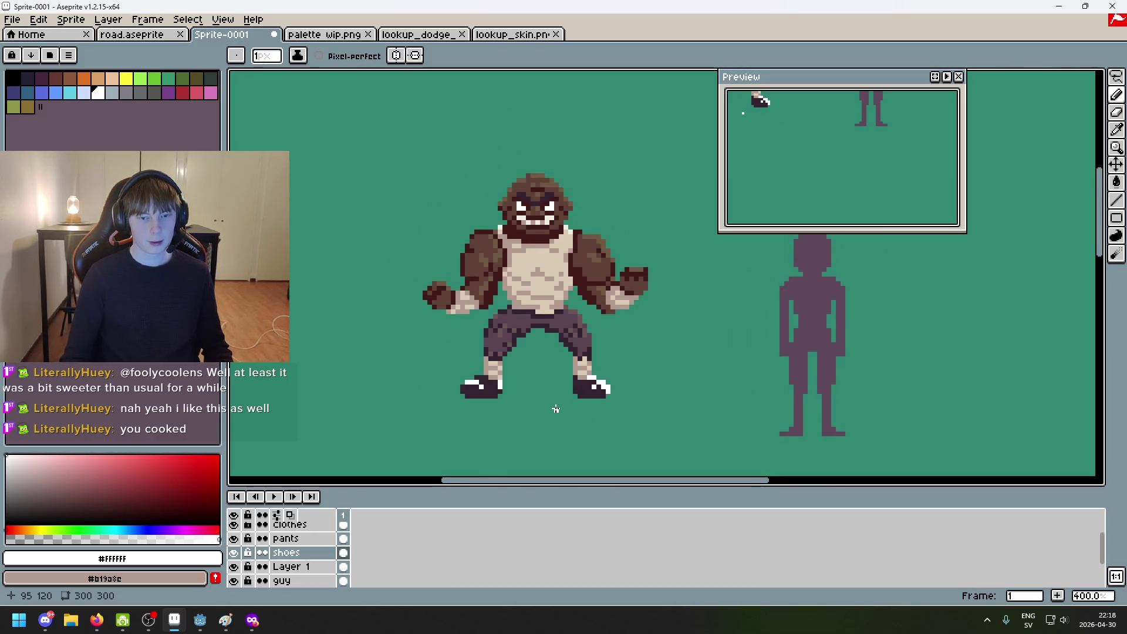
pyautogui.scroll(2, 552, 405)
pyautogui.scroll(1, 559, 448)
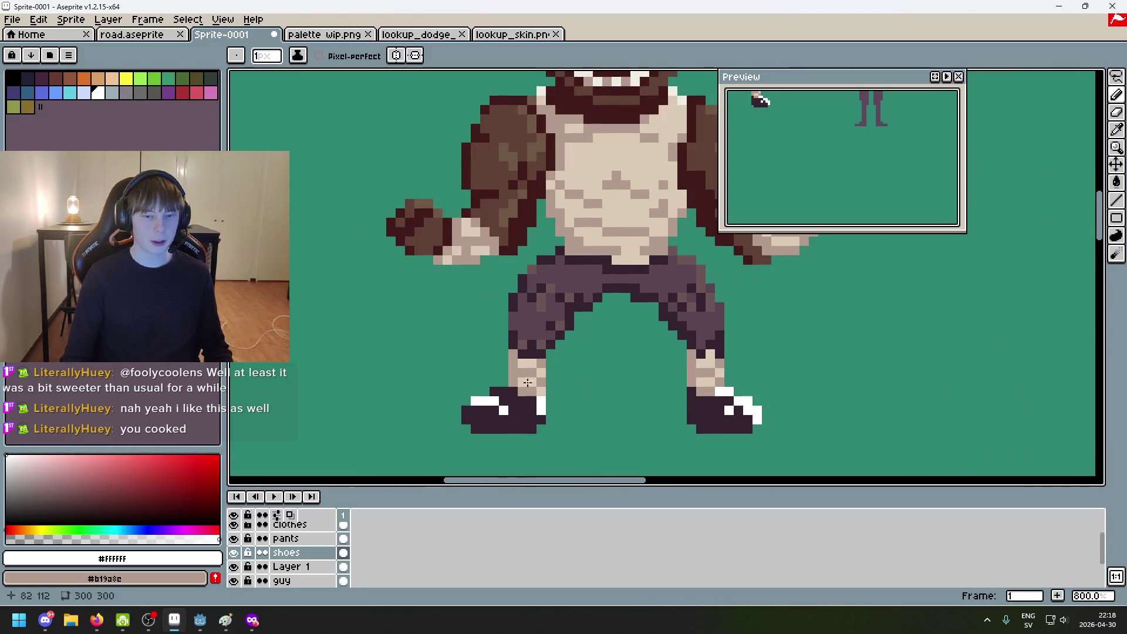
pyautogui.scroll(3, 521, 384)
pyautogui.scroll(-2, 582, 161)
# Step: Pick the dark #34232F colour from the pants and reframe the character
pyautogui.keyDown('alt'); pyautogui.click(582, 161); pyautogui.keyUp('alt')
pyautogui.scroll(5, 619, 248)
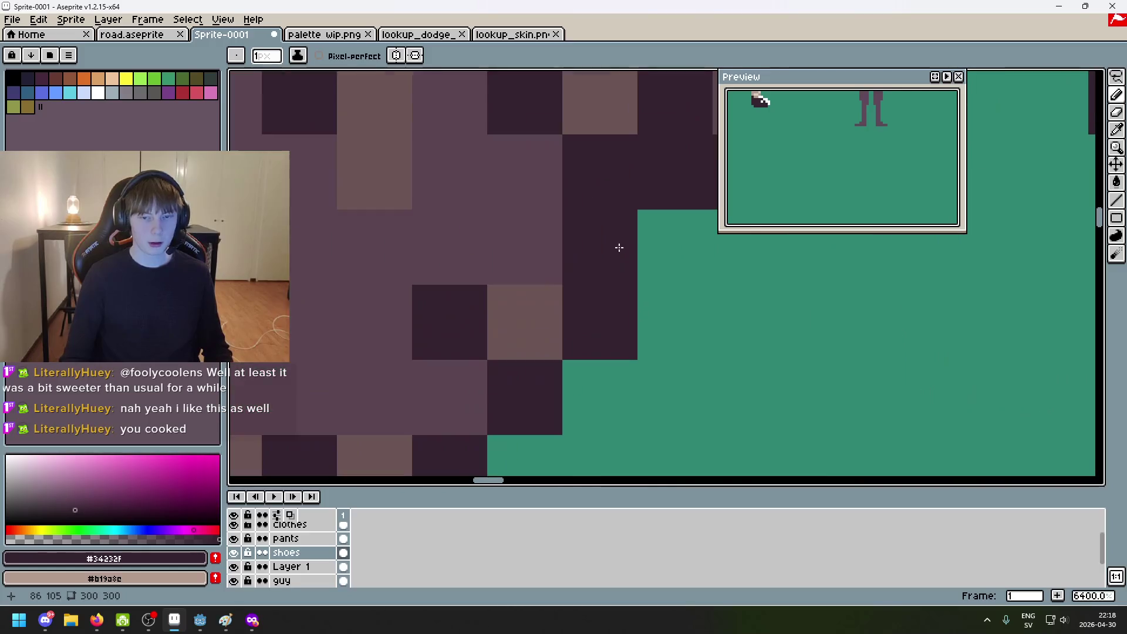
pyautogui.scroll(-5, 619, 247)
pyautogui.scroll(-1, 594, 259)
pyautogui.scroll(4, 616, 177)
pyautogui.scroll(-4, 616, 176)
pyautogui.scroll(-1, 528, 337)
pyautogui.scroll(2, 527, 337)
pyautogui.scroll(-2, 527, 336)
pyautogui.scroll(7, 641, 344)
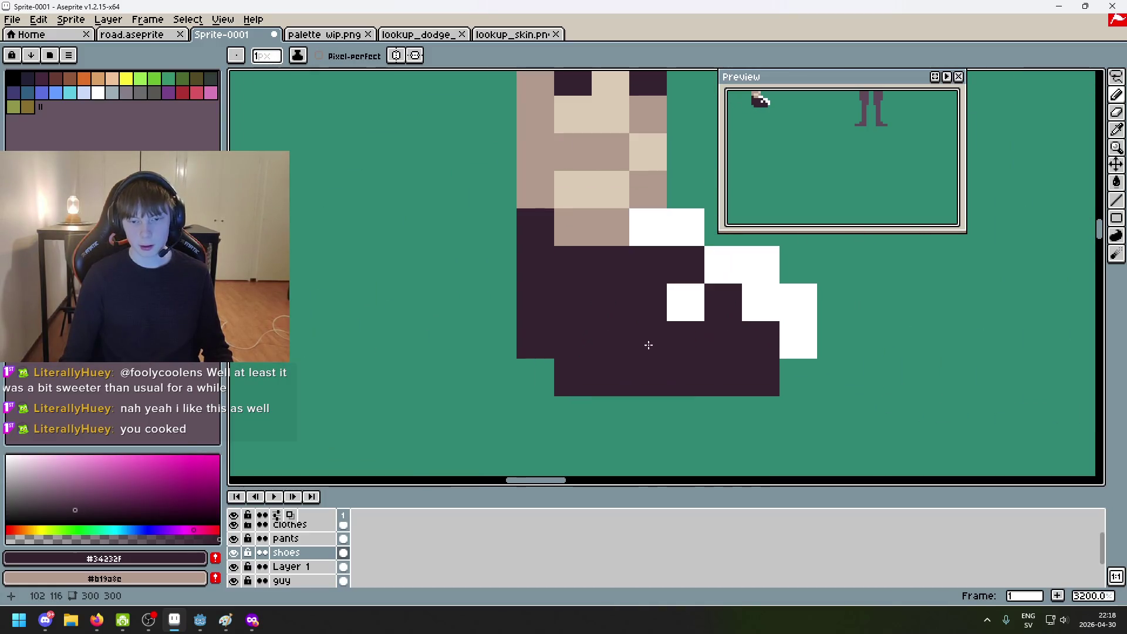
pyautogui.scroll(-9, 641, 344)
pyautogui.moveTo(555, 365); pyautogui.dragTo(389, 382)
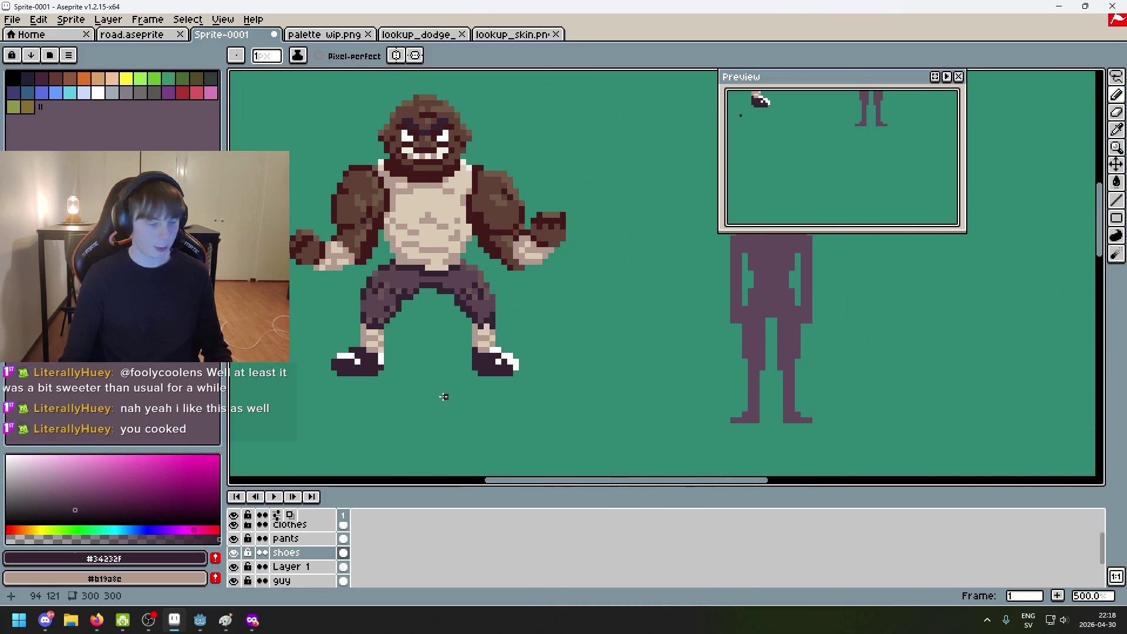
pyautogui.moveTo(465, 356); pyautogui.dragTo(521, 388)
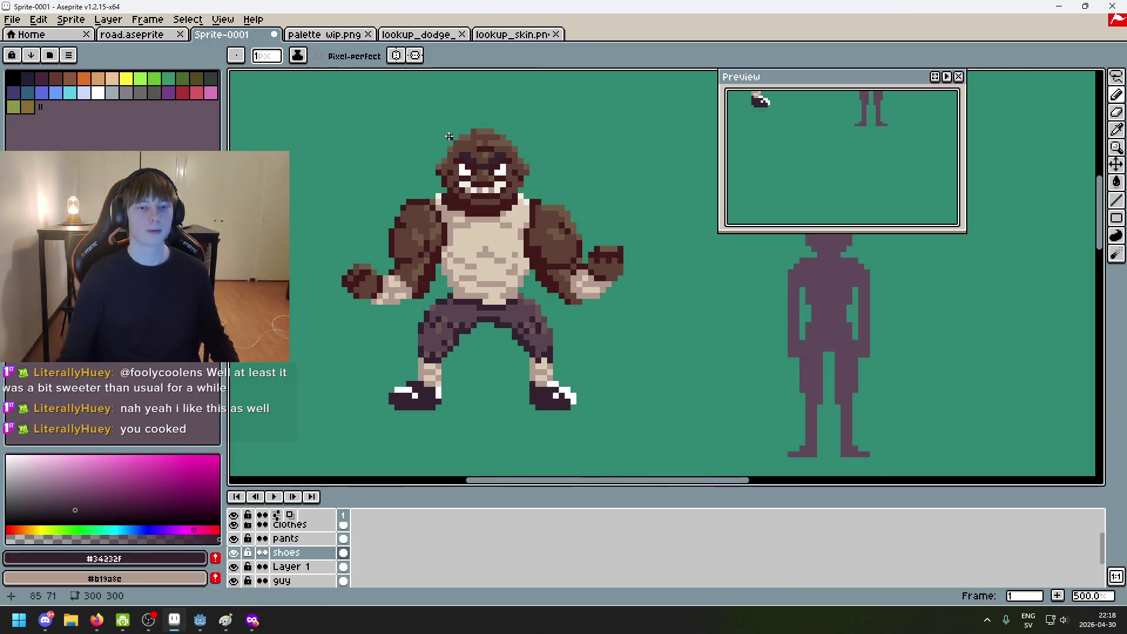
pyautogui.scroll(5, 482, 137)
pyautogui.scroll(-7, 561, 198)
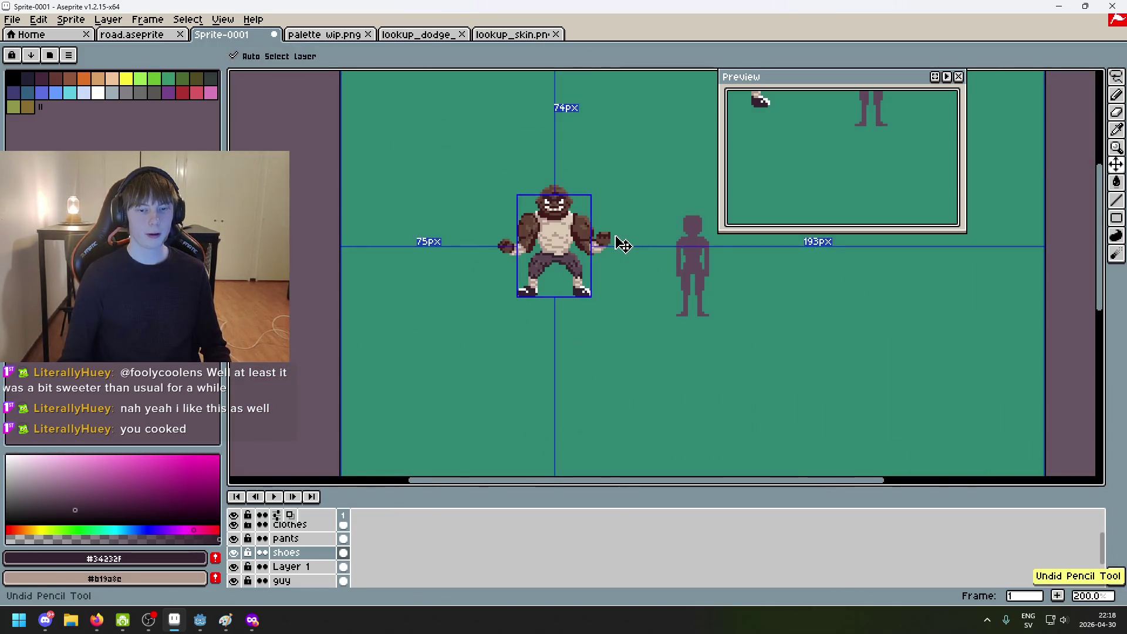
pyautogui.scroll(4, 616, 224)
pyautogui.scroll(1, 616, 224)
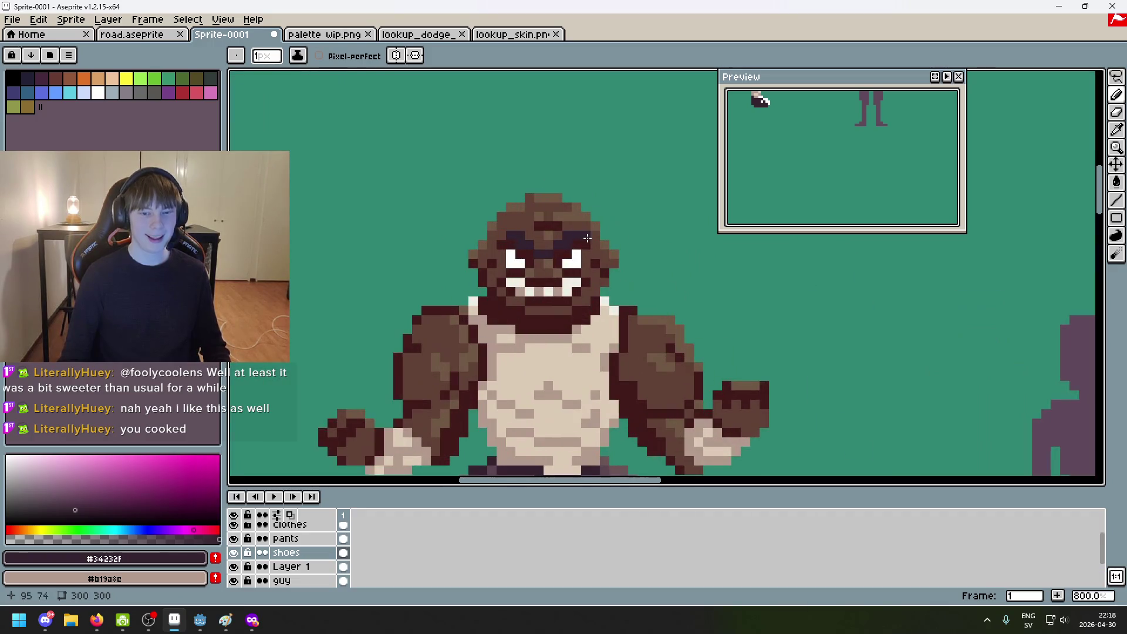
pyautogui.scroll(-4, 616, 224)
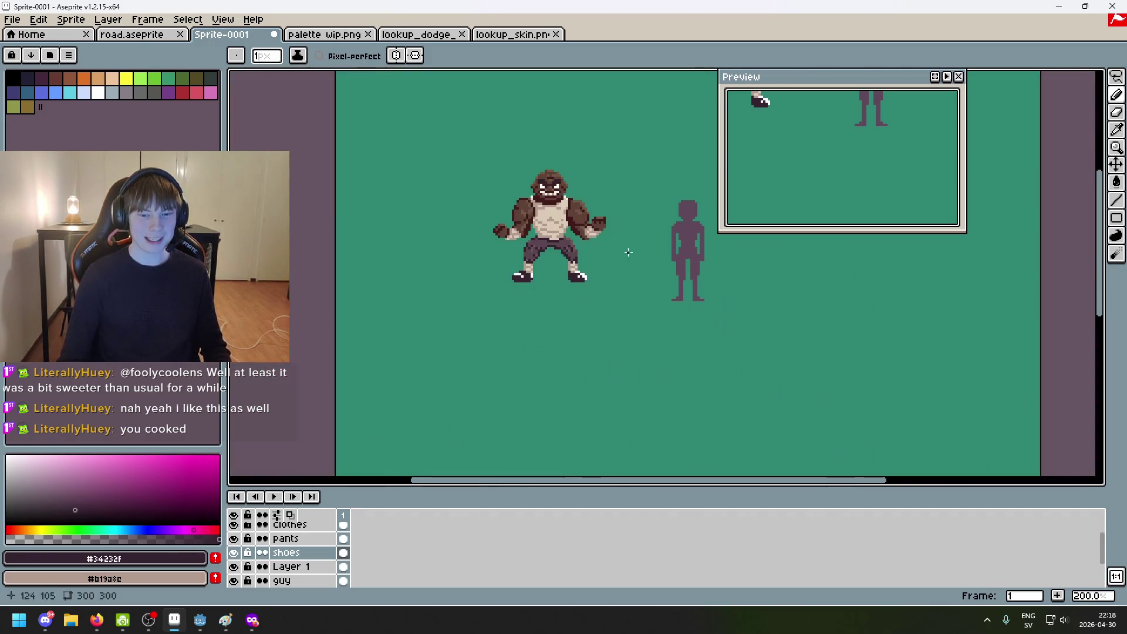
pyautogui.moveTo(634, 277); pyautogui.dragTo(571, 249)
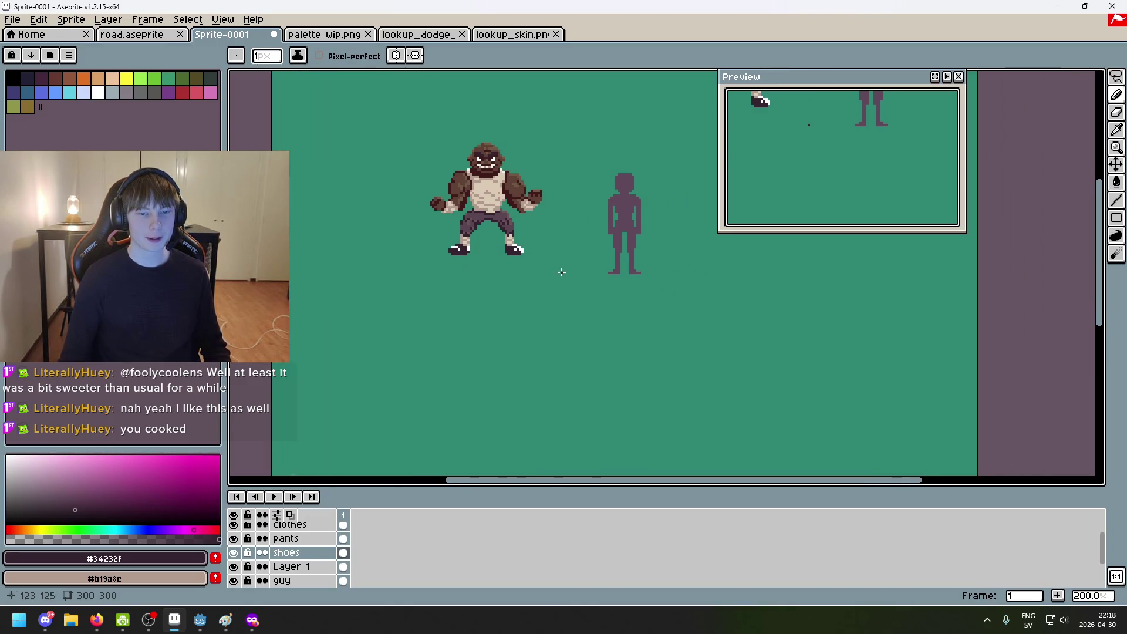
# Step: Undo the last two pencil strokes and recentre the character
pyautogui.hotkey('ctrl', 'z')
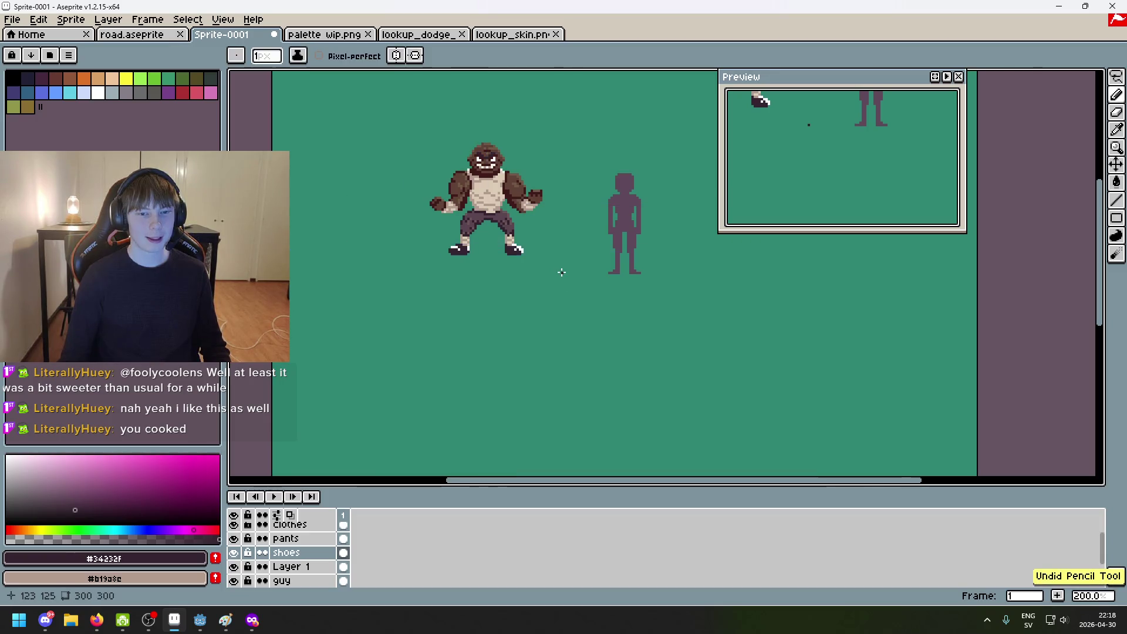
pyautogui.scroll(5, 469, 167)
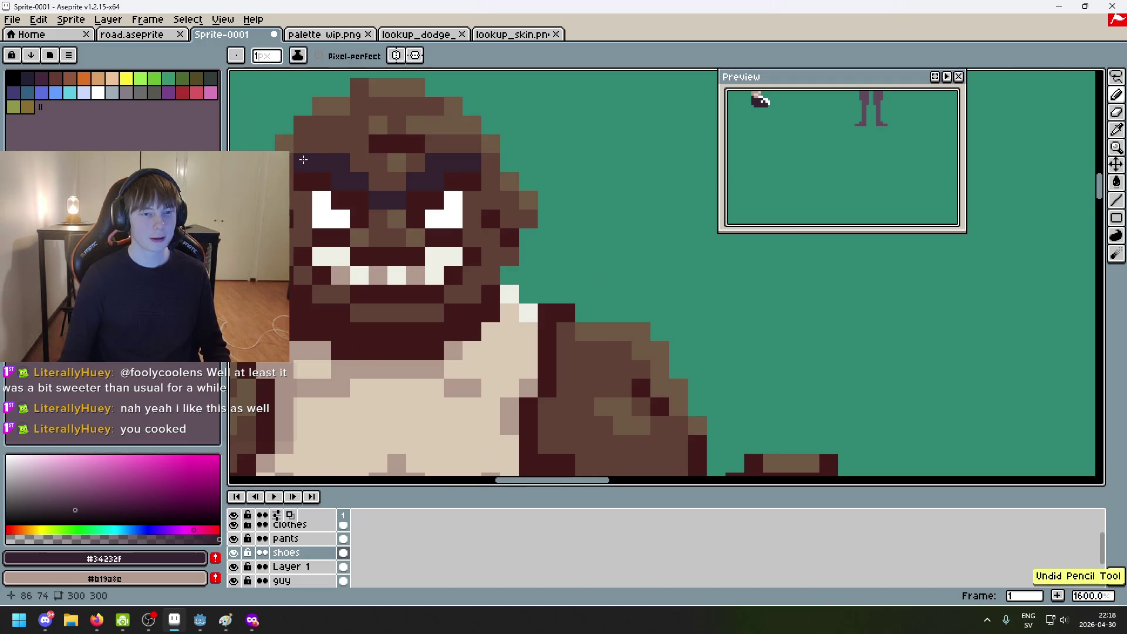
pyautogui.scroll(-7, 431, 177)
pyautogui.moveTo(502, 242)
pyautogui.mouseDown()
pyautogui.moveTo(619, 251)
pyautogui.moveTo(614, 274)
pyautogui.mouseUp()
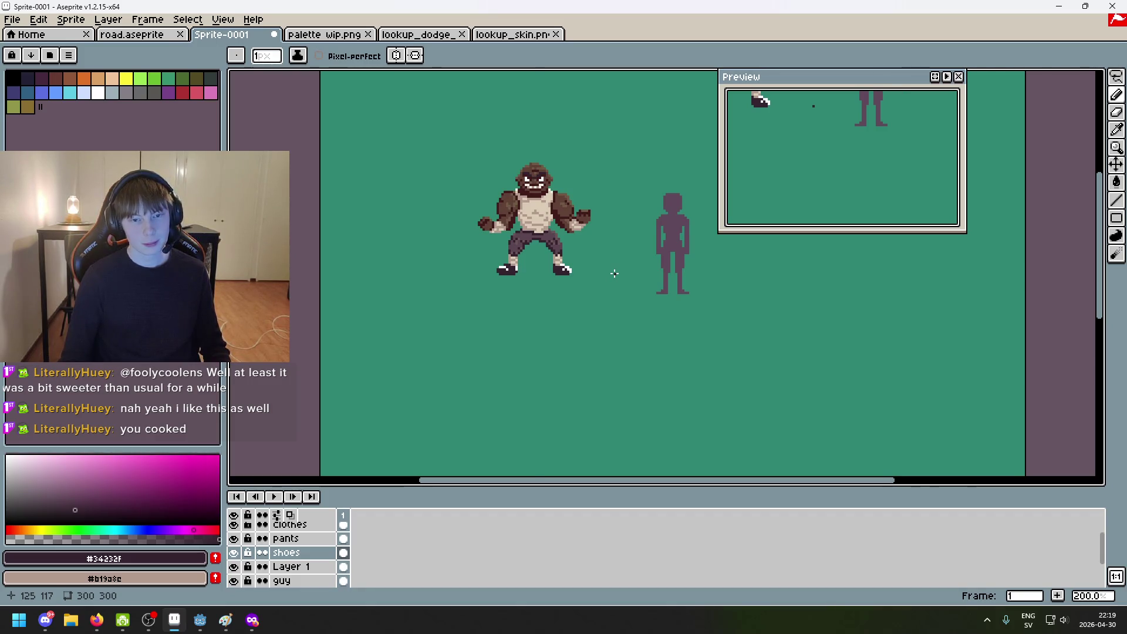
pyautogui.hotkey('ctrl', 'z')
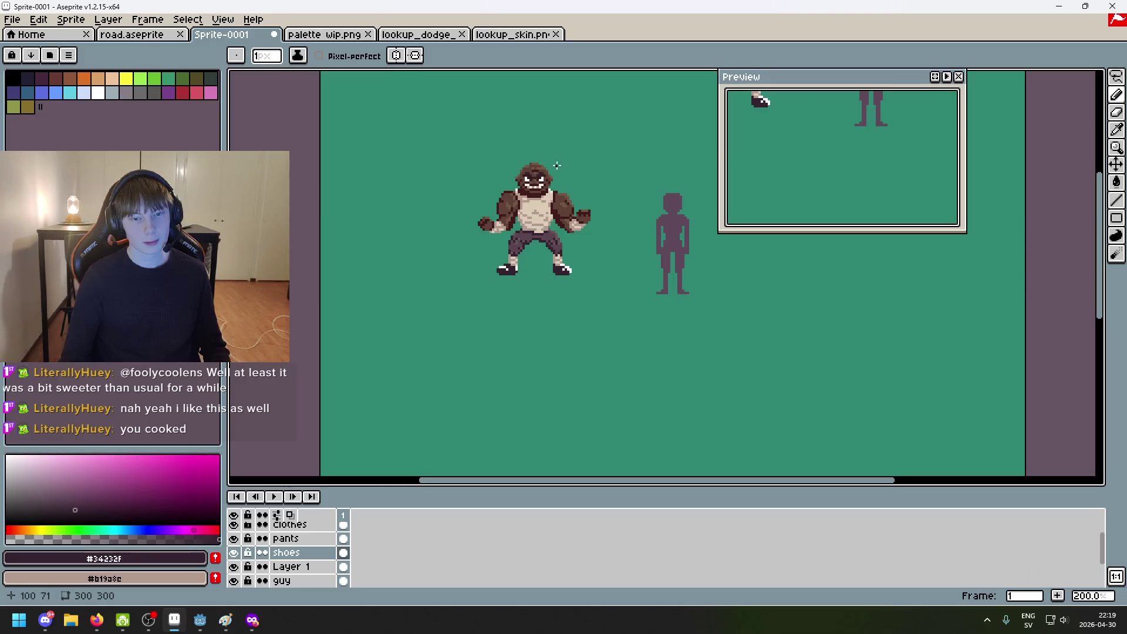
pyautogui.scroll(4, 545, 151)
pyautogui.scroll(3, 539, 156)
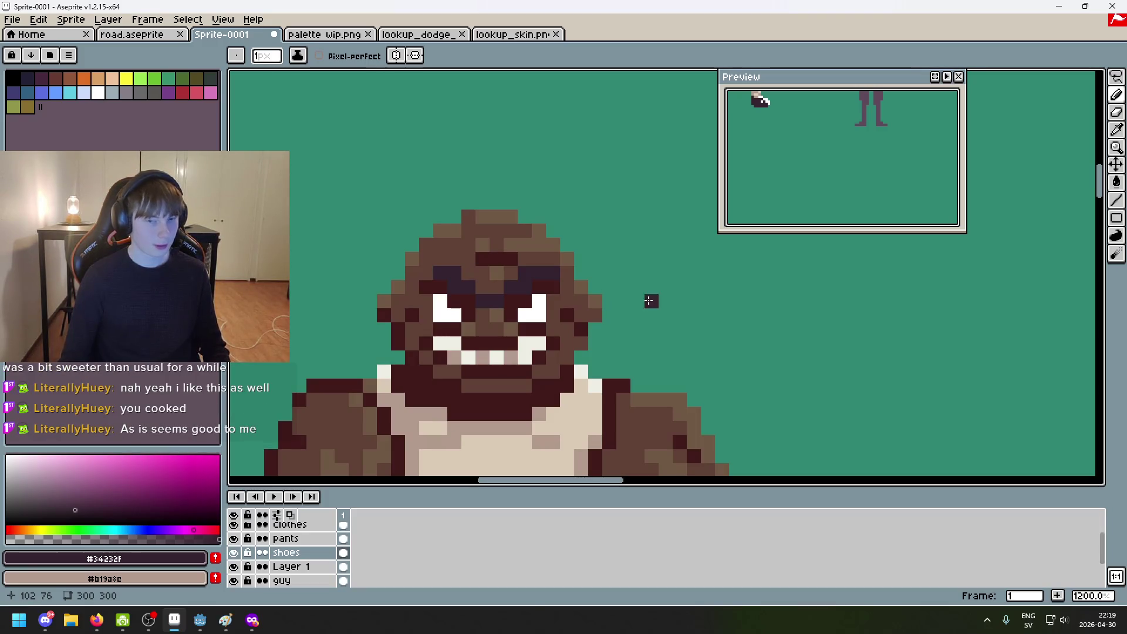
# Step: Undo one more pencil stroke, centre the whole character, and bring up the browser
pyautogui.hotkey('ctrl', 'z')
pyautogui.scroll(-7, 651, 302)
pyautogui.moveTo(663, 312)
pyautogui.mouseDown()
pyautogui.moveTo(659, 237)
pyautogui.moveTo(599, 210)
pyautogui.mouseUp()
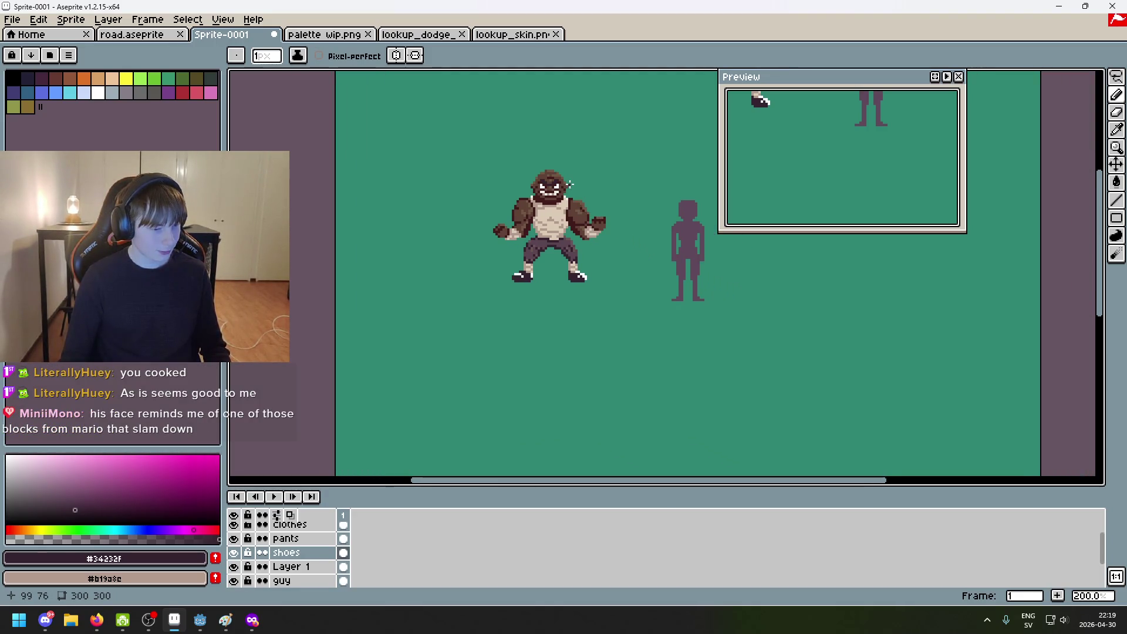
pyautogui.scroll(2, 580, 178)
pyautogui.scroll(-4, 597, 195)
pyautogui.scroll(3, 493, 223)
pyautogui.scroll(-2, 493, 223)
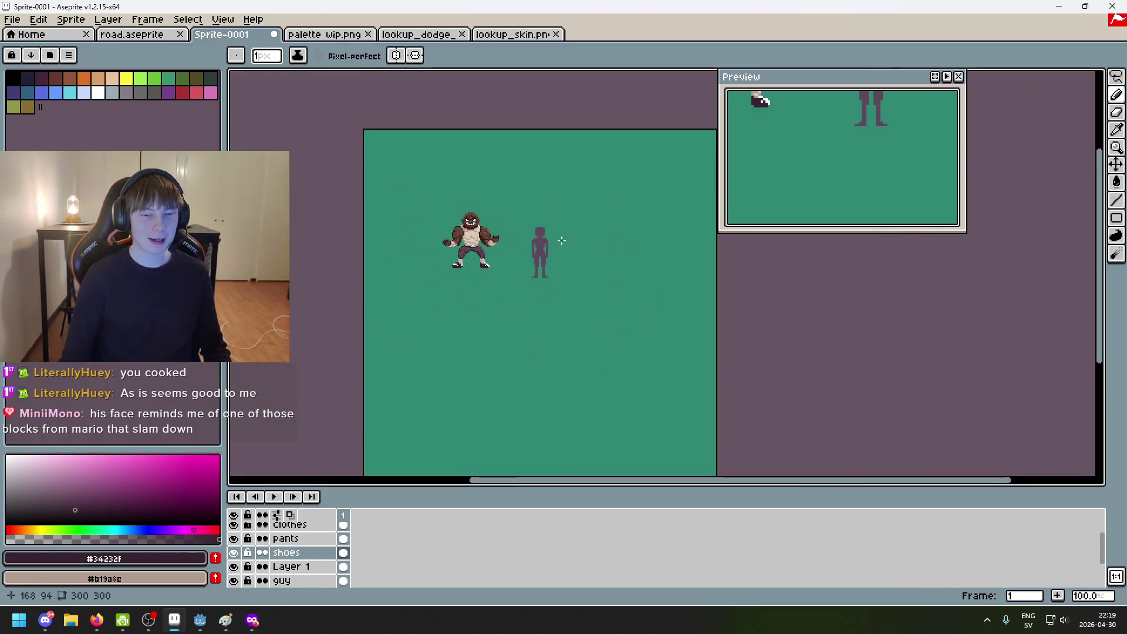
pyautogui.click(253, 620)
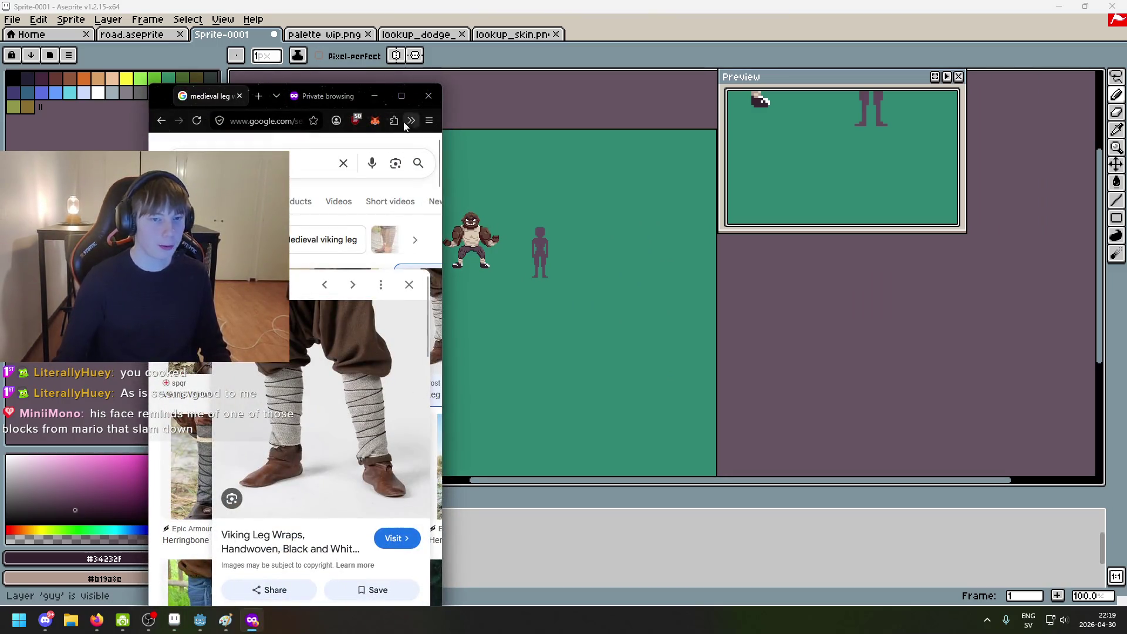
# Step: Open a private browser window and search Google for 'thwomp'
pyautogui.click(402, 96)
pyautogui.hotkey('ctrl', 'shift', 'p')
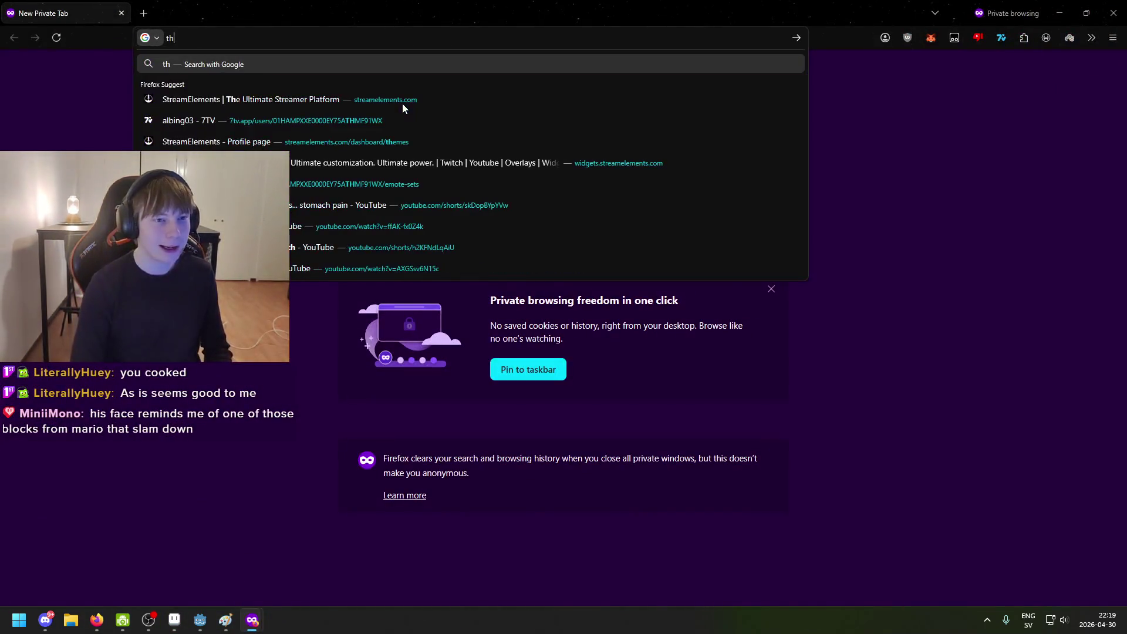
pyautogui.write('thwomp')
pyautogui.press('Return')
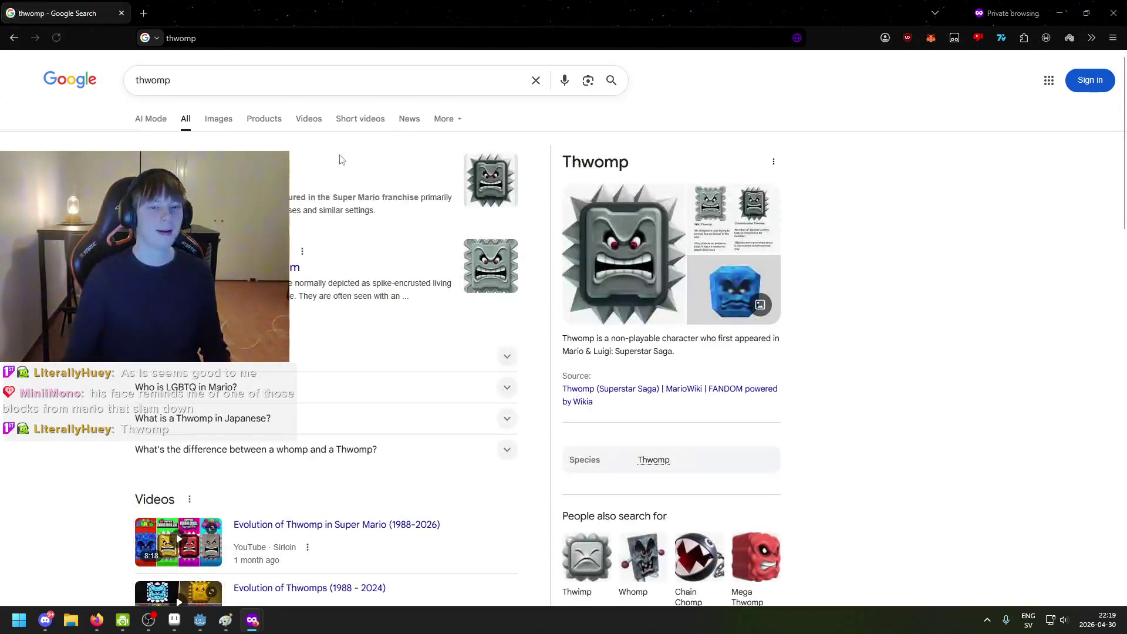
pyautogui.moveTo(528, 13)
pyautogui.mouseDown()
pyautogui.moveTo(639, 162)
pyautogui.moveTo(521, 44)
pyautogui.moveTo(505, 53)
pyautogui.moveTo(543, 35)
pyautogui.mouseUp()
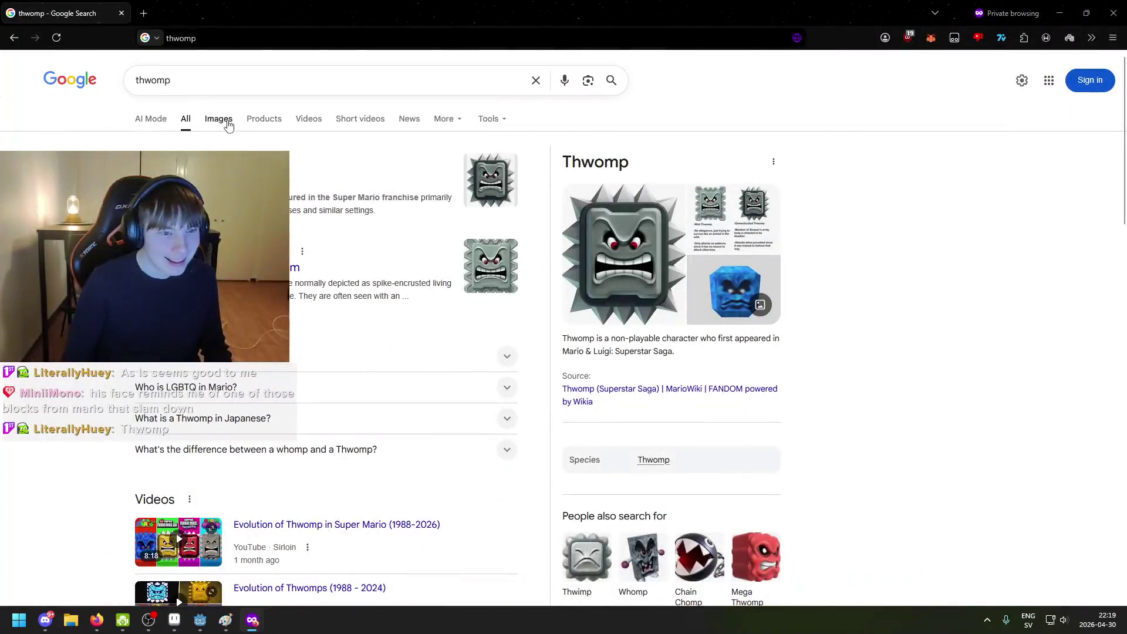
# Step: Preview the Nintendo | Fandom Thwomp image result, then return to Aseprite
pyautogui.click(218, 119)
pyautogui.click(954, 381)
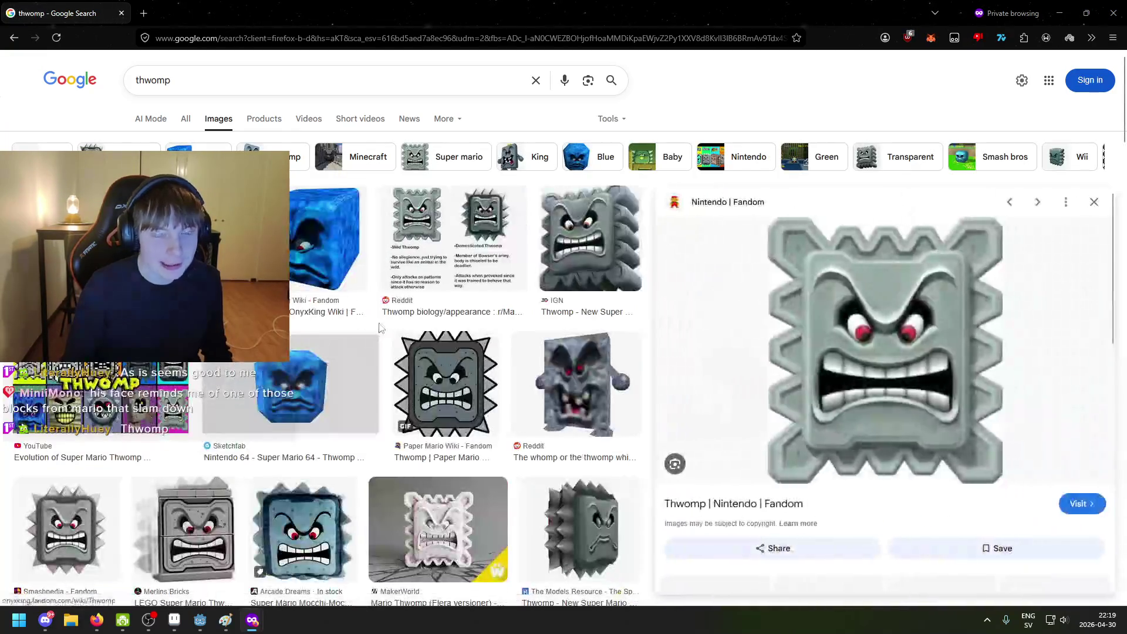
pyautogui.scroll(-2, 704, 372)
pyautogui.scroll(2, 717, 365)
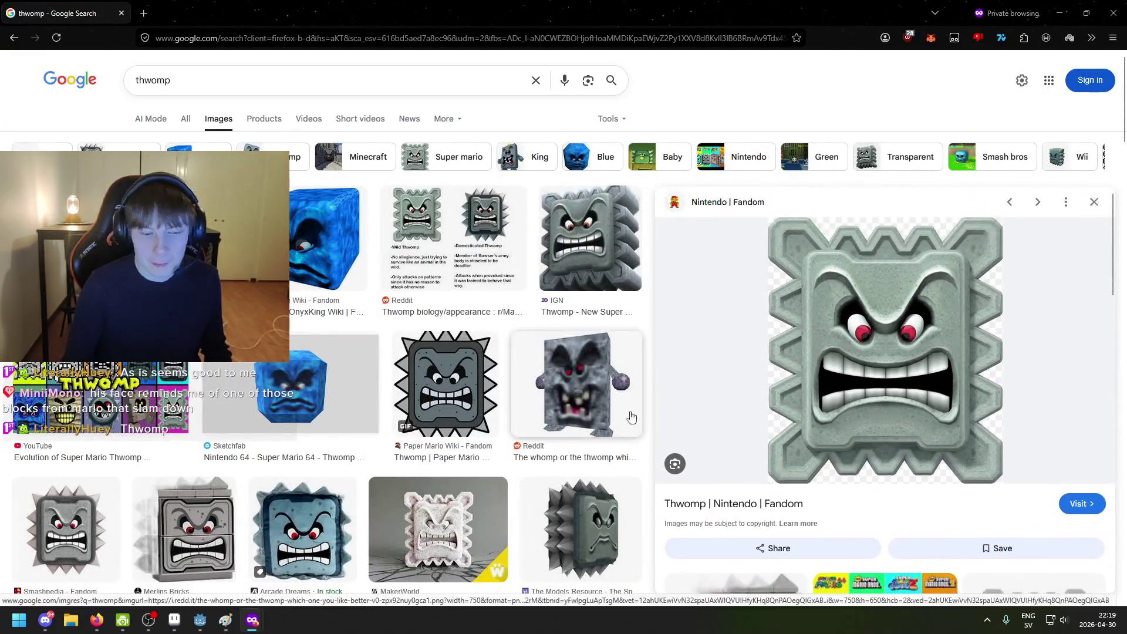
pyautogui.click(175, 620)
pyautogui.scroll(3, 473, 448)
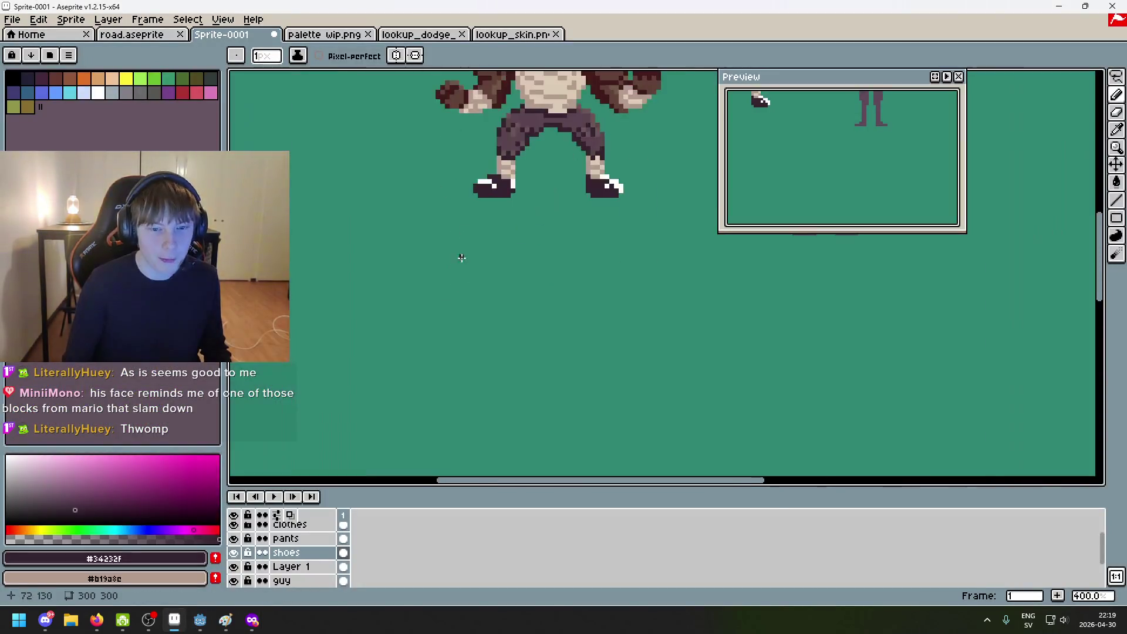
pyautogui.moveTo(474, 447)
pyautogui.mouseDown()
pyautogui.moveTo(534, 403)
pyautogui.moveTo(491, 416)
pyautogui.mouseUp()
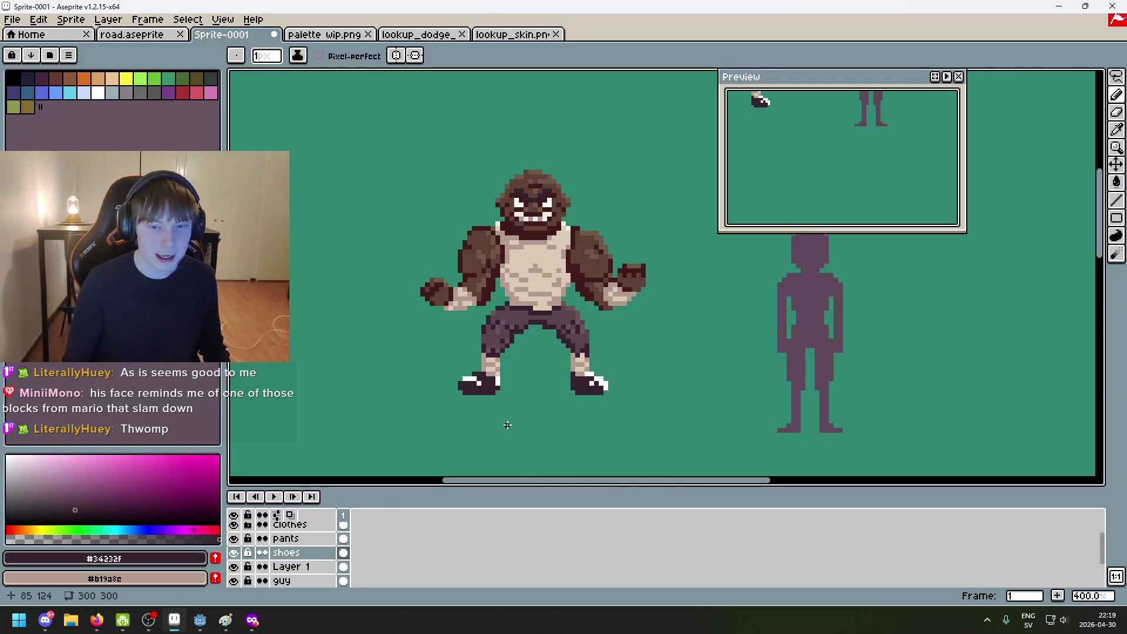
pyautogui.scroll(-1, 511, 423)
pyautogui.moveTo(520, 429); pyautogui.dragTo(519, 429)
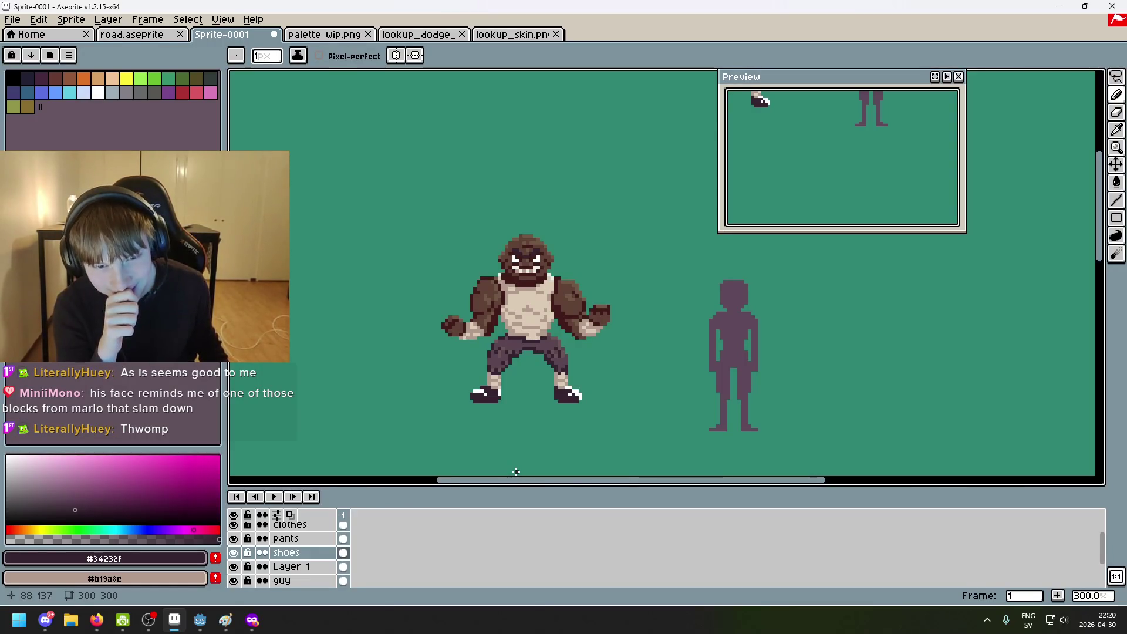
pyautogui.scroll(6, 526, 266)
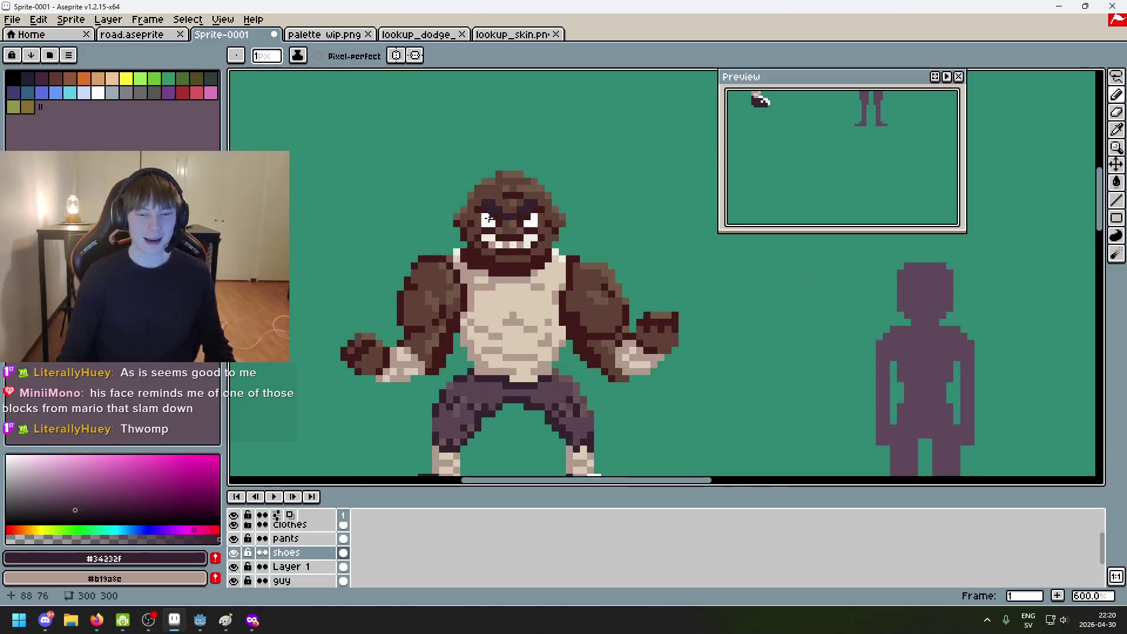
pyautogui.keyDown('alt'); pyautogui.click(467, 227); pyautogui.keyUp('alt')
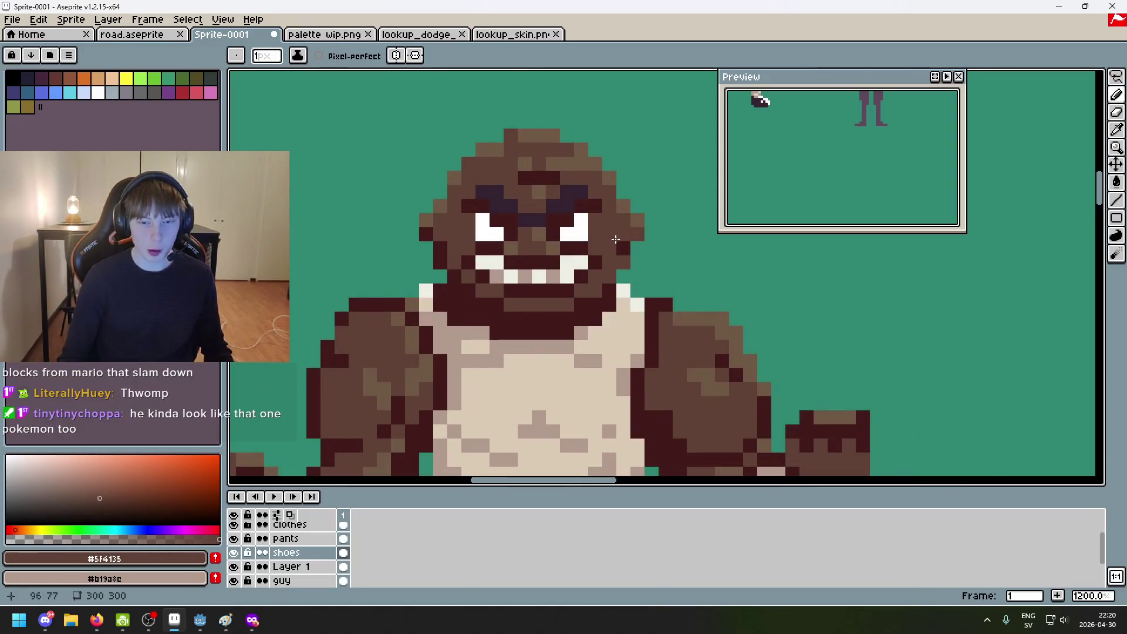
pyautogui.scroll(-6, 463, 232)
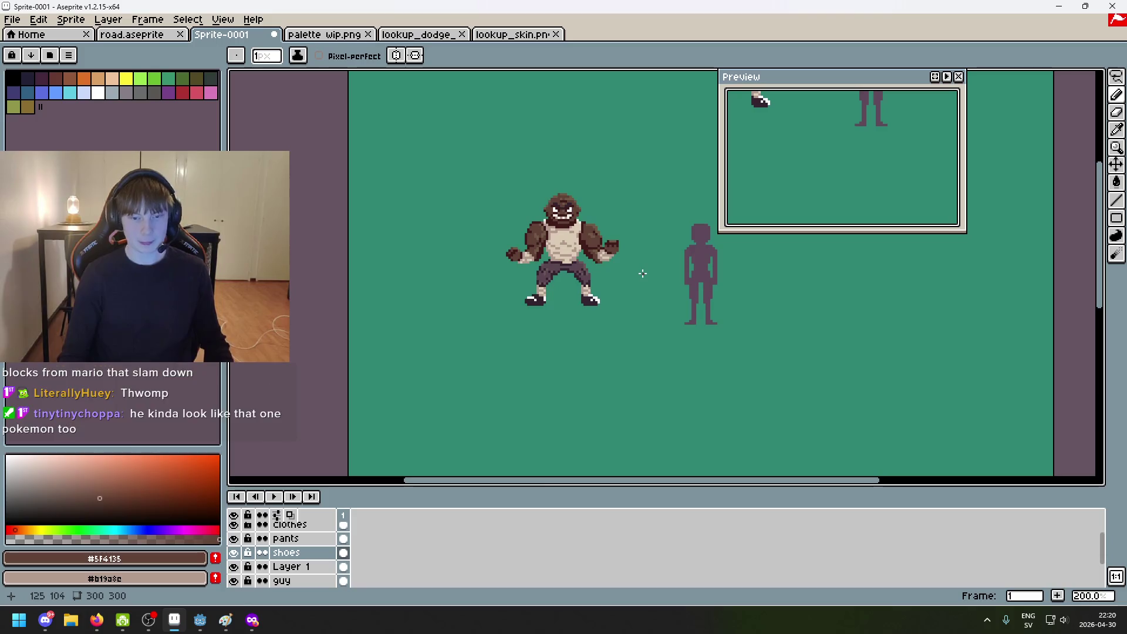
pyautogui.hotkey('ctrl', 'z')
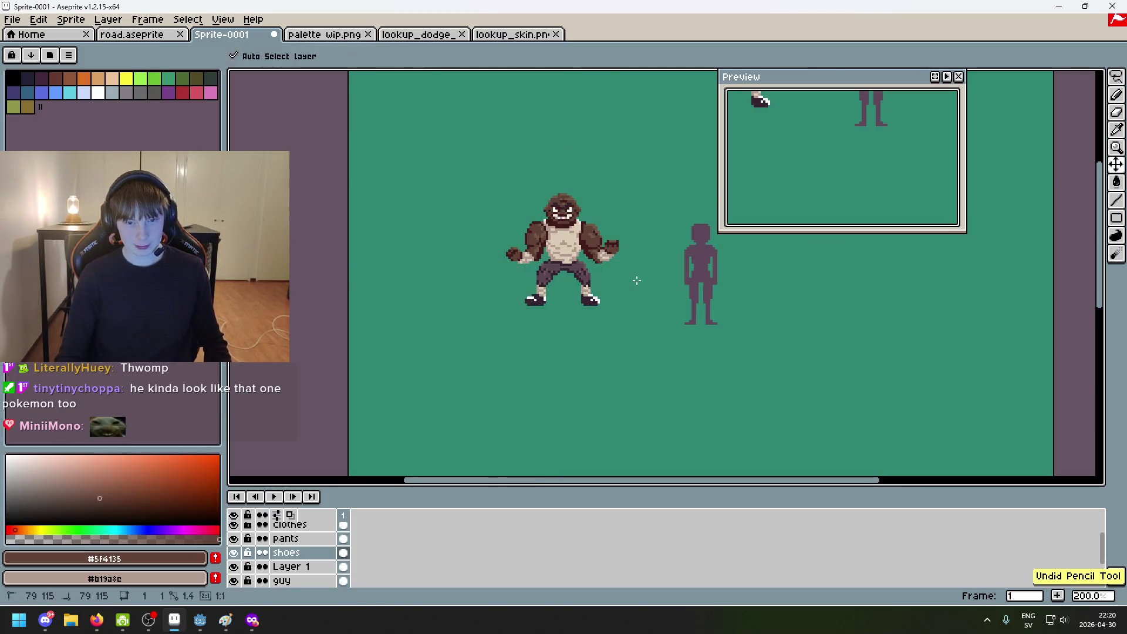
pyautogui.scroll(8, 403, 225)
pyautogui.click(417, 216)
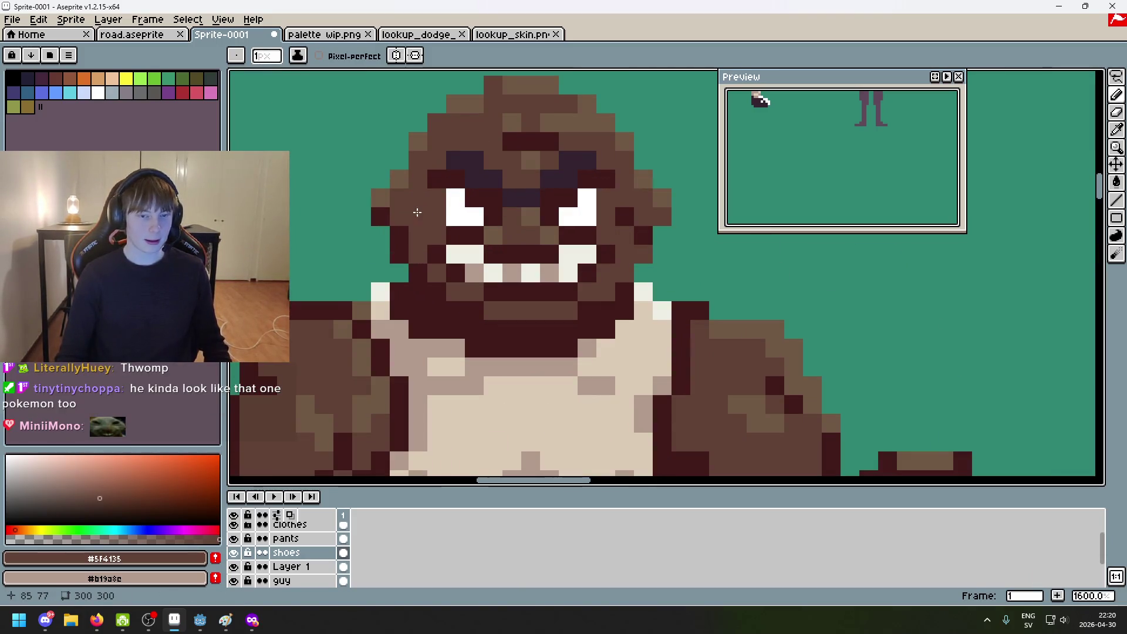
pyautogui.scroll(-6, 618, 215)
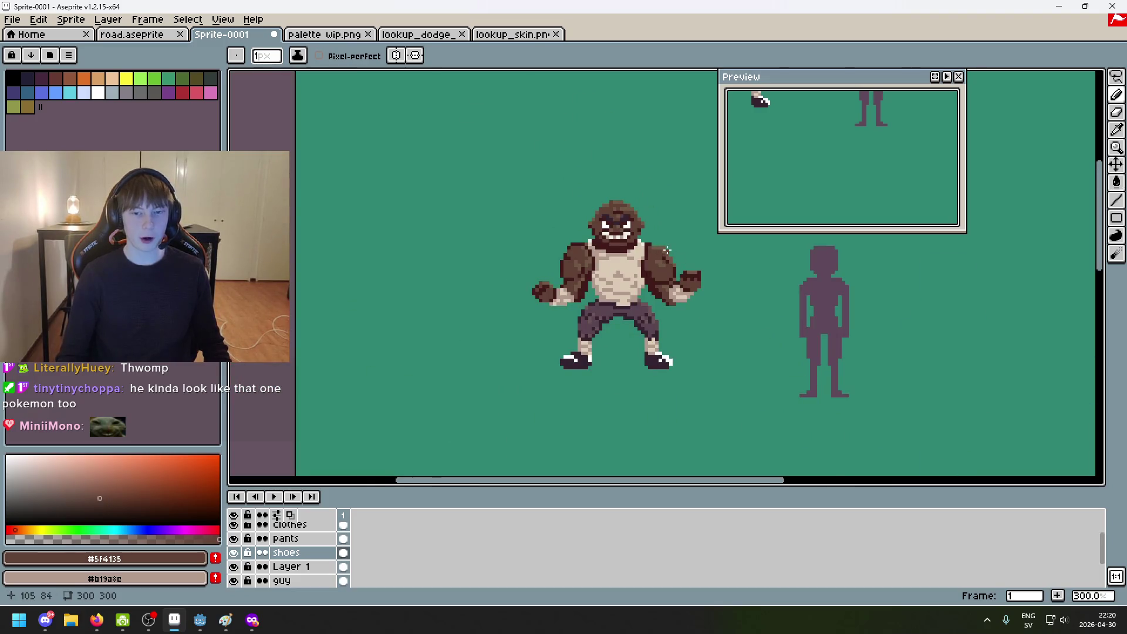
pyautogui.scroll(-2, 666, 249)
pyautogui.scroll(2, 636, 202)
pyautogui.hotkey('ctrl', 'z')
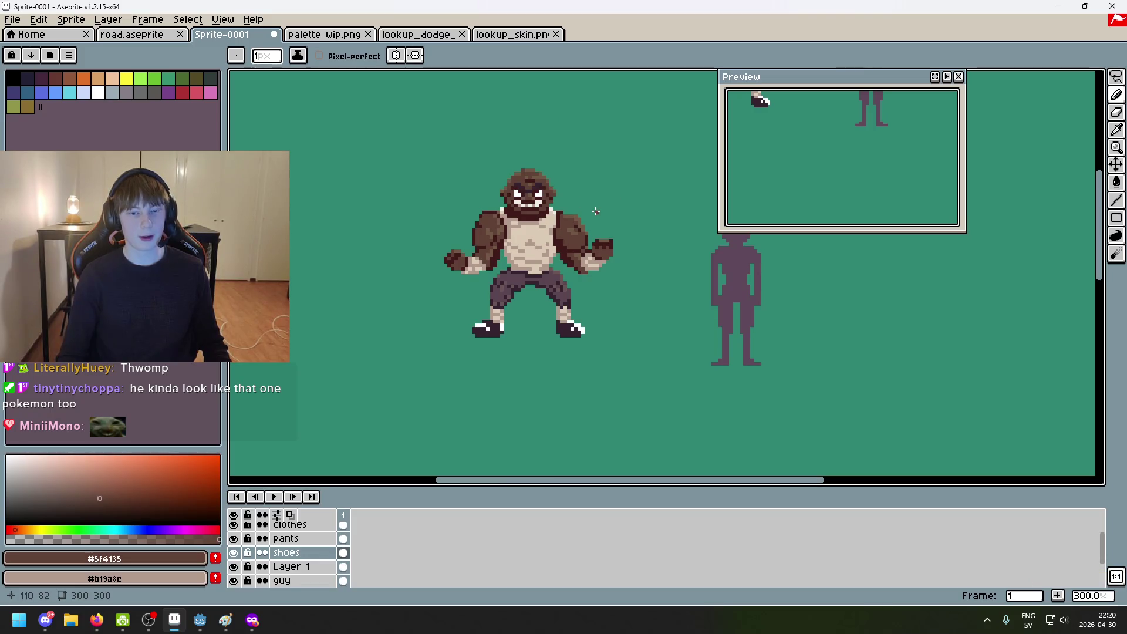
pyautogui.scroll(6, 561, 209)
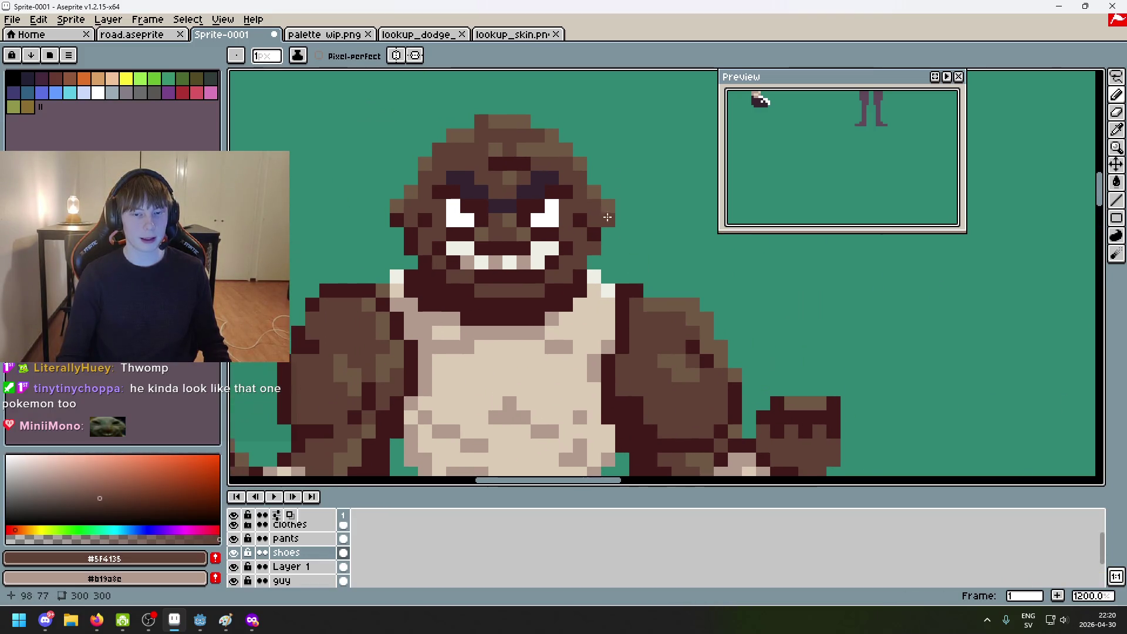
pyautogui.scroll(-2, 566, 266)
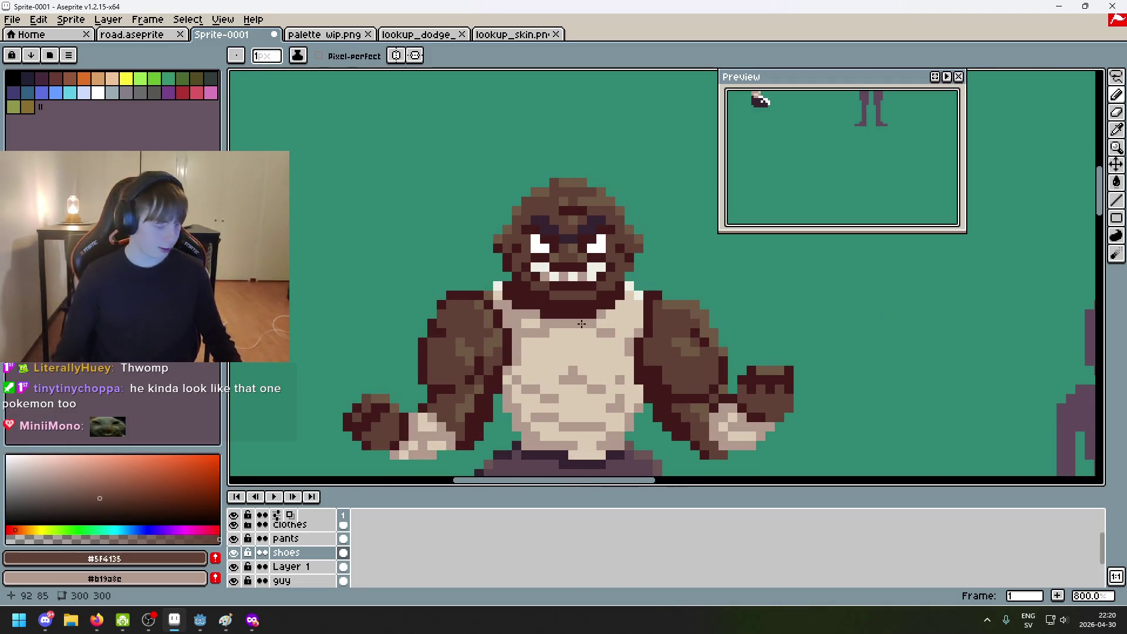
pyautogui.scroll(-1, 724, 313)
pyautogui.scroll(-1, 670, 294)
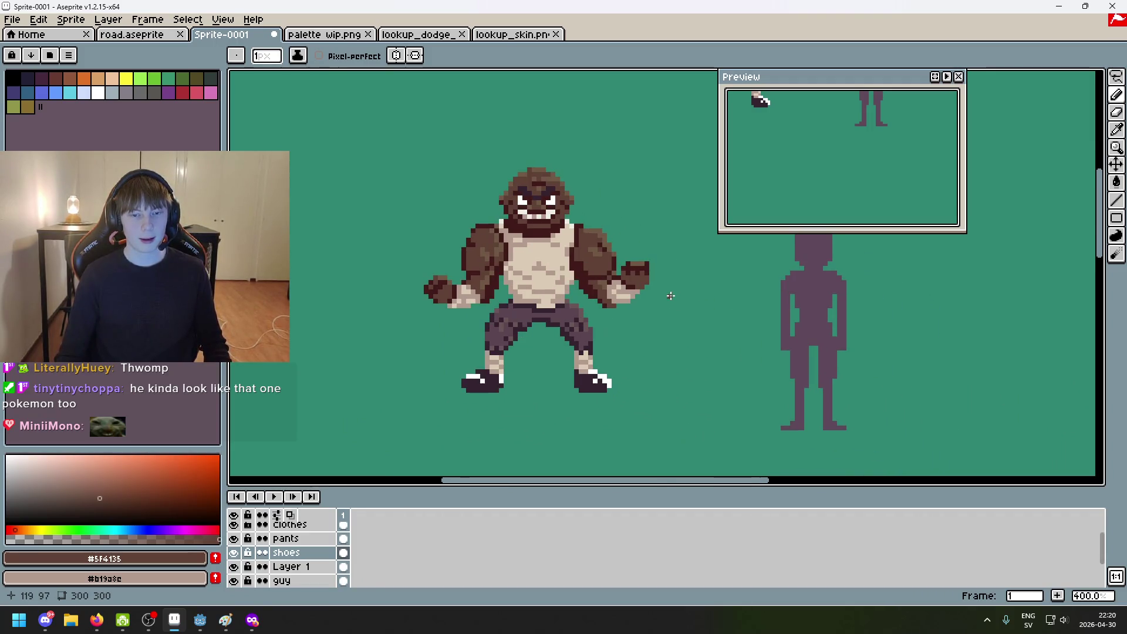
pyautogui.scroll(1, 558, 204)
pyautogui.scroll(1, 558, 203)
pyautogui.keyDown('alt'); pyautogui.click(453, 200); pyautogui.keyUp('alt')
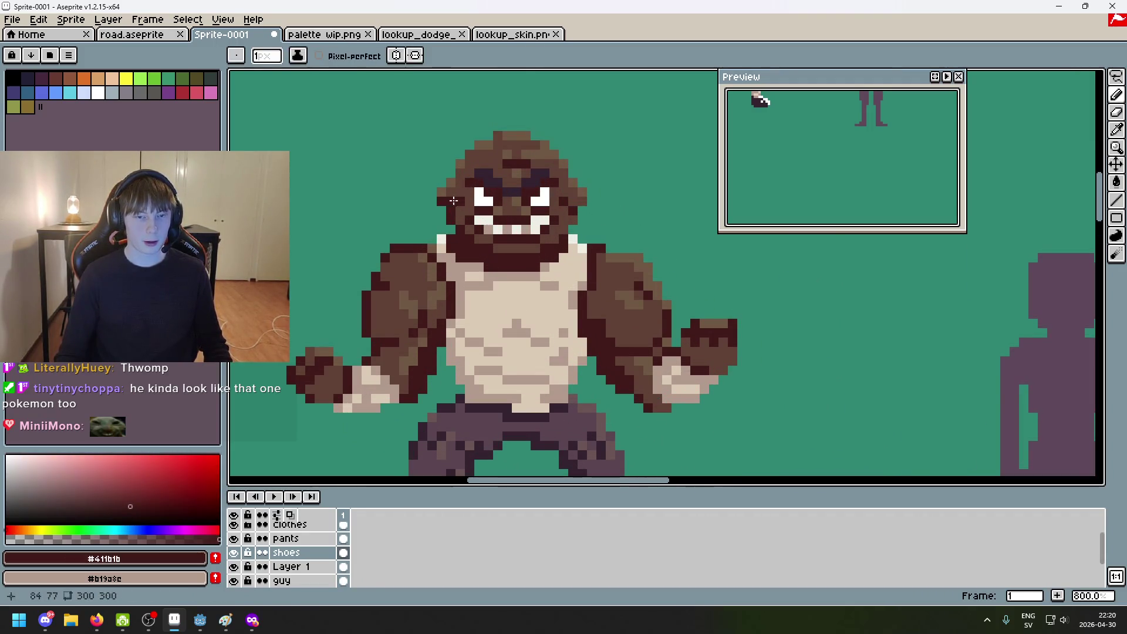
pyautogui.scroll(-5, 573, 204)
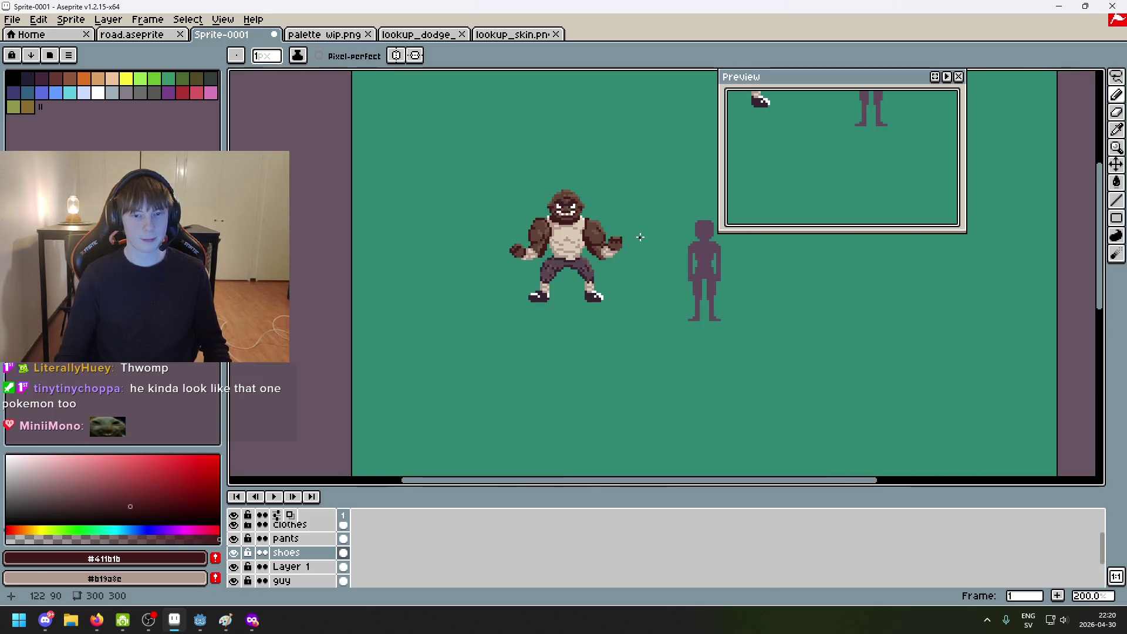
pyautogui.hotkey('ctrl', 'z')
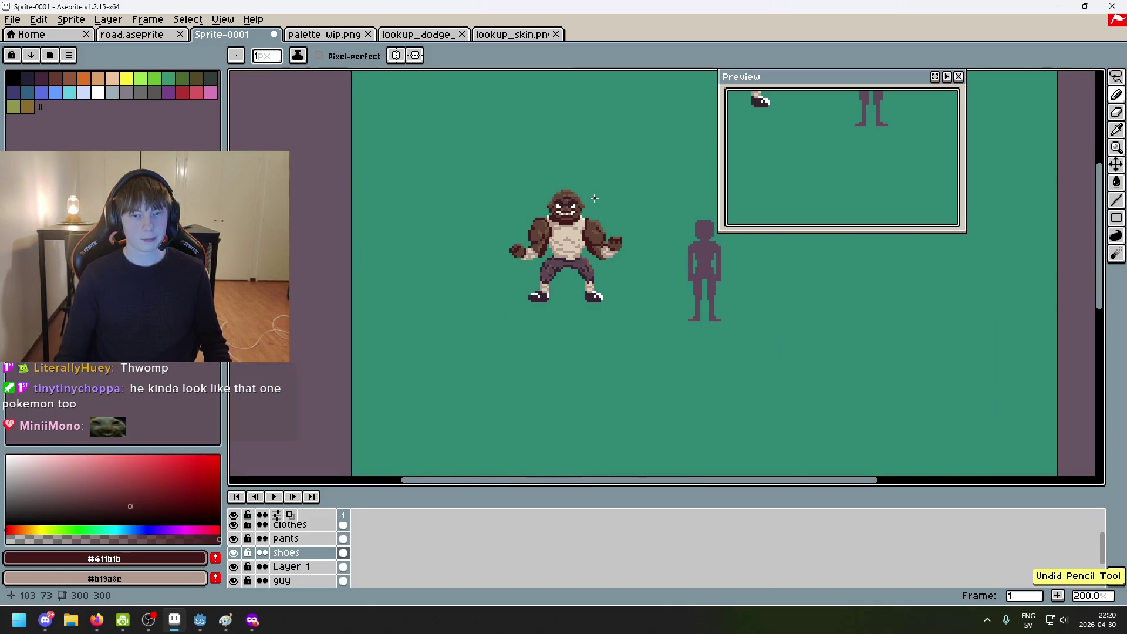
pyautogui.scroll(4, 594, 198)
pyautogui.moveTo(594, 198); pyautogui.dragTo(638, 164)
# Step: Select a thin pixel strip beside the face on the guy layer and shift it
pyautogui.click(1116, 77)
pyautogui.scroll(3, 635, 161)
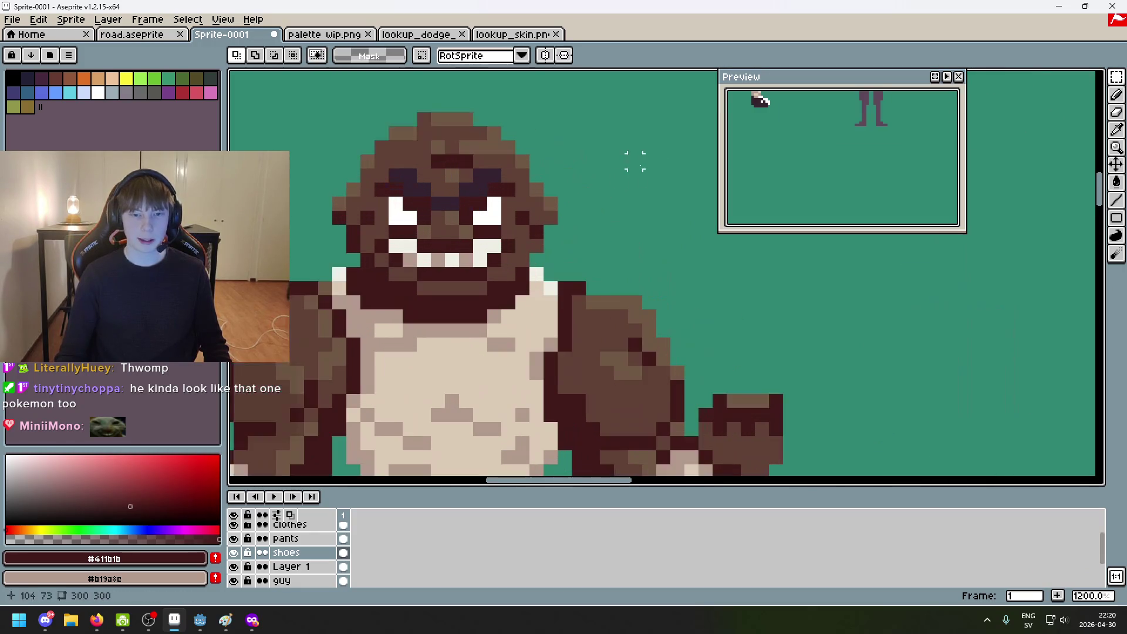
pyautogui.moveTo(546, 238); pyautogui.dragTo(558, 182)
pyautogui.hotkey('ctrl', 'z')
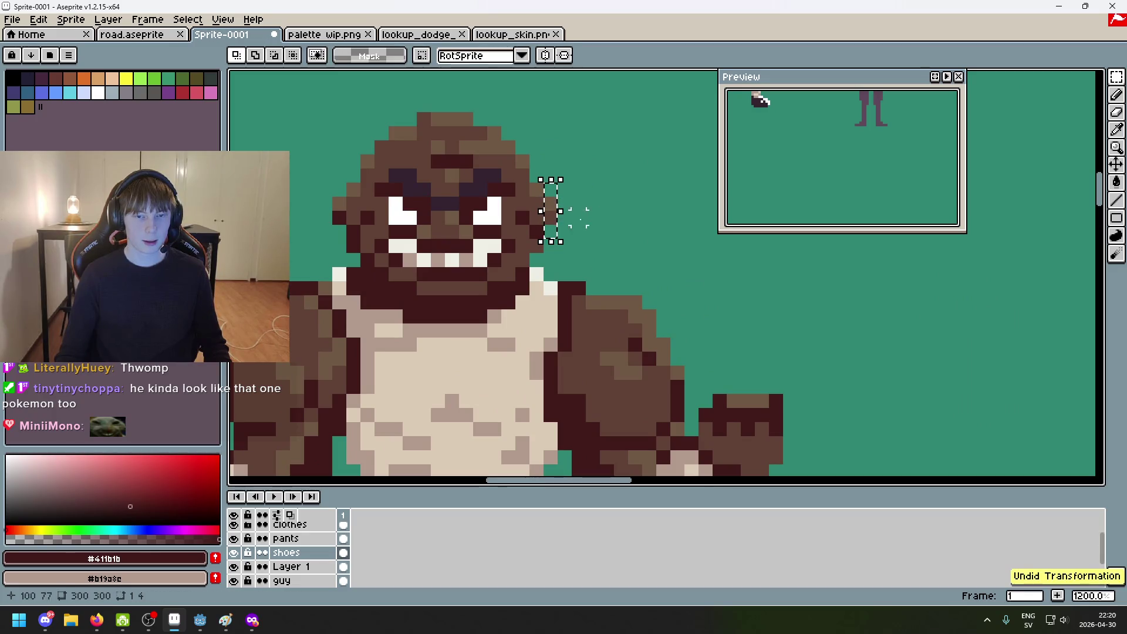
pyautogui.scroll(-2, 282, 536)
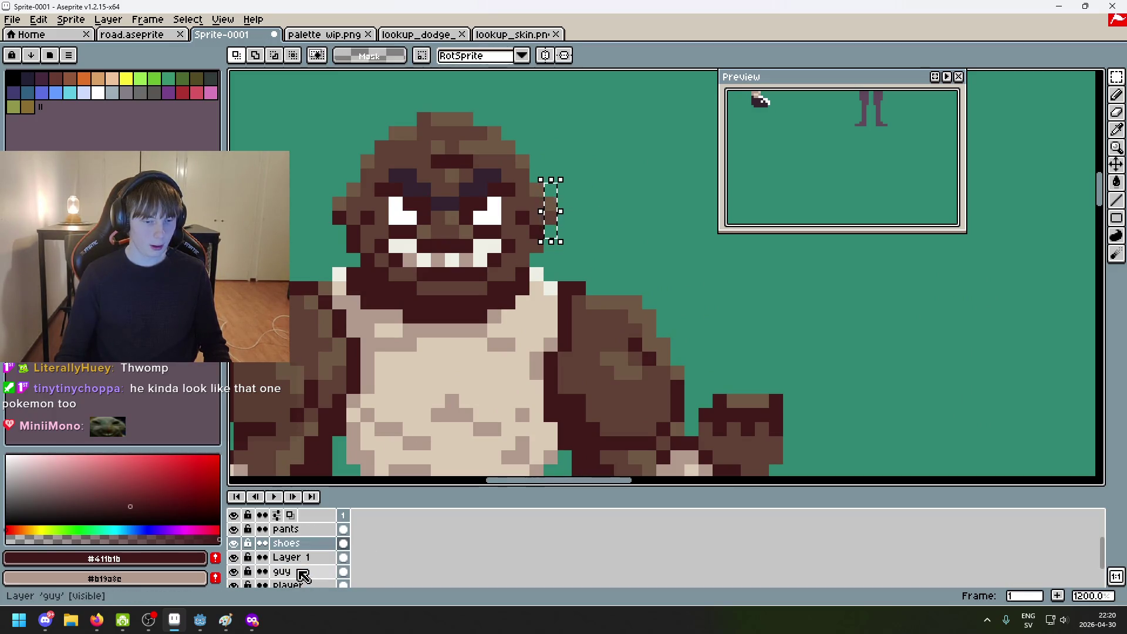
pyautogui.click(301, 572)
pyautogui.moveTo(558, 225)
pyautogui.mouseDown()
pyautogui.moveTo(554, 216)
pyautogui.moveTo(627, 235)
pyautogui.mouseUp()
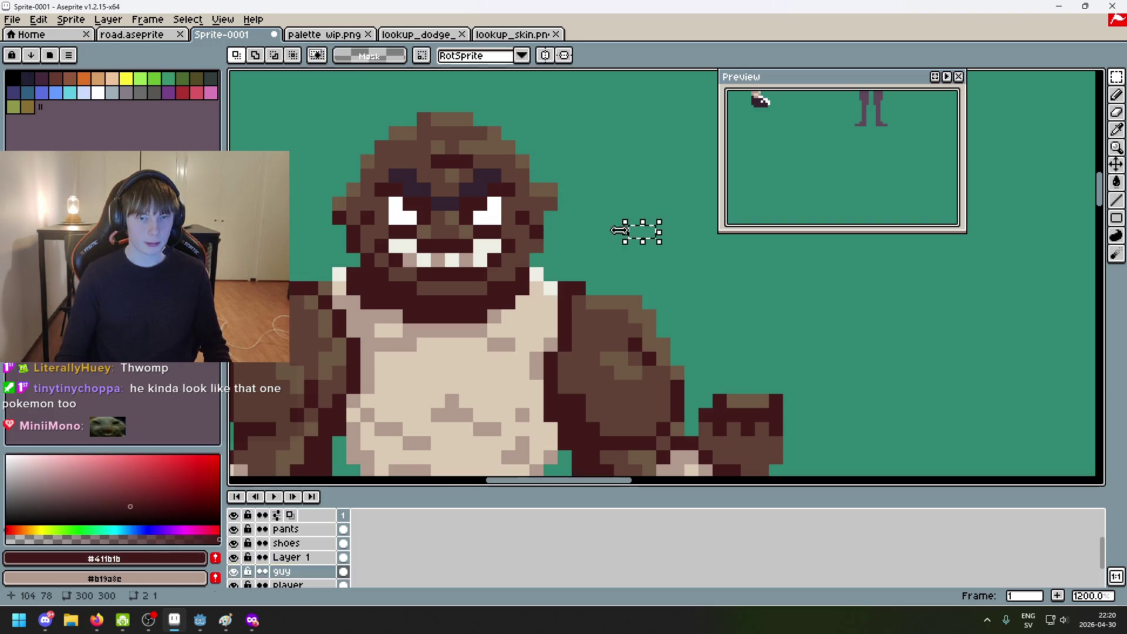
# Step: Select a single pixel at the head's edge and pick the head's brown #705945
pyautogui.moveTo(352, 216); pyautogui.dragTo(357, 221)
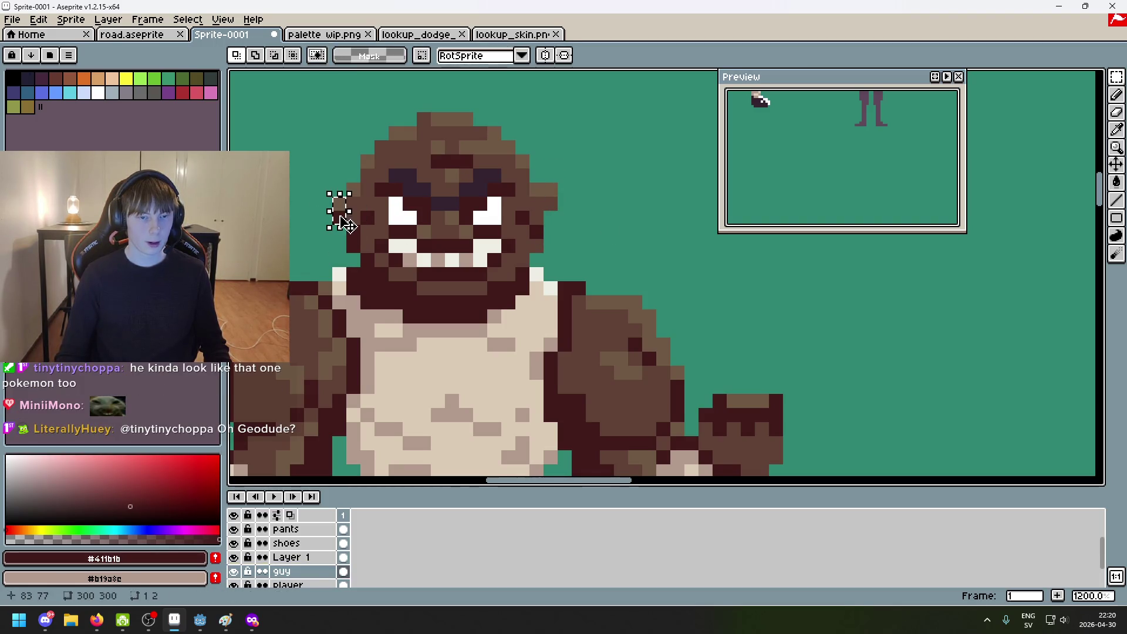
pyautogui.scroll(-6, 601, 233)
pyautogui.scroll(-1, 602, 233)
pyautogui.scroll(1, 628, 241)
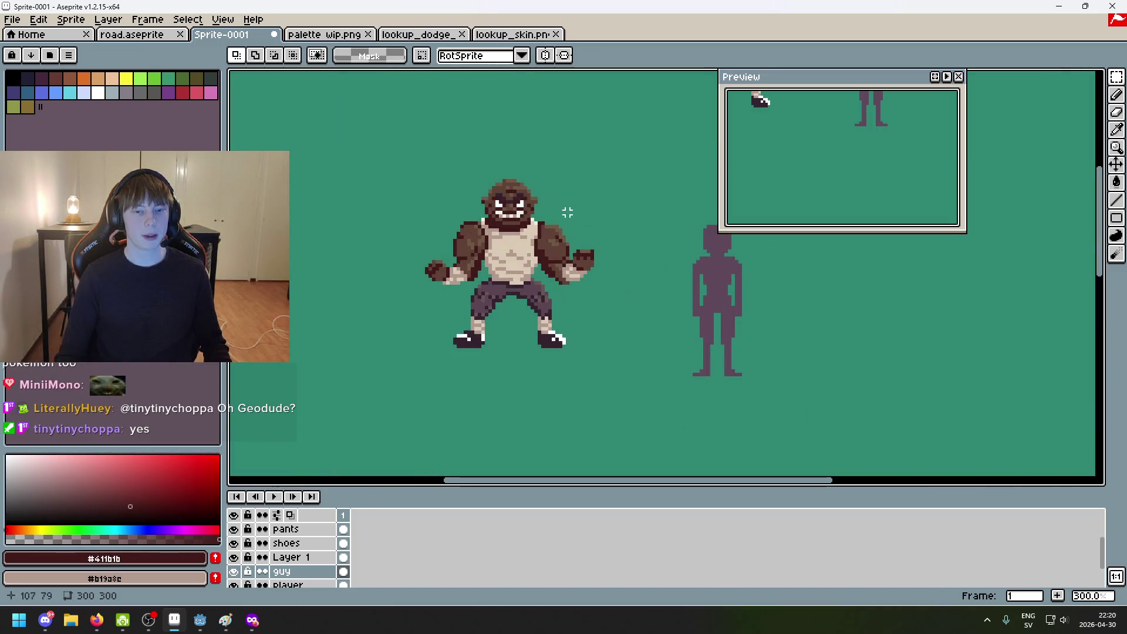
pyautogui.scroll(7, 520, 176)
pyautogui.keyDown('alt'); pyautogui.click(495, 206); pyautogui.keyUp('alt')
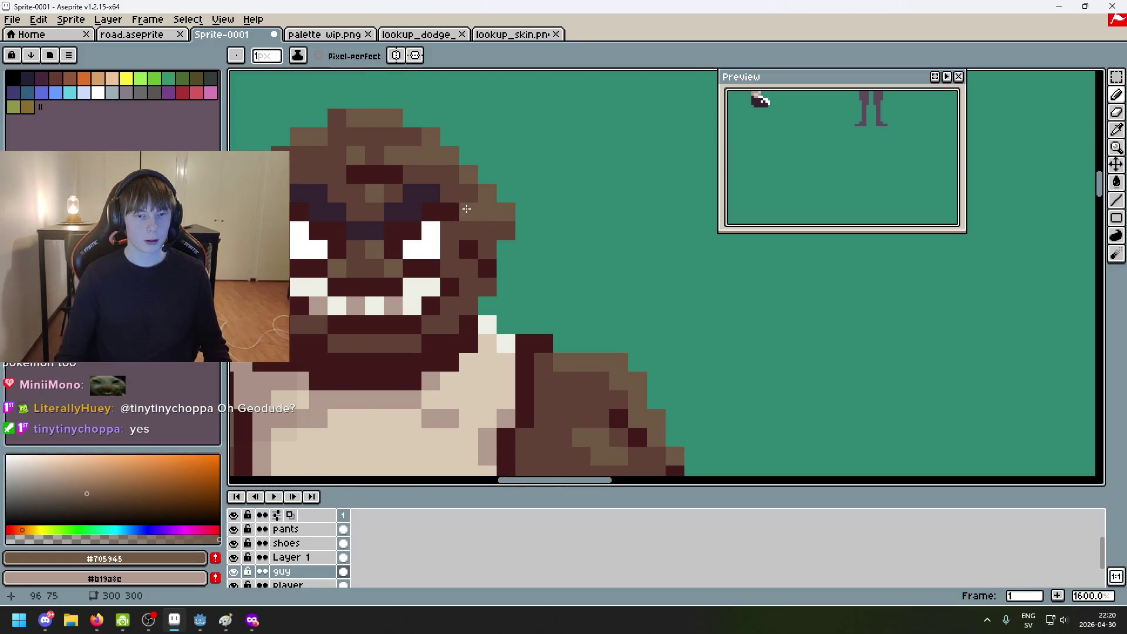
pyautogui.hscroll(-5, 539, 216)
pyautogui.scroll(-6, 557, 225)
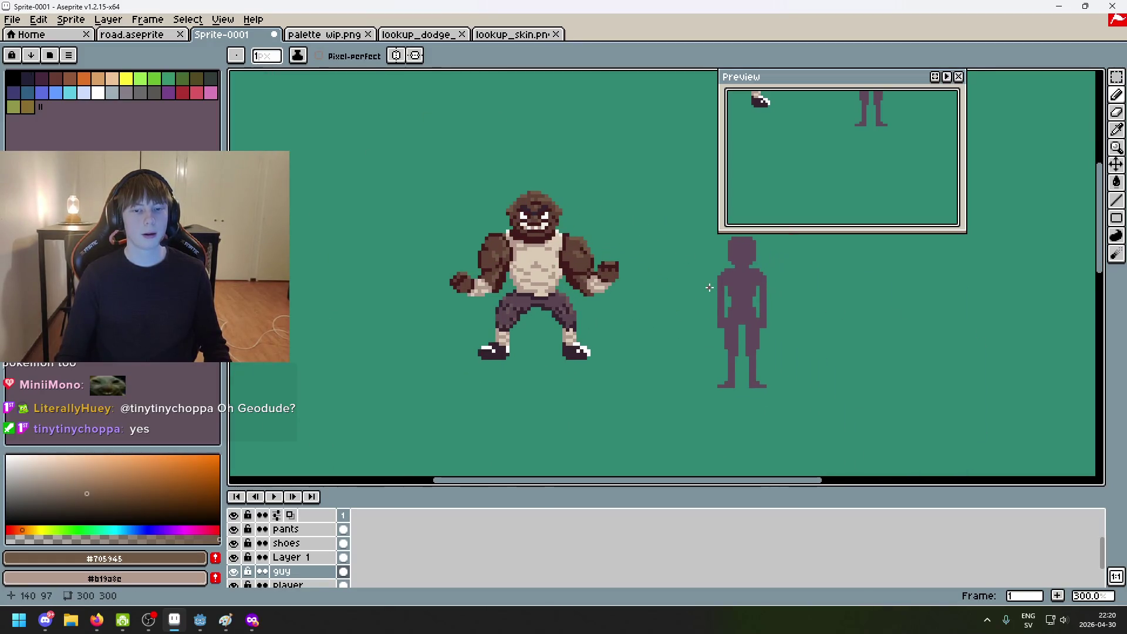
# Step: Undo the selection and pixel move, then bring the private browser window forward
pyautogui.hotkey('ctrl', 'z')
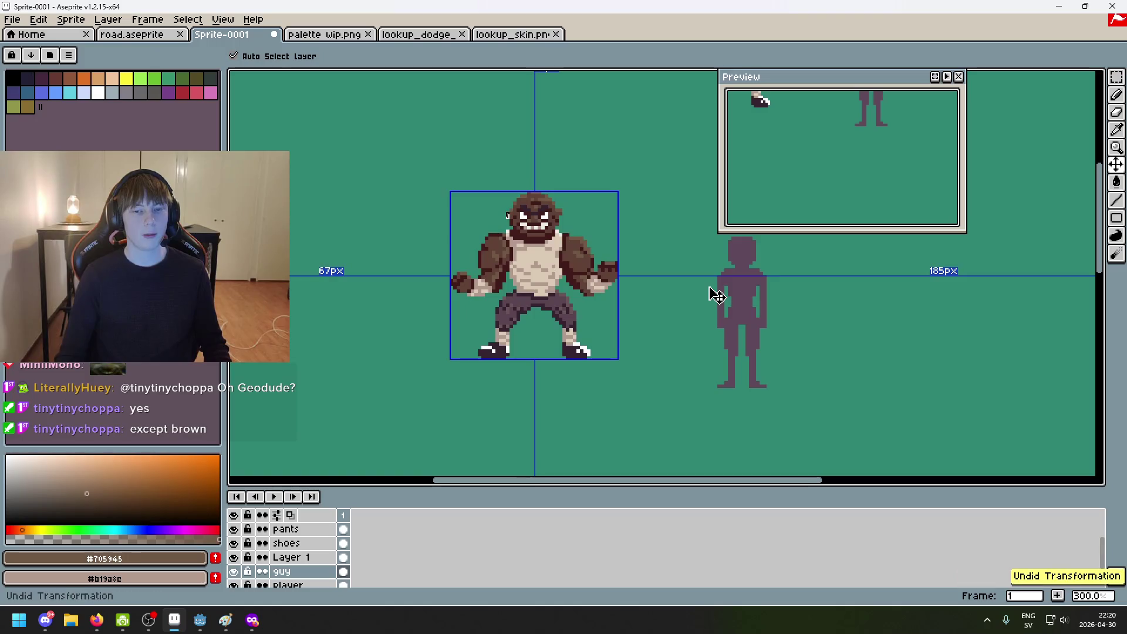
pyautogui.hotkey('ctrl', 'z')
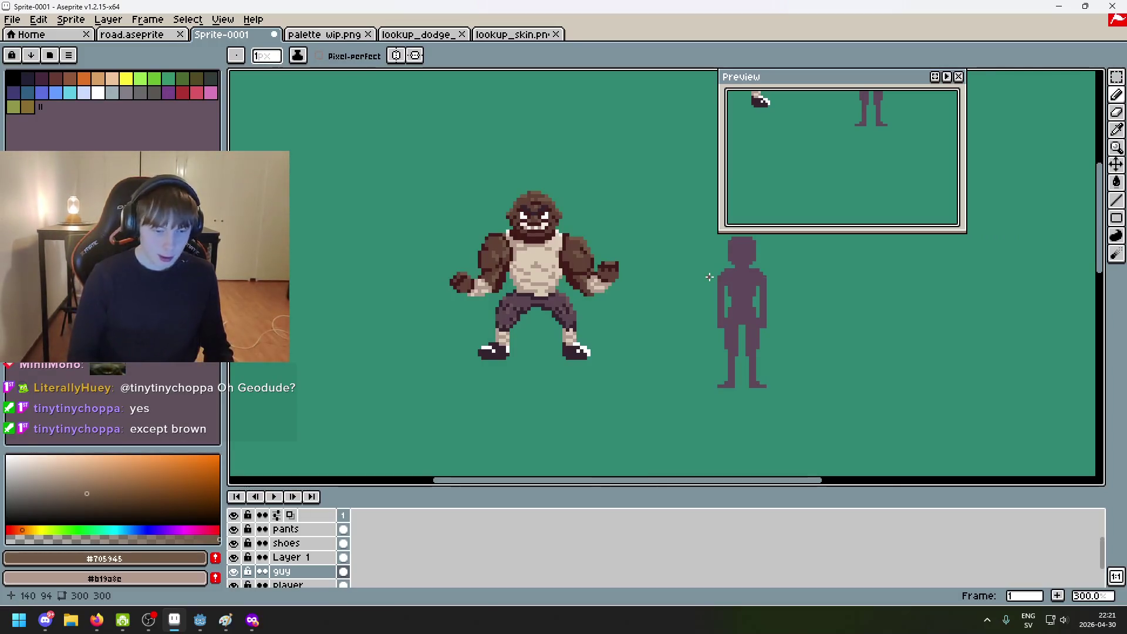
pyautogui.click(247, 624)
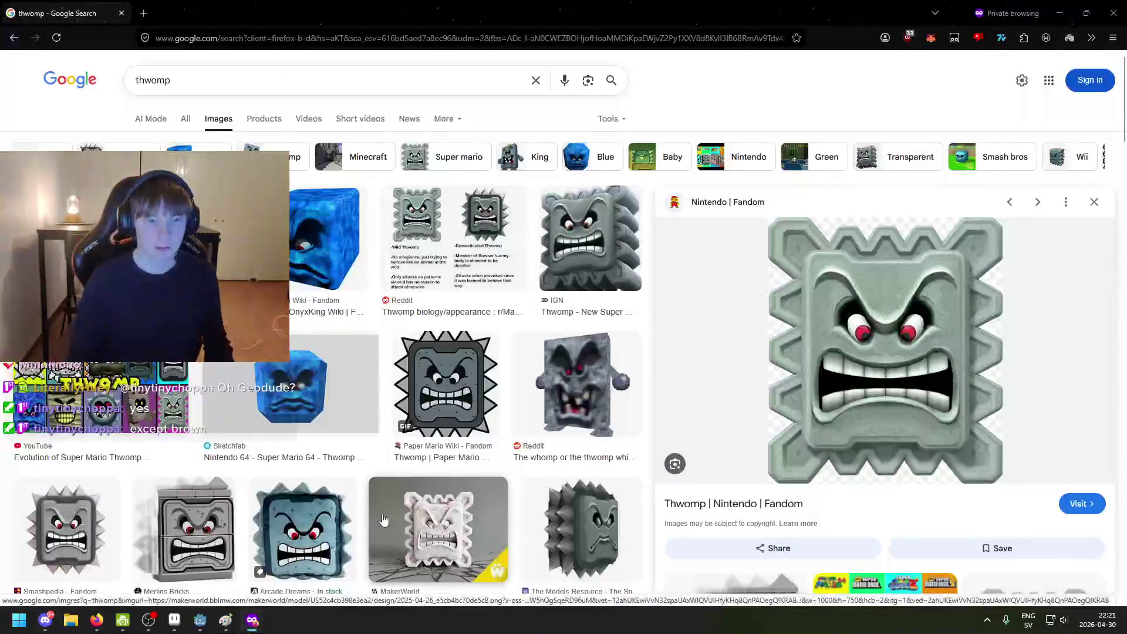
# Step: In a new private tab, search Google for 'geodude' and show the image results
pyautogui.hotkey('ctrl', 'shift', 'p')
pyautogui.write('geog')
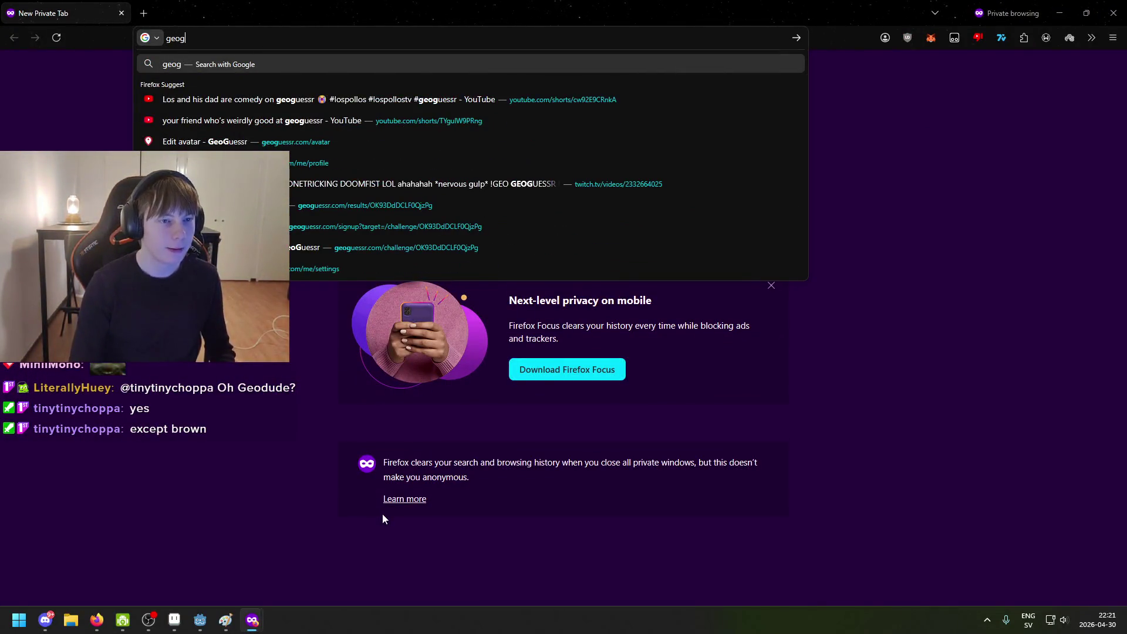
pyautogui.press('BackSpace')
pyautogui.write('dude')
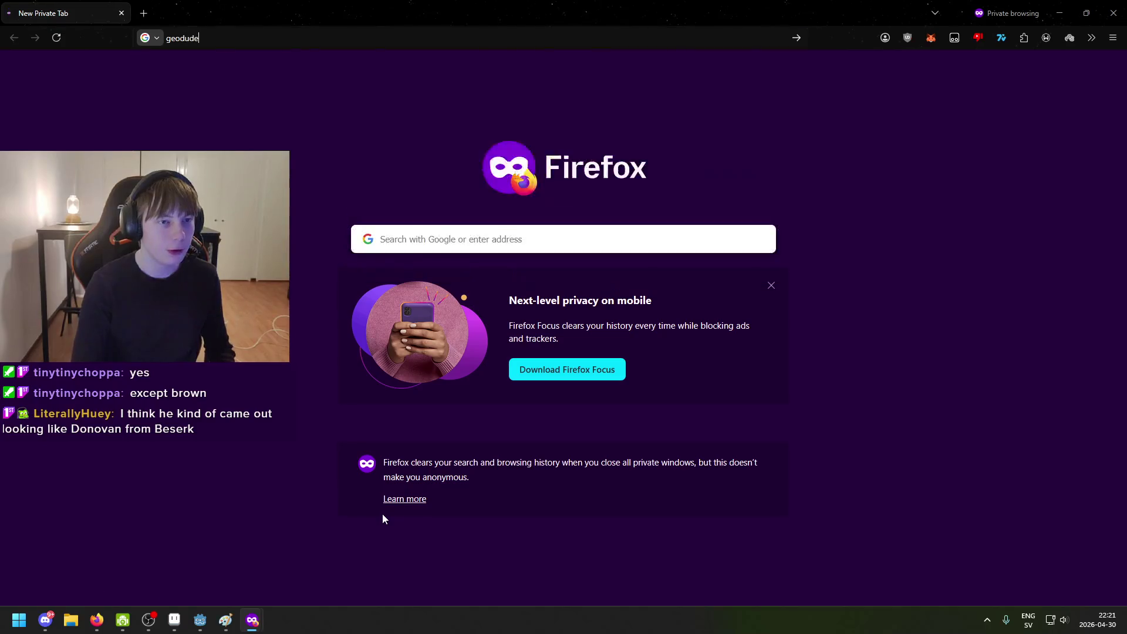
pyautogui.press('Return')
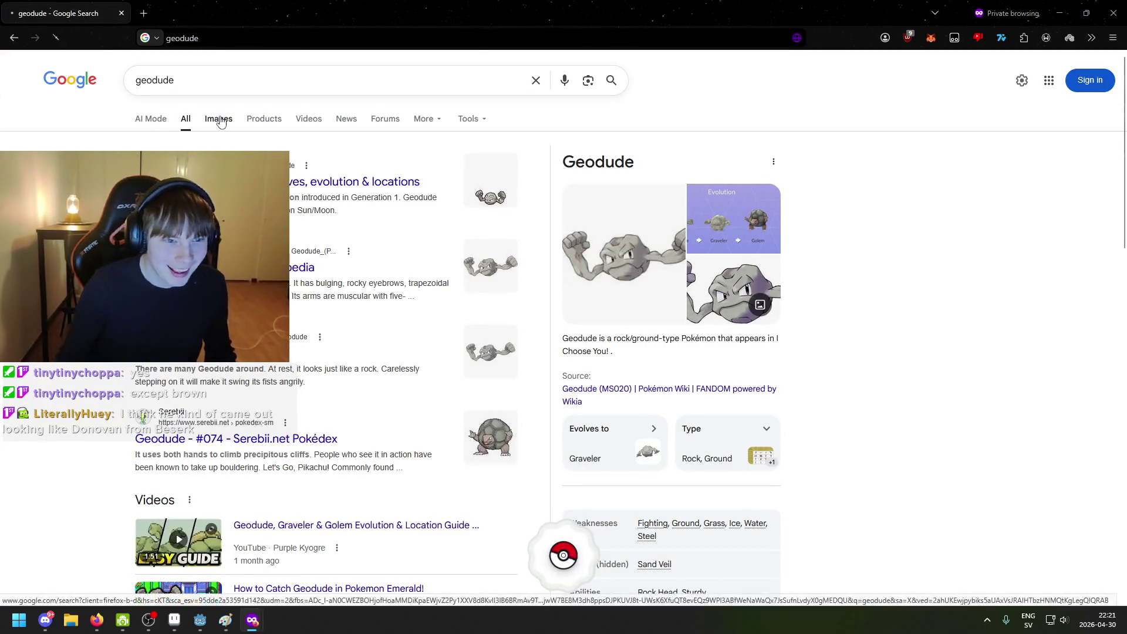
pyautogui.click(218, 119)
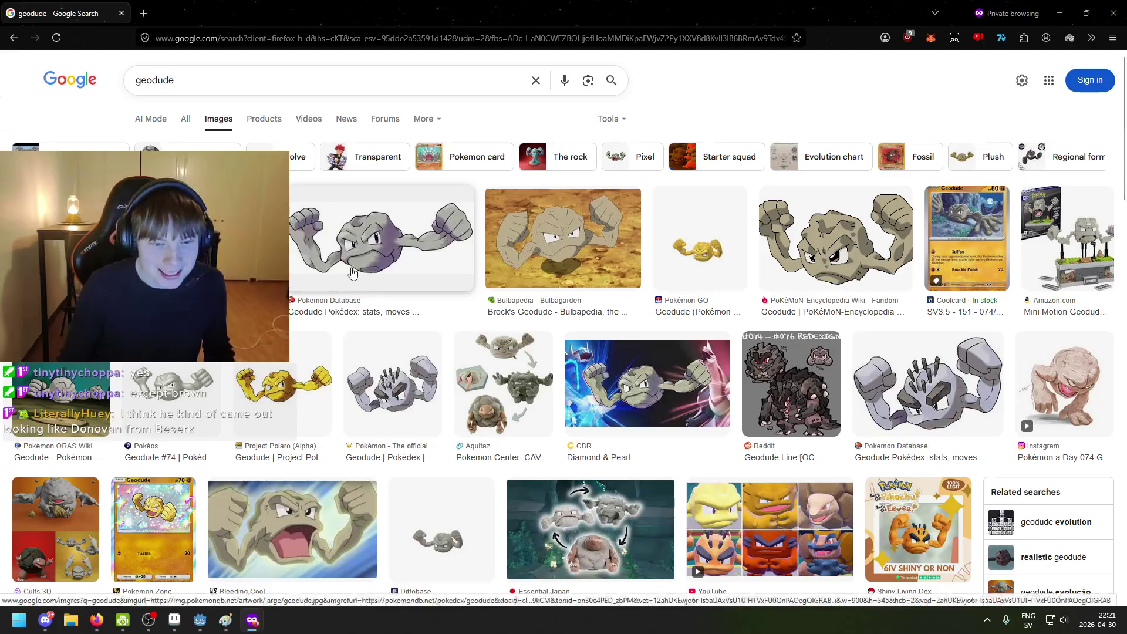
# Step: Preview the Pokédex, ORAS Wiki, Fandom, official Pokémon and Pokemon Database Geodude images
pyautogui.click(234, 246)
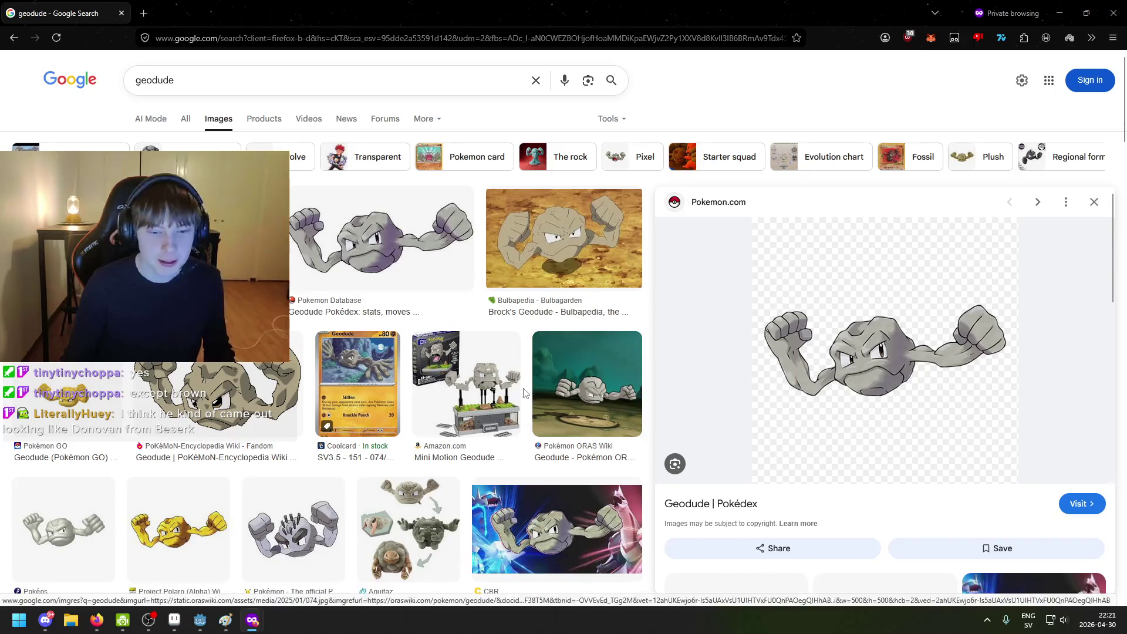
pyautogui.click(588, 381)
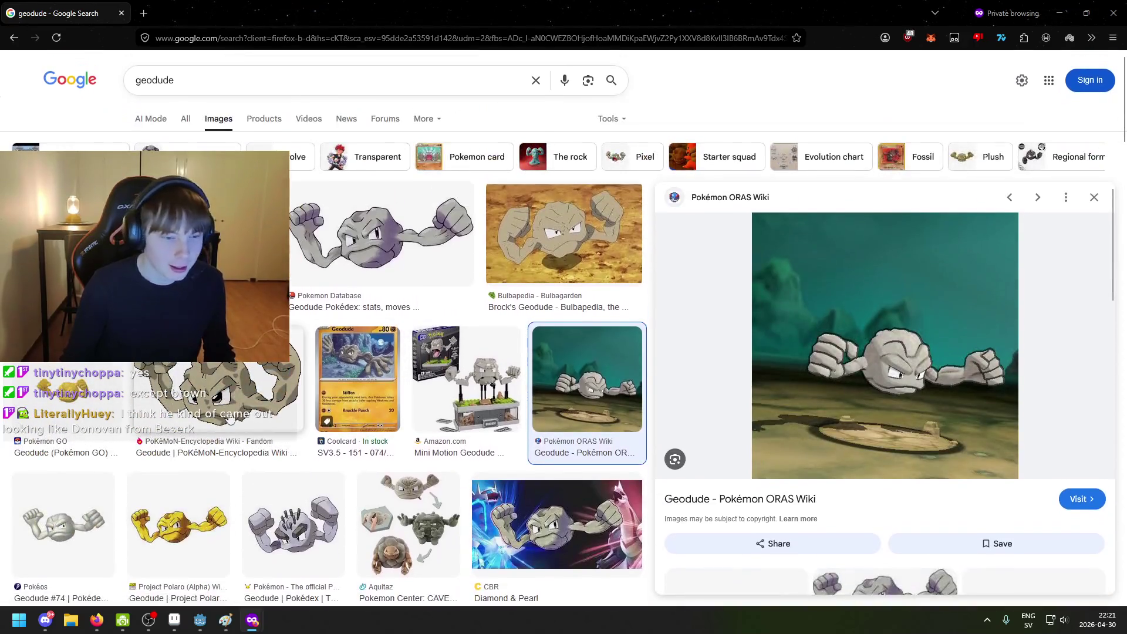
pyautogui.click(229, 418)
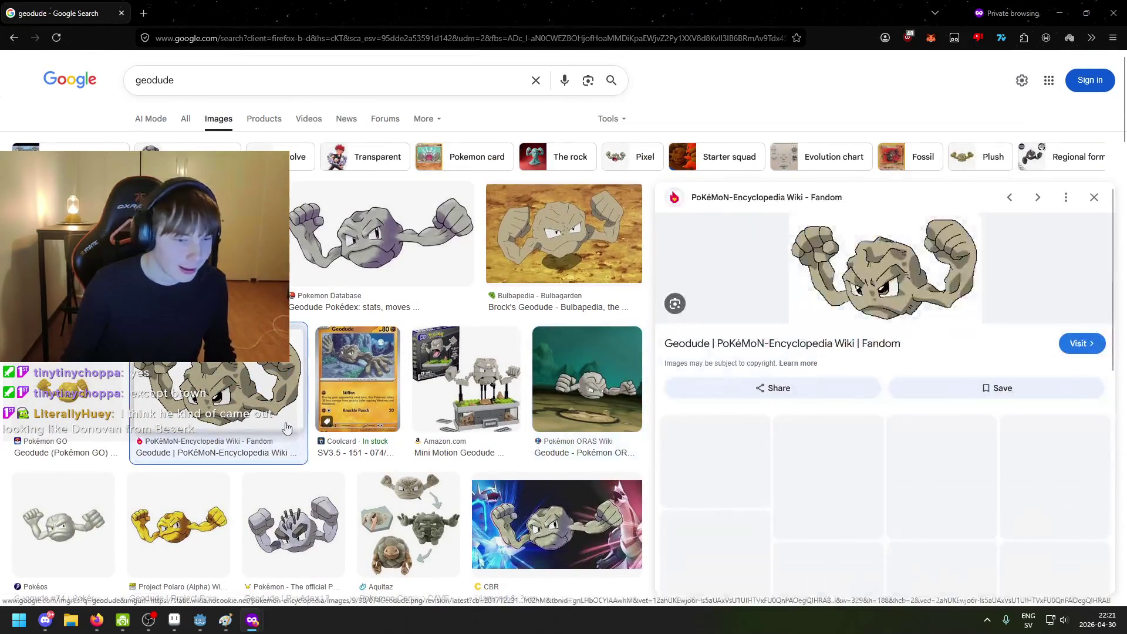
pyautogui.scroll(-2, 293, 434)
pyautogui.click(333, 449)
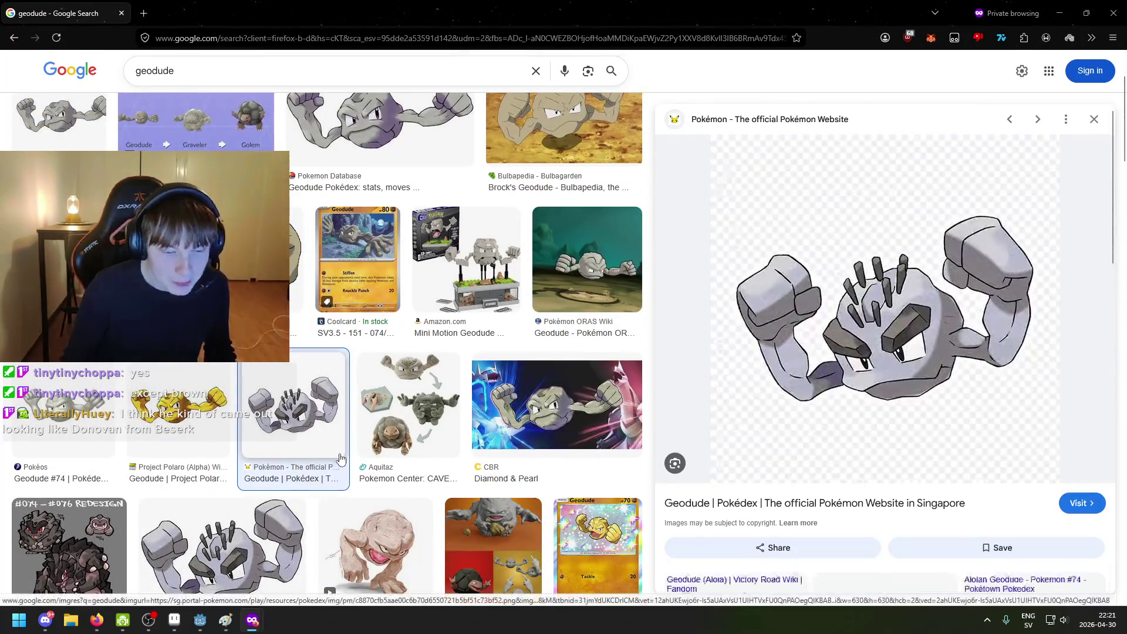
pyautogui.scroll(-2, 311, 446)
pyautogui.click(286, 445)
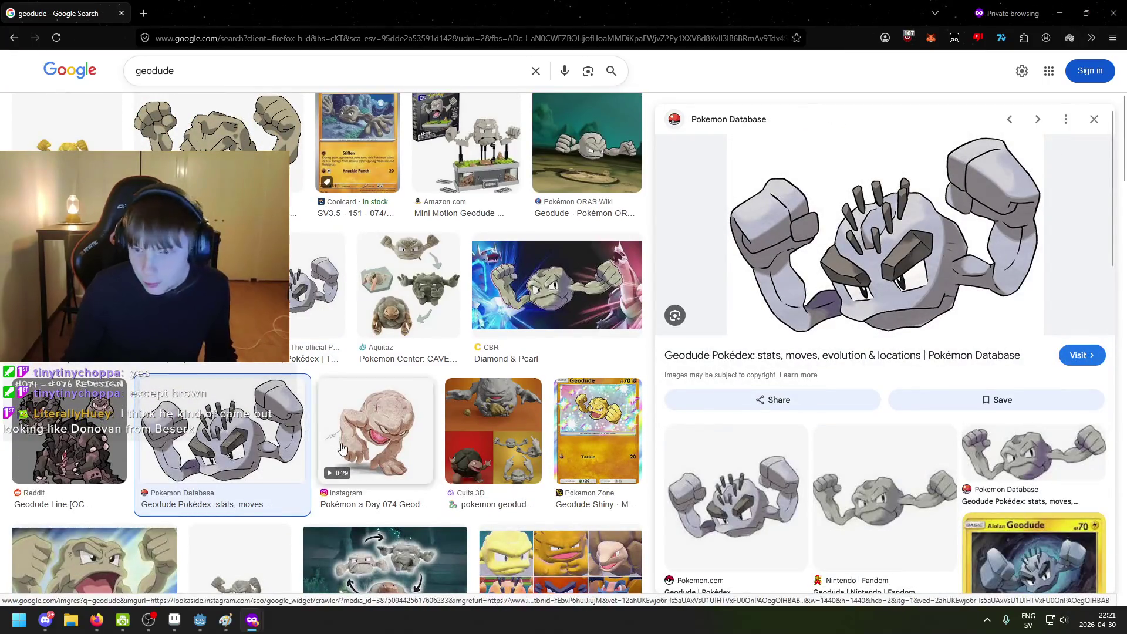
# Step: Preview the Geodude evolution chain image, then the official Pokémon site's Geodude image again
pyautogui.scroll(-1, 730, 389)
pyautogui.scroll(-3, 729, 389)
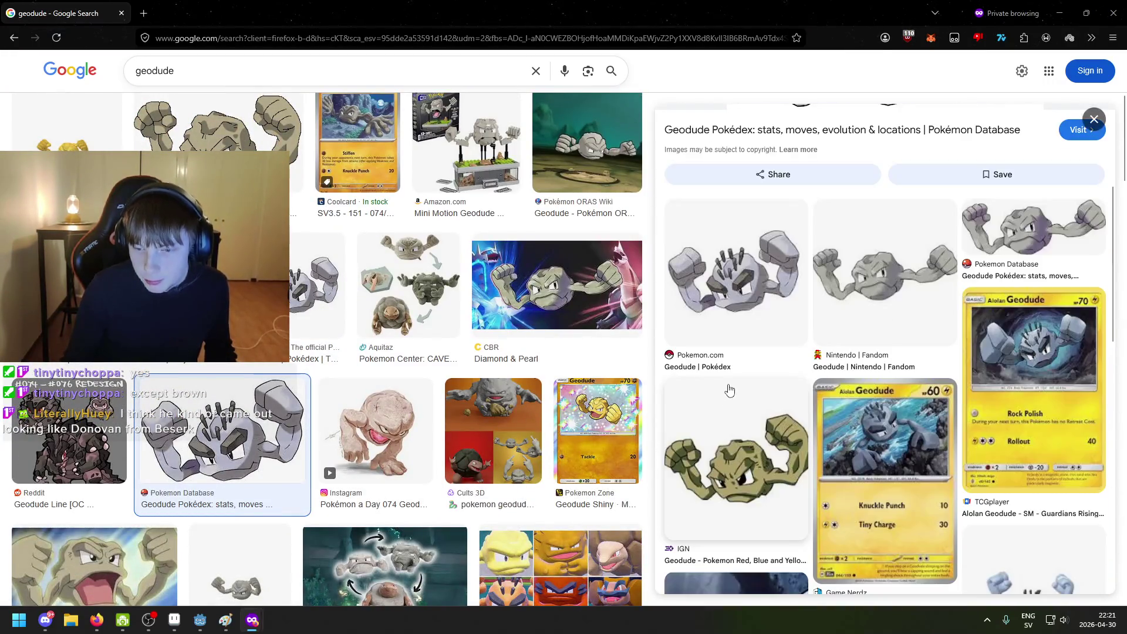
pyautogui.scroll(4, 730, 411)
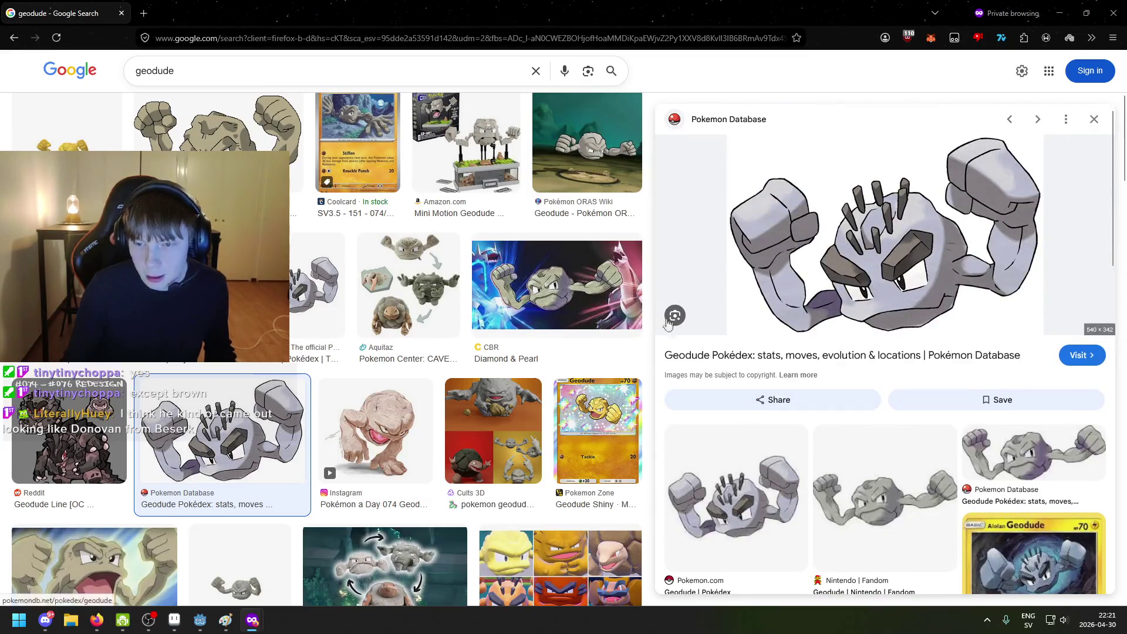
pyautogui.scroll(3, 704, 311)
pyautogui.scroll(1, 556, 299)
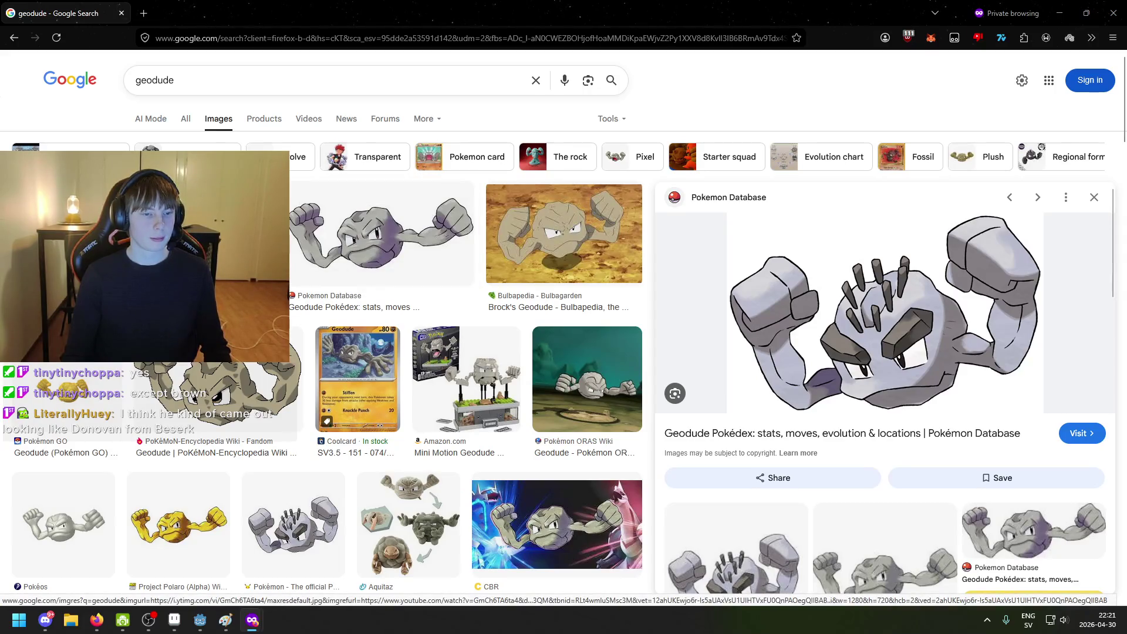
pyautogui.click(206, 246)
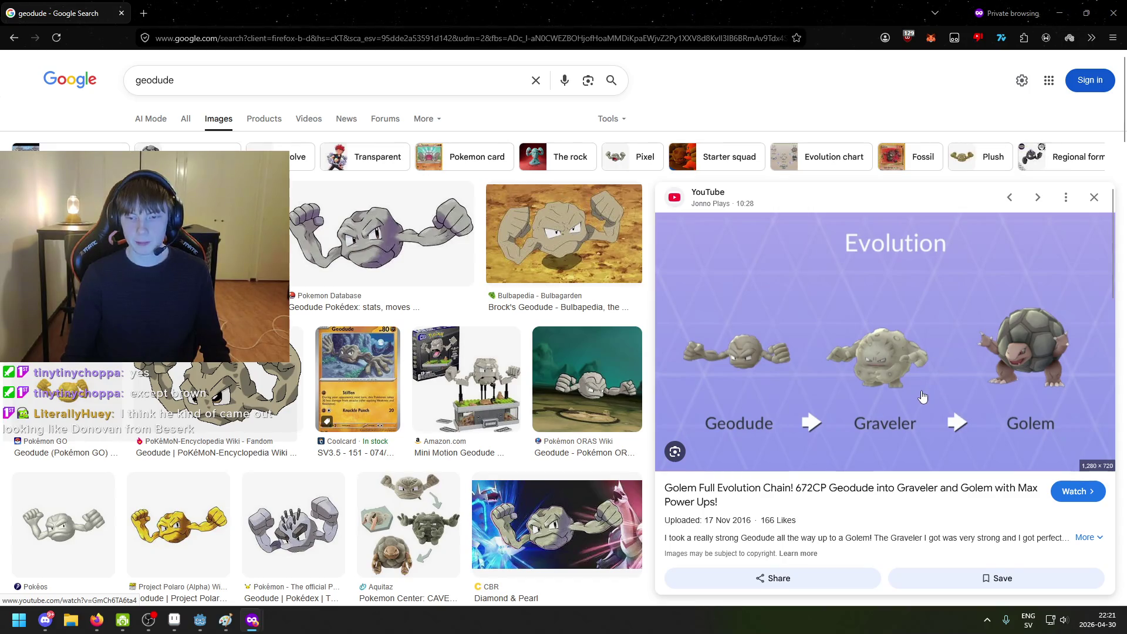
pyautogui.scroll(-4, 587, 376)
pyautogui.click(329, 288)
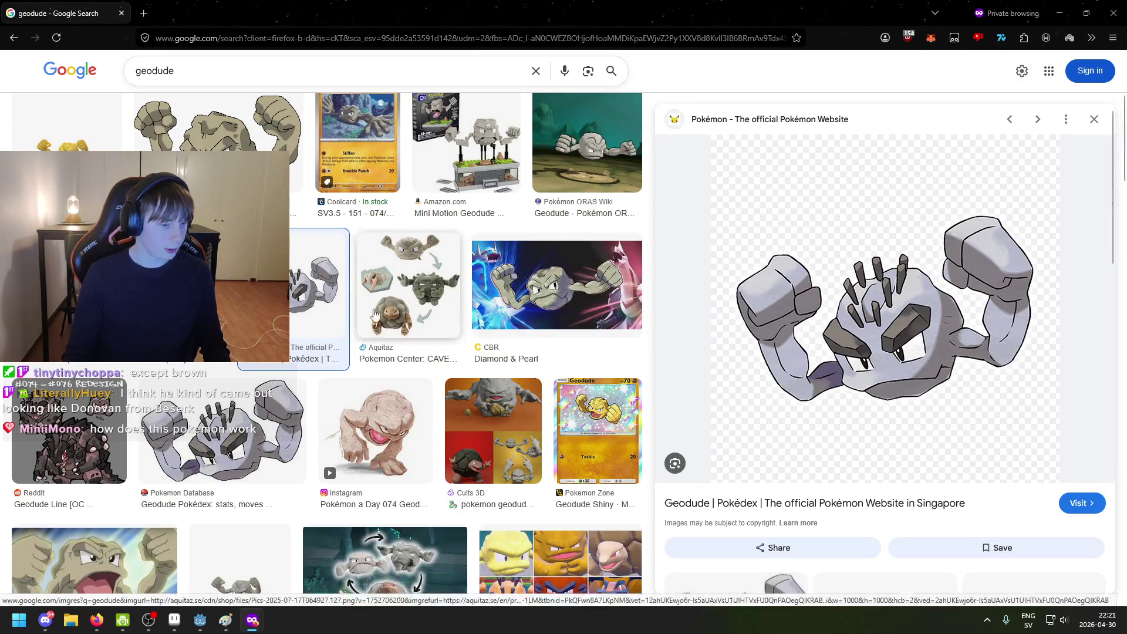
pyautogui.click(147, 9)
# Step: Search Google Images for 'donovan berserk'
pyautogui.write('bdonovan bers')
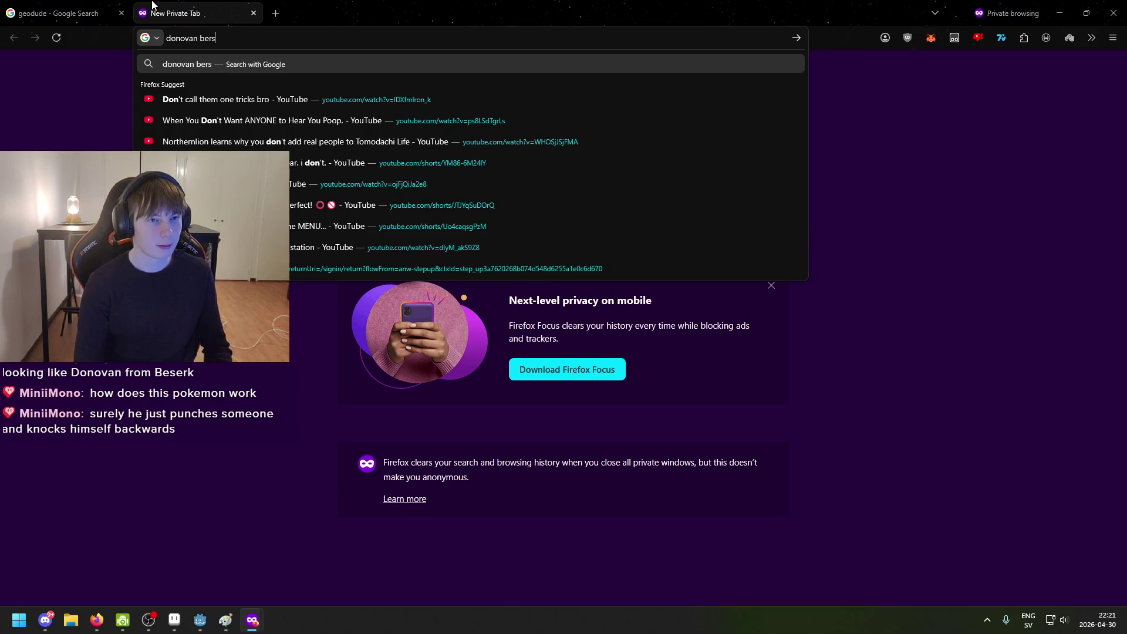
pyautogui.write('erk')
pyautogui.press('Return')
pyautogui.click(222, 121)
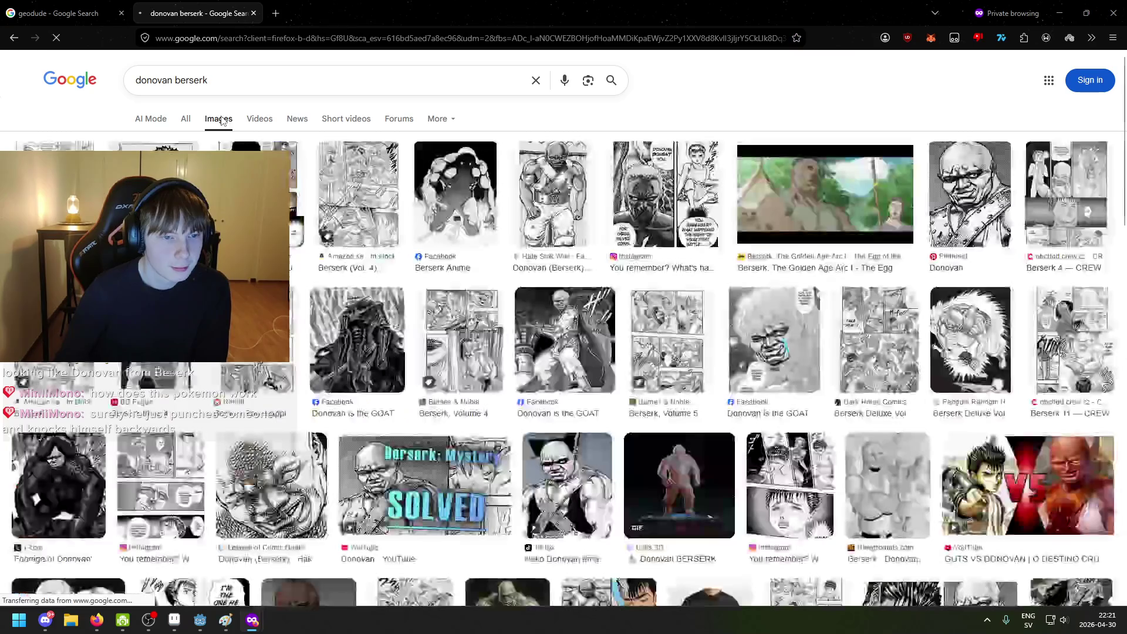
# Step: Preview the Donovan (Berserk) picture from the Hate Sink Wiki and look it over
pyautogui.click(553, 196)
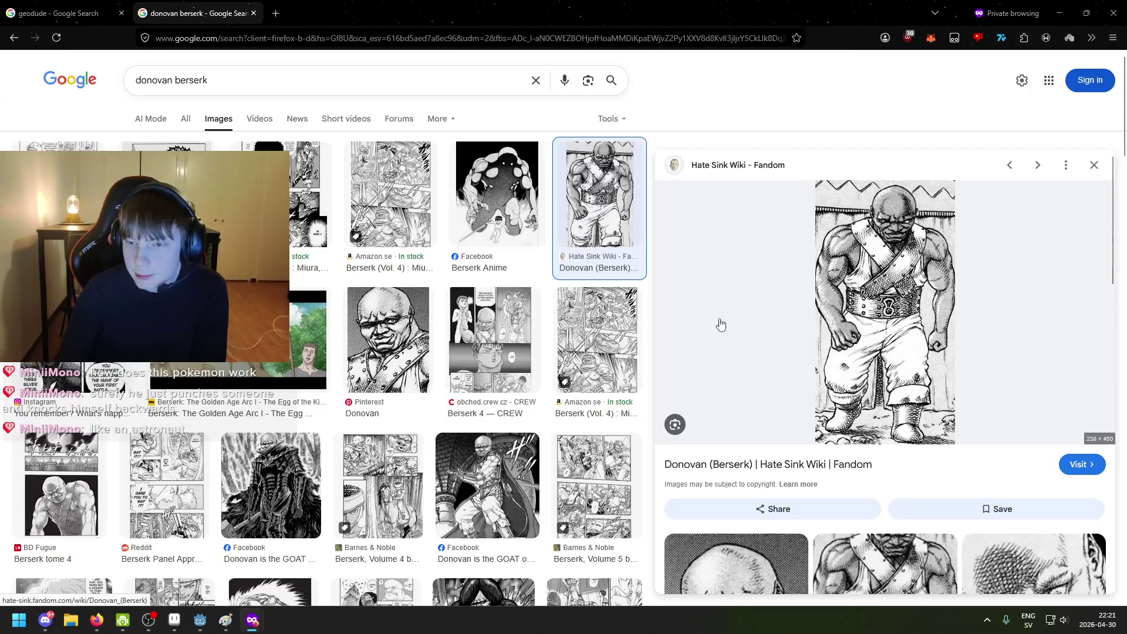
pyautogui.scroll(-8, 714, 329)
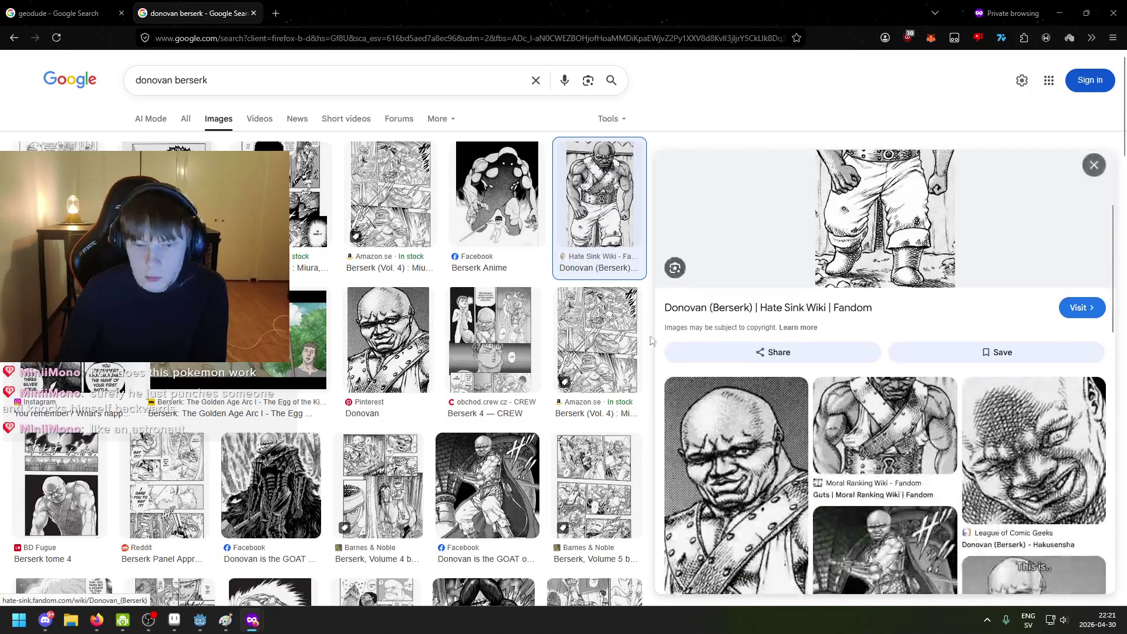
pyautogui.scroll(-1, 737, 341)
pyautogui.scroll(5, 738, 339)
pyautogui.scroll(3, 739, 339)
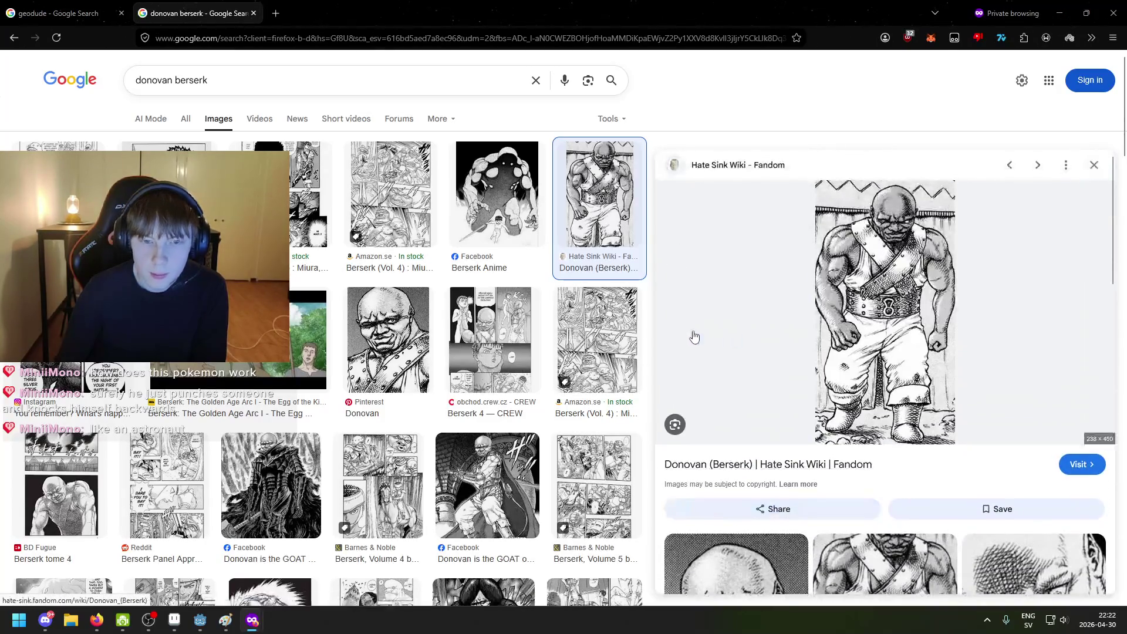
pyautogui.click(75, 5)
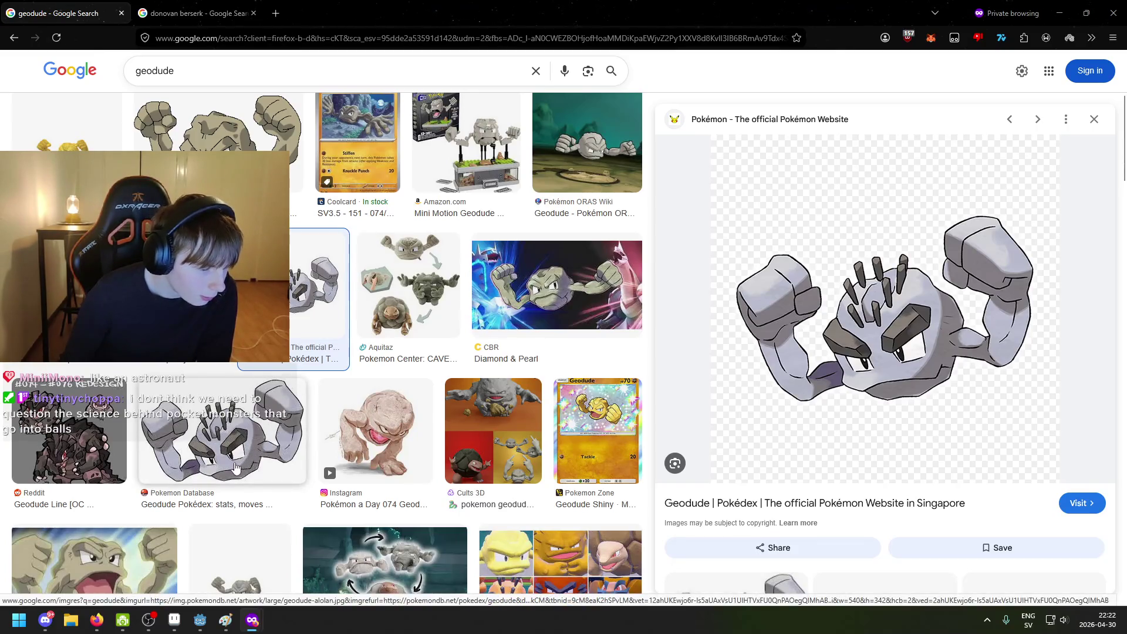
# Step: Preview the Fandom encyclopedia Geodude image, study it, then close the preview
pyautogui.moveTo(197, 628)
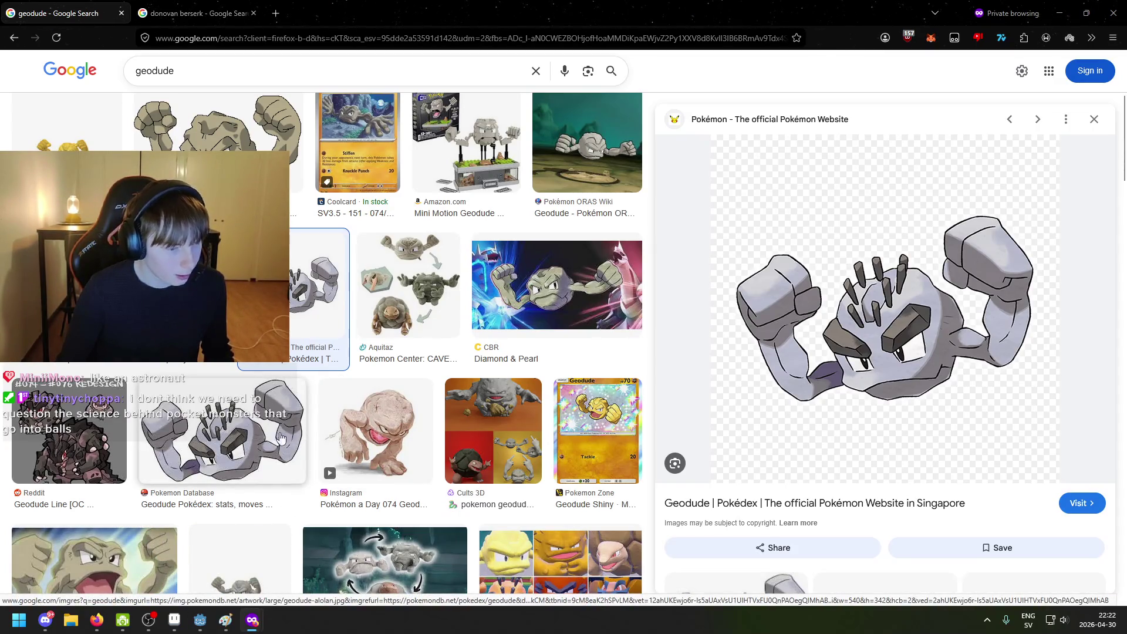
pyautogui.click(224, 170)
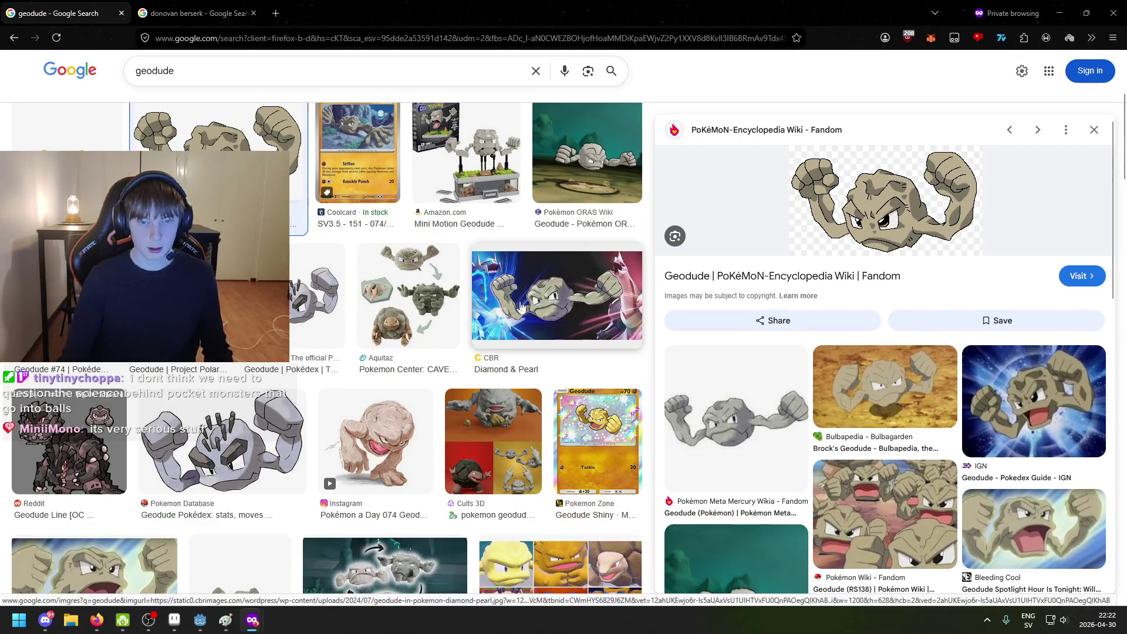
pyautogui.scroll(-5, 535, 304)
pyautogui.scroll(6, 696, 371)
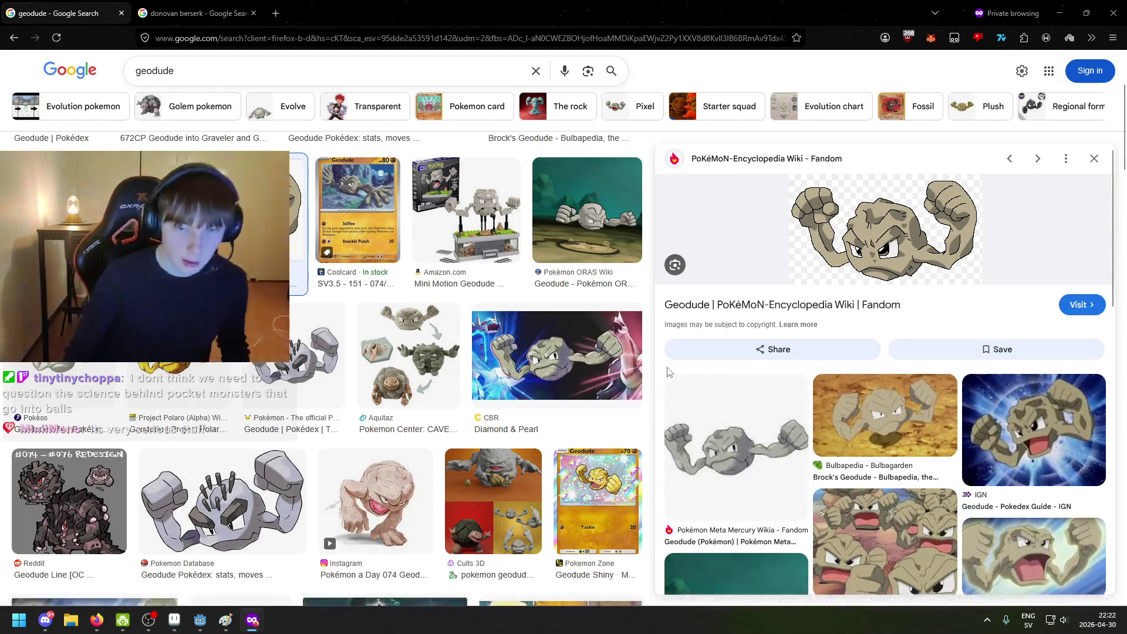
pyautogui.scroll(2, 599, 312)
pyautogui.scroll(5, 599, 313)
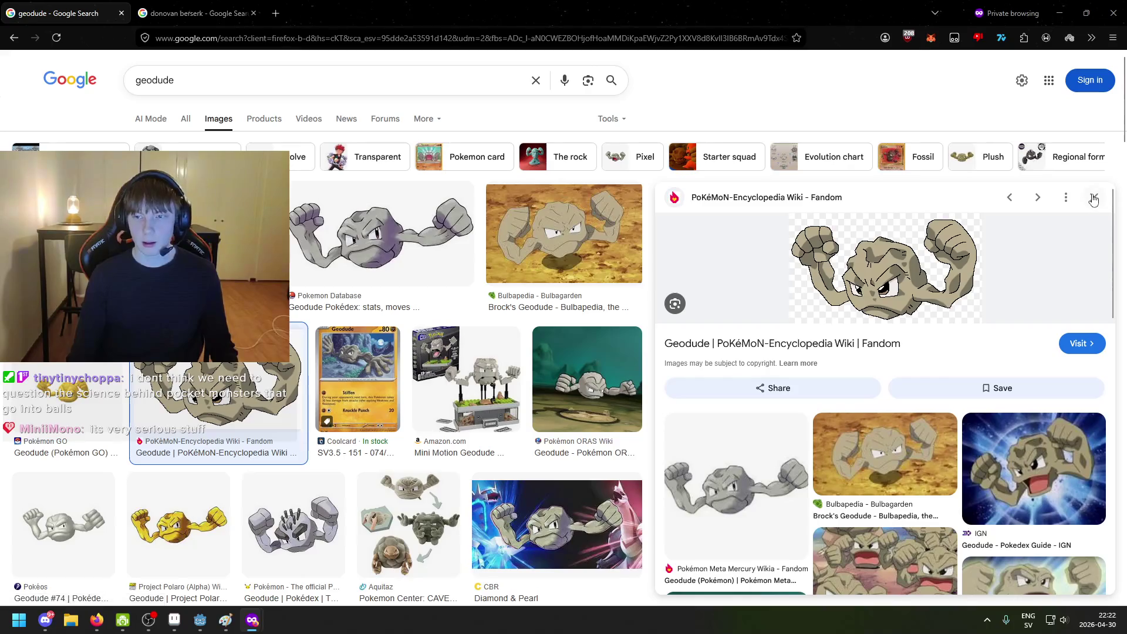
pyautogui.click(1092, 197)
pyautogui.scroll(-3, 548, 267)
pyautogui.scroll(3, 548, 267)
# Step: Preview the Bulbapedia, Bleeding Cool, 3Drop and GoNintendo Geodude images
pyautogui.click(572, 248)
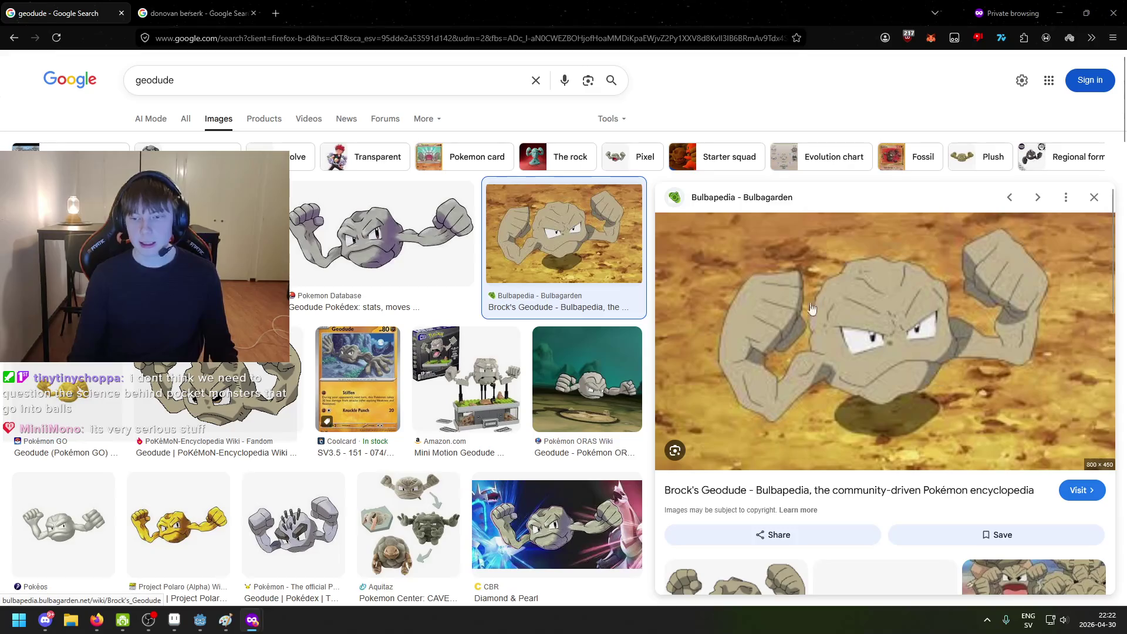
pyautogui.scroll(-5, 763, 352)
pyautogui.scroll(5, 704, 370)
pyautogui.scroll(-2, 675, 379)
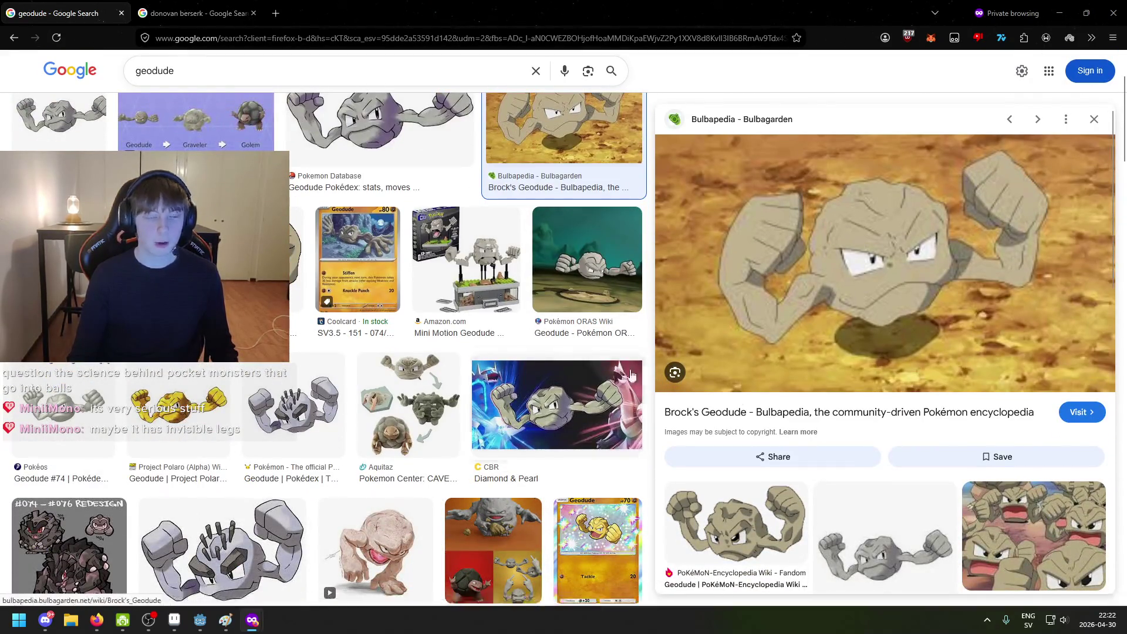
pyautogui.scroll(-1, 317, 347)
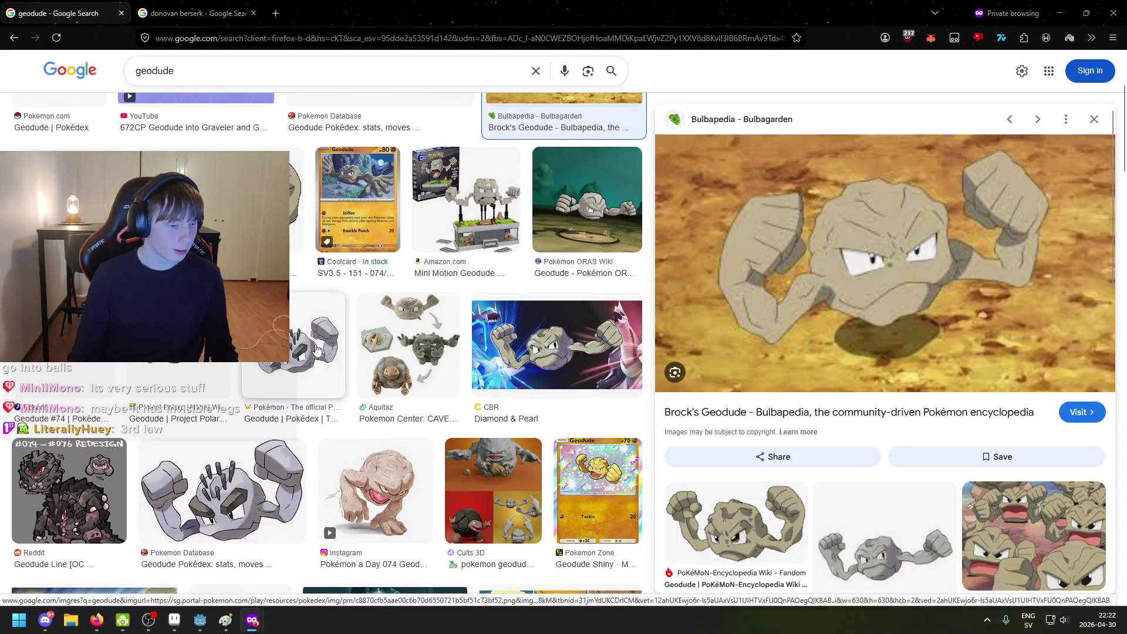
pyautogui.scroll(-3, 318, 346)
pyautogui.click(170, 455)
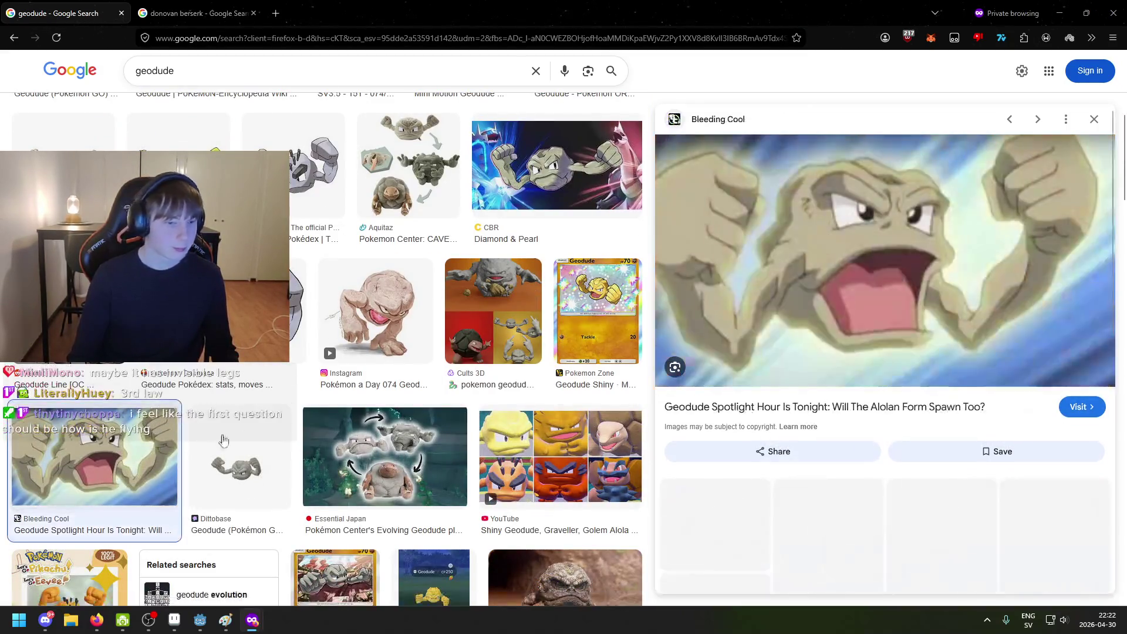
pyautogui.scroll(-8, 204, 441)
pyautogui.click(407, 421)
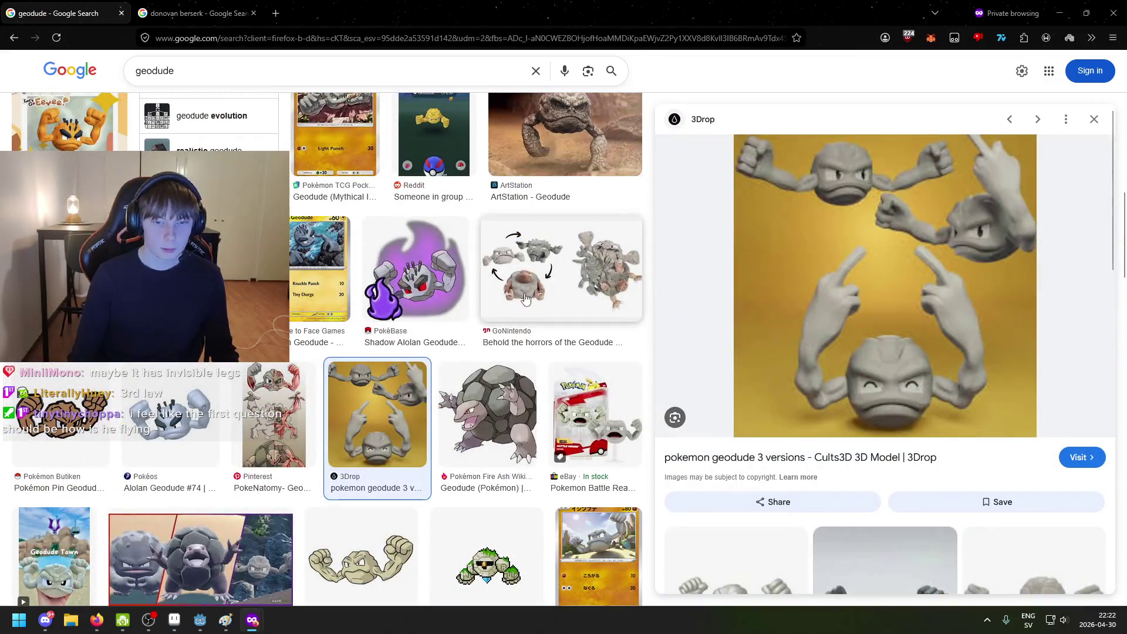
pyautogui.click(526, 300)
pyautogui.scroll(4, 528, 323)
# Step: View the ArtStation realistic Geodude, close it, and preview the PoKéMoN-Encyclopedia Wiki image
pyautogui.click(533, 348)
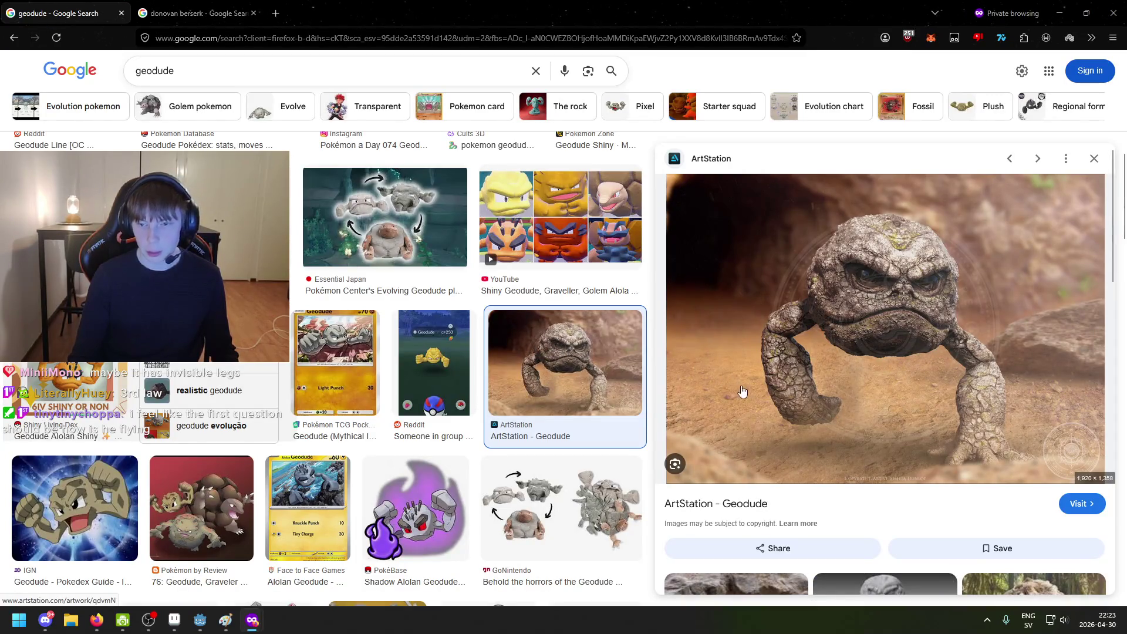
pyautogui.scroll(-2, 763, 382)
pyautogui.scroll(2, 775, 372)
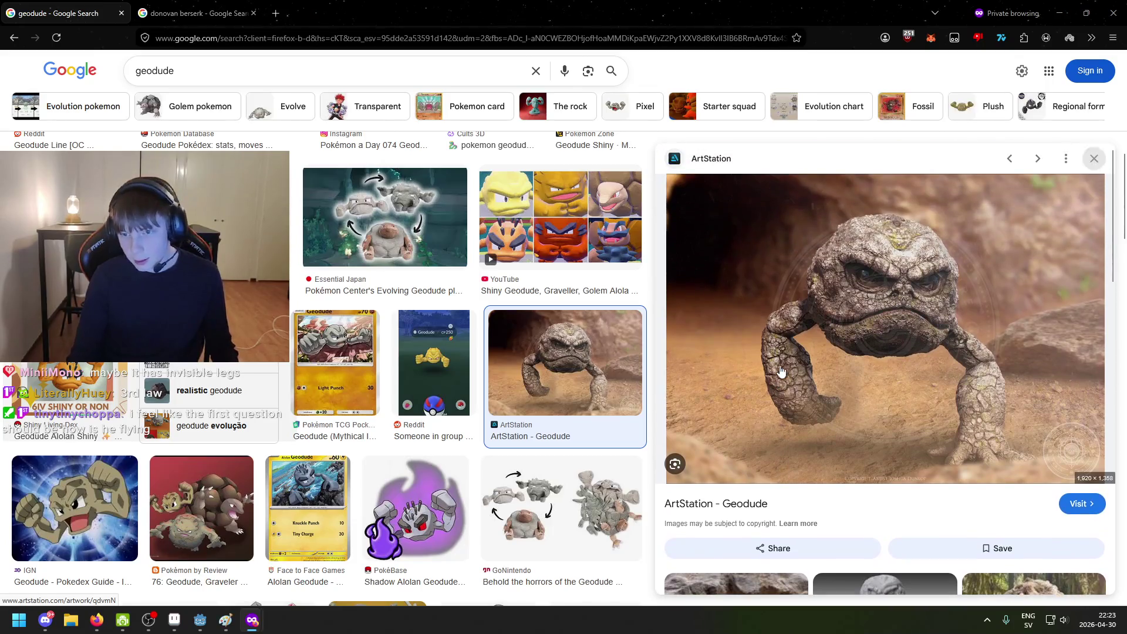
pyautogui.click(1095, 159)
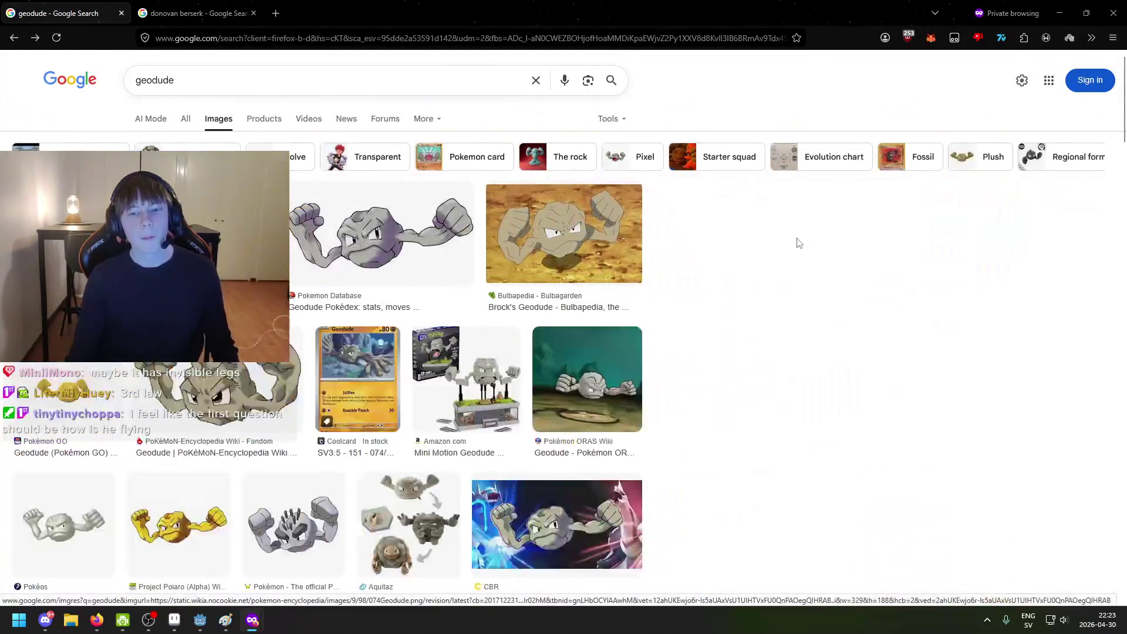
pyautogui.click(217, 393)
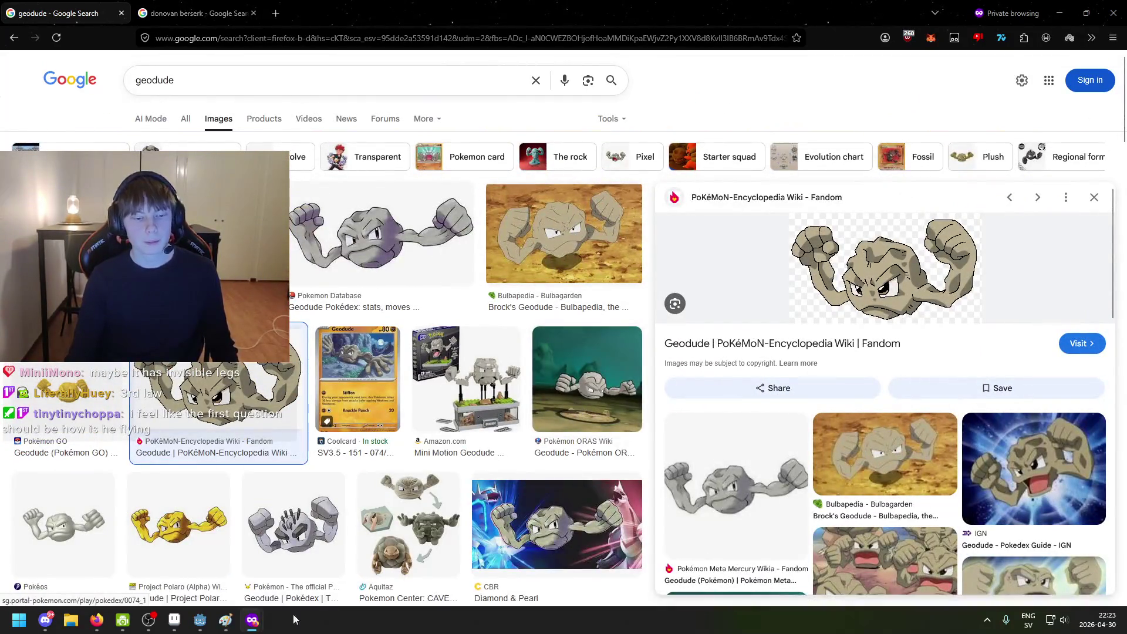
pyautogui.click(174, 620)
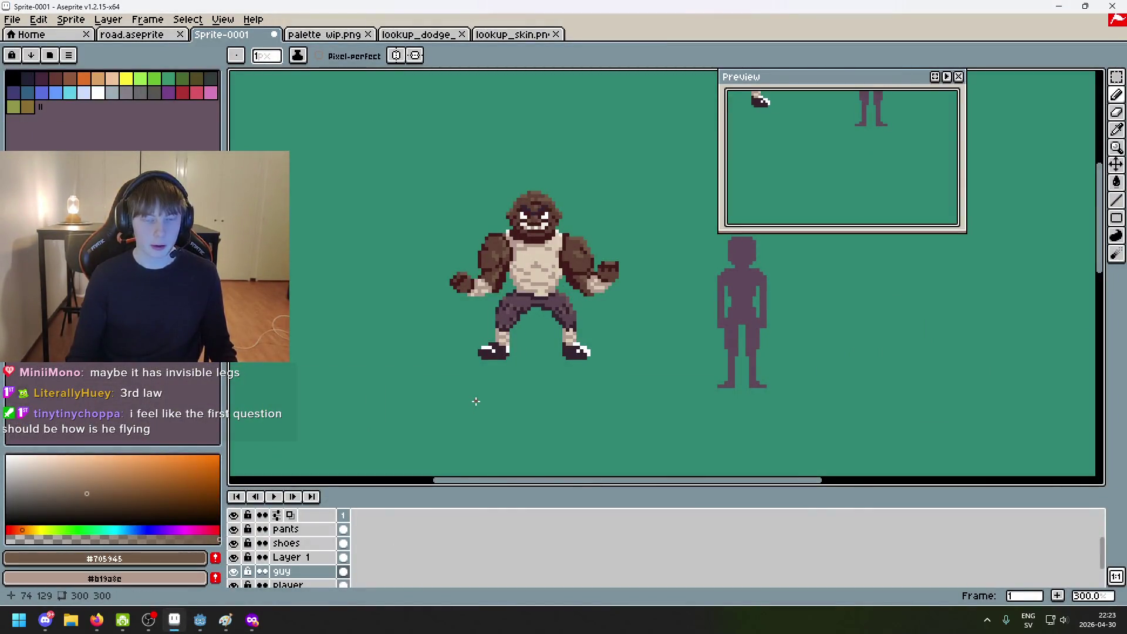
# Step: Zoom in and out on the brawler sprite to inspect it at different sizes
pyautogui.scroll(2, 499, 411)
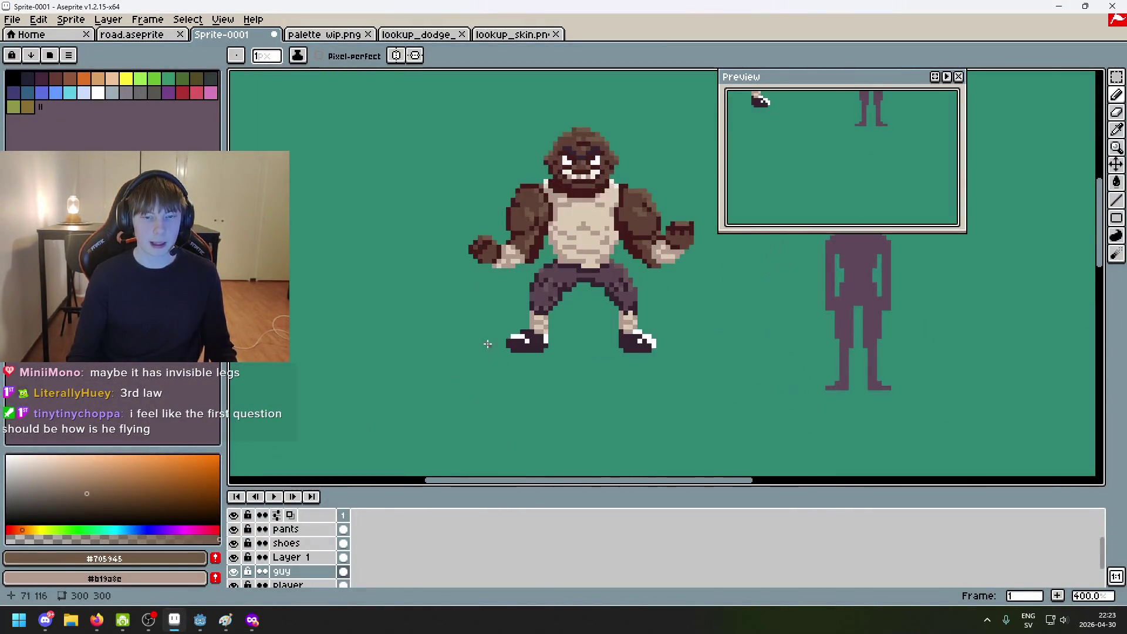
pyautogui.scroll(1, 413, 326)
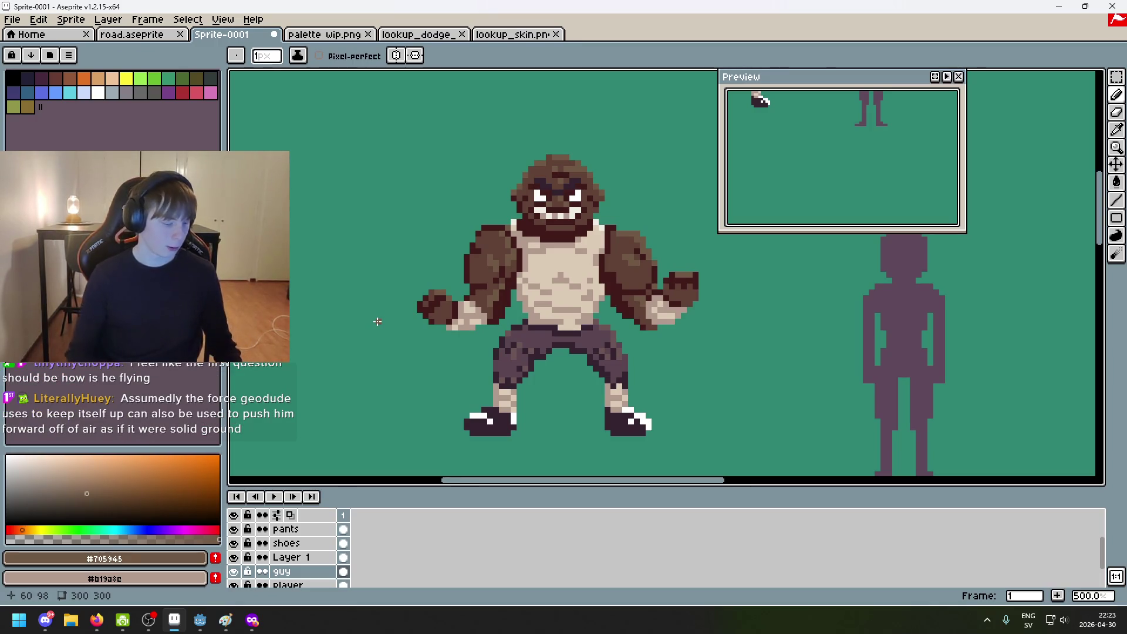
pyautogui.scroll(-3, 514, 286)
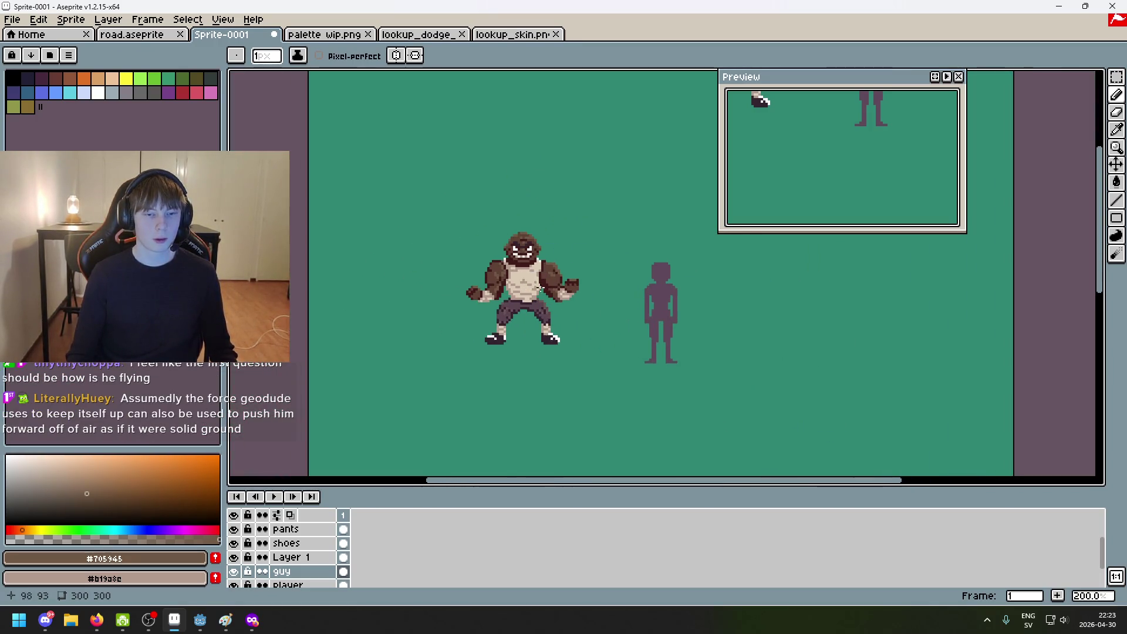
pyautogui.scroll(1, 574, 316)
pyautogui.scroll(-1, 573, 316)
pyautogui.scroll(1, 610, 325)
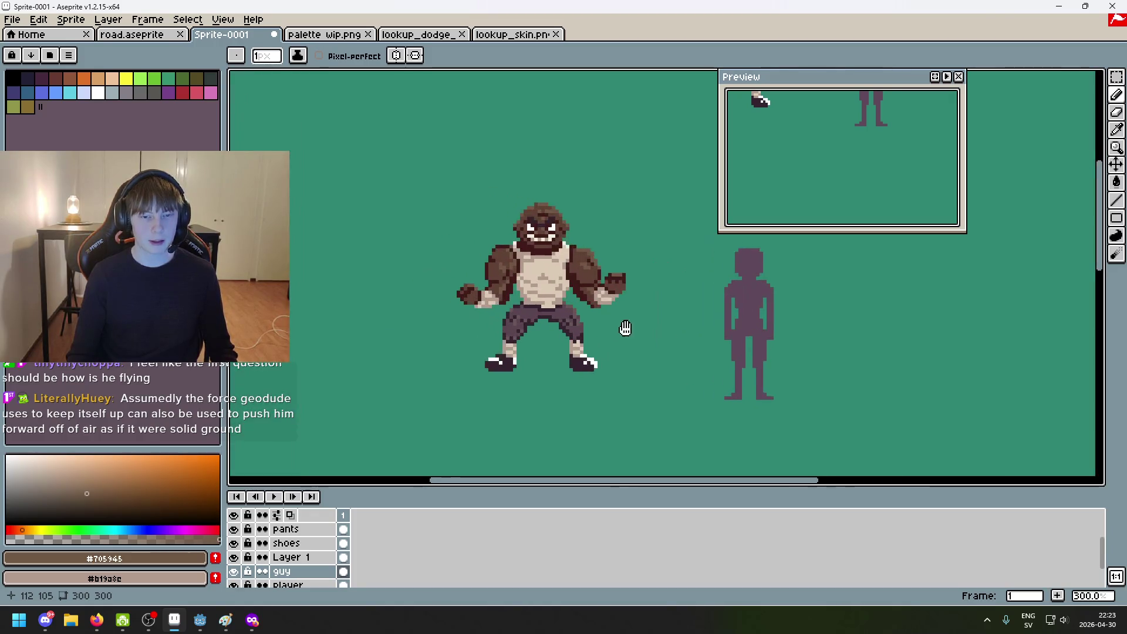
pyautogui.scroll(-1, 641, 317)
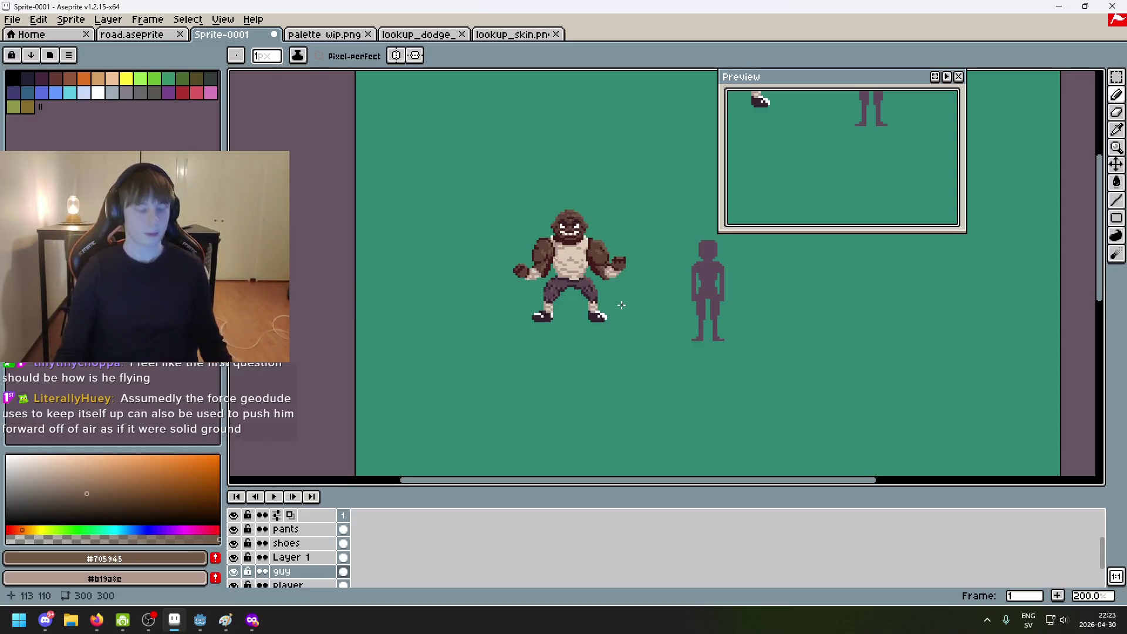
pyautogui.scroll(1, 611, 298)
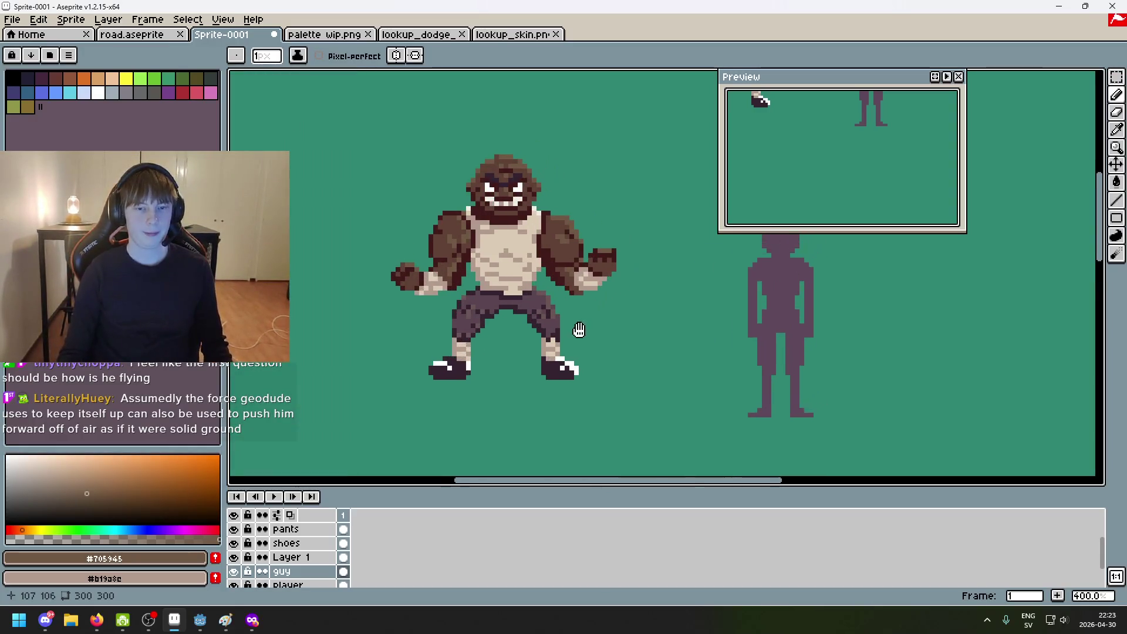
pyautogui.scroll(-2, 528, 340)
pyautogui.scroll(1, 563, 346)
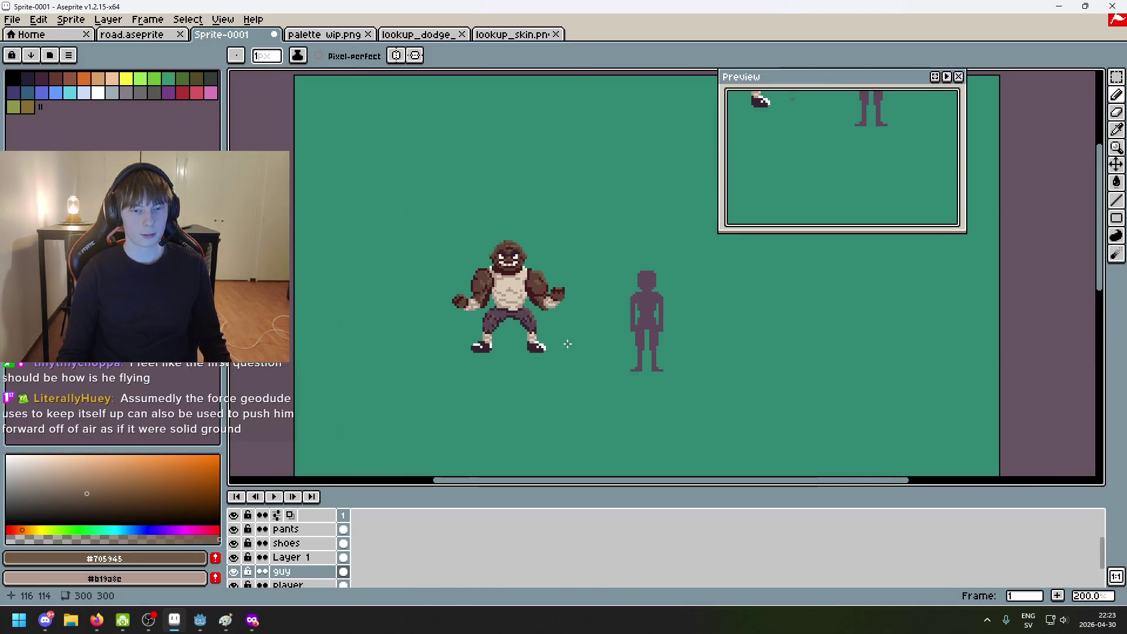
pyautogui.scroll(1, 555, 355)
pyautogui.scroll(-2, 557, 355)
pyautogui.scroll(1, 557, 355)
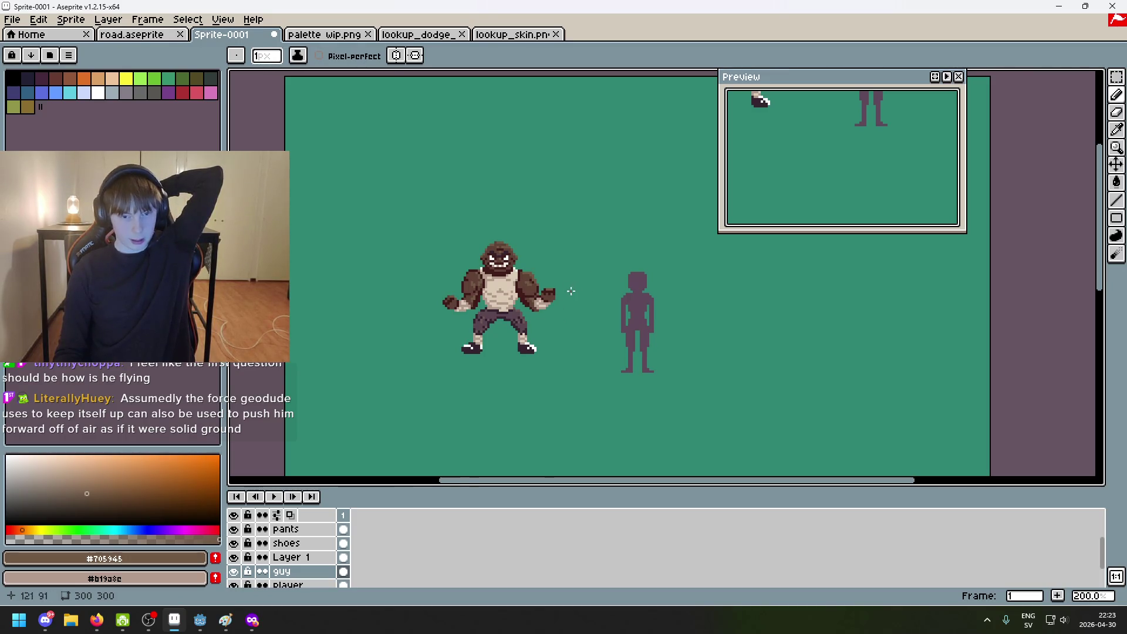
# Step: Pan across the green canvas and zoom again to check the sprite's details
pyautogui.scroll(1, 547, 285)
pyautogui.moveTo(547, 285); pyautogui.dragTo(481, 280)
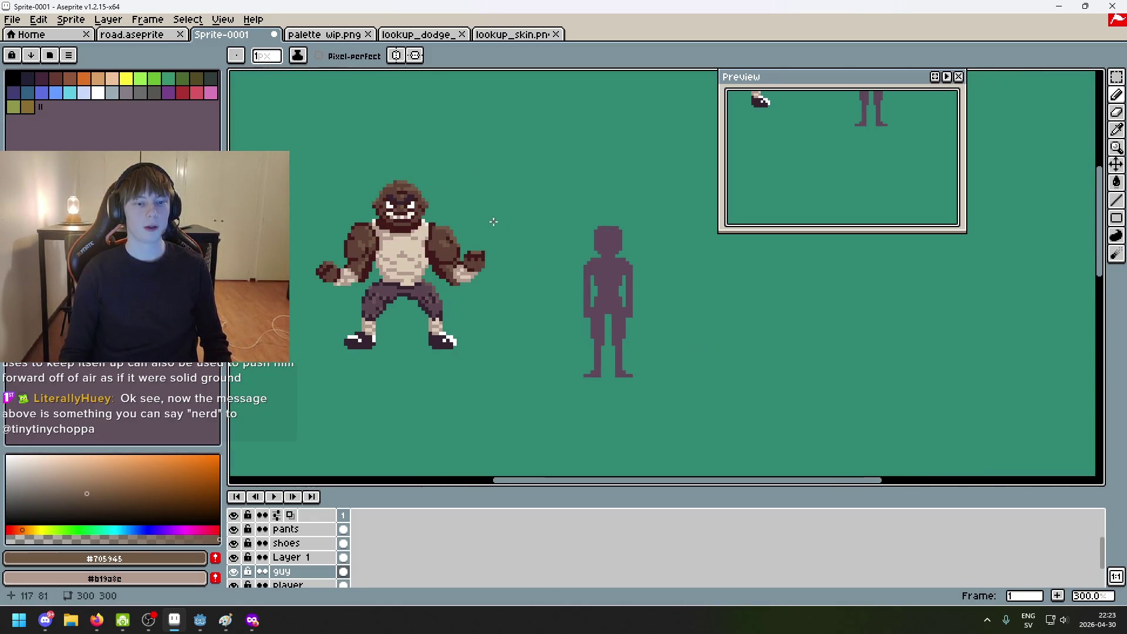
pyautogui.scroll(-2, 491, 201)
pyautogui.scroll(2, 428, 340)
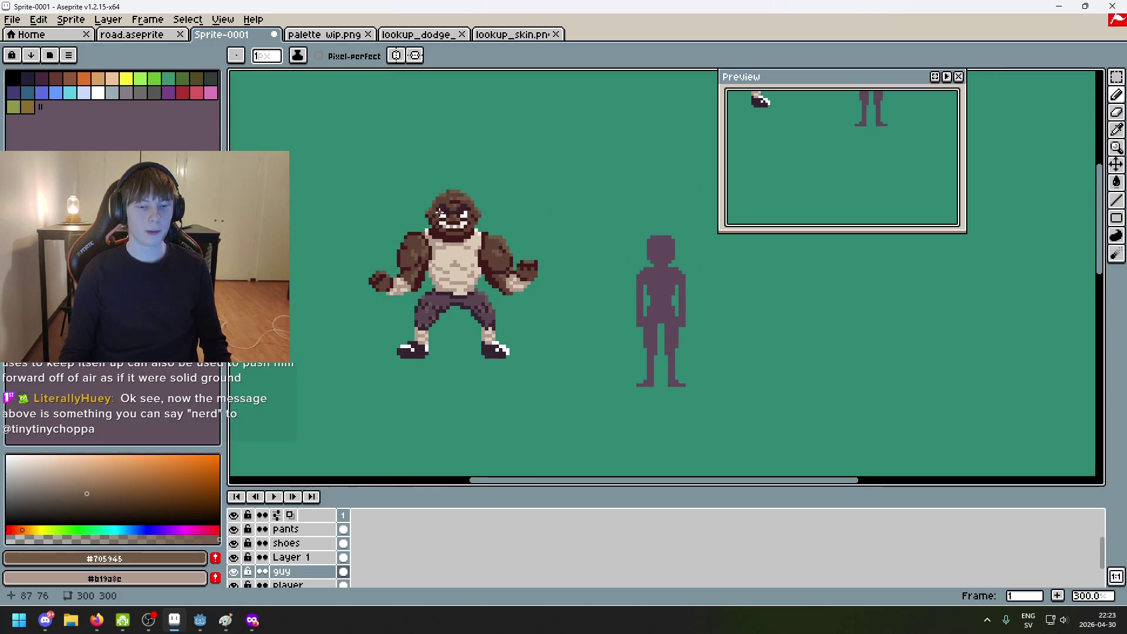
pyautogui.scroll(-1, 482, 282)
pyautogui.scroll(1, 441, 314)
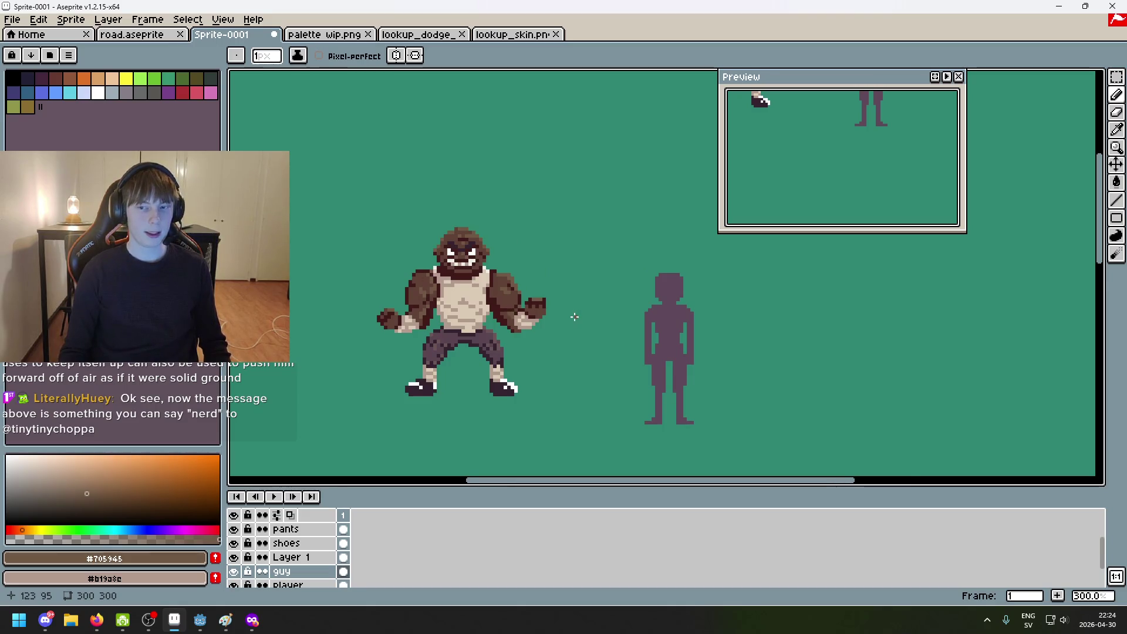
pyautogui.scroll(-2, 575, 317)
pyautogui.scroll(2, 515, 300)
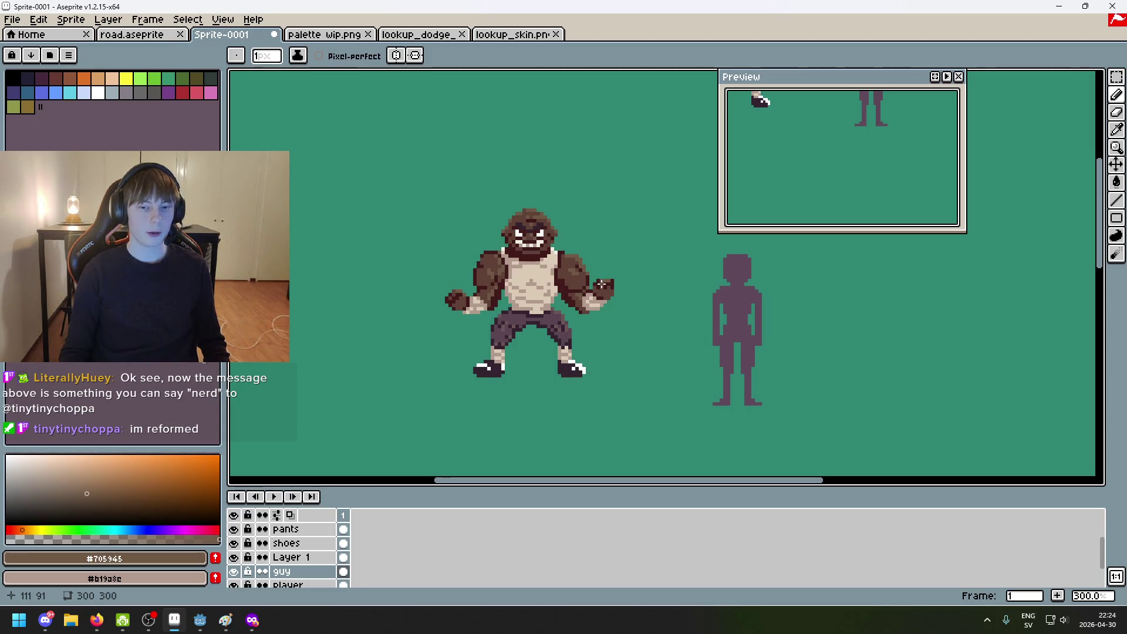
pyautogui.hscroll(3, 564, 318)
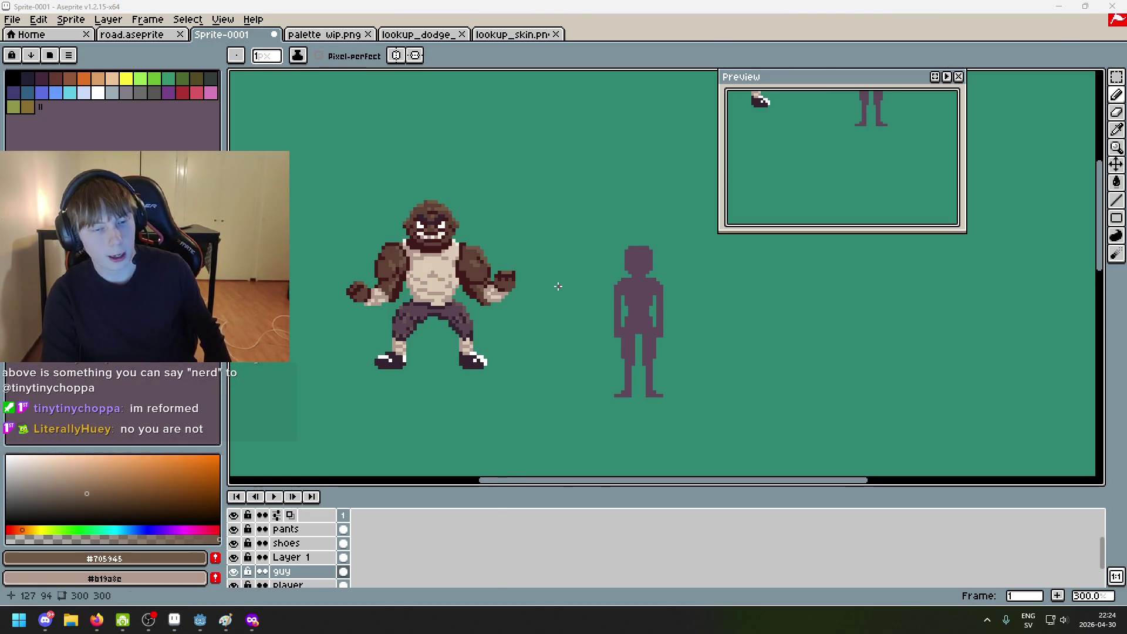
pyautogui.press('super')
# Step: Launch Notepad and position its window so the sprite stays visible
pyautogui.write('note')
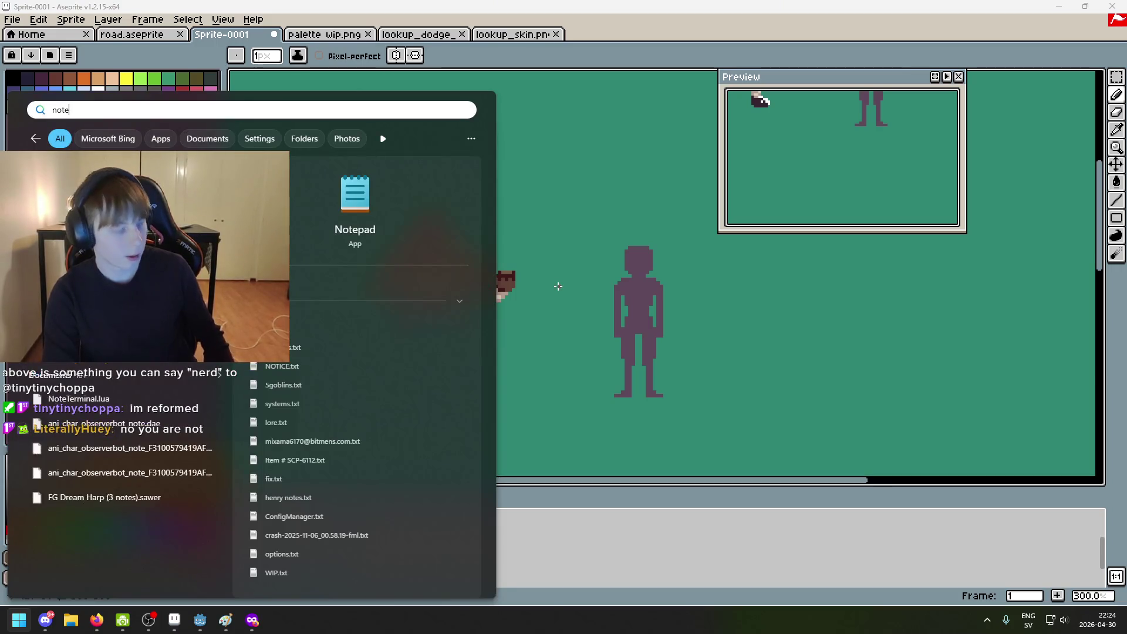
pyautogui.press('Return')
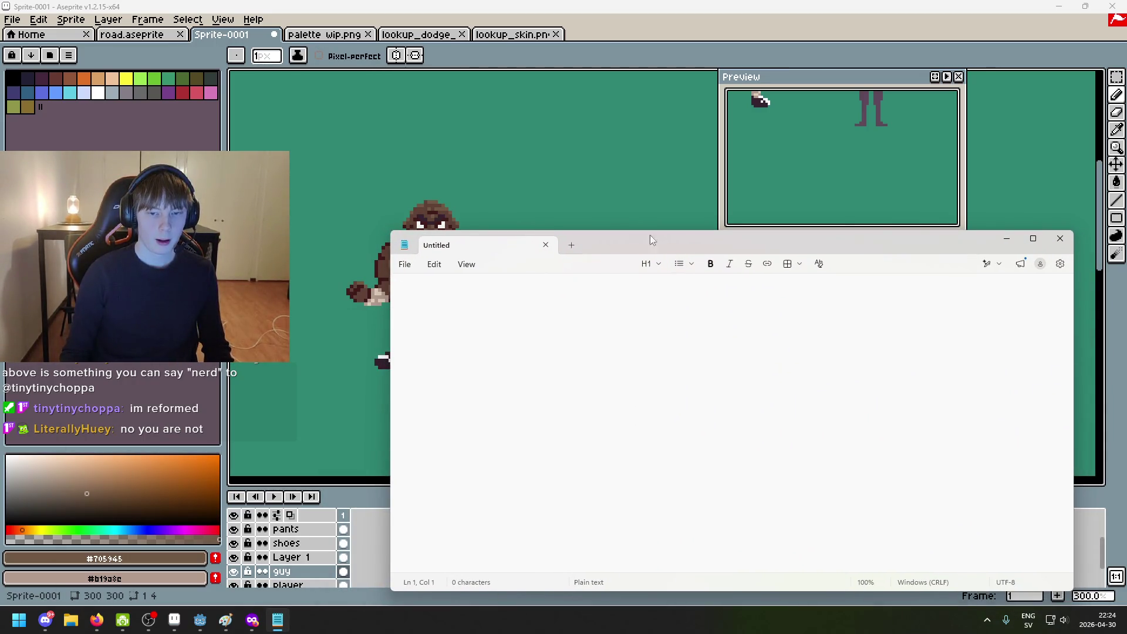
pyautogui.moveTo(653, 241)
pyautogui.mouseDown()
pyautogui.moveTo(816, 242)
pyautogui.moveTo(763, 163)
pyautogui.mouseUp()
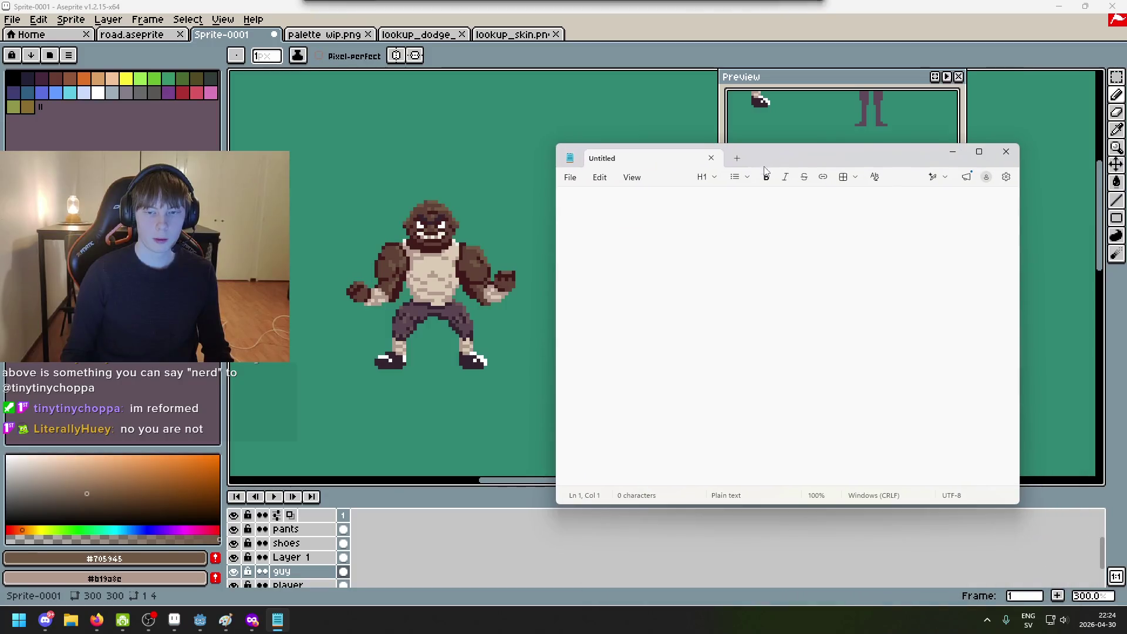
# Step: Write the 'brawler guy' heading with the title 'Bounty Hunters' directly above it
pyautogui.write('brawler guy')
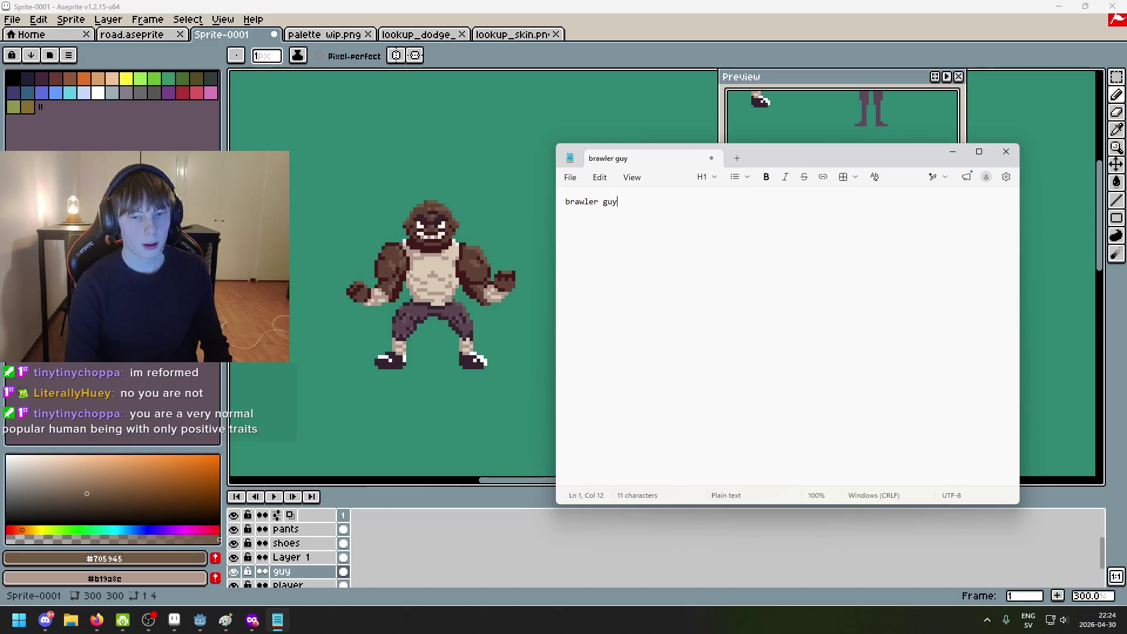
pyautogui.press('Return')
pyautogui.press('Return')
pyautogui.write('Bounty Hunters')
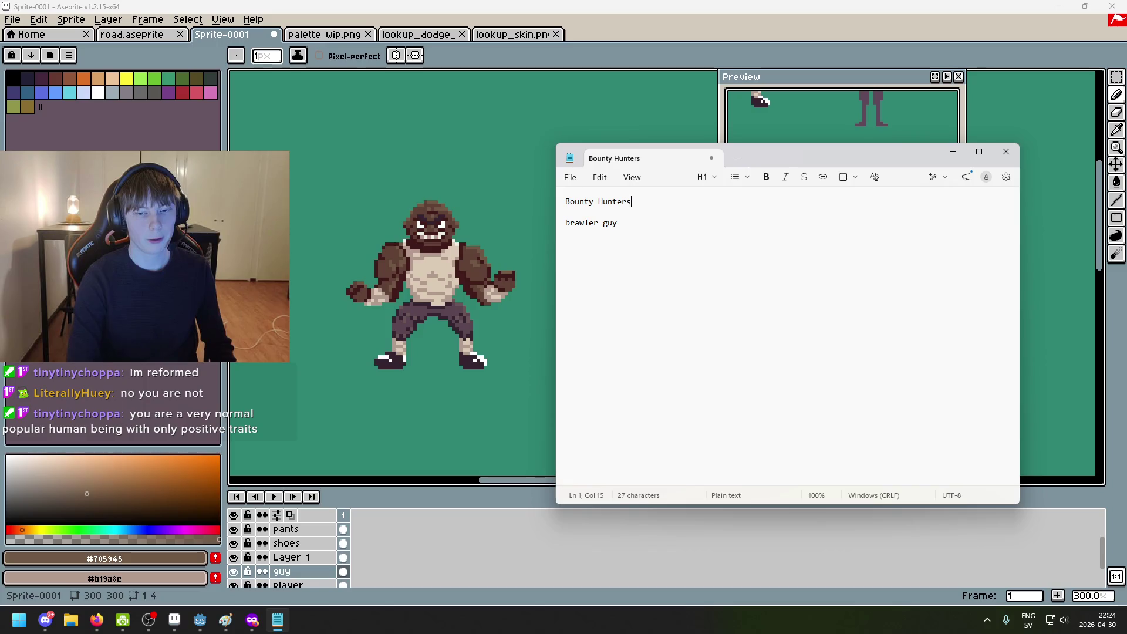
pyautogui.press('Down')
pyautogui.press('Delete')
pyautogui.press('Right')
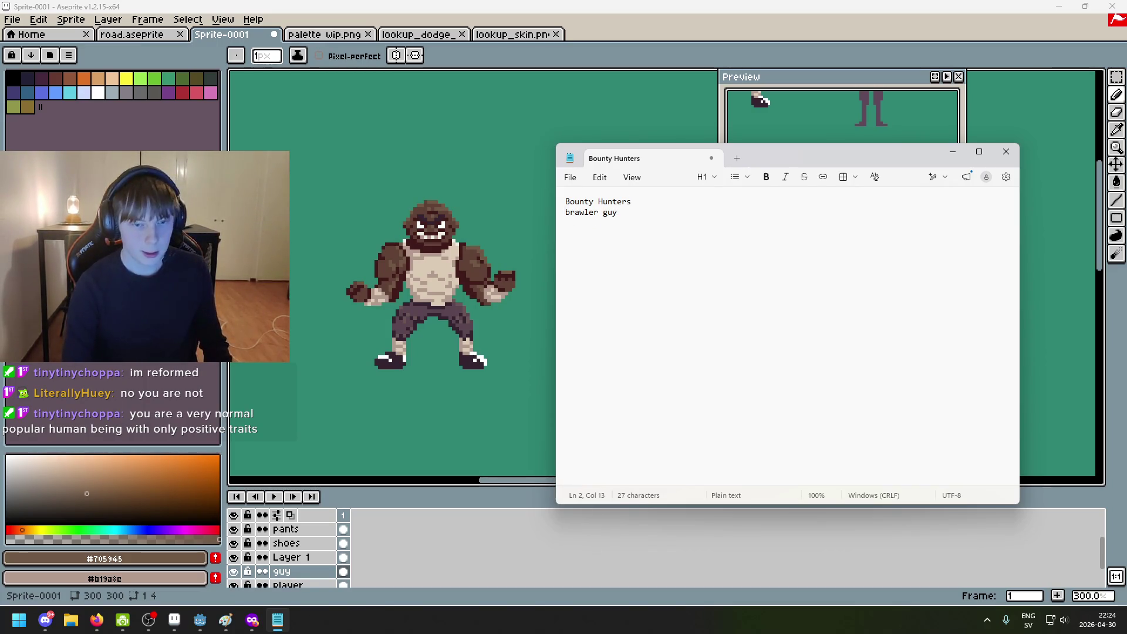
# Step: Begin the indented 'uppercut' move entry under brawler guy
pyautogui.write('up')
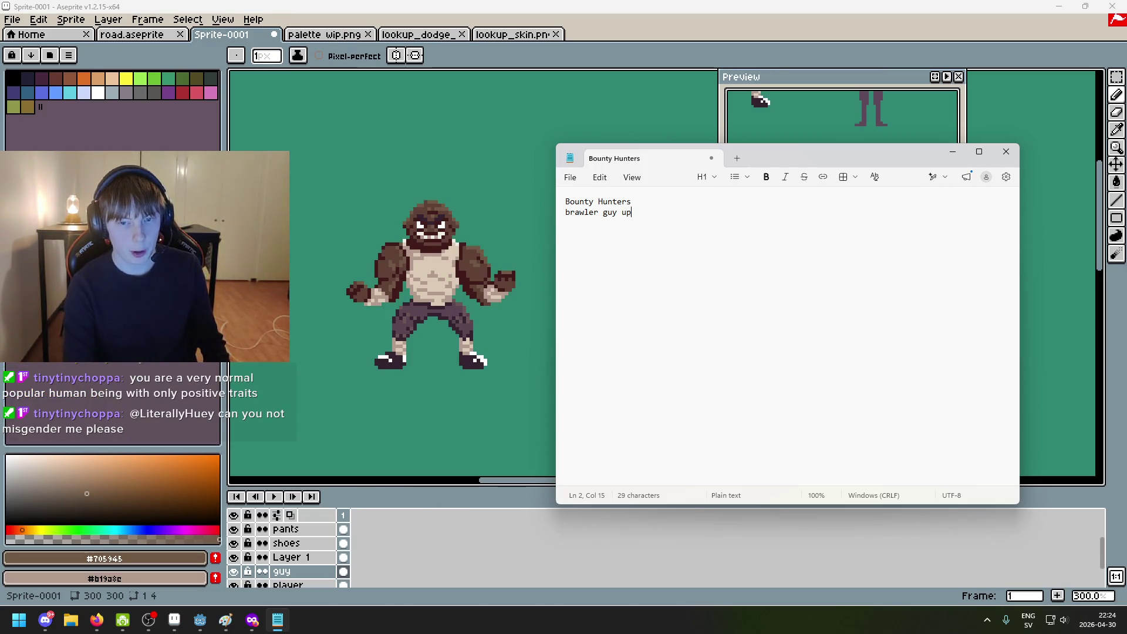
pyautogui.write('p')
pyautogui.press('BackSpace')
pyautogui.write('ercut')
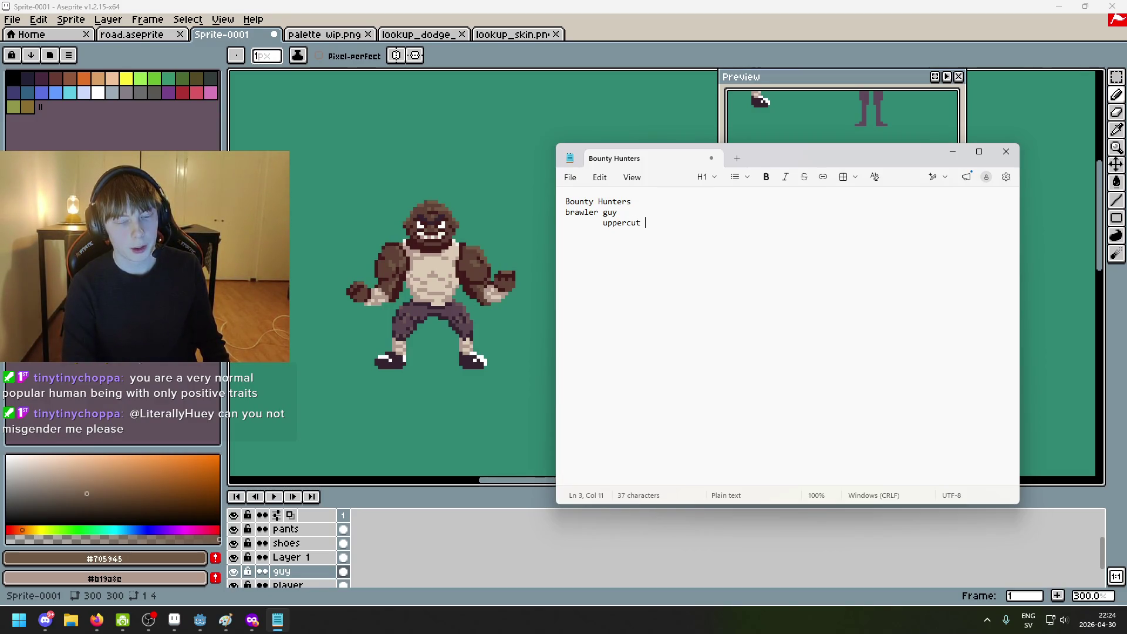
pyautogui.write(' uin')
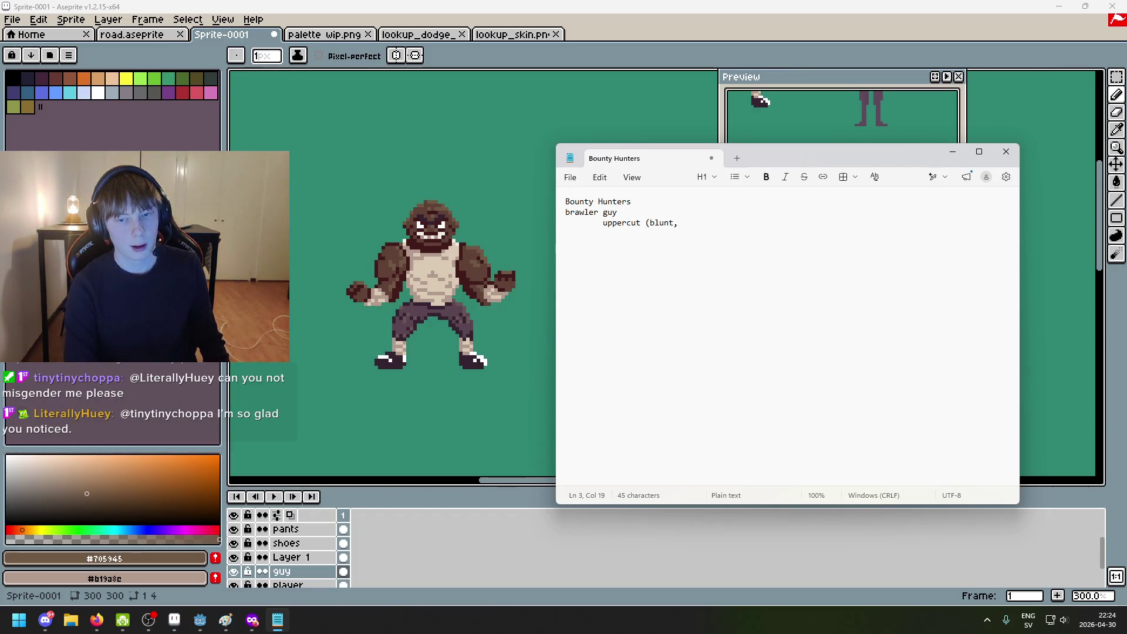
pyautogui.write('hea')
pyautogui.write('d, on')
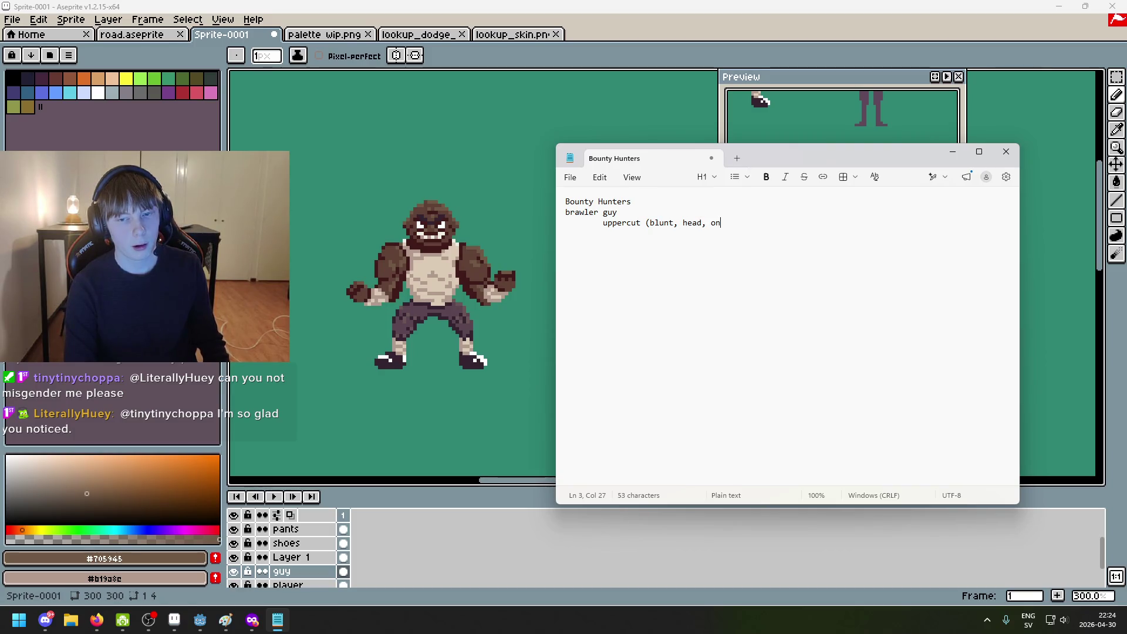
# Step: Finish the entry as 'uppercut (blunt, centered, slow)', replacing 'head-on' with 'centered'
pyautogui.press('BackSpace')
pyautogui.press('BackSpace')
pyautogui.press('BackSpace')
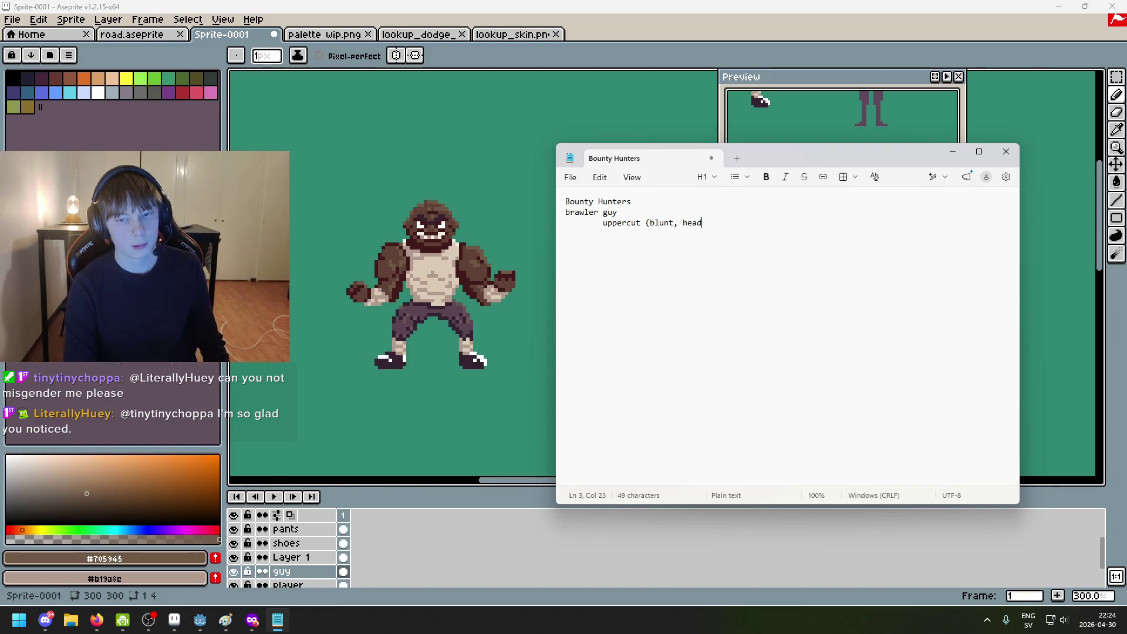
pyautogui.write('-')
pyautogui.press('BackSpace')
pyautogui.press('BackSpace')
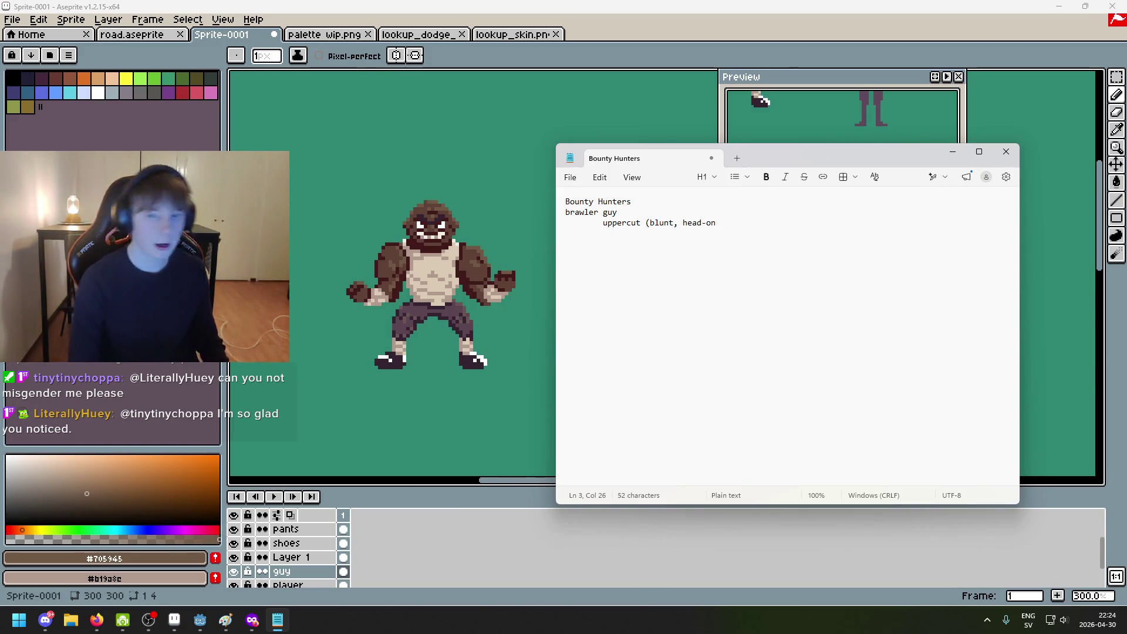
pyautogui.write(', ')
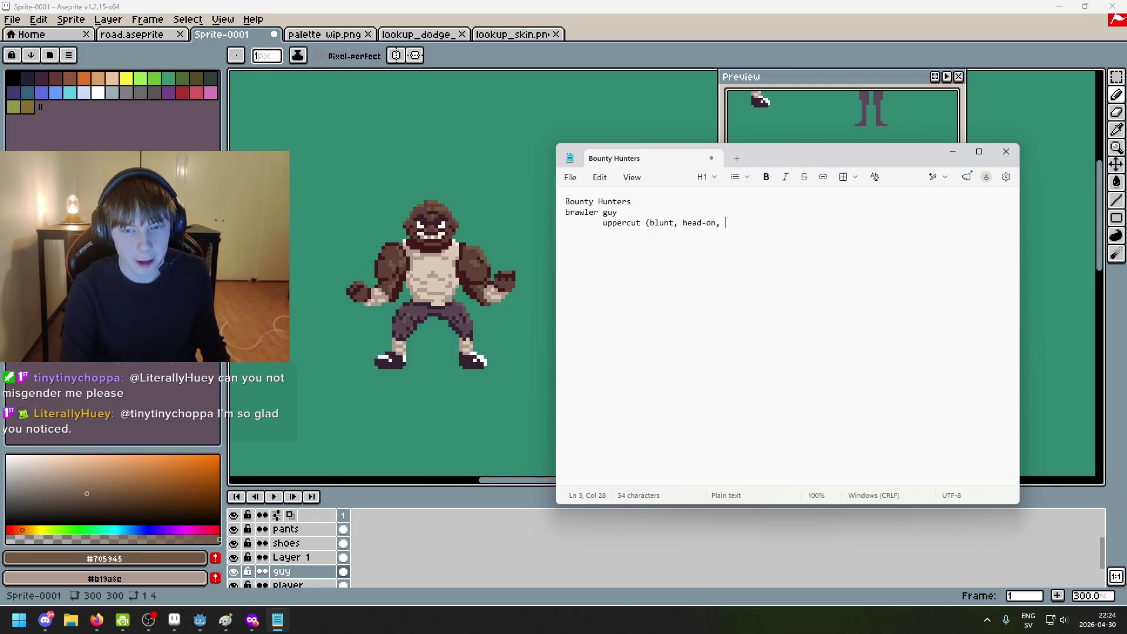
pyautogui.write('slow,')
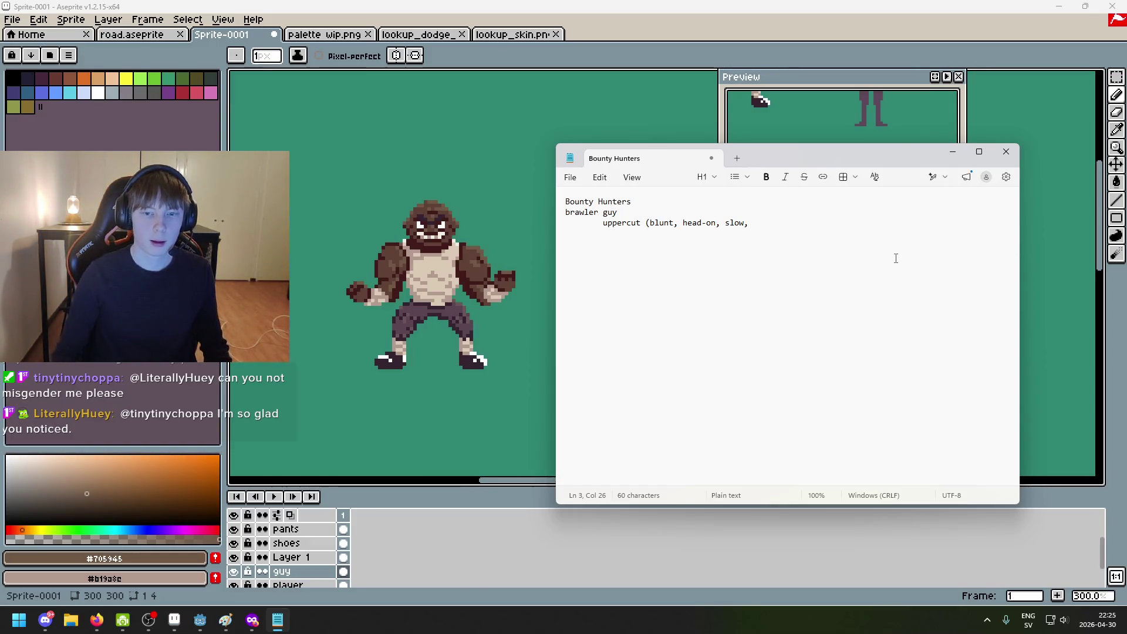
pyautogui.press('BackSpace')
pyautogui.press('BackSpace')
pyautogui.write('centered')
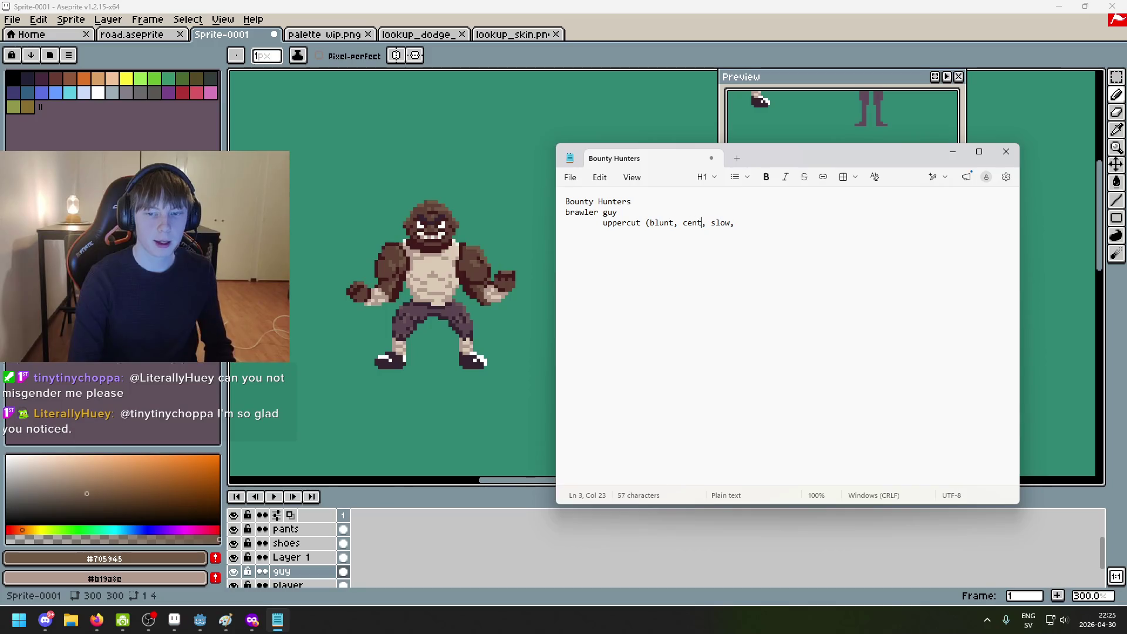
pyautogui.press('BackSpace')
pyautogui.press('BackSpace')
pyautogui.press('BackSpace')
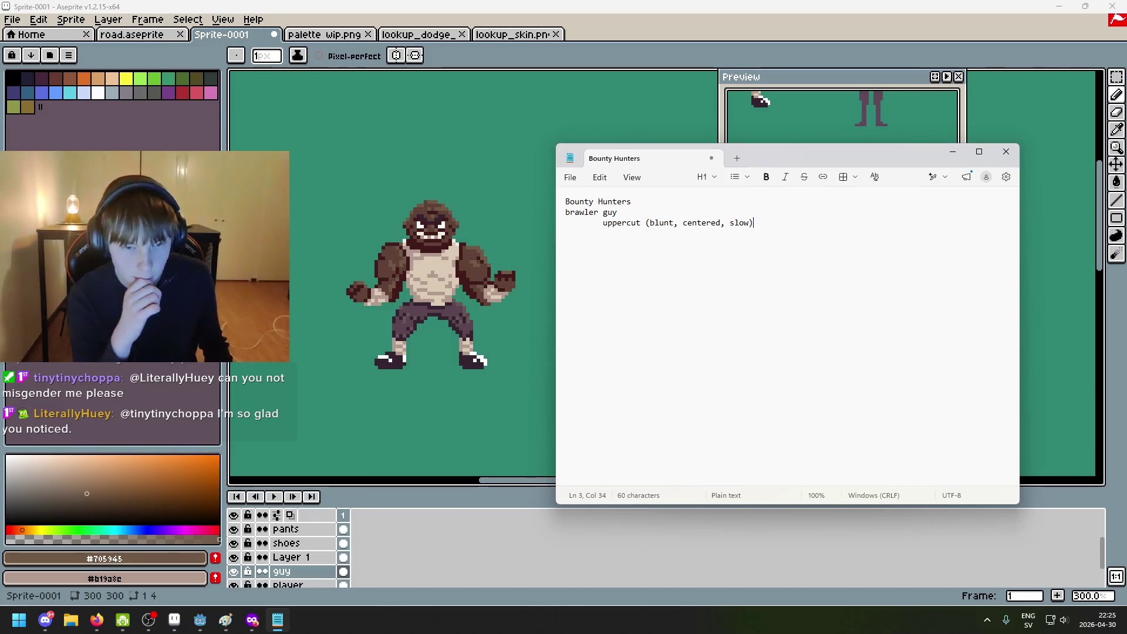
# Step: Add the indented move 'thwomp (blunt, centerd, self cc, heavy, slow)' below uppercut
pyautogui.press('Return')
pyautogui.press('Tab')
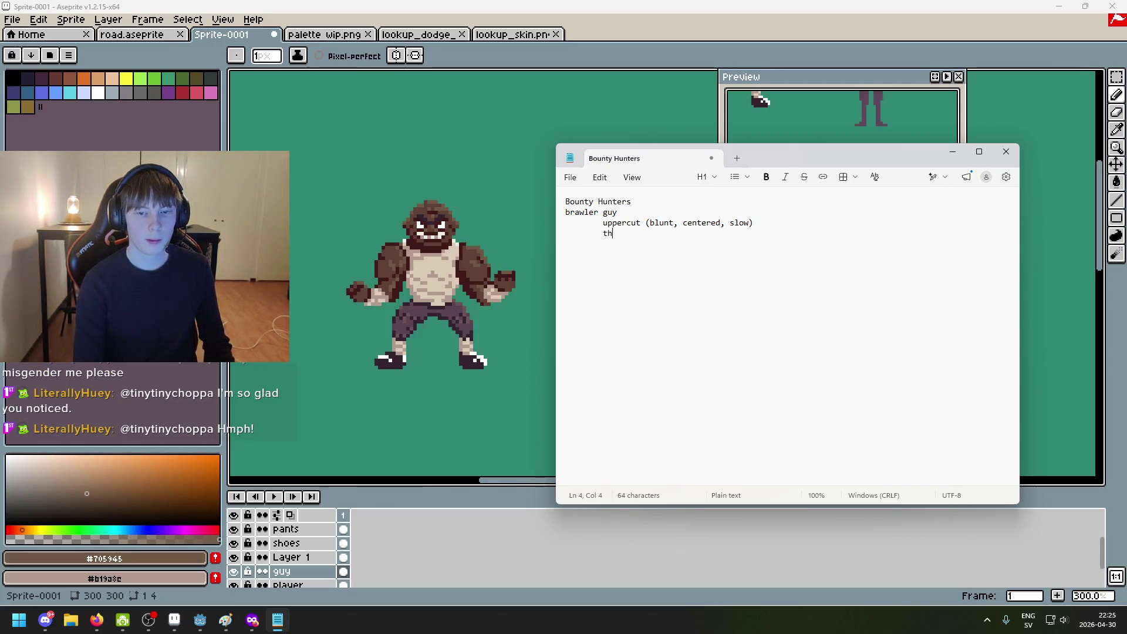
pyautogui.write('(')
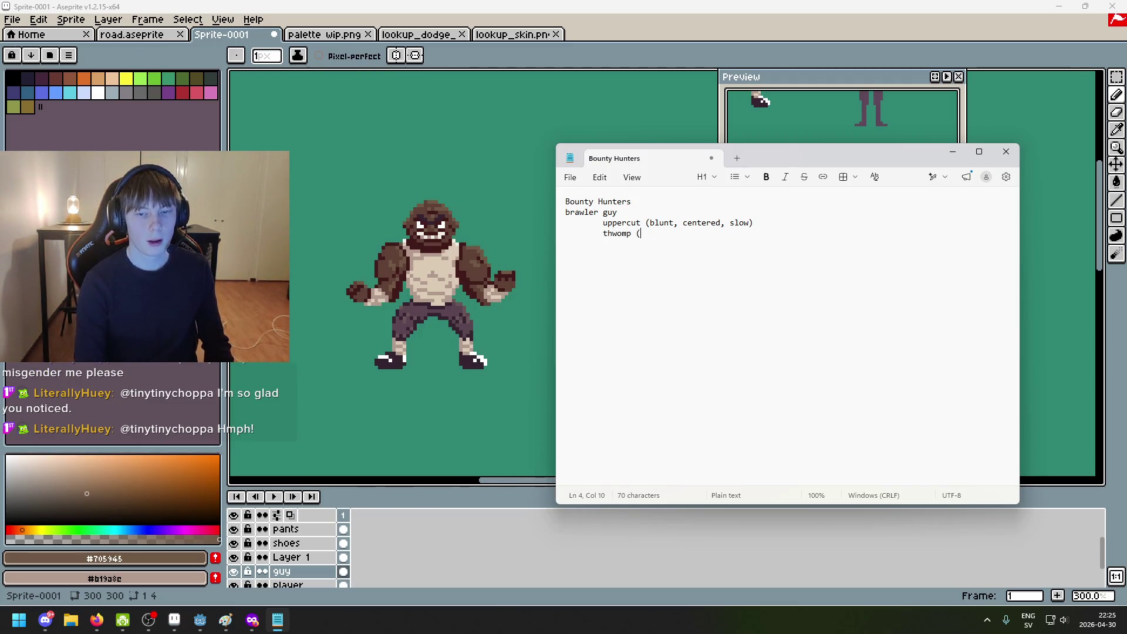
pyautogui.write('blunt, ')
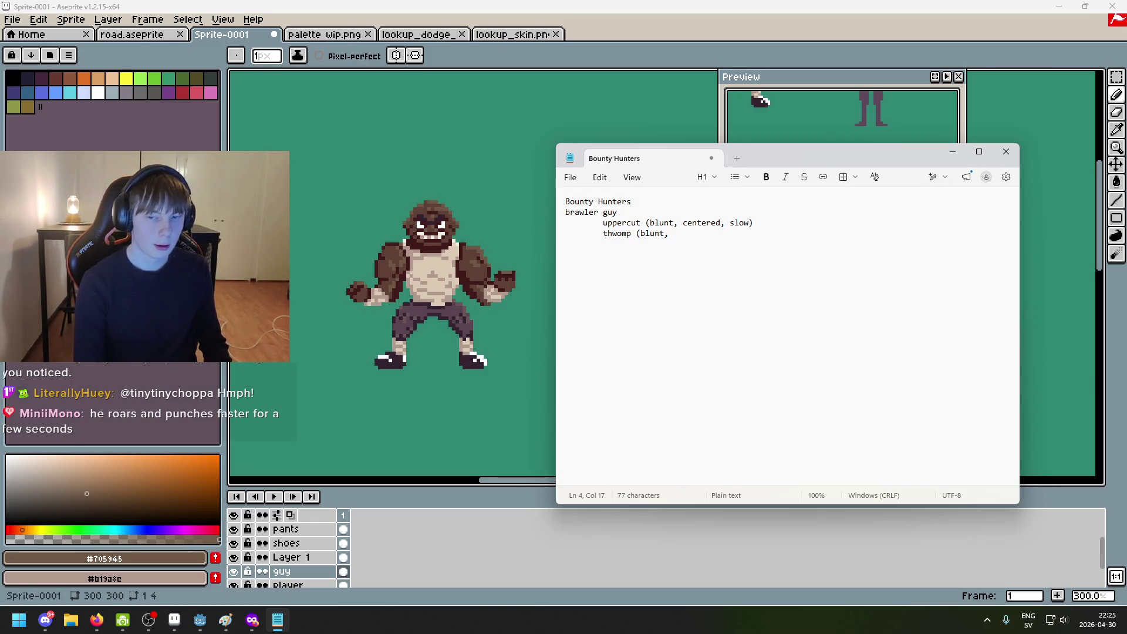
pyautogui.write('centerd, k')
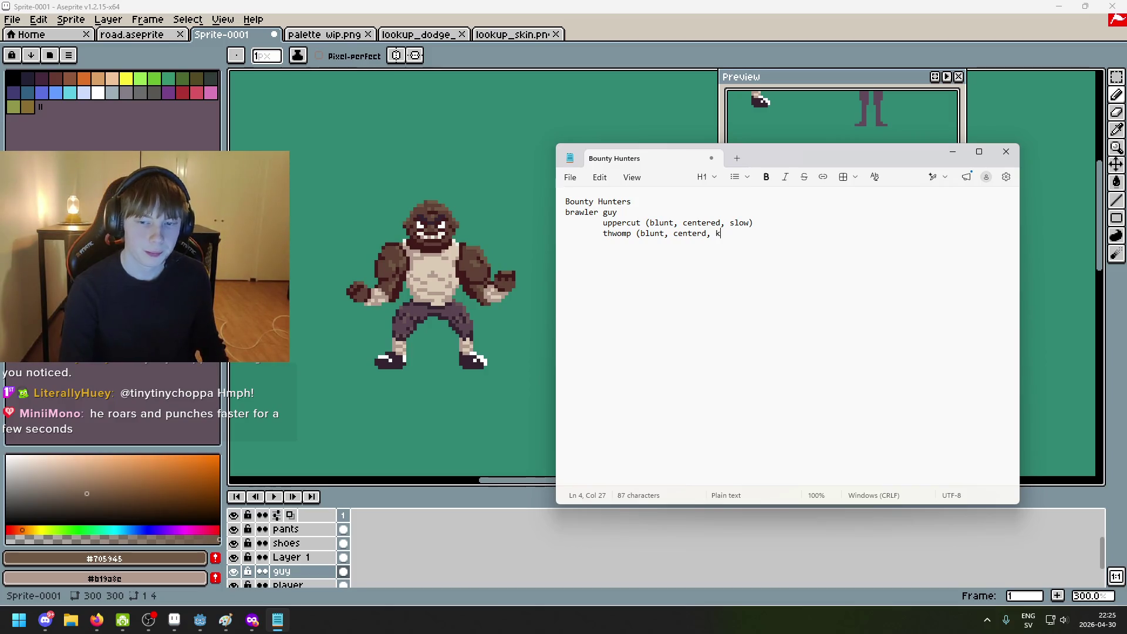
pyautogui.press('BackSpace')
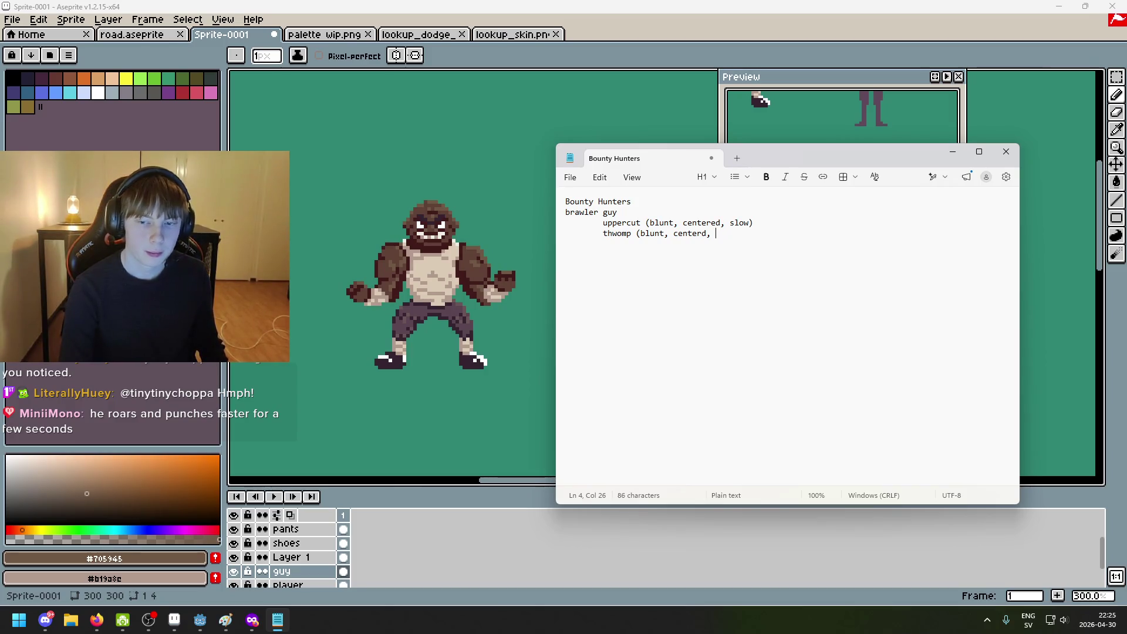
pyautogui.write('self cc,')
pyautogui.press('BackSpace')
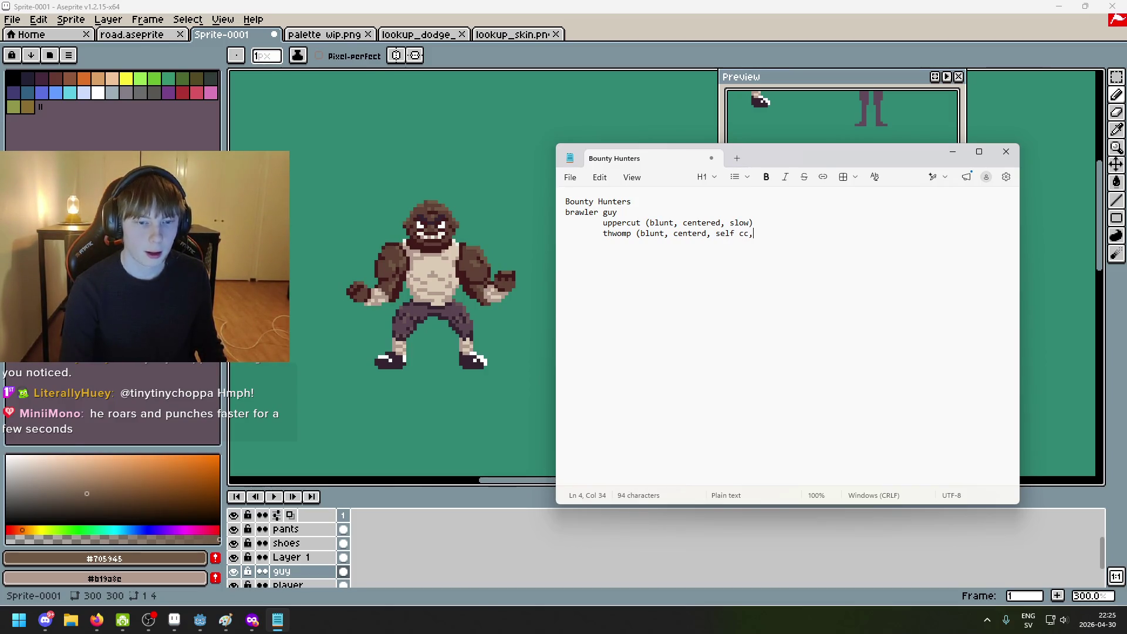
pyautogui.write(', heavy)')
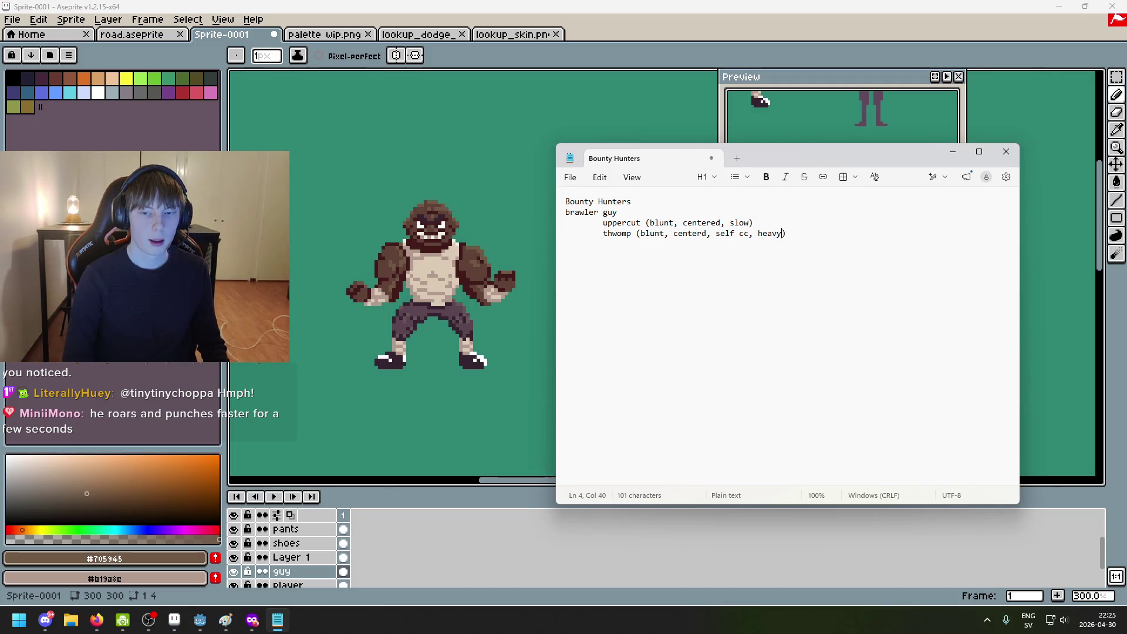
pyautogui.write(', slow')
# Step: Check the wording of the thwomp line and nudge the Notepad window up and right
pyautogui.click(815, 233)
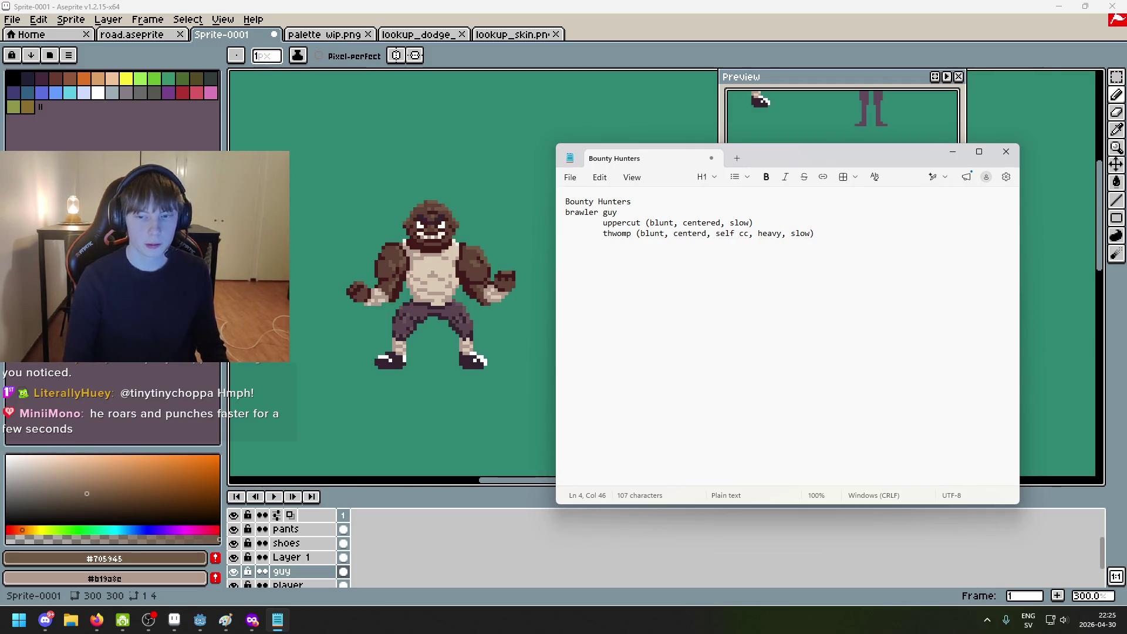
pyautogui.click(815, 233)
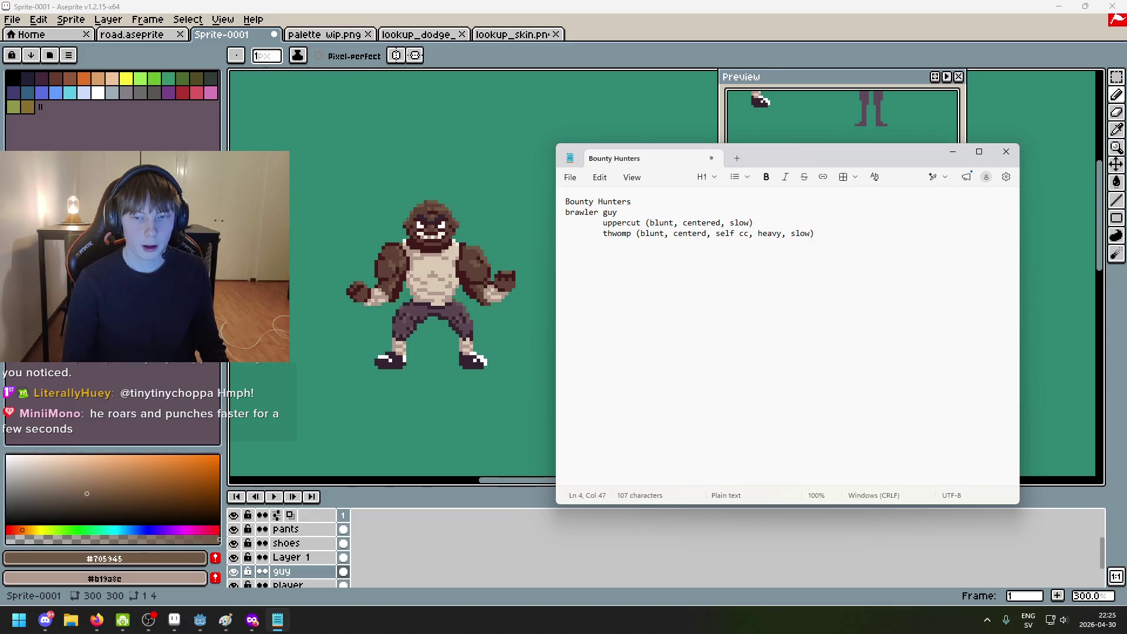
pyautogui.click(791, 233)
pyautogui.click(758, 233)
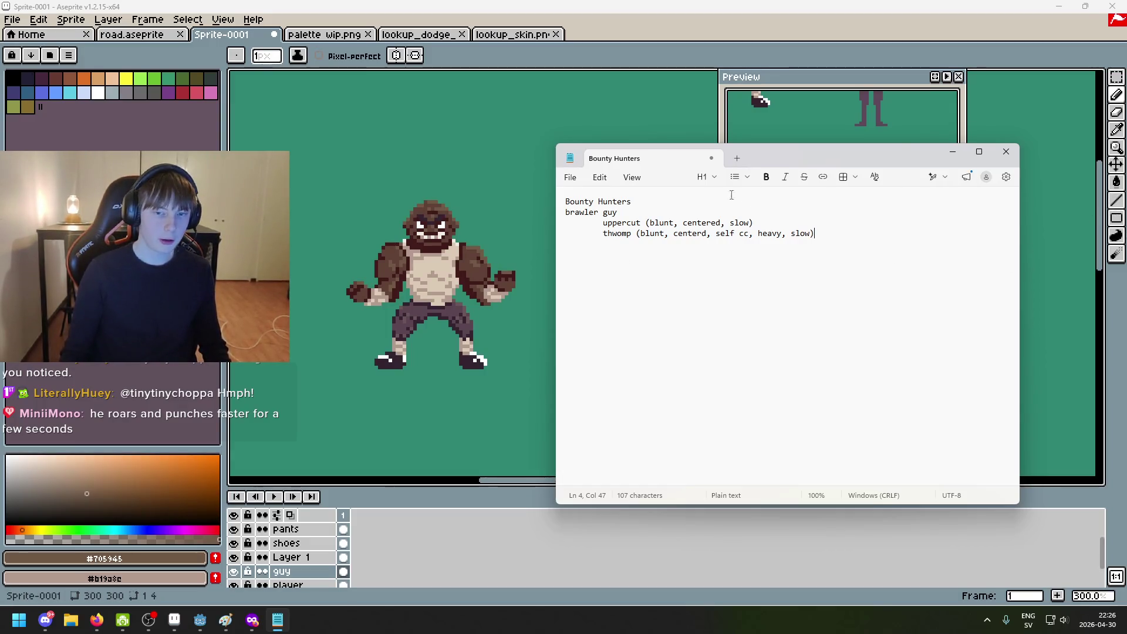
pyautogui.moveTo(781, 155); pyautogui.dragTo(802, 140)
# Step: Leave a blank line after the moves, then add the 'stabby guy' heading with an indented line
pyautogui.click(661, 196)
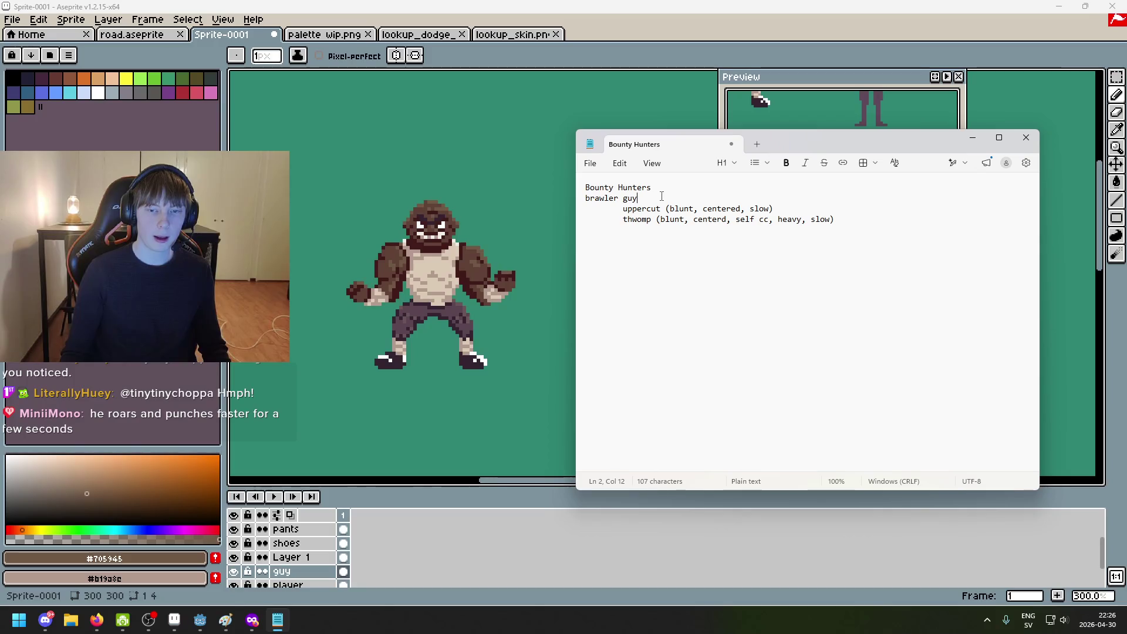
pyautogui.click(809, 223)
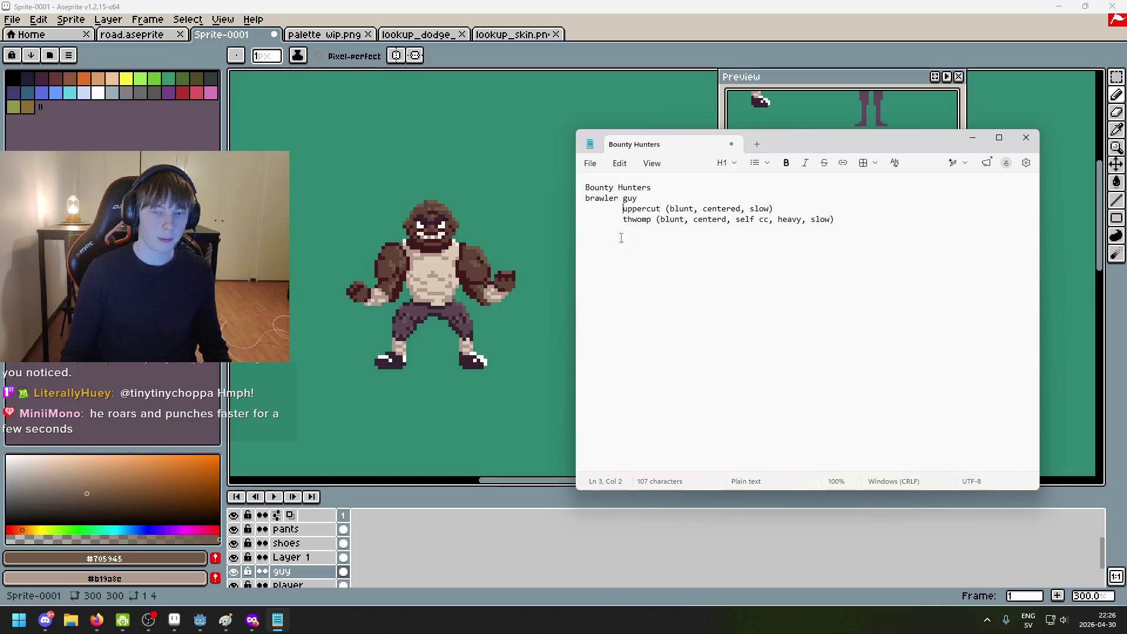
pyautogui.click(887, 219)
pyautogui.press('Return')
pyautogui.press('BackSpace')
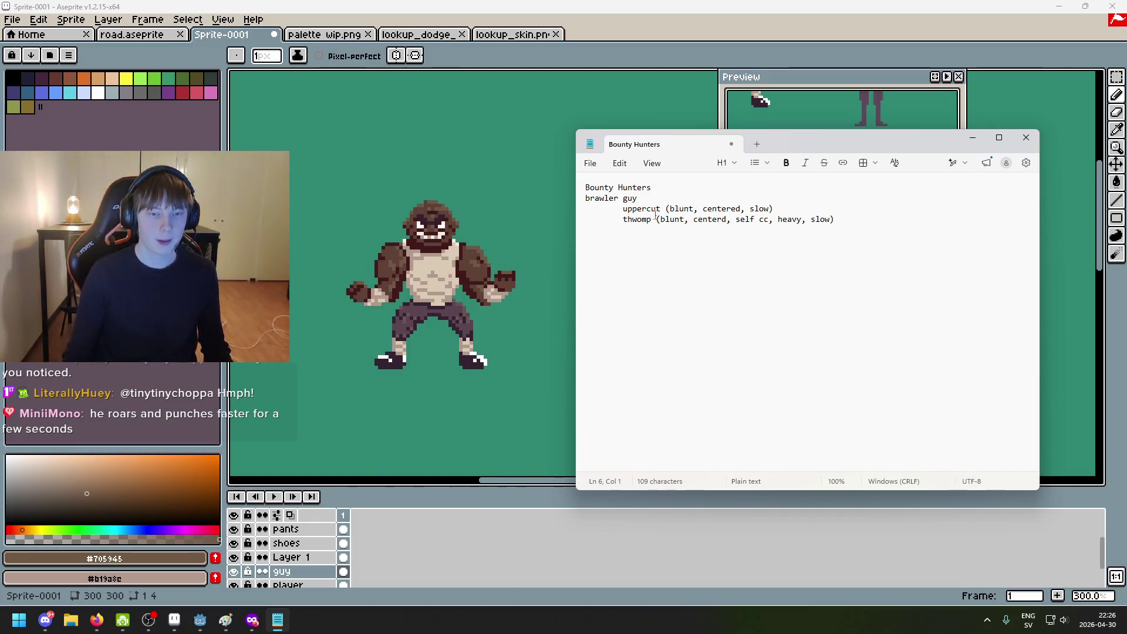
pyautogui.moveTo(667, 209); pyautogui.dragTo(711, 209)
pyautogui.click(644, 241)
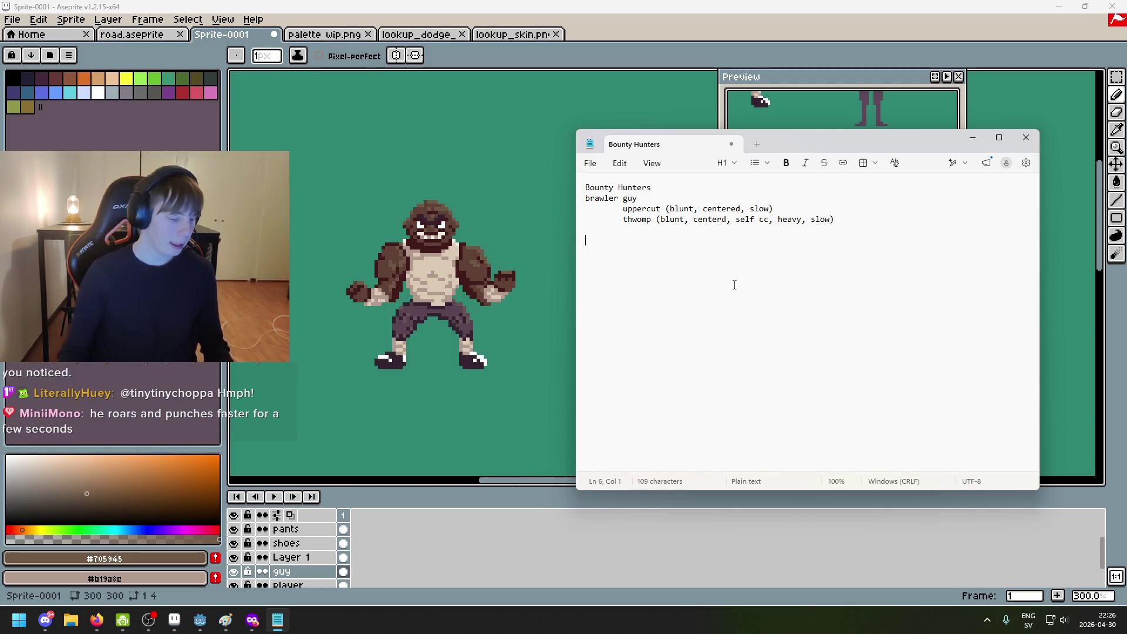
pyautogui.write('stabb')
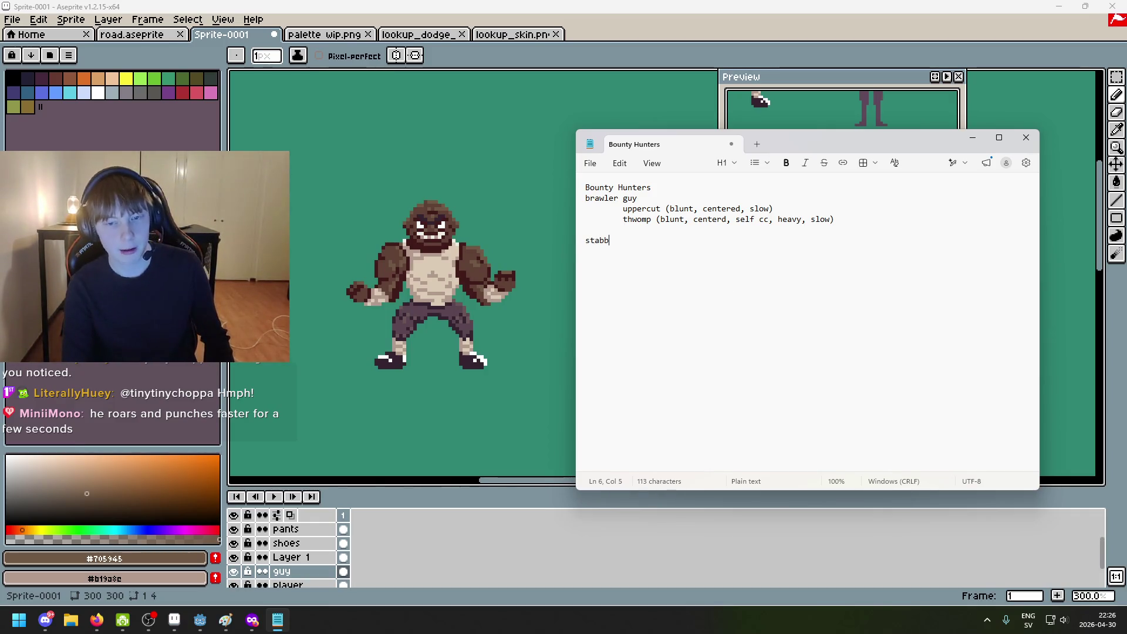
pyautogui.write('y guy')
pyautogui.press('Return')
pyautogui.press('Tab')
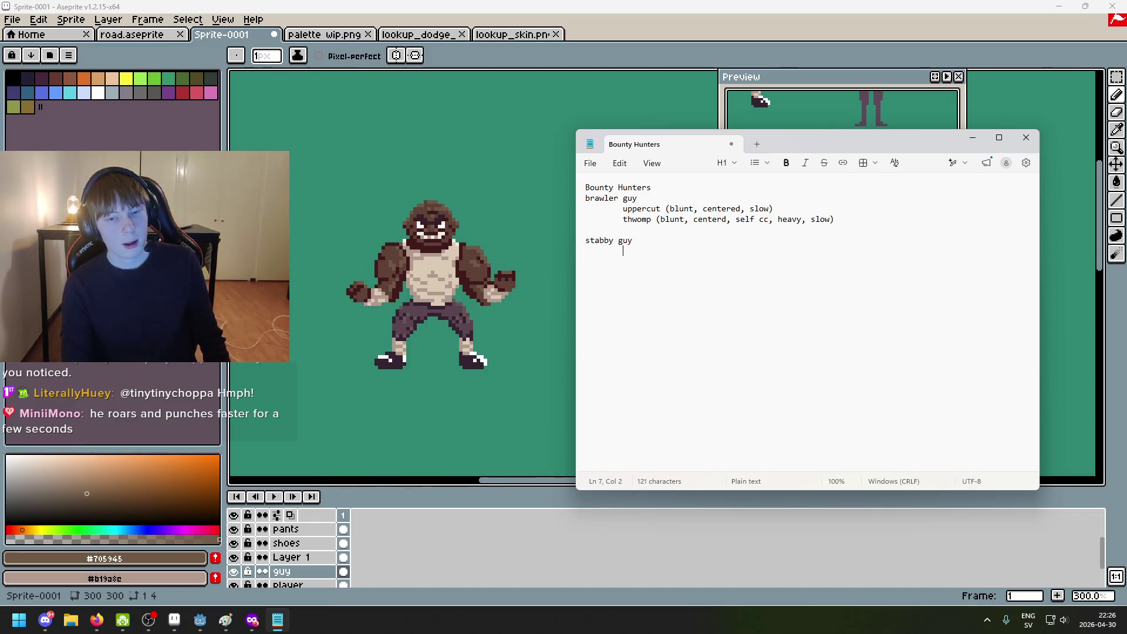
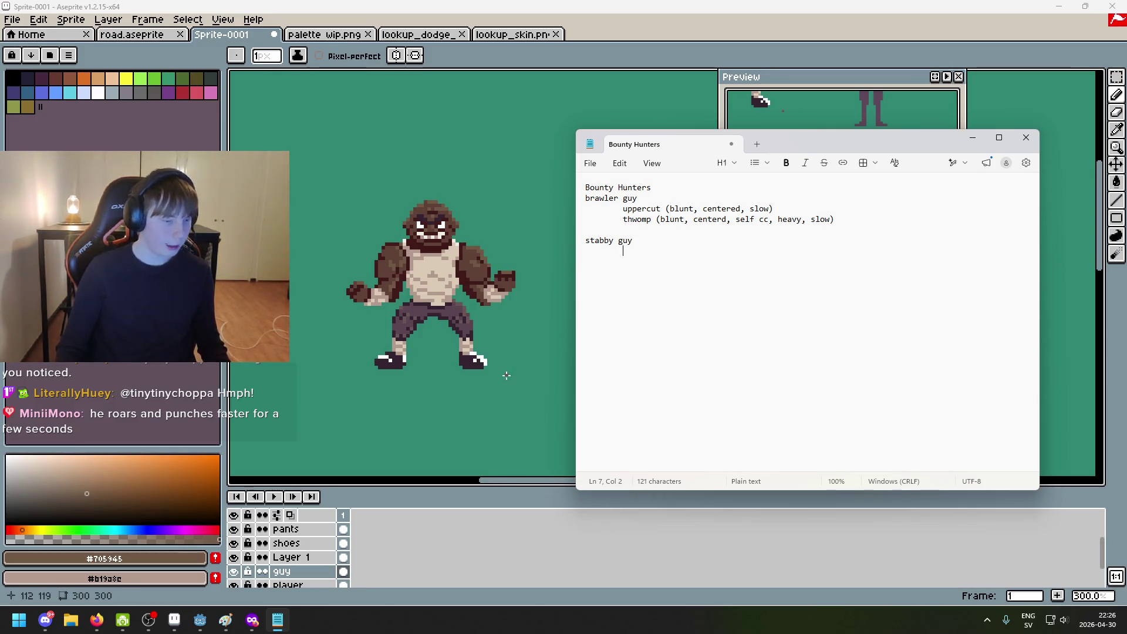
# Step: Add an indented ult line under thwomp: rapid punches, centered, you have to stay away for a bit
pyautogui.click(821, 228)
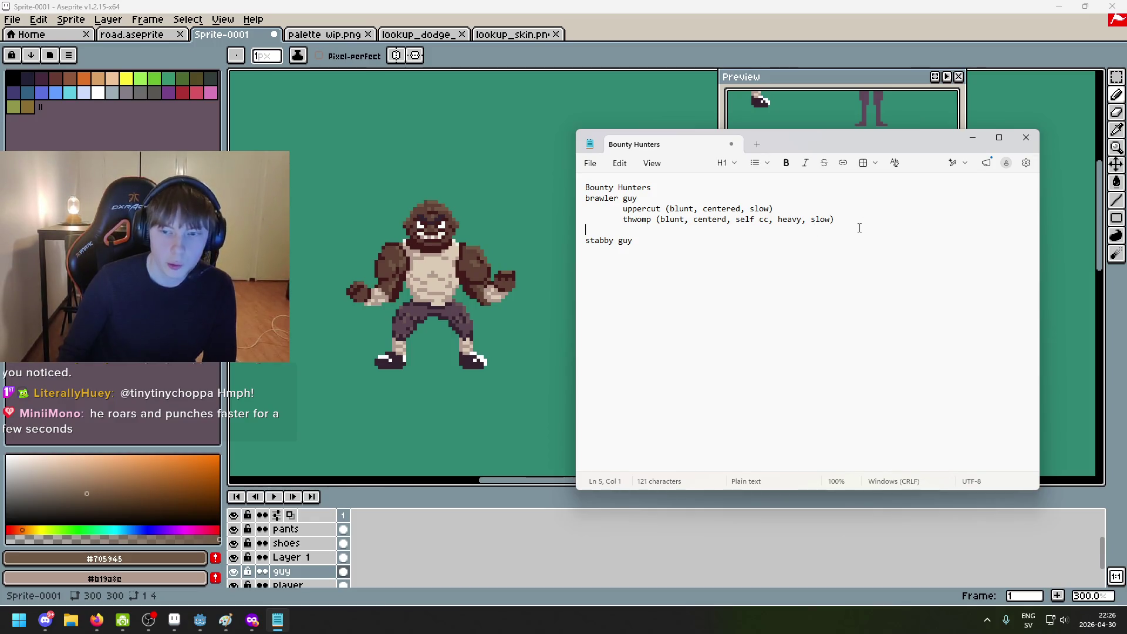
pyautogui.press('Tab')
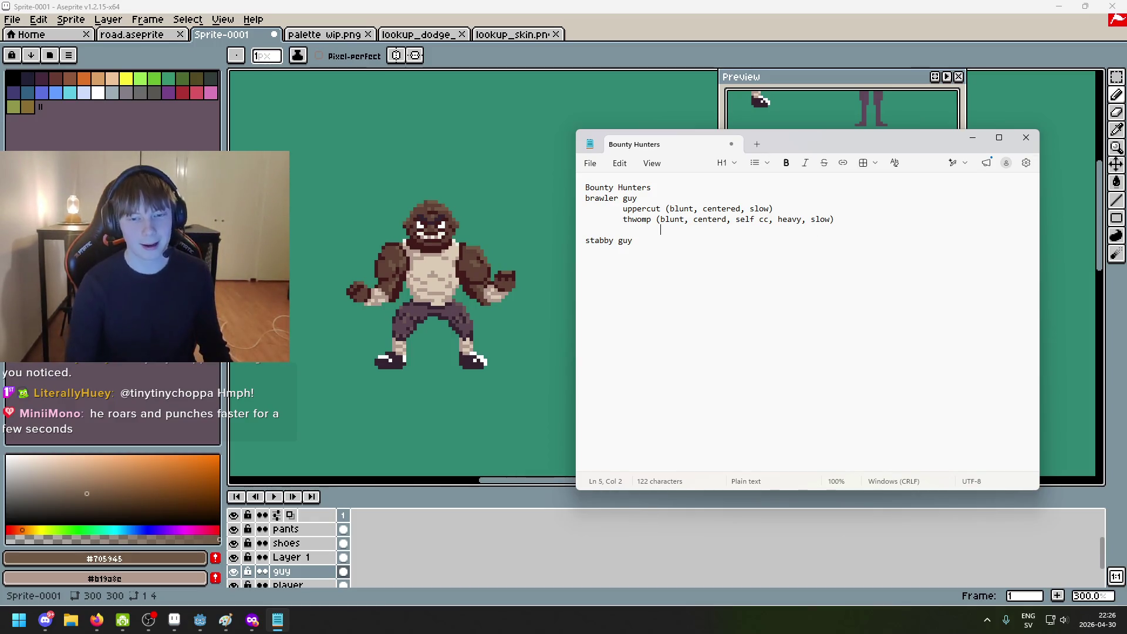
pyautogui.write('ult')
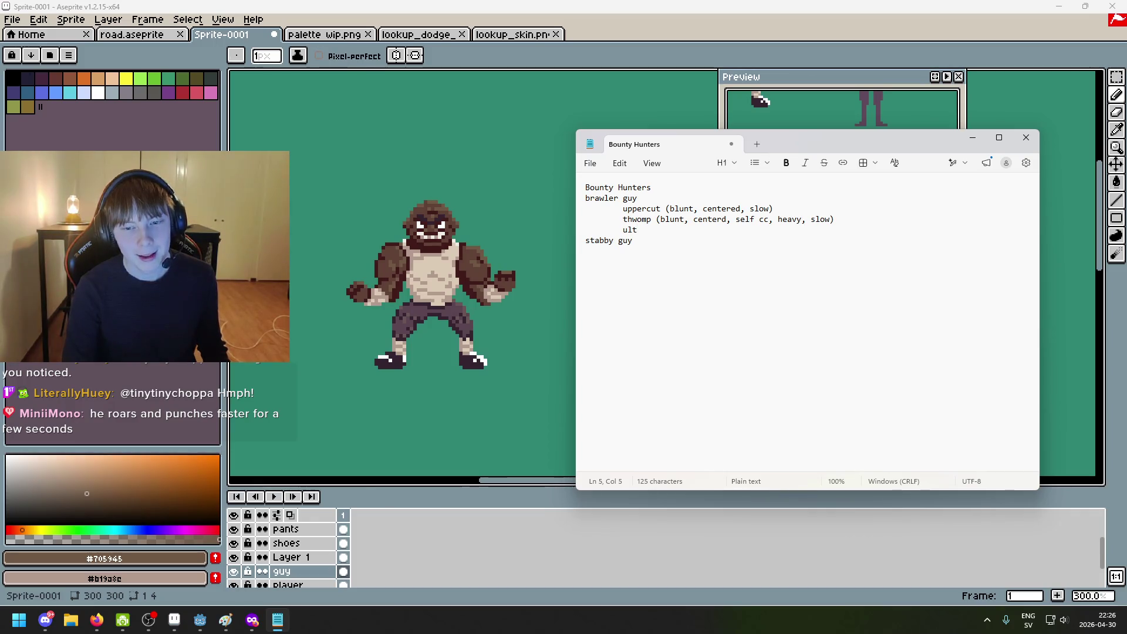
pyautogui.write(' )(f')
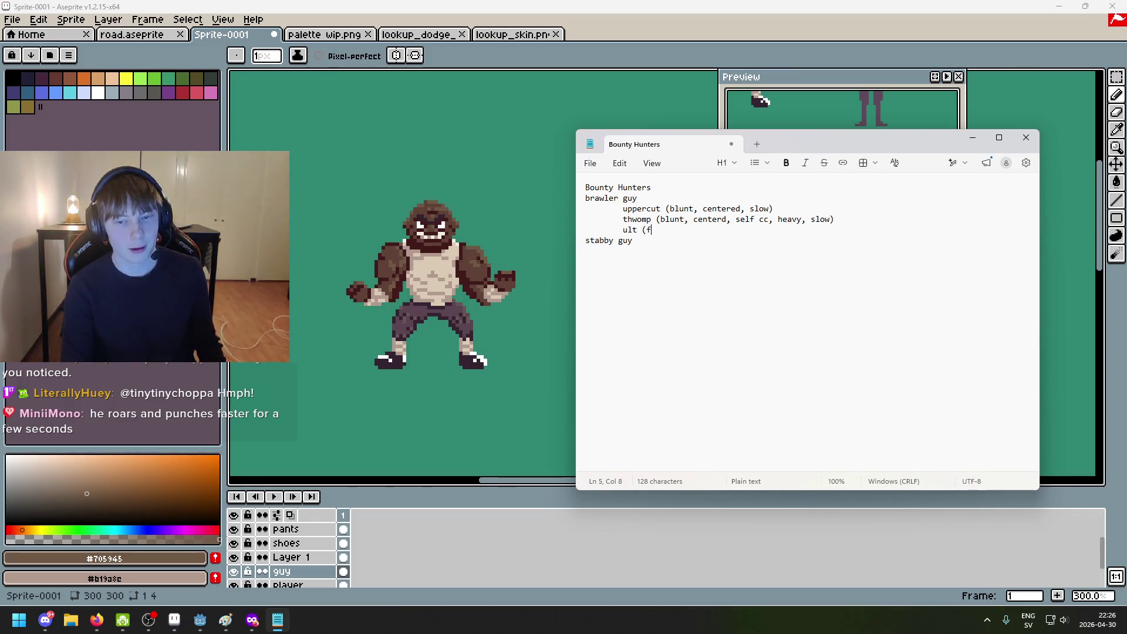
pyautogui.write('ches')
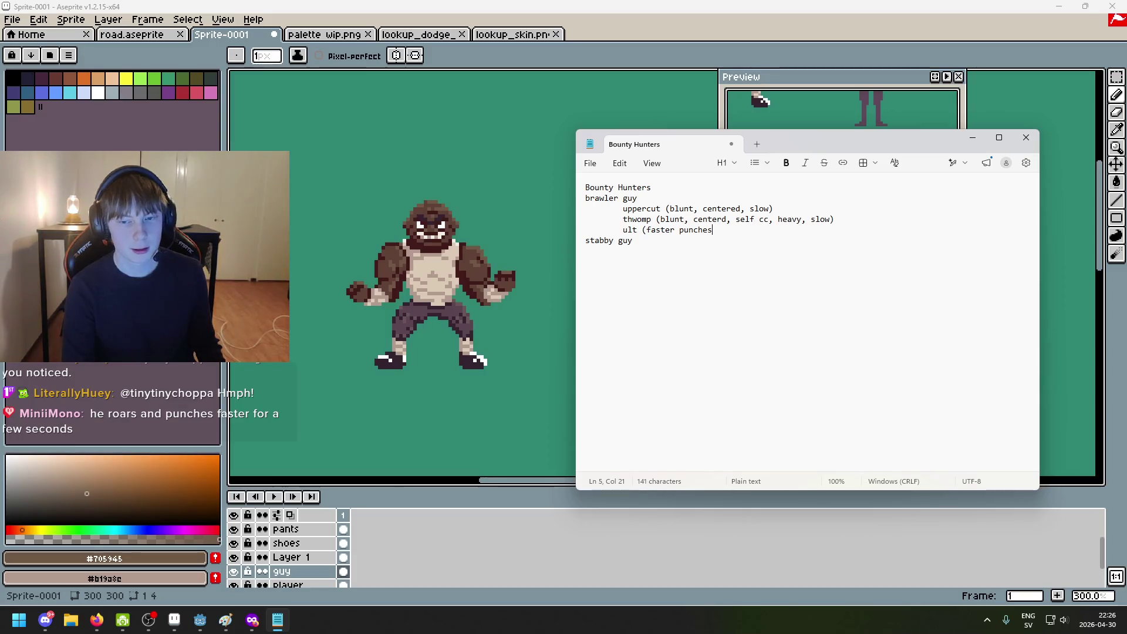
pyautogui.write('rapid')
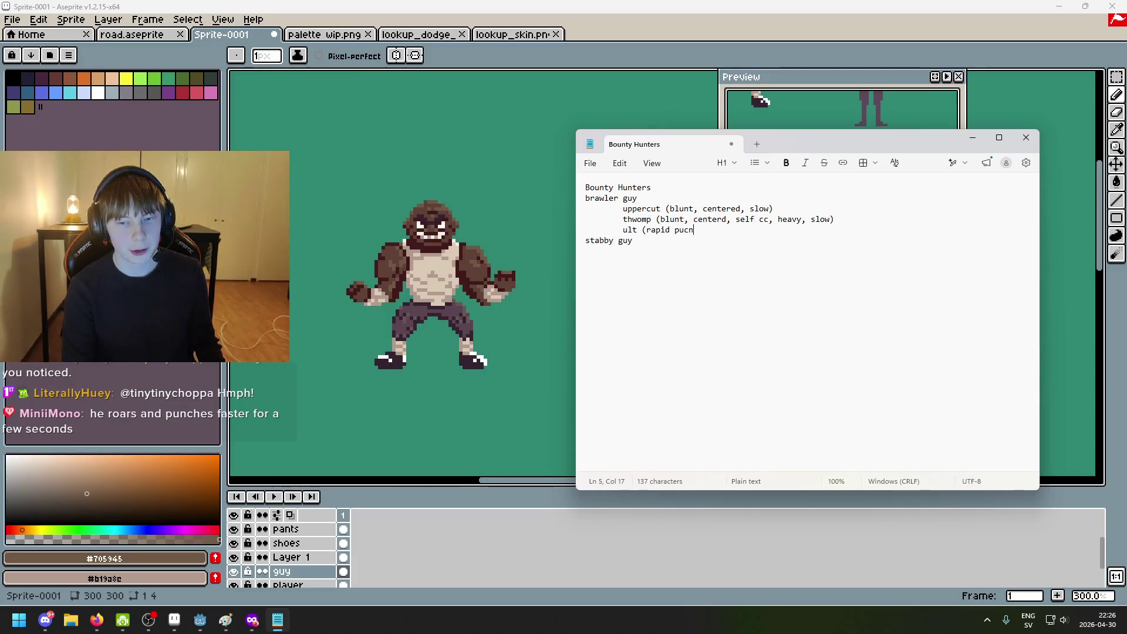
pyautogui.press('BackSpace')
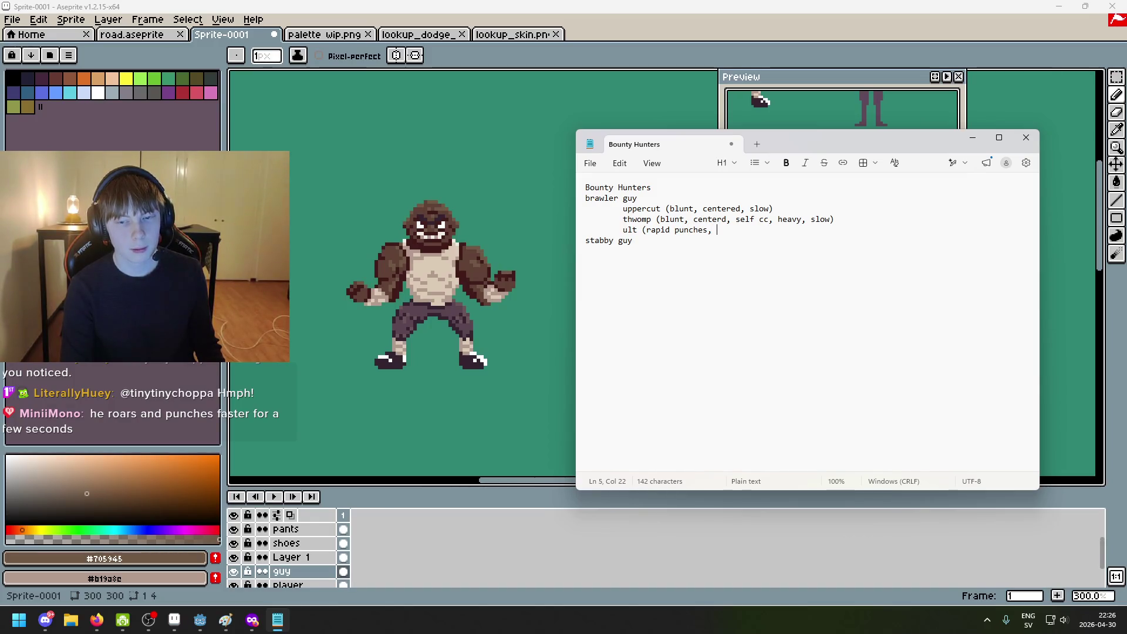
pyautogui.write('you have to ')
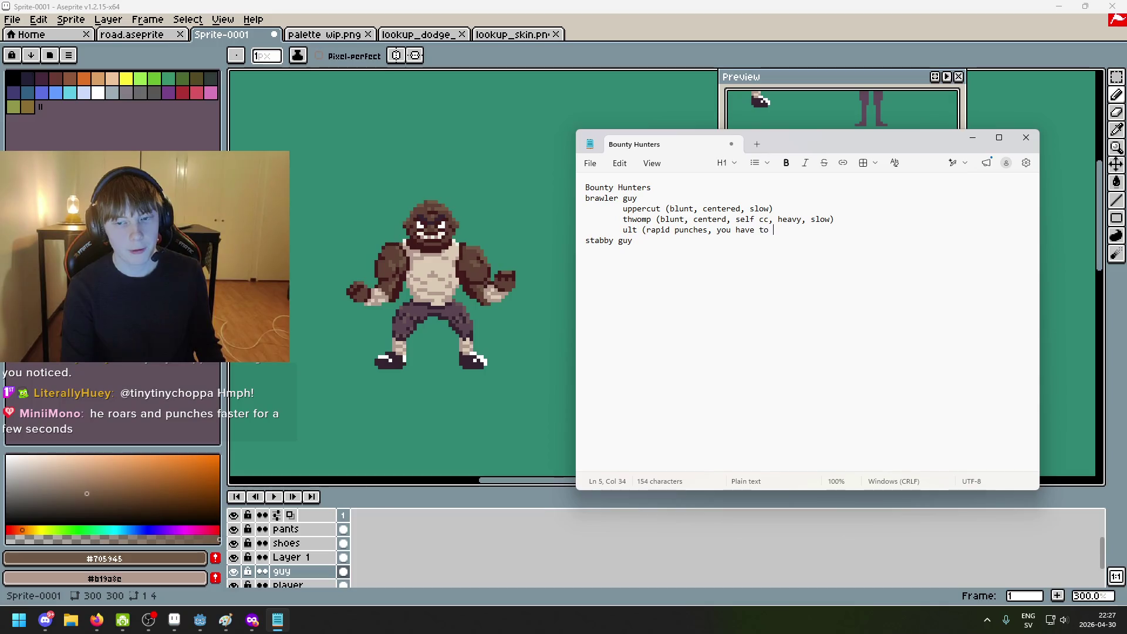
pyautogui.write('stay away for a bit')
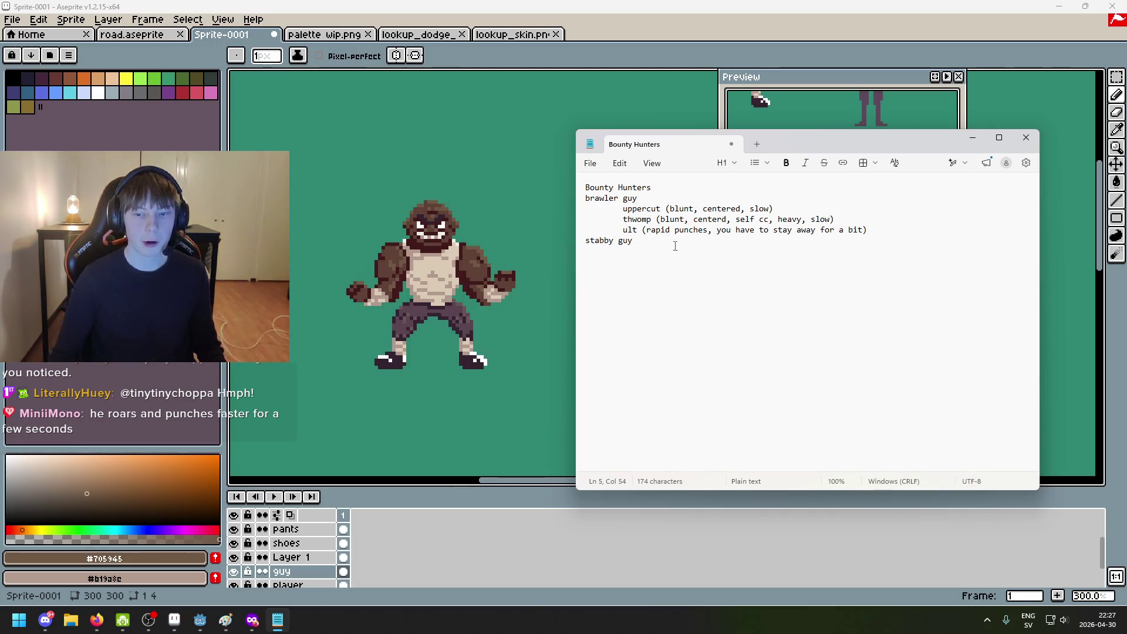
pyautogui.write('centered,')
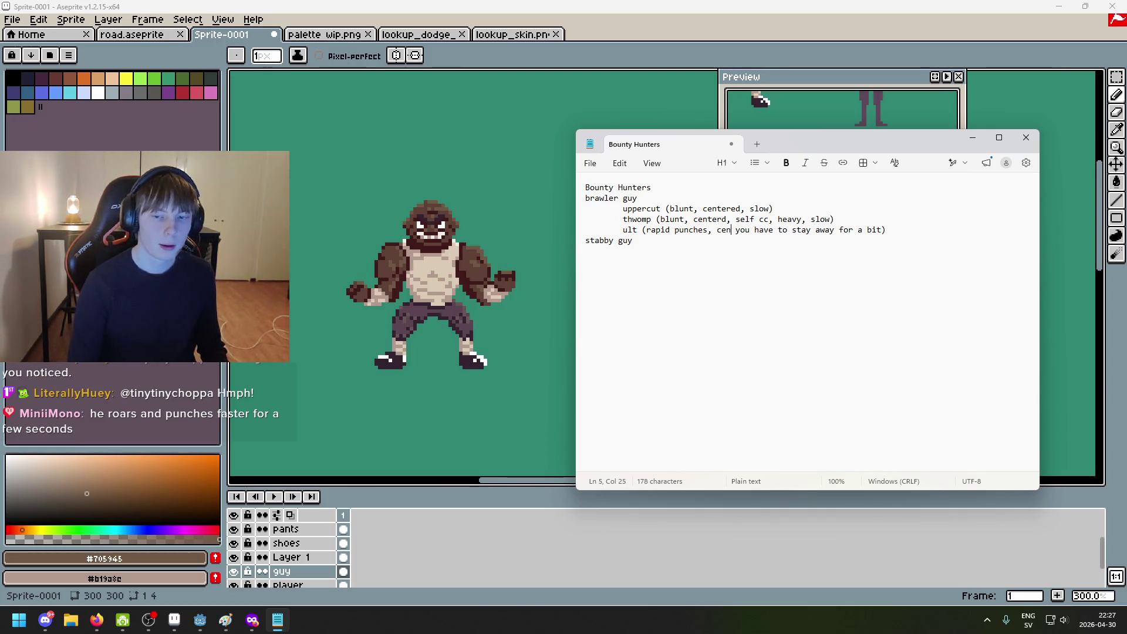
pyautogui.click(916, 230)
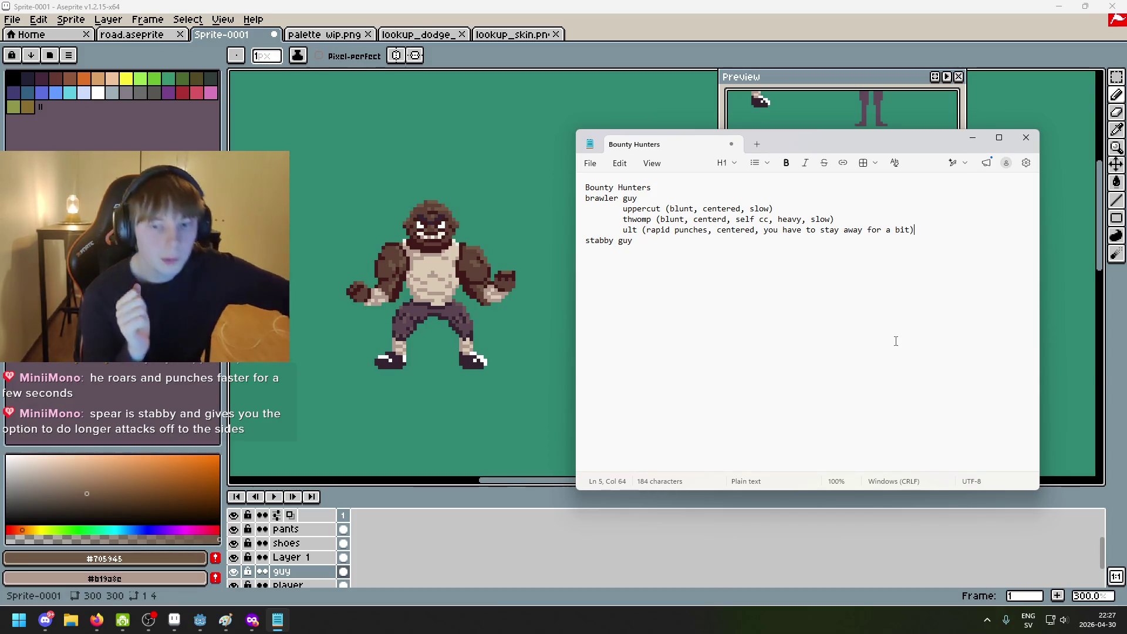
# Step: Insert a blank line before stabby guy, then minimize the Bounty Hunters note
pyautogui.click(585, 240)
pyautogui.press('Return')
pyautogui.click(638, 246)
pyautogui.click(638, 240)
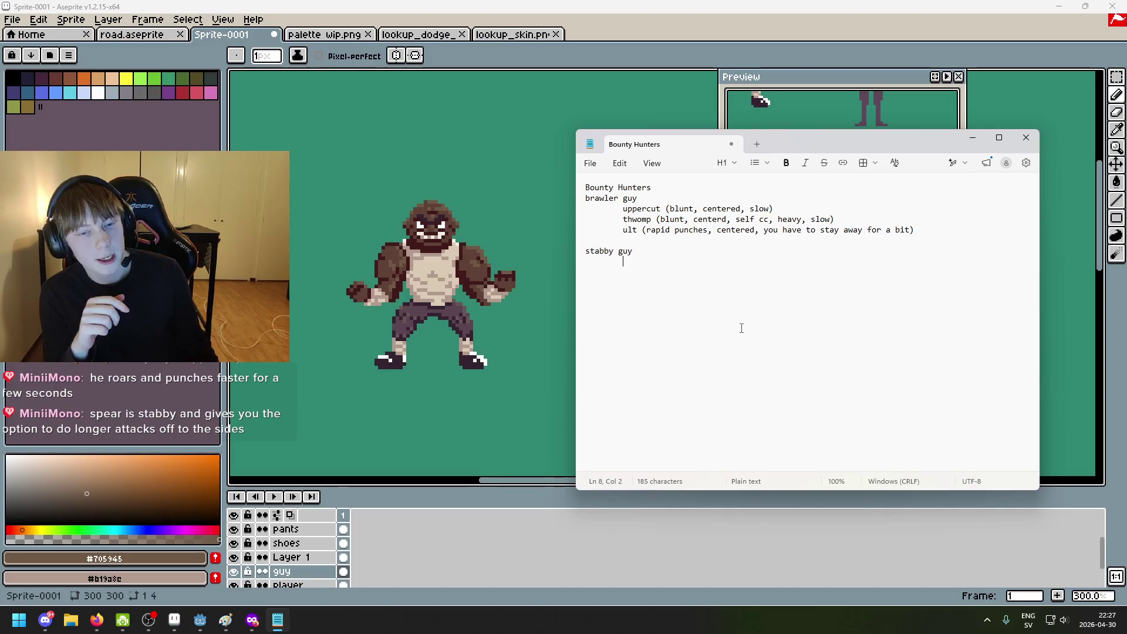
pyautogui.click(972, 137)
# Step: Draw a small orange squiggle left of the purple silhouette, then bring the Bounty Hunters note back
pyautogui.scroll(1, 689, 304)
pyautogui.moveTo(690, 304)
pyautogui.mouseDown()
pyautogui.moveTo(597, 286)
pyautogui.moveTo(536, 320)
pyautogui.mouseUp()
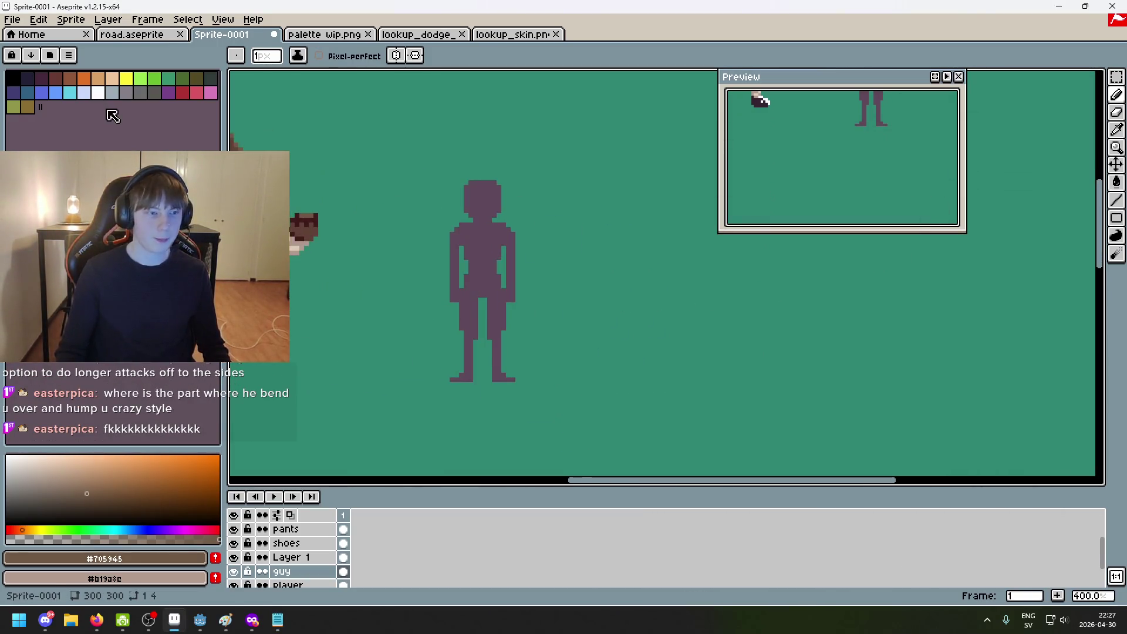
pyautogui.click(88, 79)
pyautogui.moveTo(410, 264); pyautogui.dragTo(428, 269)
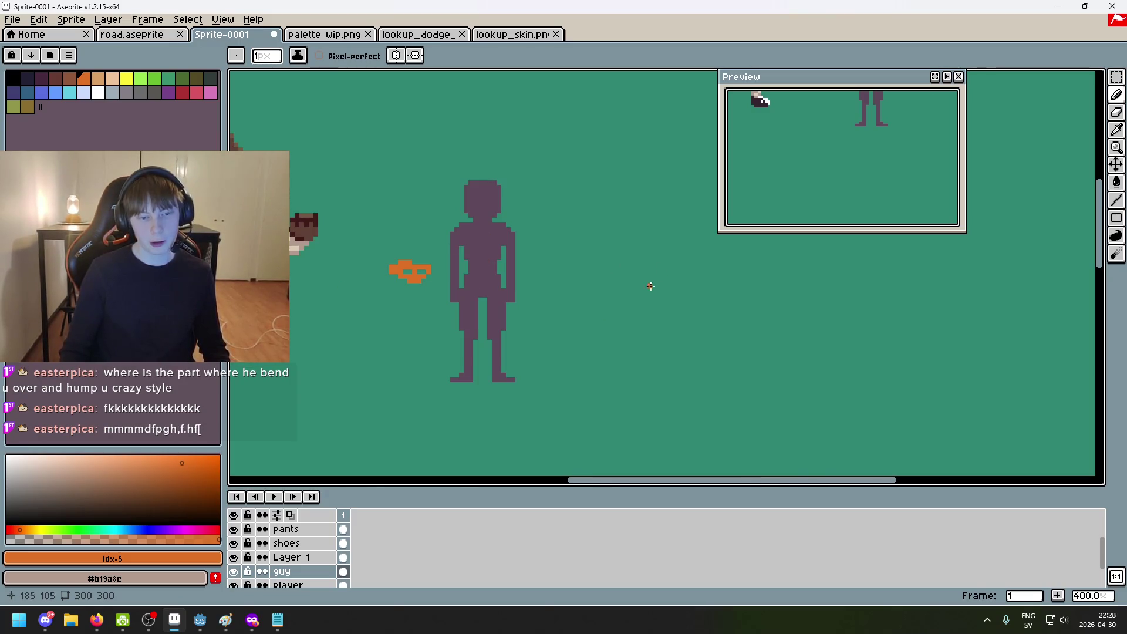
pyautogui.click(278, 620)
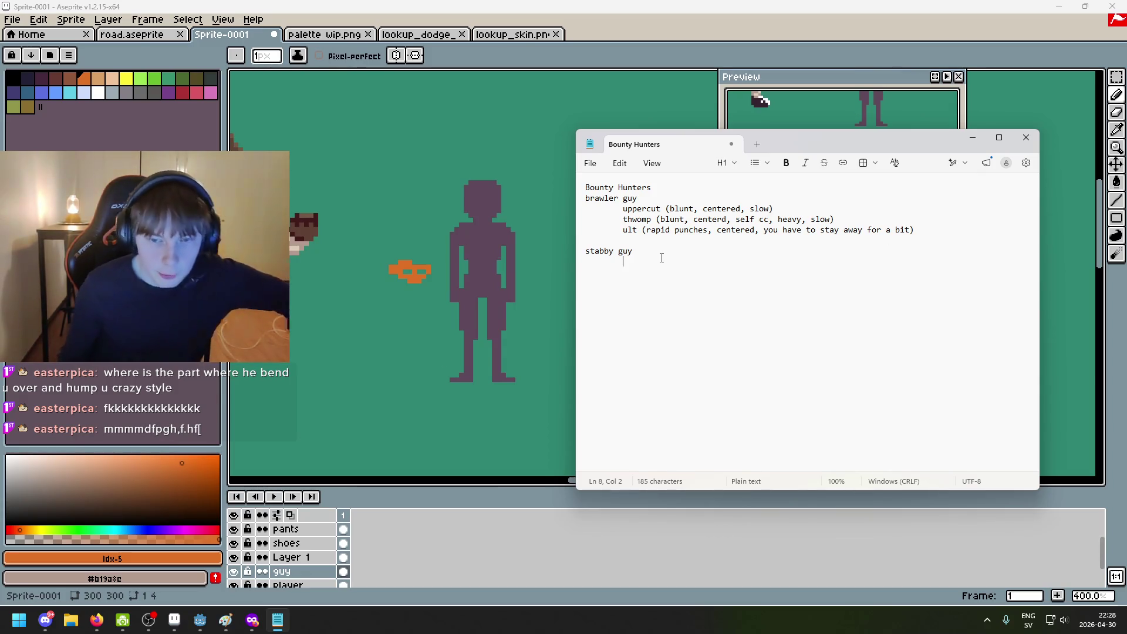
# Step: Start an indented line under stabby guy and add 'bloody knuckles if blocked' beneath the ult entry
pyautogui.press('Return')
pyautogui.press('Tab')
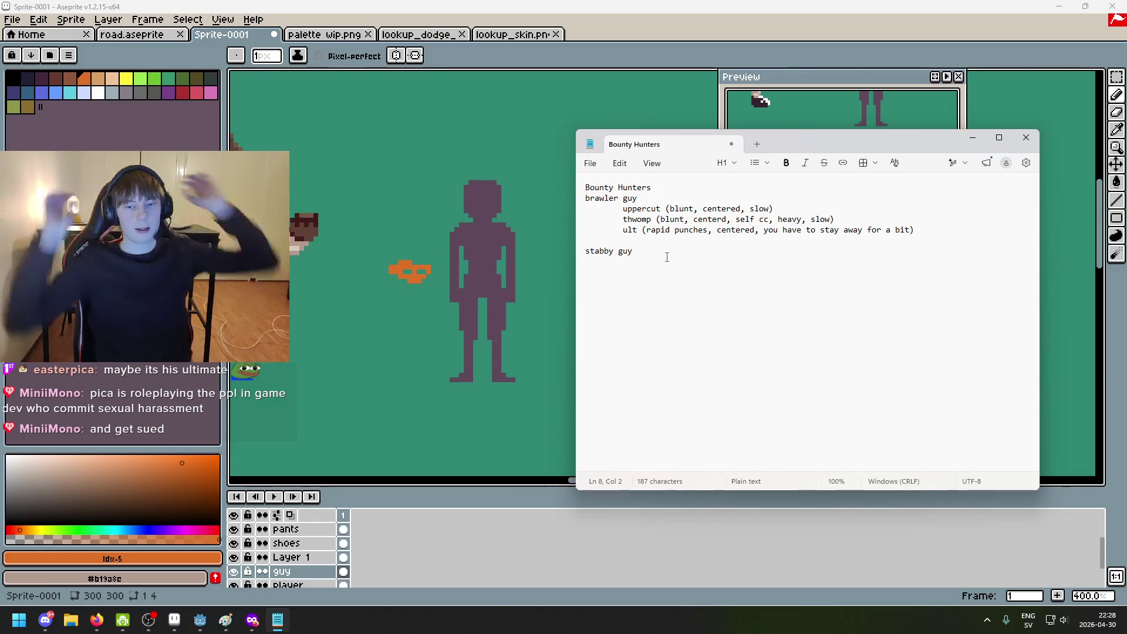
pyautogui.click(936, 233)
pyautogui.press('Return')
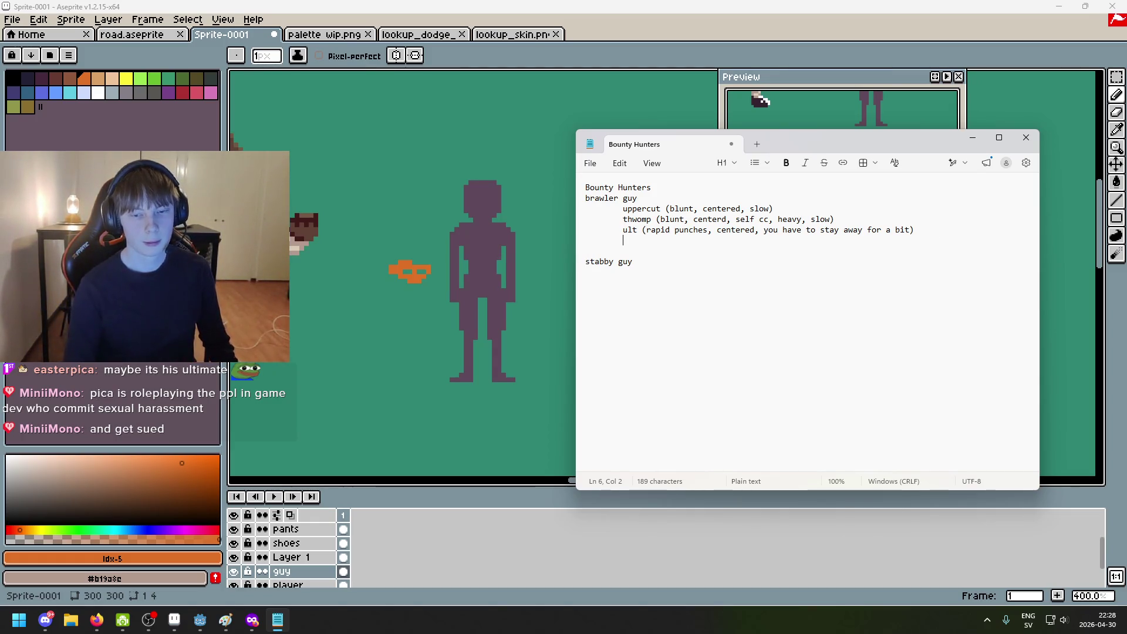
pyautogui.write('blod')
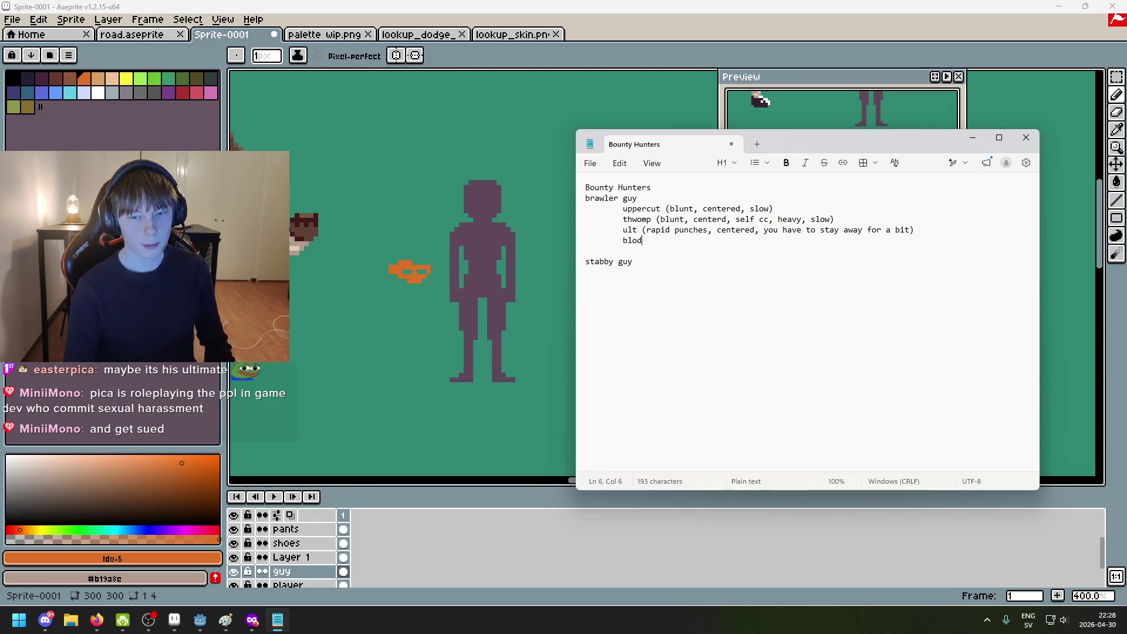
pyautogui.press('BackSpace')
pyautogui.write('ody kn')
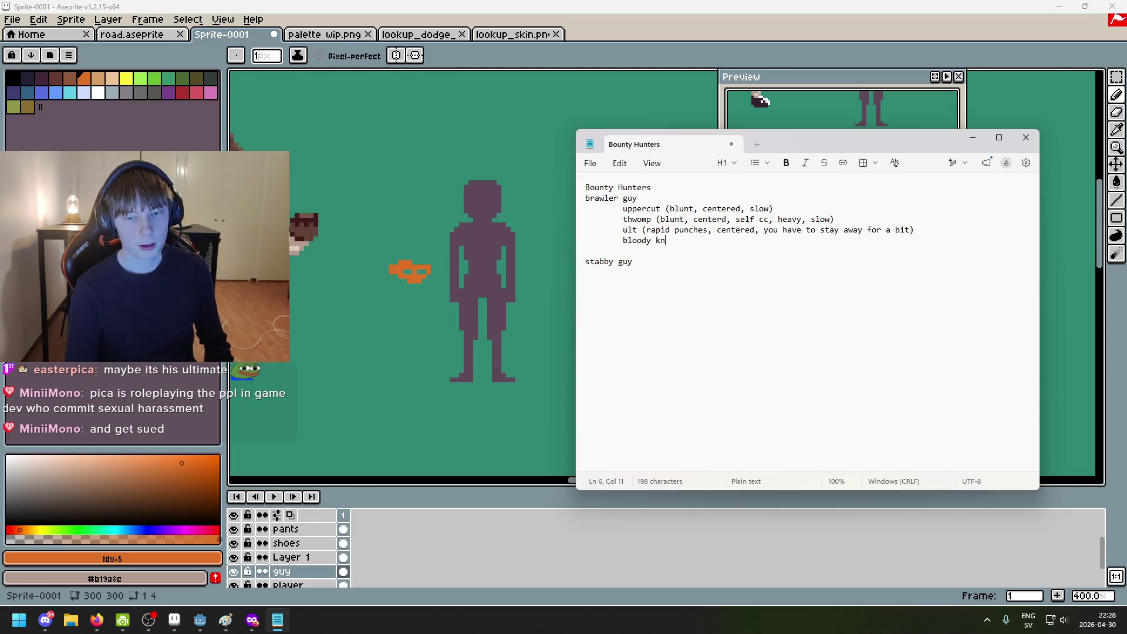
pyautogui.write('uckles if (')
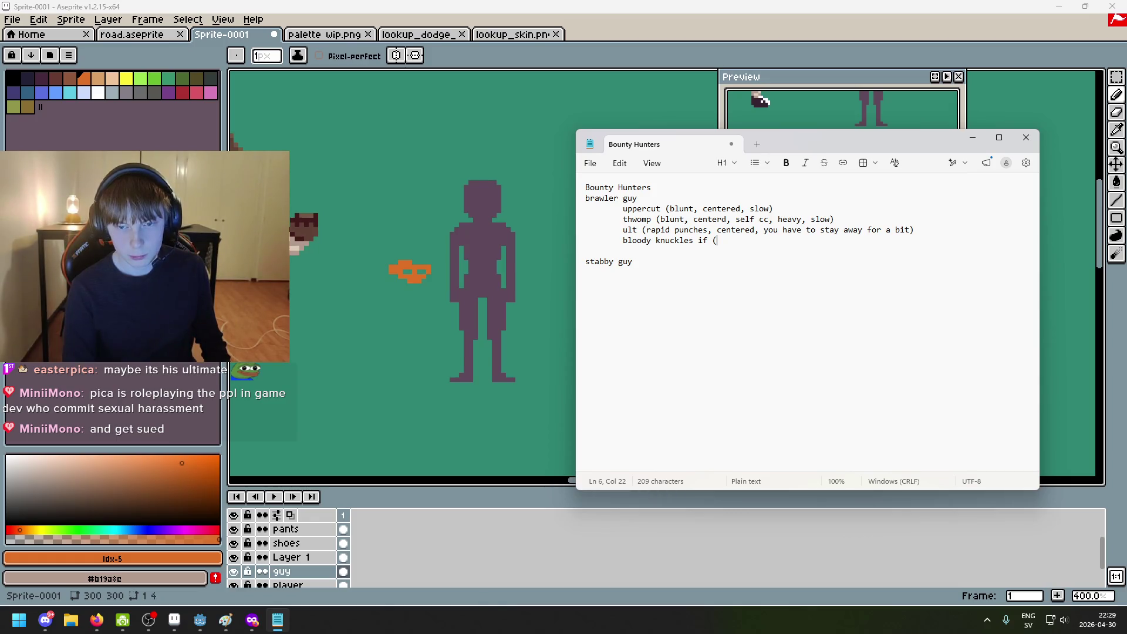
pyautogui.press('BackSpace')
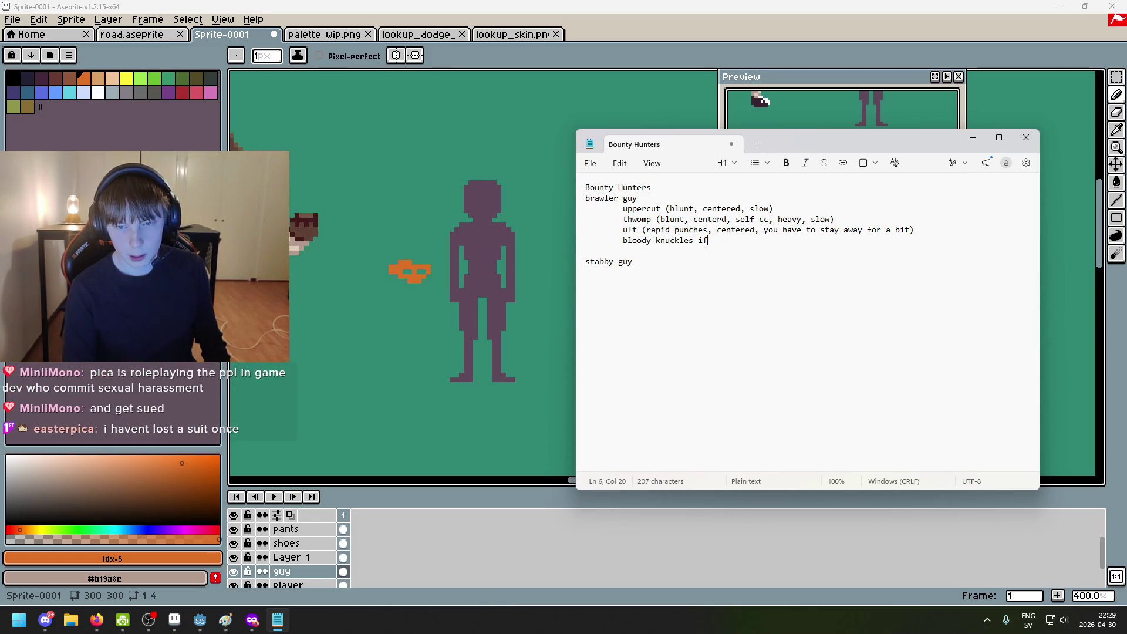
pyautogui.write(' blocked')
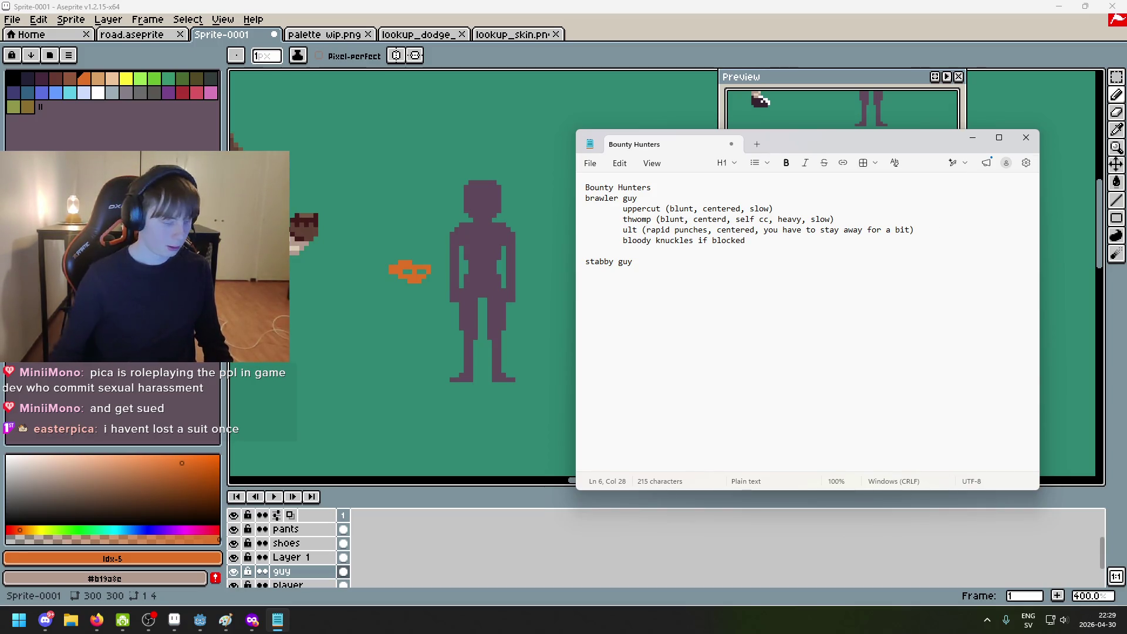
pyautogui.click(724, 267)
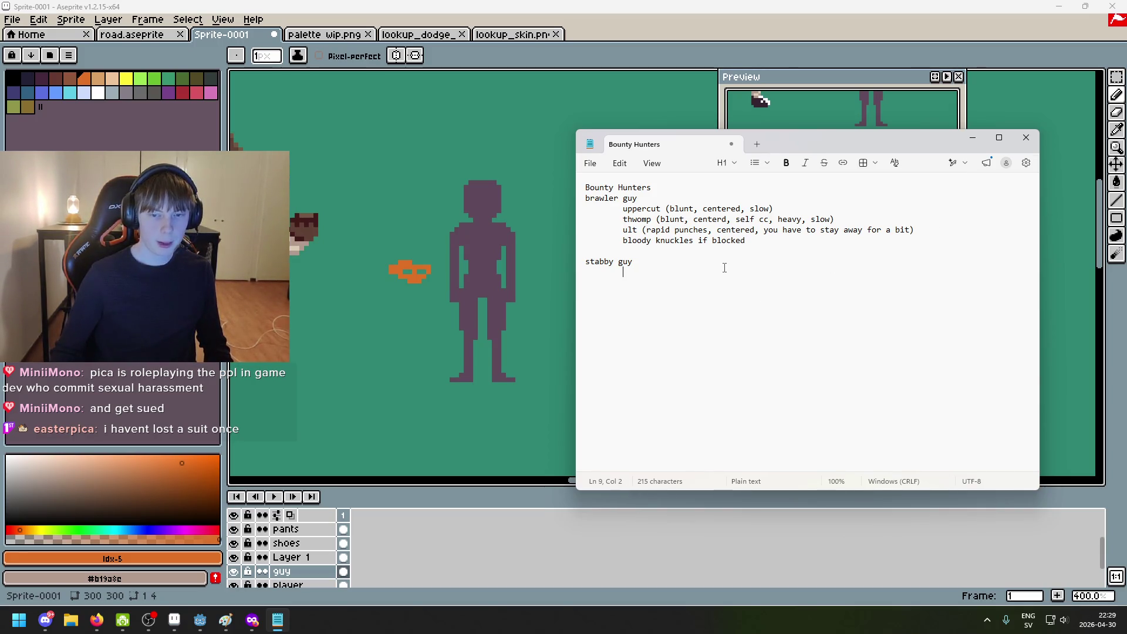
# Step: Type 'stab straight (sharp, centered, slow)' under stabby guy, fixing typos, and begin an indented line below
pyautogui.write('st')
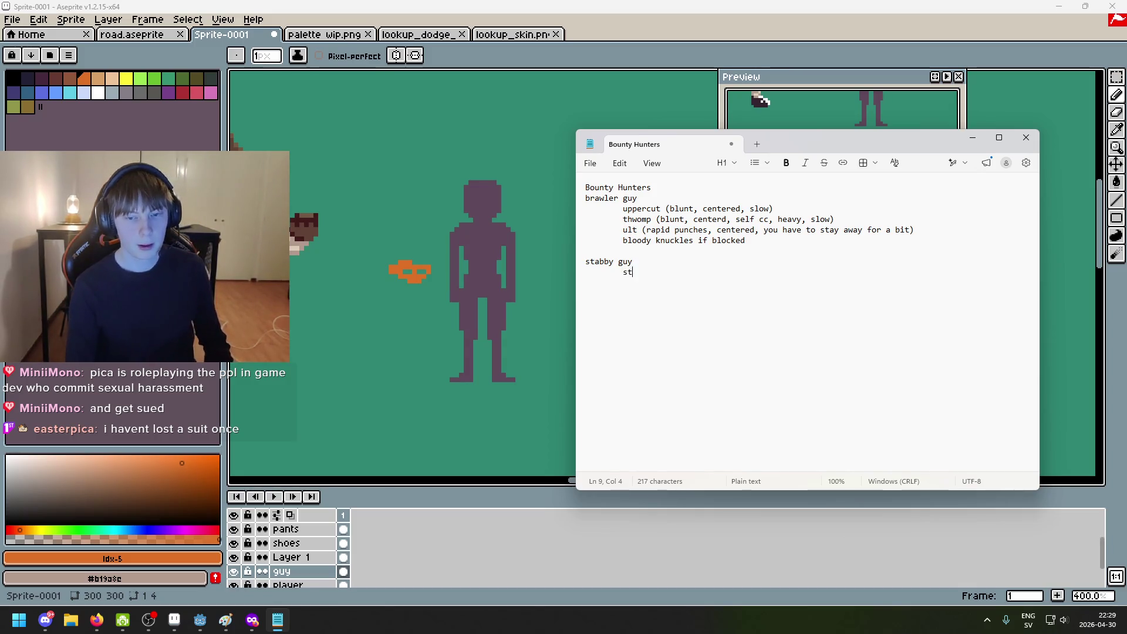
pyautogui.write('abs straight')
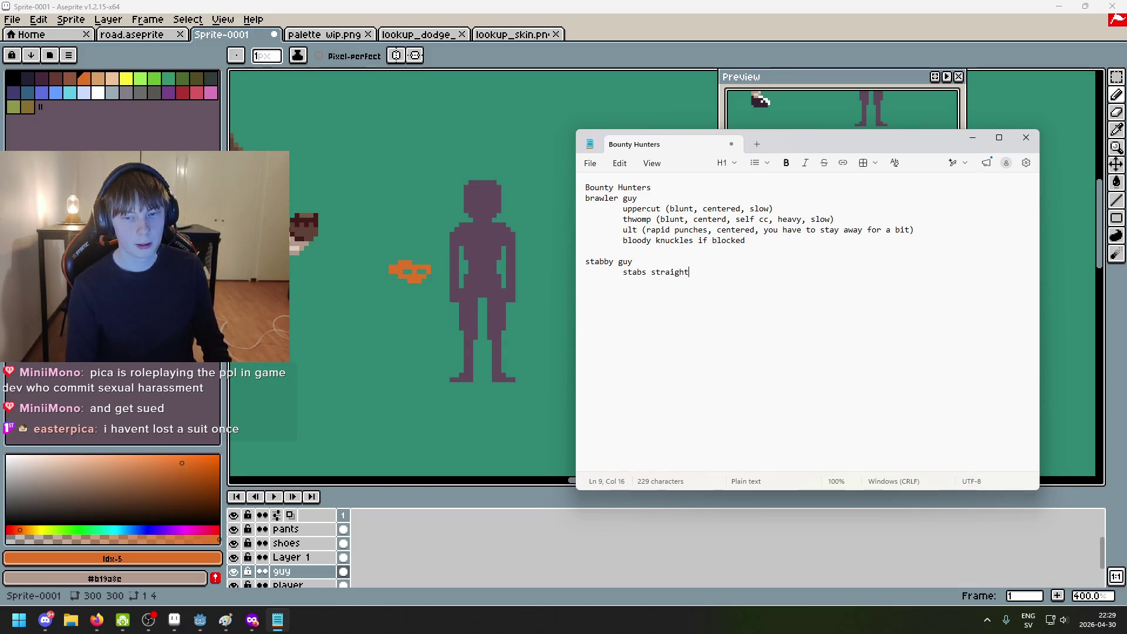
pyautogui.press('BackSpace')
pyautogui.press('BackSpace')
pyautogui.press('BackSpace')
pyautogui.write('st')
pyautogui.write(' (')
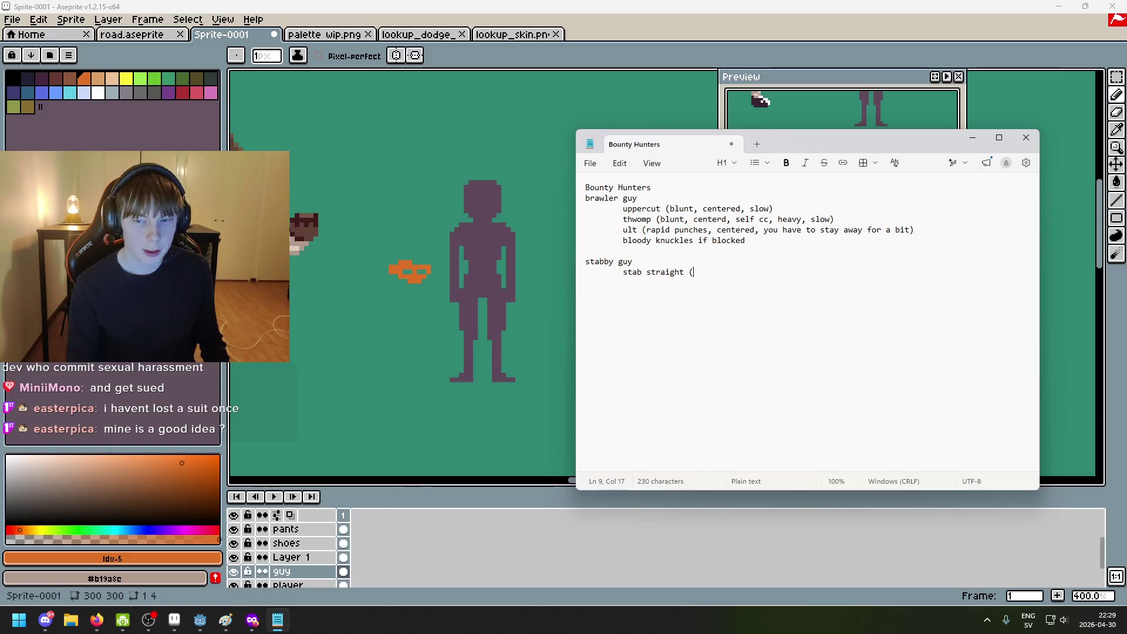
pyautogui.write('sharp')
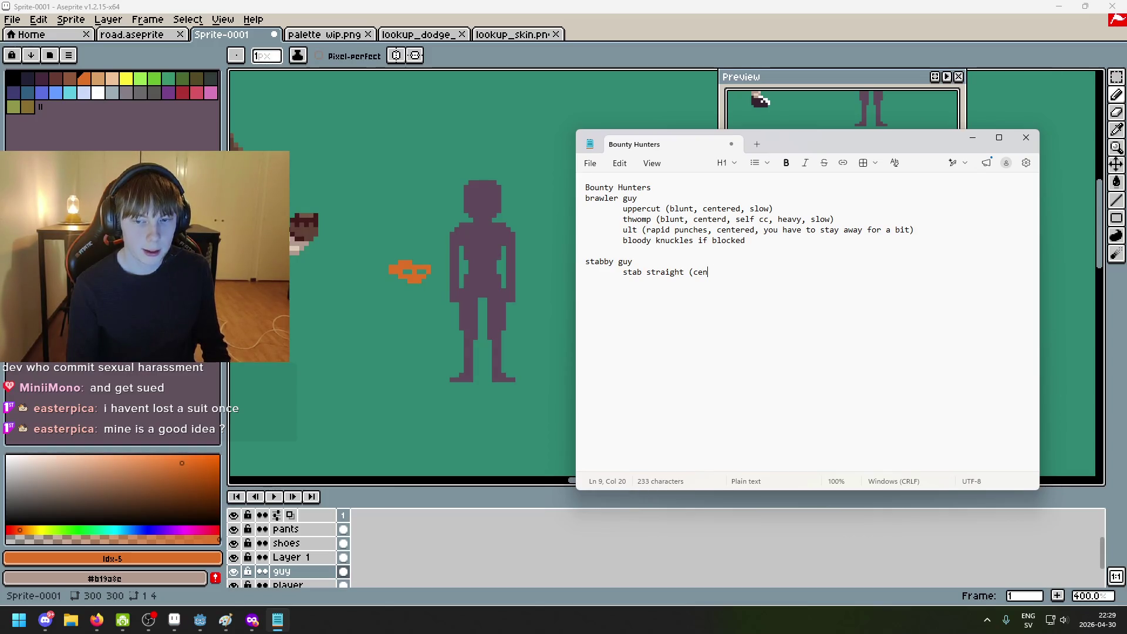
pyautogui.write(', centerd')
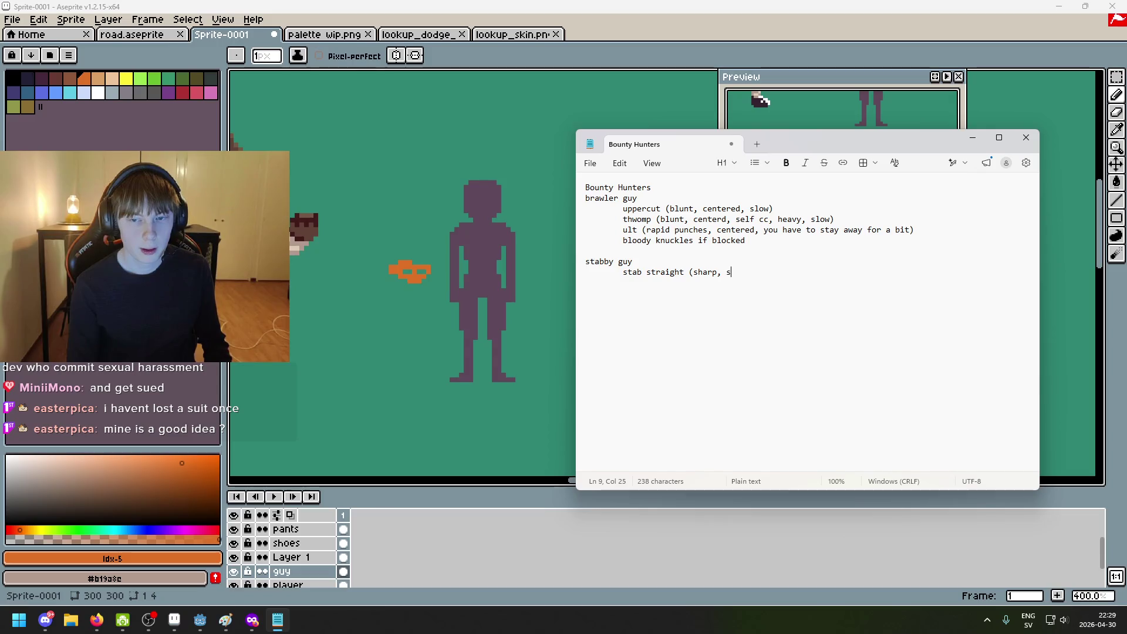
pyautogui.press('BackSpace')
pyautogui.write('e')
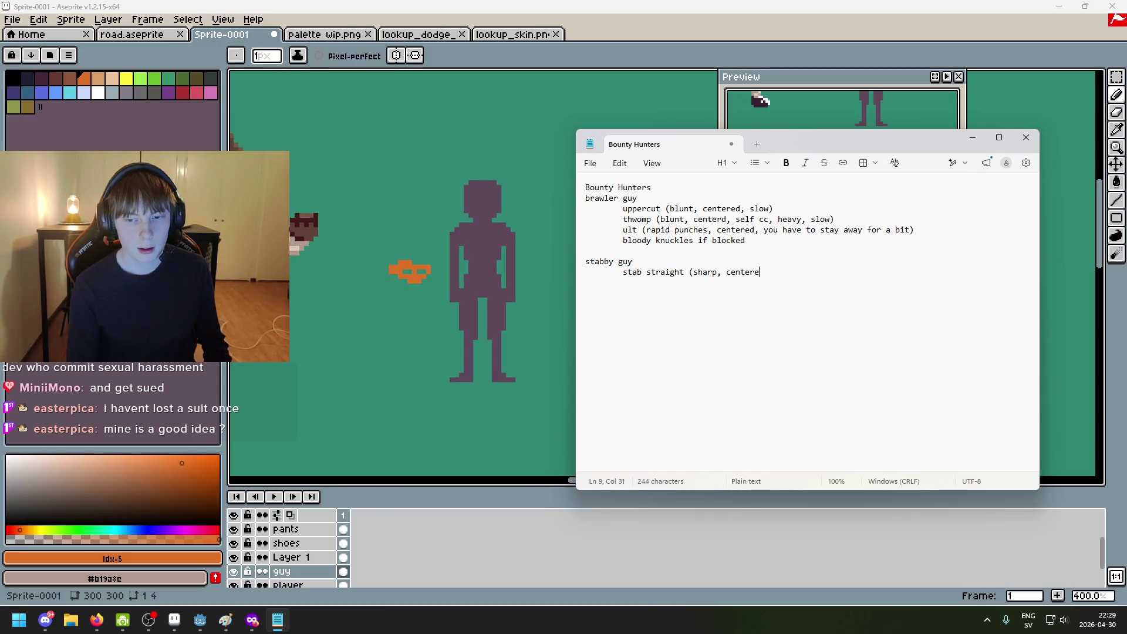
pyautogui.write('d, a')
pyautogui.press('BackSpace')
pyautogui.write('slow9')
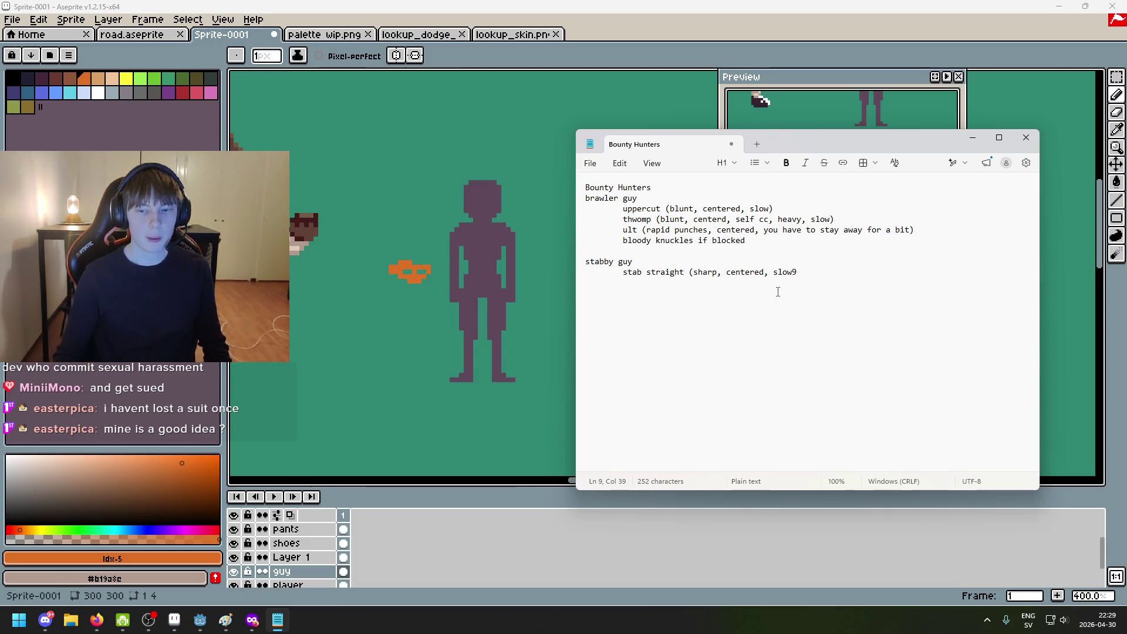
pyautogui.press('BackSpace')
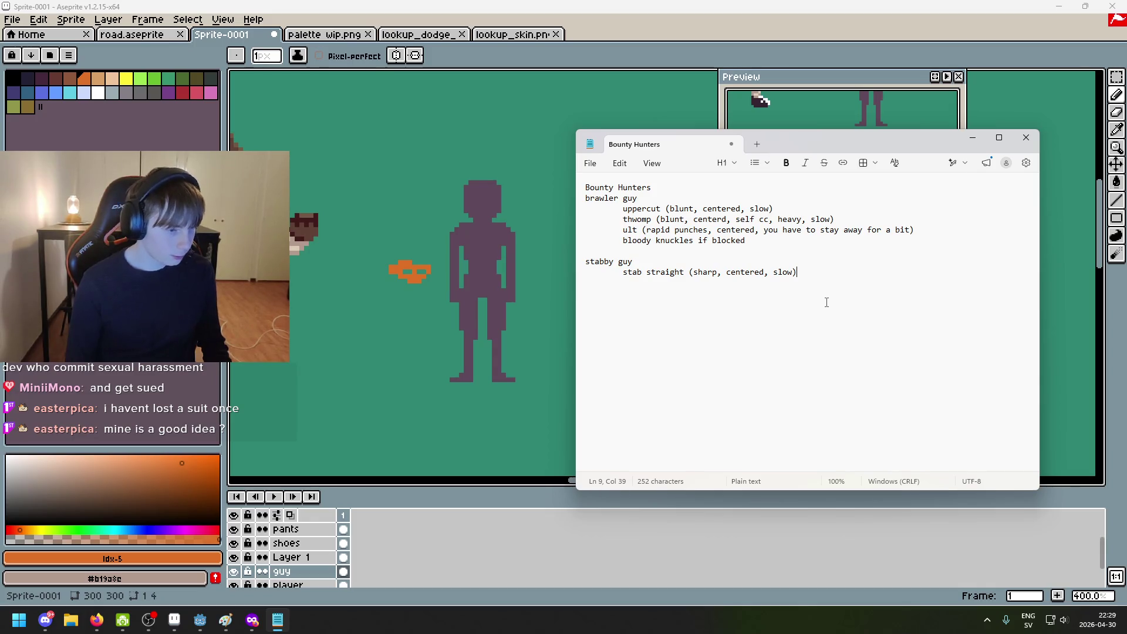
pyautogui.write(')')
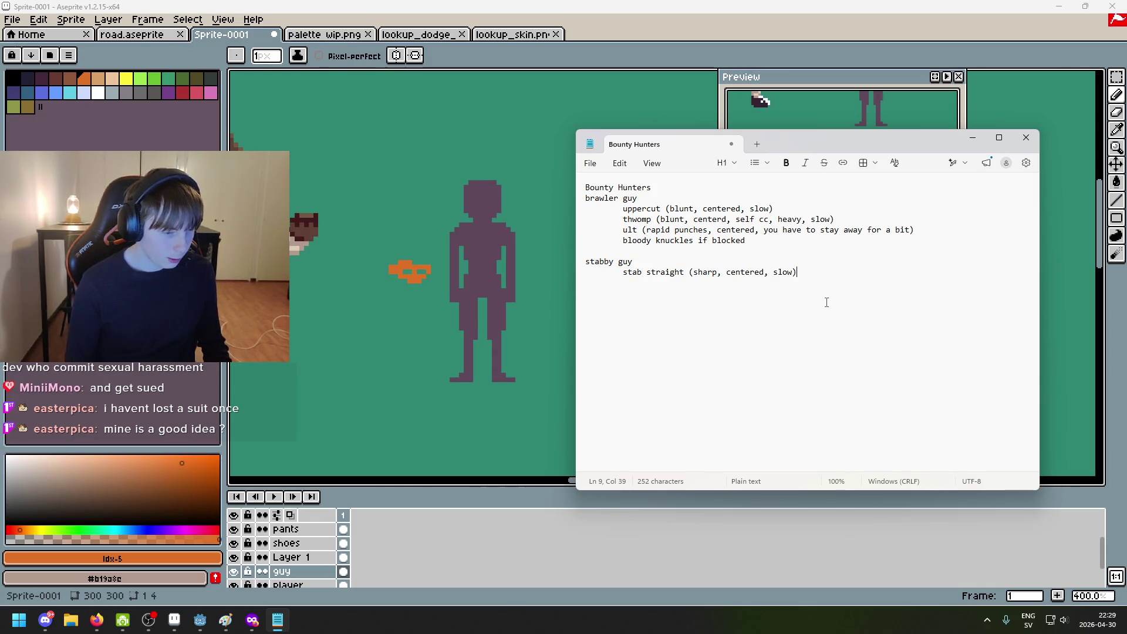
pyautogui.press('Return')
pyautogui.press('Tab')
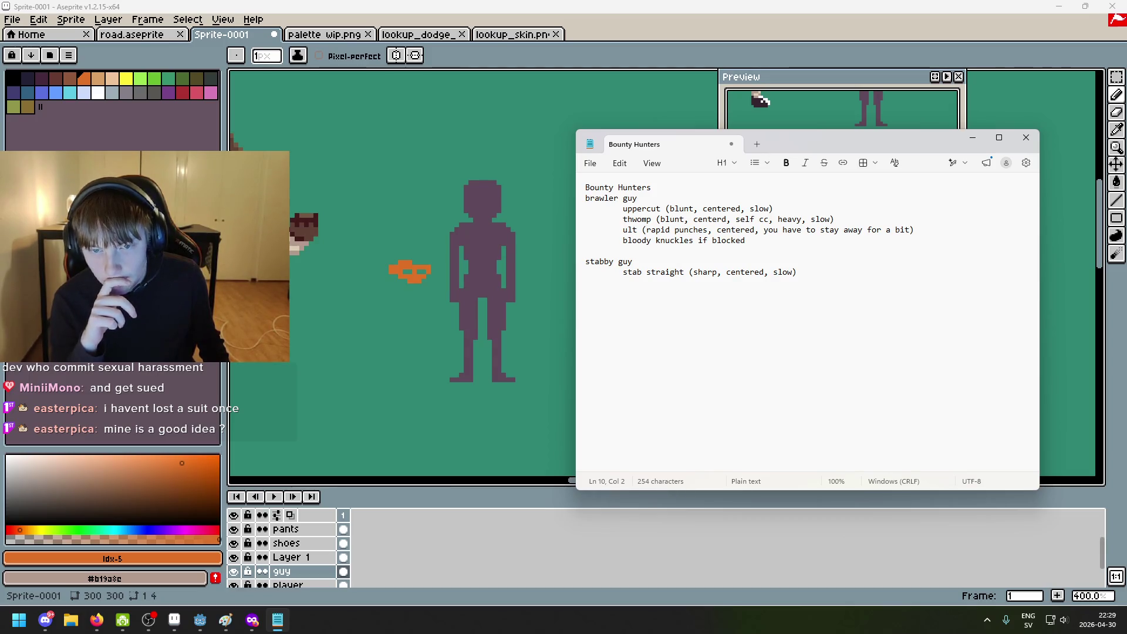
# Step: Type 'miss to the side (medium speed, sharp, to side ONLY (not in center))' and start an indented line
pyautogui.write('m')
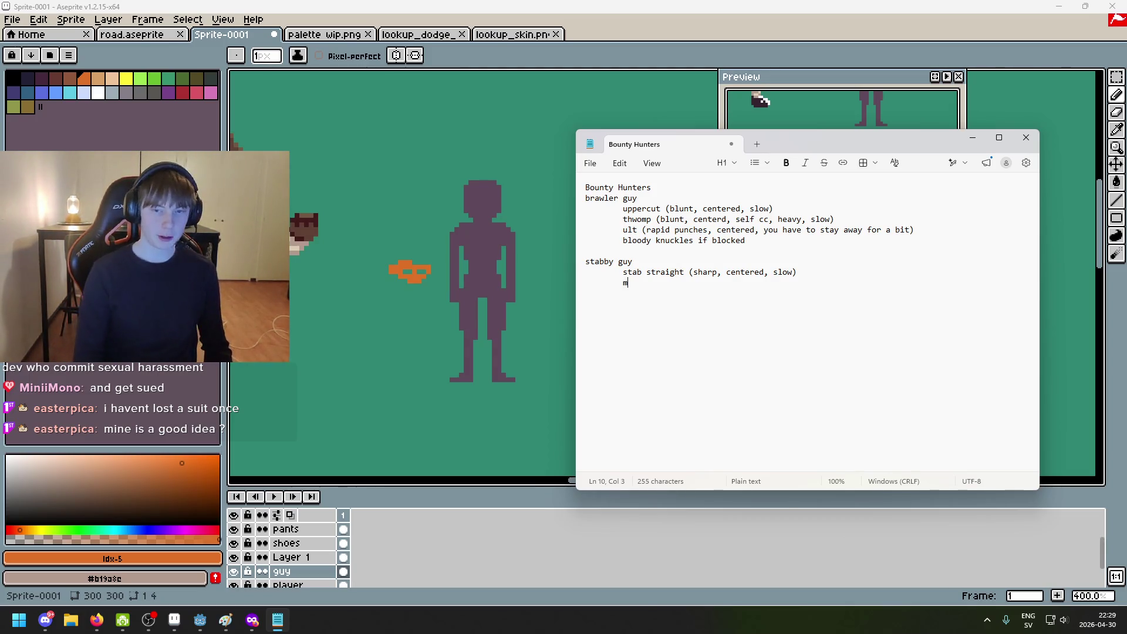
pyautogui.write('iss to the side (')
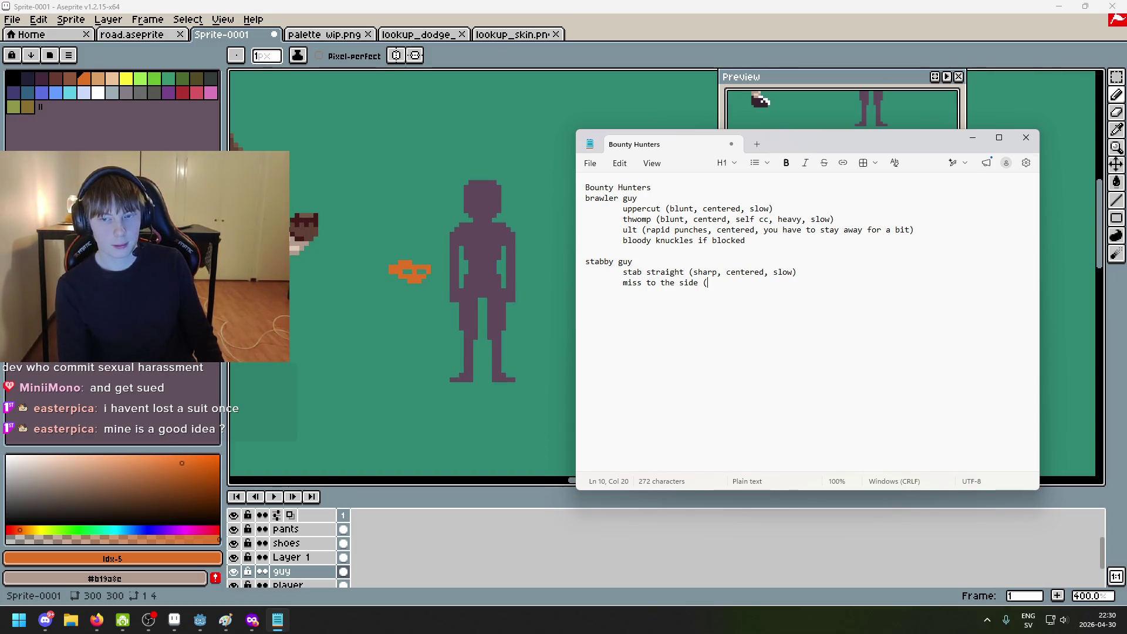
pyautogui.write('m')
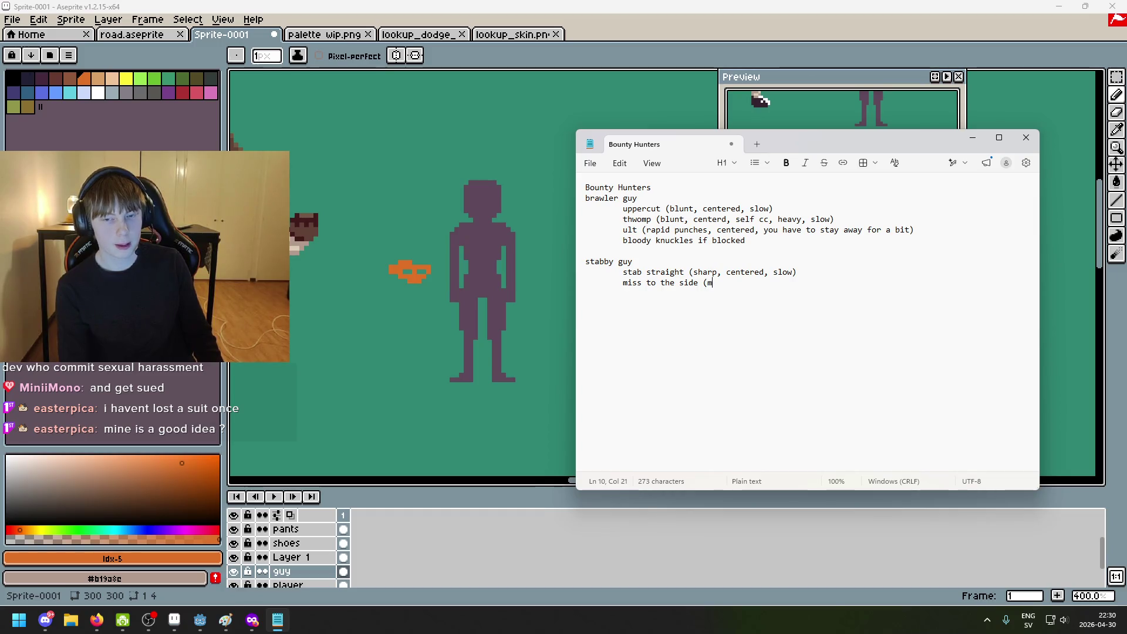
pyautogui.write('edium speed, sha')
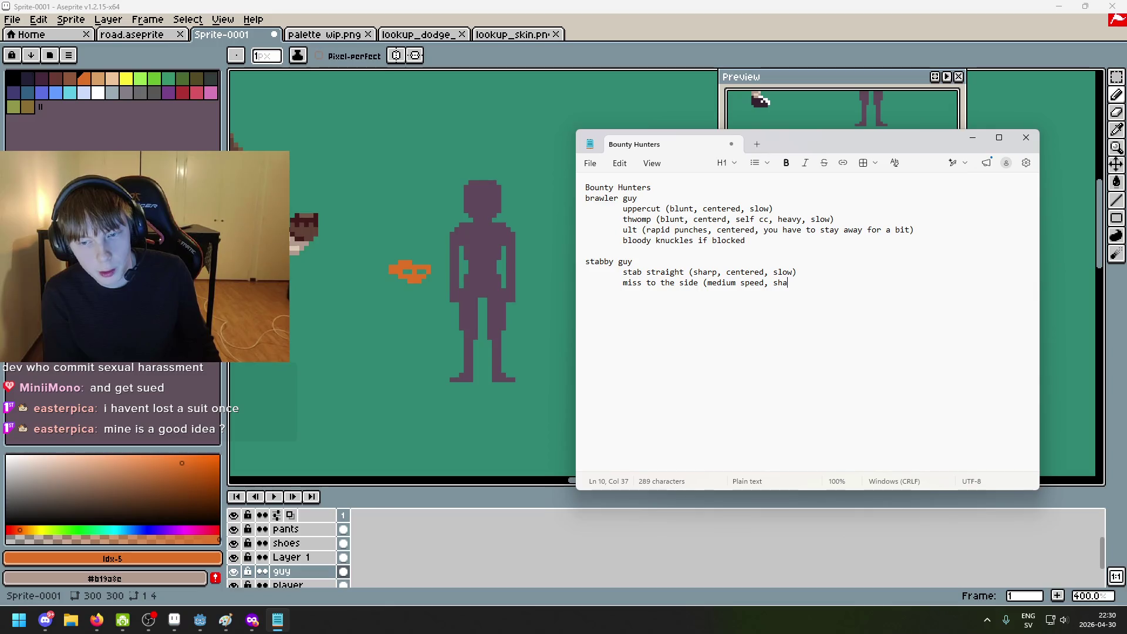
pyautogui.write('rp, top ')
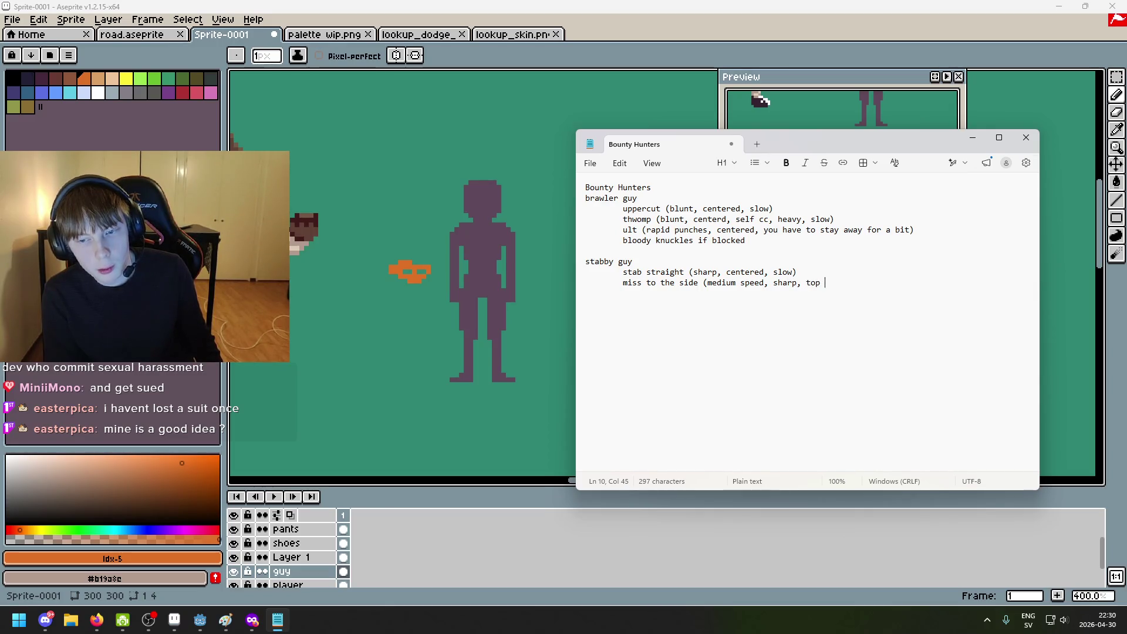
pyautogui.press('BackSpace')
pyautogui.press('BackSpace')
pyautogui.write(' side ONLY ')
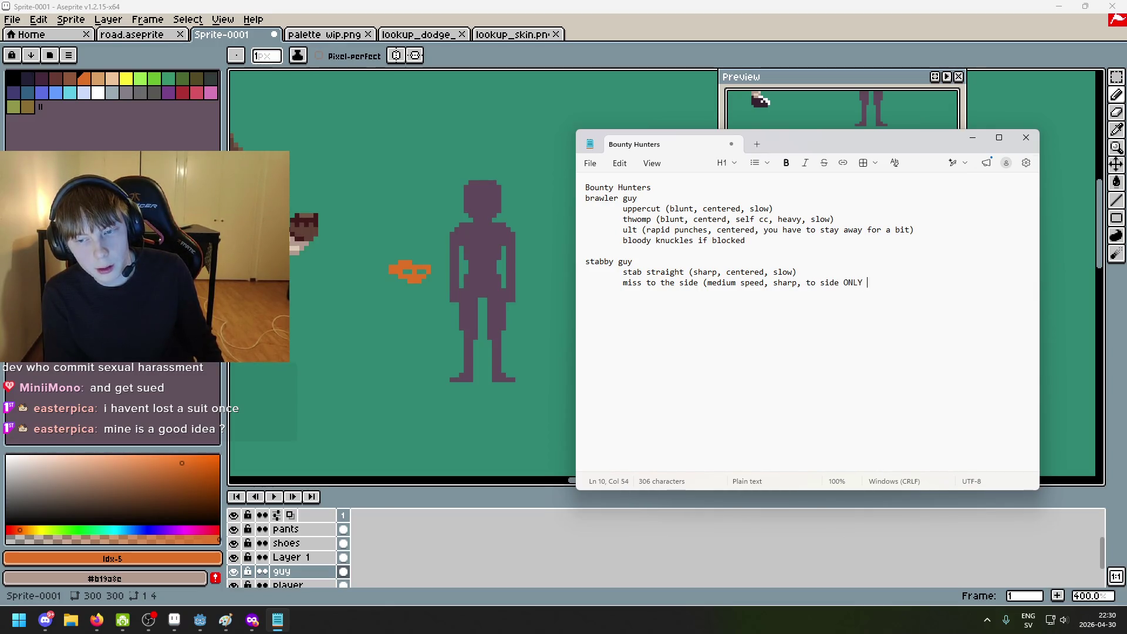
pyautogui.write('(not ')
pyautogui.write('e')
pyautogui.write('enter at all')
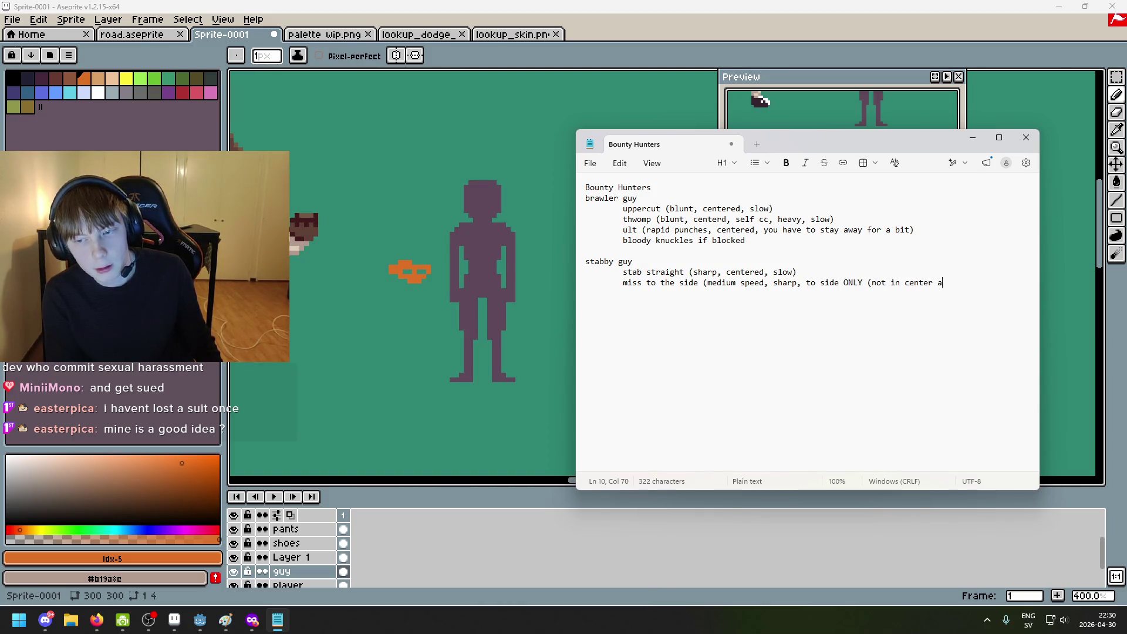
pyautogui.press('BackSpace')
pyautogui.press('BackSpace')
pyautogui.press('BackSpace')
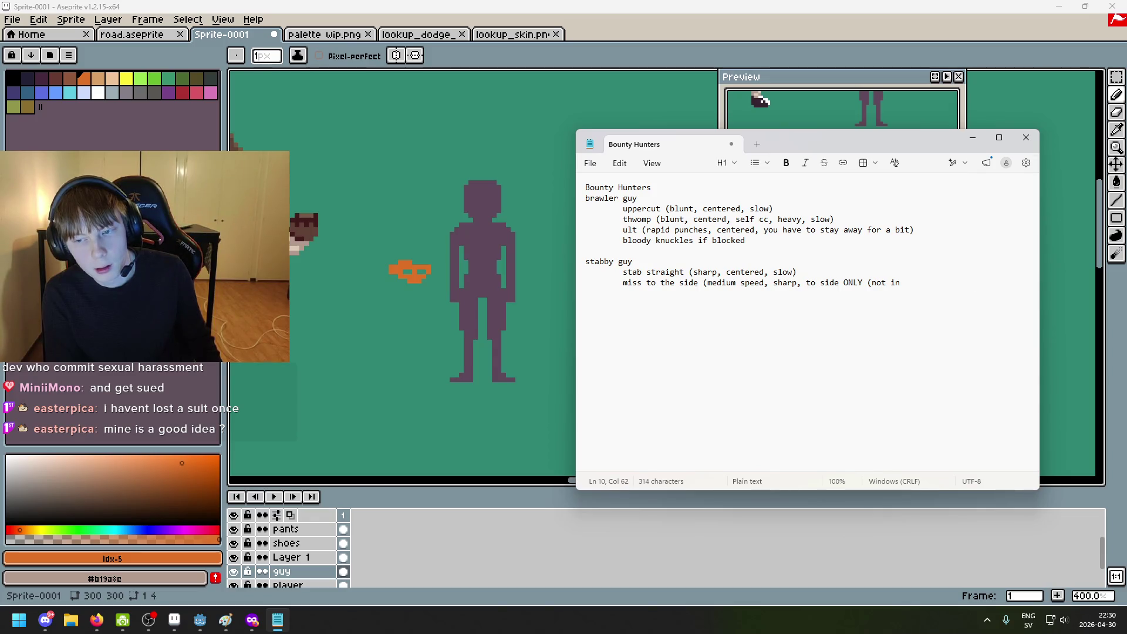
pyautogui.write('center))')
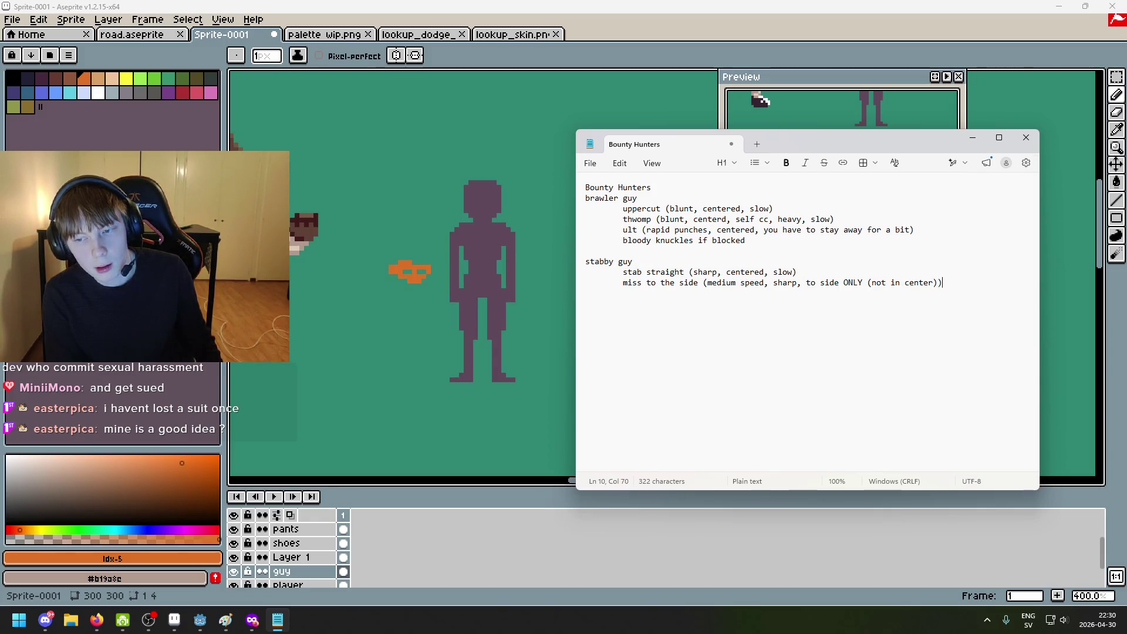
pyautogui.press('Return')
pyautogui.press('Tab')
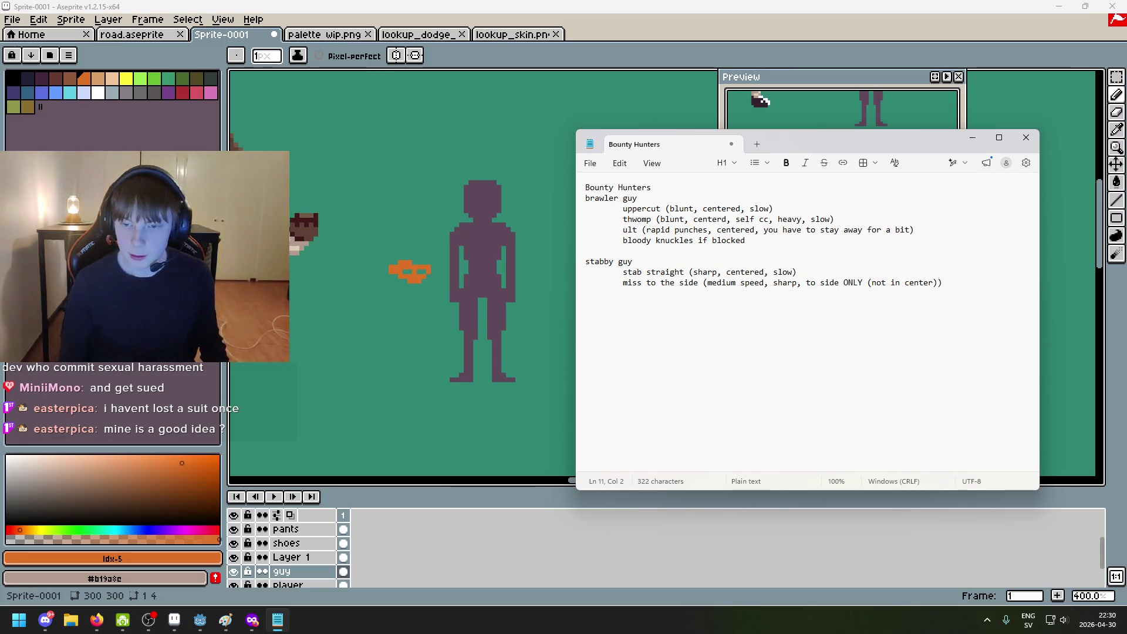
# Step: Check the opening bracket before medium speed, then return to the empty line below
pyautogui.moveTo(703, 284); pyautogui.dragTo(710, 284)
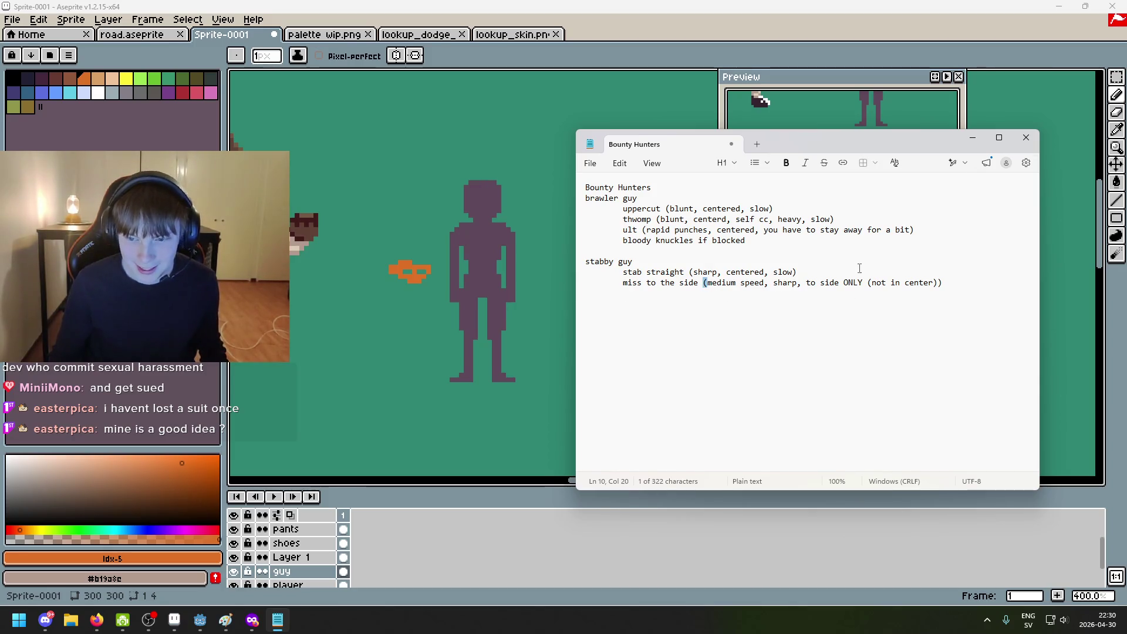
pyautogui.click(963, 280)
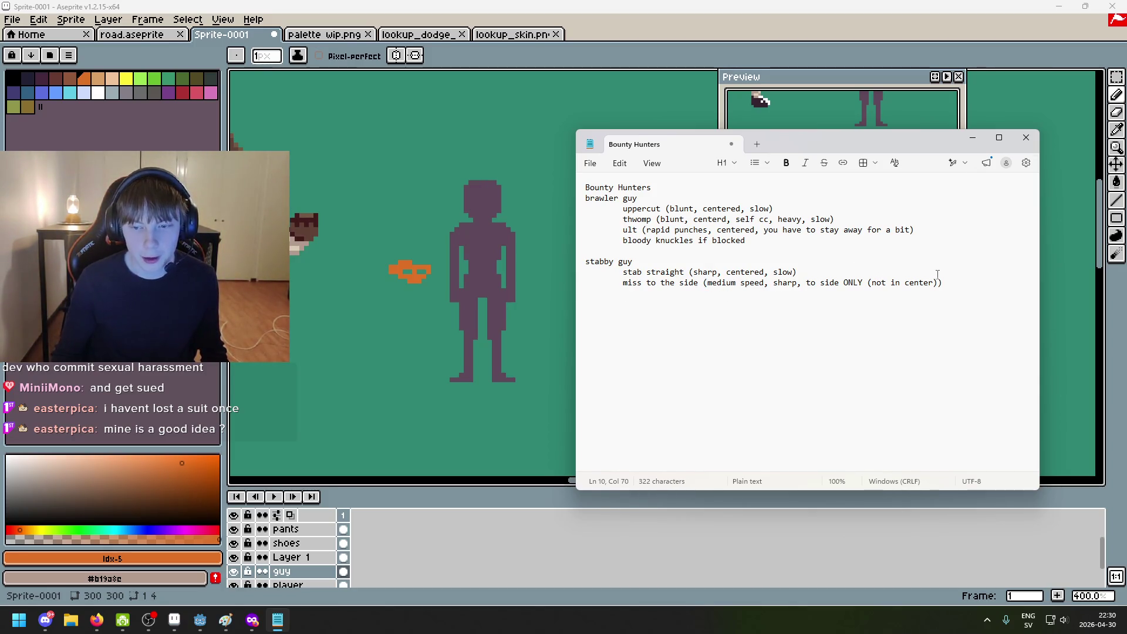
pyautogui.click(659, 296)
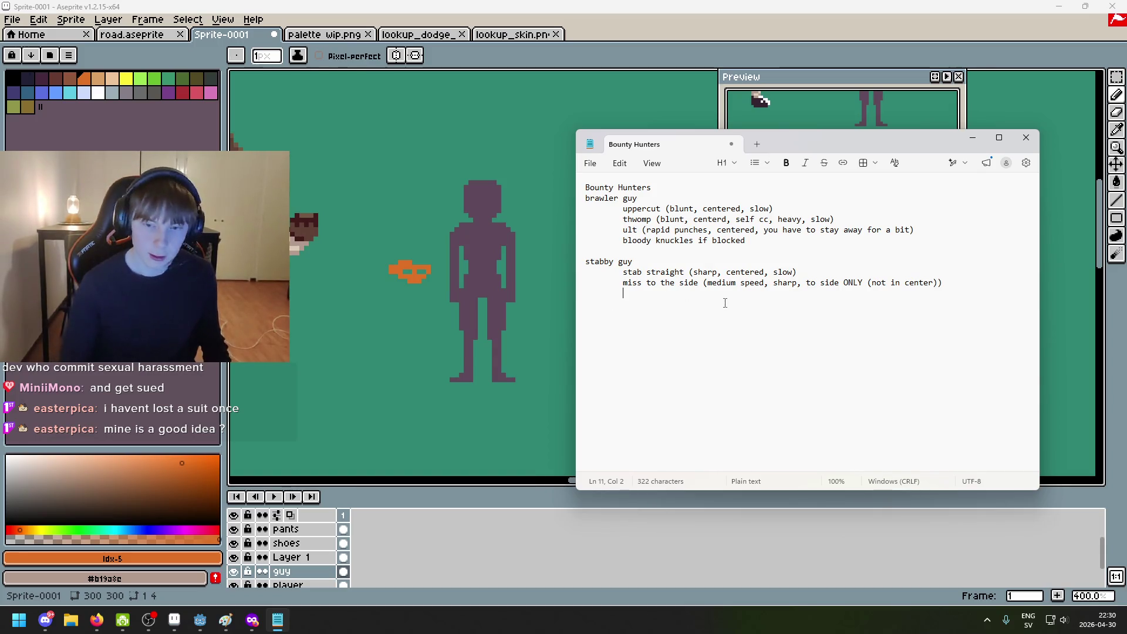